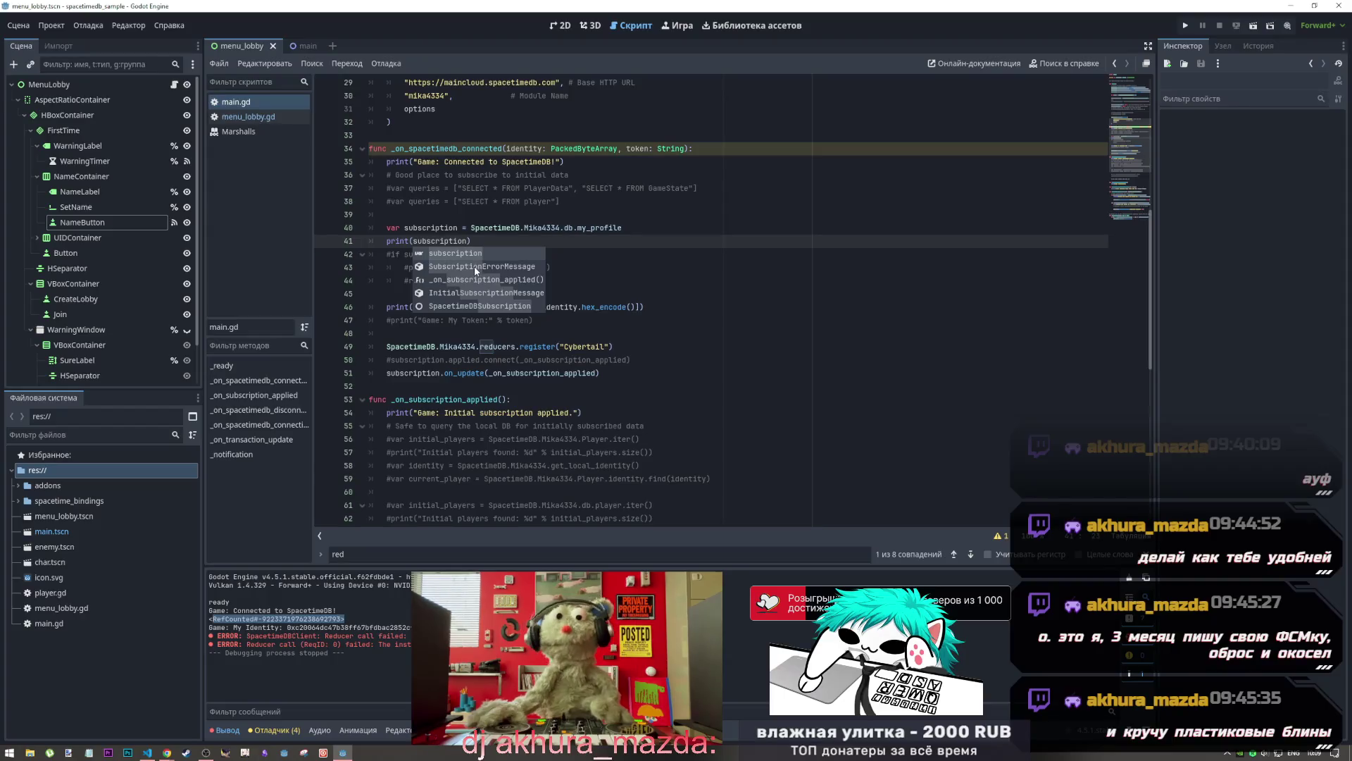
# Check lines 43 and 51 of main.gd, then run the lobby game to reach its fatal-error login screen
pyautogui.click(571, 268)
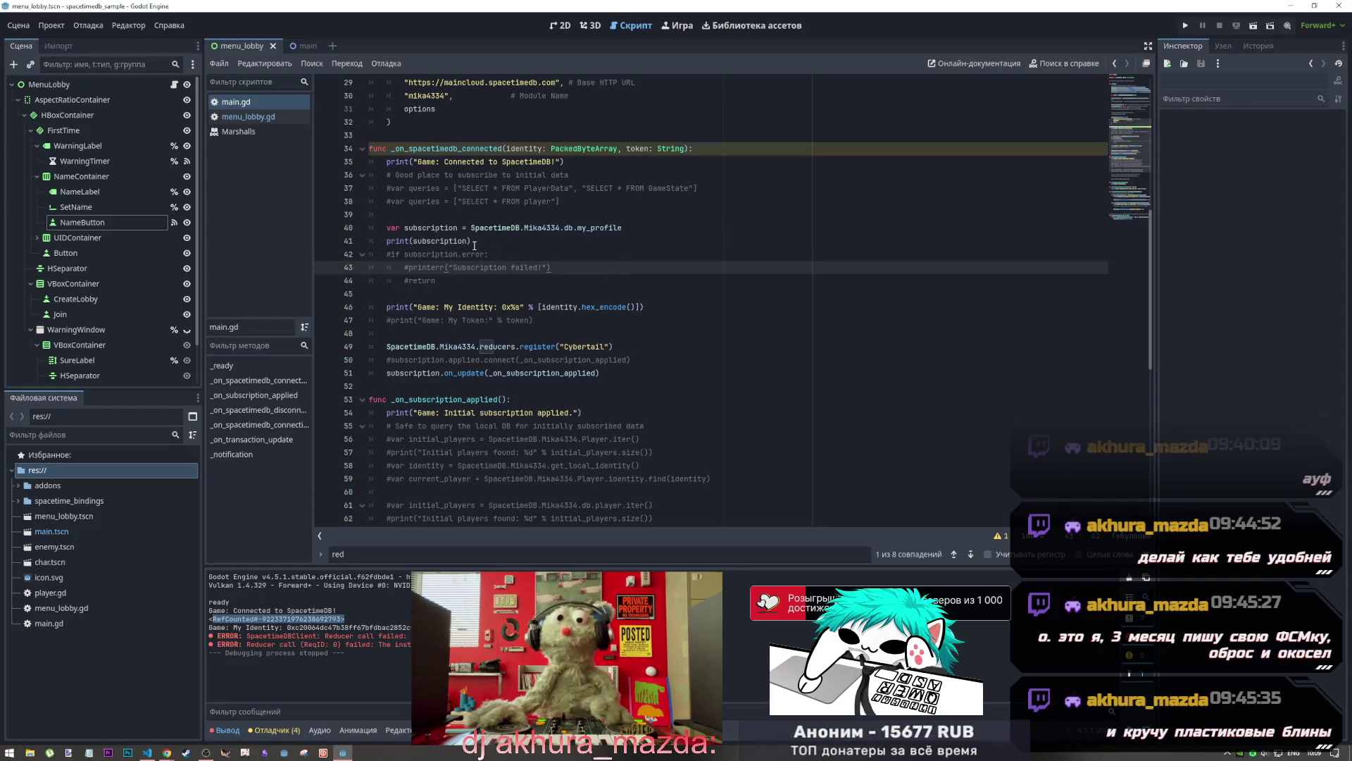
pyautogui.click(447, 376)
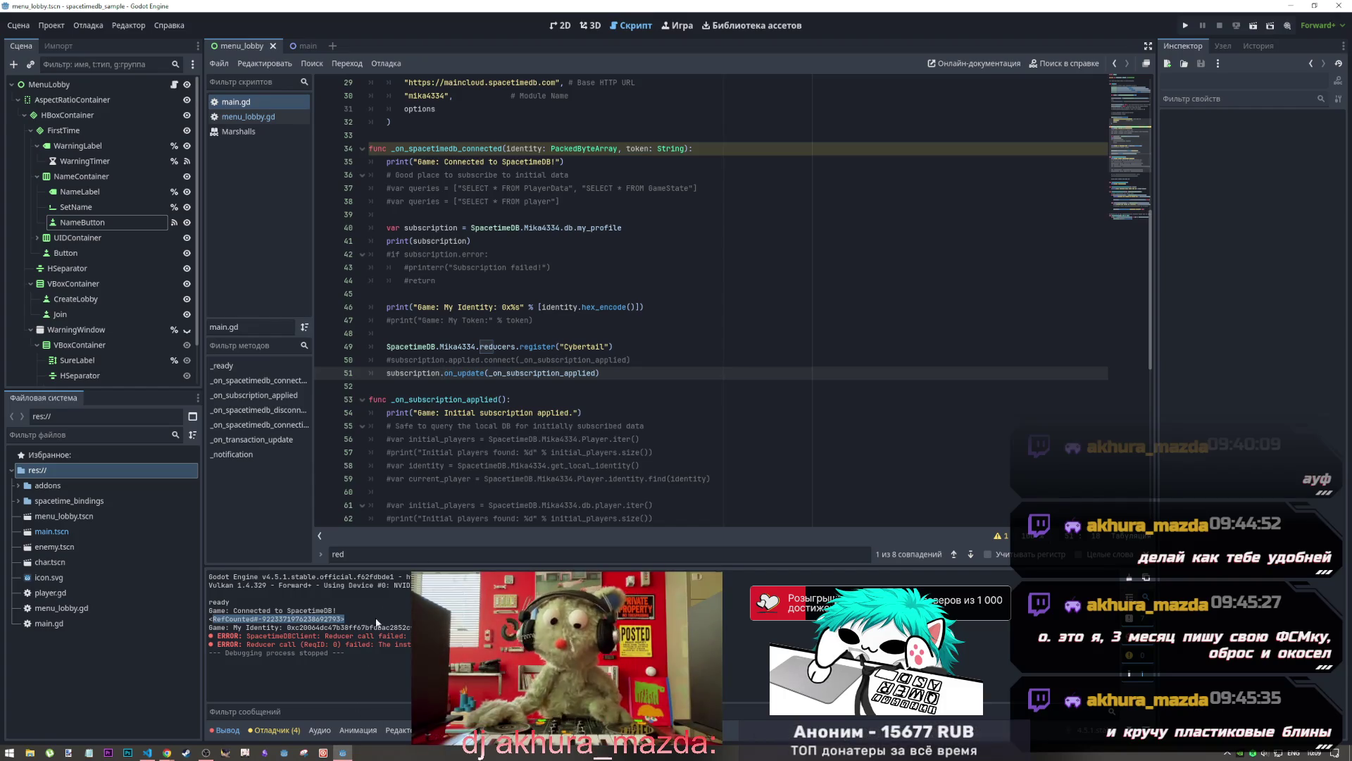
pyautogui.click(1185, 27)
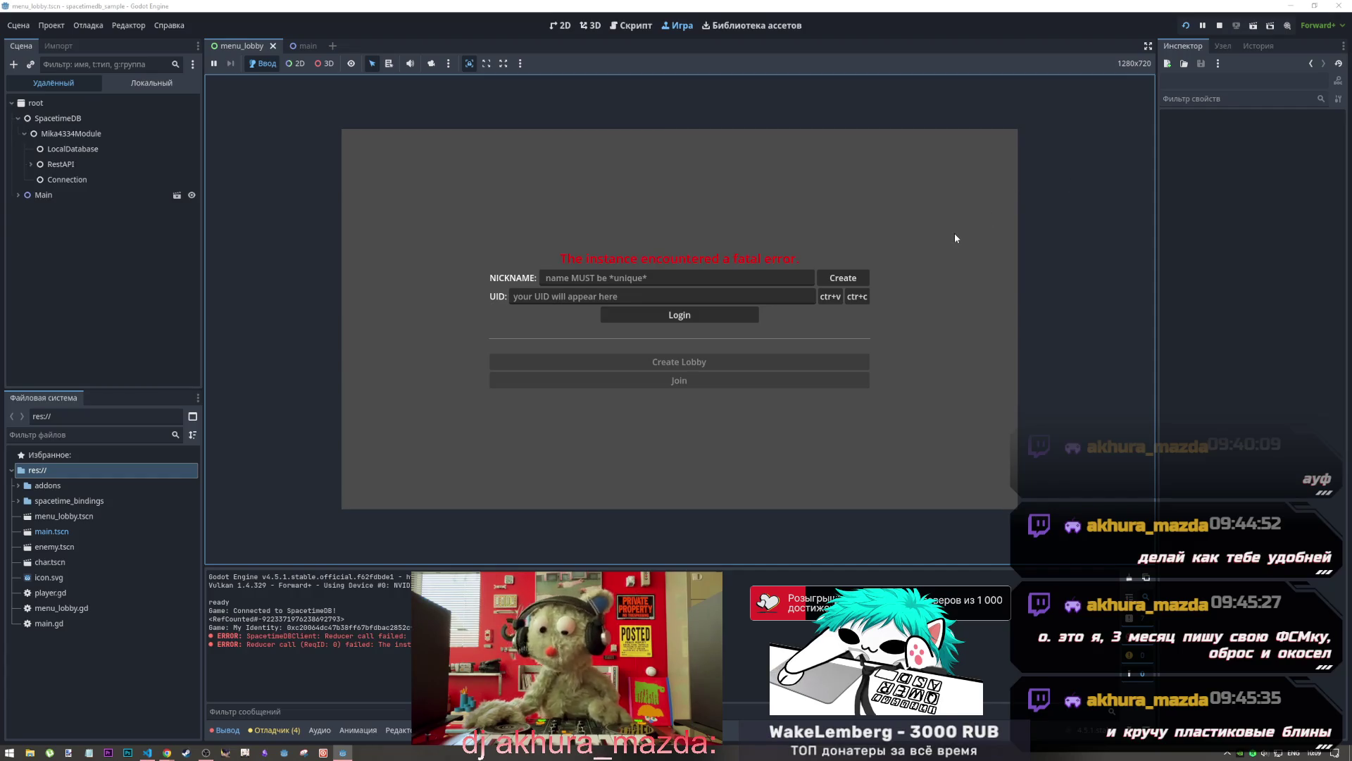
# Stop the running game, put the cursor on empty line 52, and switch to VS Code
pyautogui.press('F8')
pyautogui.click(552, 388)
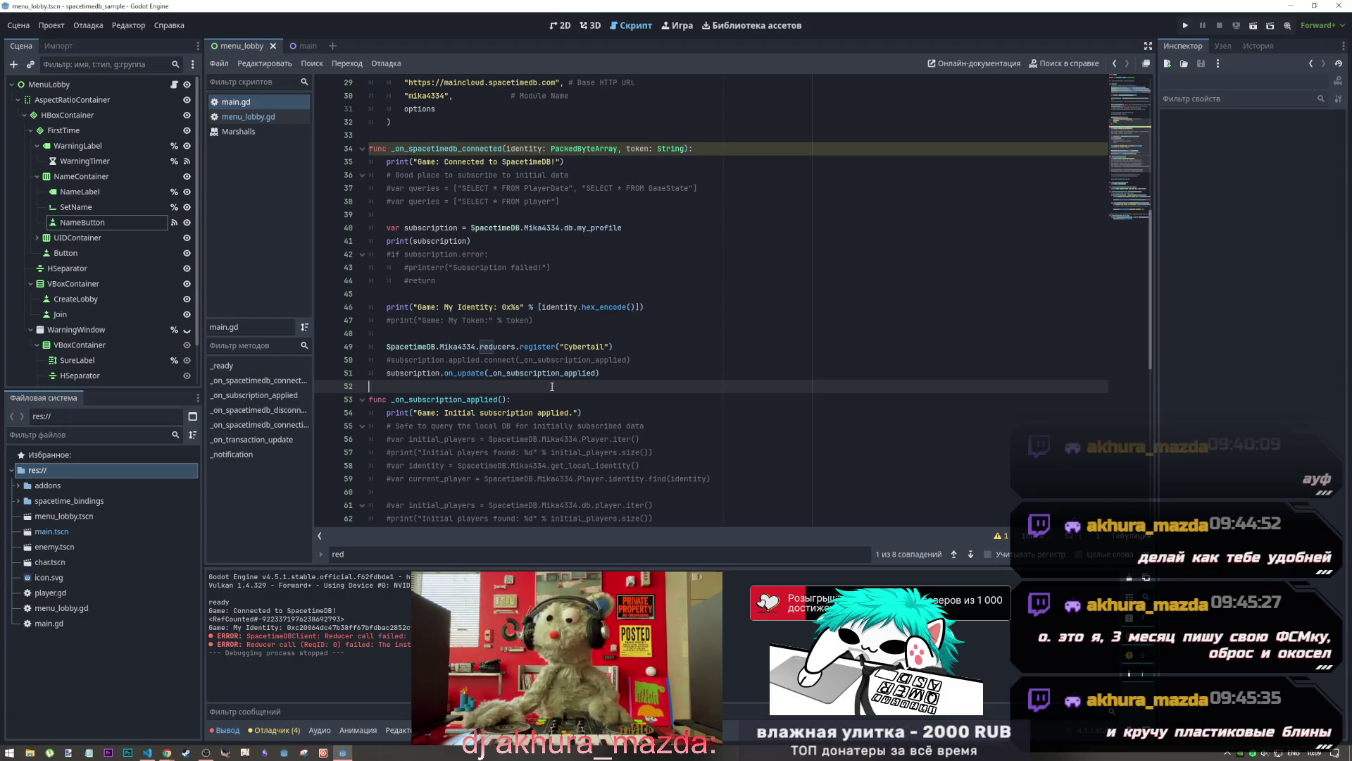
pyautogui.hotkey('alt', 'Tab')
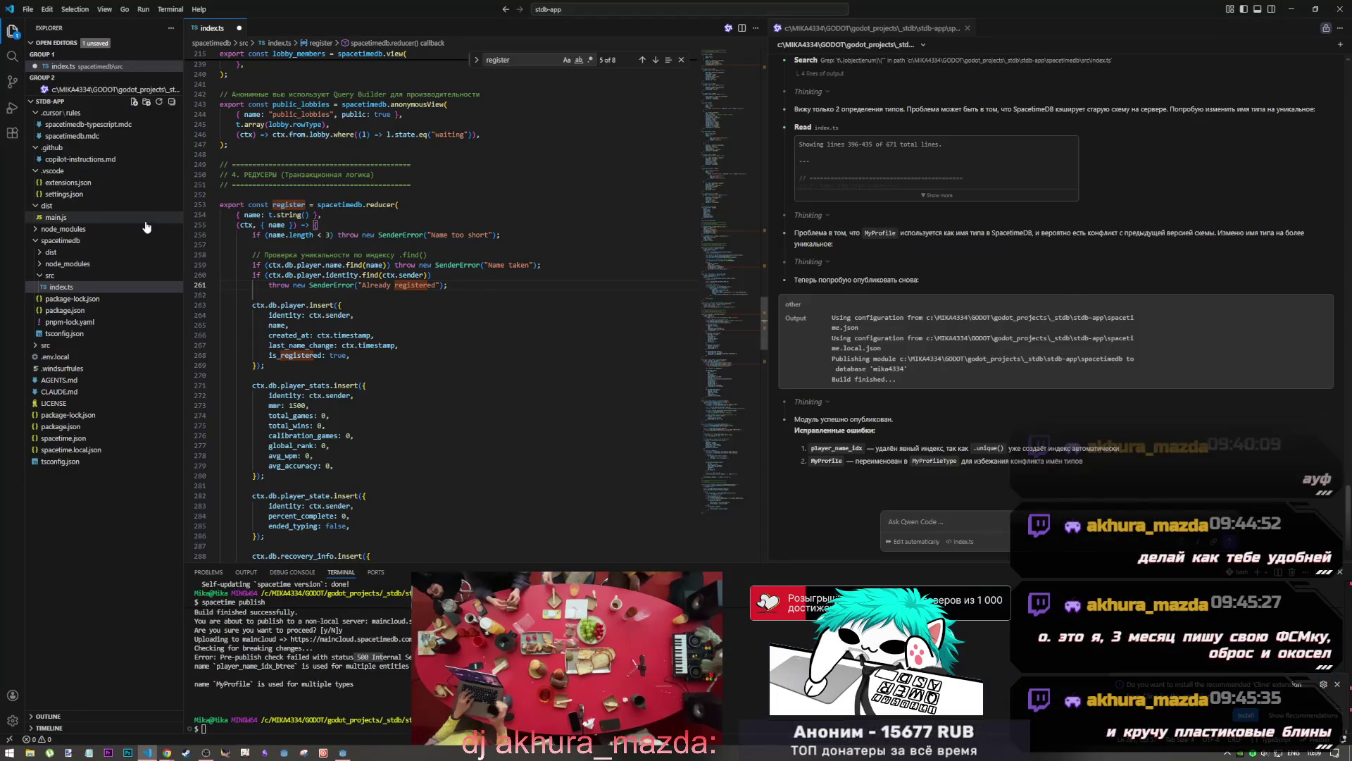
# Cycle through the open windows to reach the Chrome SpacetimeDB dashboard
pyautogui.hotkey('alt', 'Tab')
pyautogui.hotkey('alt', 'Tab')
pyautogui.hotkey('alt', 'Tab')
pyautogui.hotkey('alt', 'Tab')
pyautogui.hotkey('alt', 'Tab')
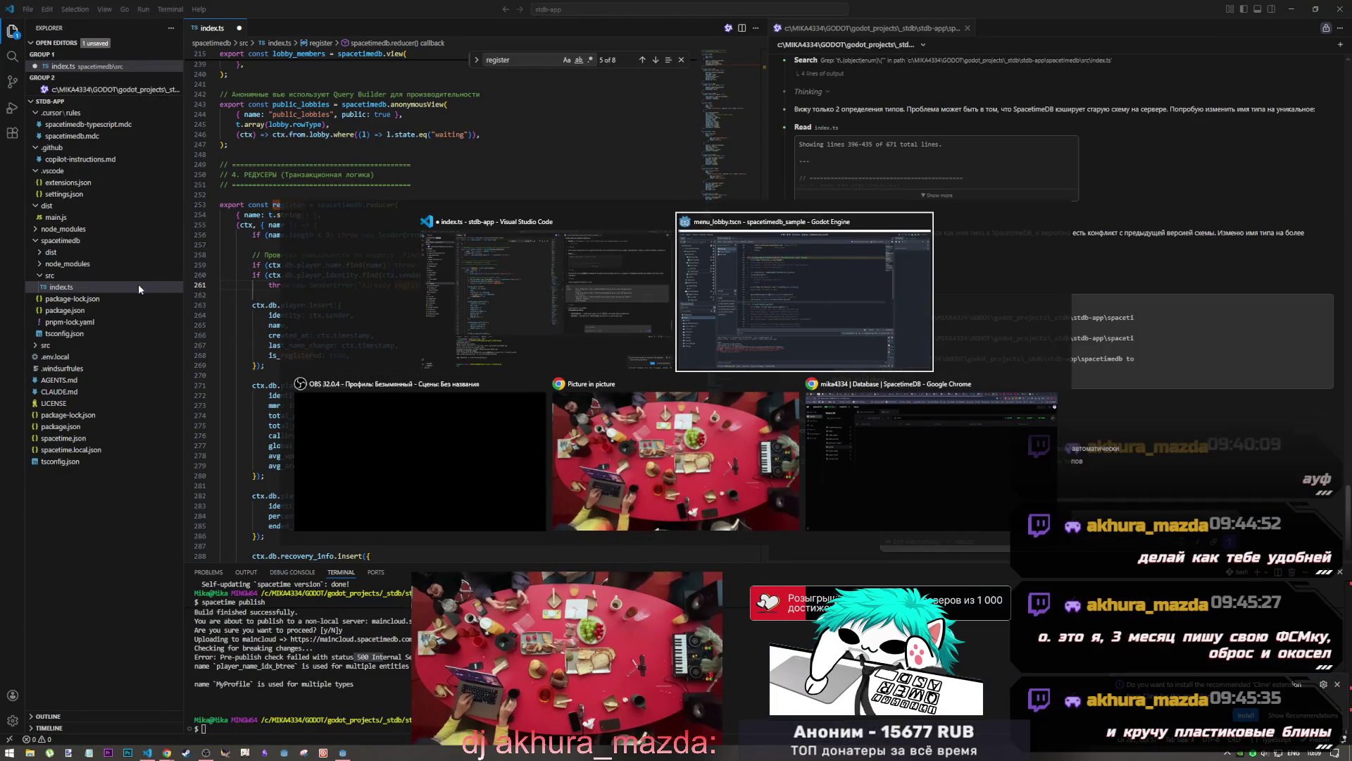
pyautogui.hotkey('alt', 'Tab')
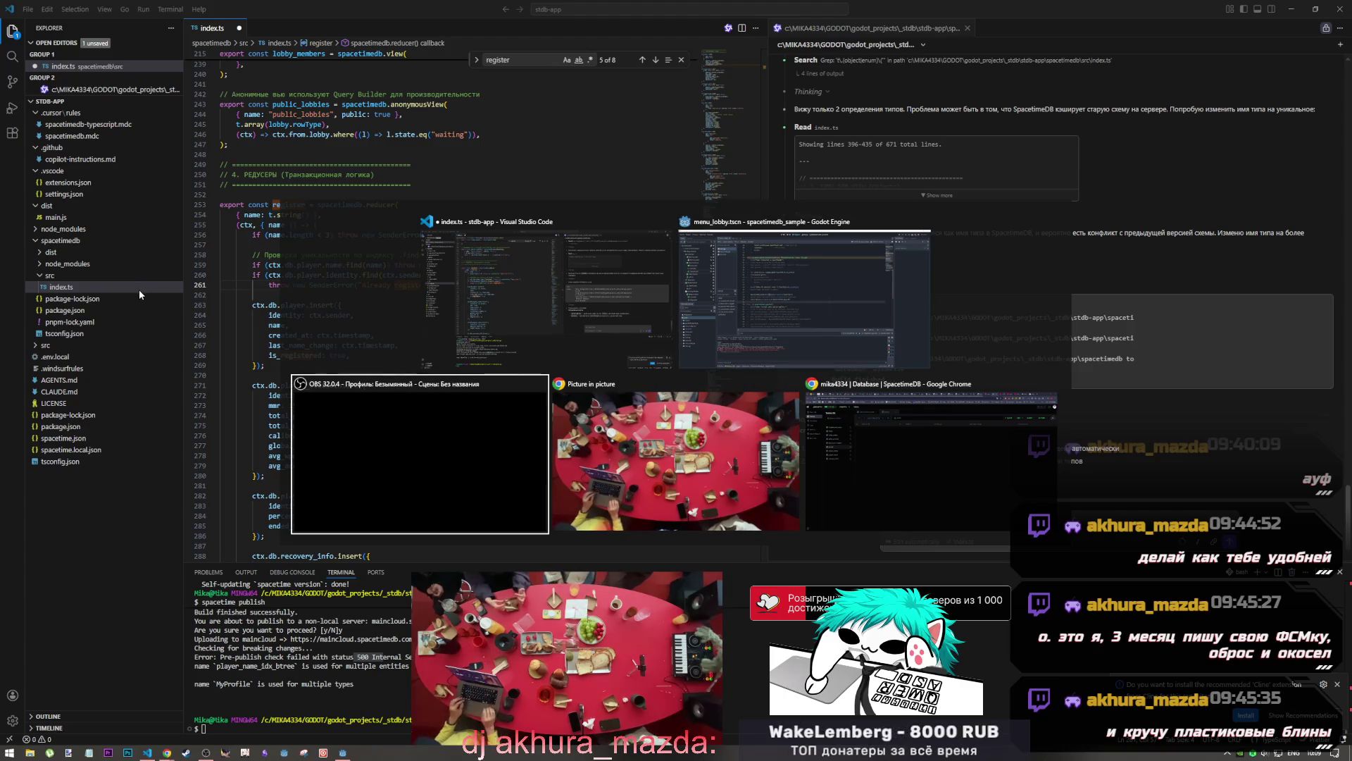
pyautogui.hotkey('alt', 'Tab')
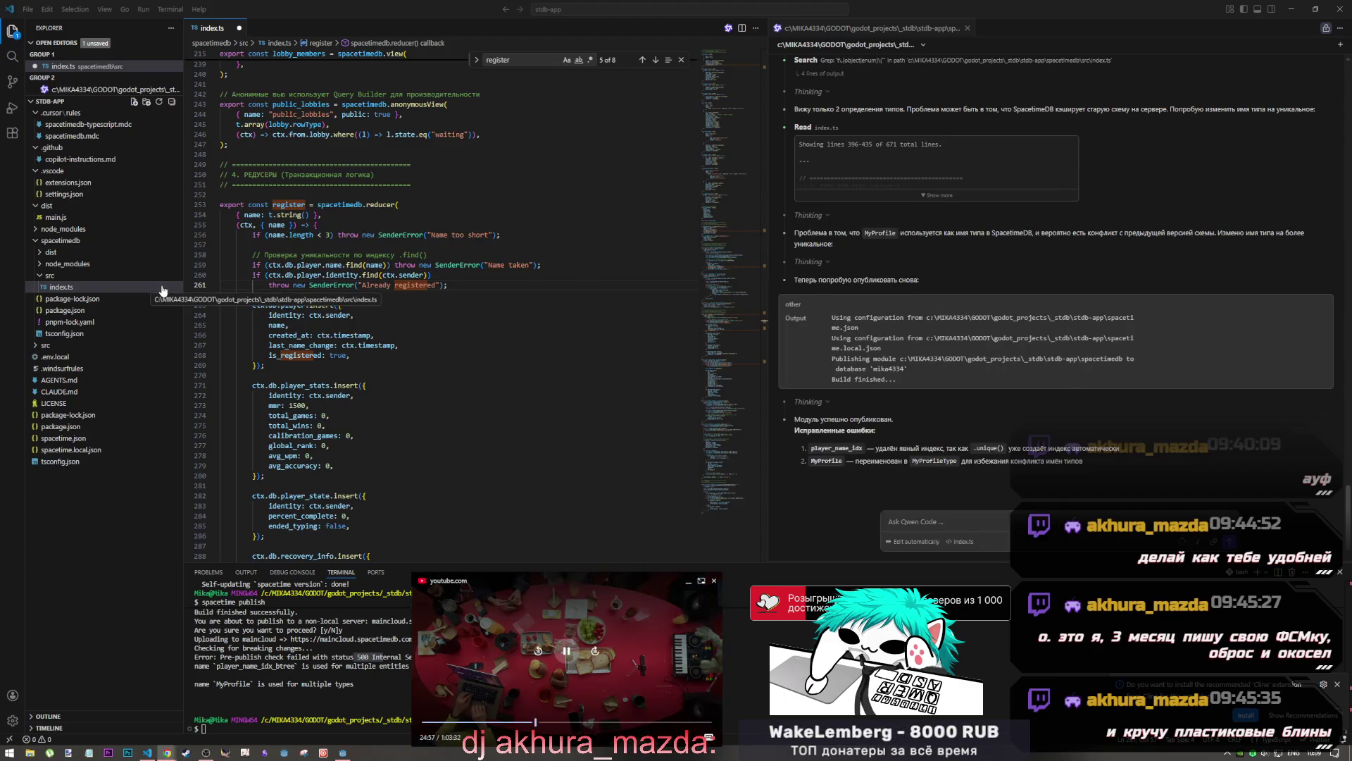
pyautogui.hotkey('alt', 'Tab')
pyautogui.hotkey('alt', 'Tab')
pyautogui.hotkey('alt', 'Tab')
pyautogui.hotkey('alt', 'Tab')
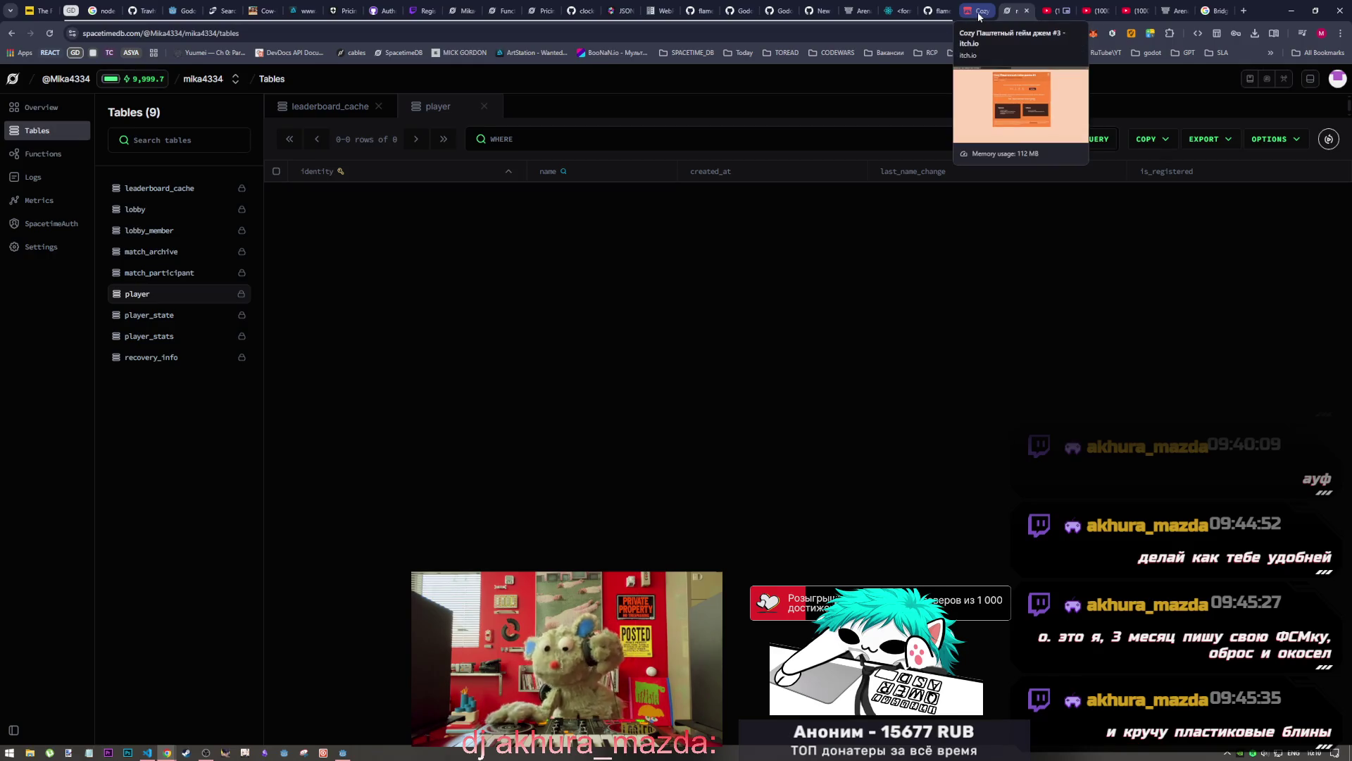
# Move the itch.io jam tab to second place, check the tables tab, then open the SpacetimeDB DOCS
pyautogui.moveTo(976, 17); pyautogui.dragTo(78, 10)
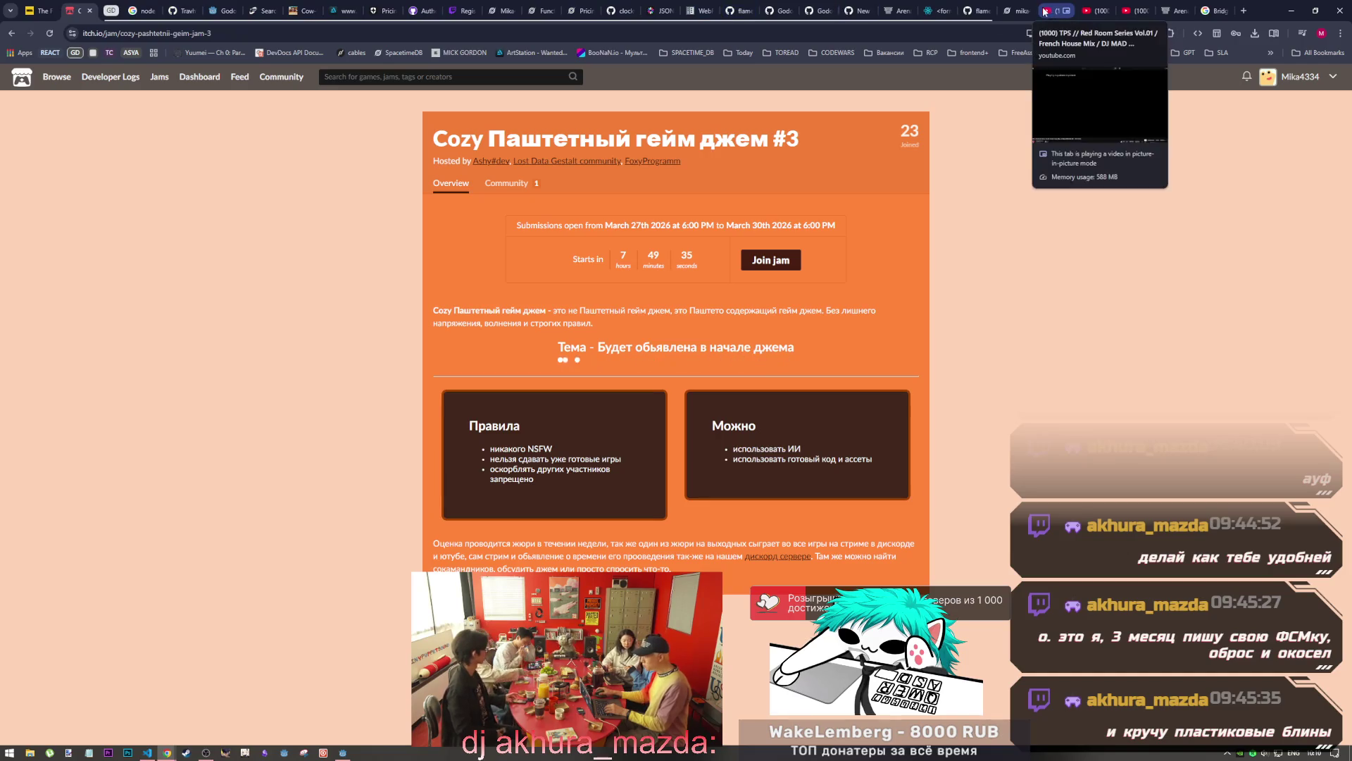
pyautogui.click(1014, 11)
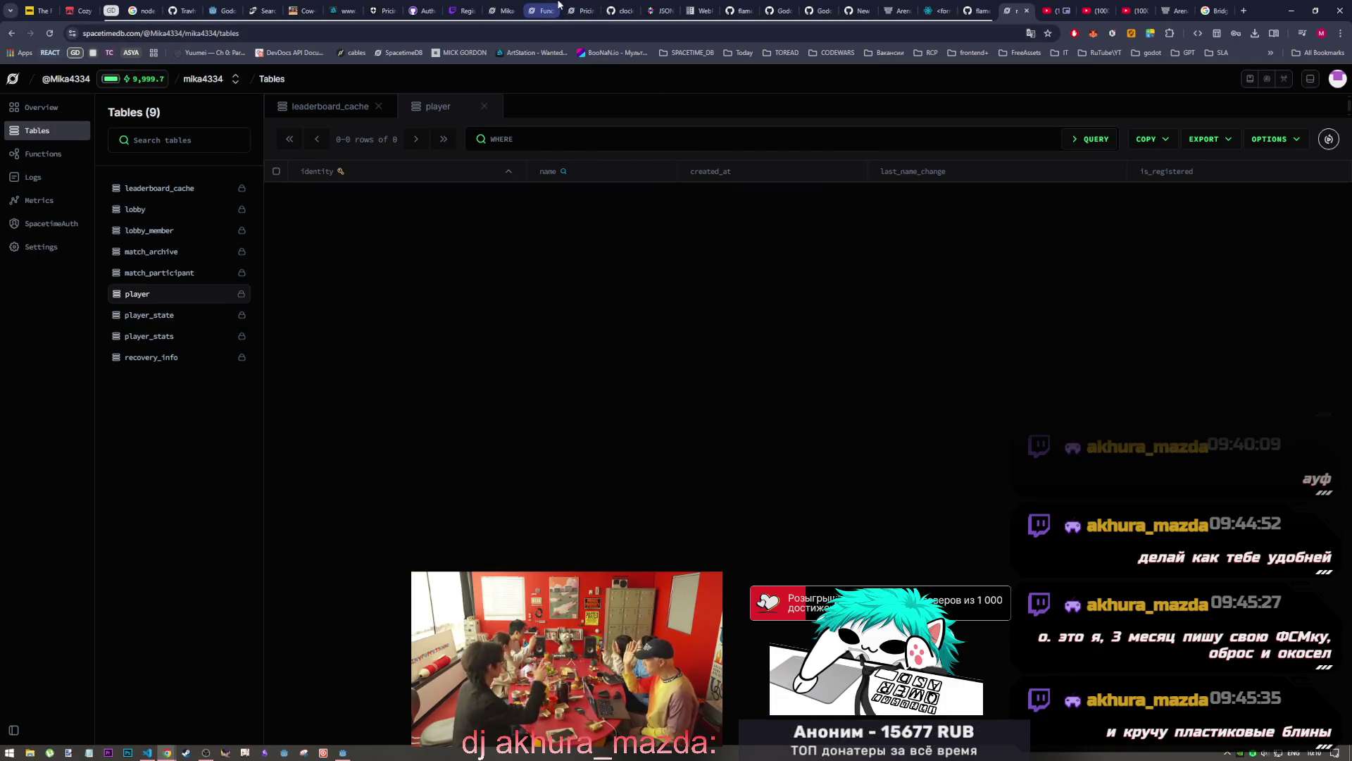
pyautogui.click(577, 11)
pyautogui.click(210, 105)
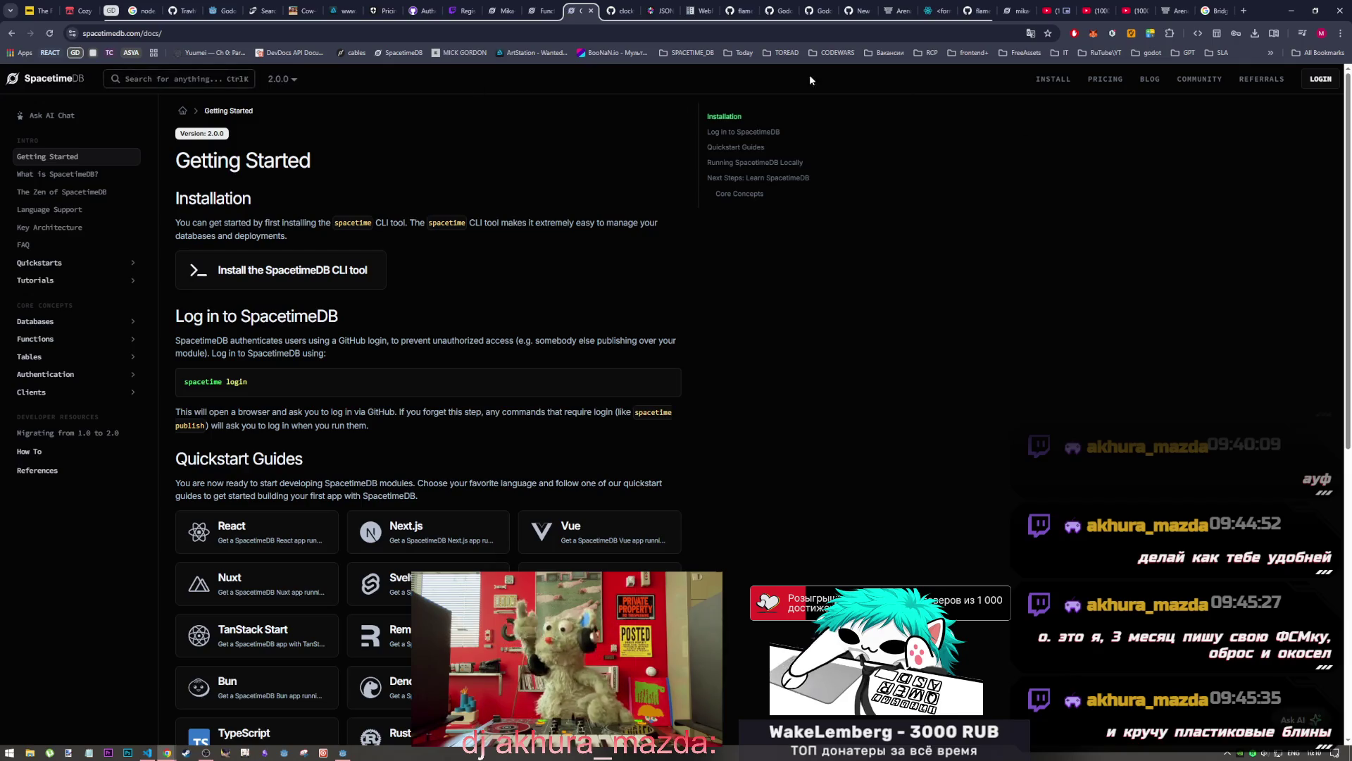
# Search the docs for 'reducer' and open the Reducer Context page
pyautogui.click(159, 81)
pyautogui.write('reducer')
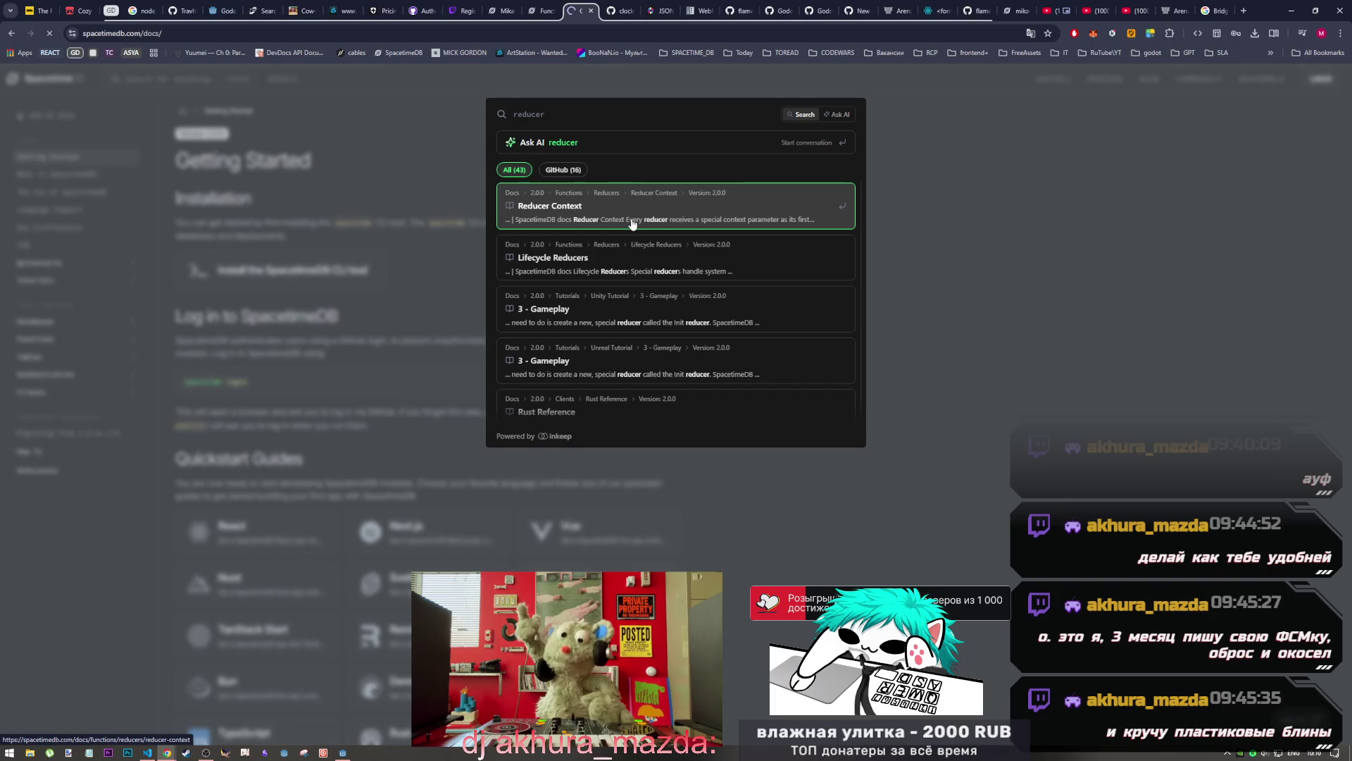
pyautogui.click(632, 223)
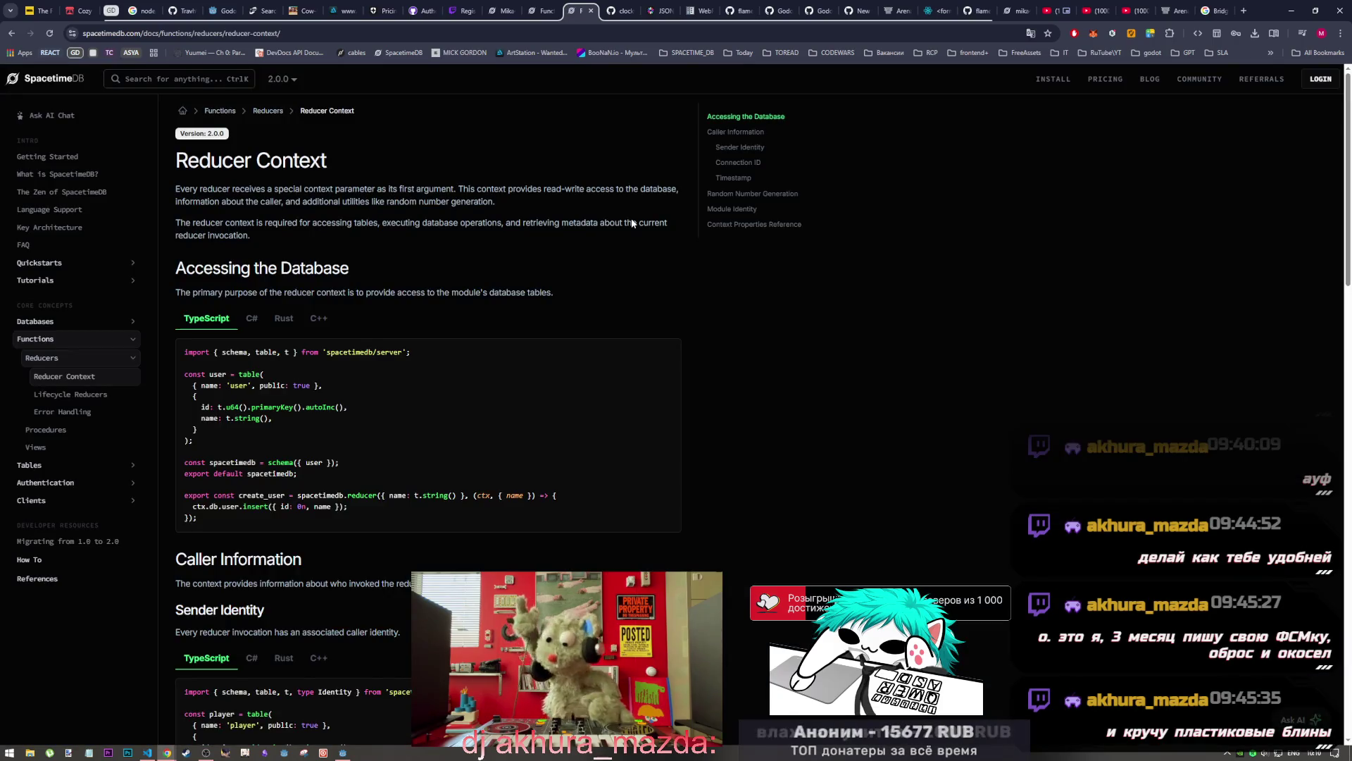
pyautogui.scroll(-2, 408, 366)
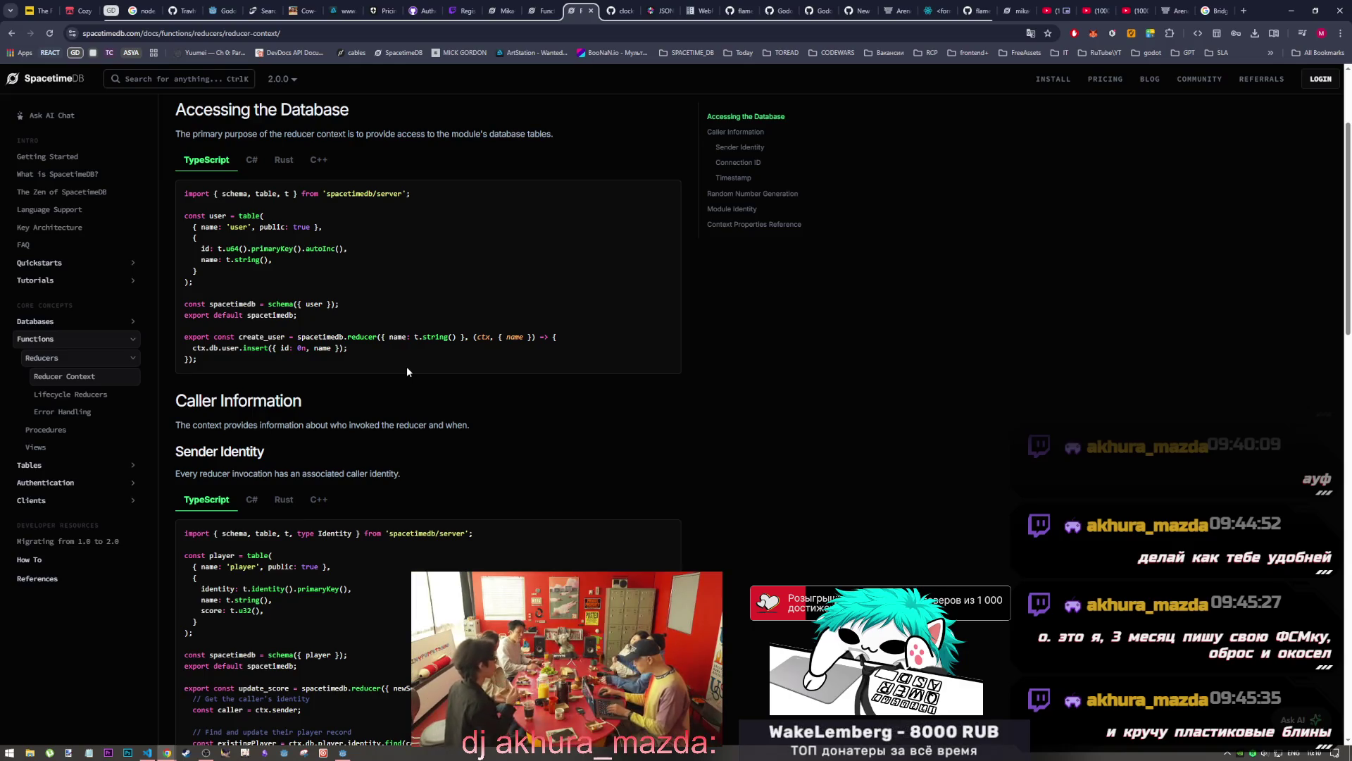
# Read Reducer Context down to the Context Properties Reference, highlighting the database access sentence
pyautogui.moveTo(379, 134); pyautogui.dragTo(531, 134)
pyautogui.scroll(-3, 468, 258)
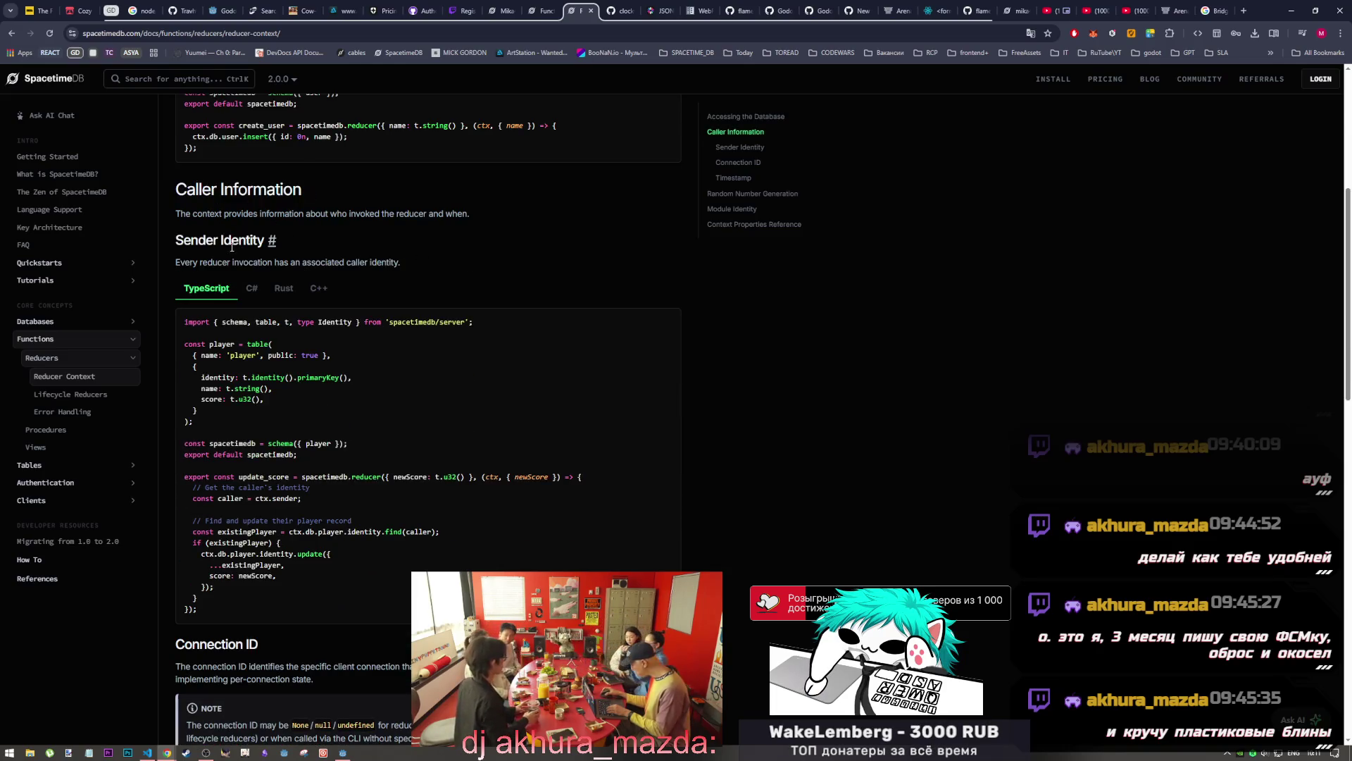
pyautogui.scroll(-2, 252, 270)
pyautogui.moveTo(222, 184)
pyautogui.mouseDown()
pyautogui.moveTo(217, 165)
pyautogui.moveTo(360, 157)
pyautogui.mouseUp()
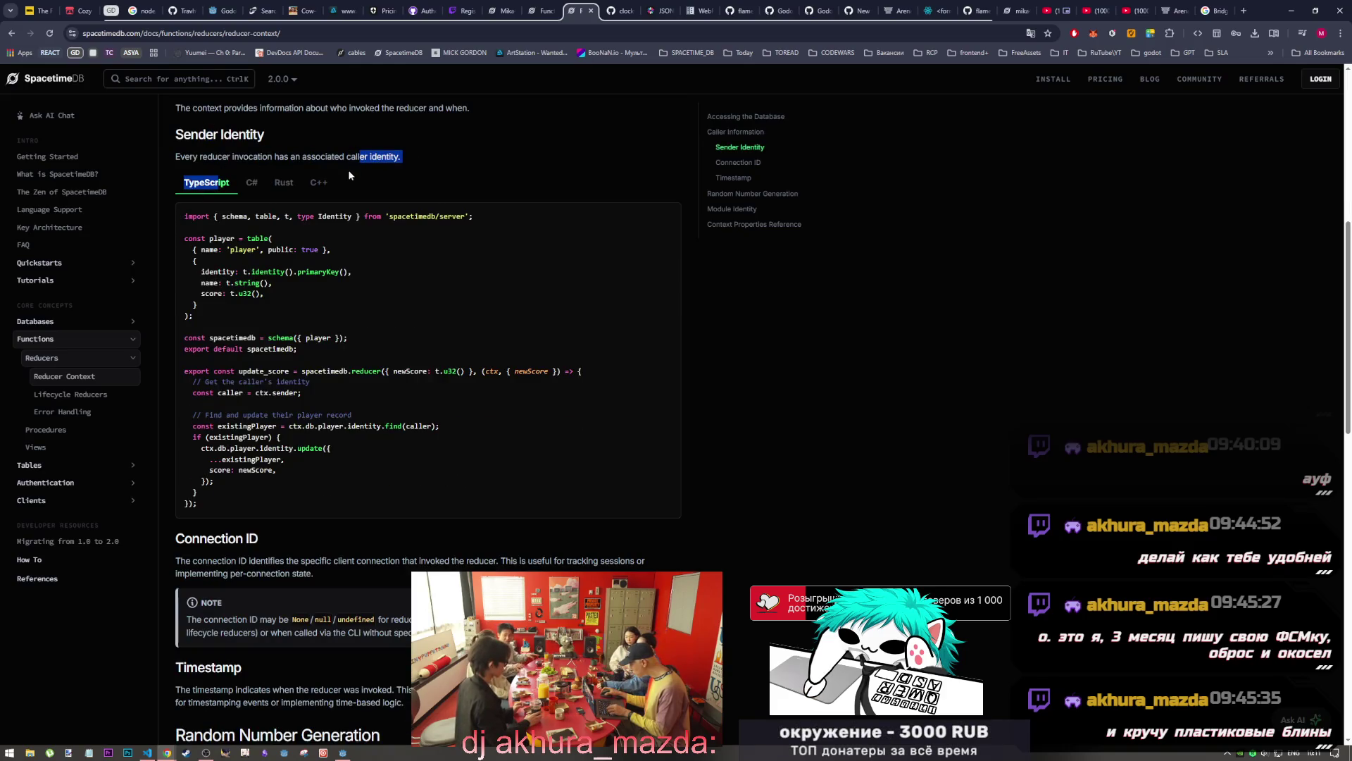
pyautogui.scroll(-2, 382, 344)
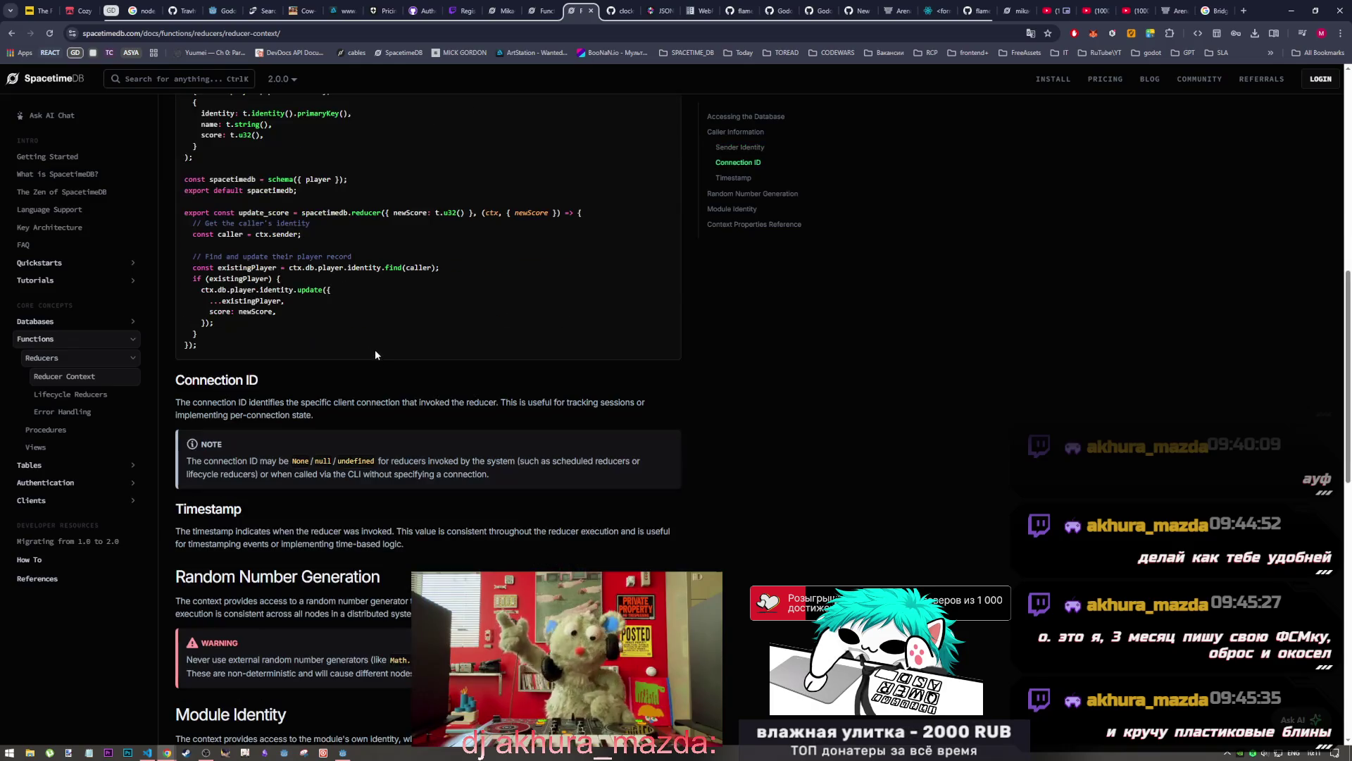
pyautogui.scroll(-3, 375, 356)
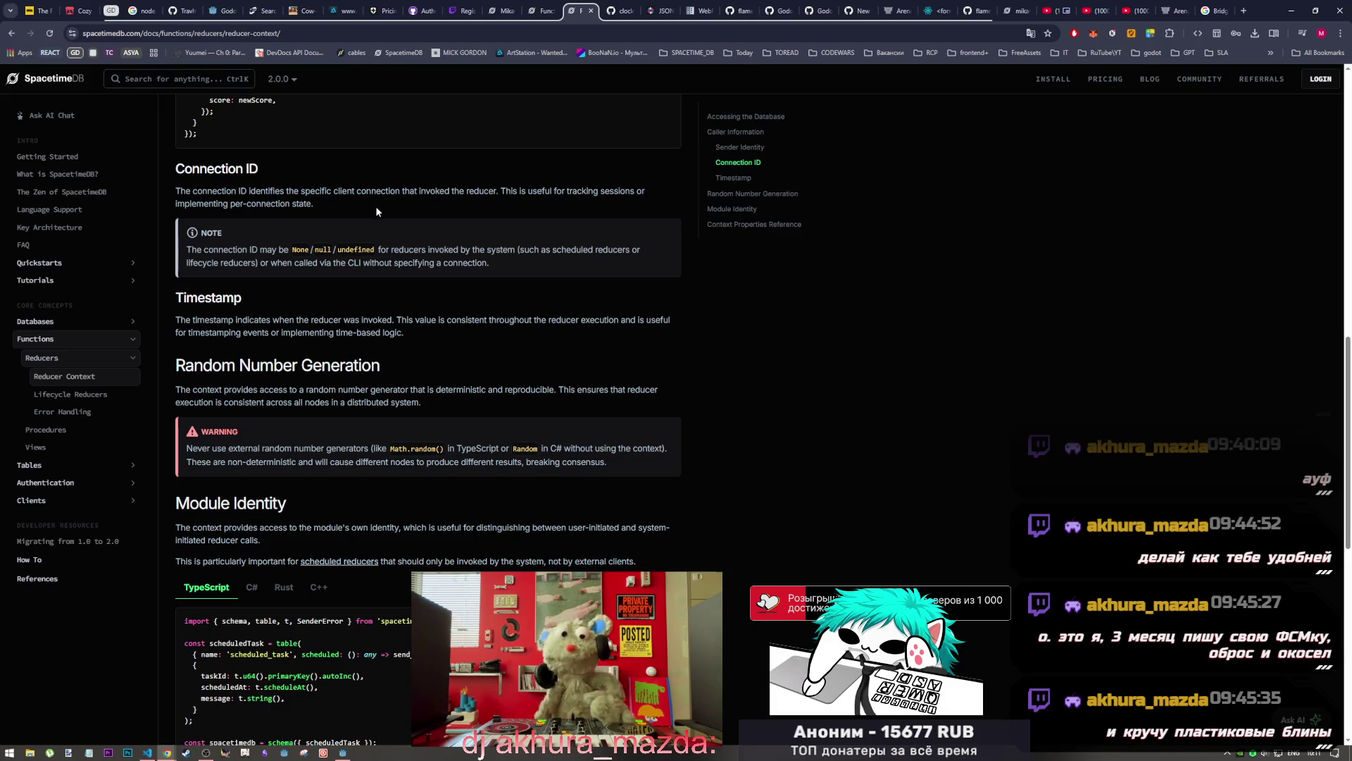
pyautogui.scroll(4, 375, 211)
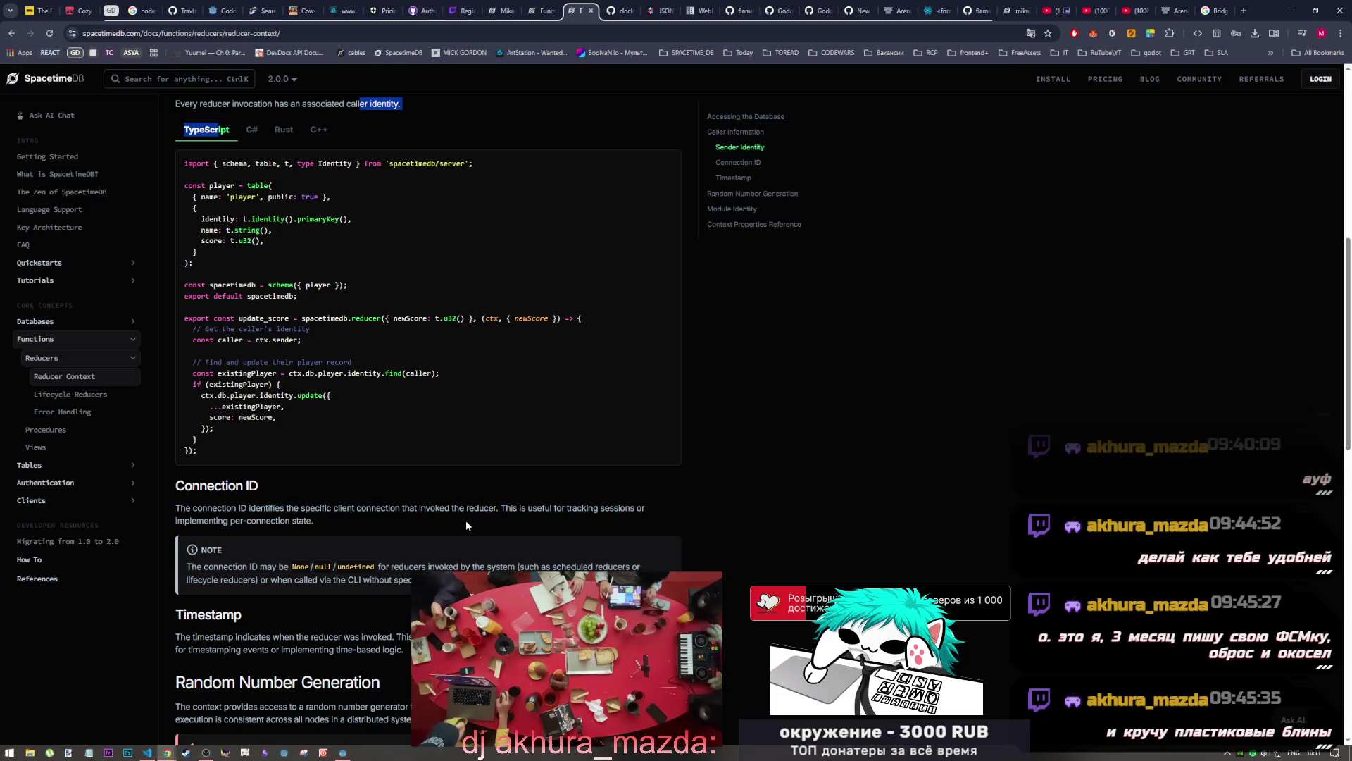
pyautogui.scroll(-3, 464, 463)
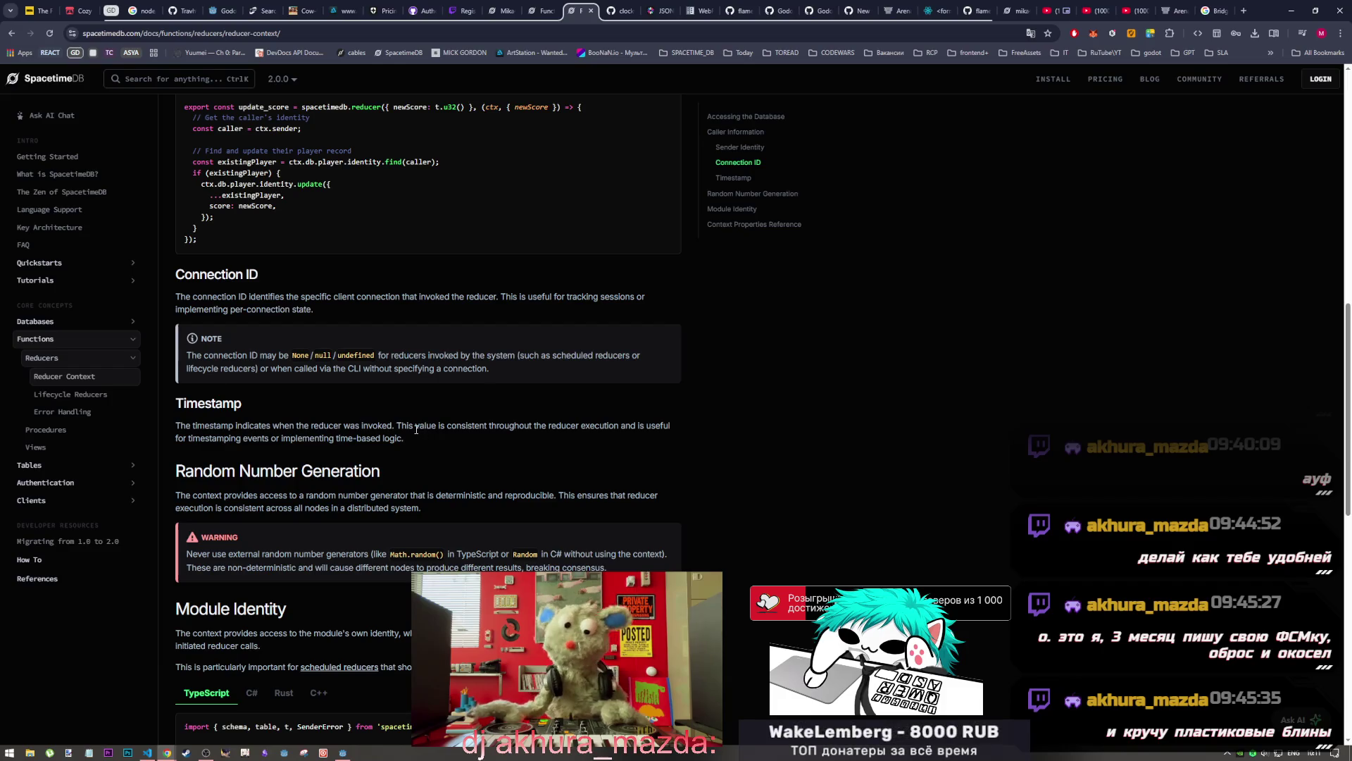
pyautogui.scroll(-2, 412, 437)
pyautogui.scroll(-3, 412, 437)
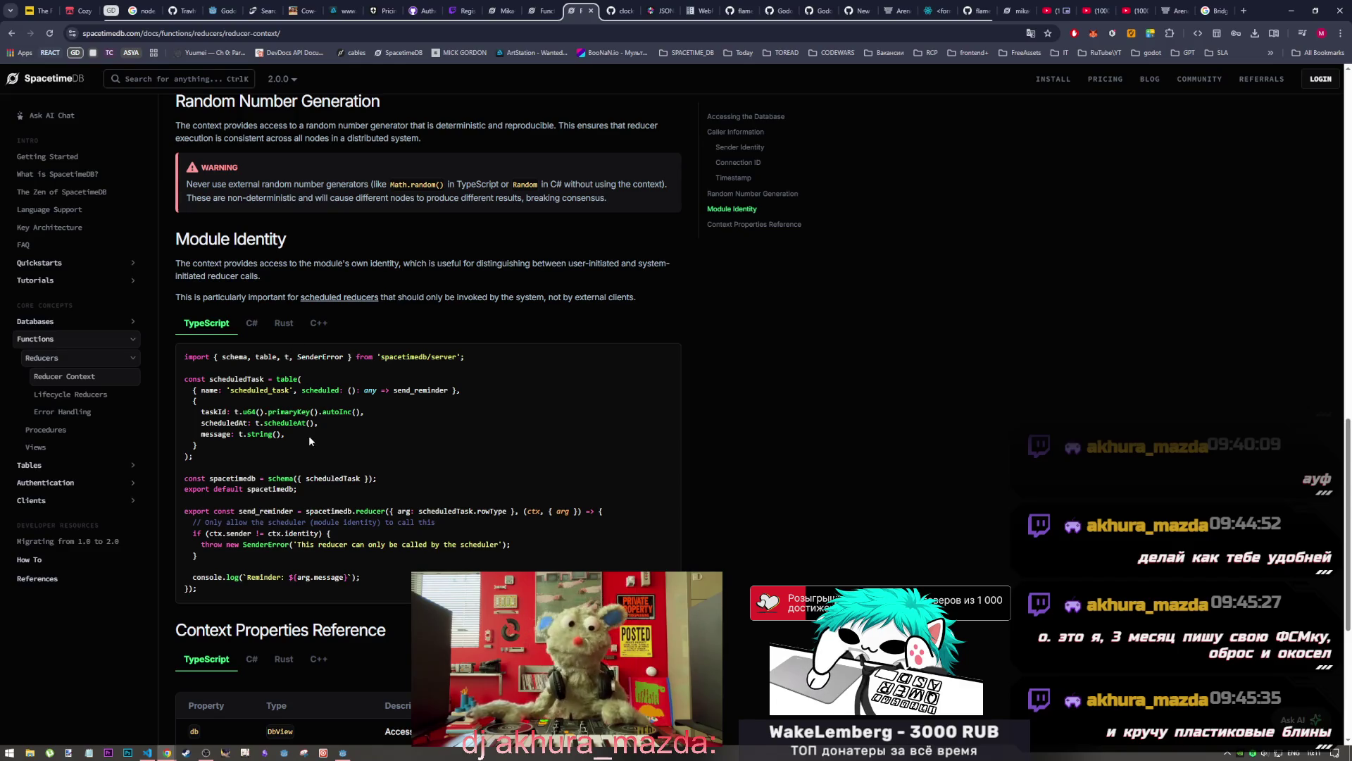
pyautogui.scroll(-2, 297, 479)
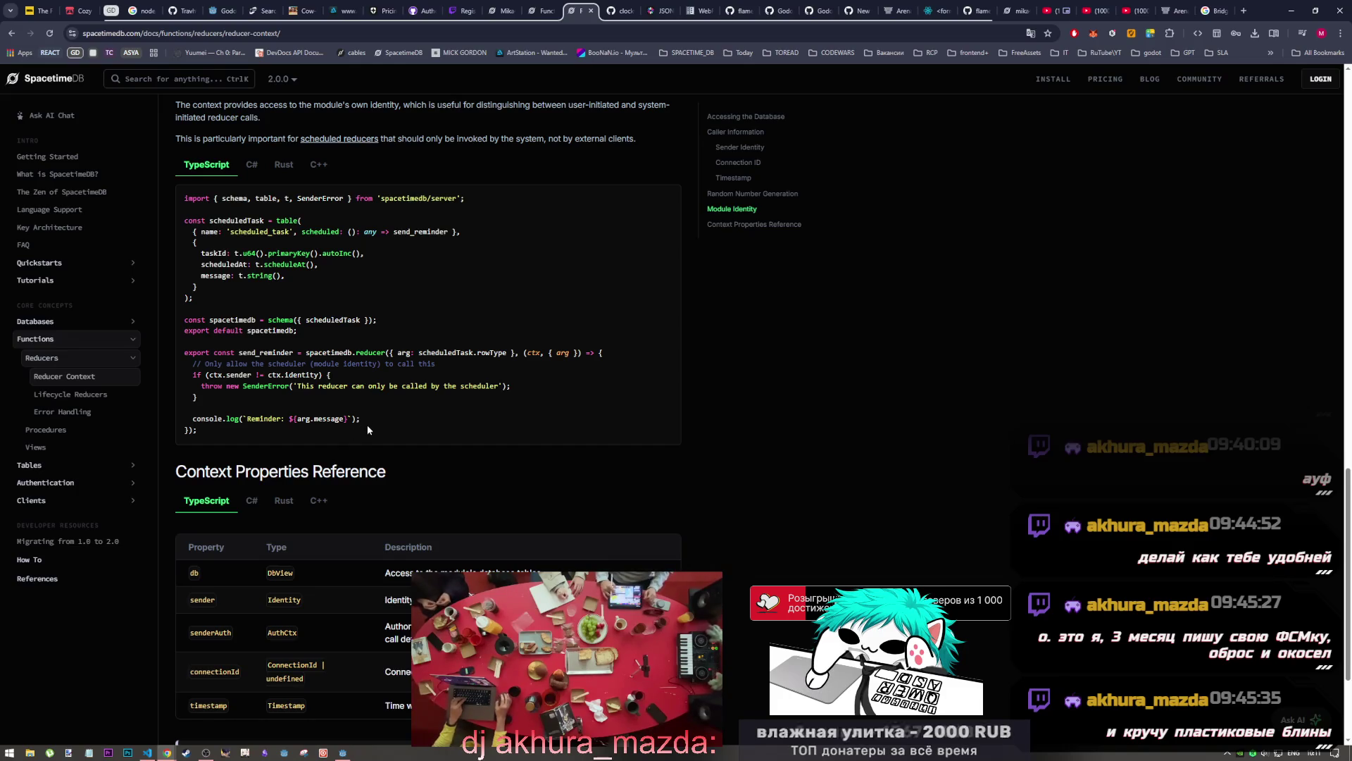
pyautogui.scroll(4, 370, 443)
pyautogui.scroll(-6, 371, 442)
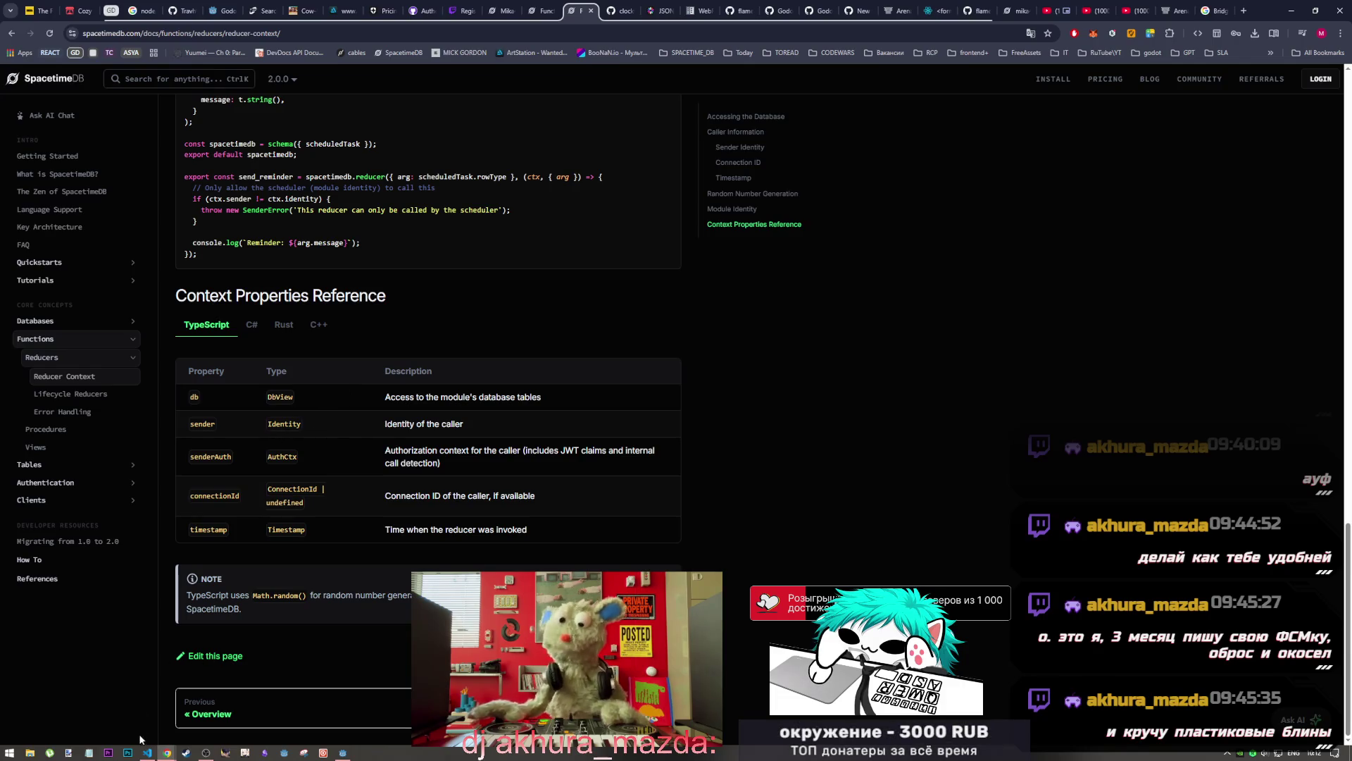
pyautogui.click(146, 753)
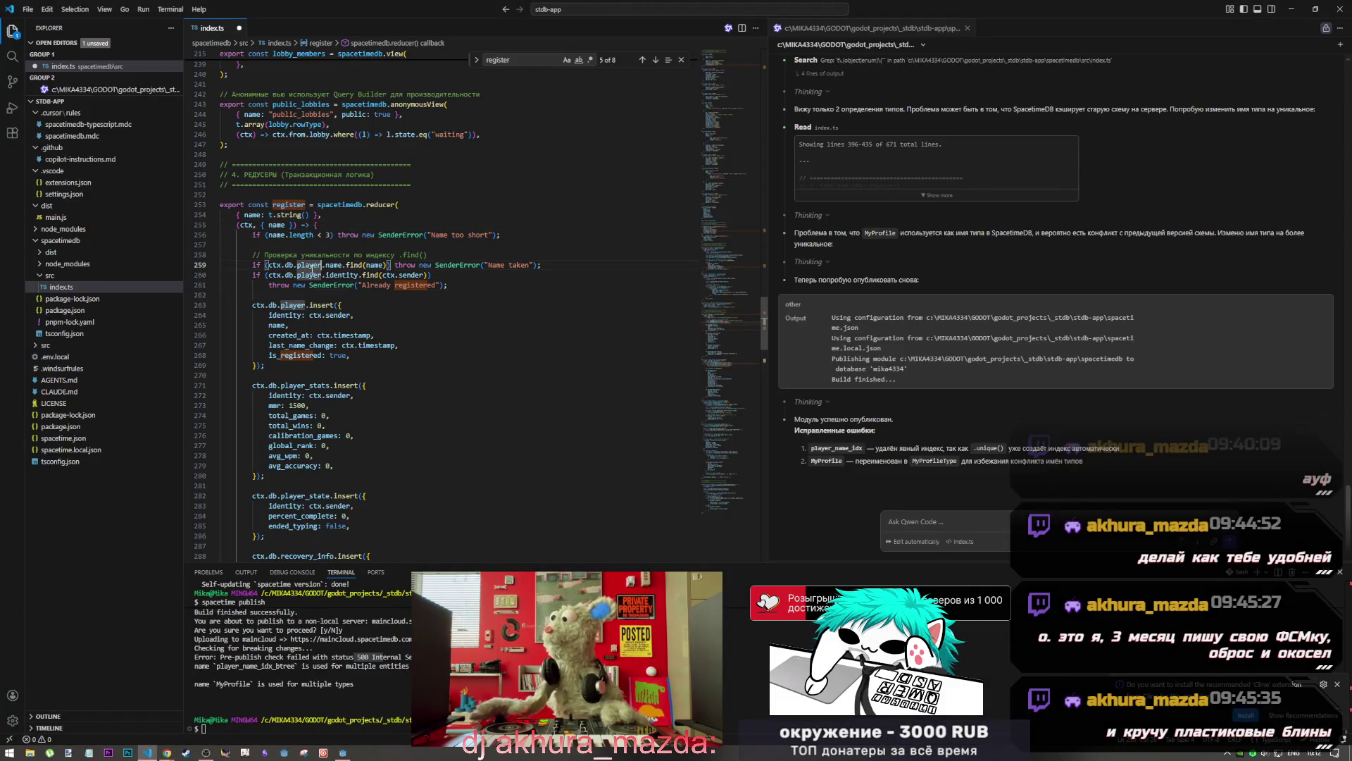
# Inspect register's ctx.sender, player insert, last_name_change timestamp, and player_stats/player_state table names
pyautogui.press('Down')
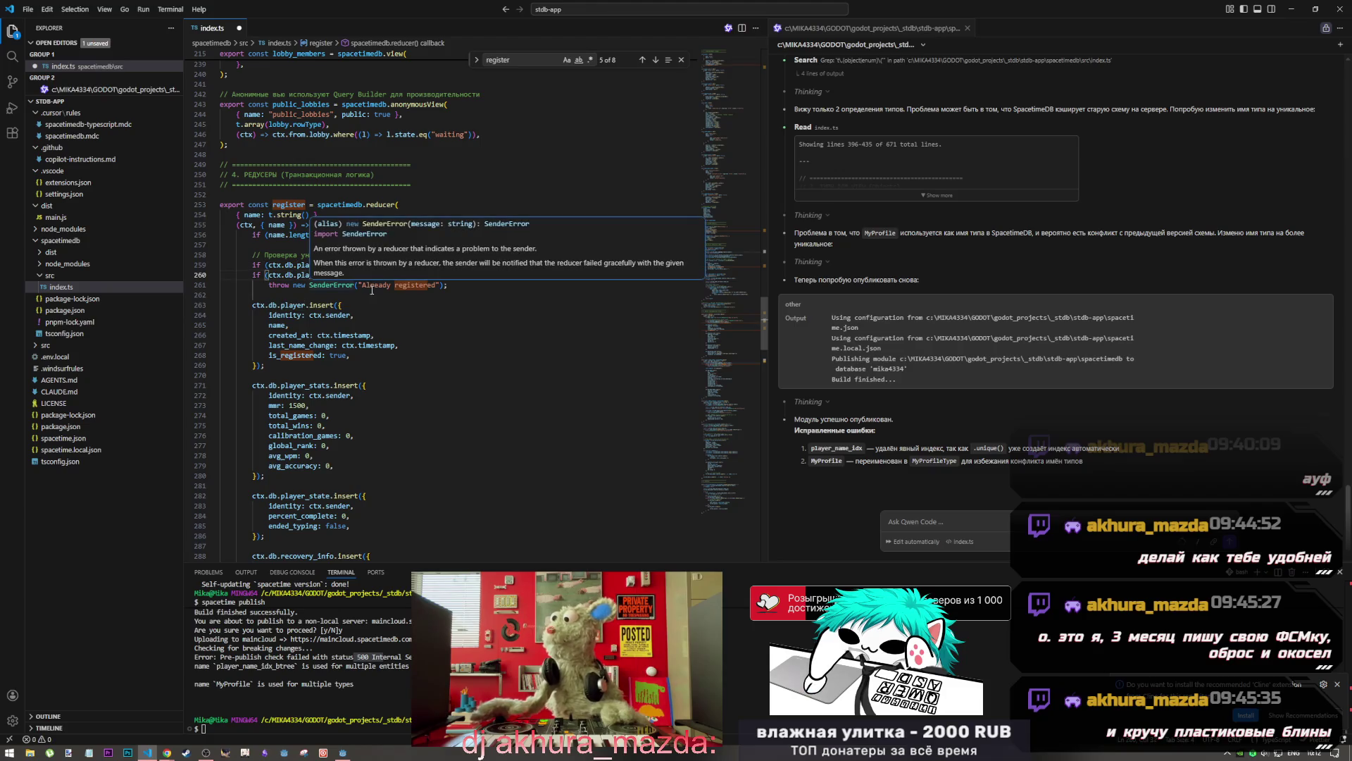
pyautogui.moveTo(382, 275); pyautogui.dragTo(425, 275)
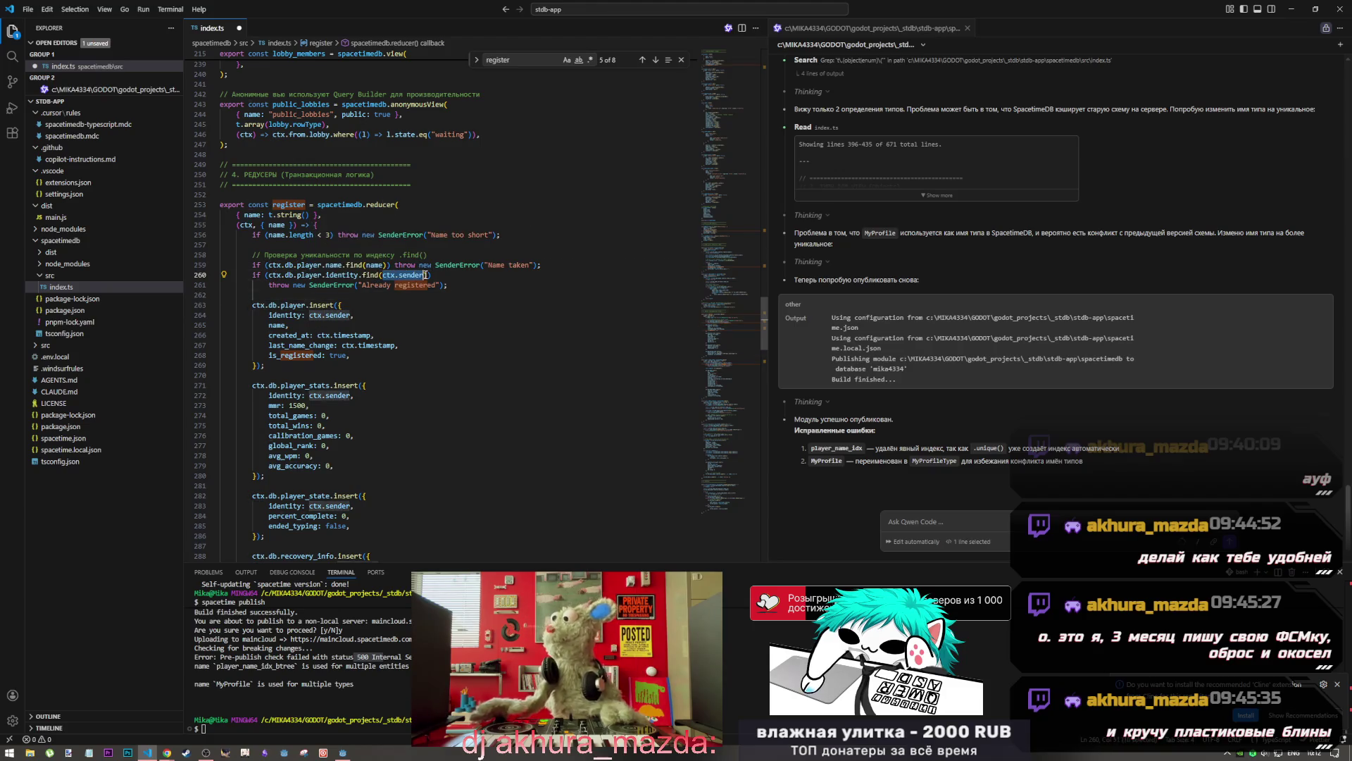
pyautogui.click(426, 274)
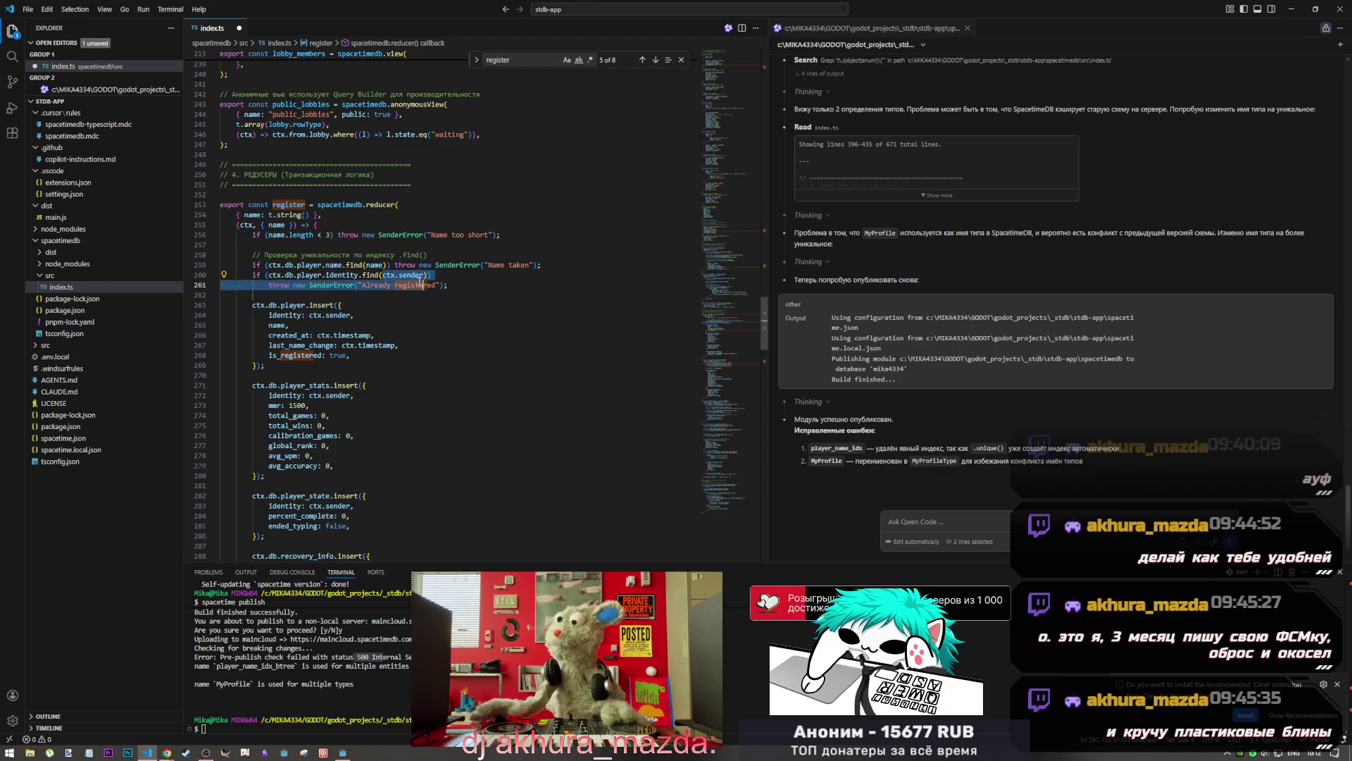
pyautogui.click(238, 214)
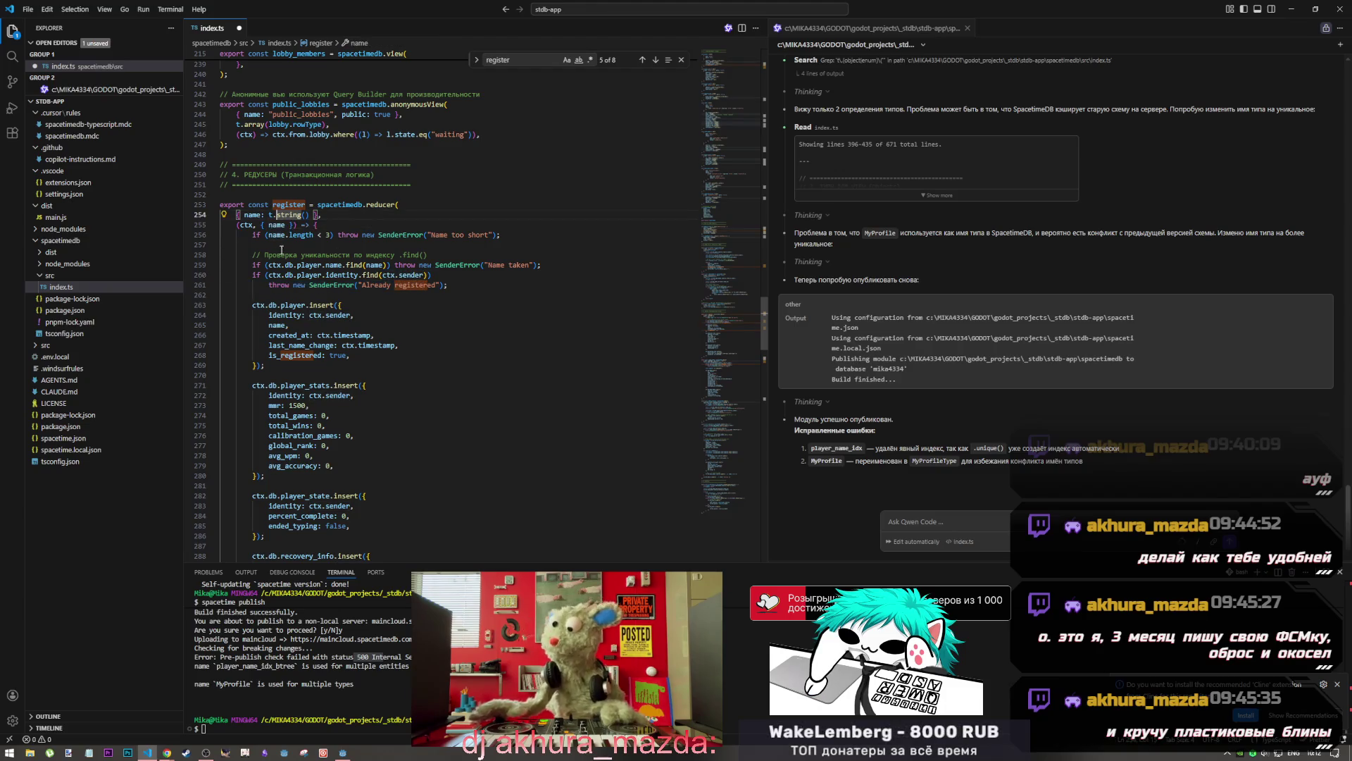
pyautogui.click(306, 306)
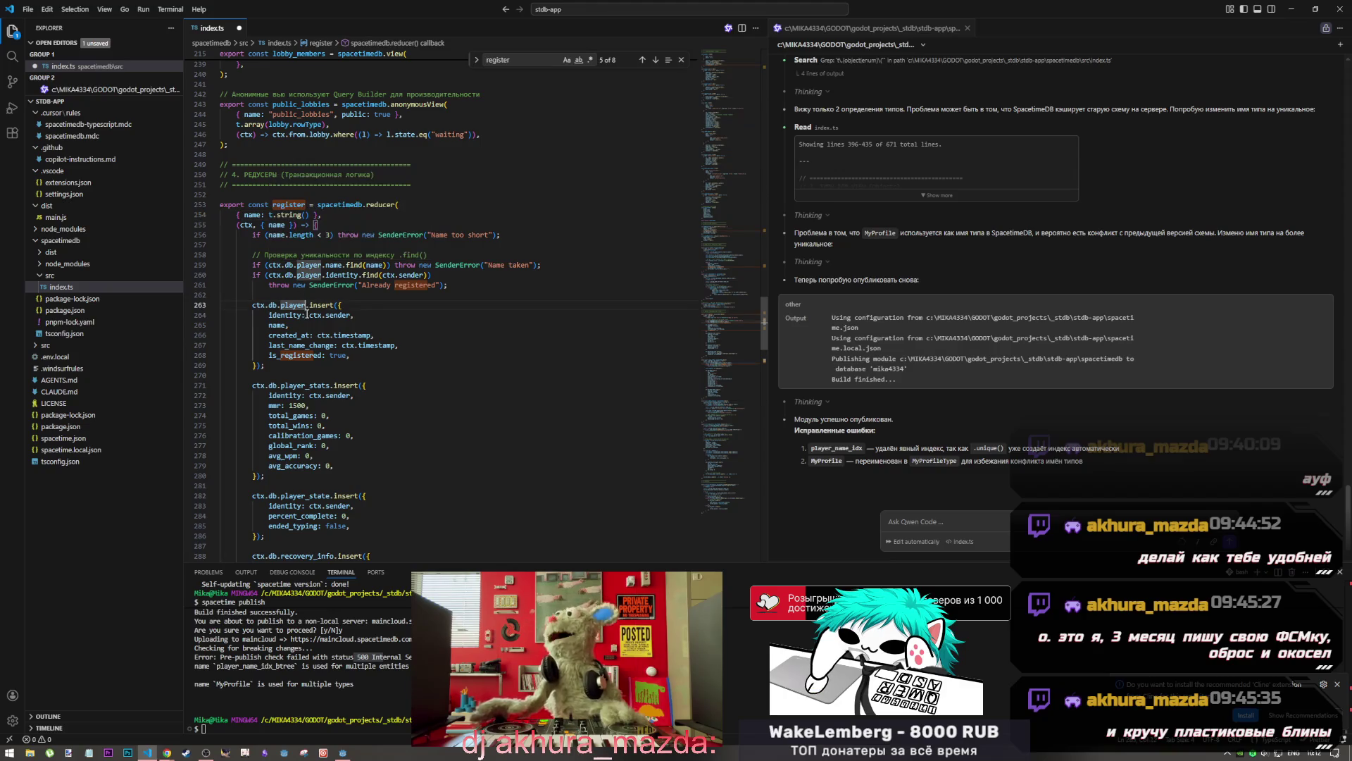
pyautogui.click(310, 346)
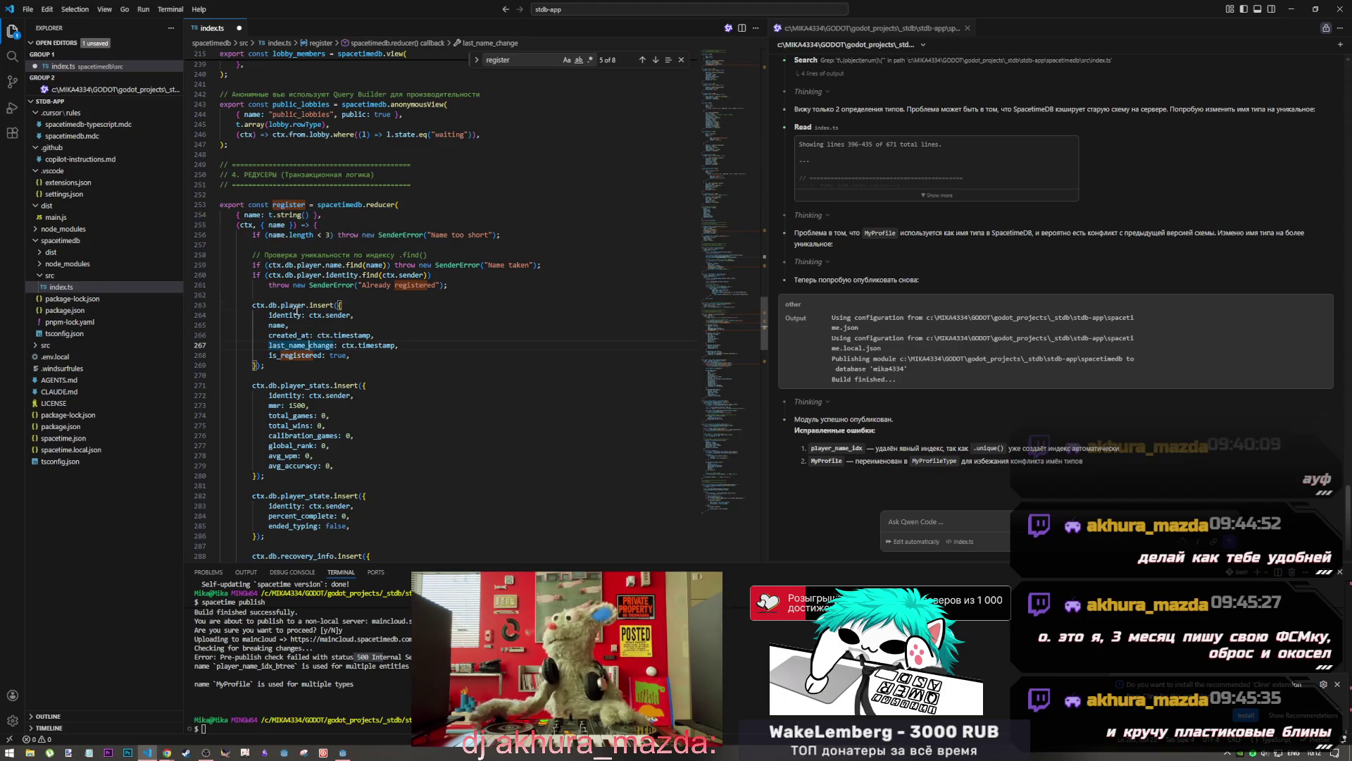
pyautogui.moveTo(269, 306); pyautogui.dragTo(332, 307)
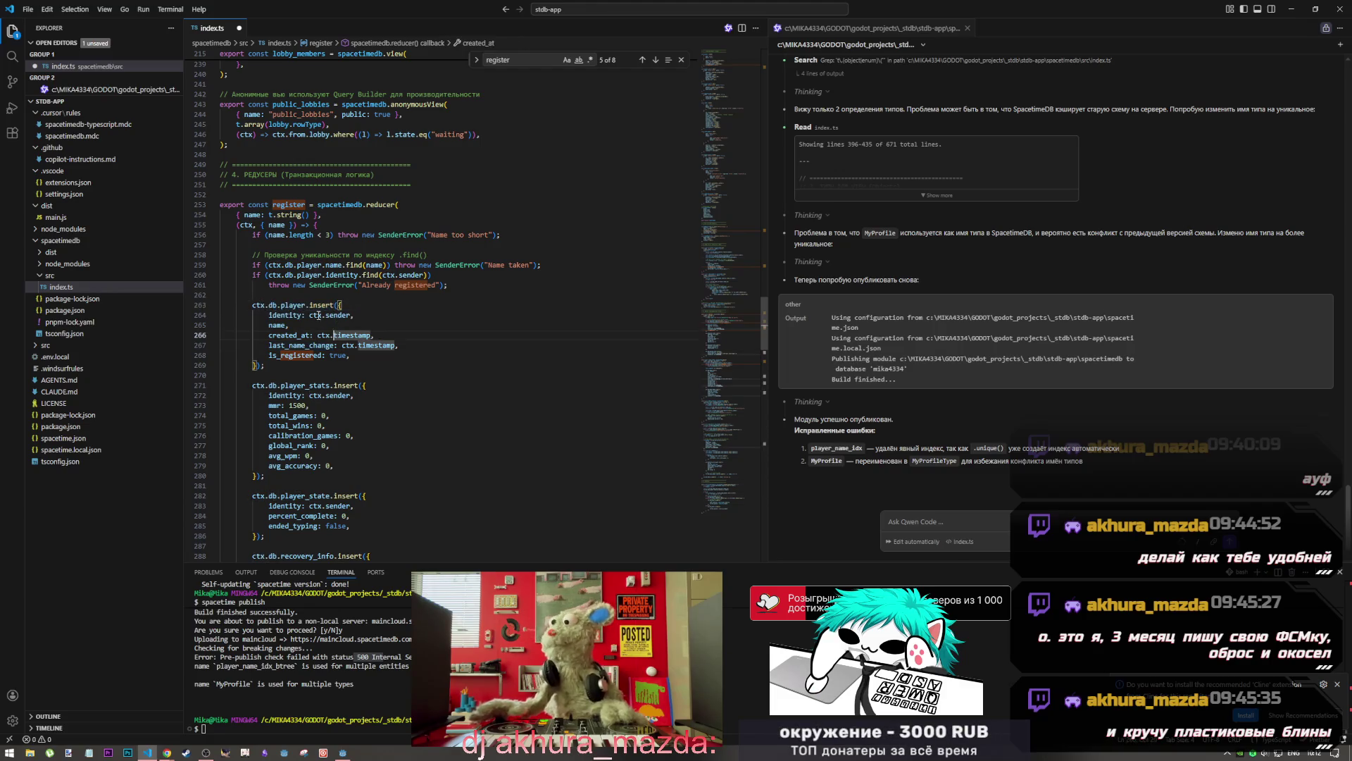
pyautogui.click(343, 346)
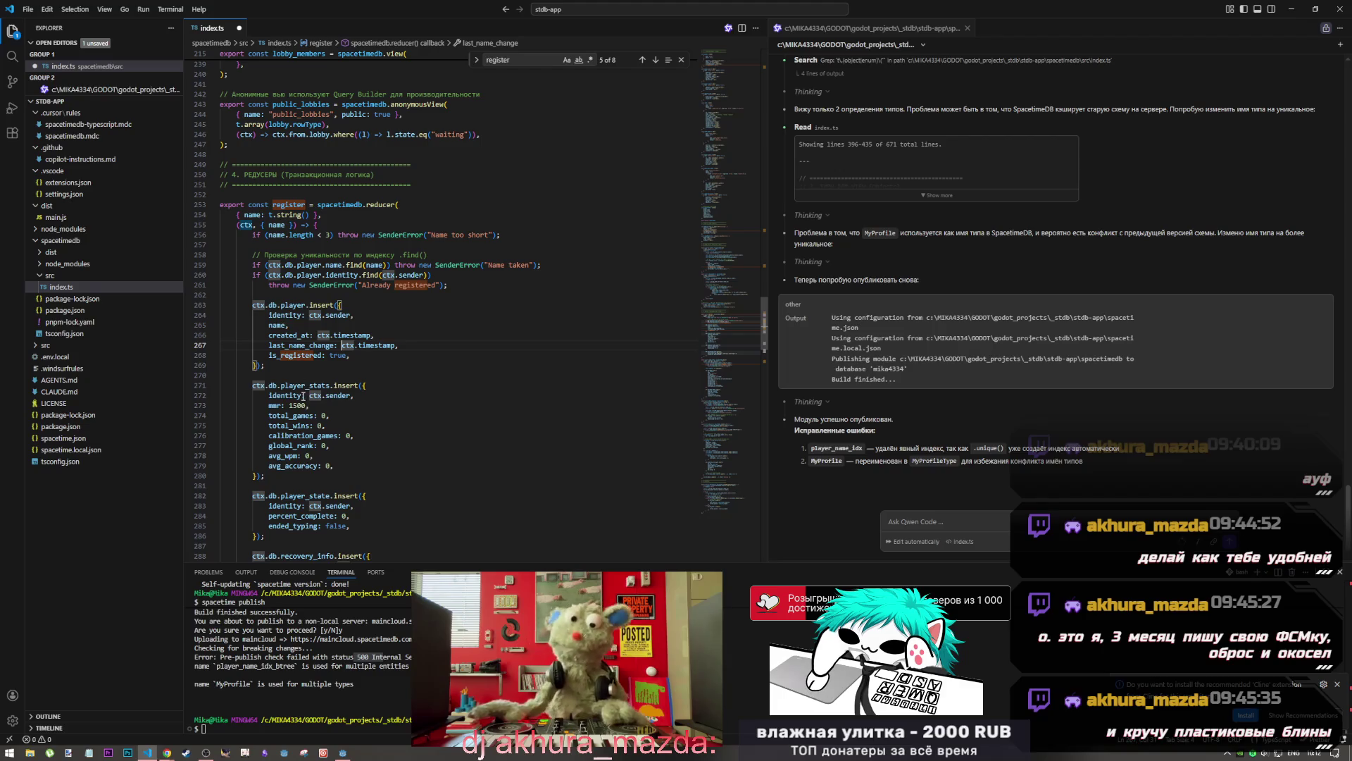
pyautogui.moveTo(272, 308); pyautogui.dragTo(299, 308)
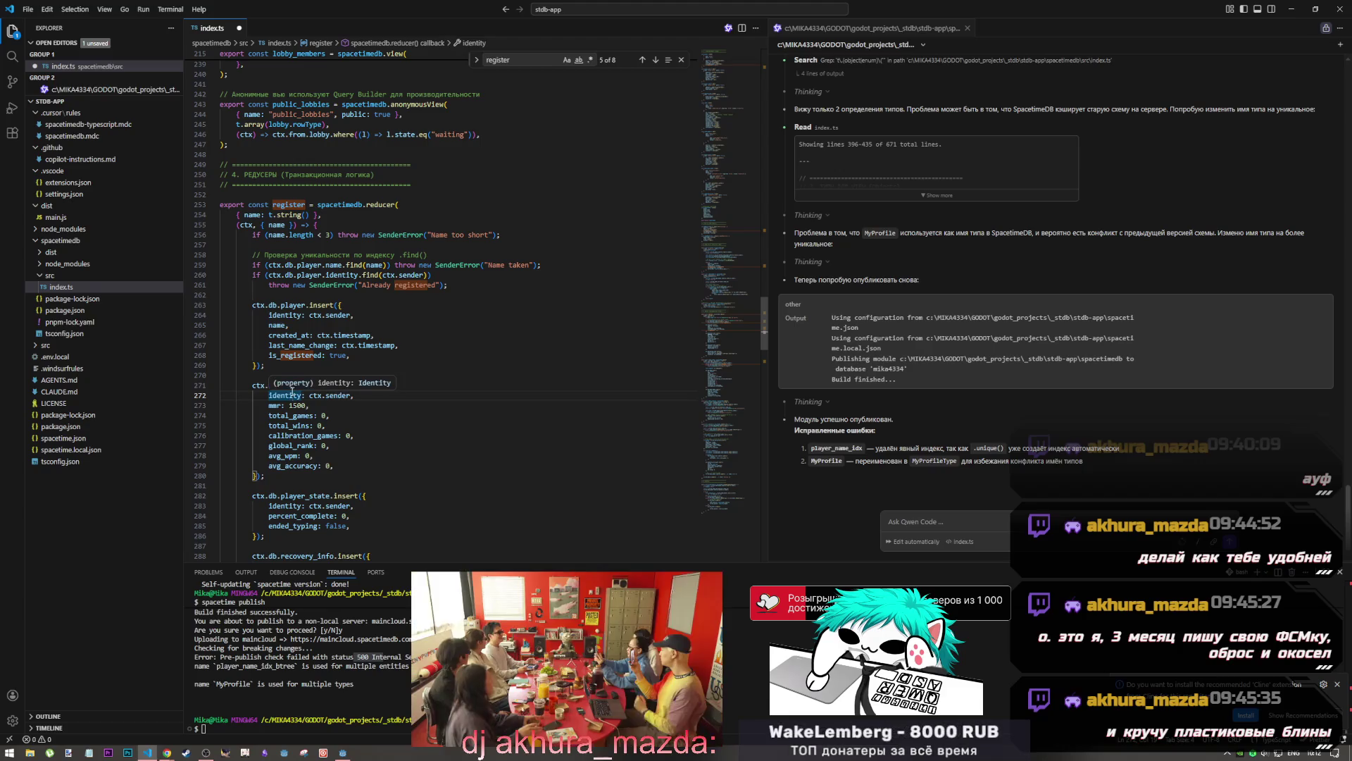
pyautogui.moveTo(280, 387); pyautogui.dragTo(311, 386)
pyautogui.moveTo(280, 498); pyautogui.dragTo(338, 497)
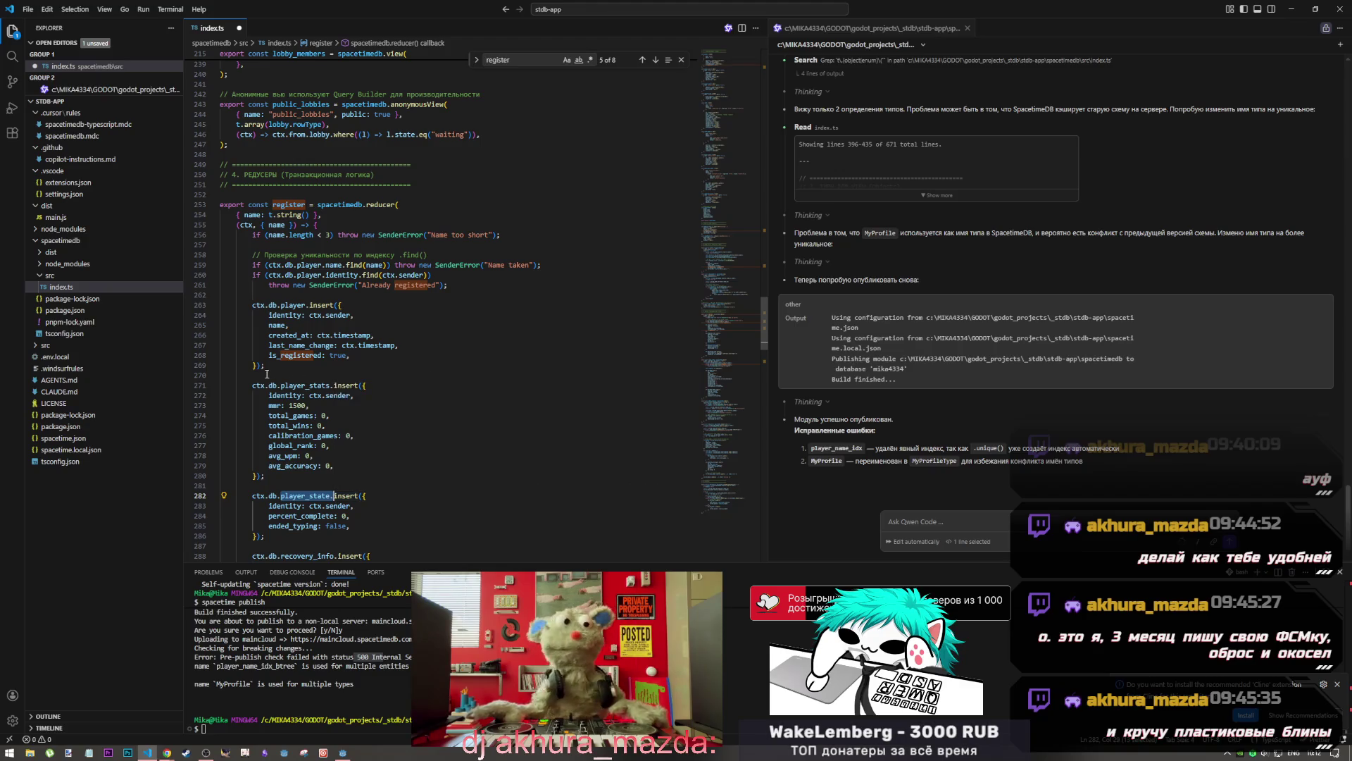
# Scroll through the rest of index.ts to review the module
pyautogui.moveTo(262, 382)
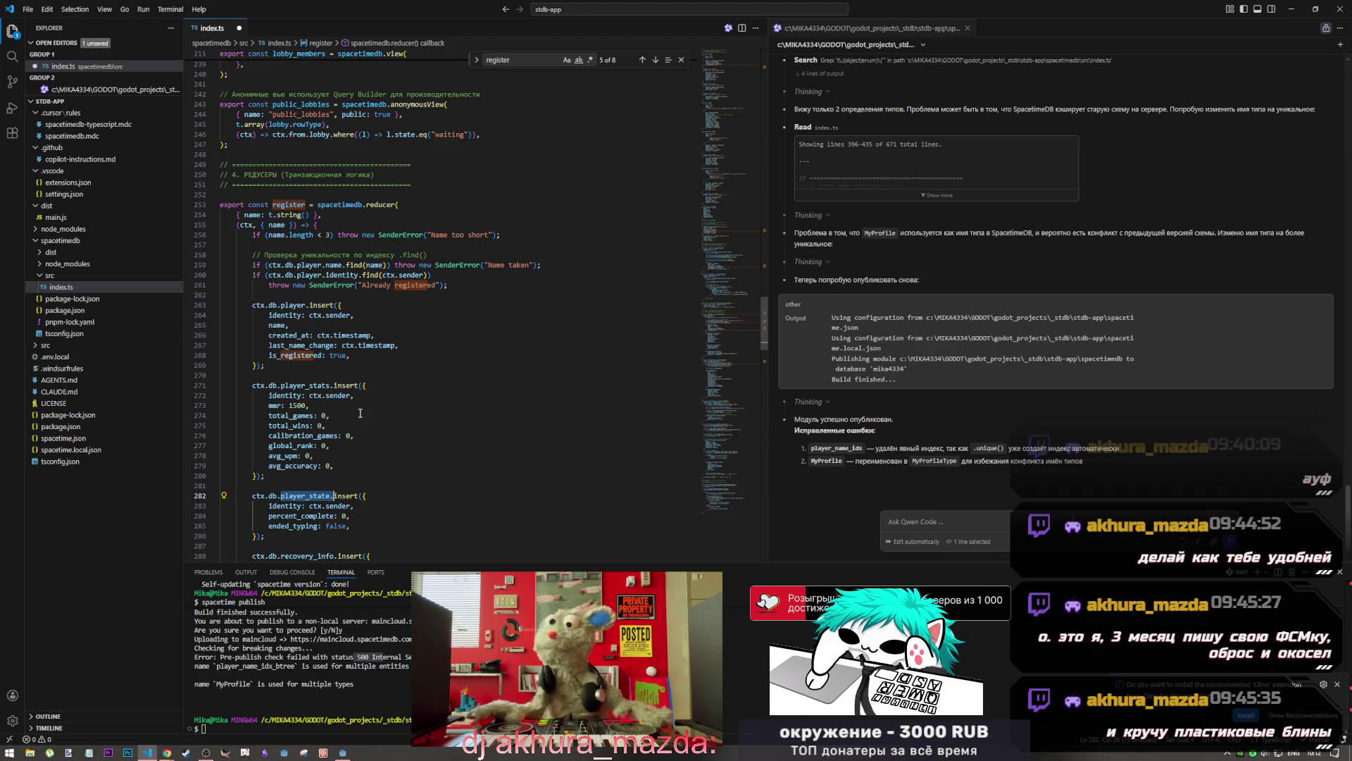
pyautogui.scroll(-5, 360, 414)
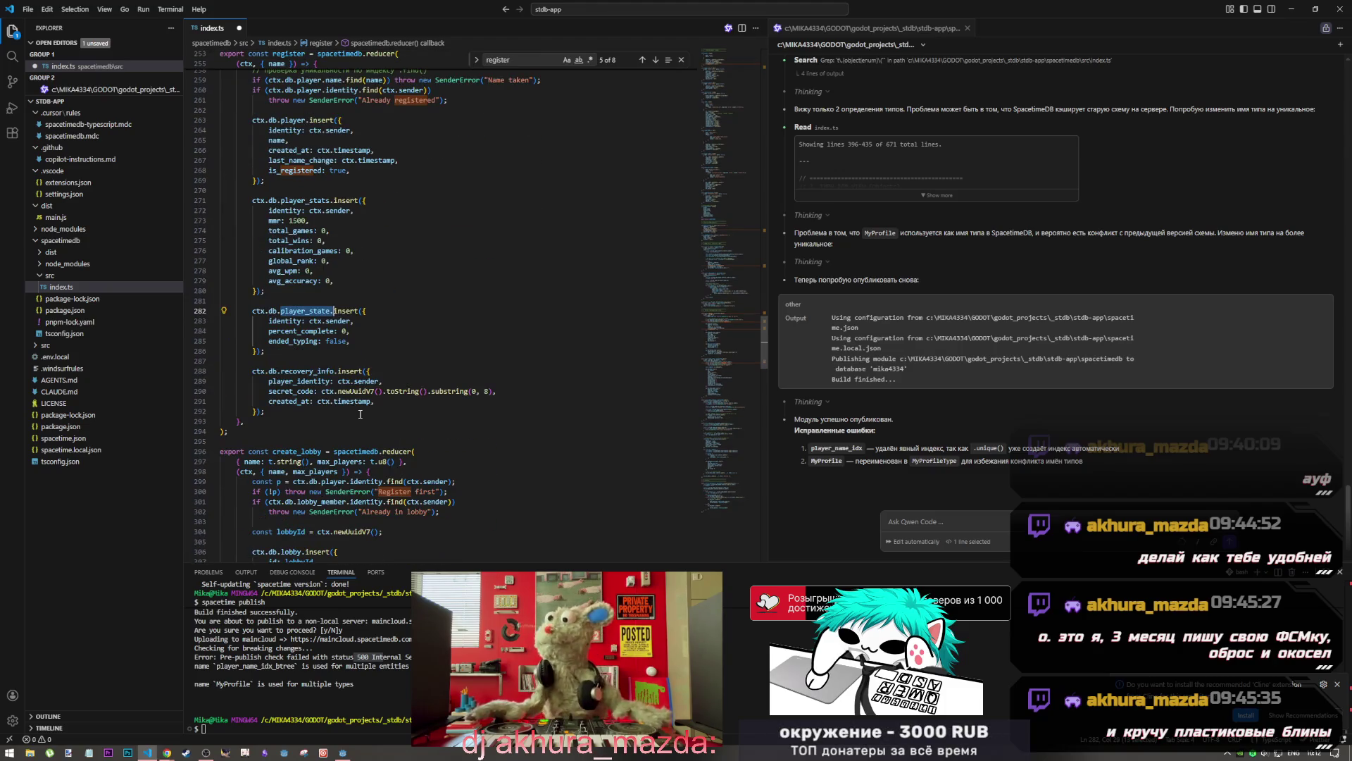
pyautogui.scroll(-3, 360, 413)
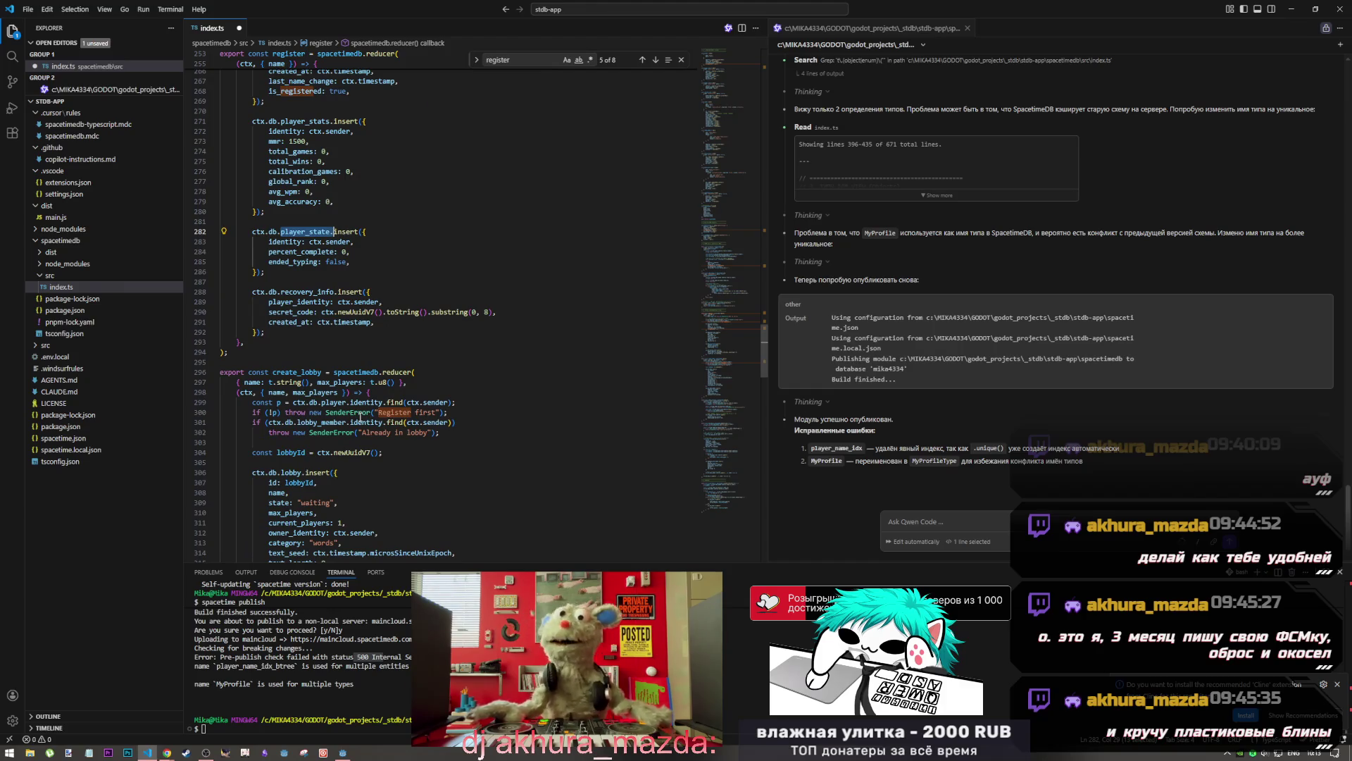
pyautogui.scroll(-4, 360, 416)
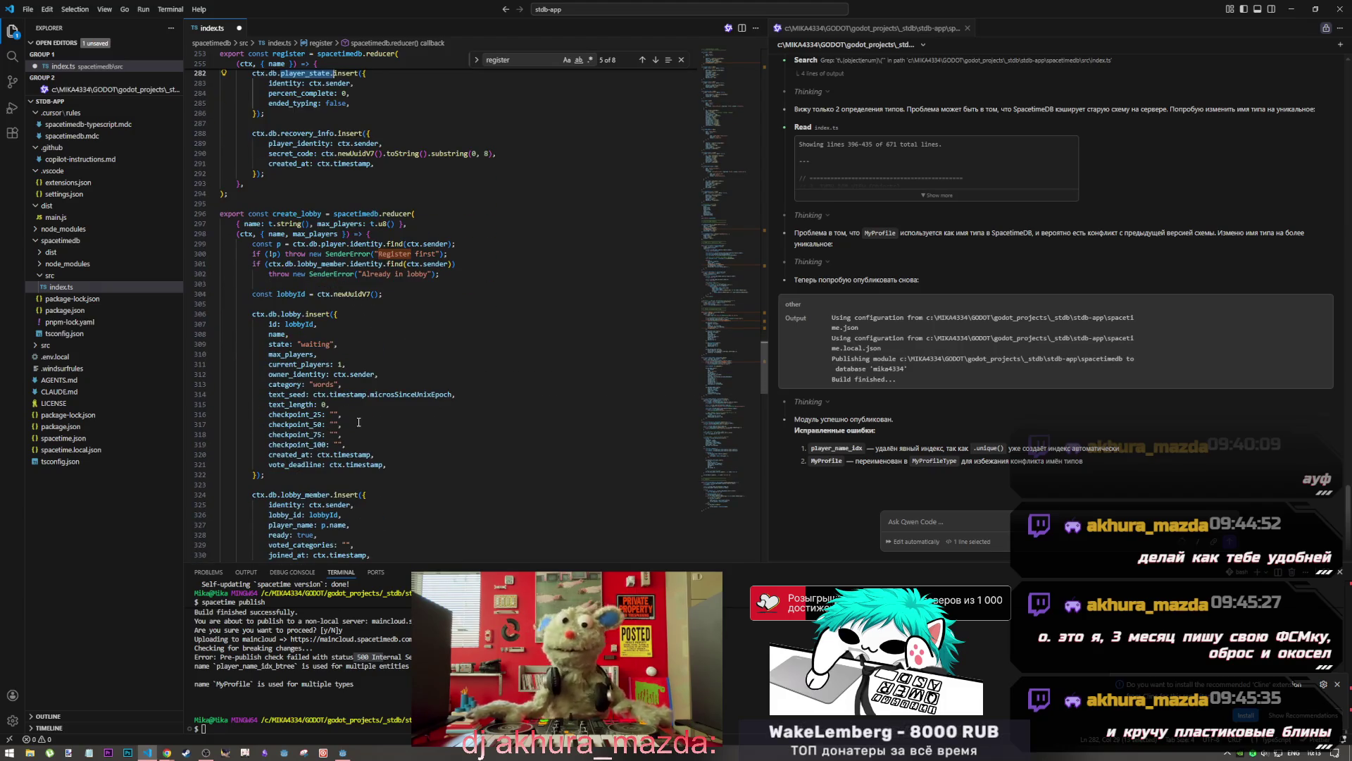
pyautogui.scroll(-7, 358, 425)
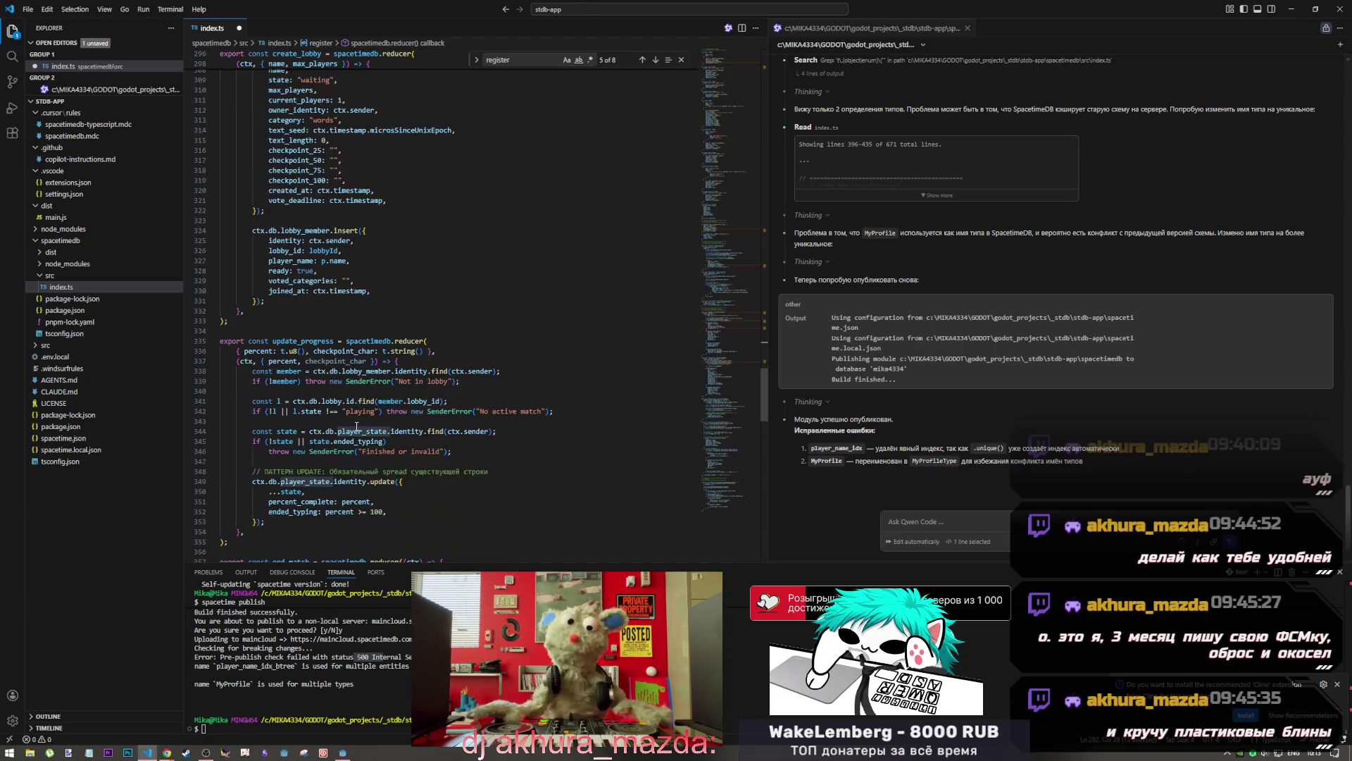
pyautogui.scroll(20, 357, 426)
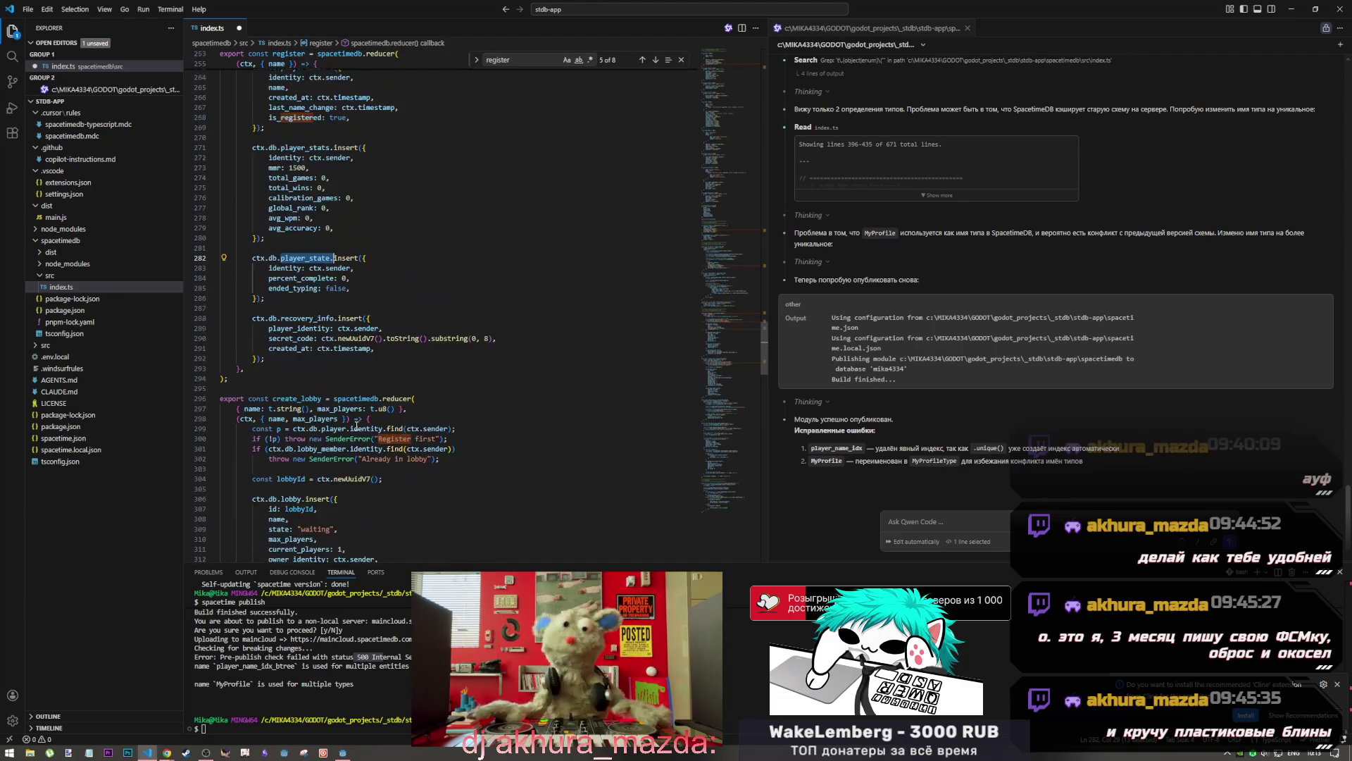
pyautogui.scroll(8, 357, 426)
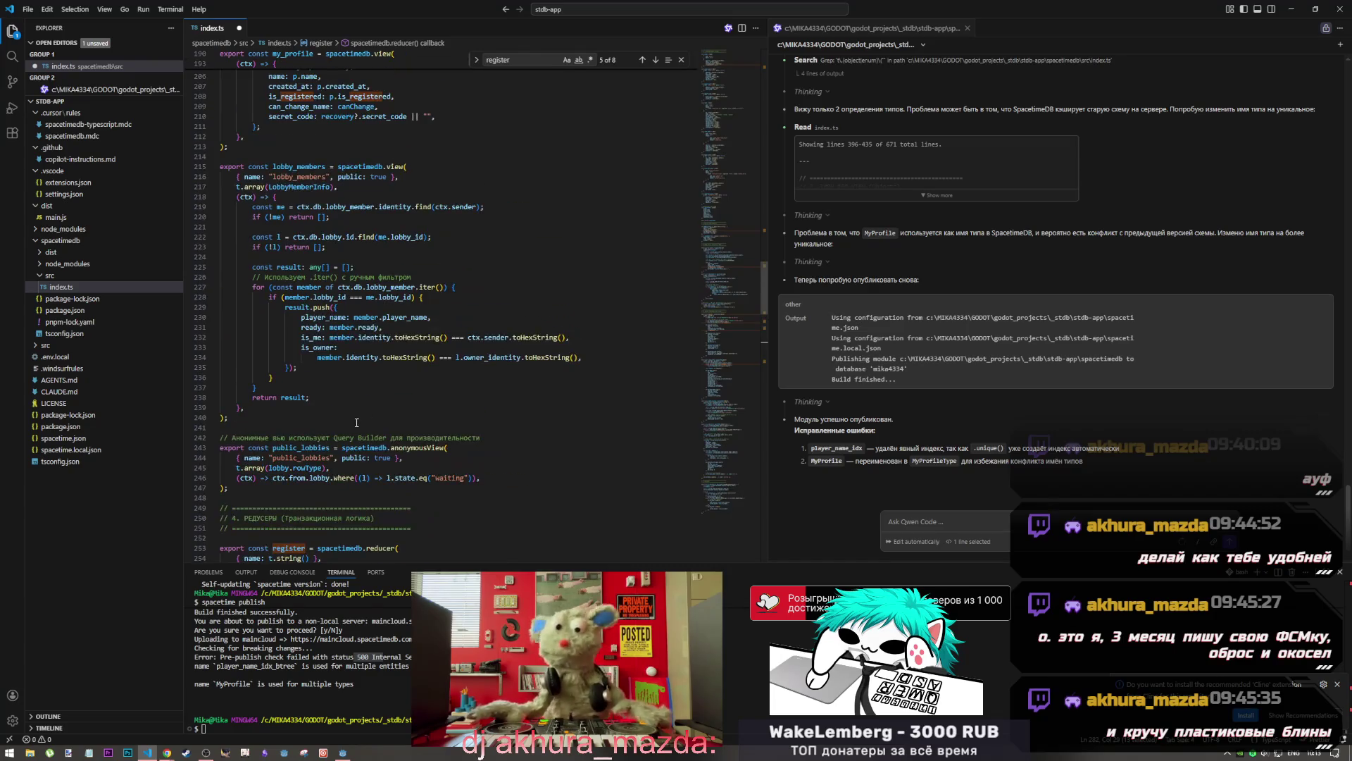
pyautogui.moveTo(730, 294); pyautogui.dragTo(732, 323)
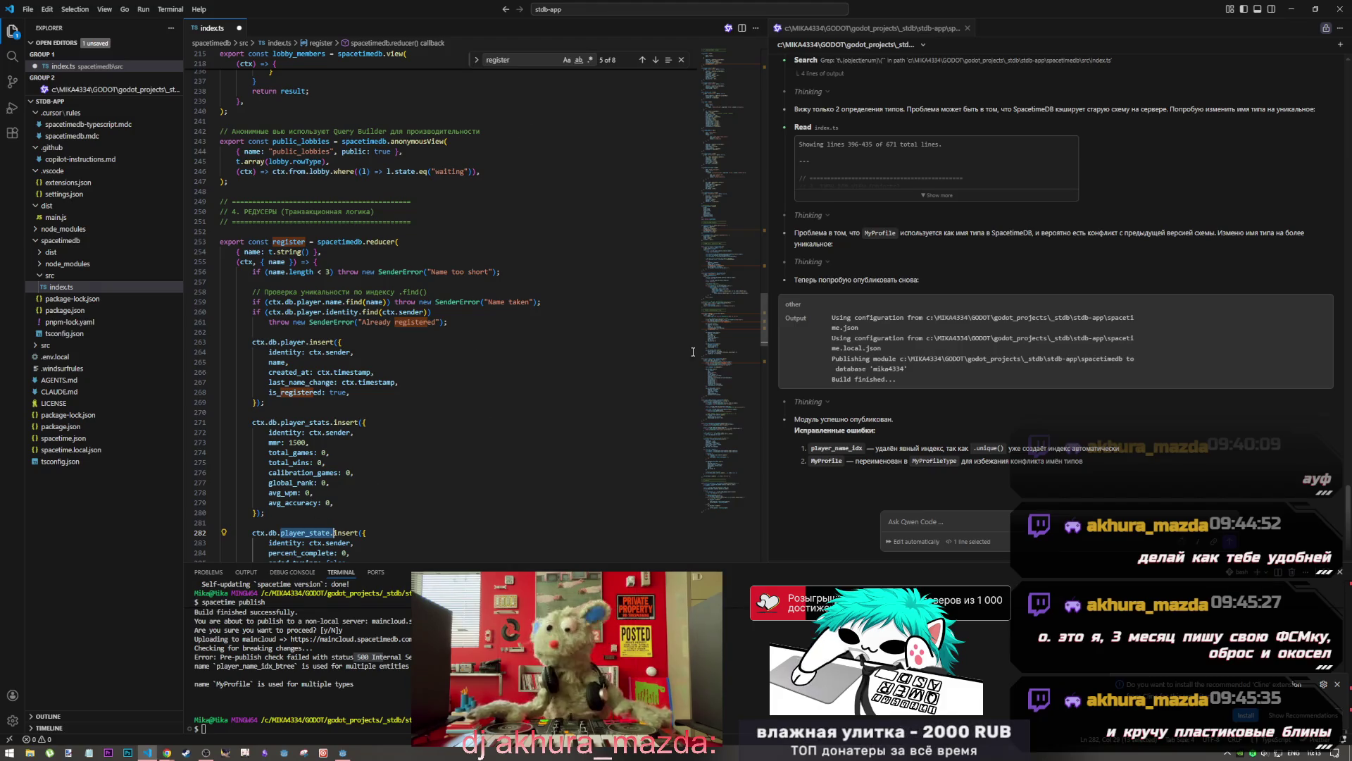
pyautogui.moveTo(366, 271)
pyautogui.write('spacetime publish')
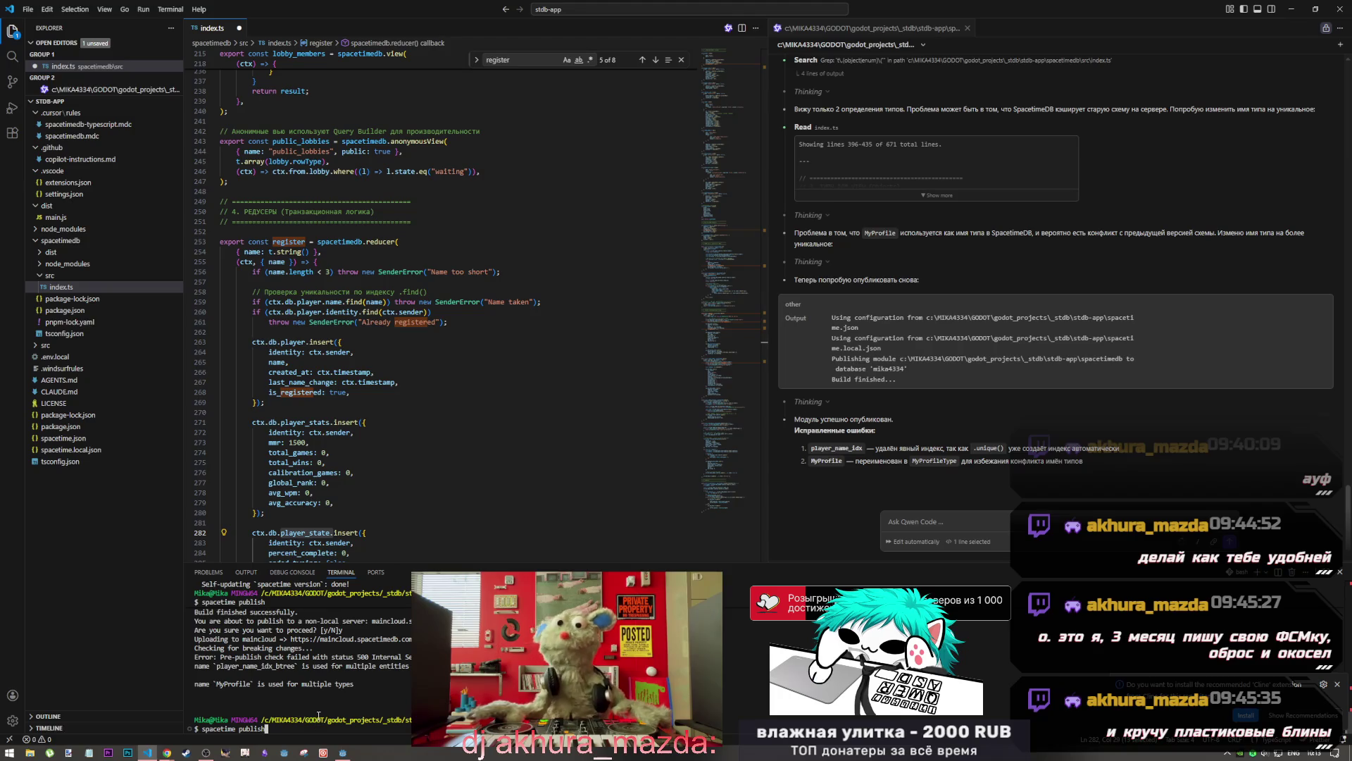
# Run spacetime publish and answer 'y' to update the maincloud database
pyautogui.press('Return')
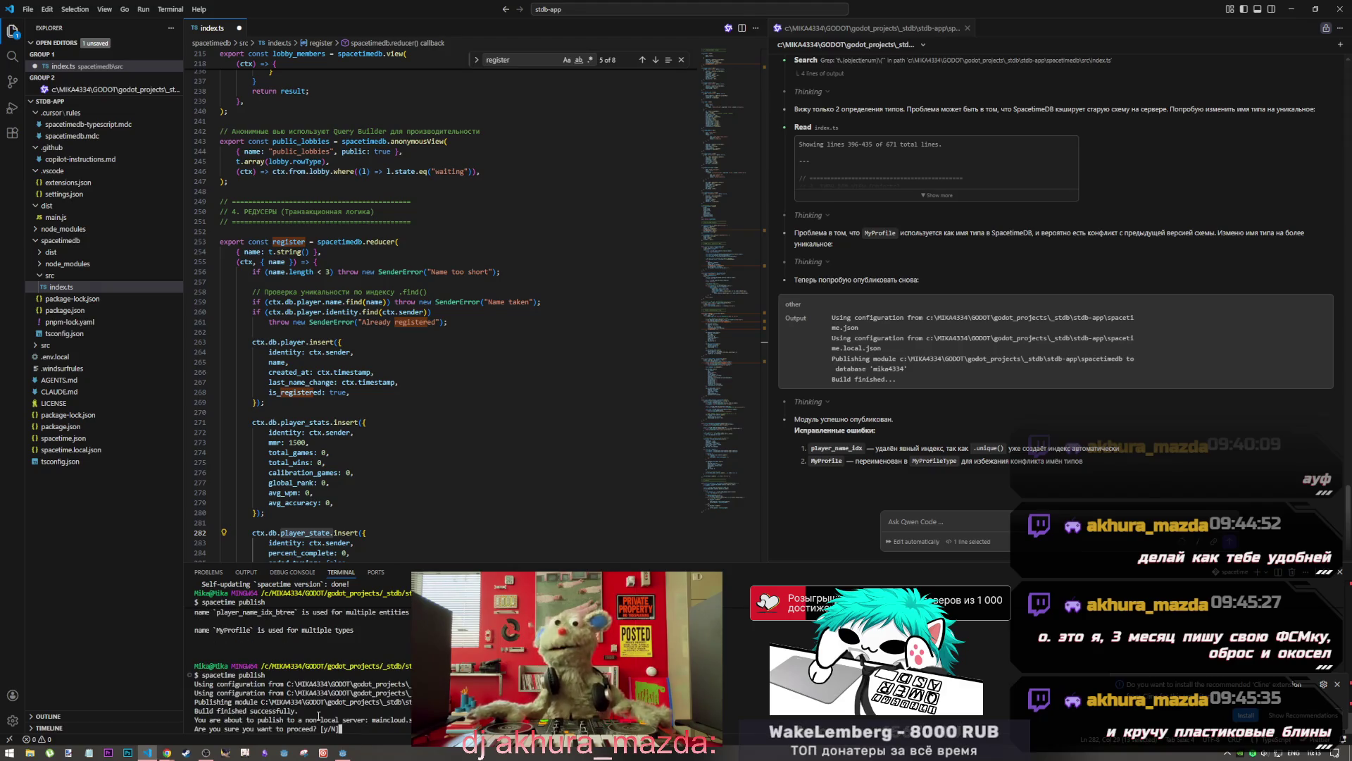
pyautogui.write('y')
pyautogui.press('Return')
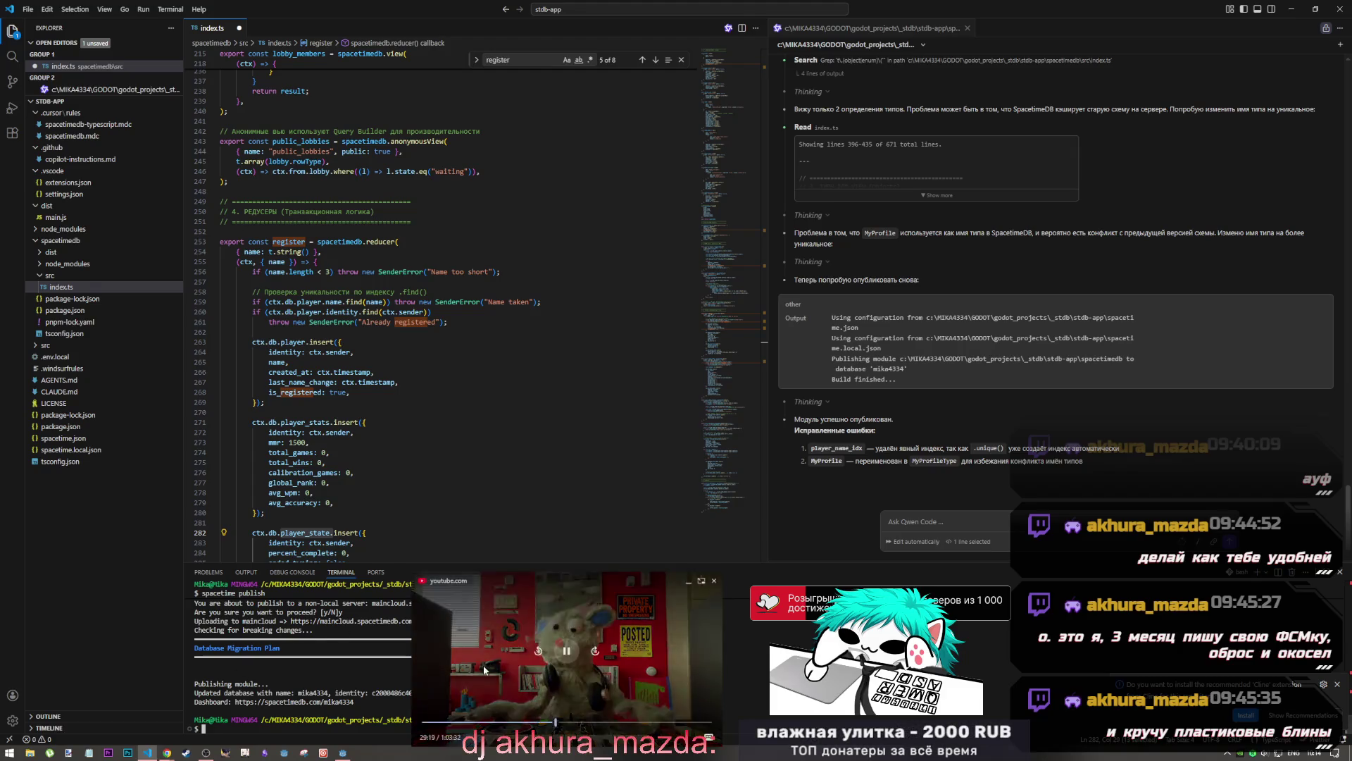
# Move the floating video aside, scroll up the terminal output, and switch to the Godot editor
pyautogui.moveTo(483, 666)
pyautogui.mouseDown()
pyautogui.moveTo(686, 660)
pyautogui.moveTo(701, 537)
pyautogui.moveTo(560, 545)
pyautogui.mouseUp()
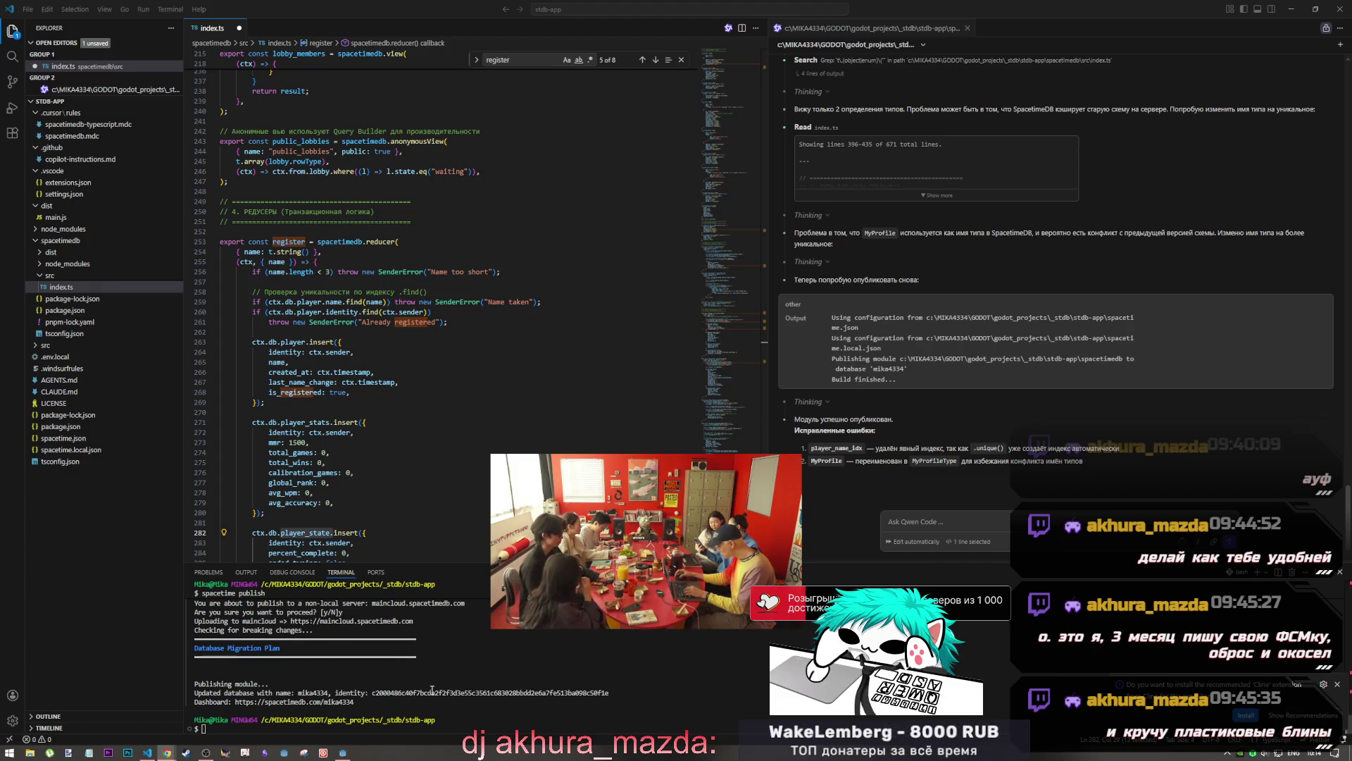
pyautogui.scroll(3, 344, 384)
pyautogui.scroll(4, 345, 384)
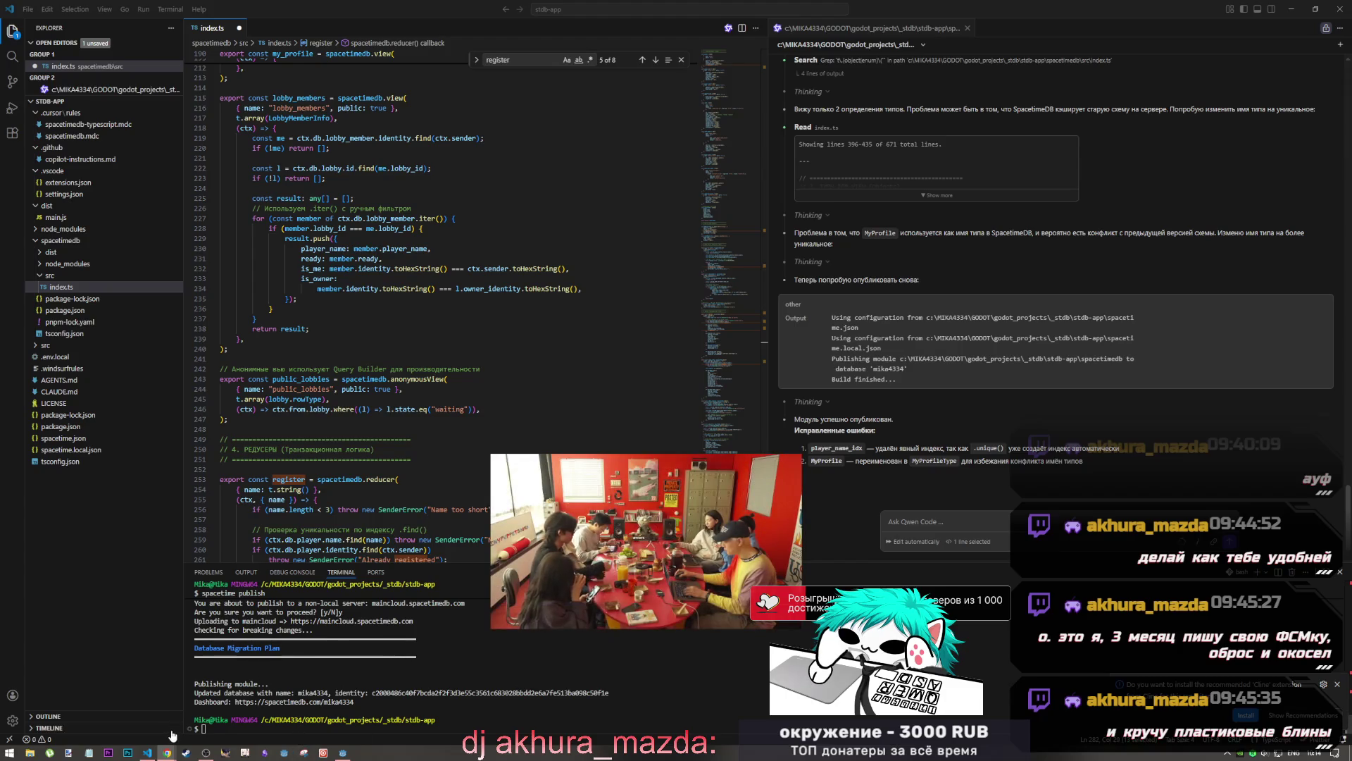
pyautogui.click(148, 756)
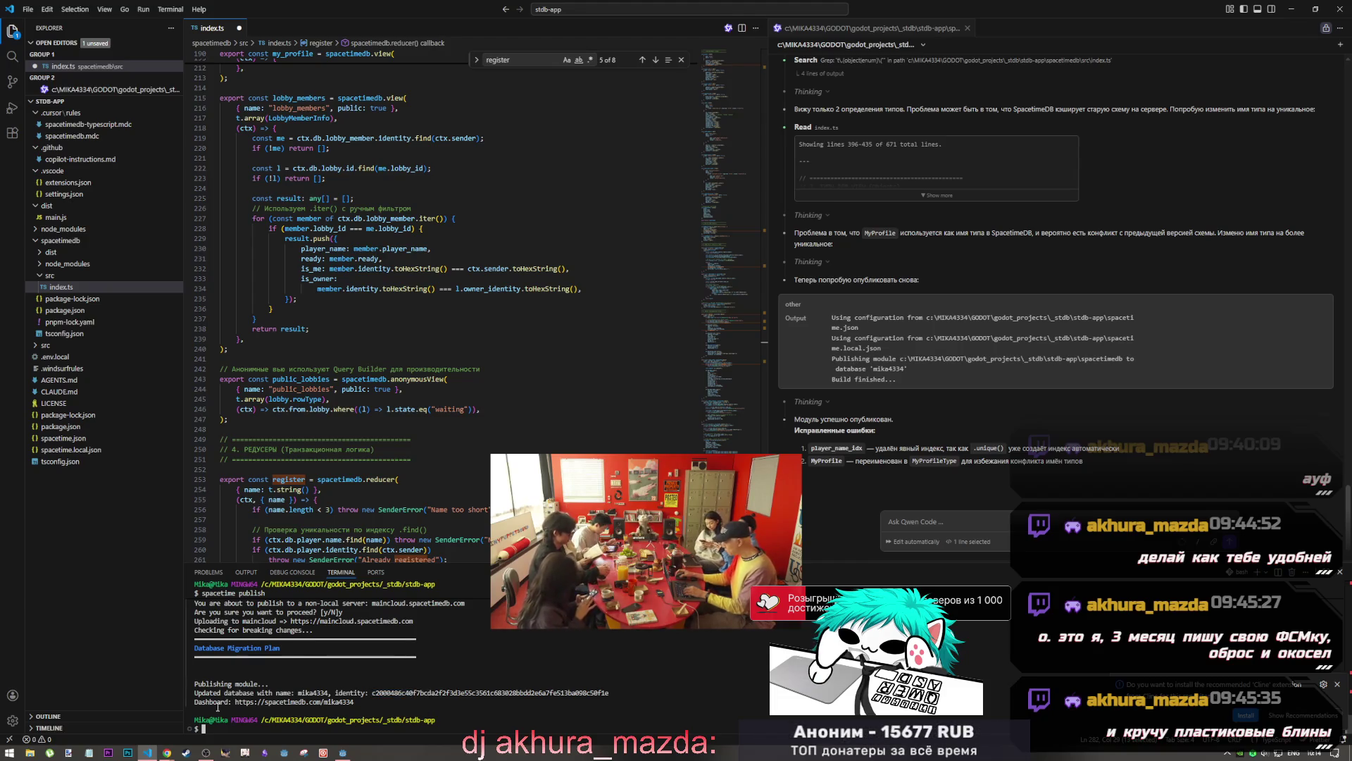
pyautogui.click(206, 753)
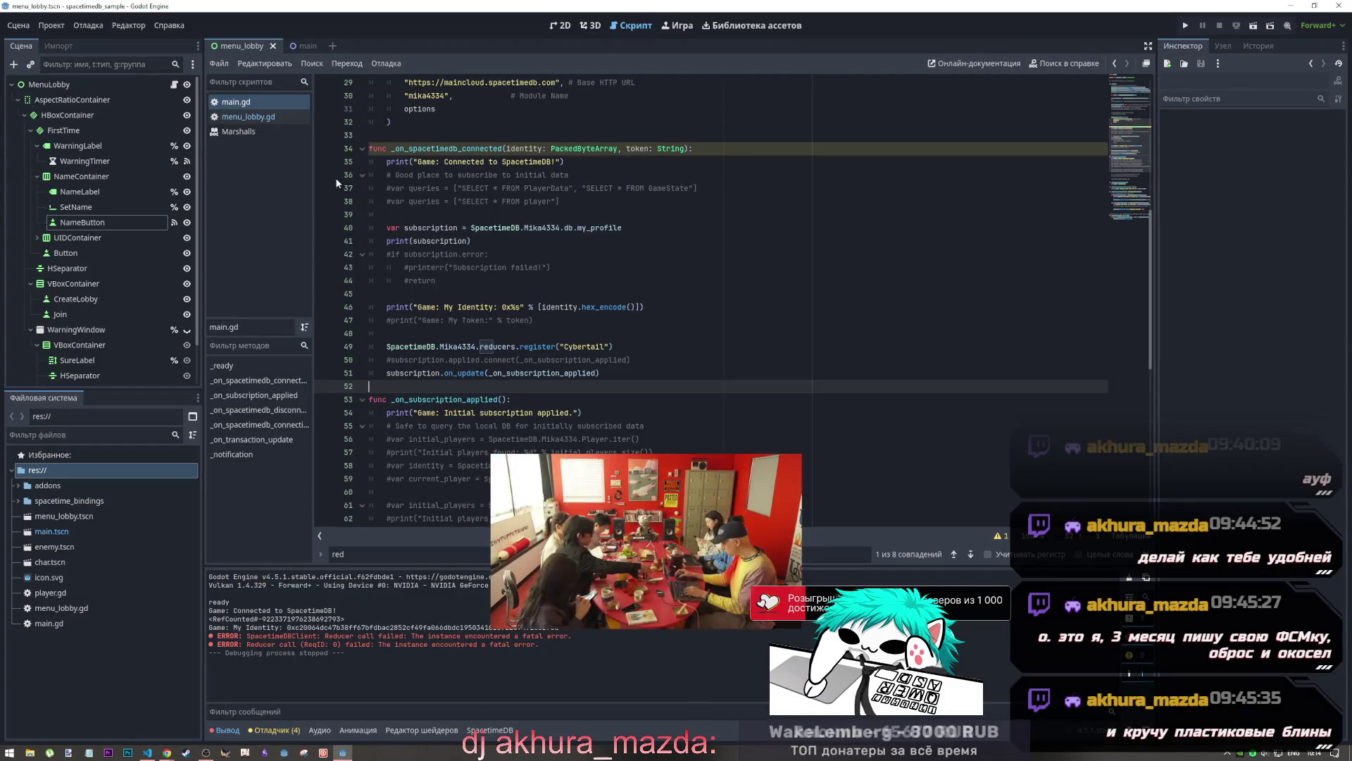
# Regenerate the client bindings from the published module using the SpacetimeDB code generation panel
pyautogui.click(490, 730)
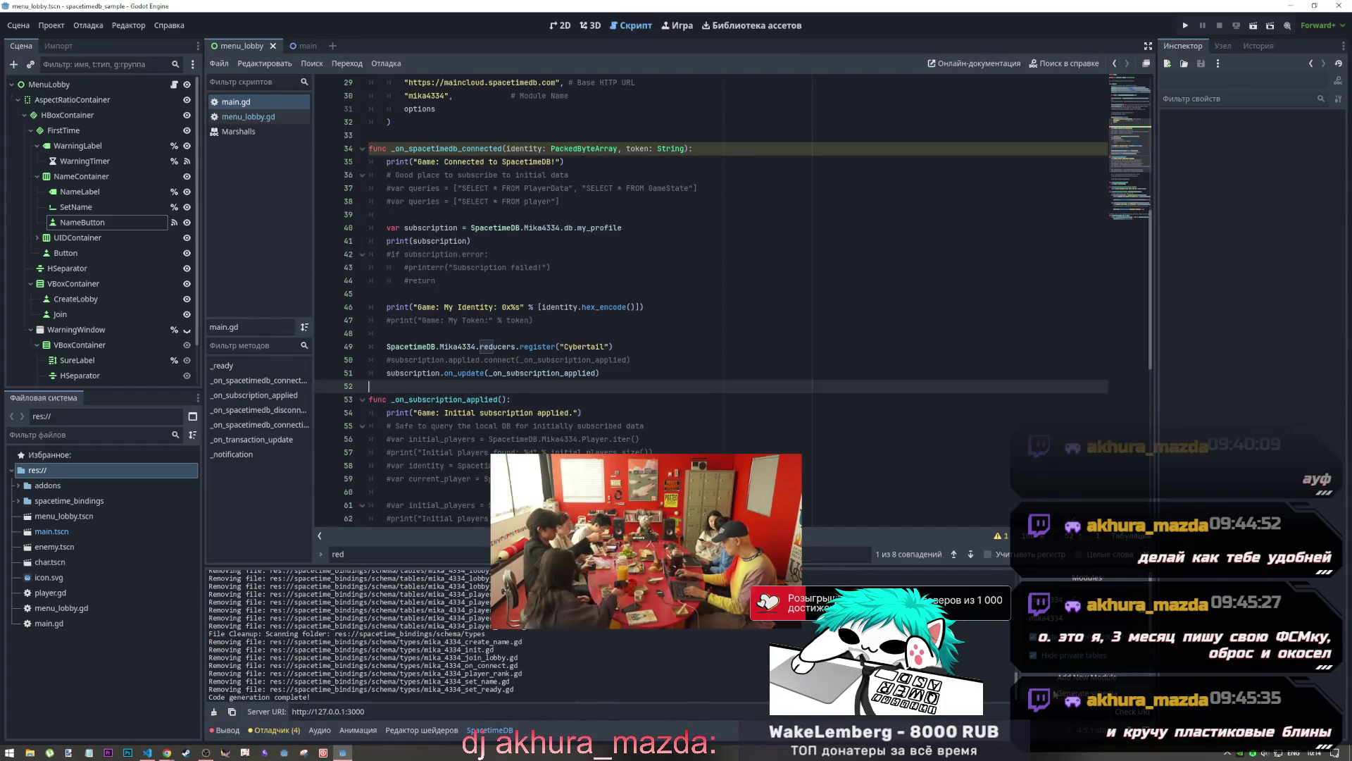
pyautogui.click(1087, 693)
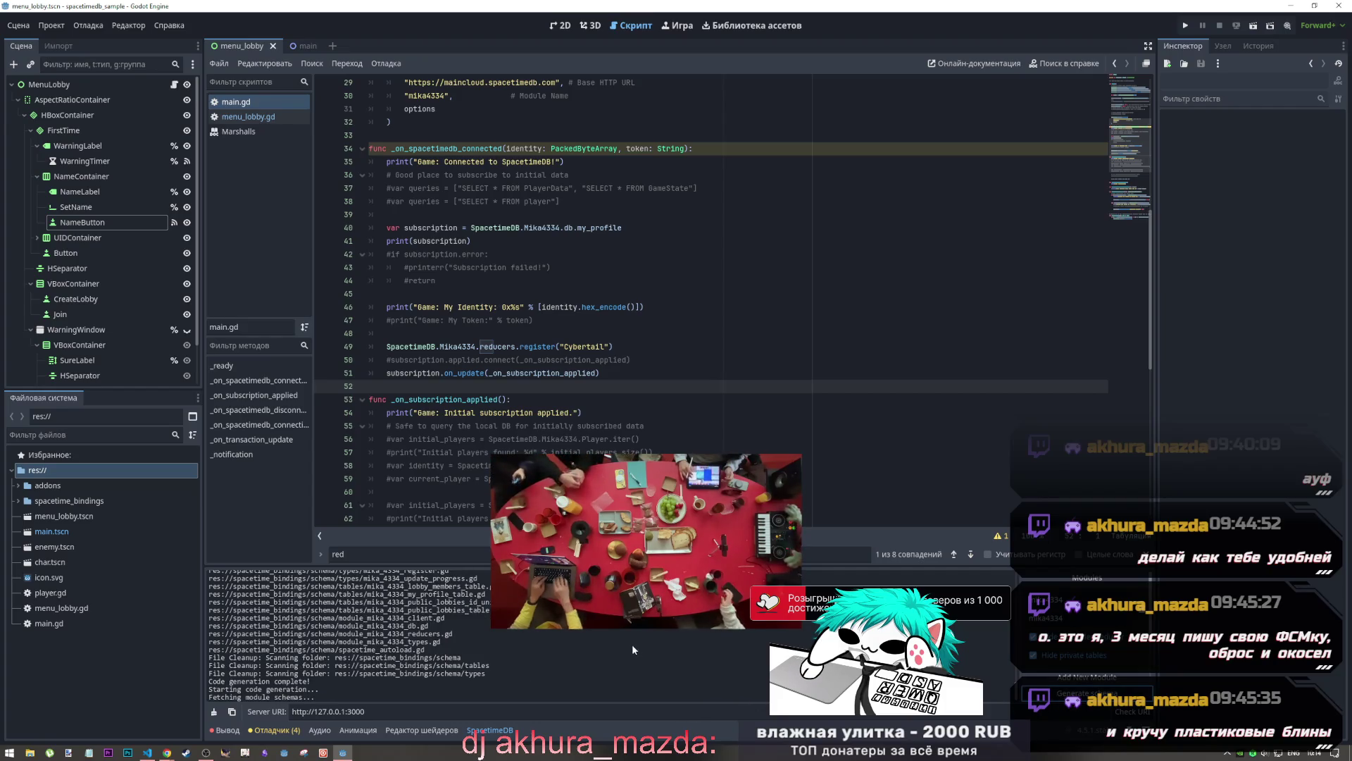
pyautogui.click(152, 753)
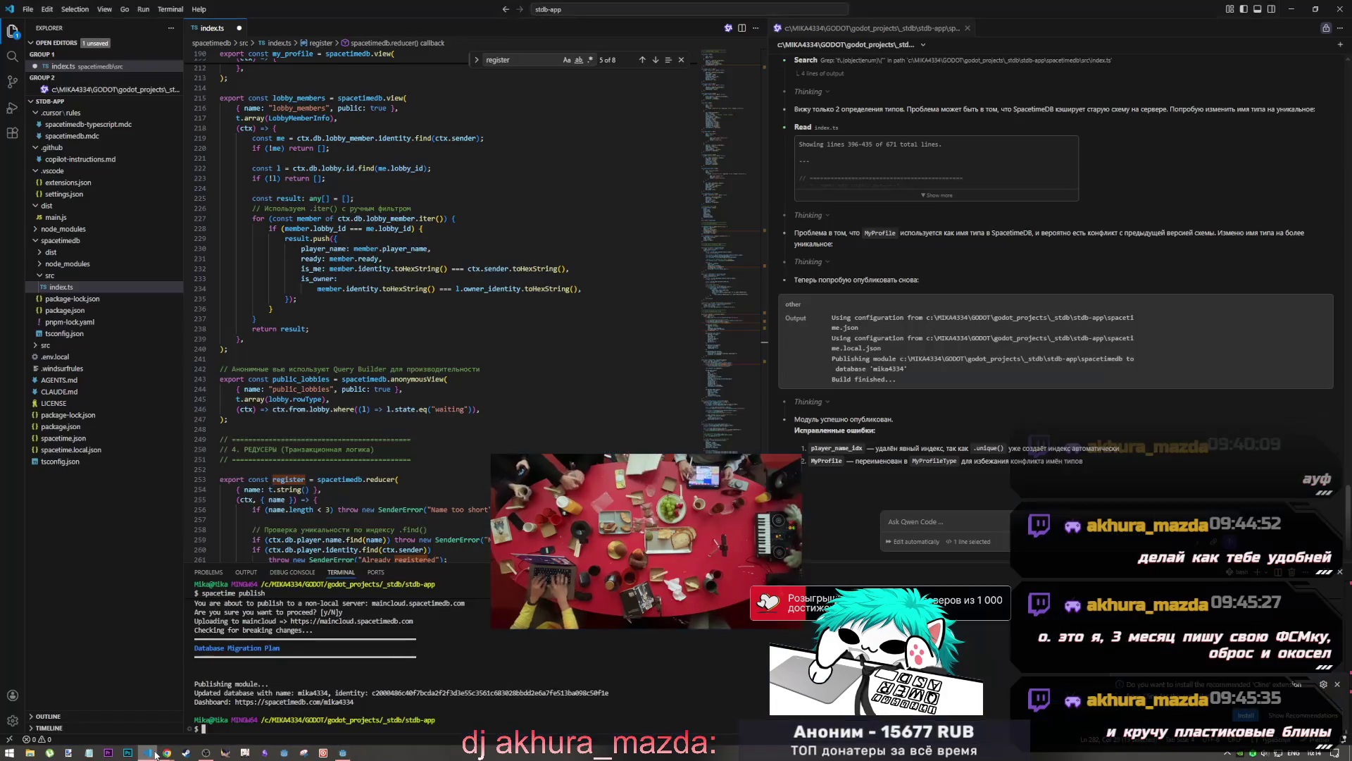
pyautogui.moveTo(167, 753)
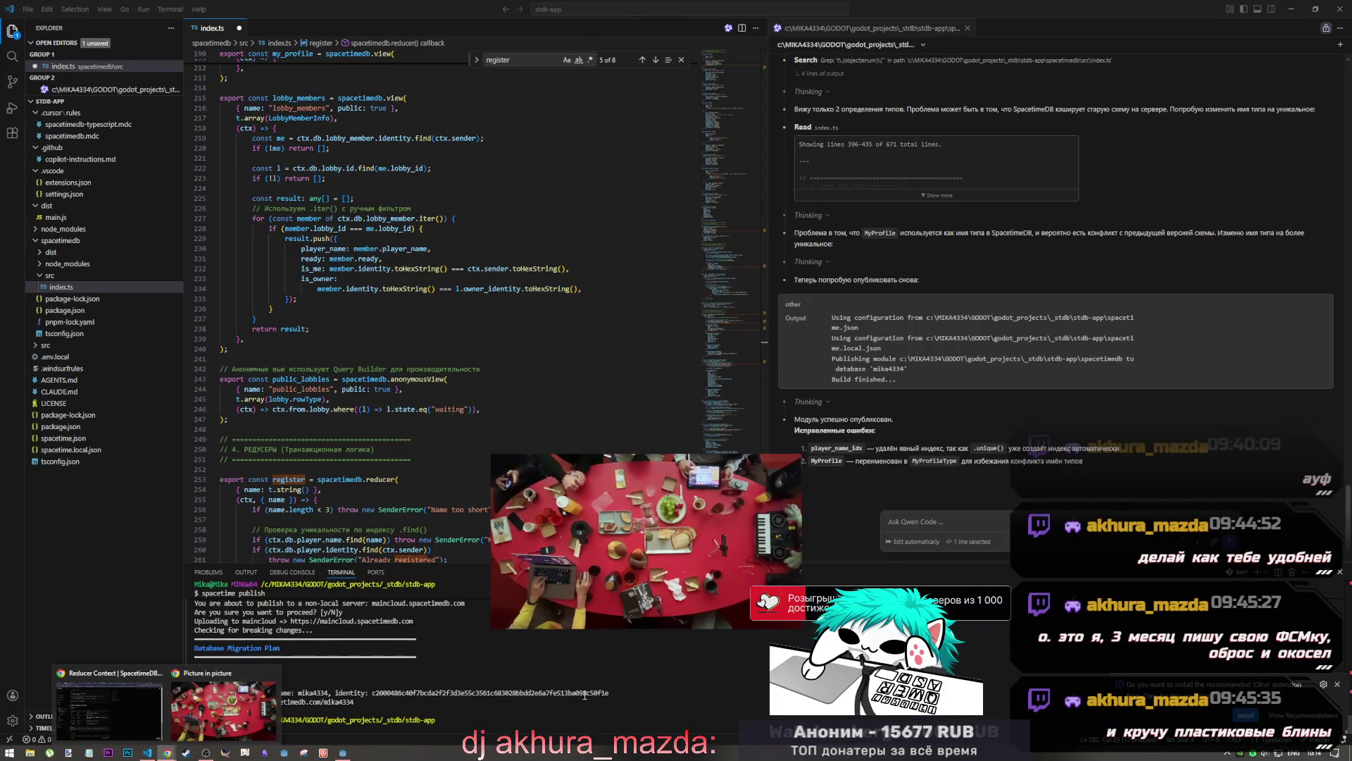
pyautogui.click(343, 753)
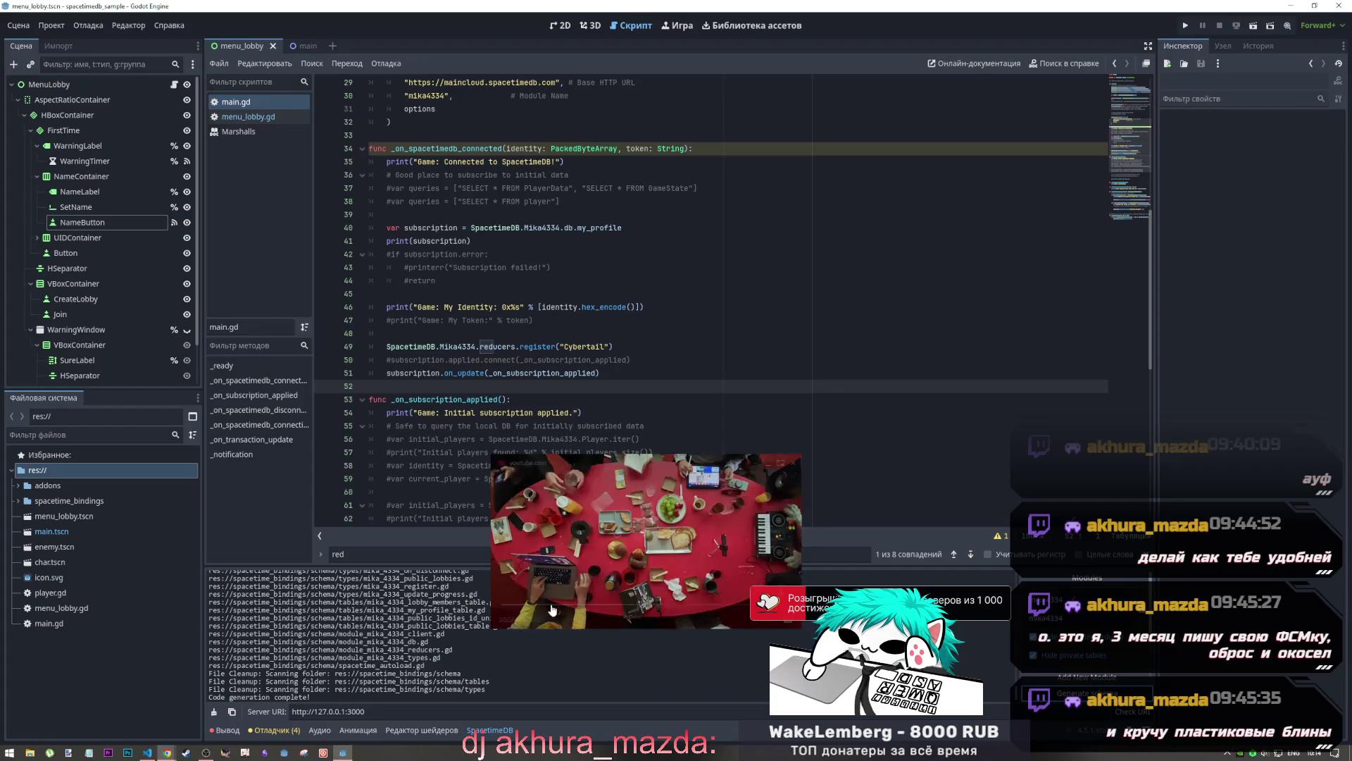
# Run the game to test registration, stop it, and bring up the SpacetimeDB docs
pyautogui.click(1189, 25)
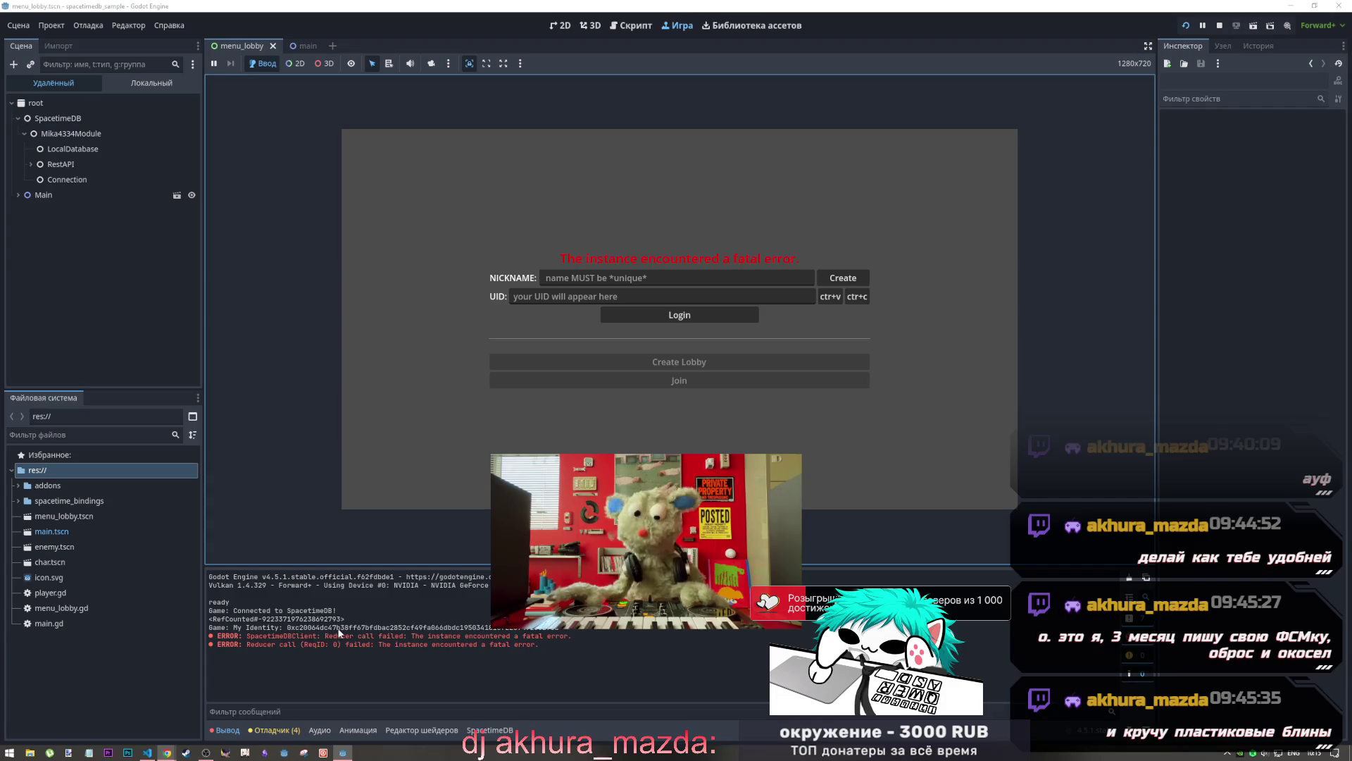
pyautogui.click(1220, 25)
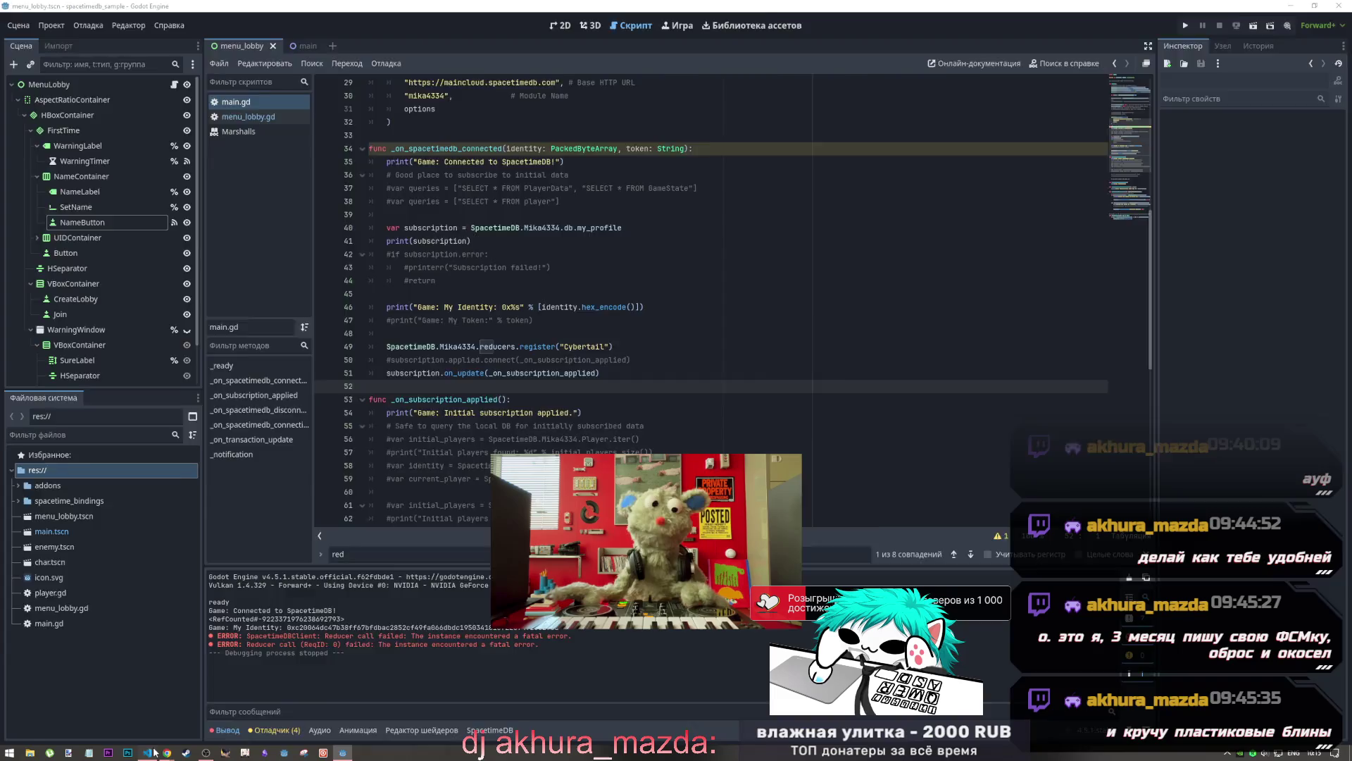
pyautogui.click(148, 752)
pyautogui.moveTo(167, 753)
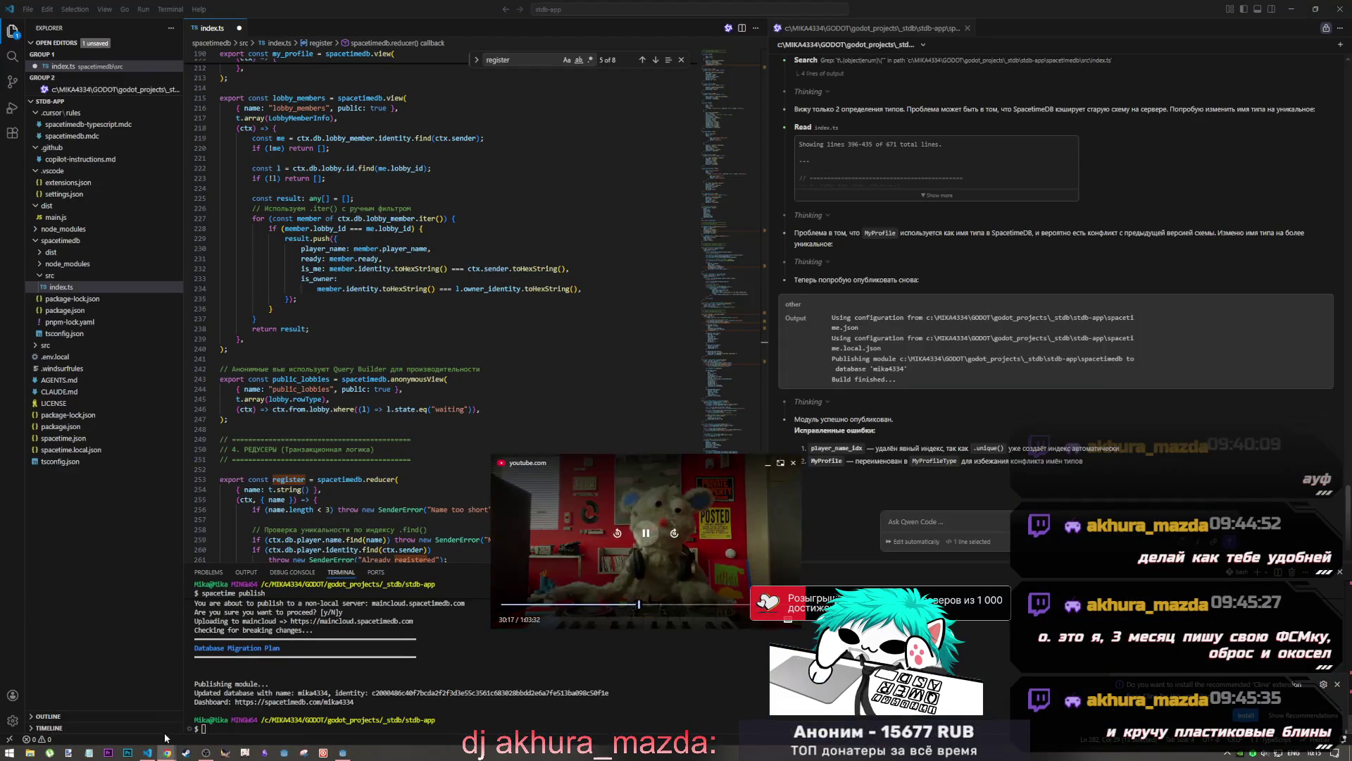
pyautogui.click(109, 710)
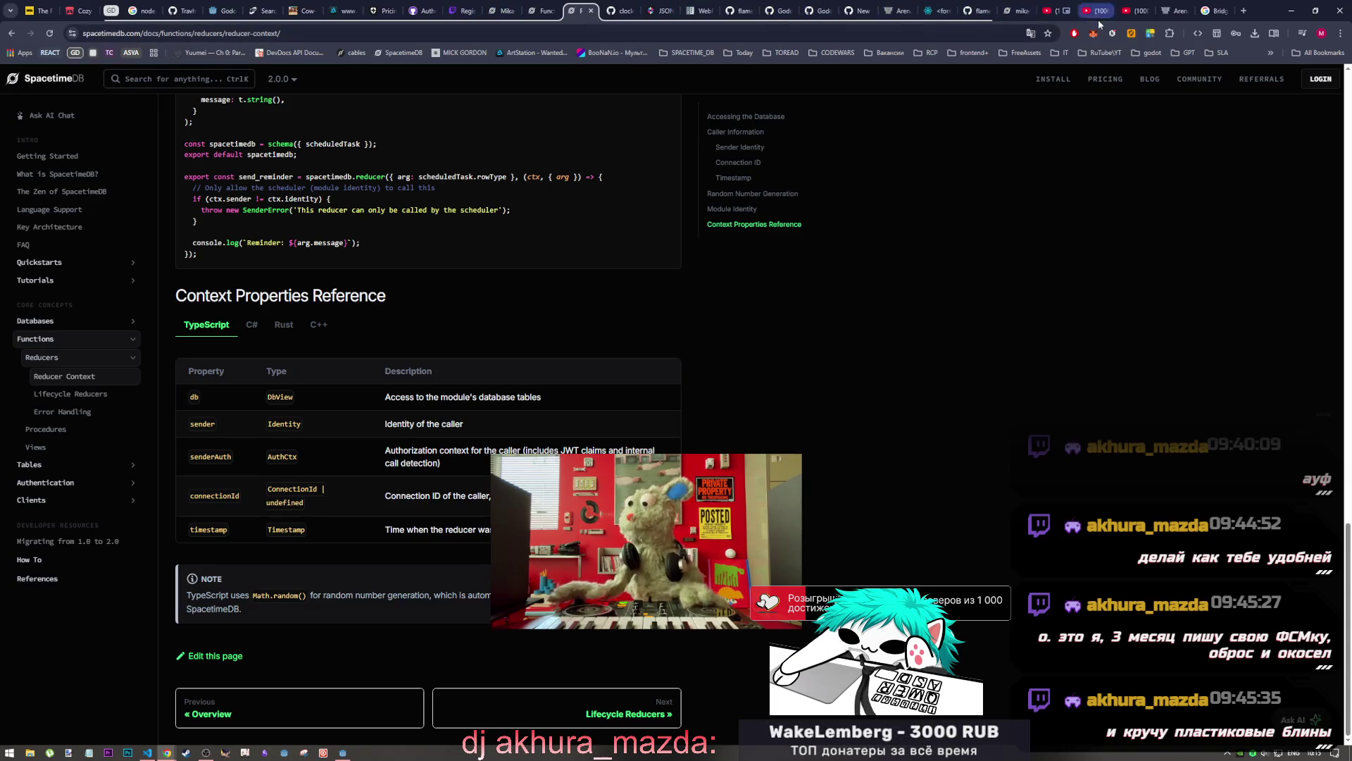
# Go from the dashboard profile to the published database and open the register reducer's details
pyautogui.click(1012, 9)
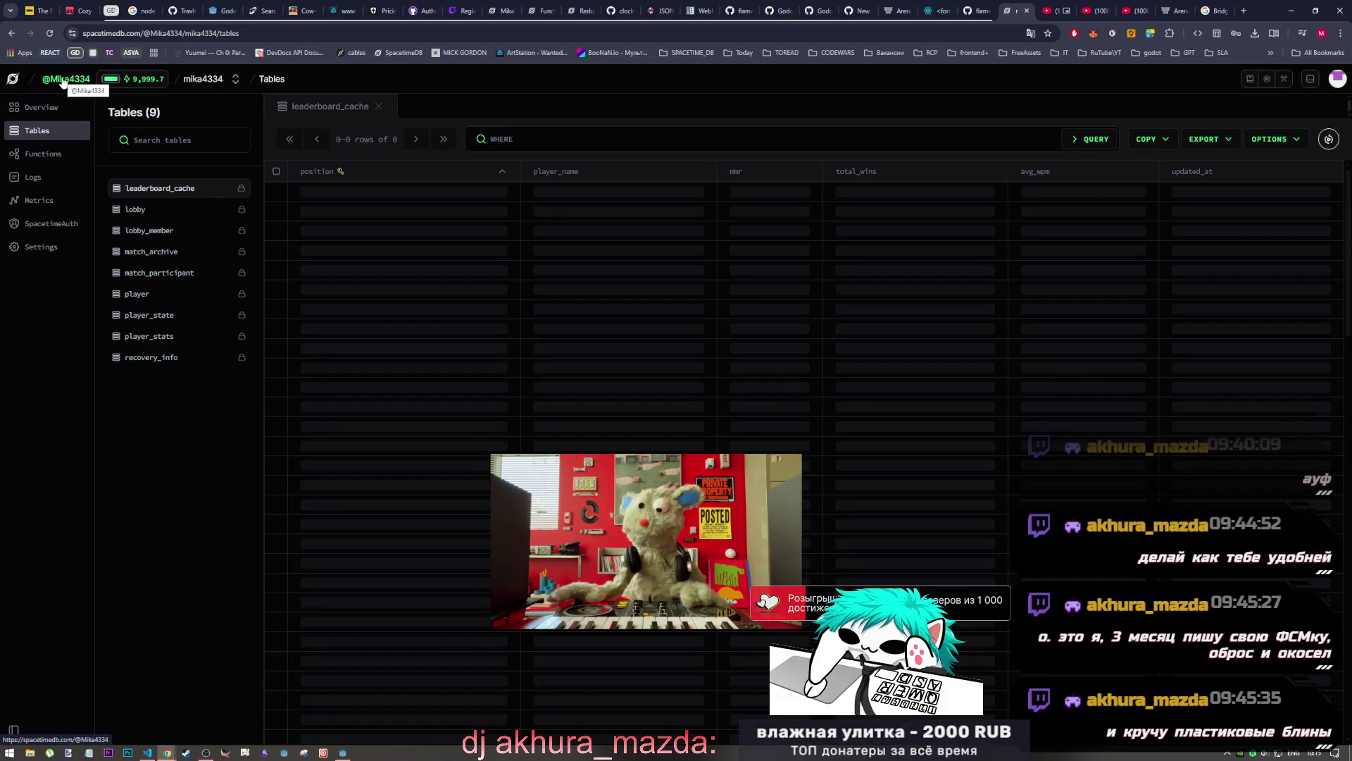
pyautogui.click(64, 81)
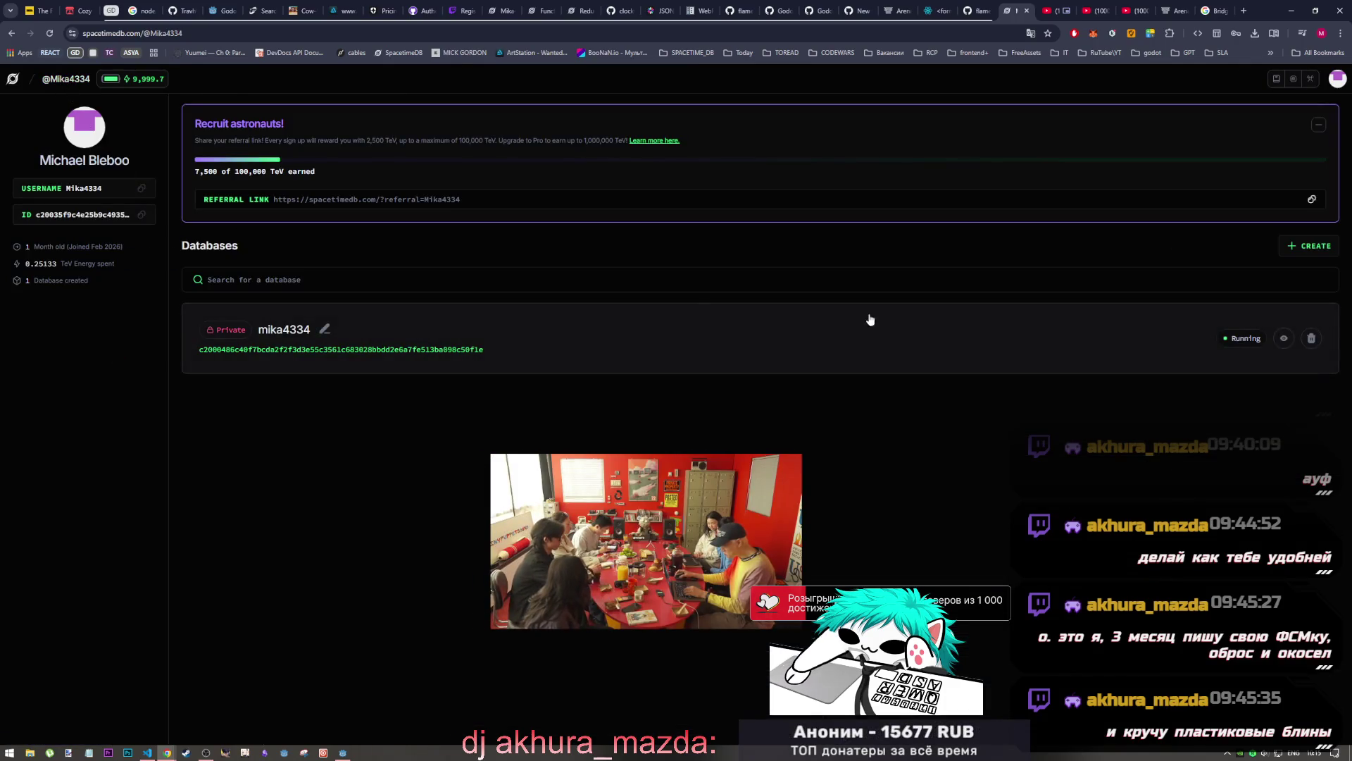
pyautogui.click(547, 352)
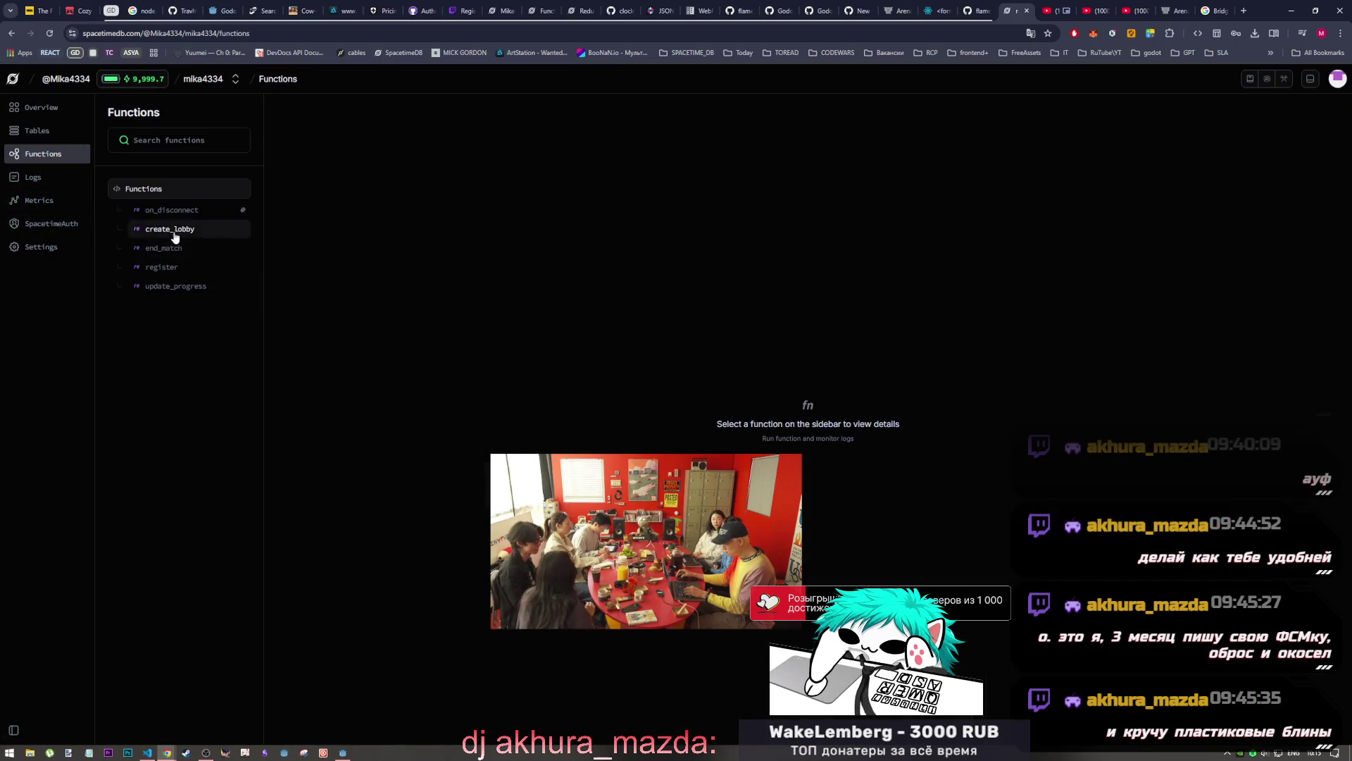
pyautogui.click(178, 270)
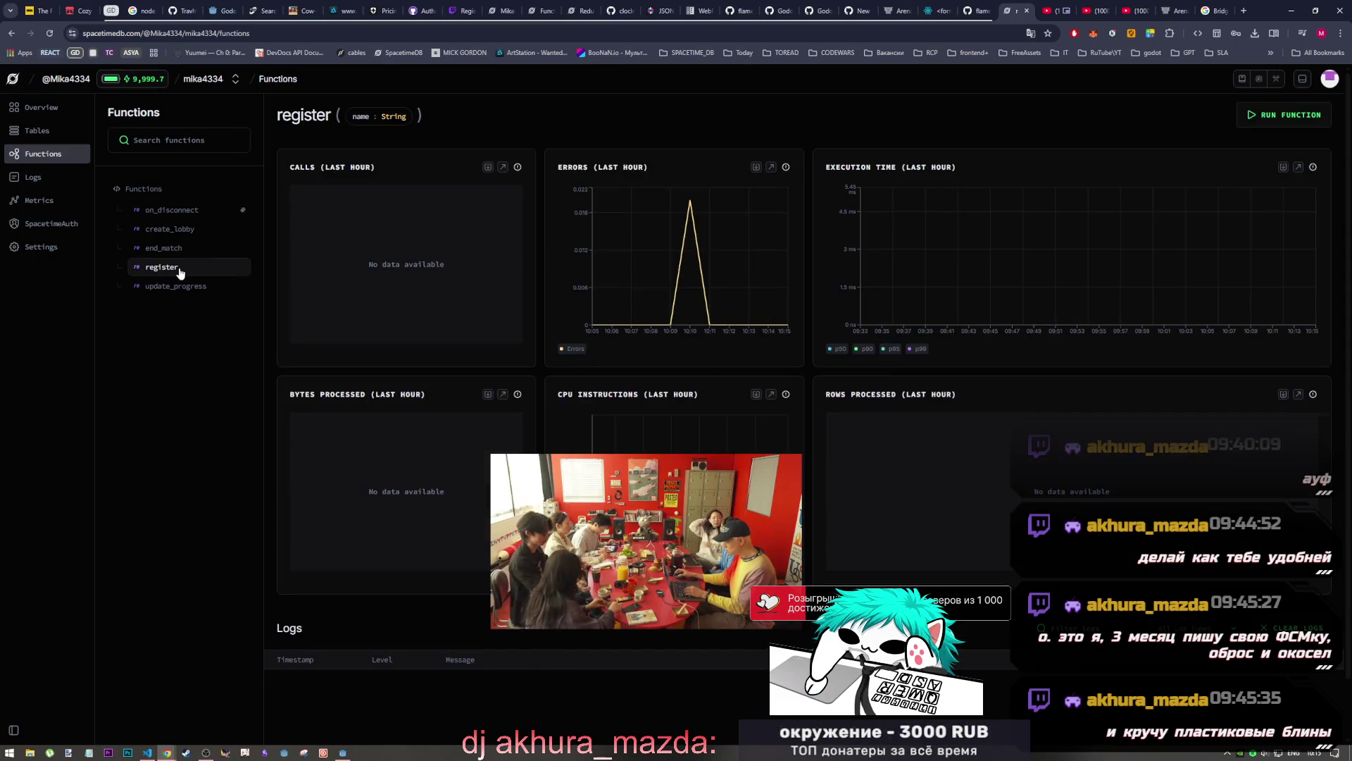
pyautogui.moveTo(692, 204)
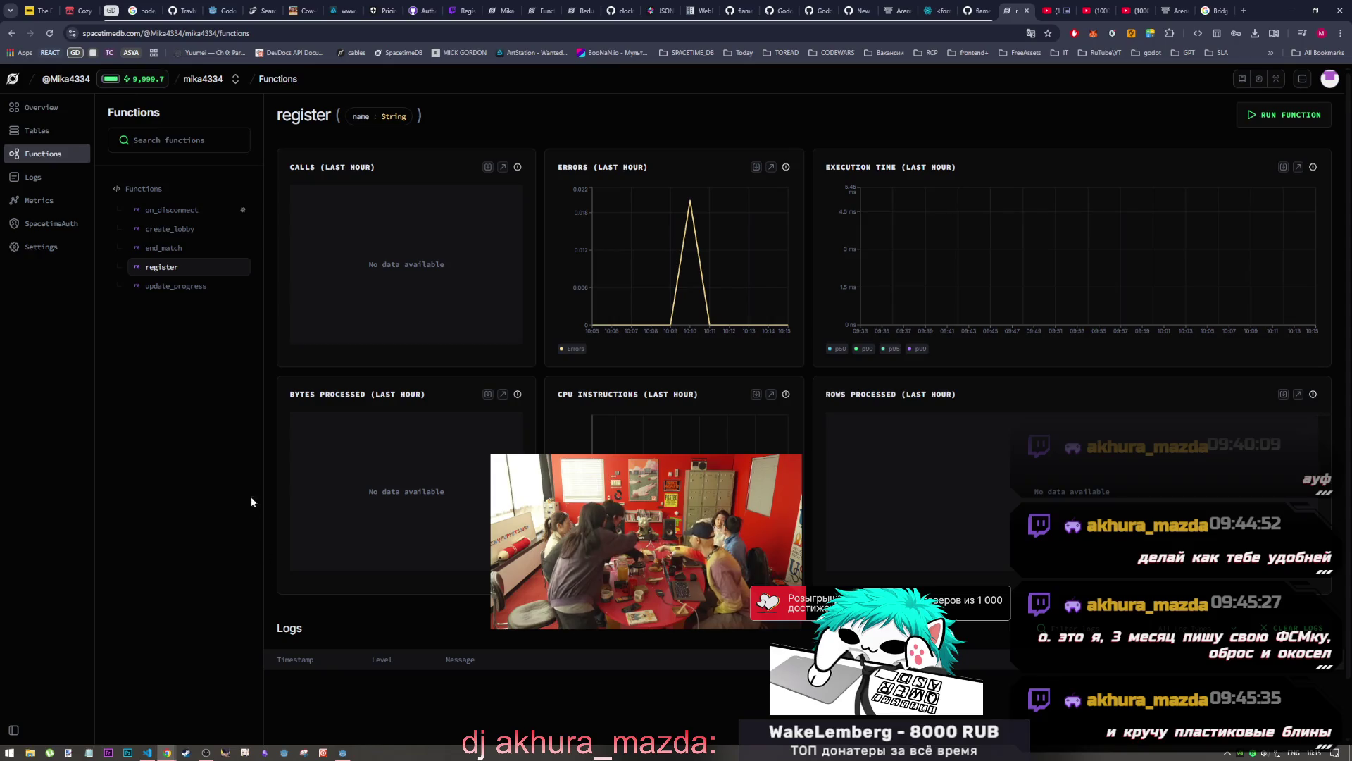
pyautogui.click(184, 267)
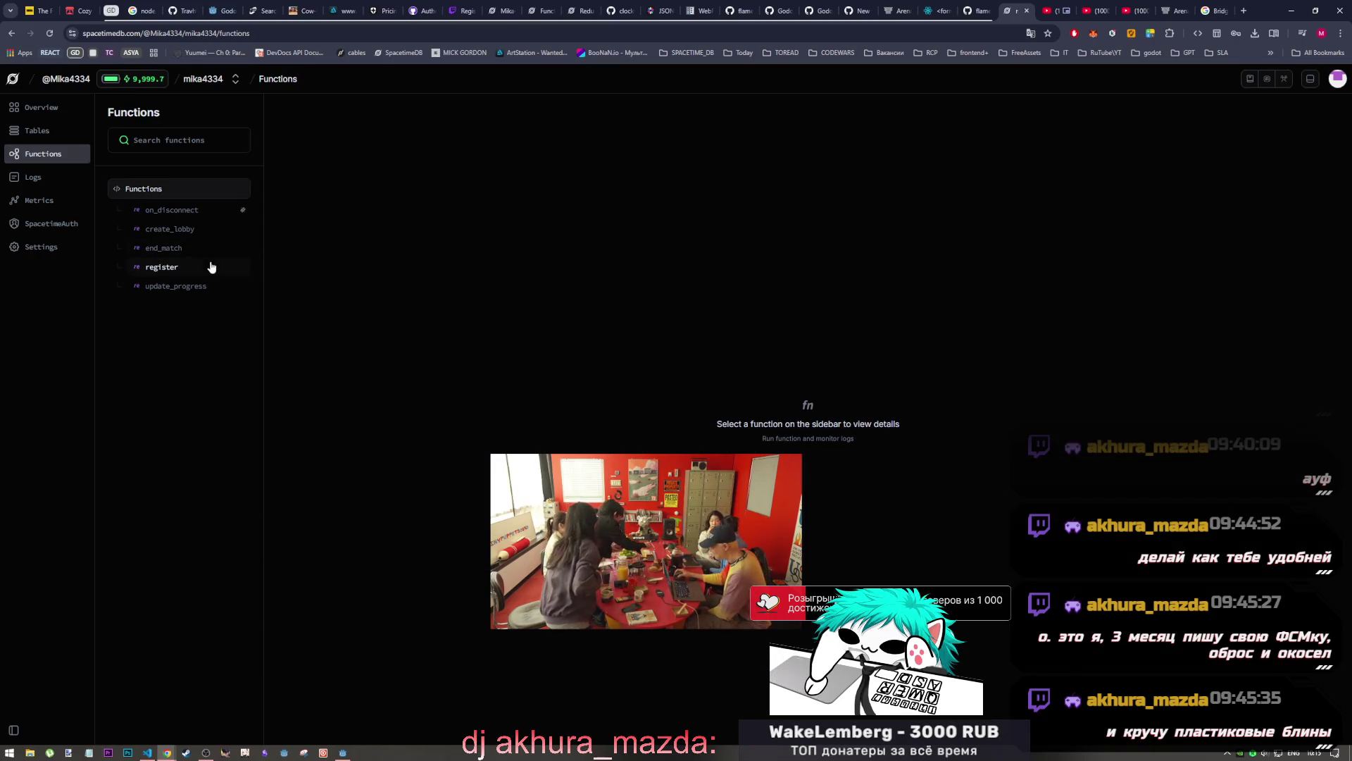
pyautogui.click(211, 267)
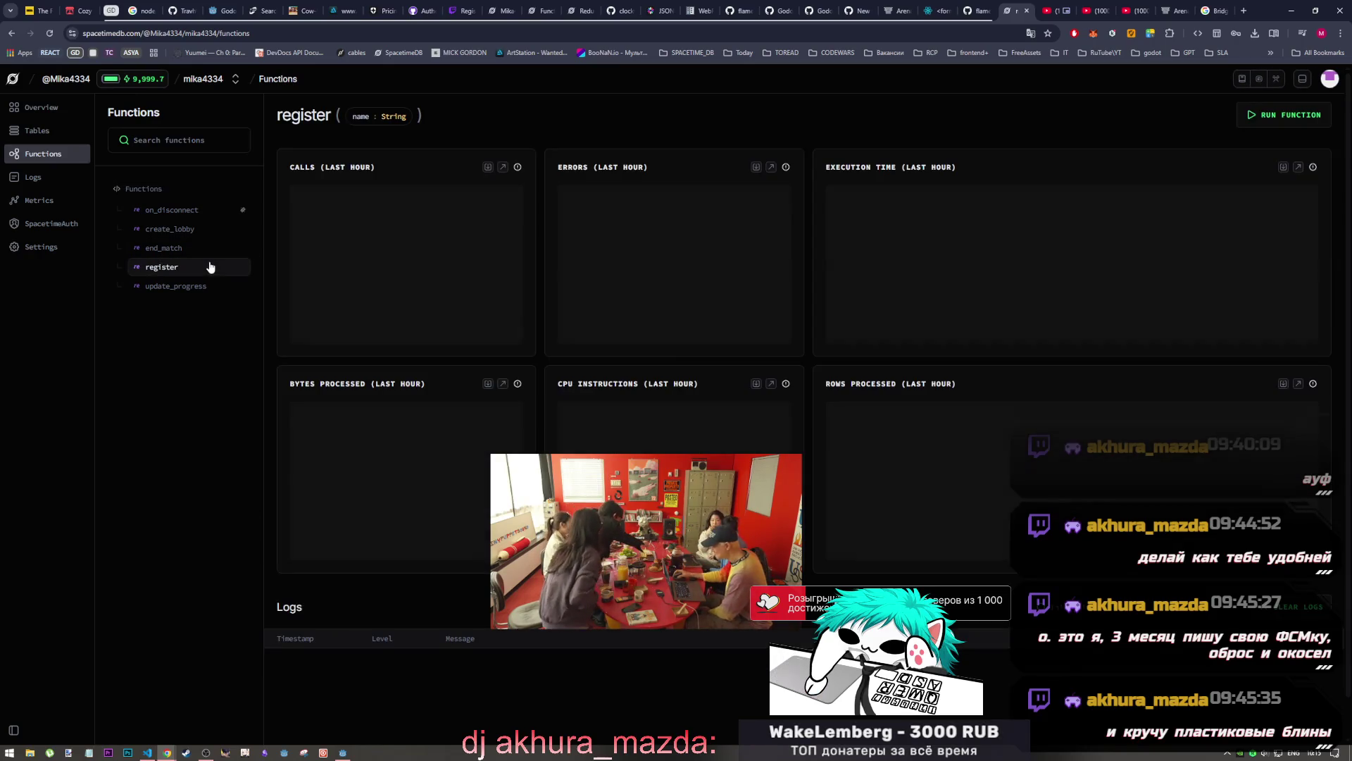
# Call the register reducer with the name 'nase' from the dashboard
pyautogui.click(1272, 119)
pyautogui.moveTo(620, 493); pyautogui.dragTo(674, 274)
pyautogui.click(181, 610)
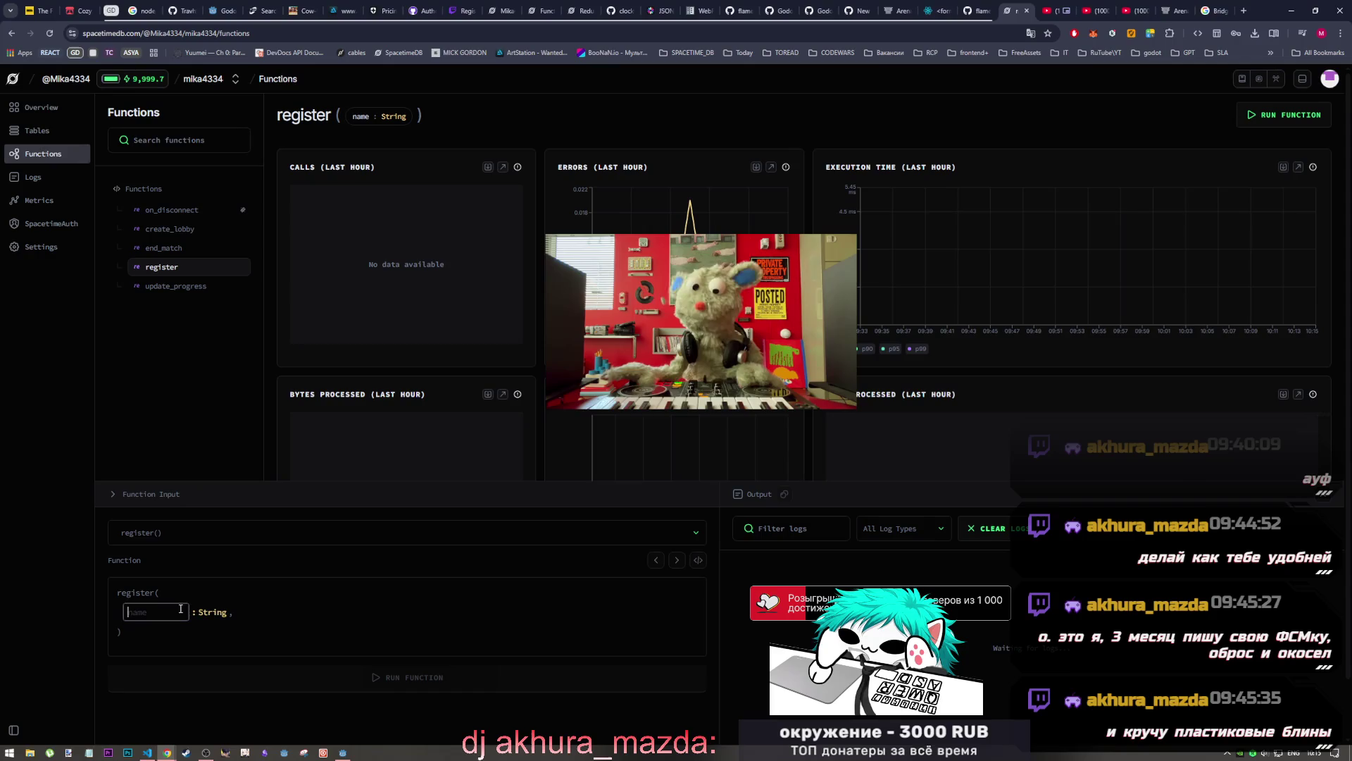
pyautogui.write('nas')
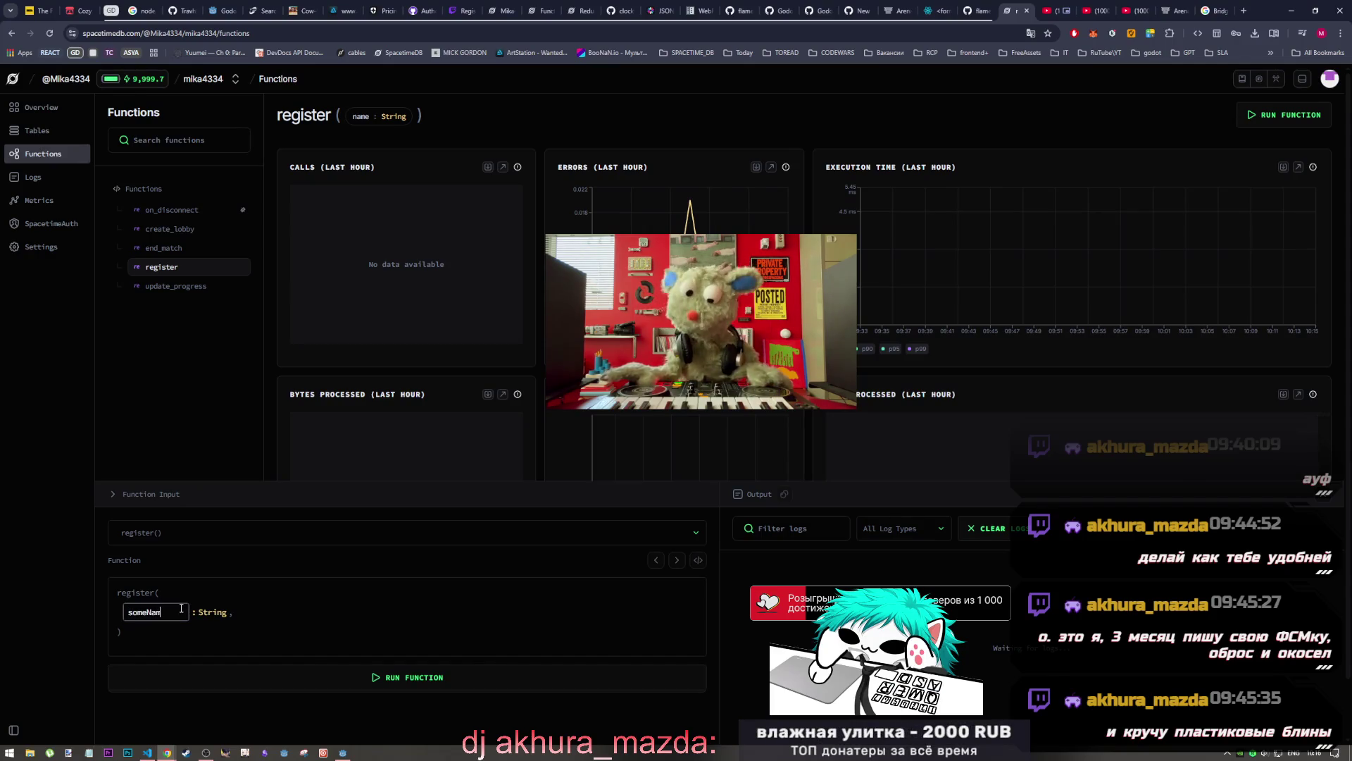
pyautogui.write('e')
pyautogui.click(427, 678)
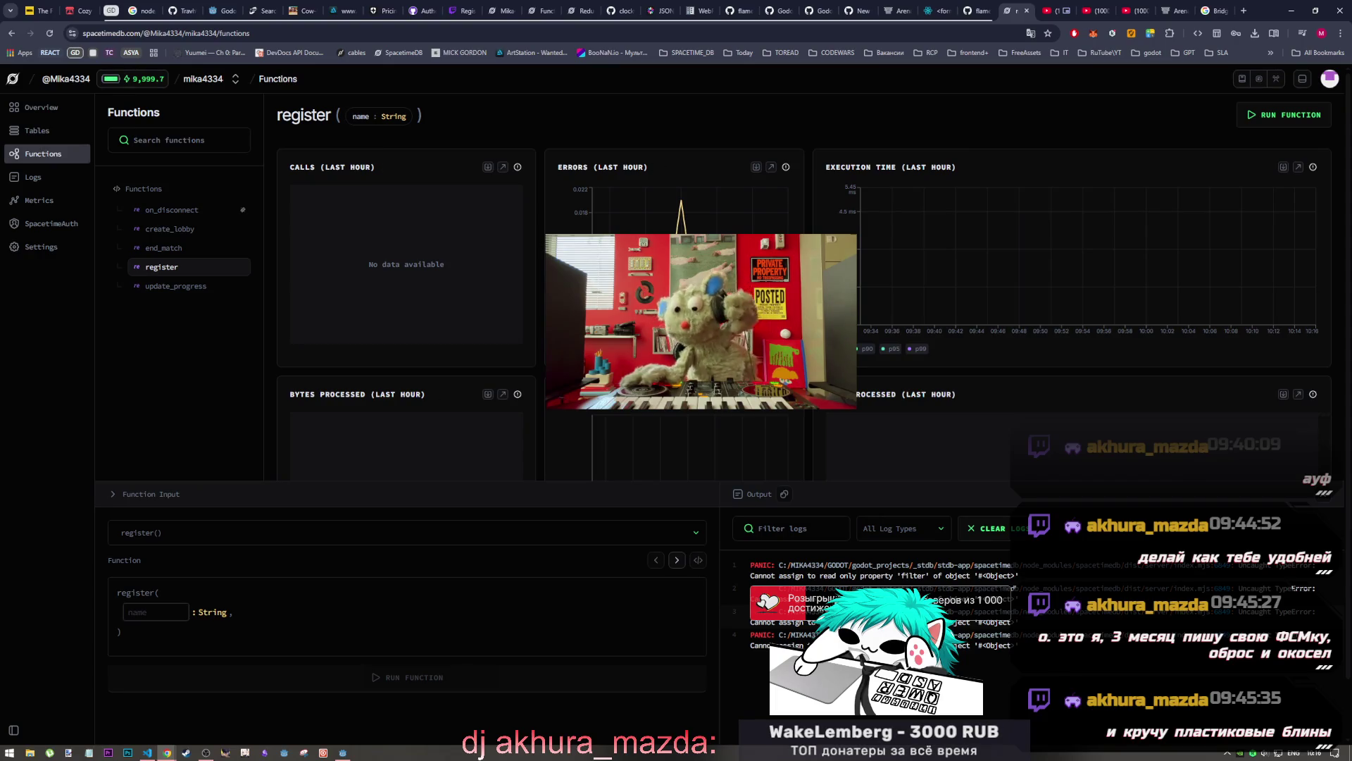
# Check the public_lobbies view in index.ts, then open the Arena chat tab
pyautogui.click(147, 753)
pyautogui.click(438, 398)
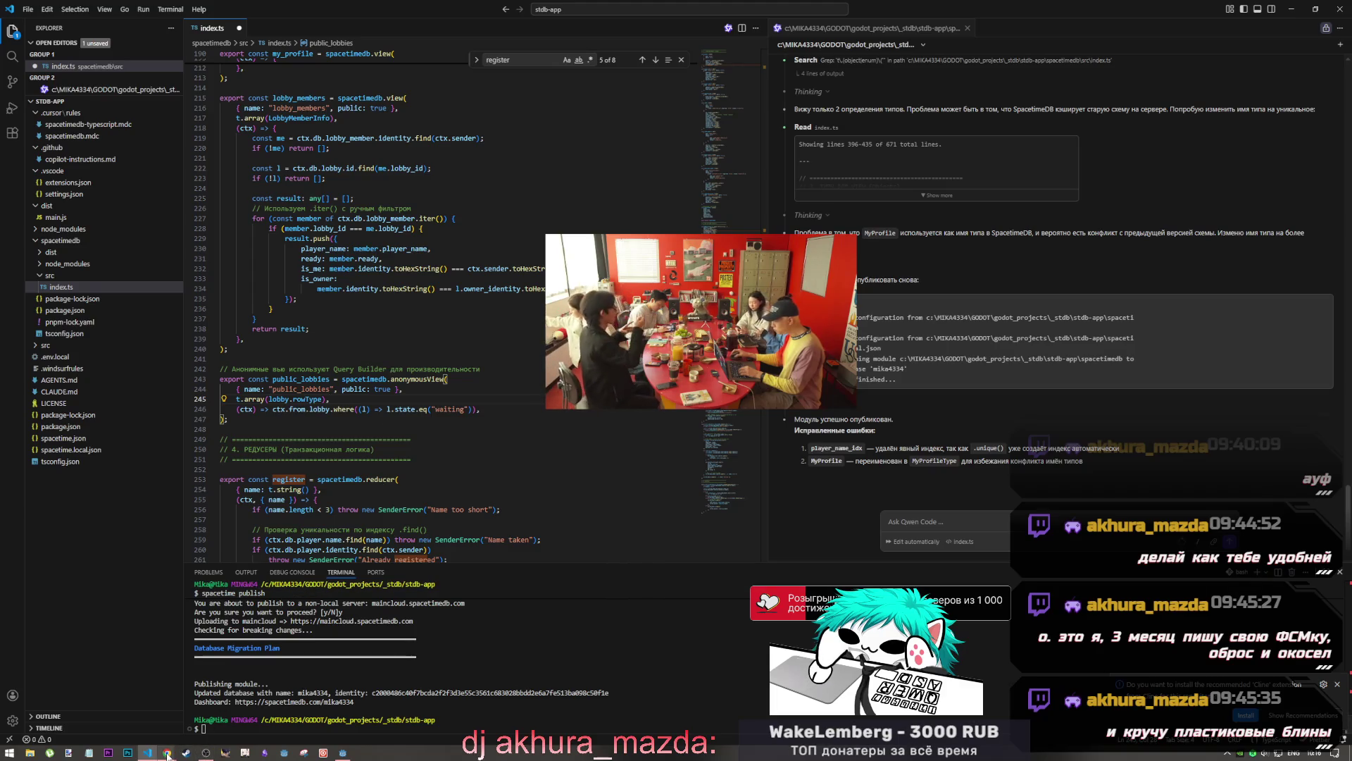
pyautogui.moveTo(168, 755)
pyautogui.click(177, 708)
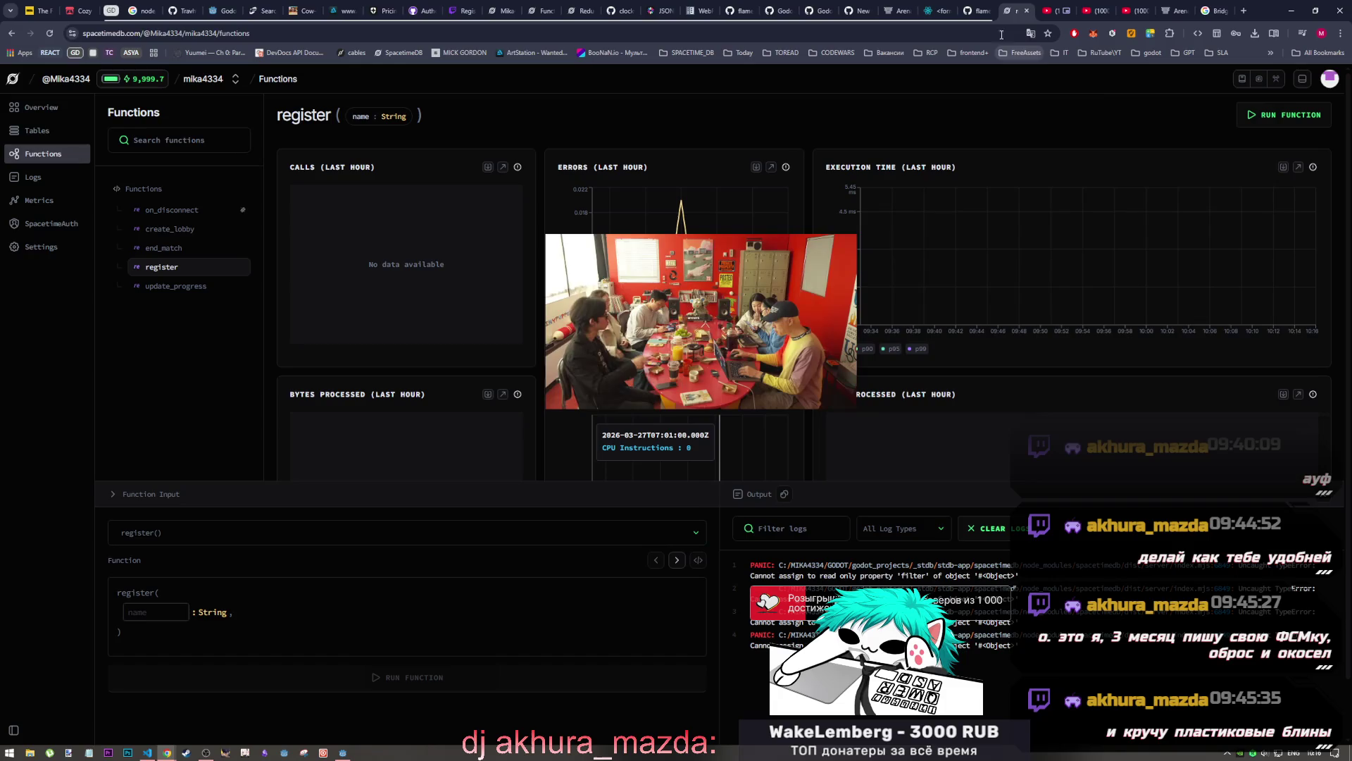
pyautogui.click(1171, 10)
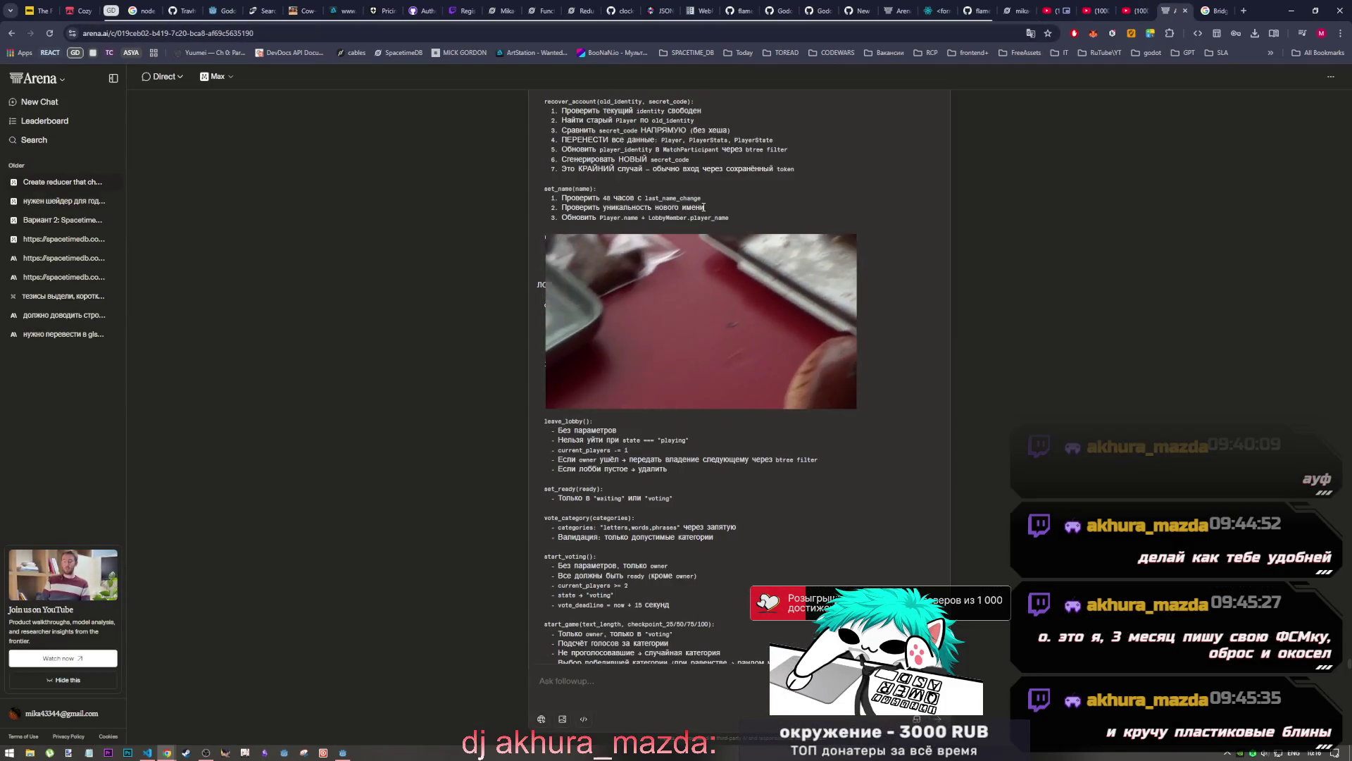
# Reposition the floating stream preview and lock it from the streaming app's options
pyautogui.moveTo(433, 643)
pyautogui.mouseDown()
pyautogui.moveTo(454, 616)
pyautogui.moveTo(271, 621)
pyautogui.mouseUp()
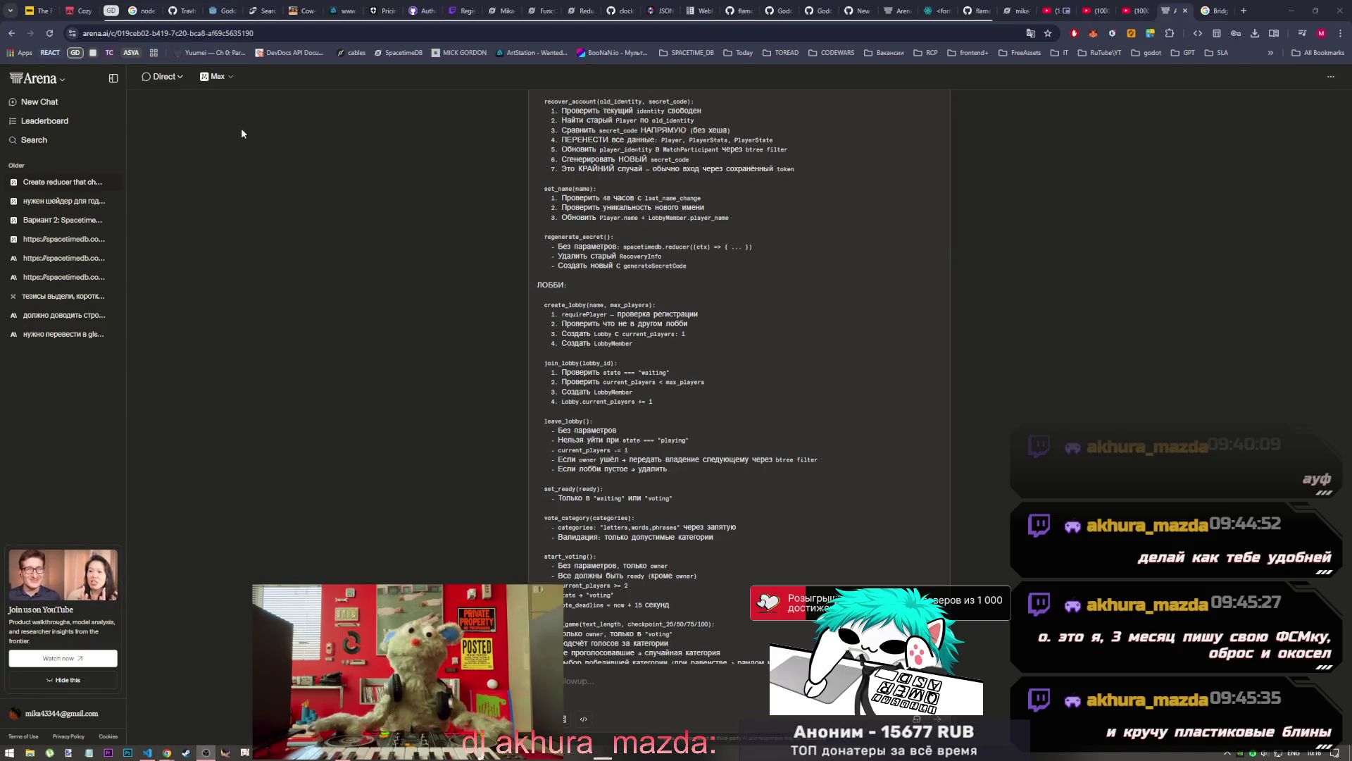
pyautogui.moveTo(376, 608); pyautogui.dragTo(537, 608)
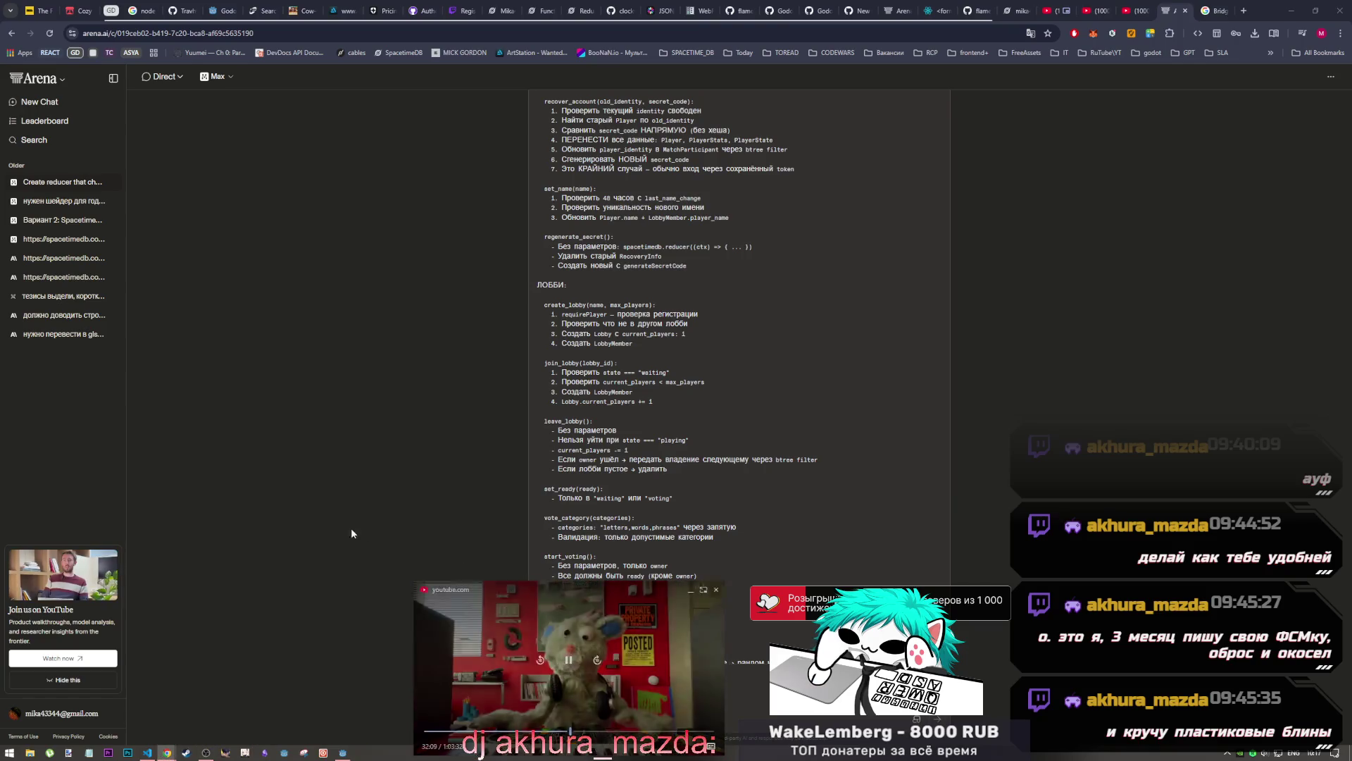
pyautogui.click(206, 752)
pyautogui.rightClick(216, 150)
pyautogui.click(277, 186)
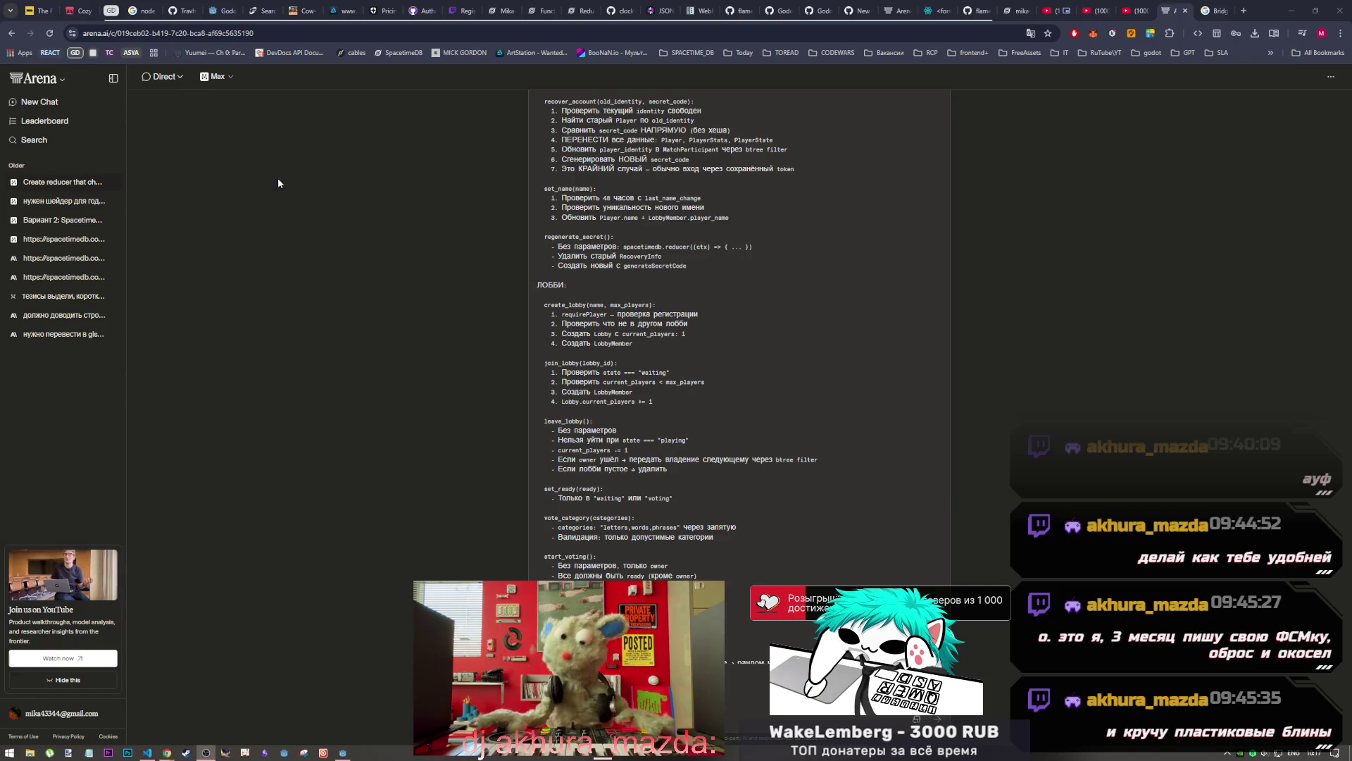
# Scroll through the Arena answer on the Typing Game server module, selecting all text then deselecting
pyautogui.moveTo(167, 751)
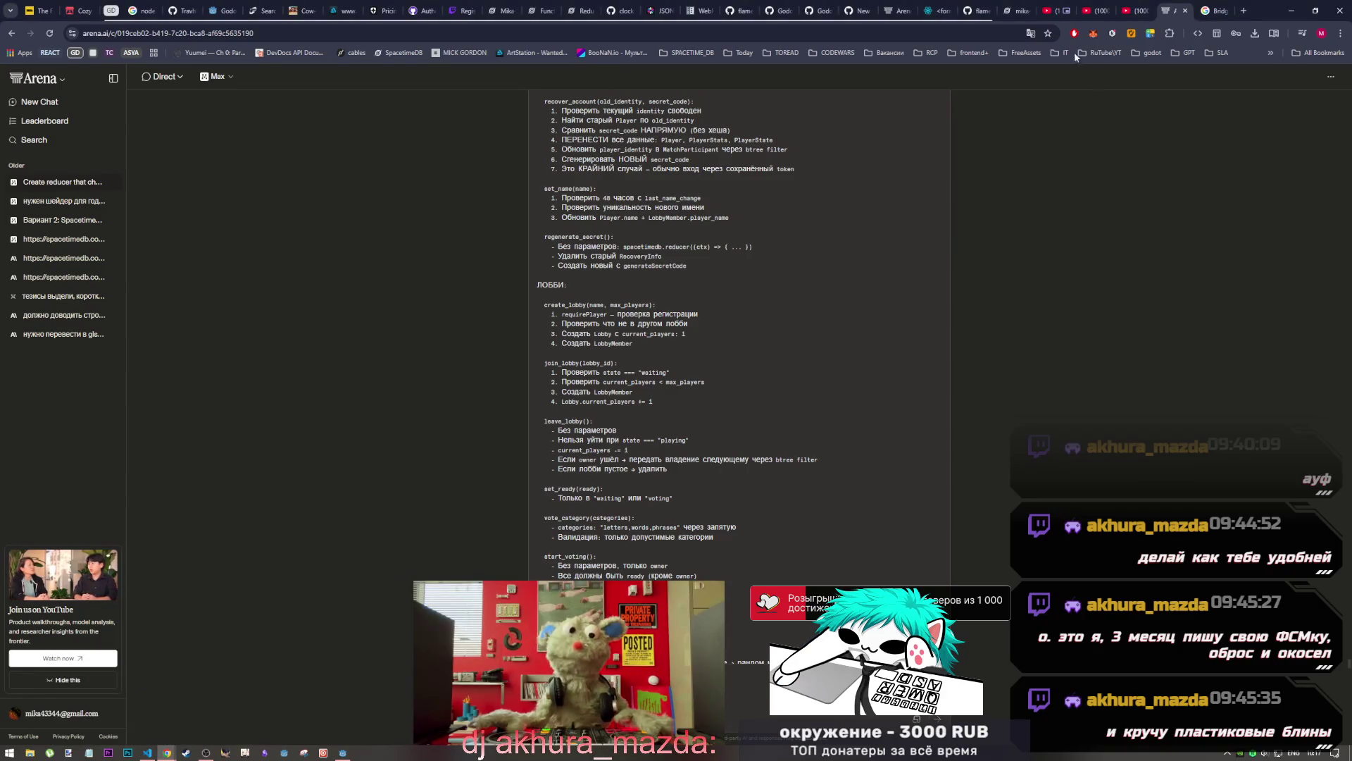
pyautogui.scroll(15, 848, 286)
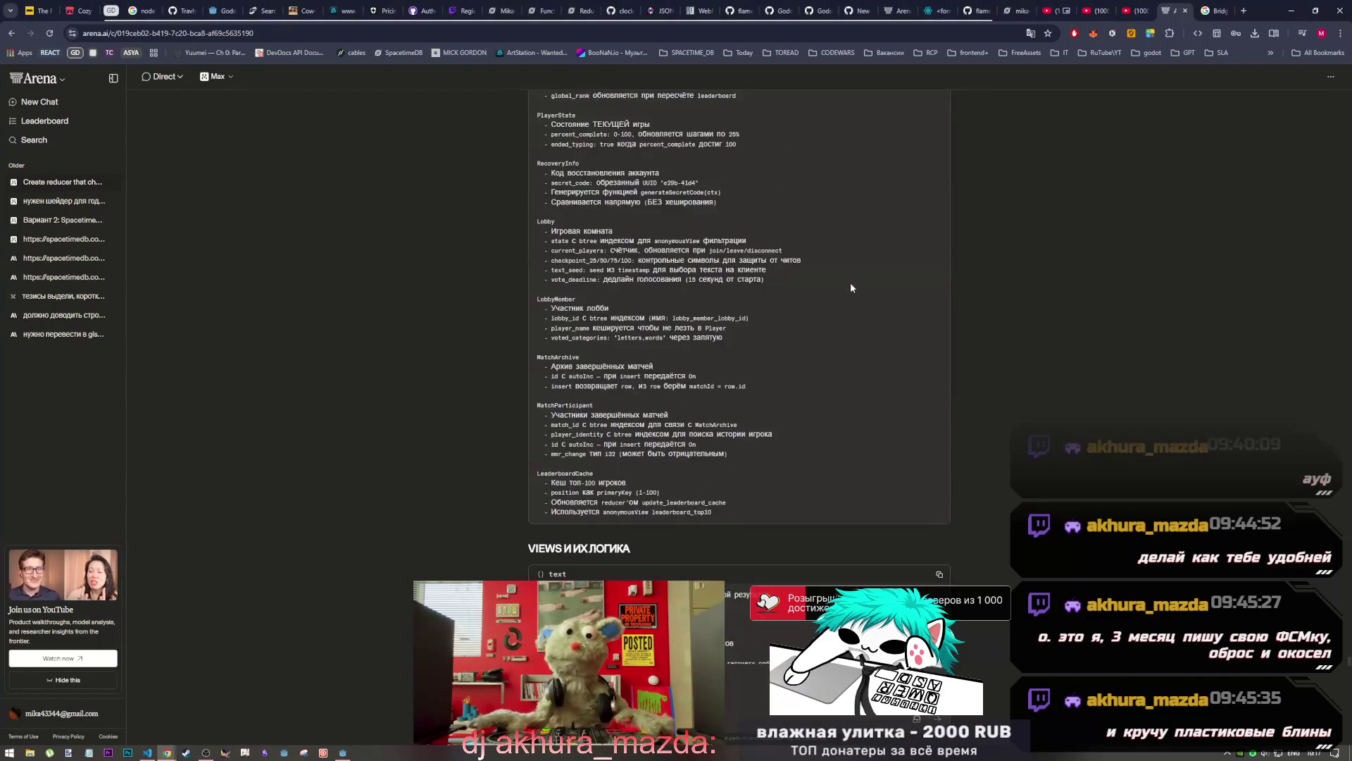
pyautogui.scroll(15, 851, 288)
pyautogui.scroll(-10, 850, 282)
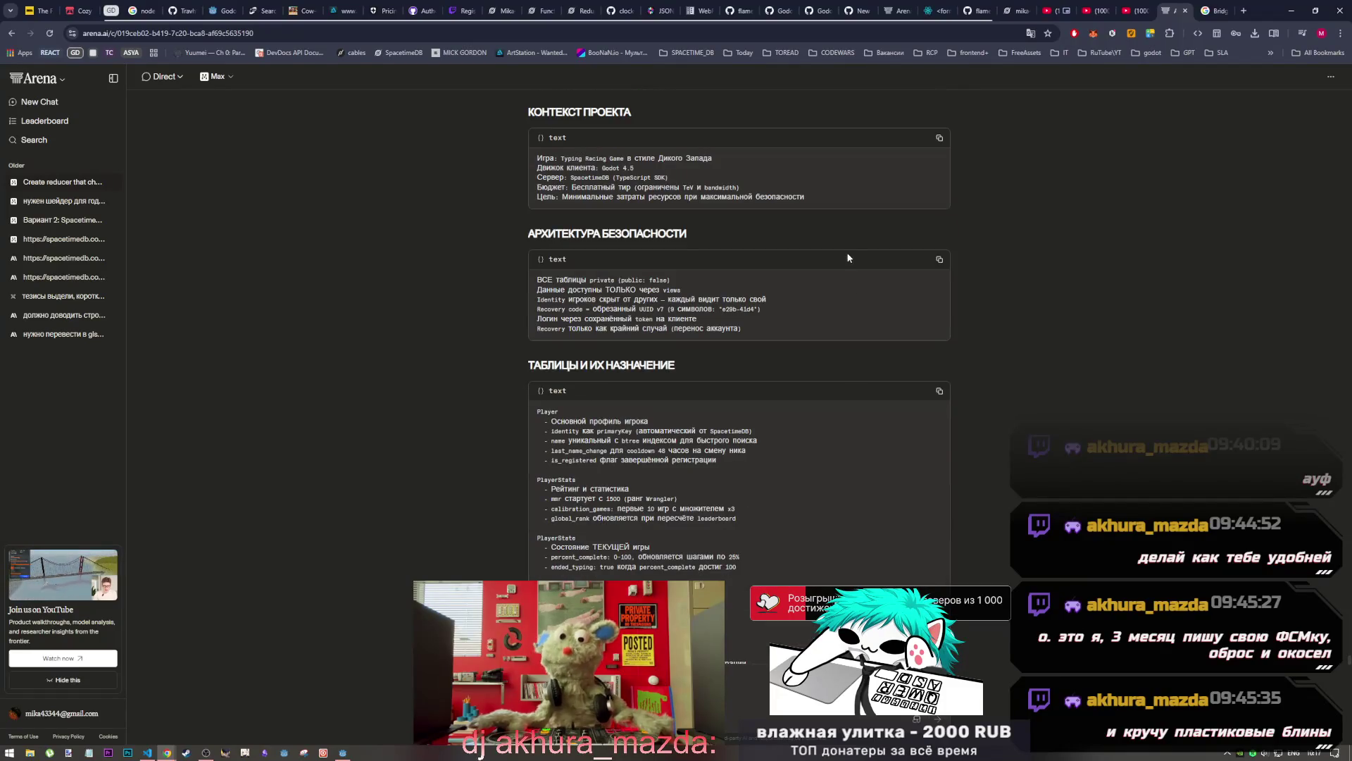
pyautogui.scroll(1, 848, 261)
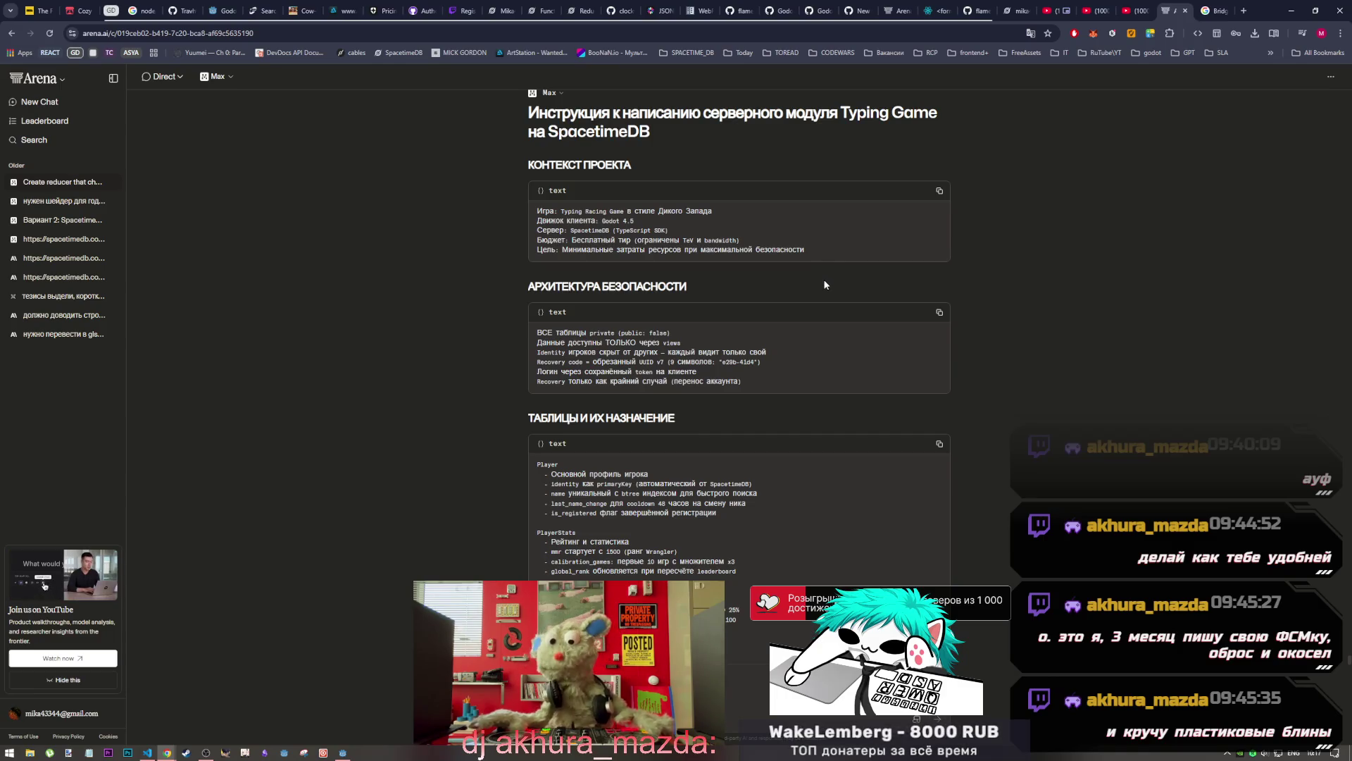
pyautogui.scroll(2, 826, 285)
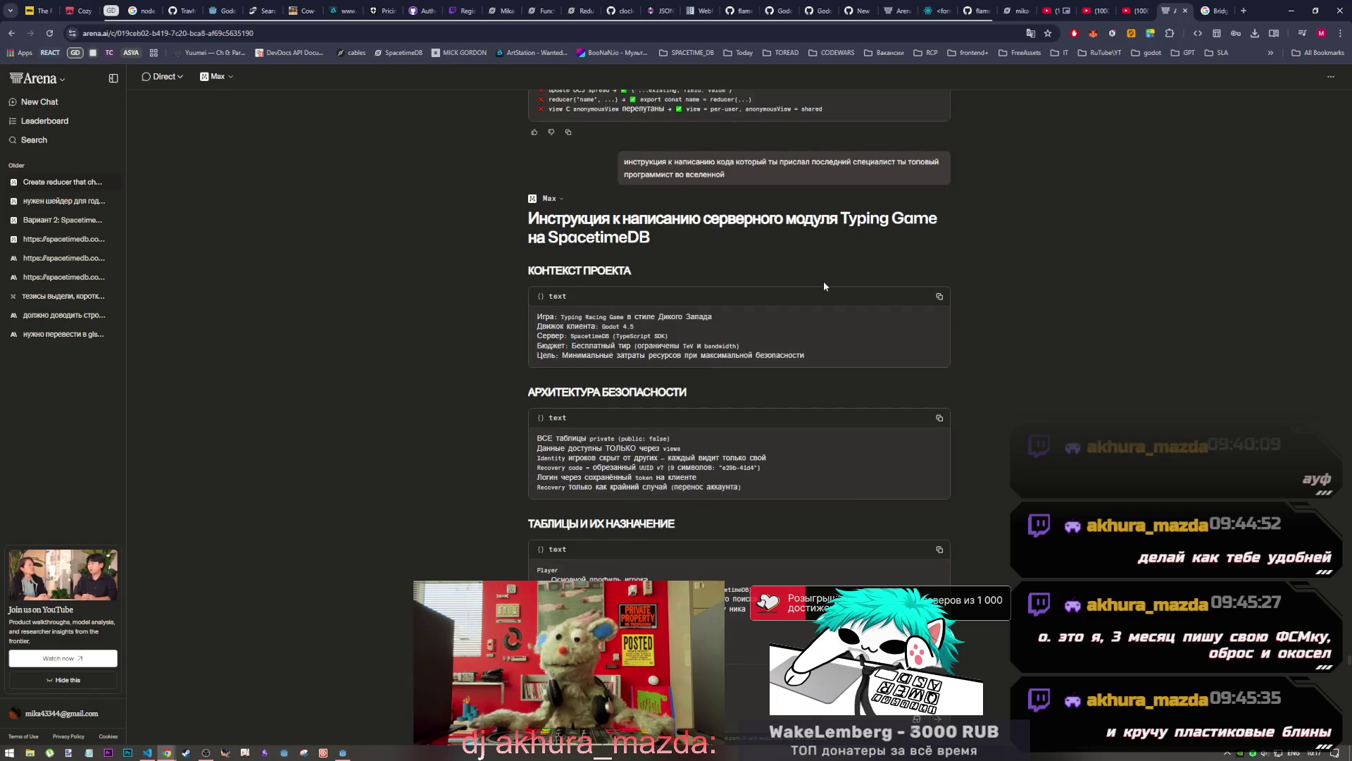
pyautogui.scroll(-5, 824, 285)
pyautogui.scroll(3, 673, 187)
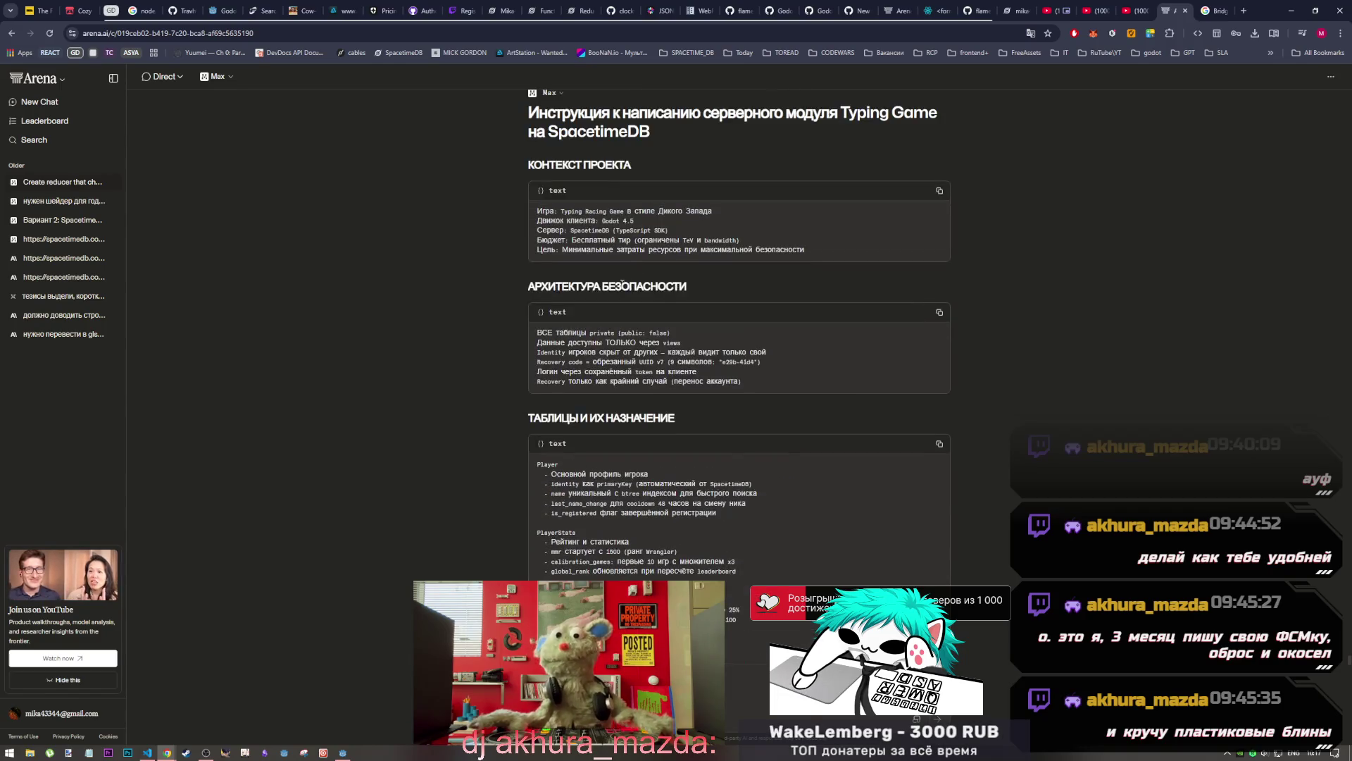
pyautogui.hotkey('ctrl', 'a')
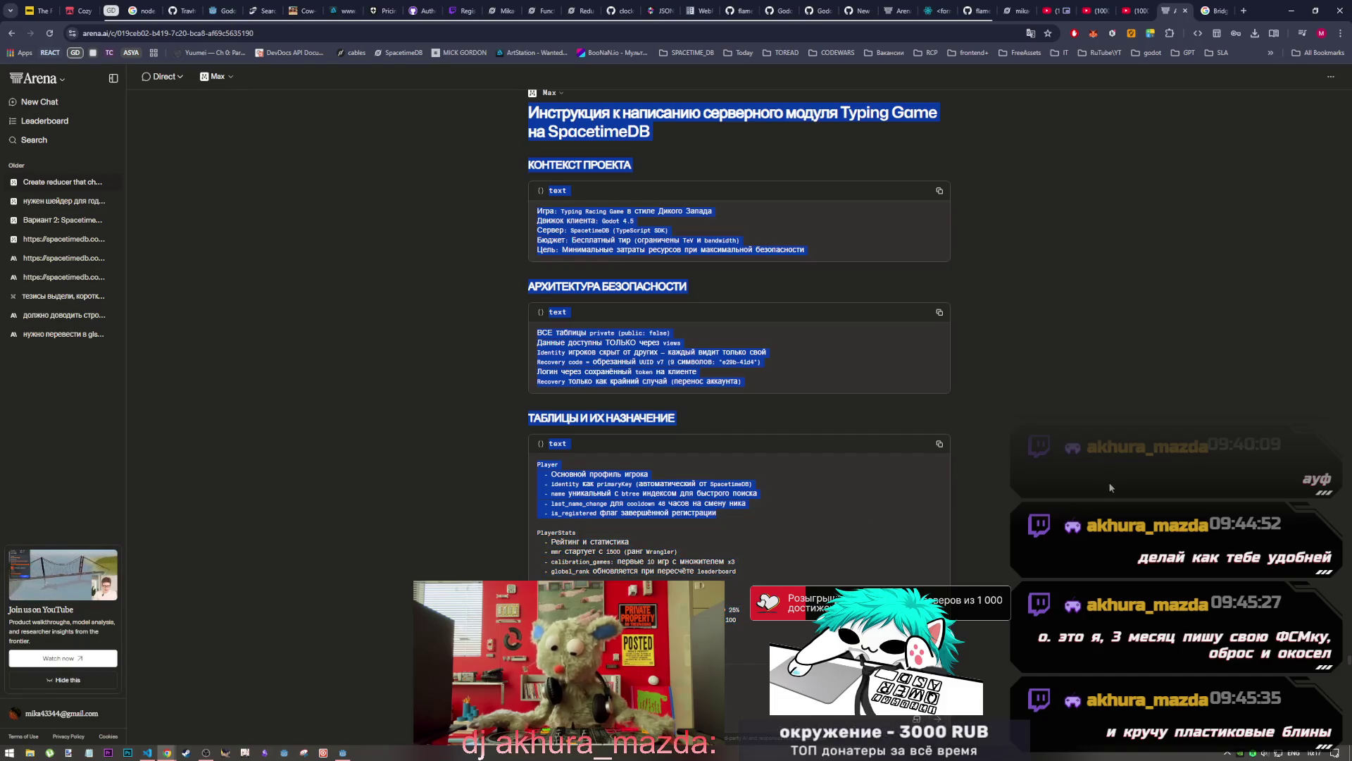
pyautogui.scroll(-3, 1109, 482)
pyautogui.click(848, 479)
pyautogui.scroll(-10, 848, 479)
pyautogui.scroll(-15, 1058, 518)
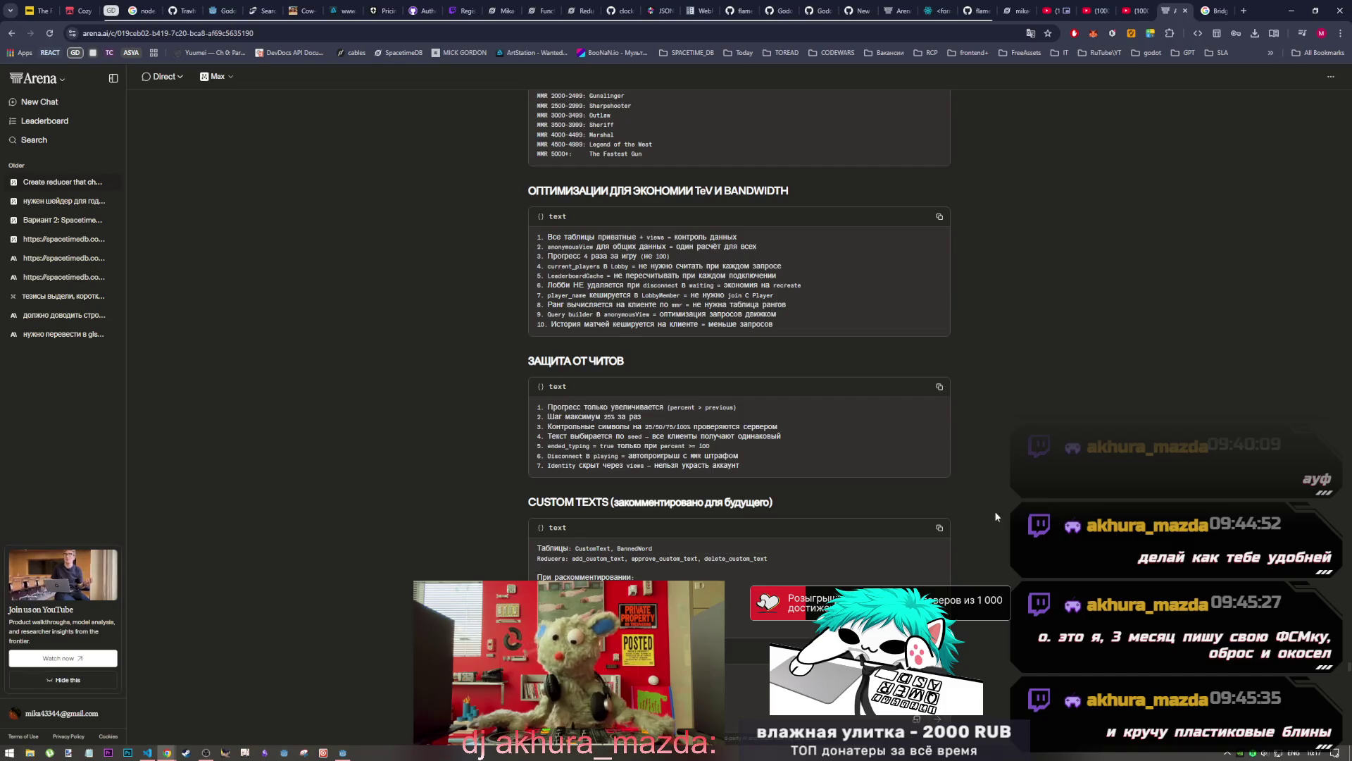
# Move the floating video further left and switch back to VS Code
pyautogui.moveTo(651, 619)
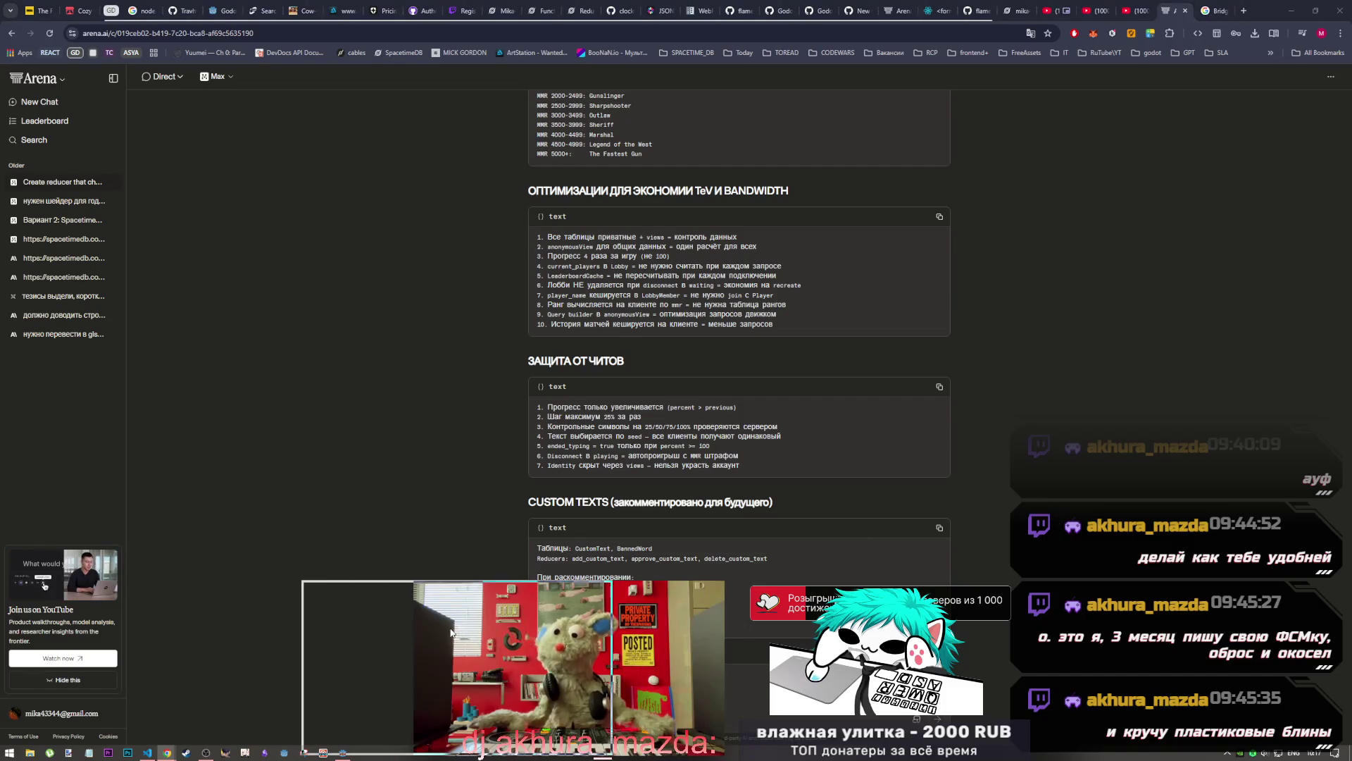
pyautogui.moveTo(449, 640)
pyautogui.mouseDown()
pyautogui.moveTo(640, 653)
pyautogui.moveTo(458, 621)
pyautogui.moveTo(613, 616)
pyautogui.moveTo(602, 624)
pyautogui.mouseUp()
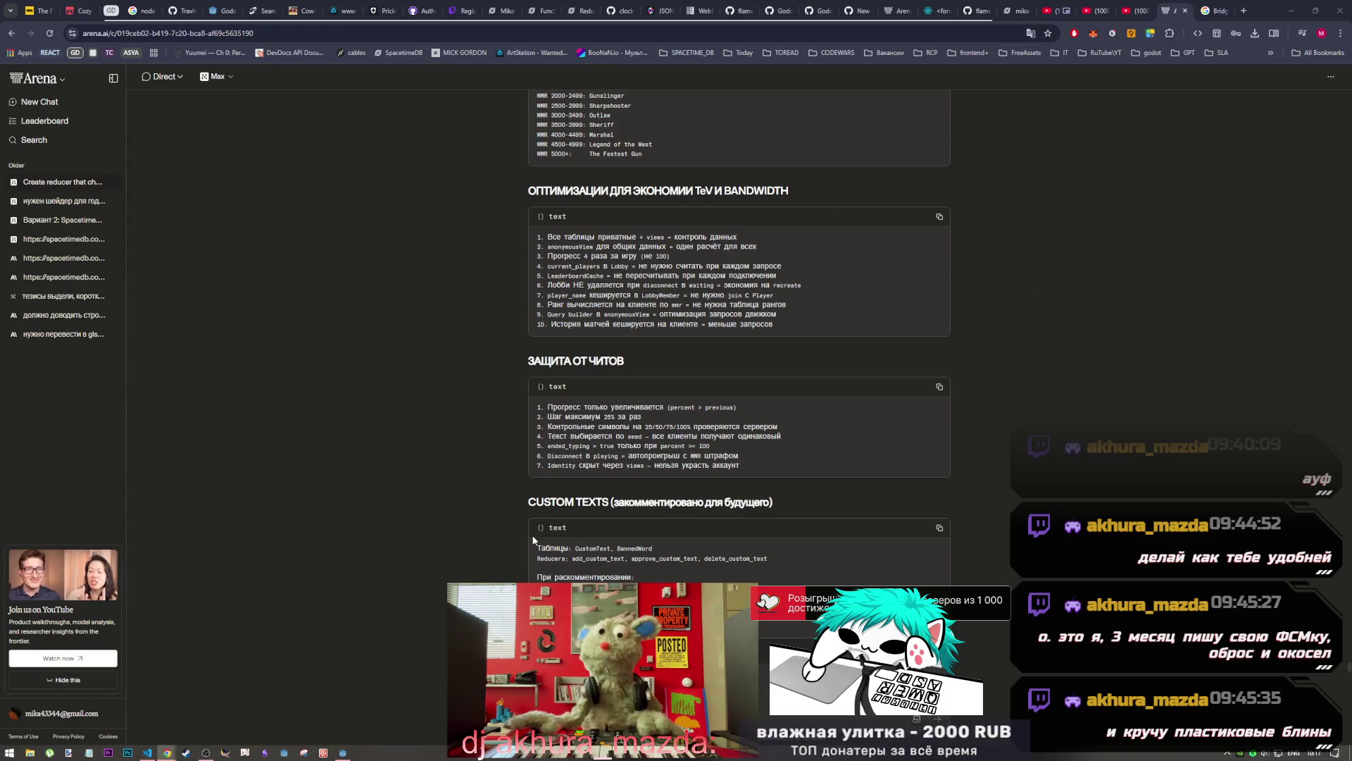
pyautogui.hotkey('alt', 'Tab')
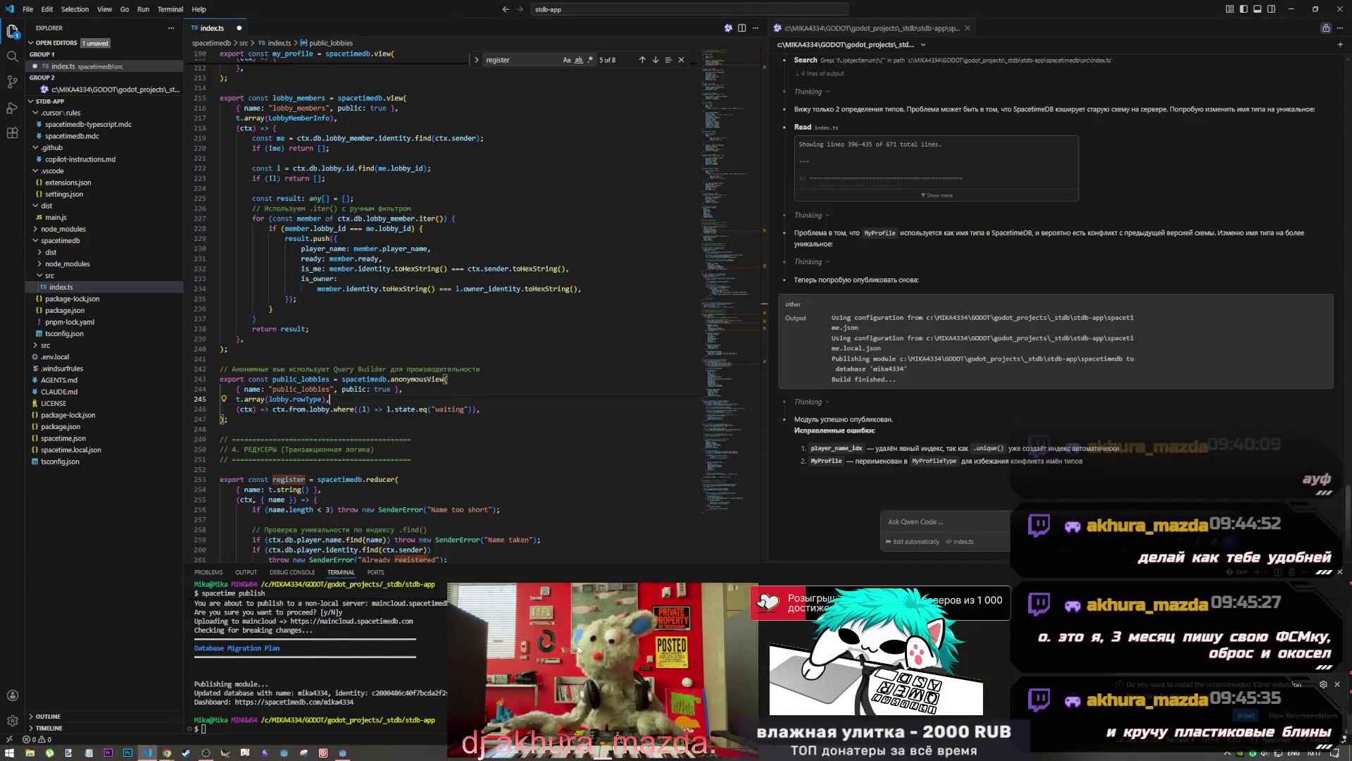
# Delete all code in index.ts, save it empty, and paste the tables-and-reducers notes into Qwen Code
pyautogui.click(938, 525)
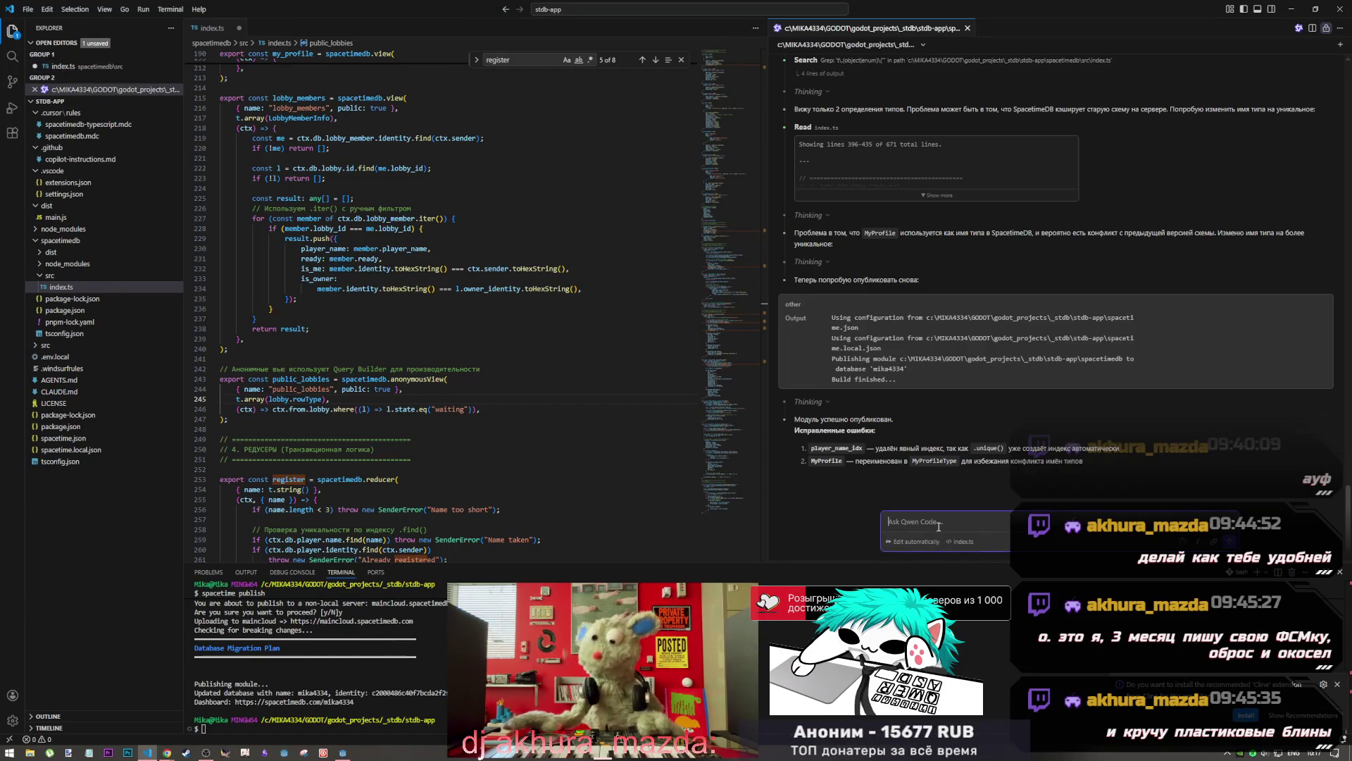
pyautogui.click(721, 89)
pyautogui.scroll(2, 725, 87)
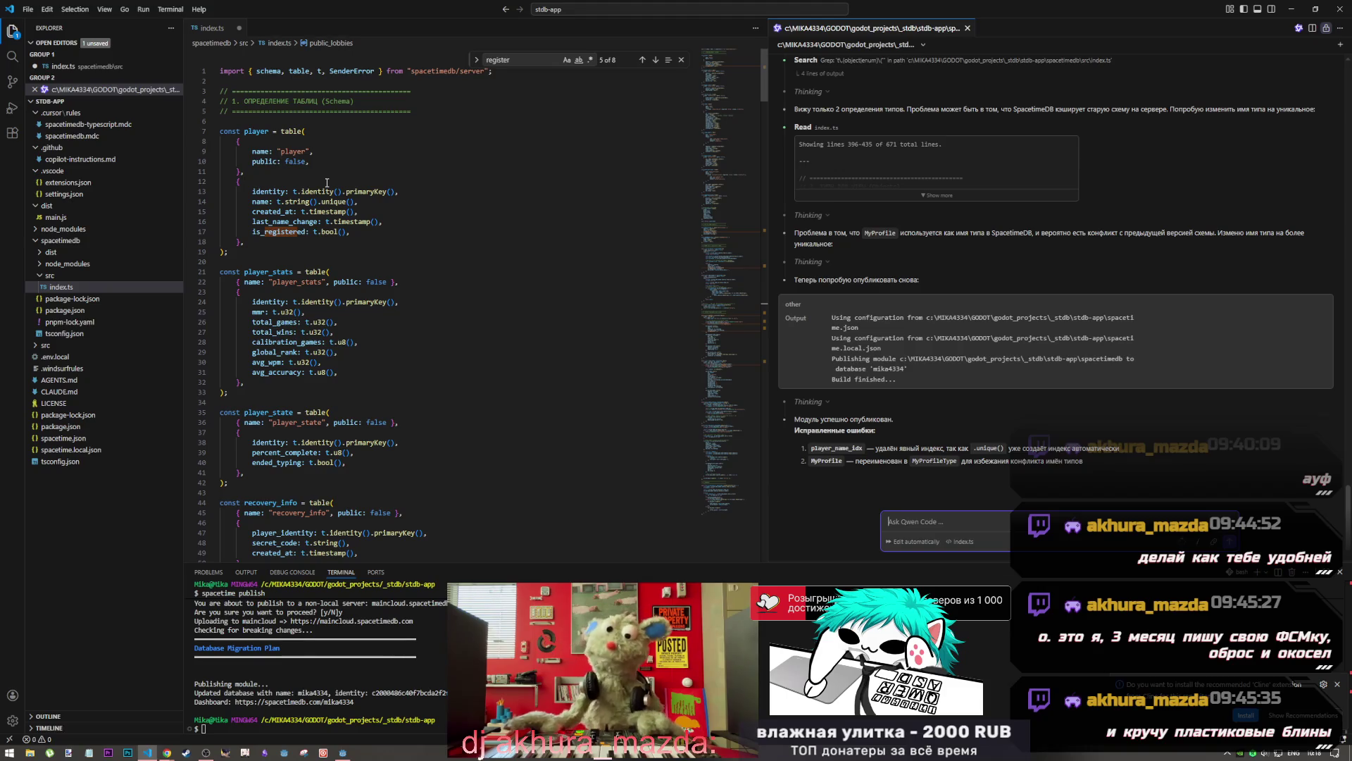
pyautogui.moveTo(220, 191); pyautogui.dragTo(364, 232)
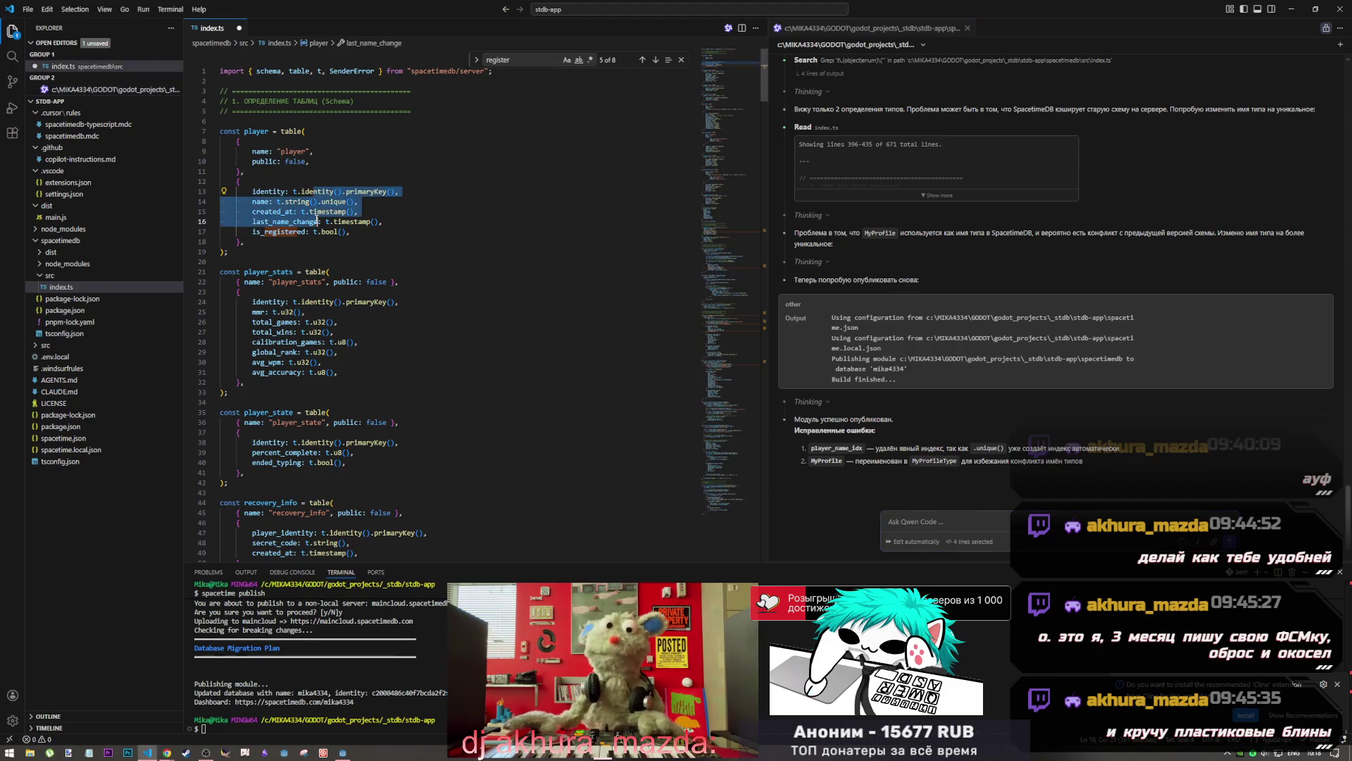
pyautogui.hotkey('ctrl', 'a')
pyautogui.press('BackSpace')
pyautogui.hotkey('ctrl', 's')
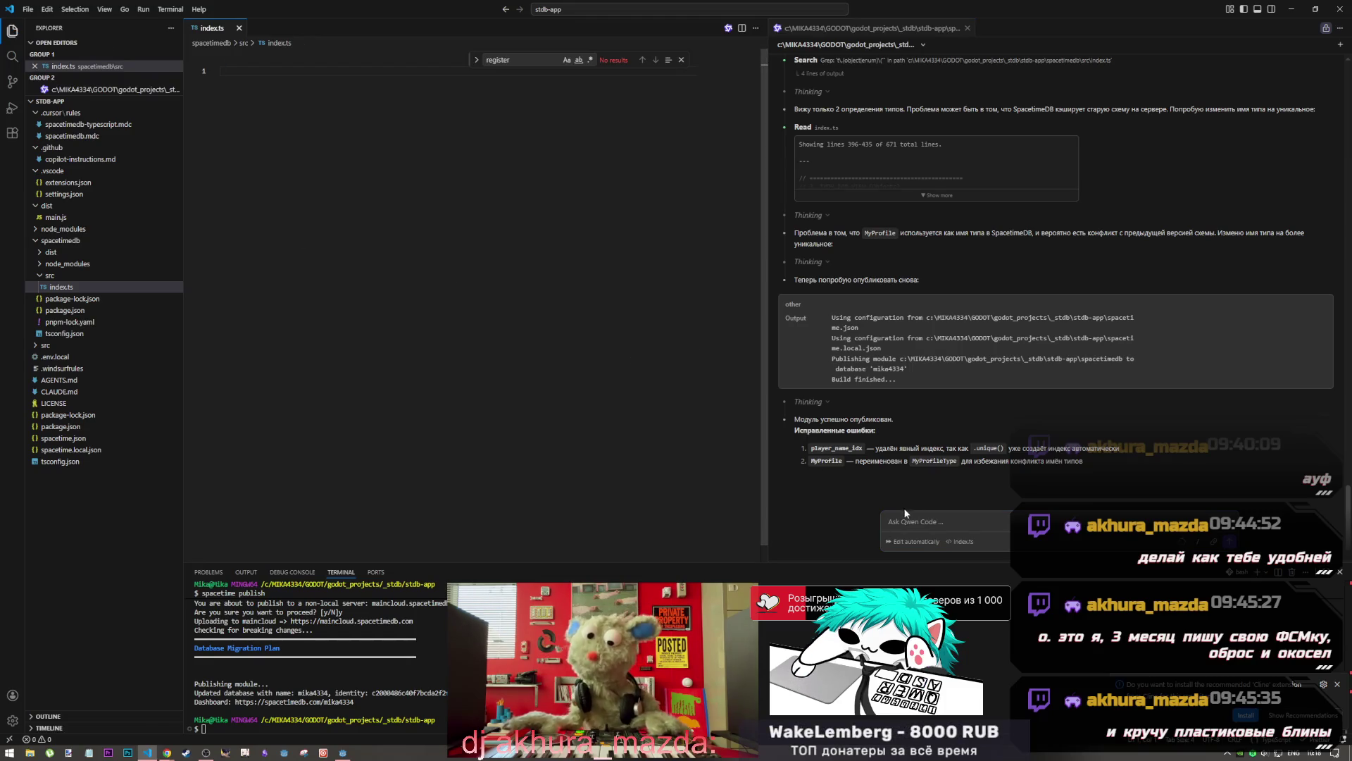
pyautogui.click(923, 521)
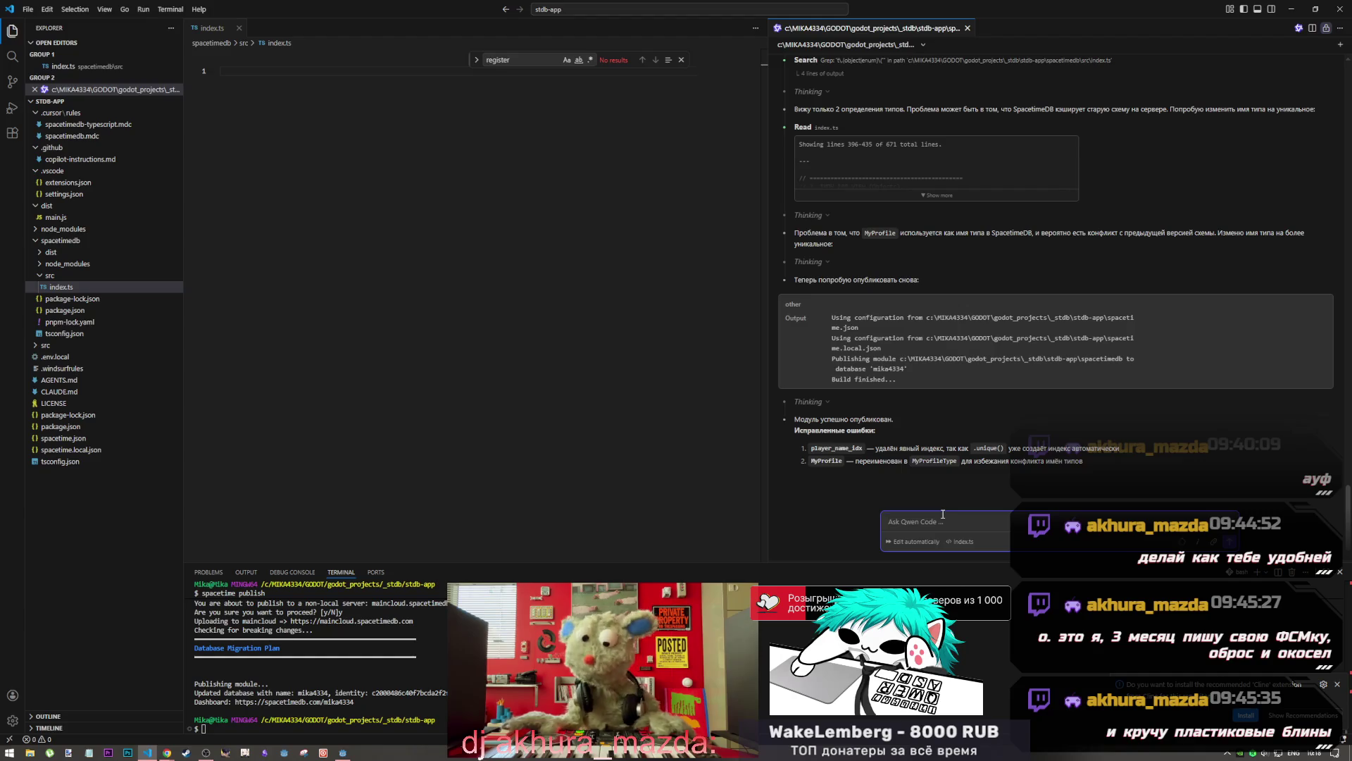
pyautogui.hotkey('ctrl', 'v')
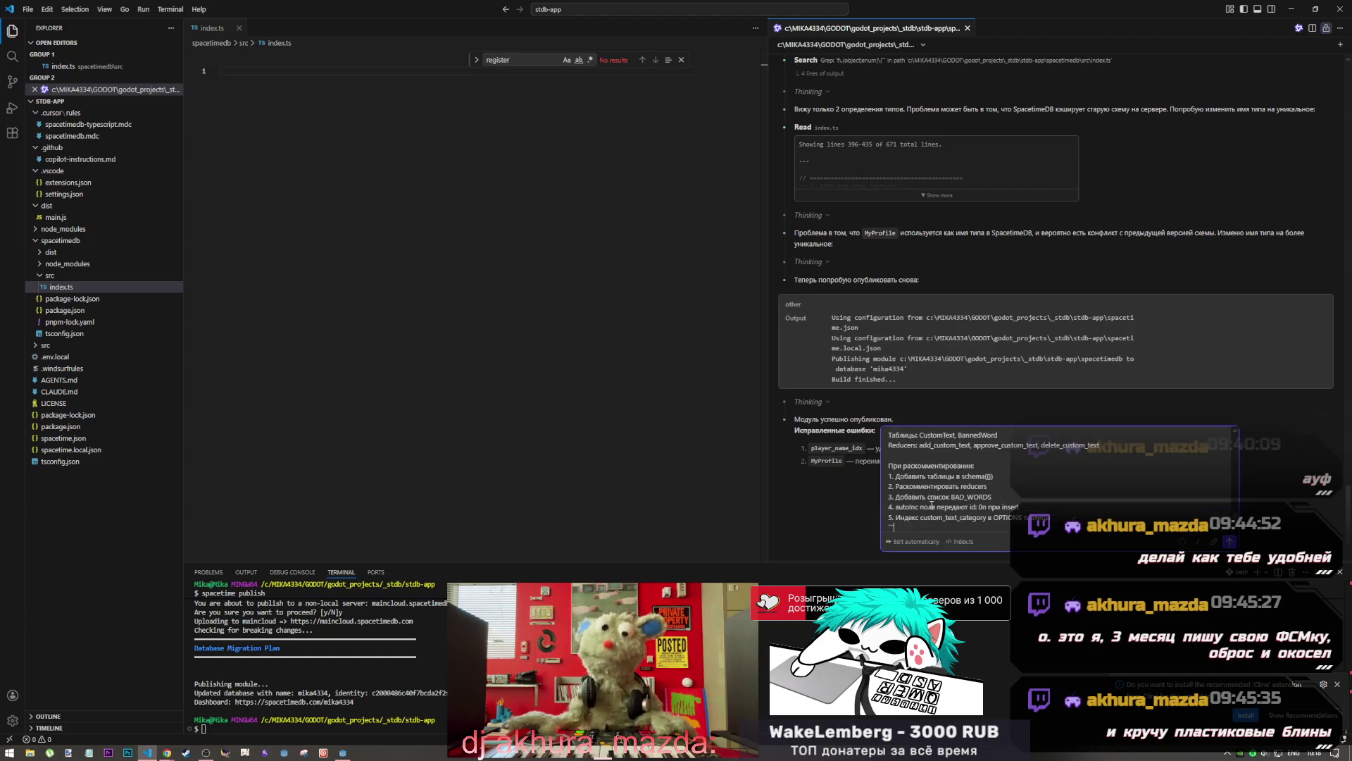
# Add a new line reading 'инструкции в' below the pasted notes in the Qwen Code request
pyautogui.scroll(-1, 918, 527)
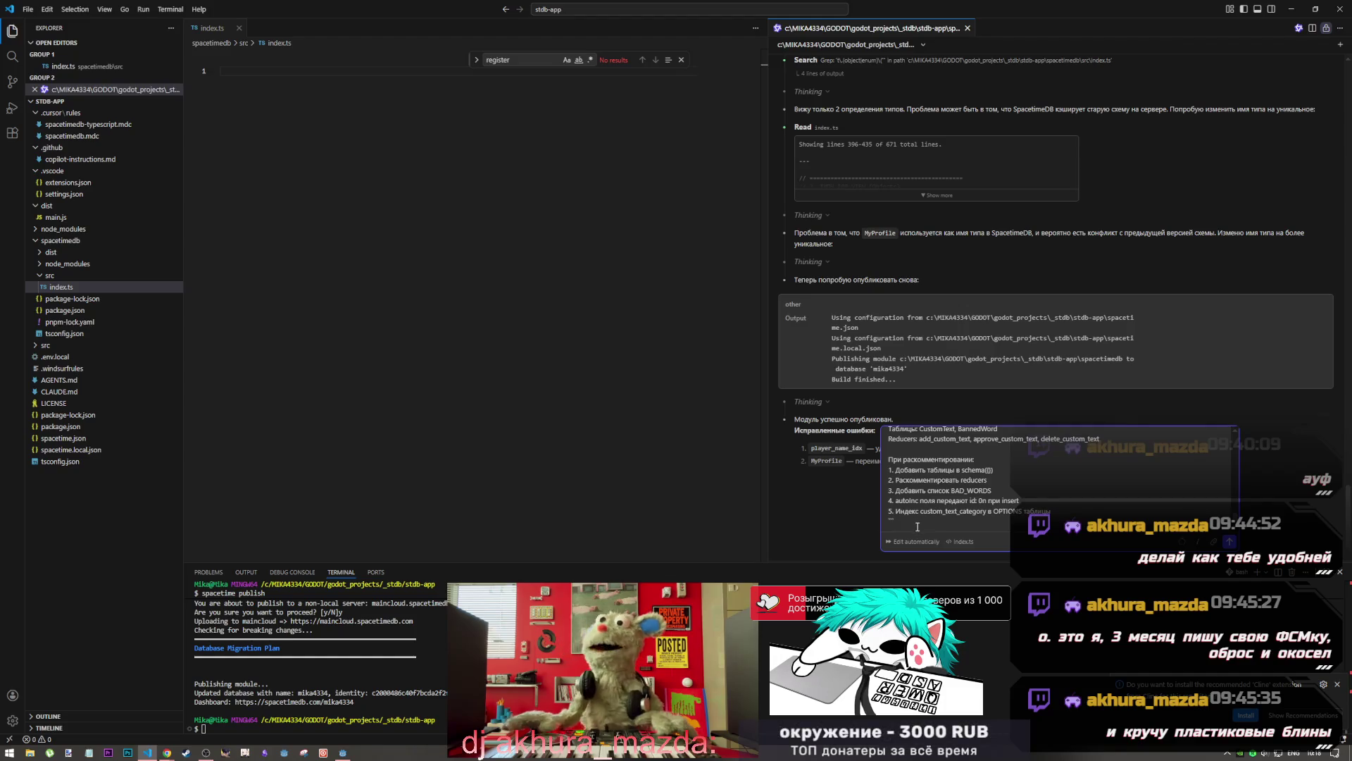
pyautogui.hotkey('shift', 'Return')
pyautogui.hotkey('shift', 'Return')
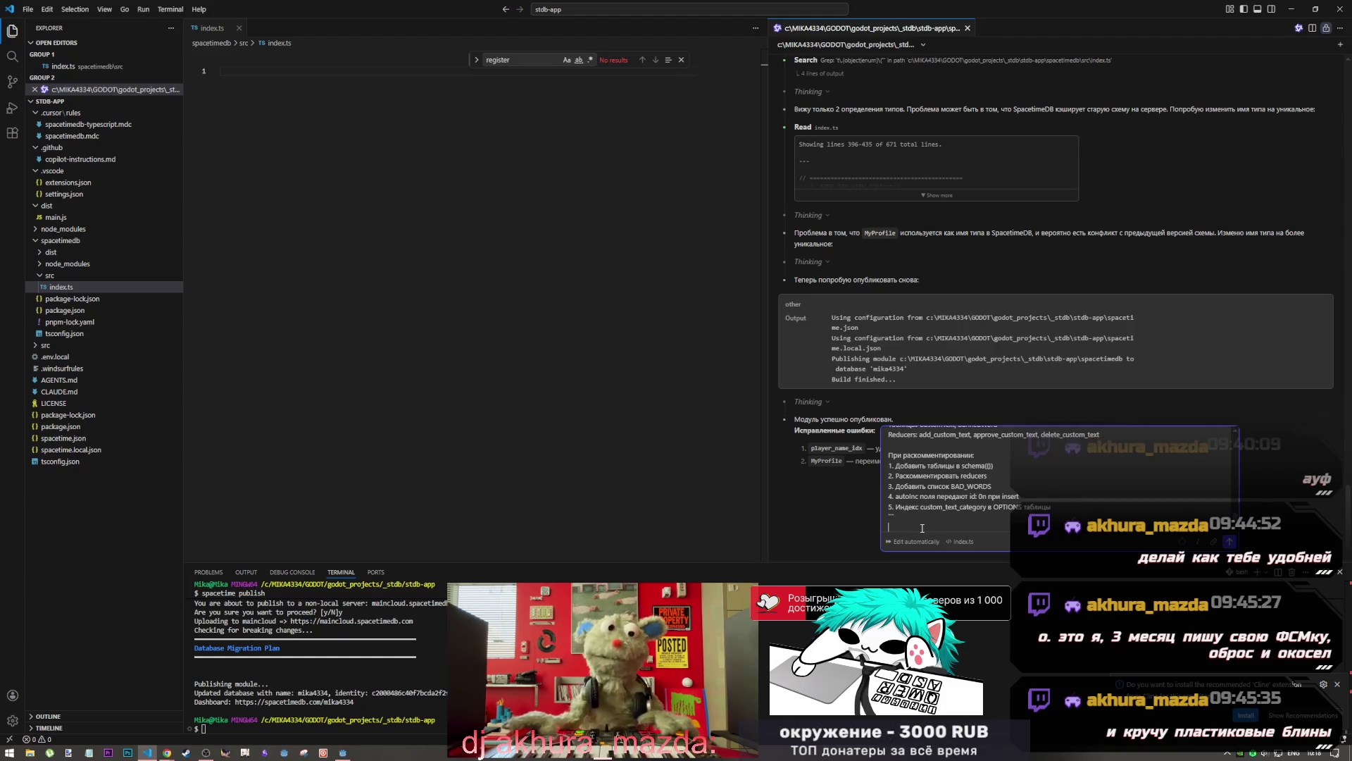
pyautogui.write('исп')
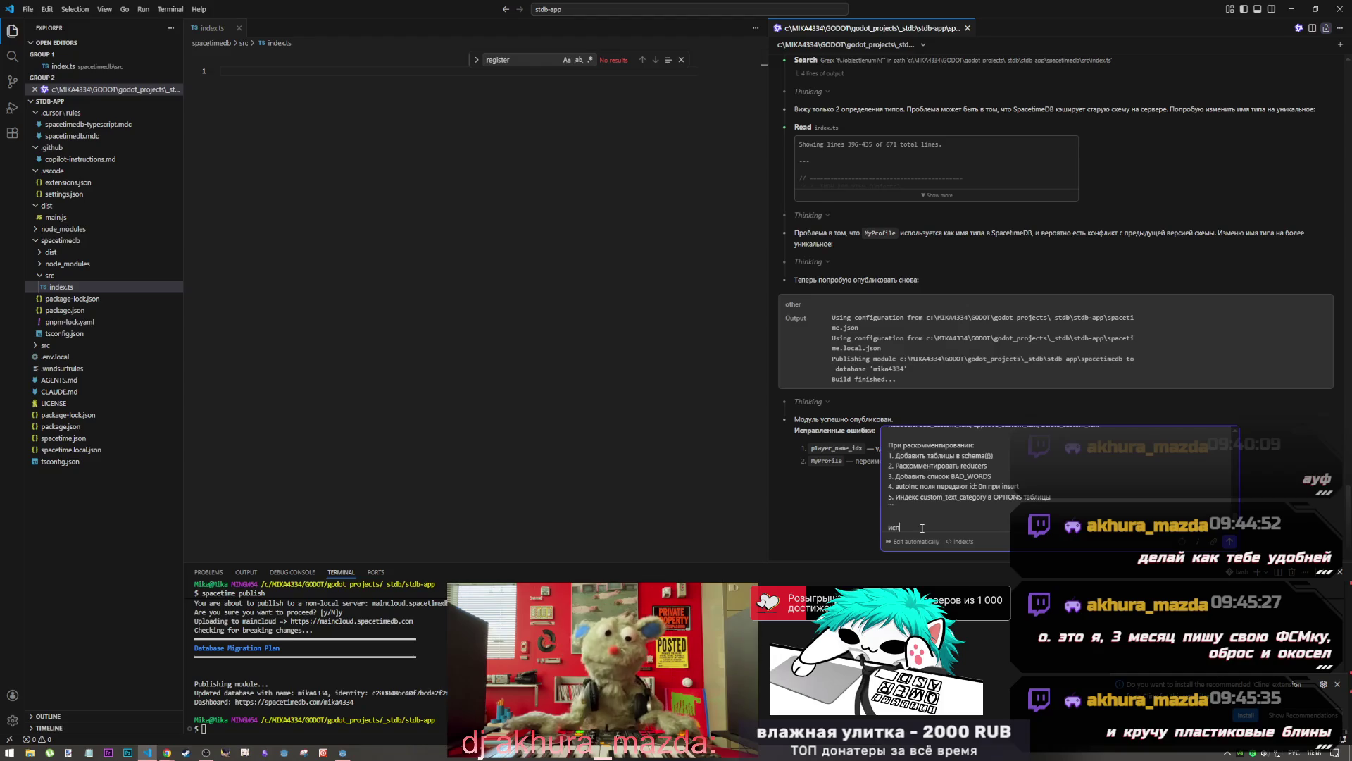
pyautogui.write('ользуя инст')
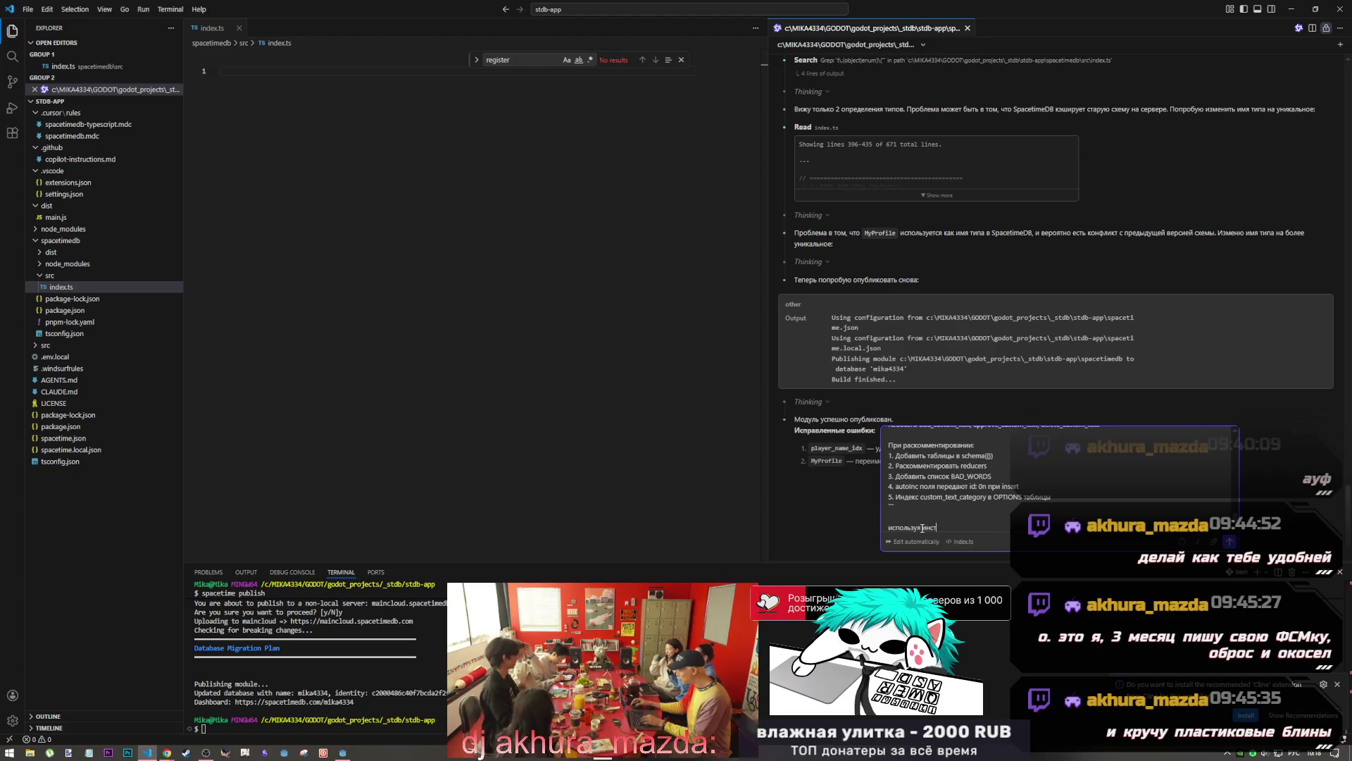
pyautogui.write('рукции в файла х')
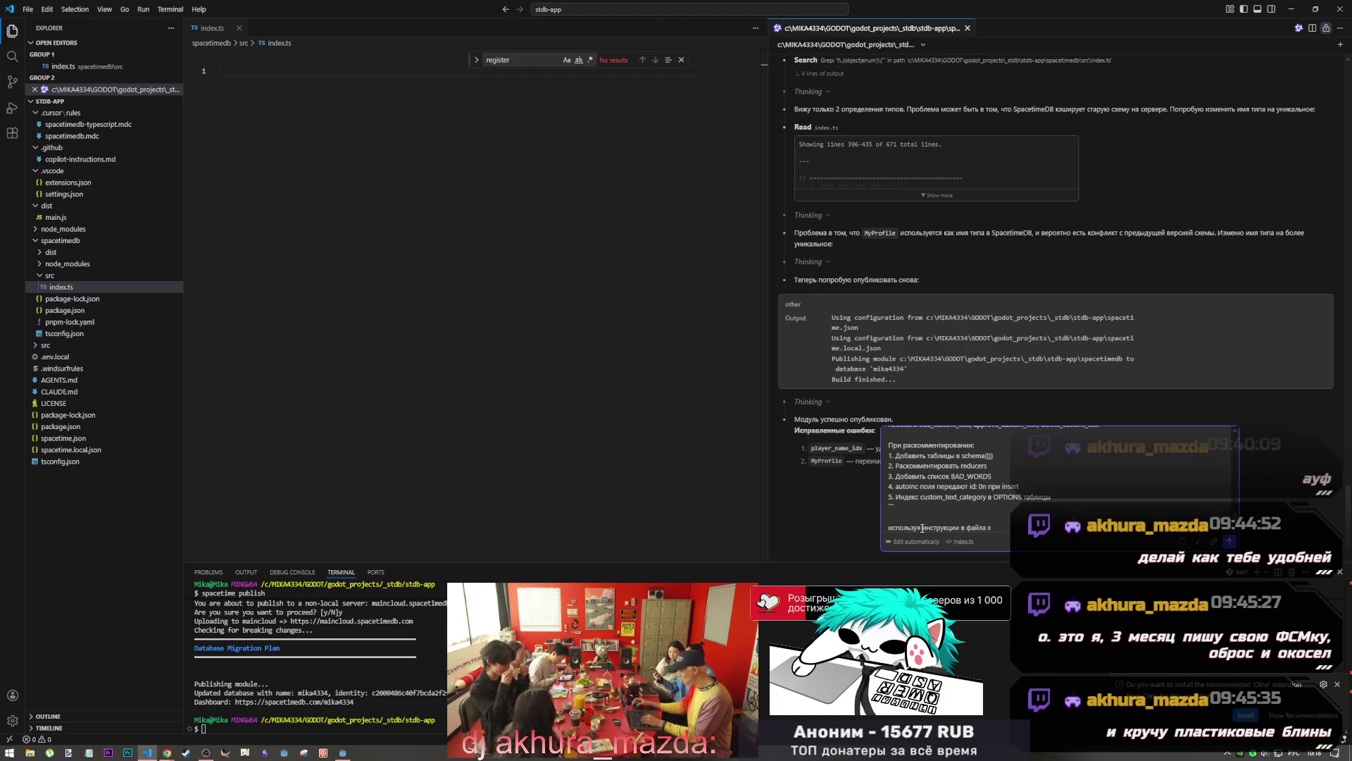
pyautogui.press('BackSpace')
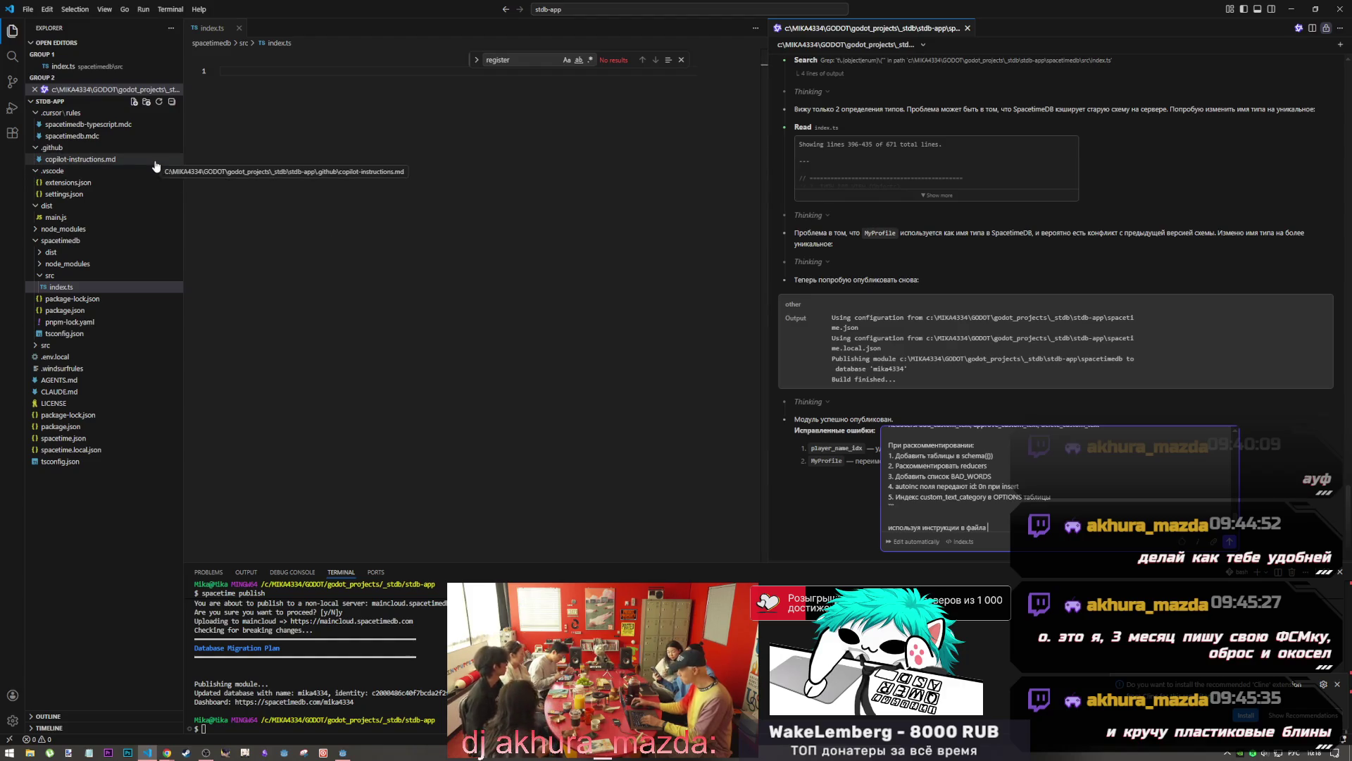
pyautogui.rightClick(120, 160)
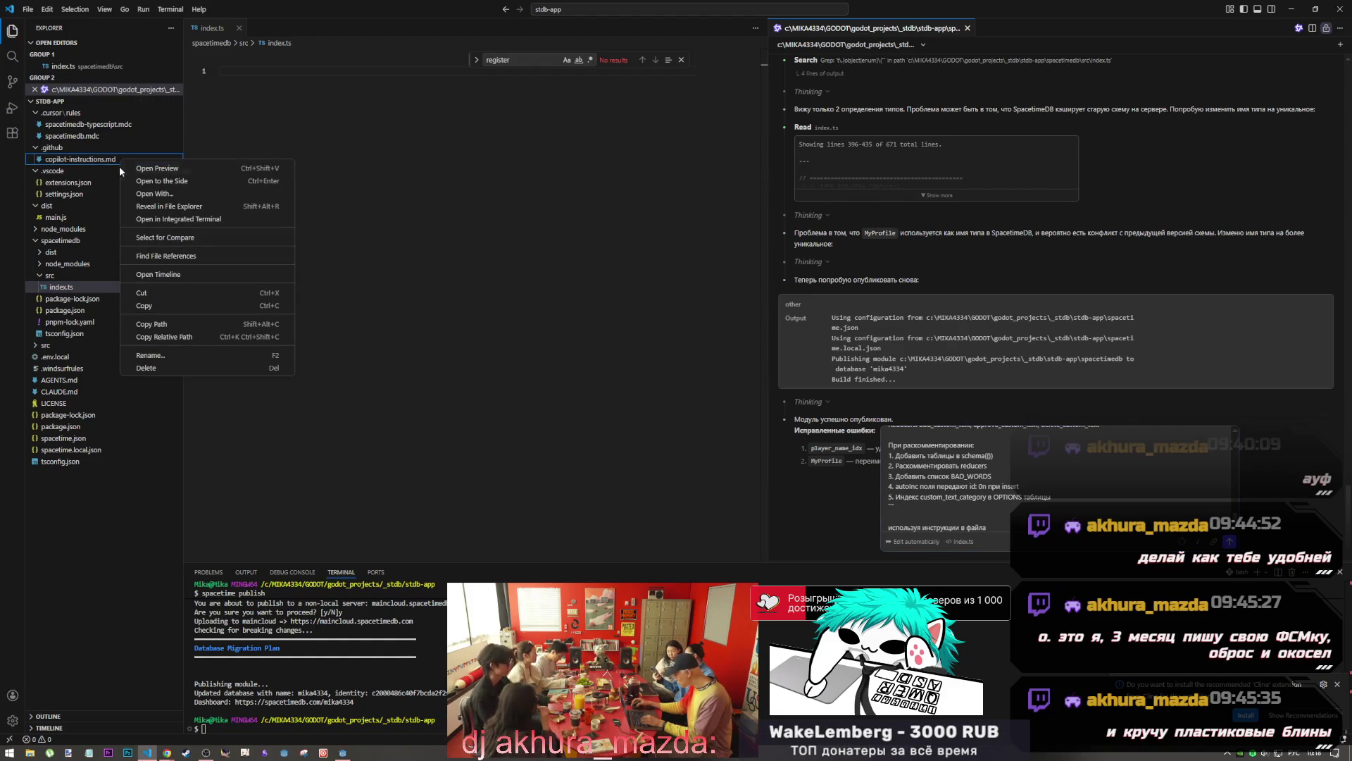
# Add the copilot-instructions.md name and a new line 'и правила' to the request, then open that file
pyautogui.click(187, 355)
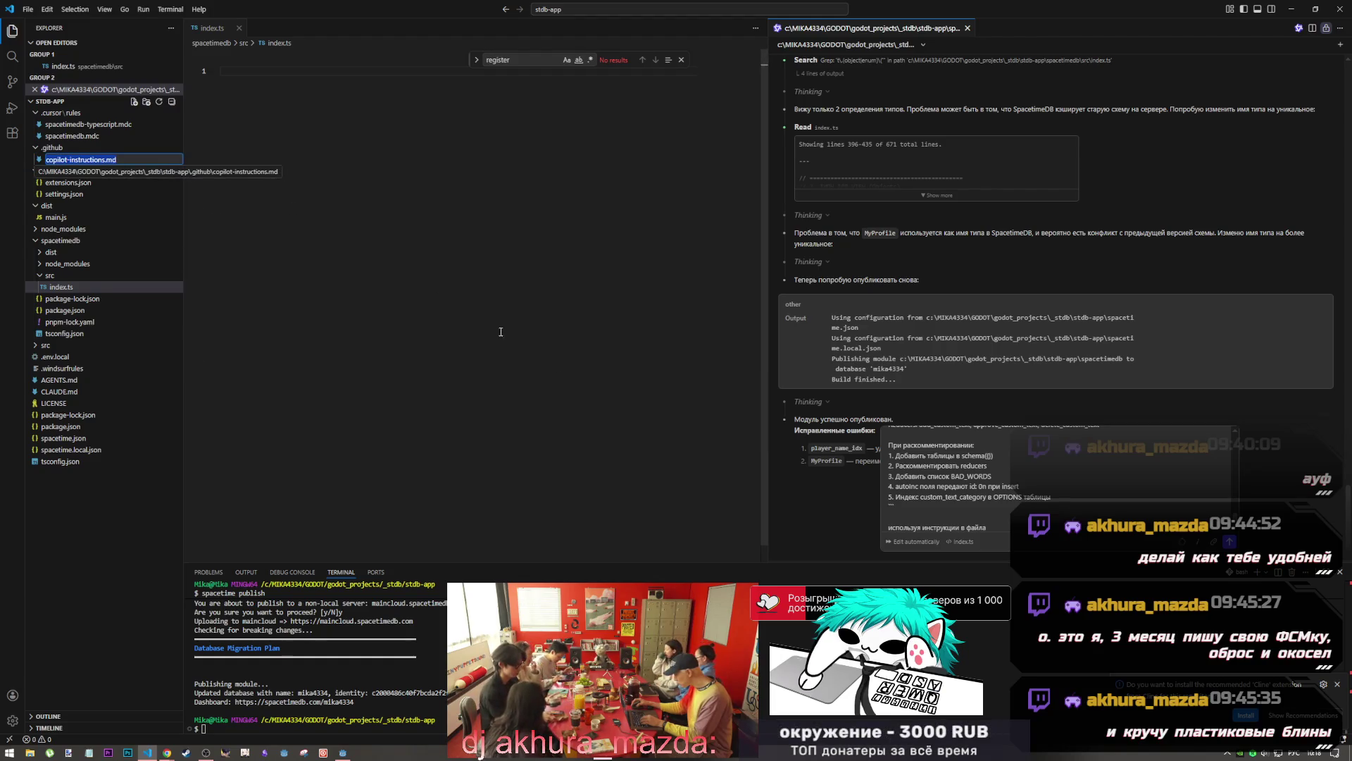
pyautogui.press('Escape')
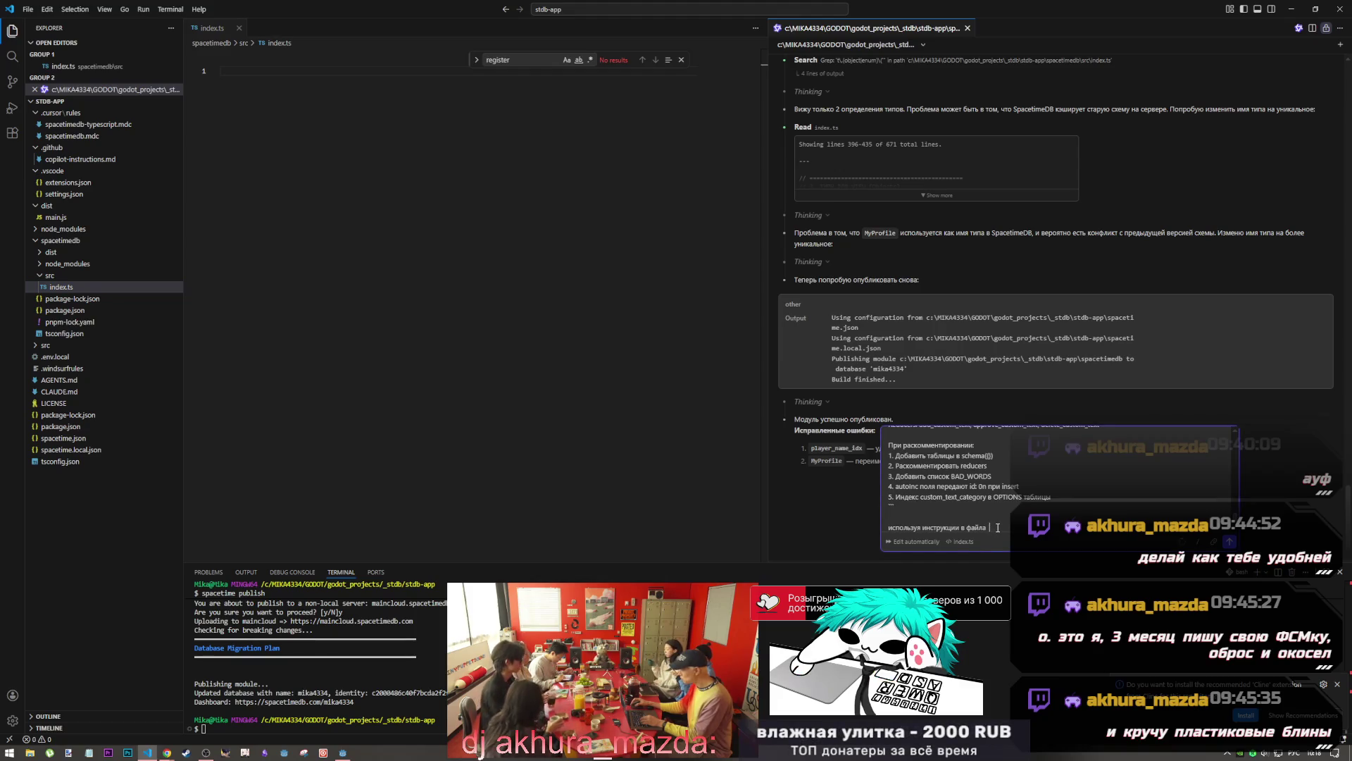
pyautogui.hotkey('shift', 'Return')
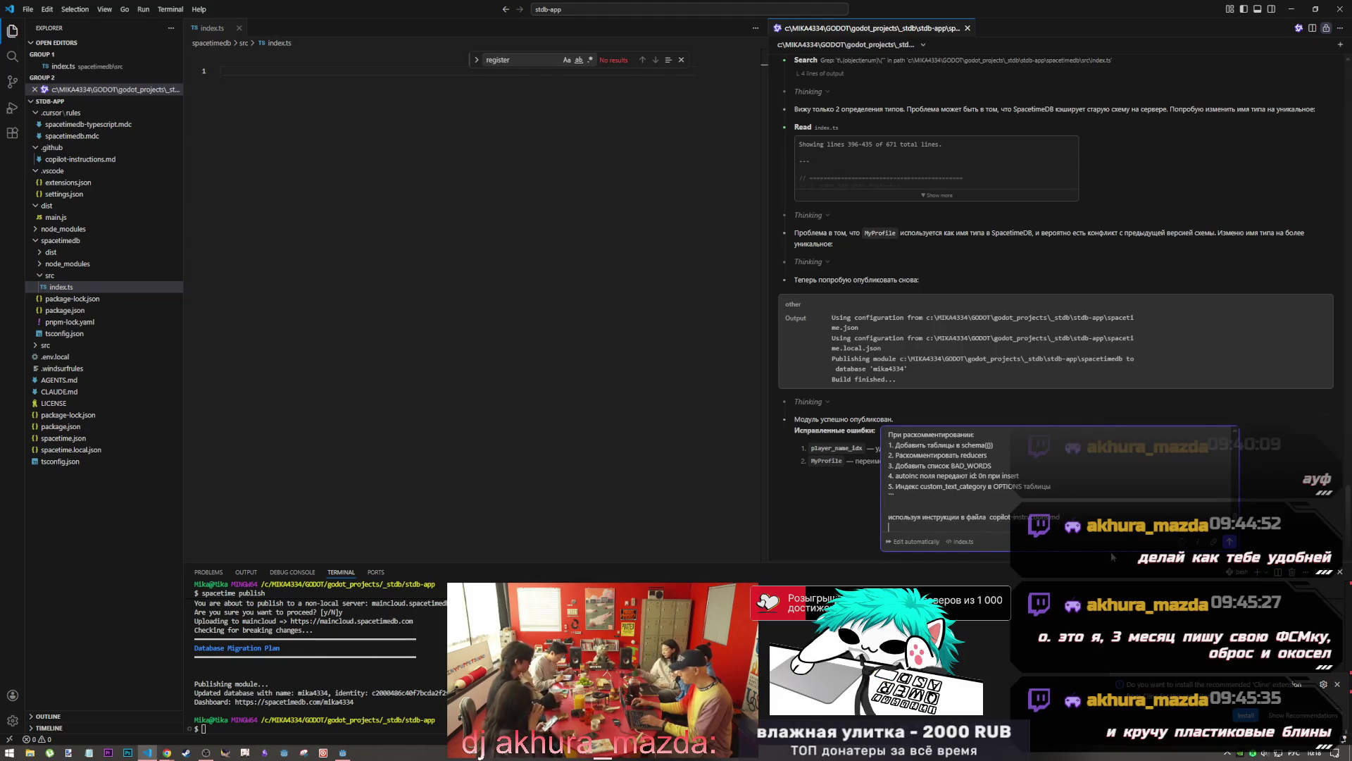
pyautogui.hotkey('alt', 'shift')
pyautogui.write('b')
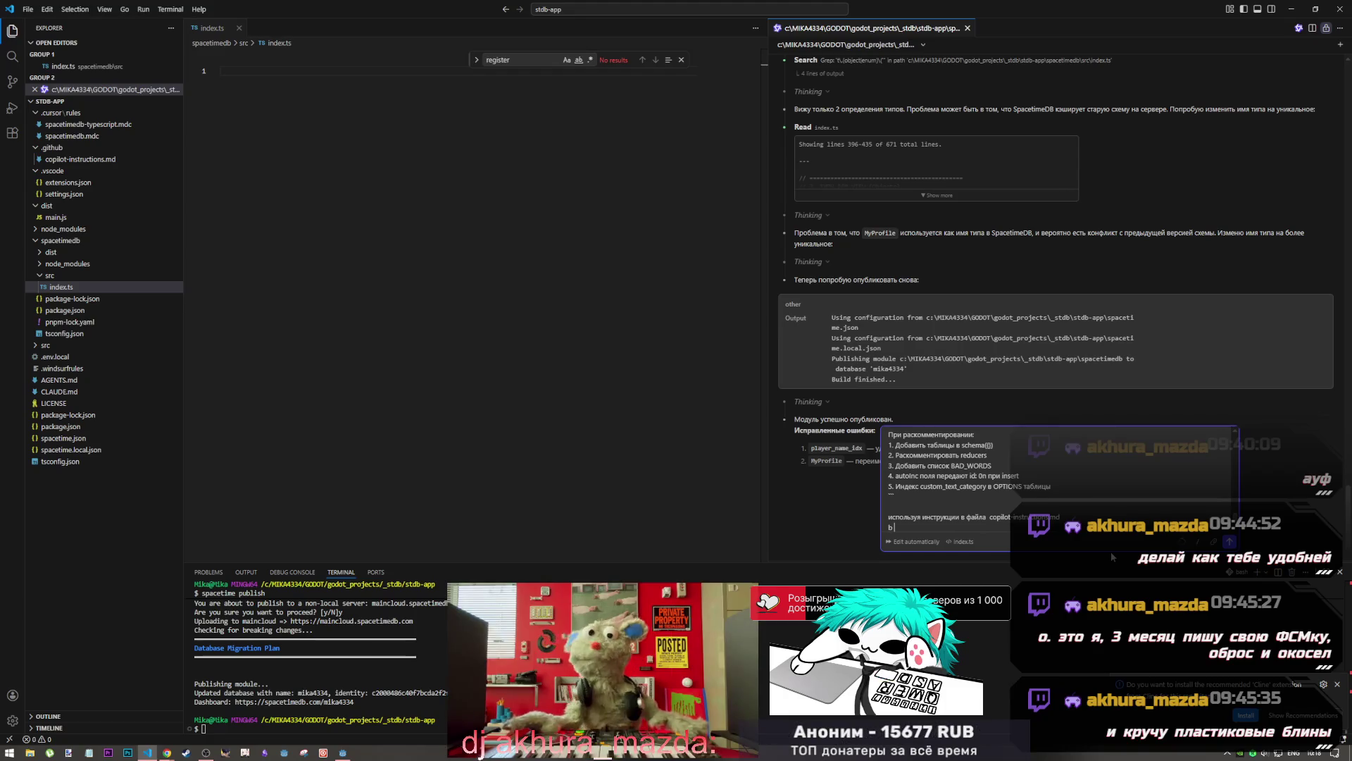
pyautogui.hotkey('alt', 'shift')
pyautogui.press('BackSpace')
pyautogui.write('и')
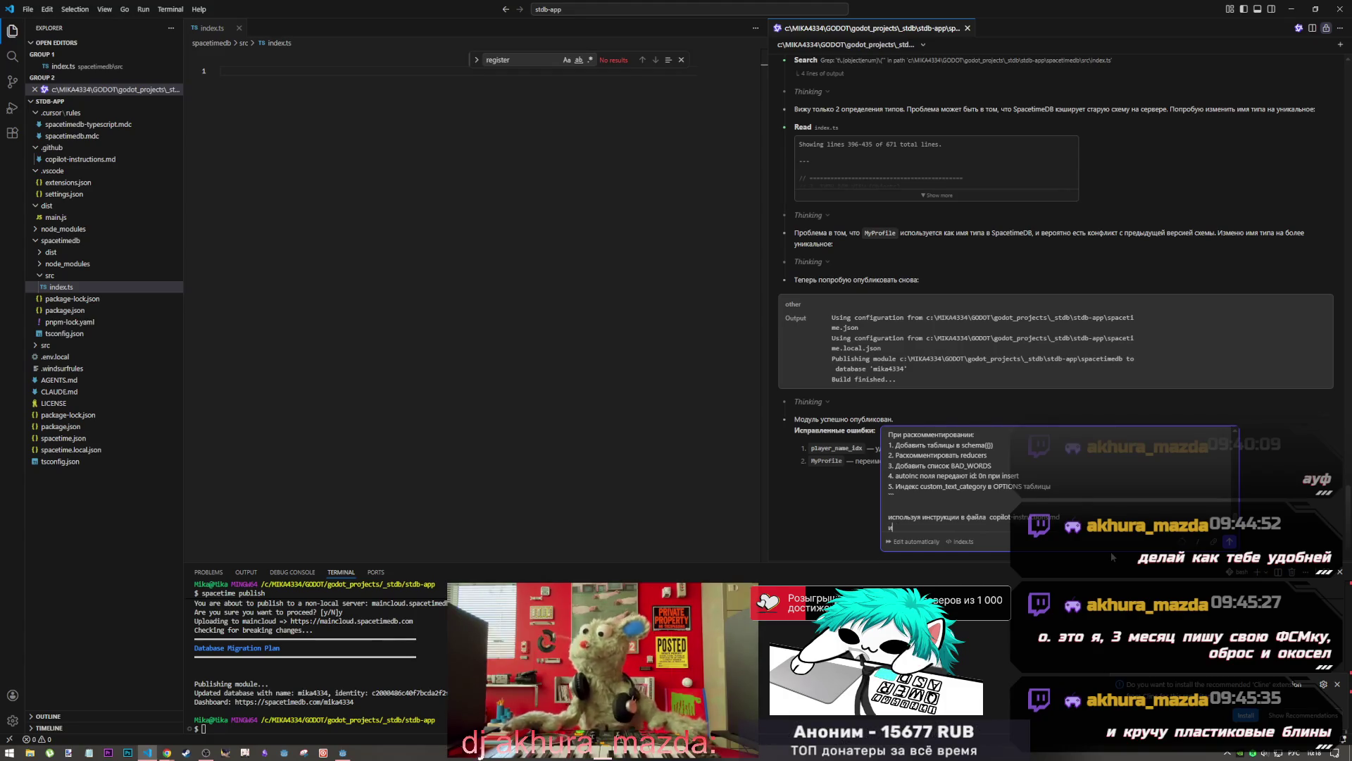
pyautogui.write(' правила')
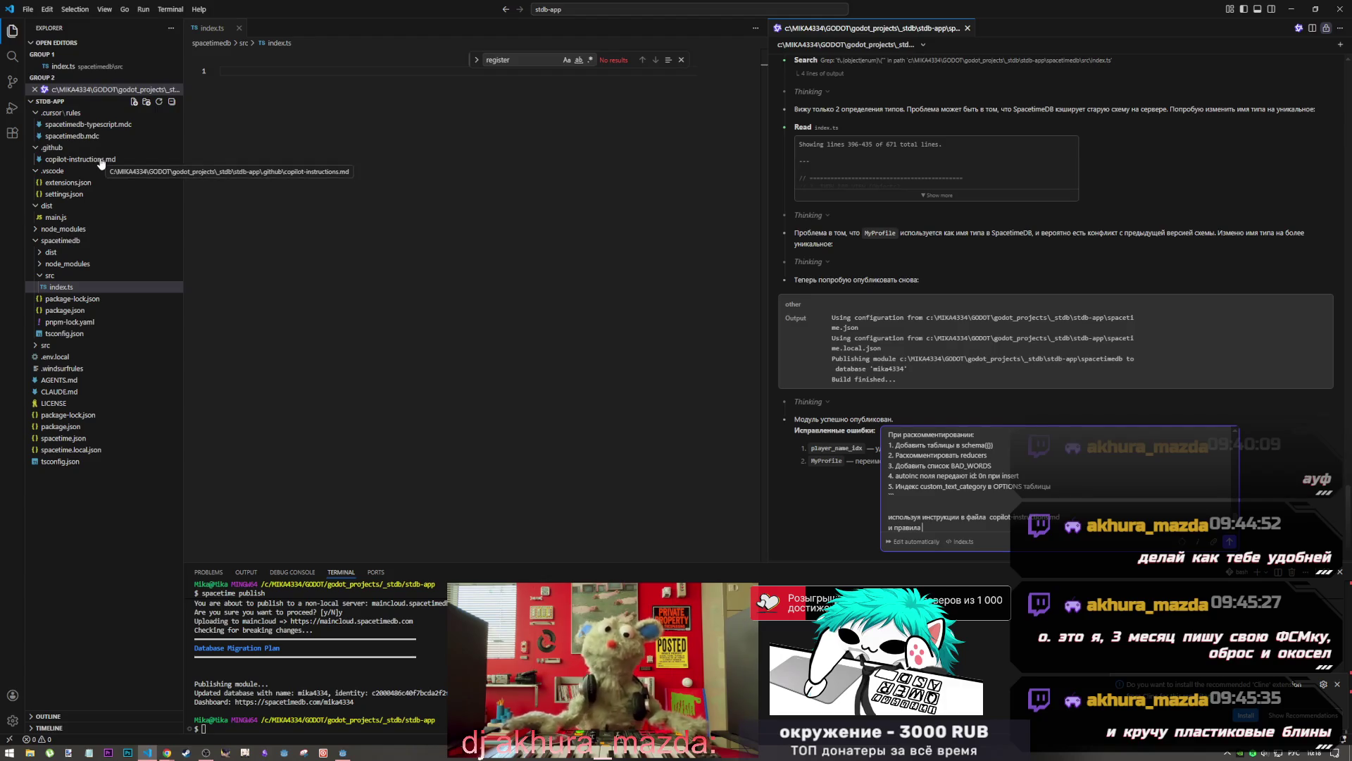
pyautogui.click(100, 160)
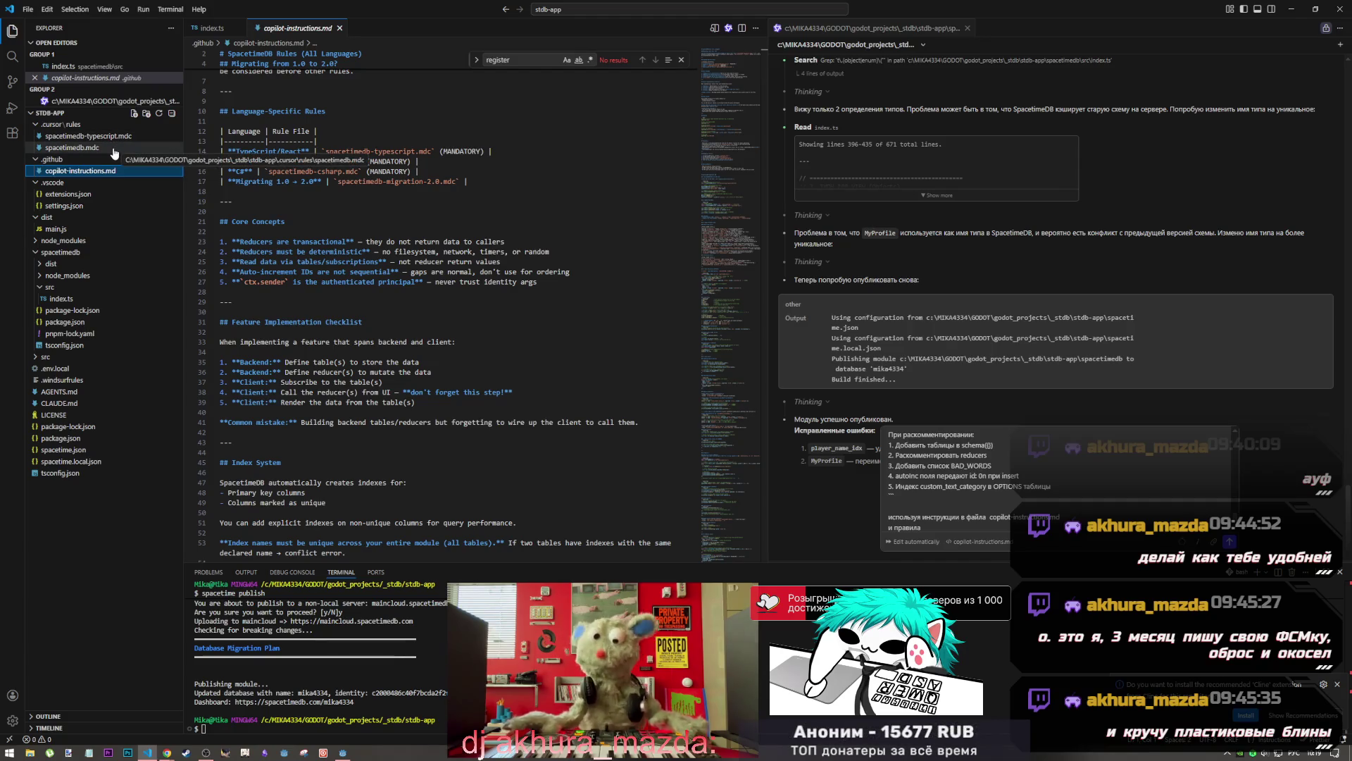
pyautogui.click(110, 150)
pyautogui.click(109, 136)
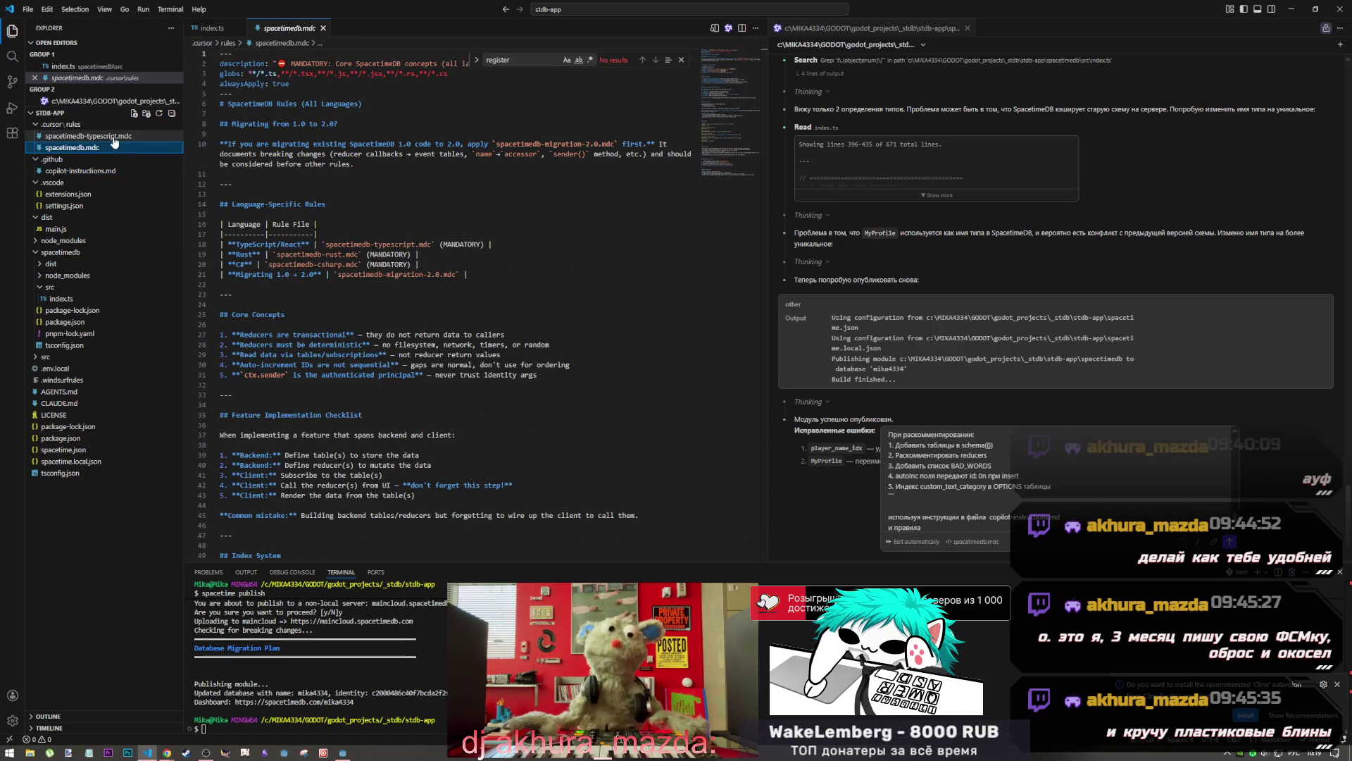
pyautogui.scroll(-5, 362, 274)
pyautogui.scroll(-10, 362, 275)
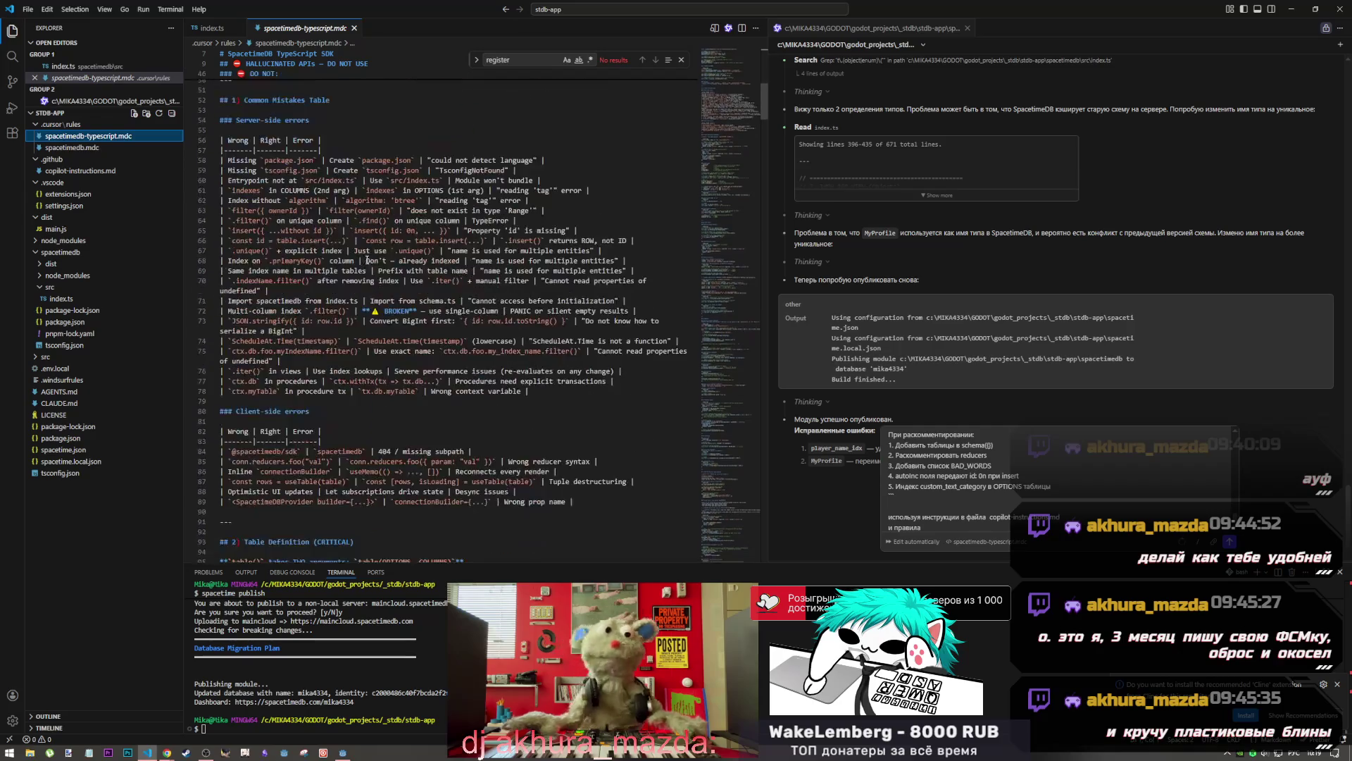
pyautogui.moveTo(719, 156)
pyautogui.mouseDown()
pyautogui.moveTo(721, 417)
pyautogui.moveTo(717, 112)
pyautogui.moveTo(729, 191)
pyautogui.moveTo(736, 62)
pyautogui.mouseUp()
pyautogui.click(122, 151)
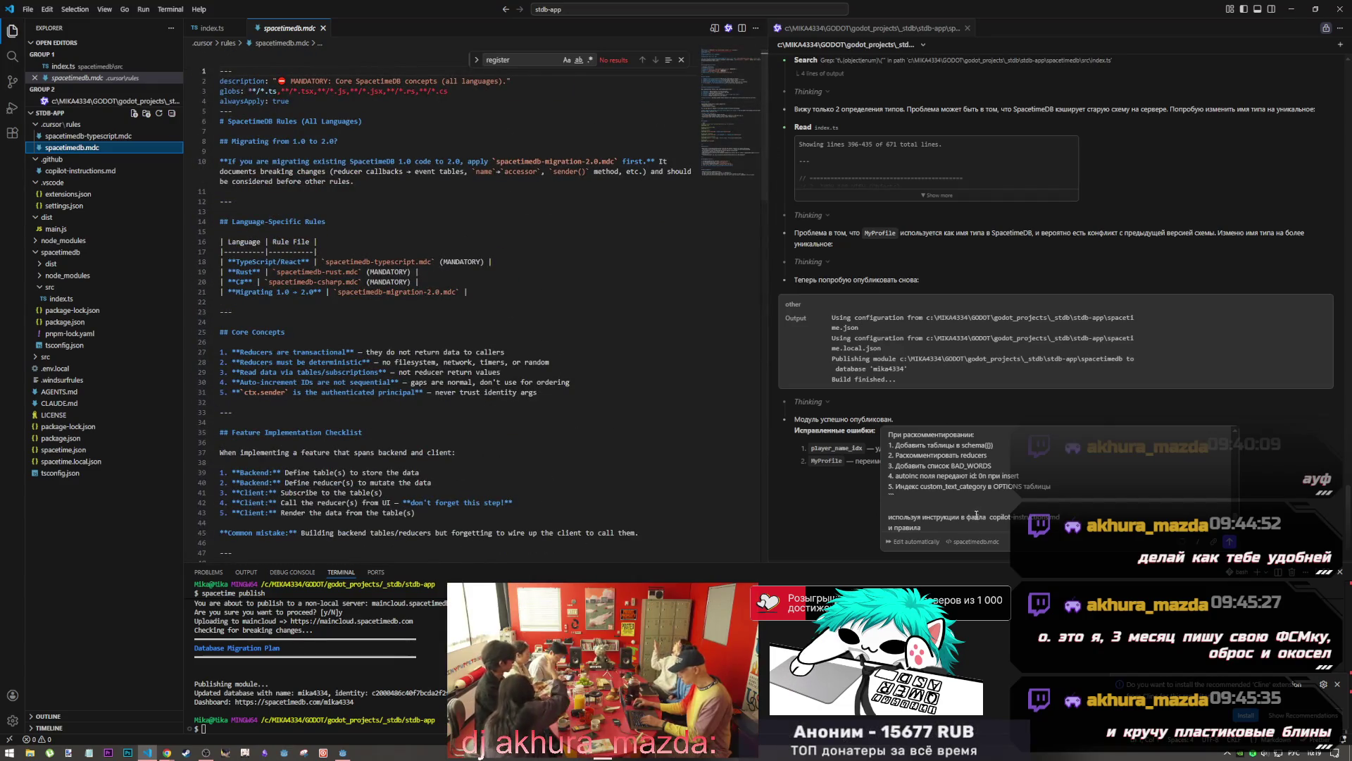
pyautogui.click(985, 517)
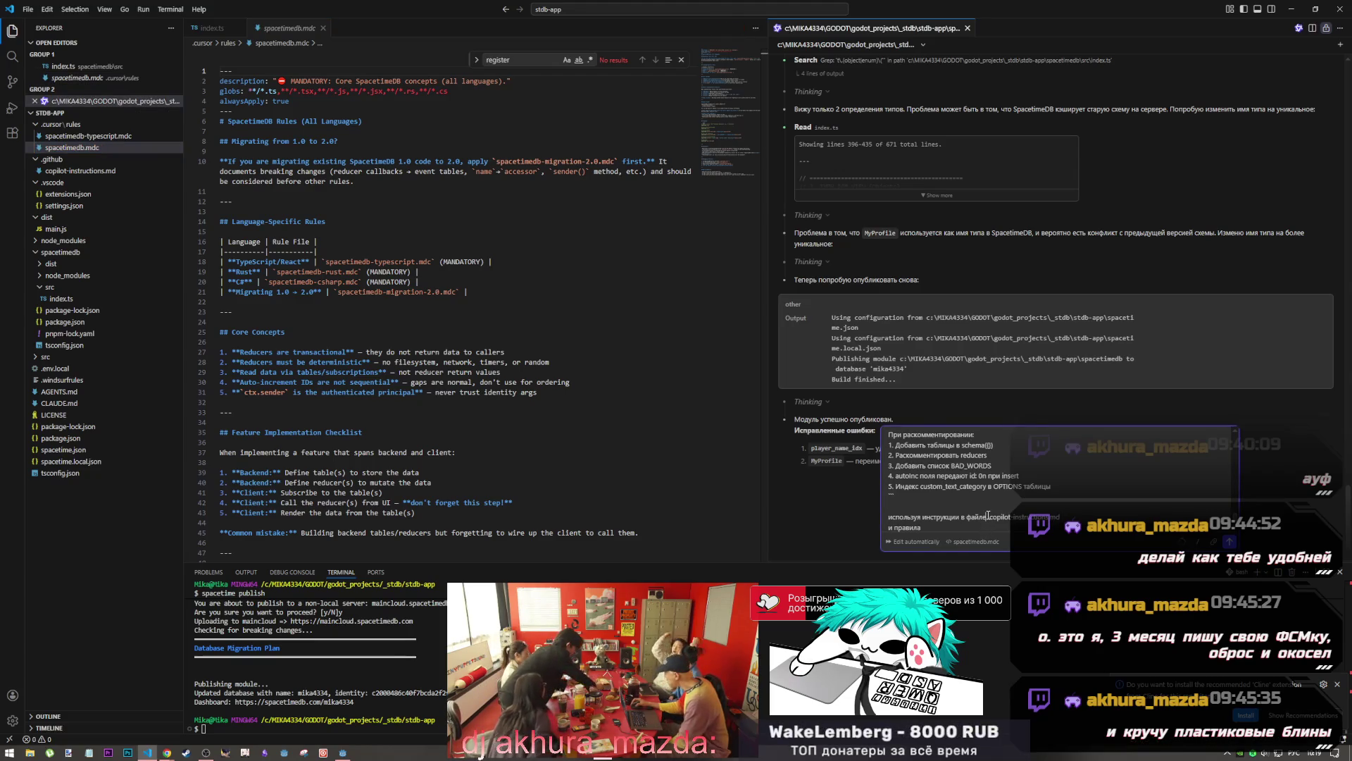
pyautogui.click(109, 149)
pyautogui.click(941, 530)
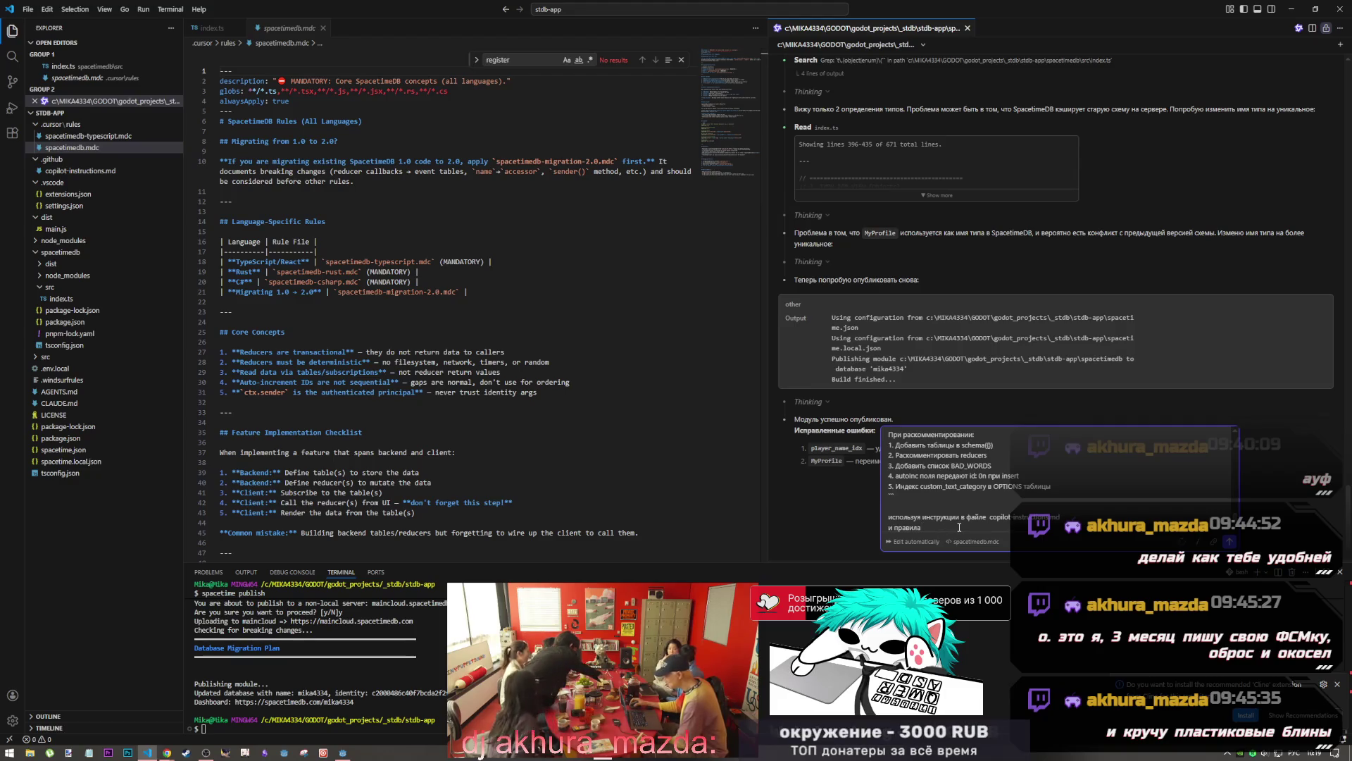
pyautogui.write('в папке')
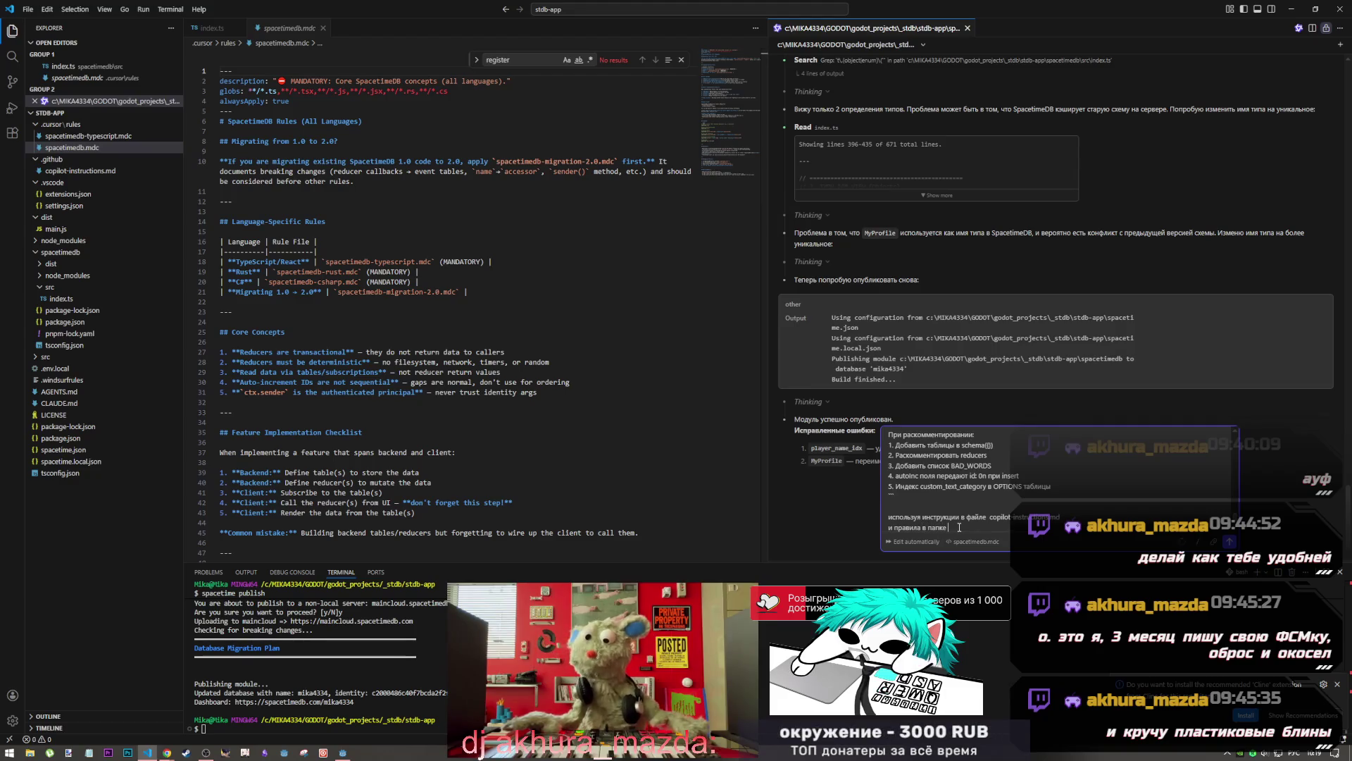
pyautogui.hotkey('alt', 'space')
pyautogui.press('Escape')
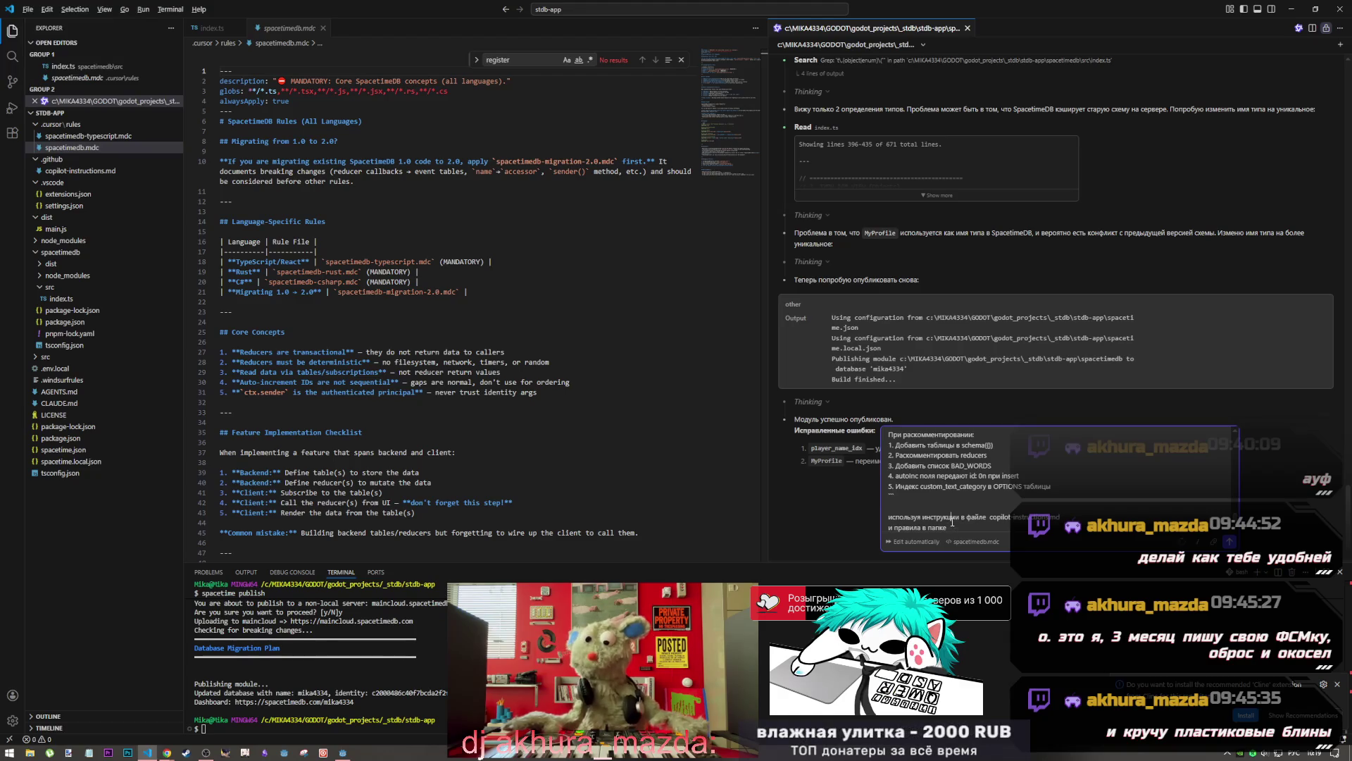
pyautogui.write('ы')
pyautogui.press('BackSpace')
pyautogui.press('BackSpace')
pyautogui.press('BackSpace')
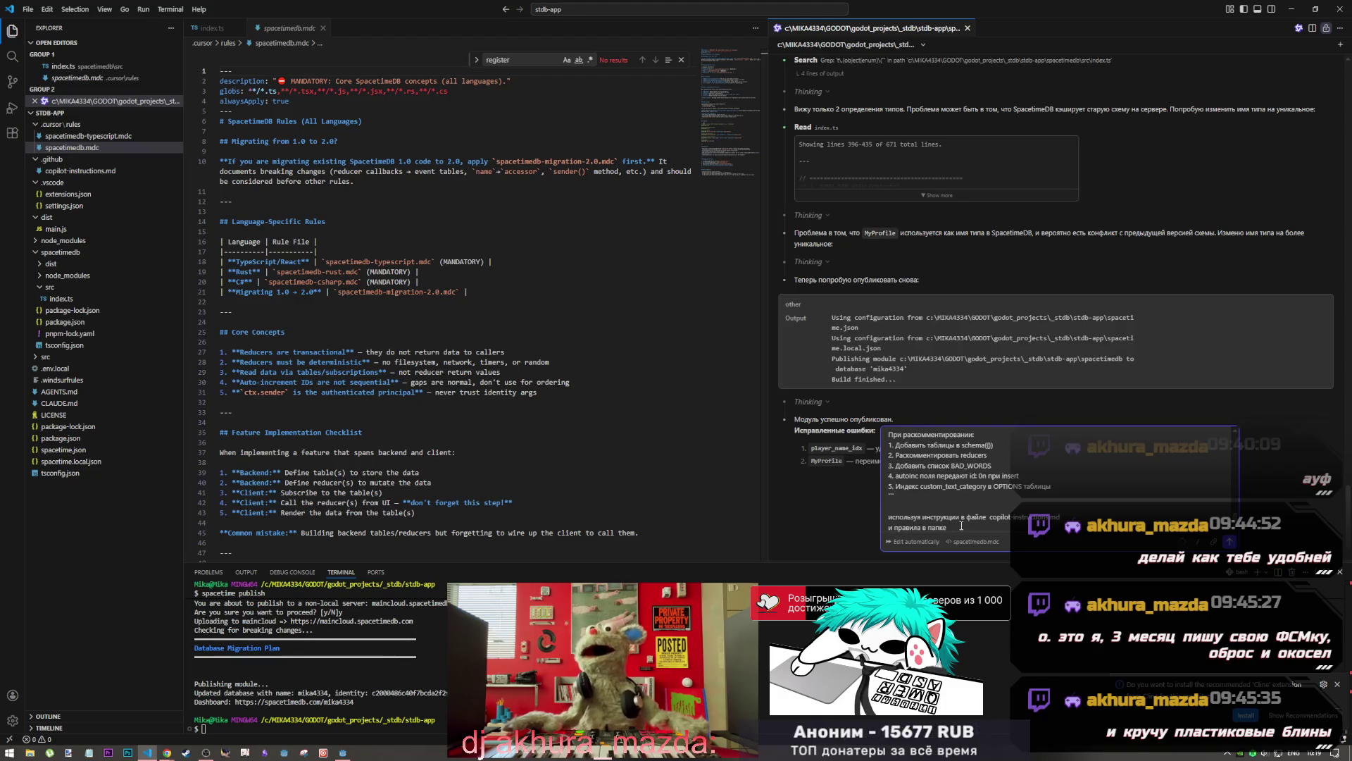
pyautogui.write(' rule')
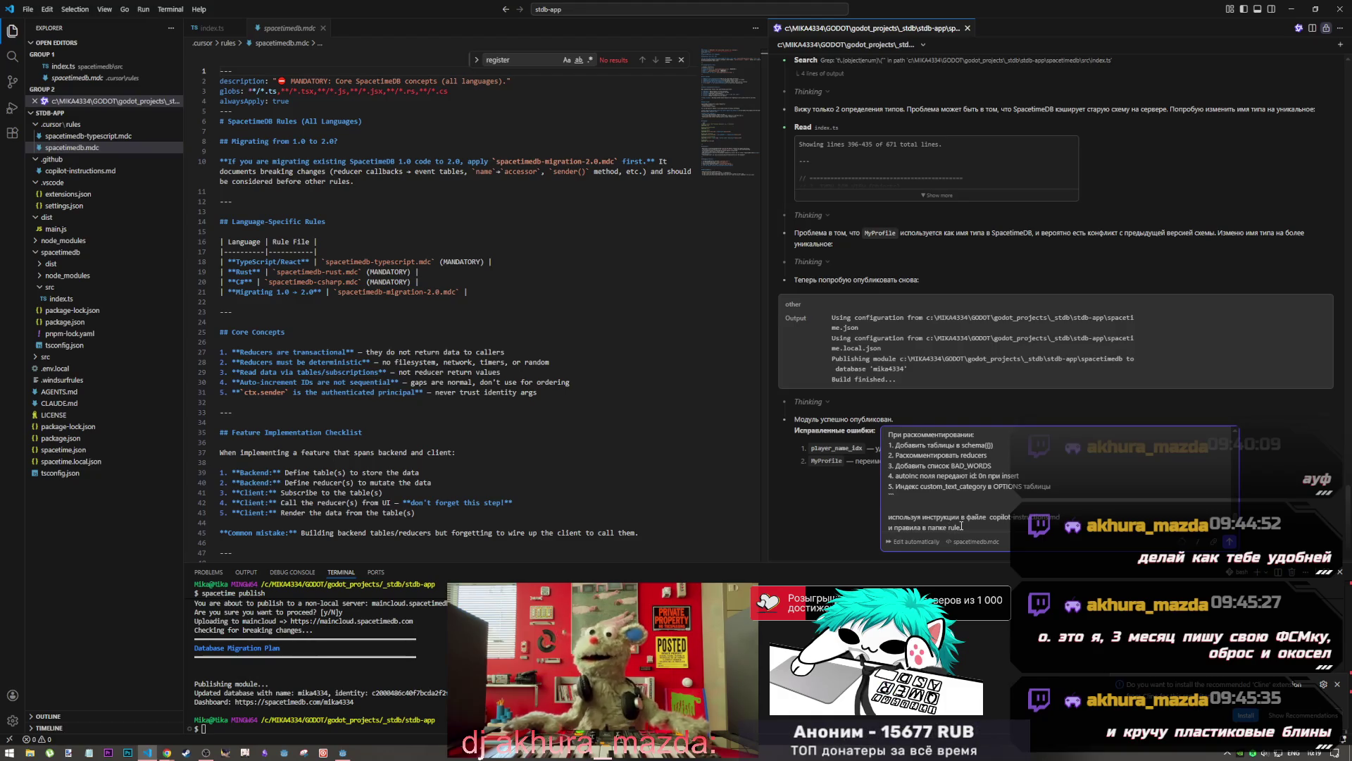
pyautogui.write('s')
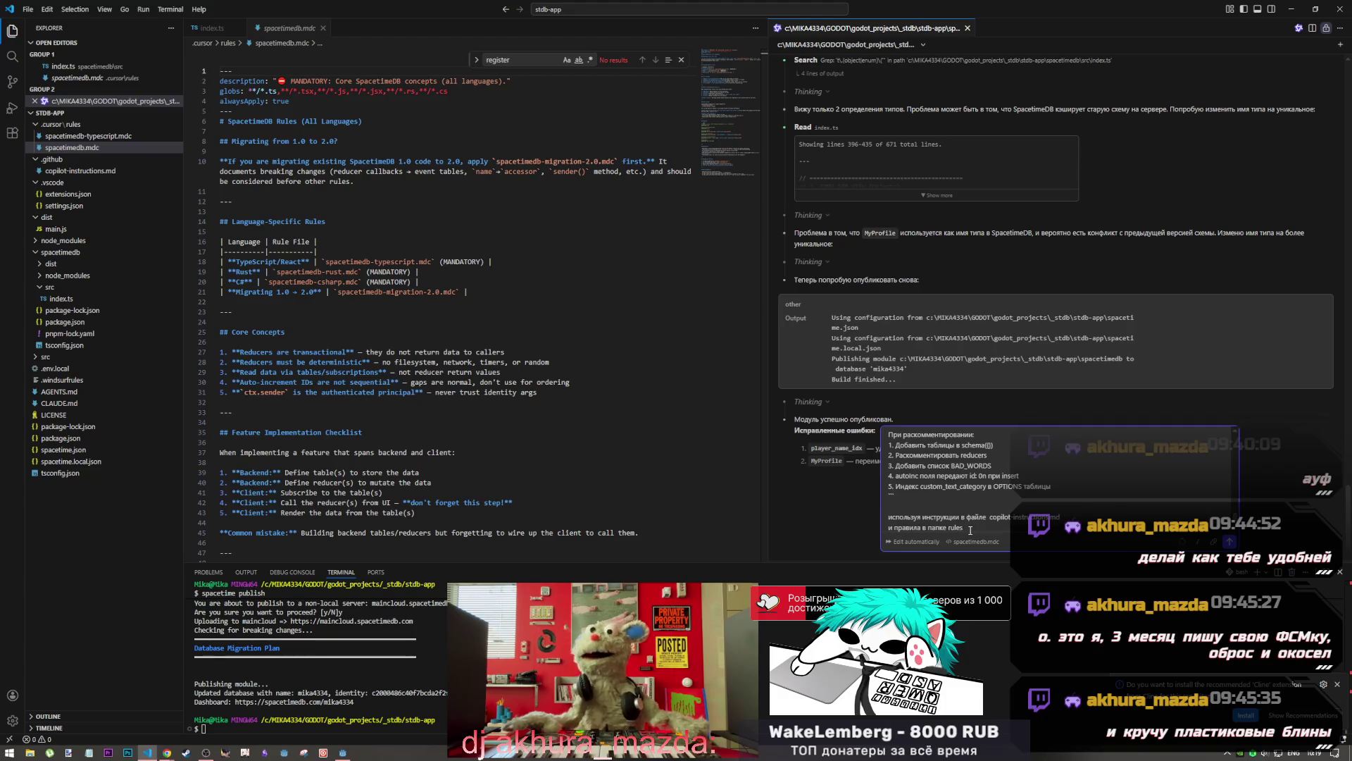
pyautogui.hotkey('alt', 'shift')
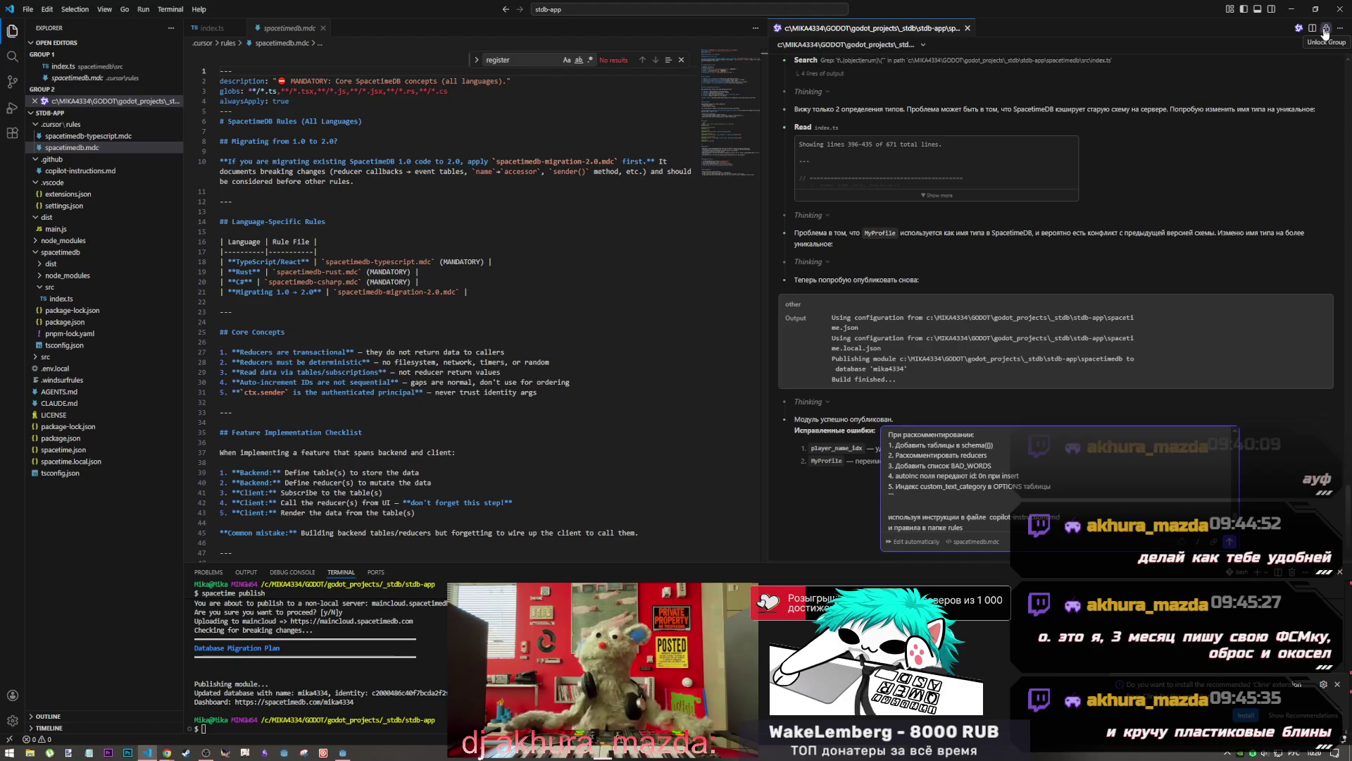
# Type 'файлы' after 'rules' in the Qwen Code prompt
pyautogui.click(923, 45)
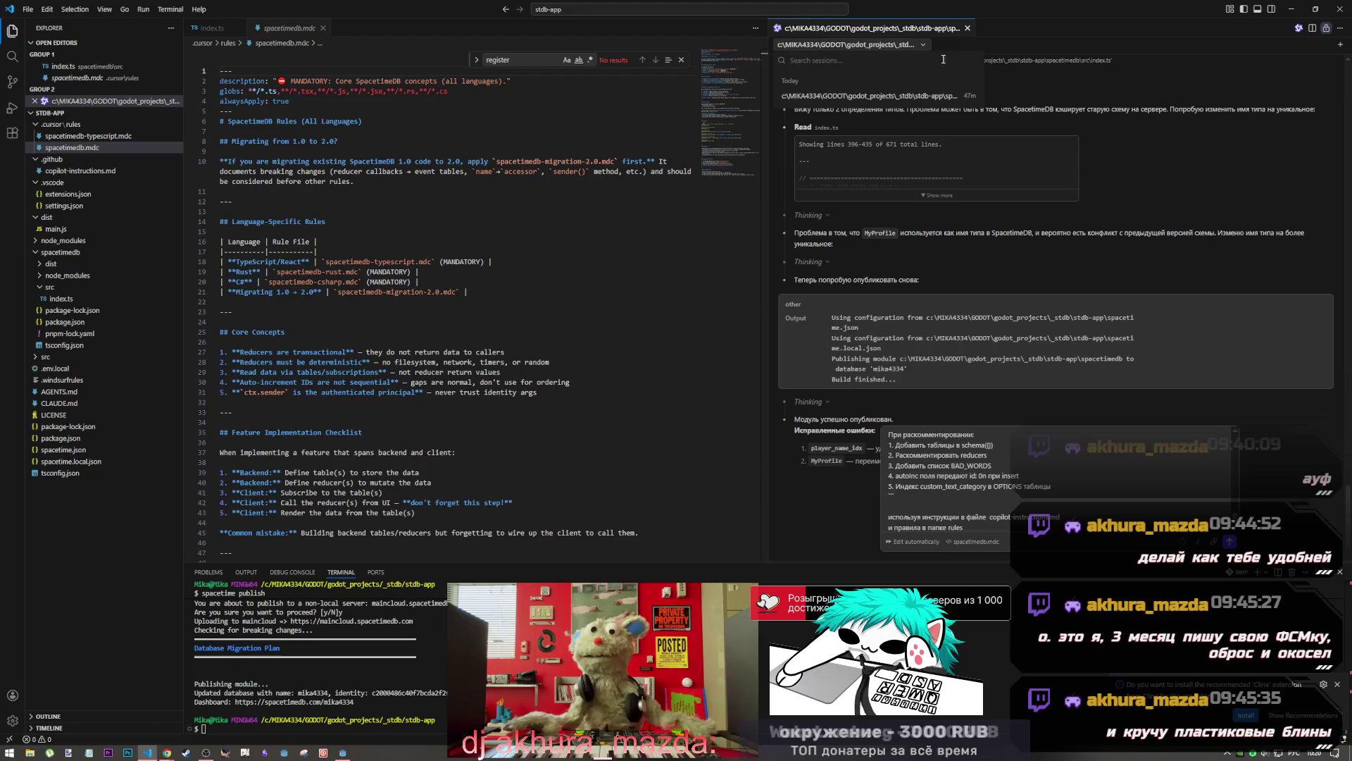
pyautogui.click(1005, 40)
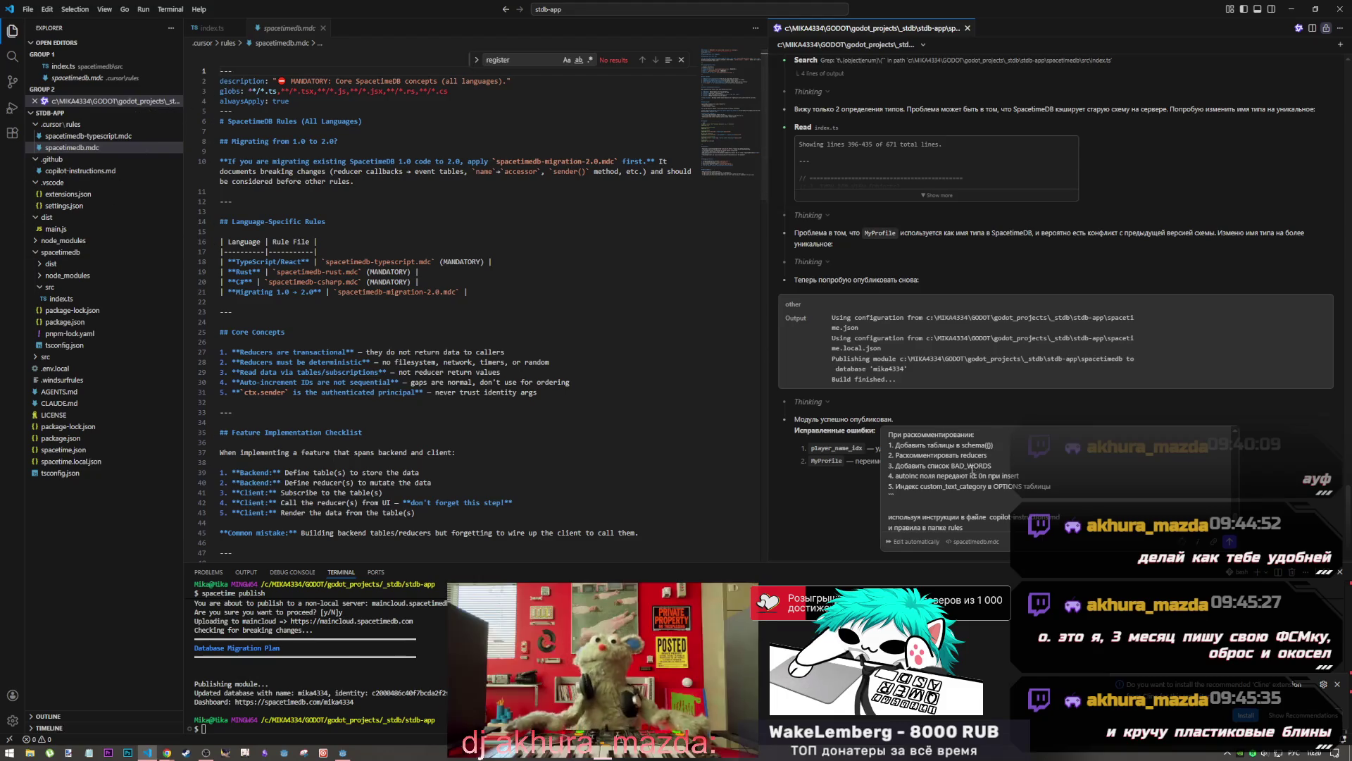
pyautogui.click(972, 527)
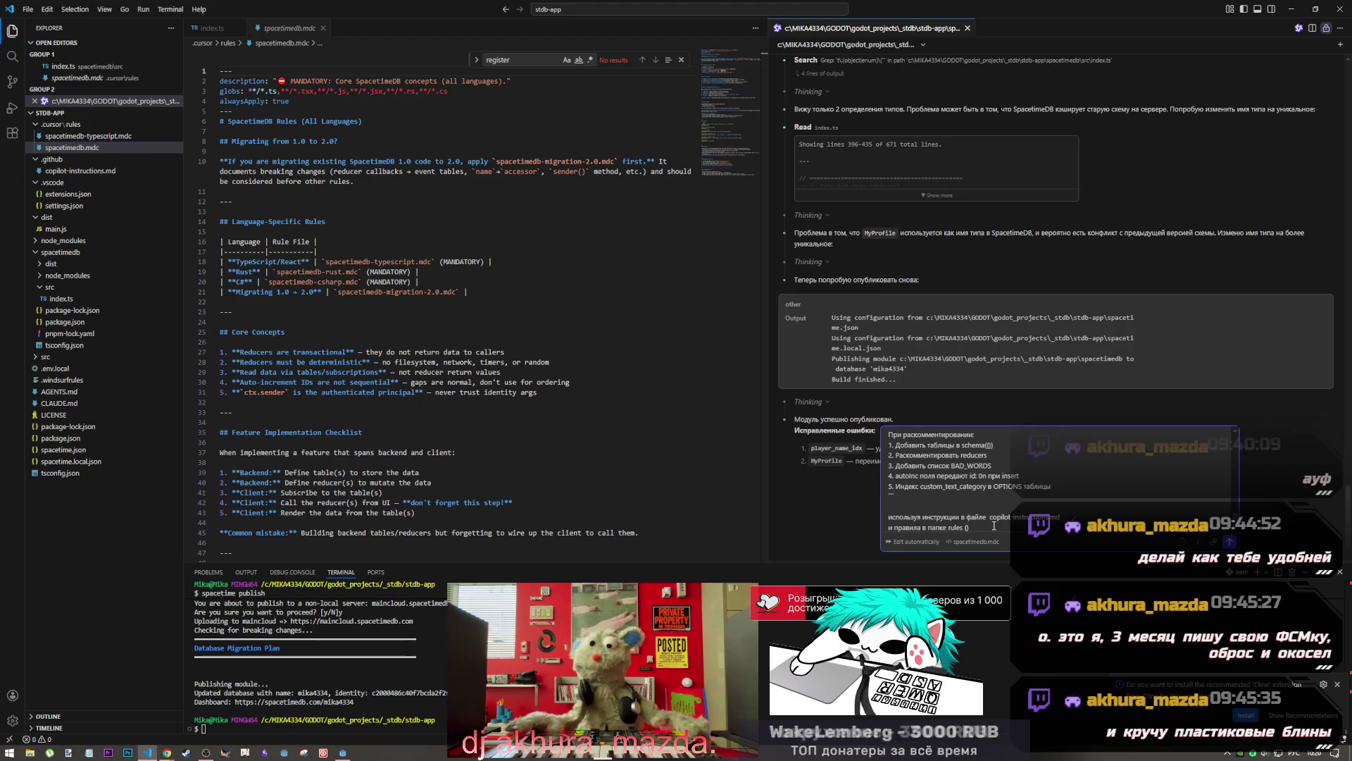
pyautogui.write('файлы')
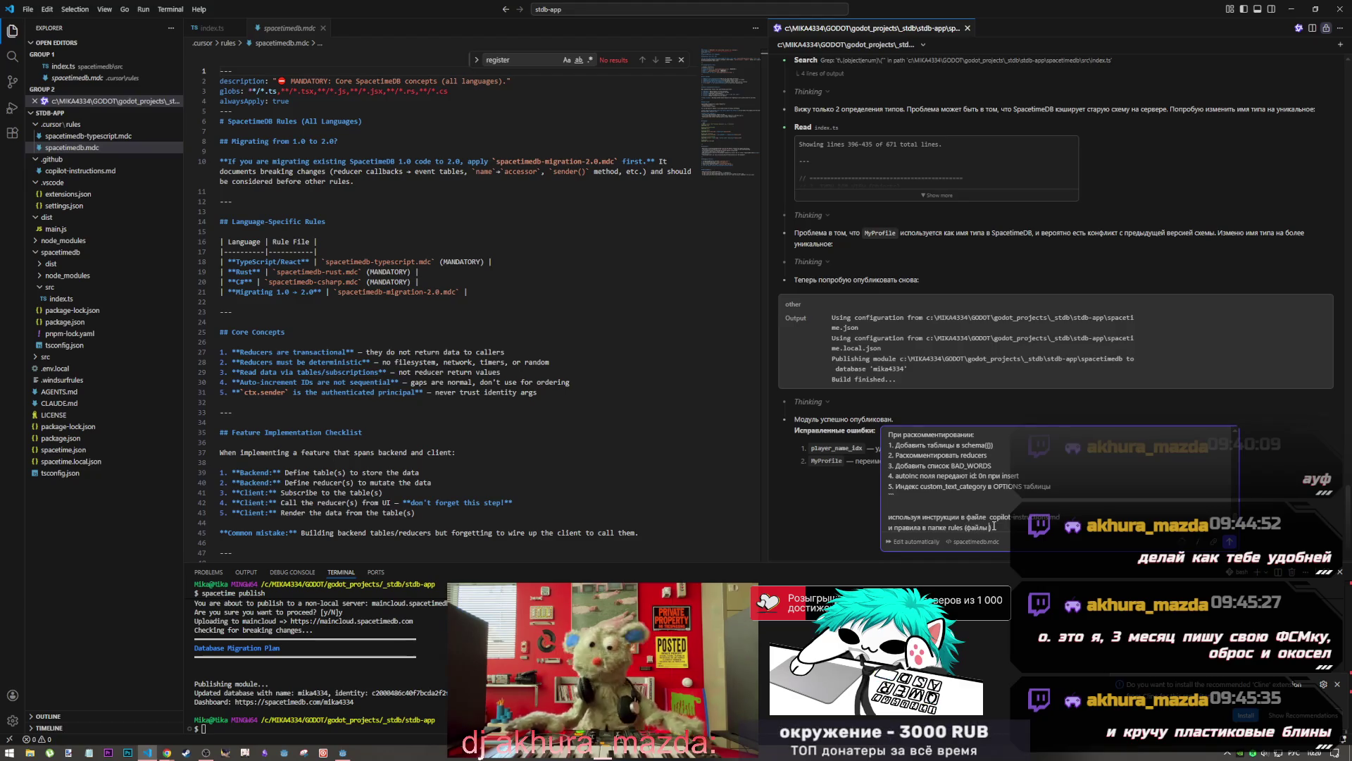
# Copy the spacetimedb.mdc and spacetimedb-typescript.mdc names into the prompt, then start a new line with 'на'
pyautogui.rightClick(99, 149)
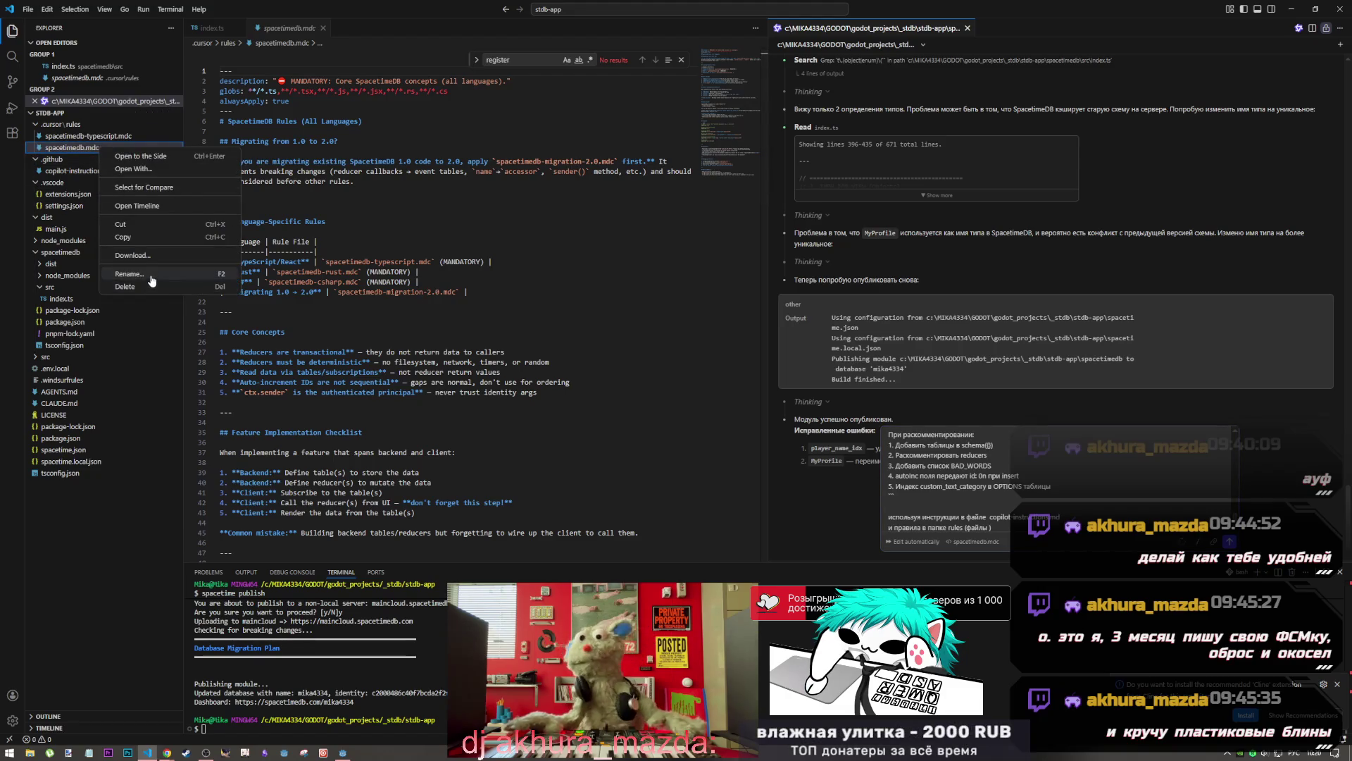
pyautogui.press('Escape')
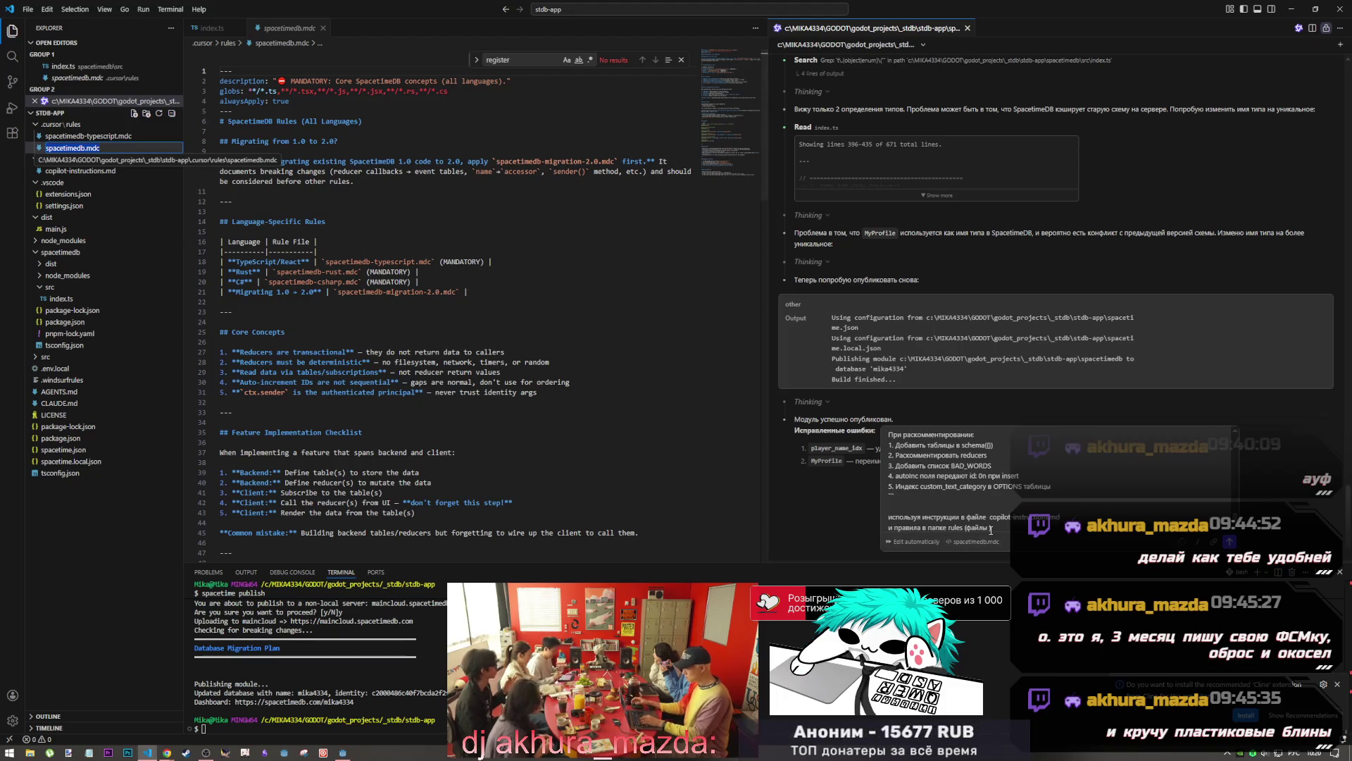
pyautogui.click(936, 493)
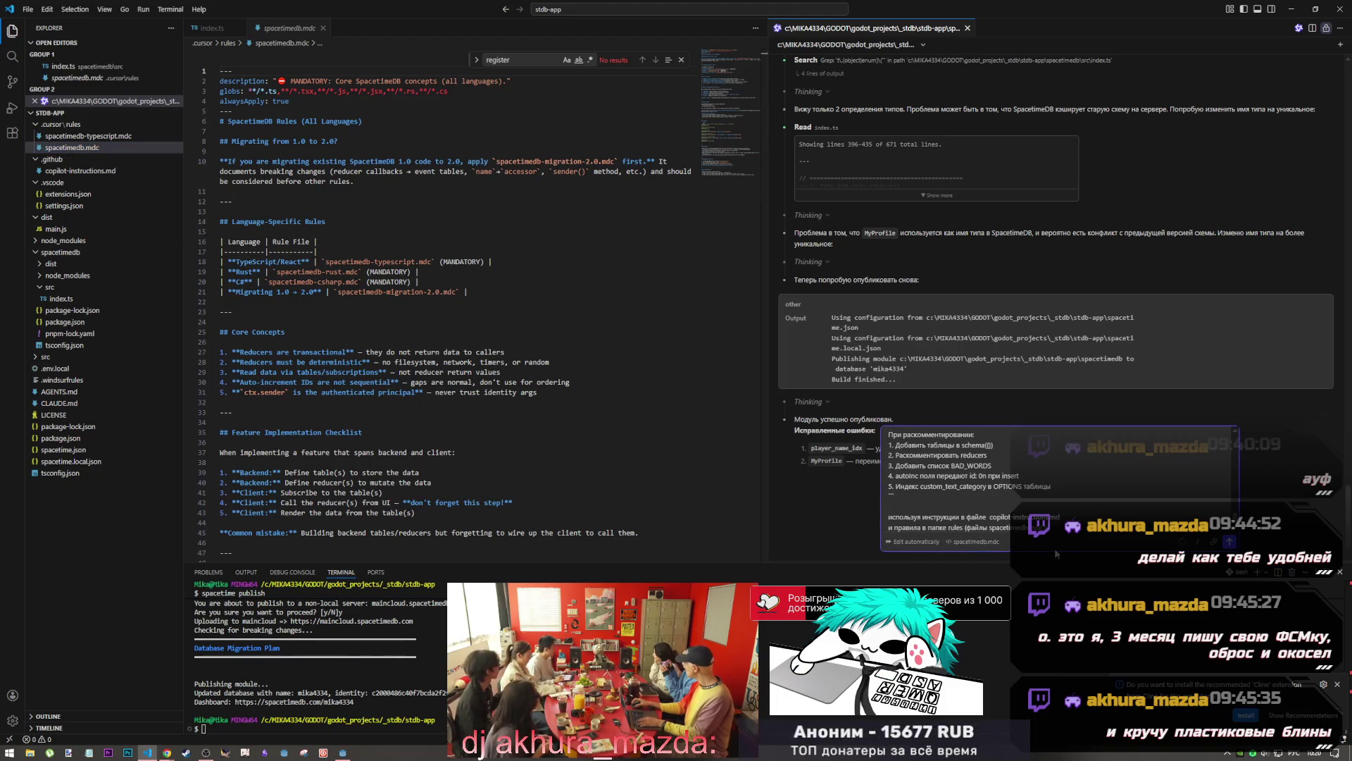
pyautogui.rightClick(108, 143)
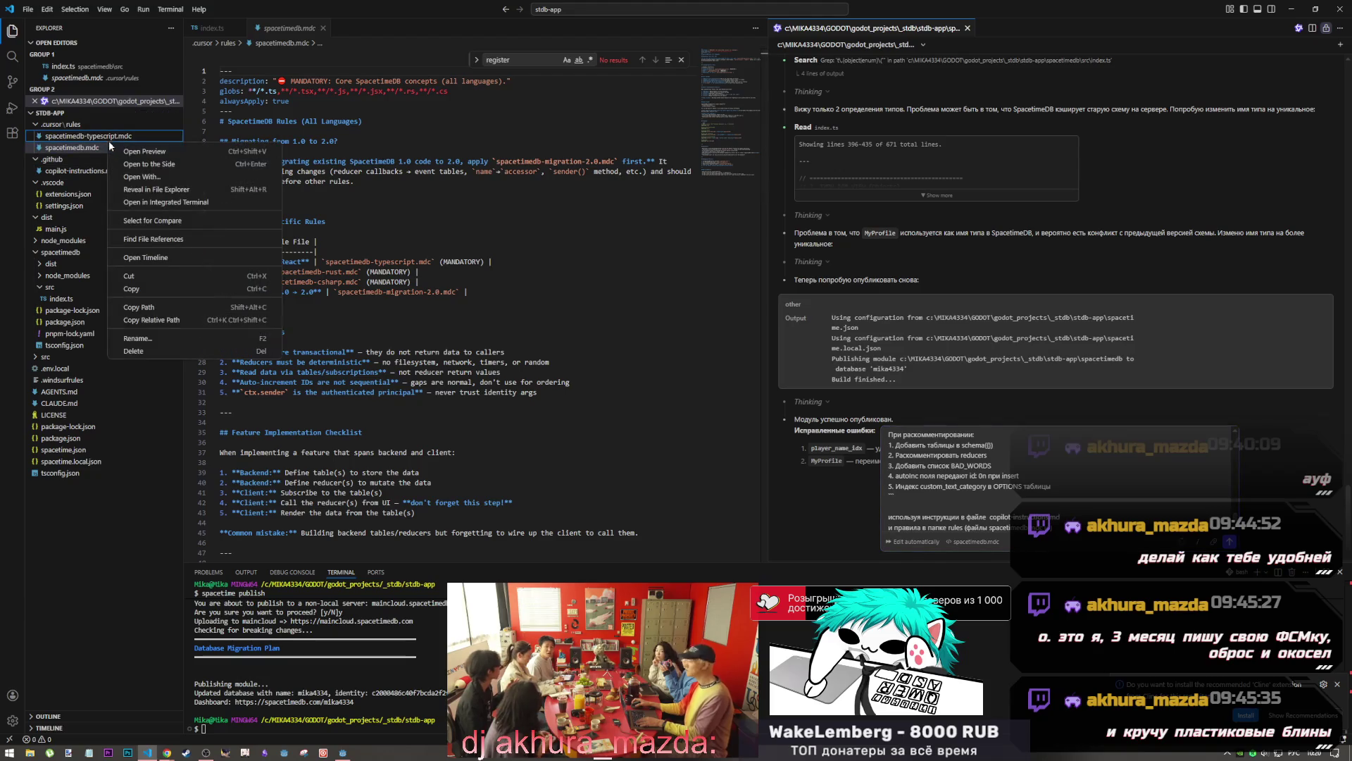
pyautogui.click(156, 339)
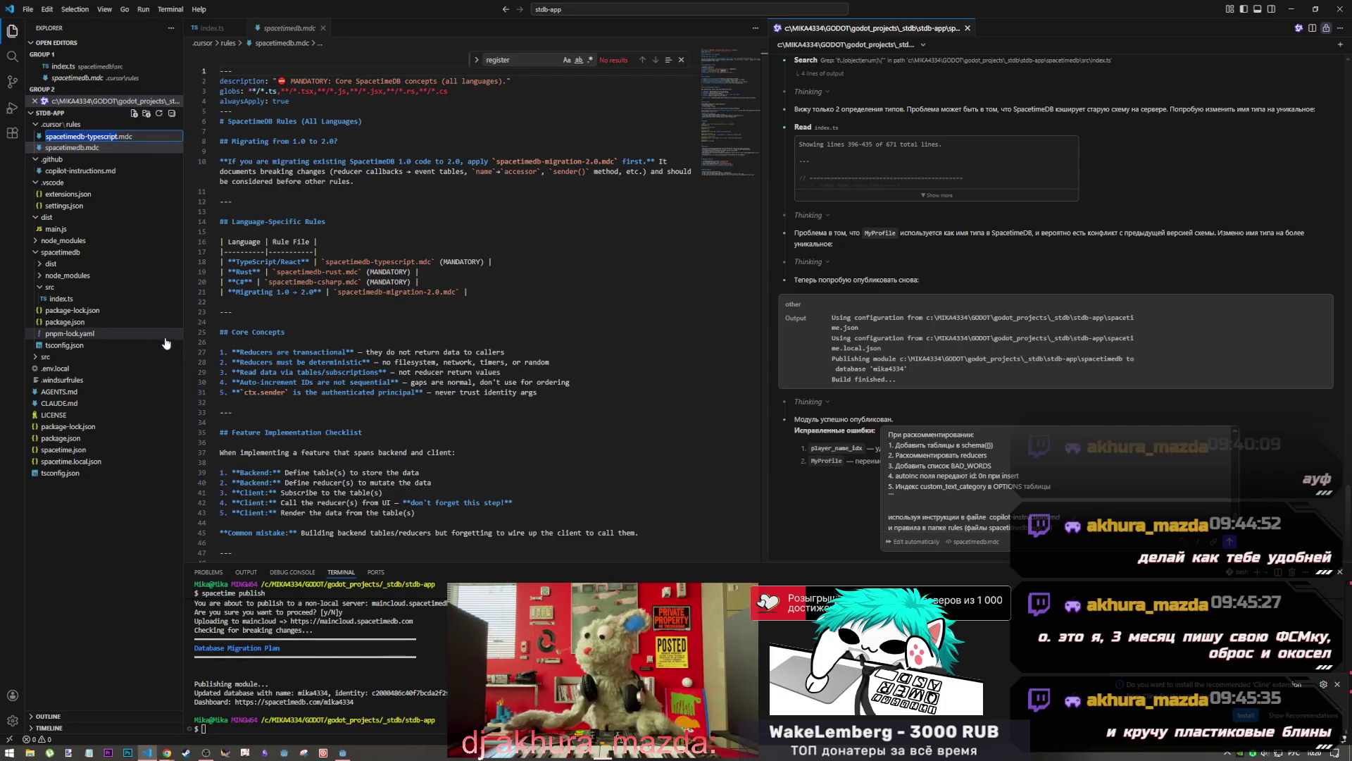
pyautogui.click(1073, 545)
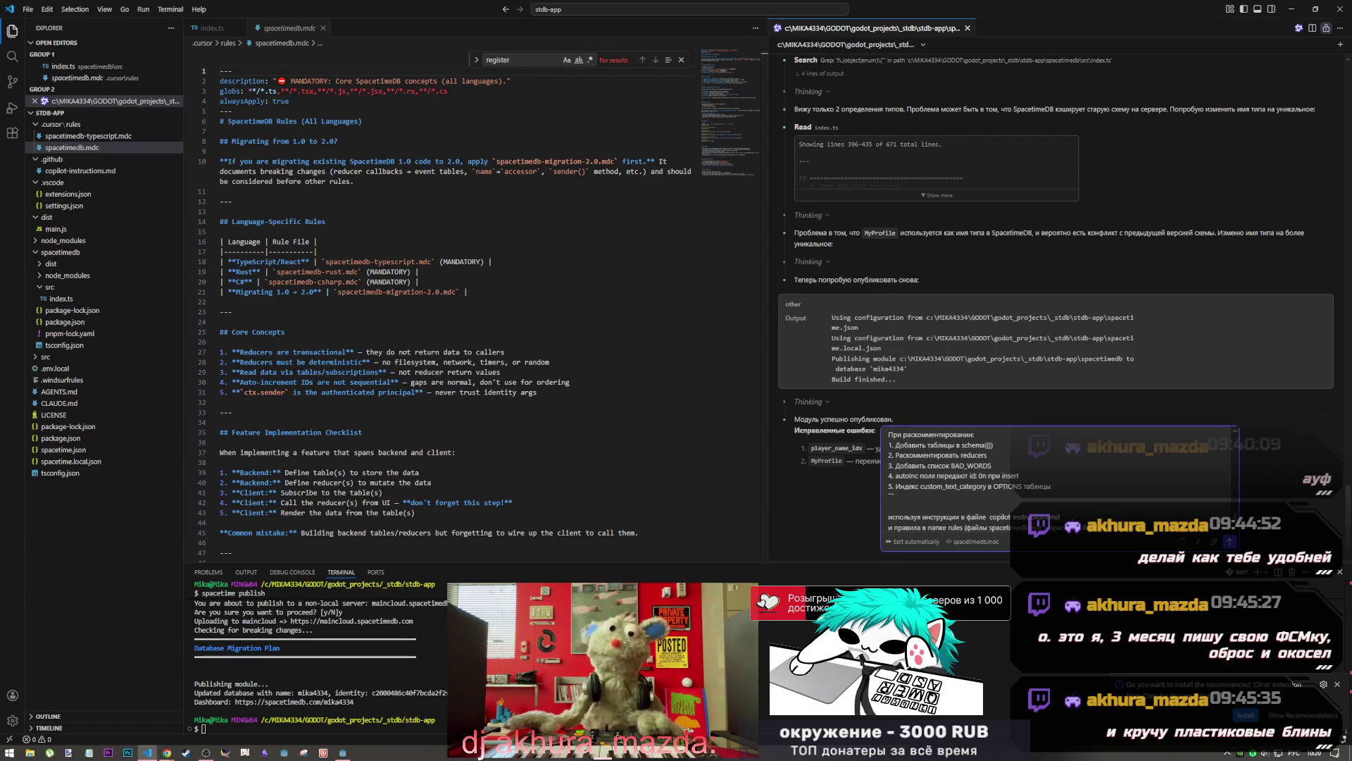
pyautogui.hotkey('shift', 'Return')
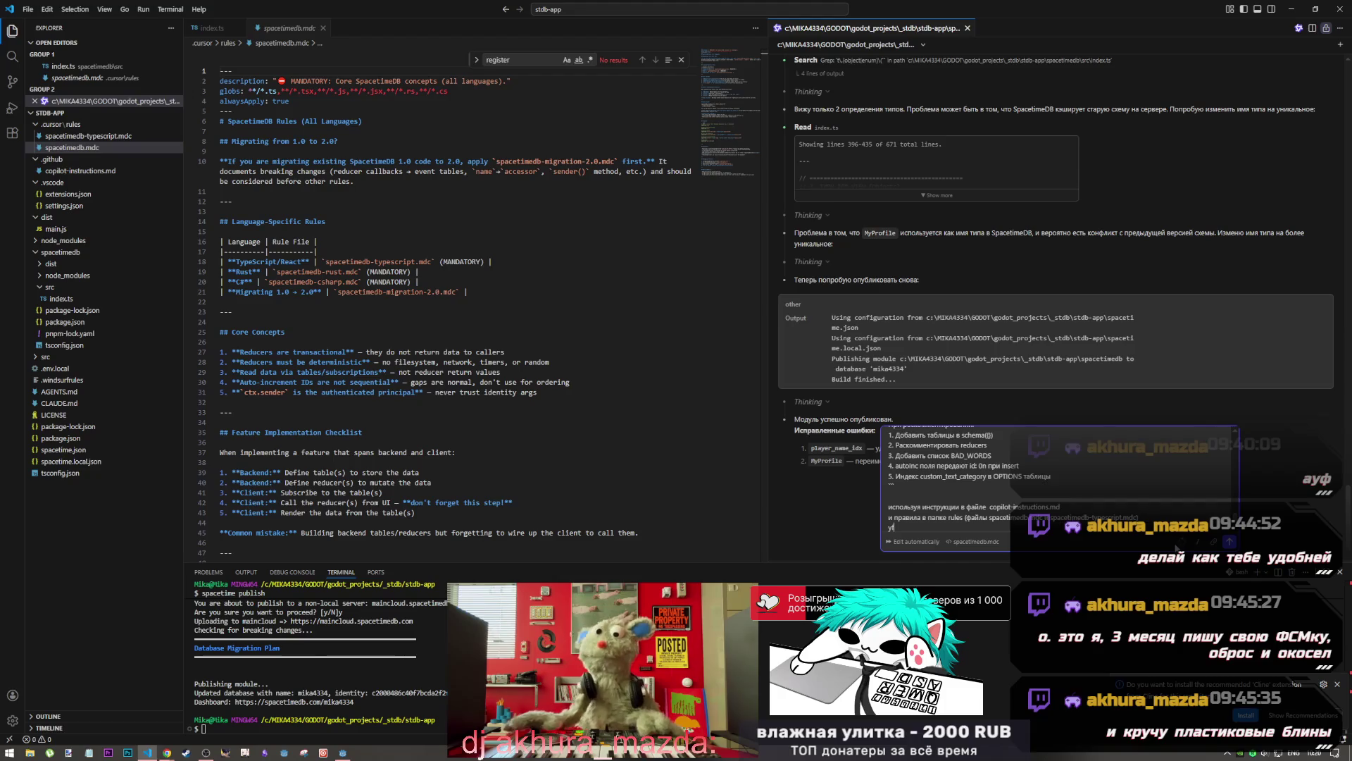
pyautogui.write('напиши')
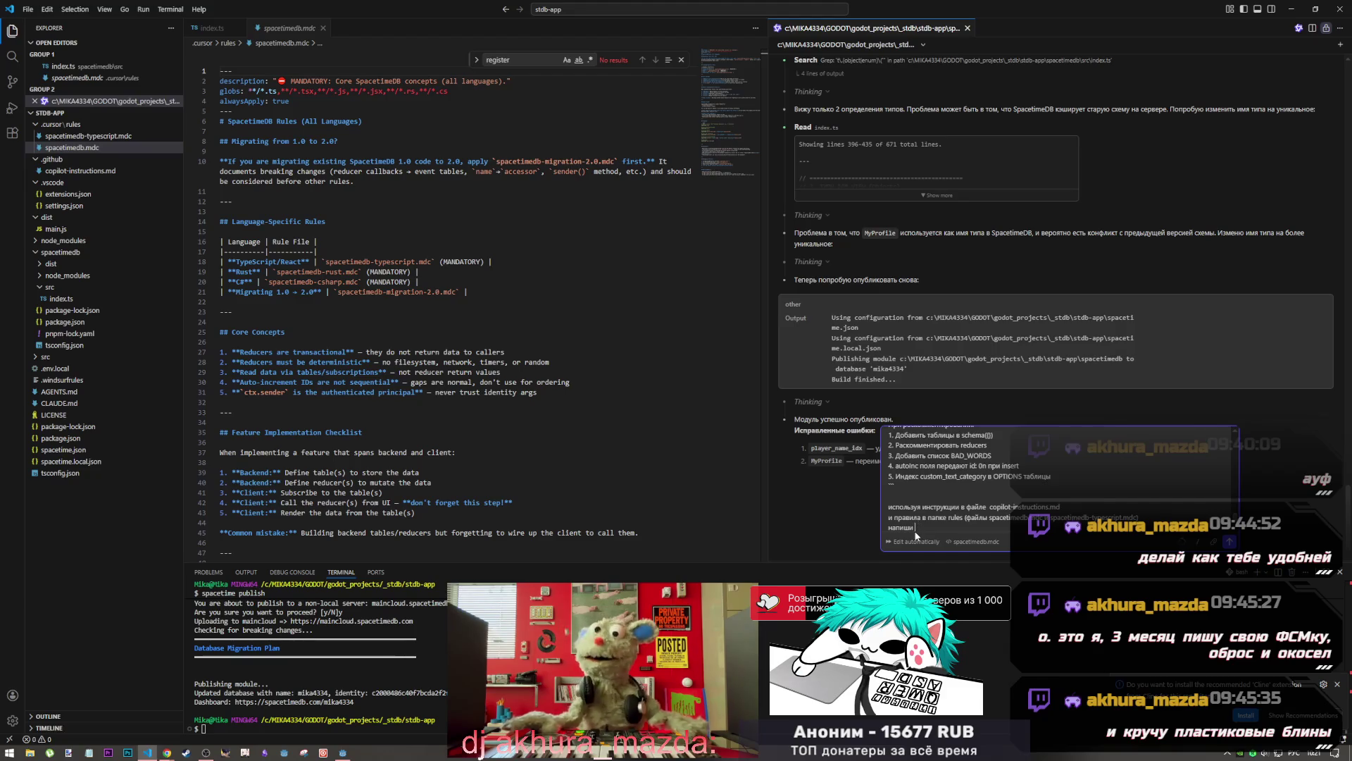
# Correct the prompt's ending to 'напиши модуль'
pyautogui.scroll(5, 1201, 483)
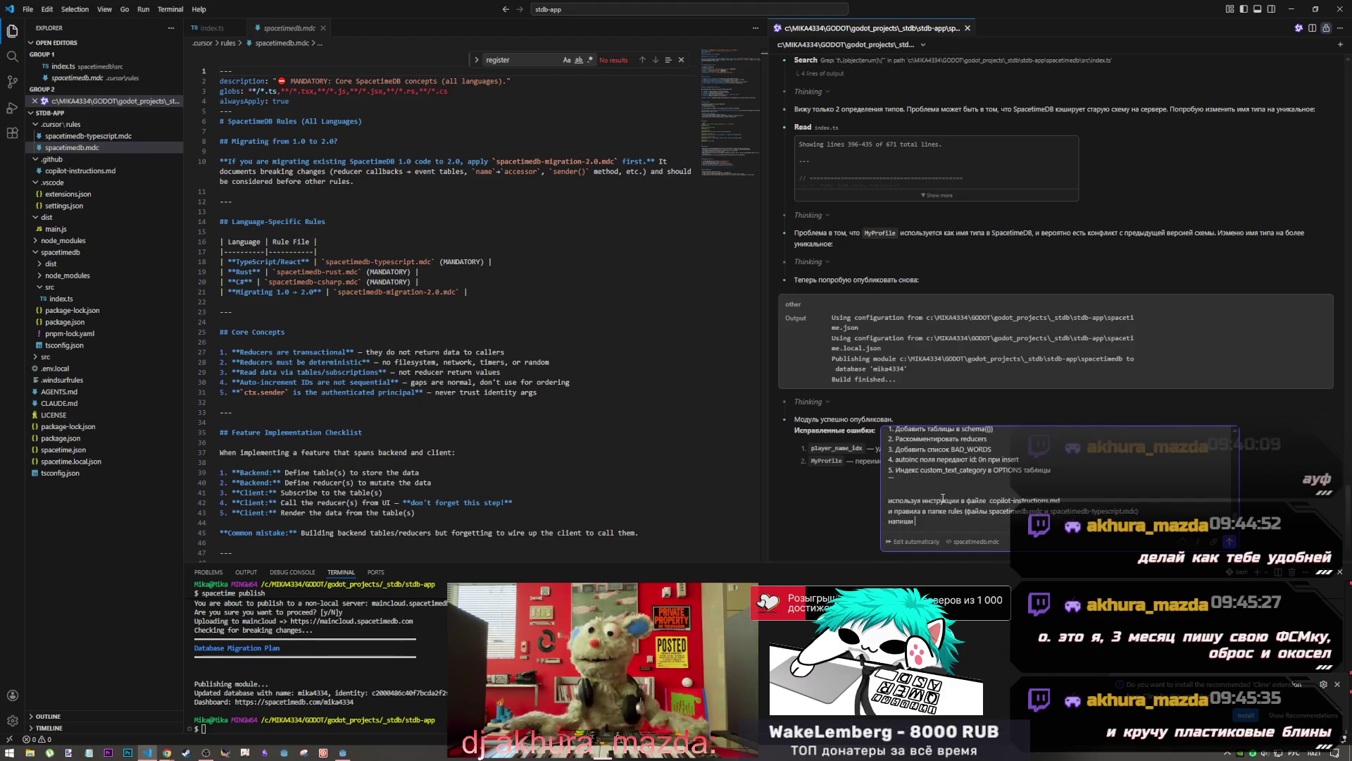
pyautogui.scroll(-3, 1235, 500)
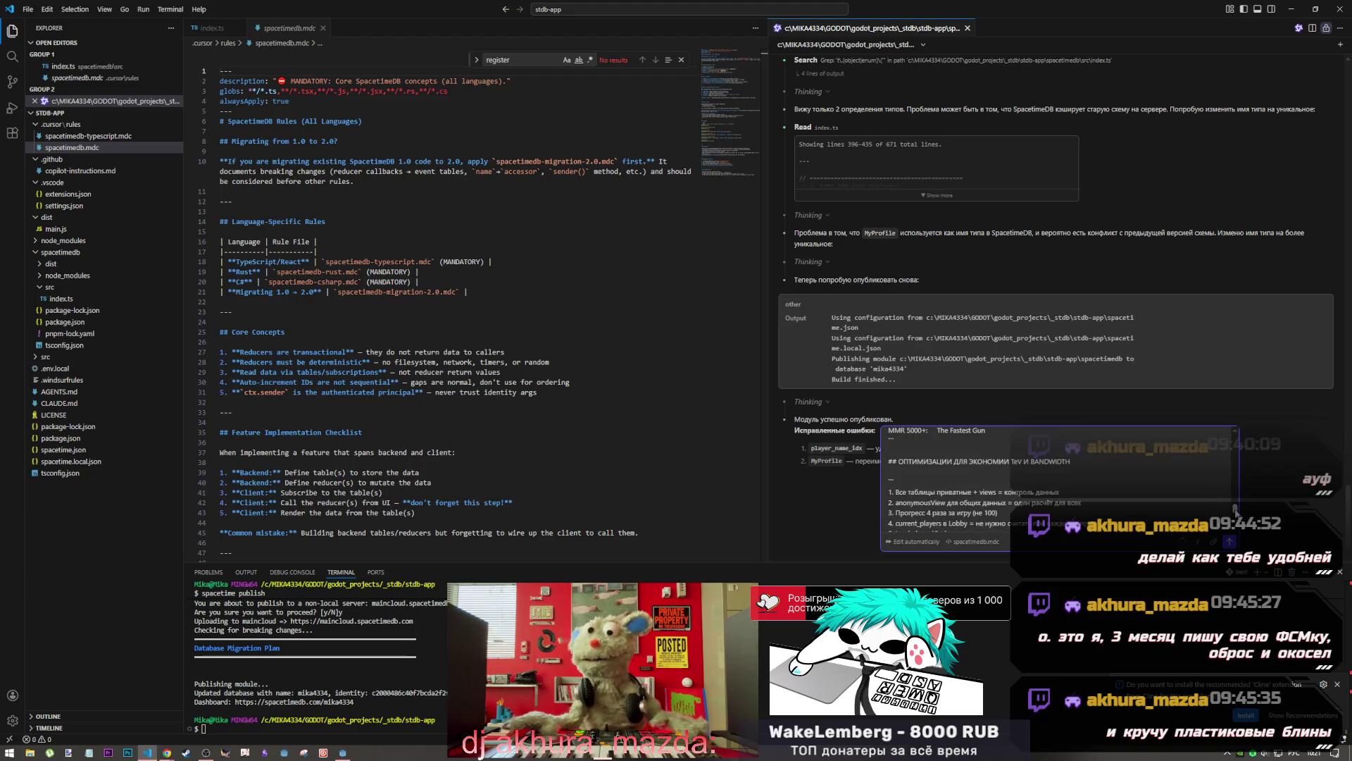
pyautogui.moveTo(1236, 508); pyautogui.dragTo(1232, 437)
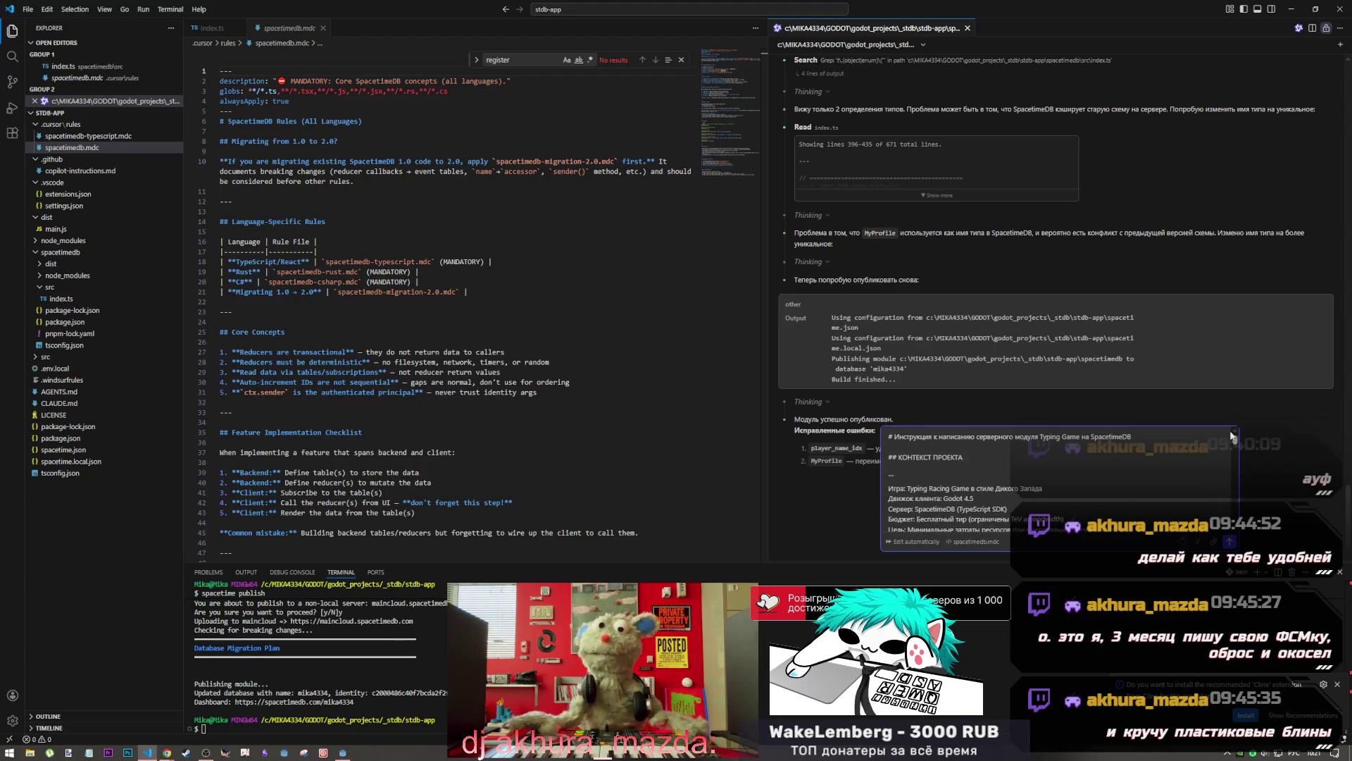
pyautogui.scroll(-10, 1233, 450)
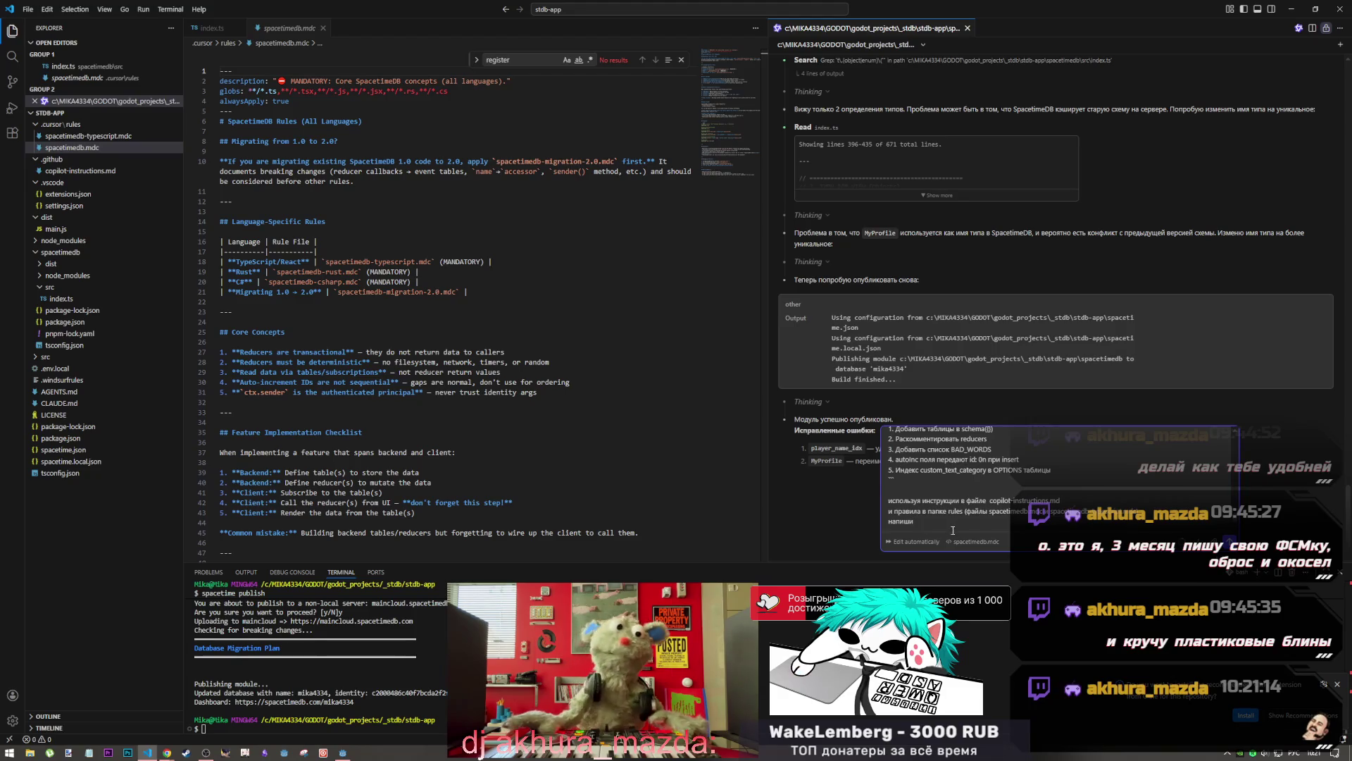
pyautogui.doubleClick(891, 522)
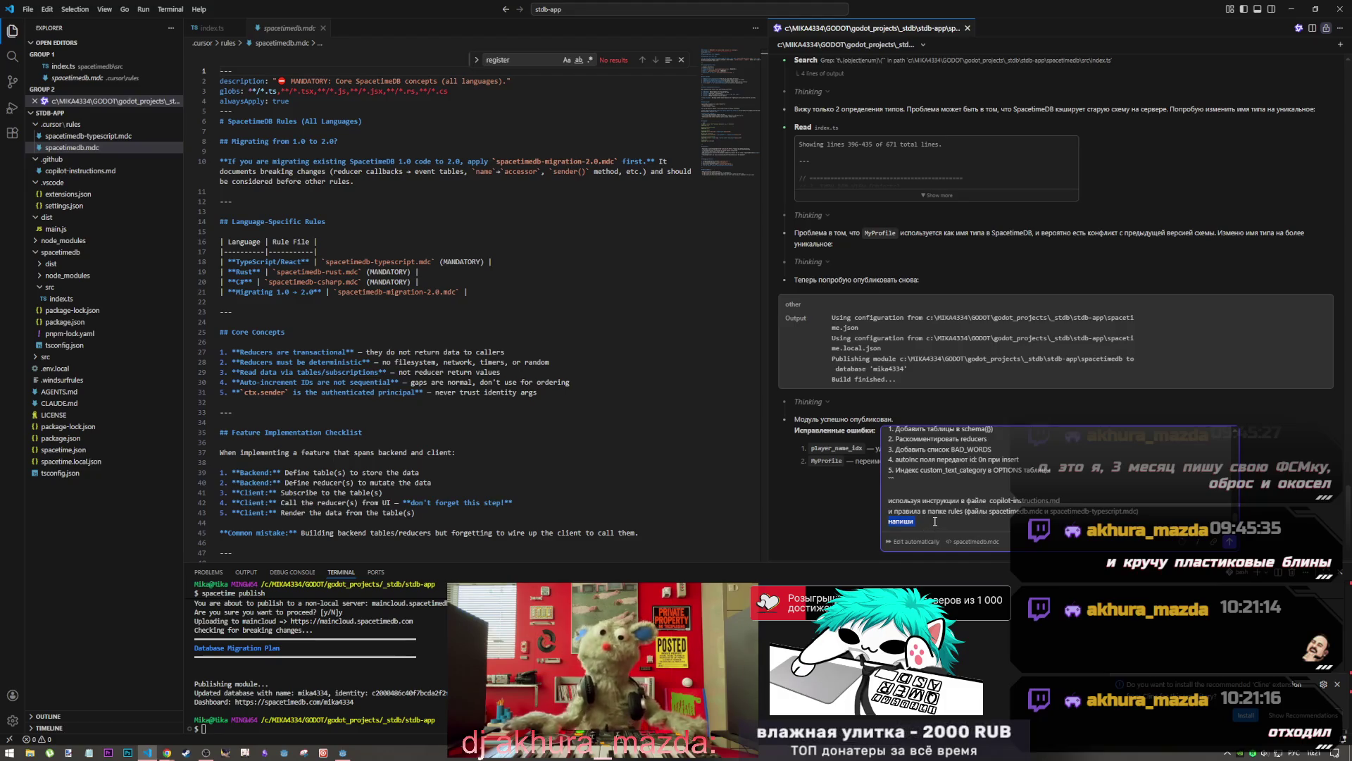
pyautogui.write('модуль')
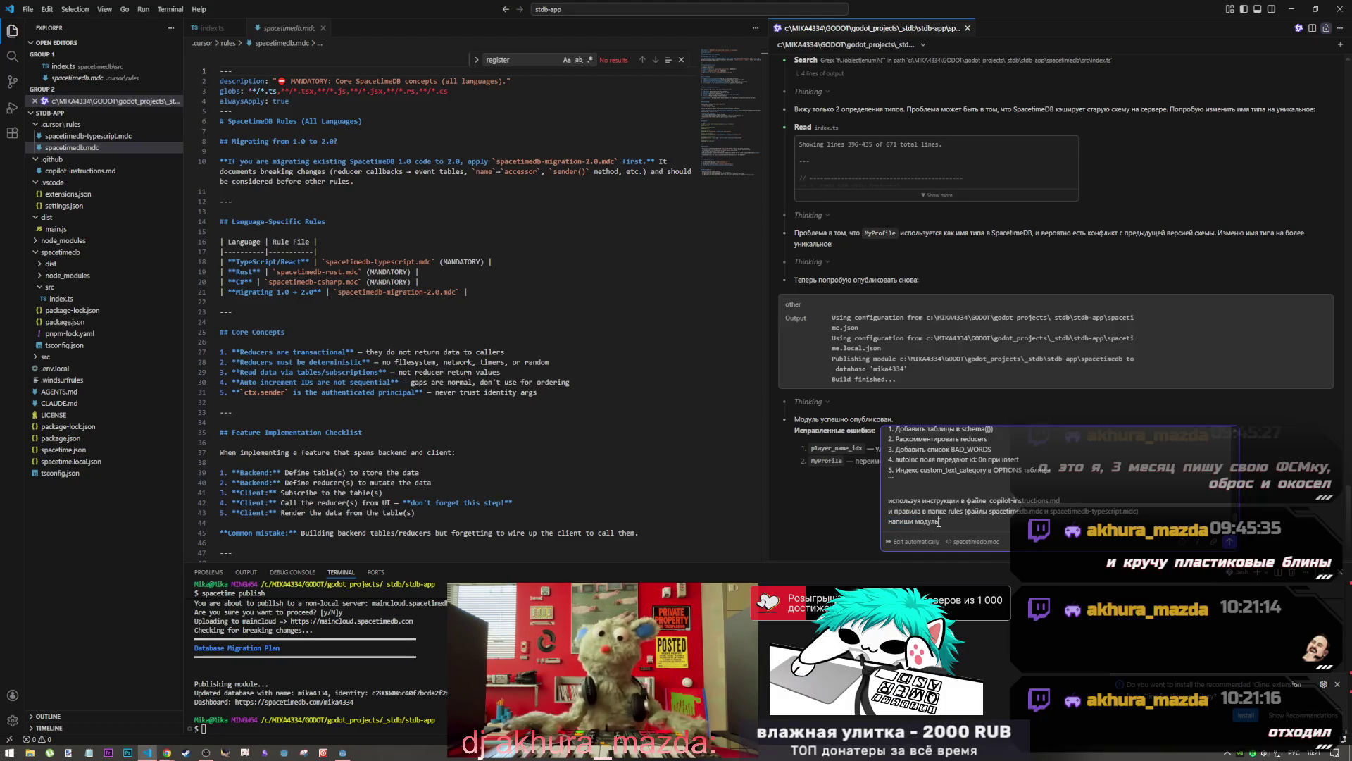
pyautogui.hotkey('alt', 'shift')
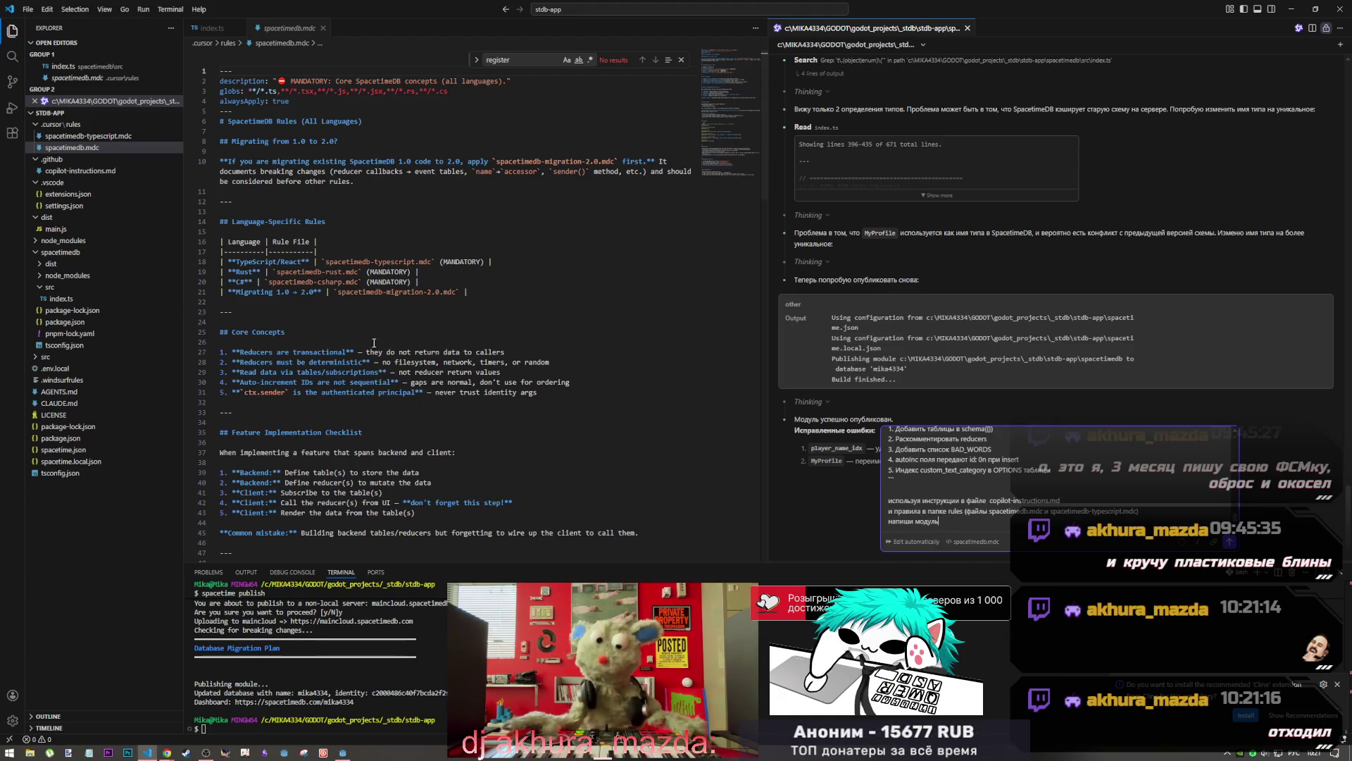
# Open the empty index.ts, close the spacetimedb.mdc tab, and send the prompt to Qwen Code
pyautogui.click(93, 299)
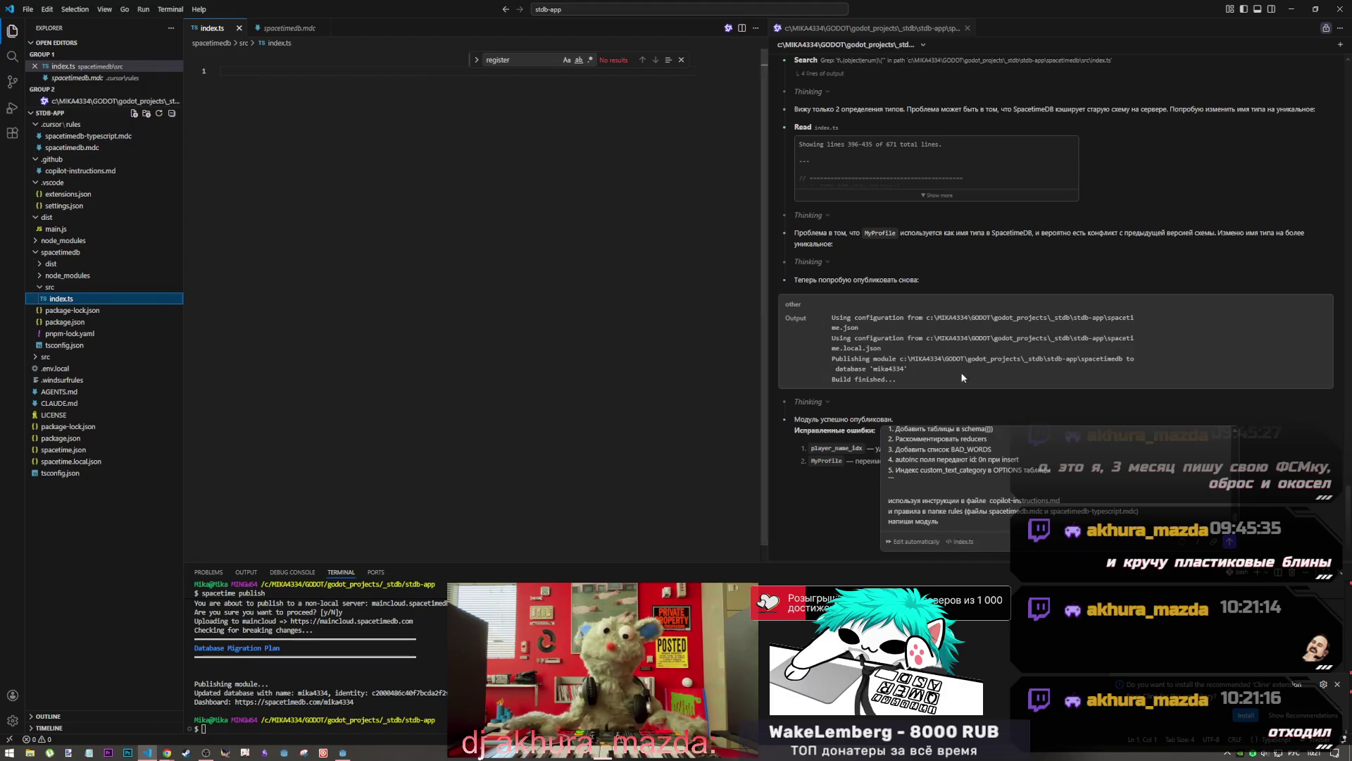
pyautogui.click(985, 519)
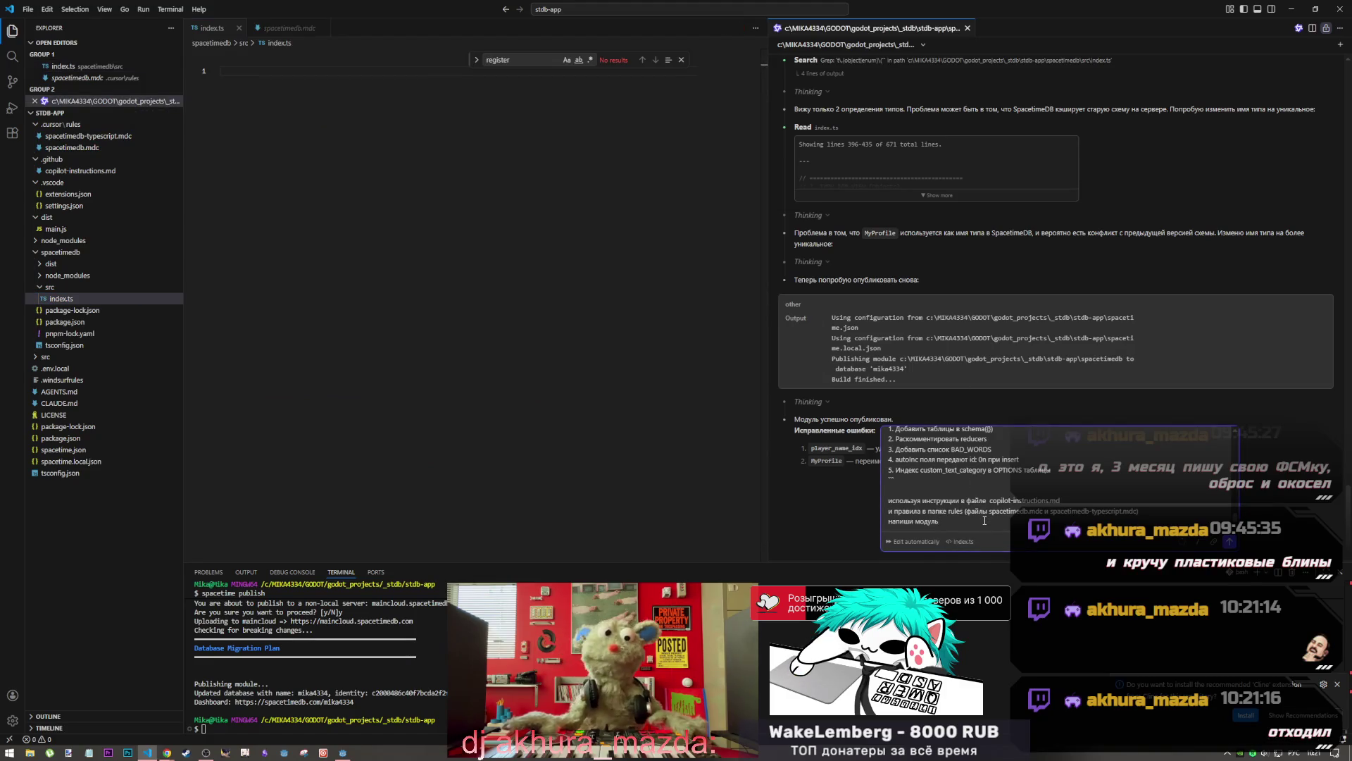
pyautogui.click(323, 29)
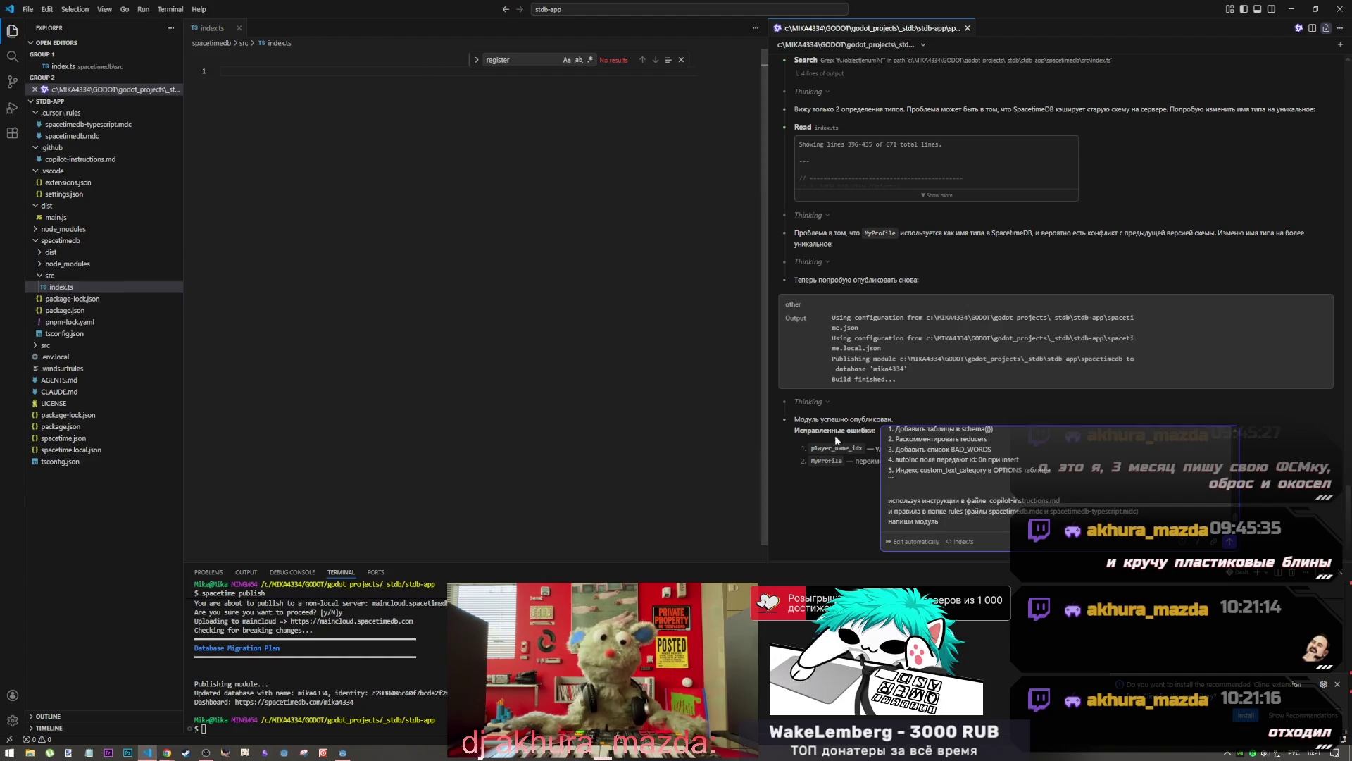
pyautogui.click(681, 60)
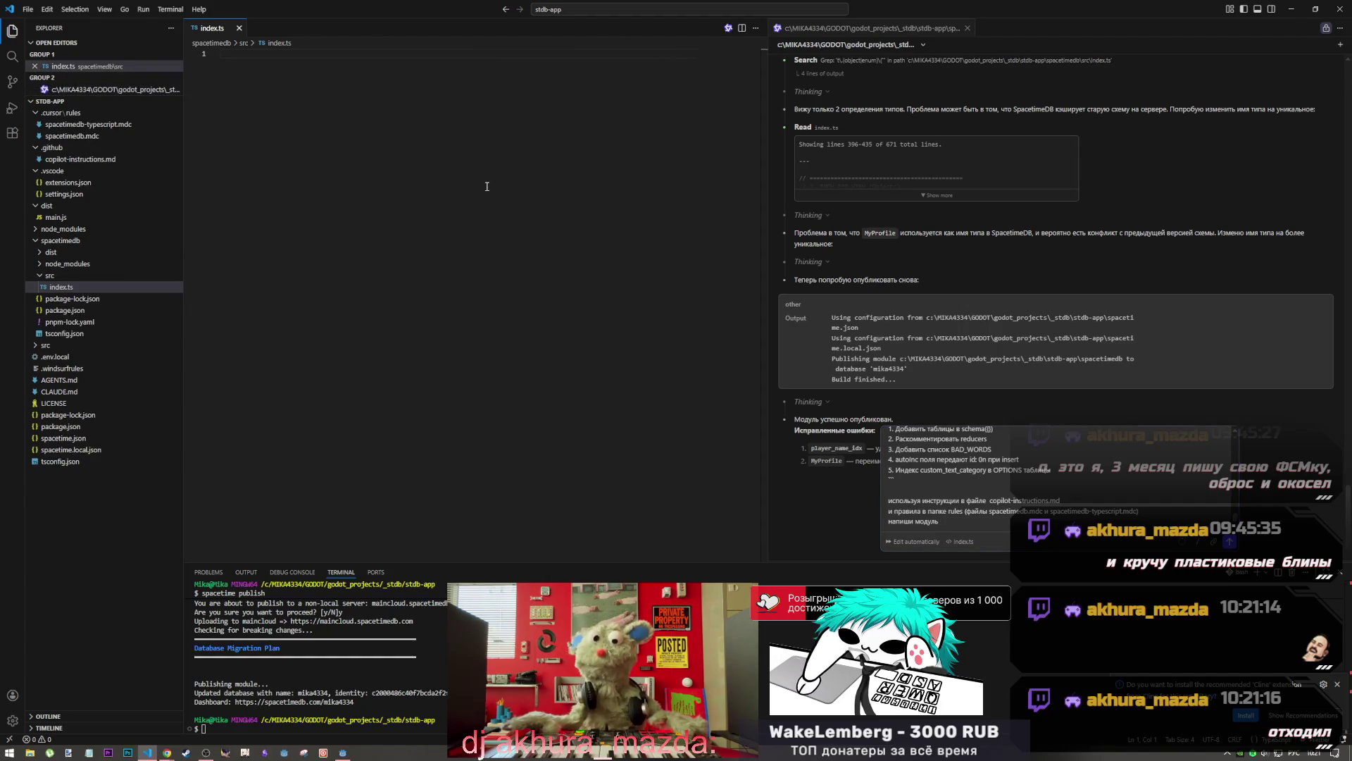
pyautogui.click(968, 519)
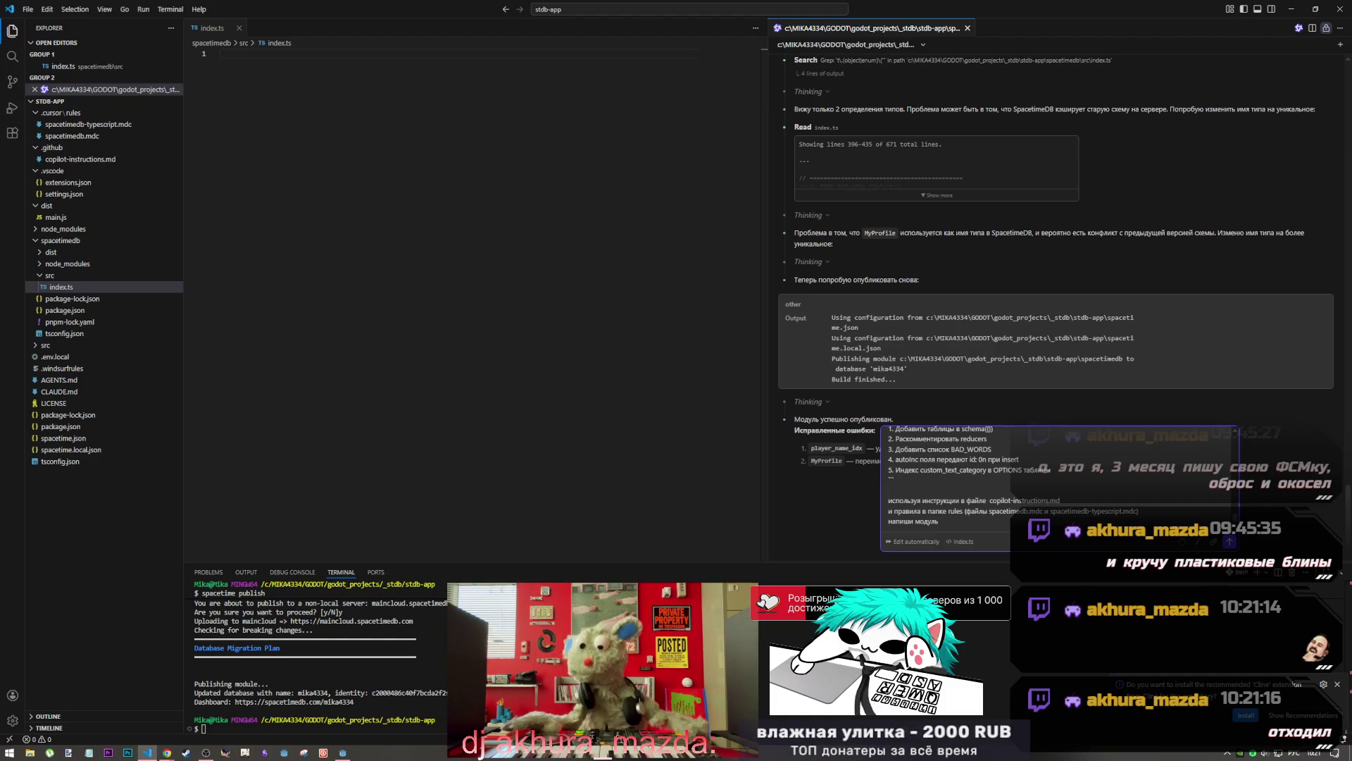
pyautogui.click(69, 346)
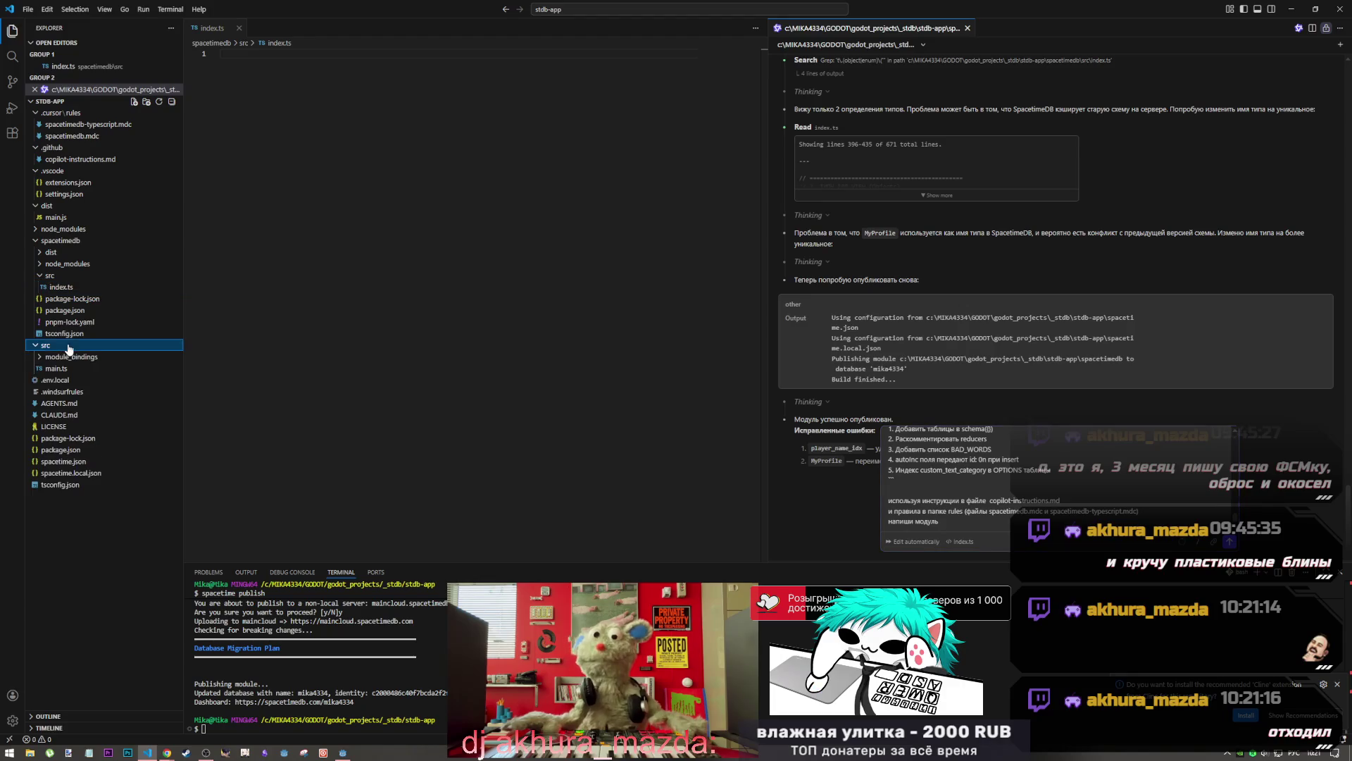
pyautogui.click(79, 345)
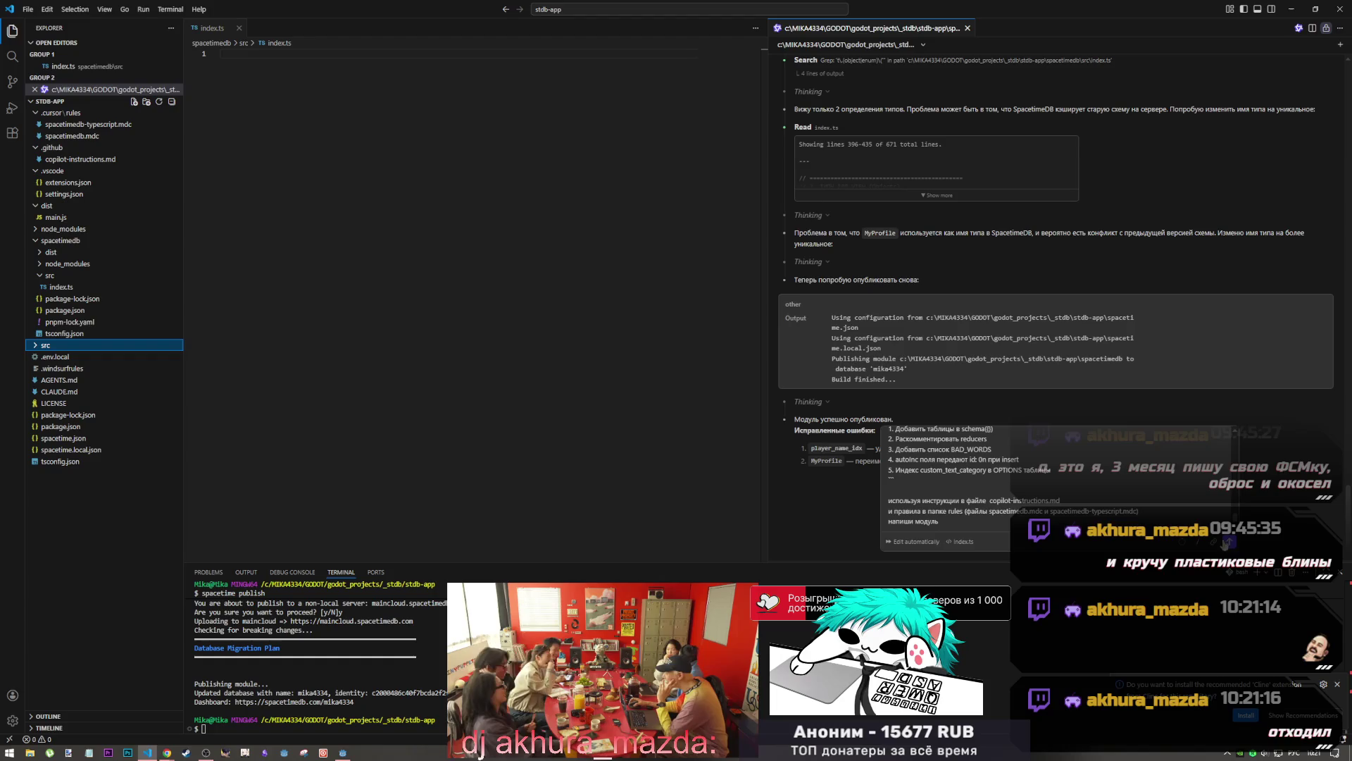
pyautogui.click(1230, 542)
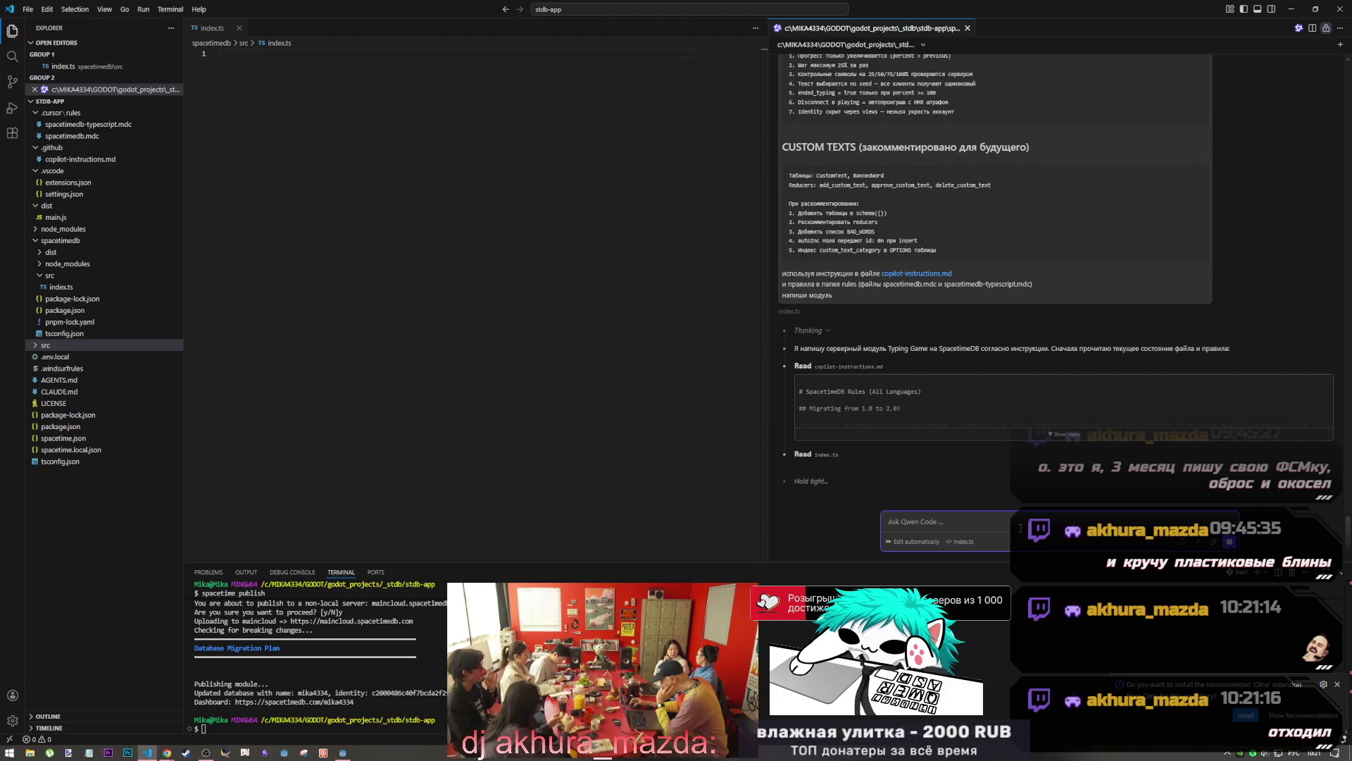
# Return to VS Code, peek into the src folder, and check the still-empty index.ts
pyautogui.hotkey('alt', 'Tab')
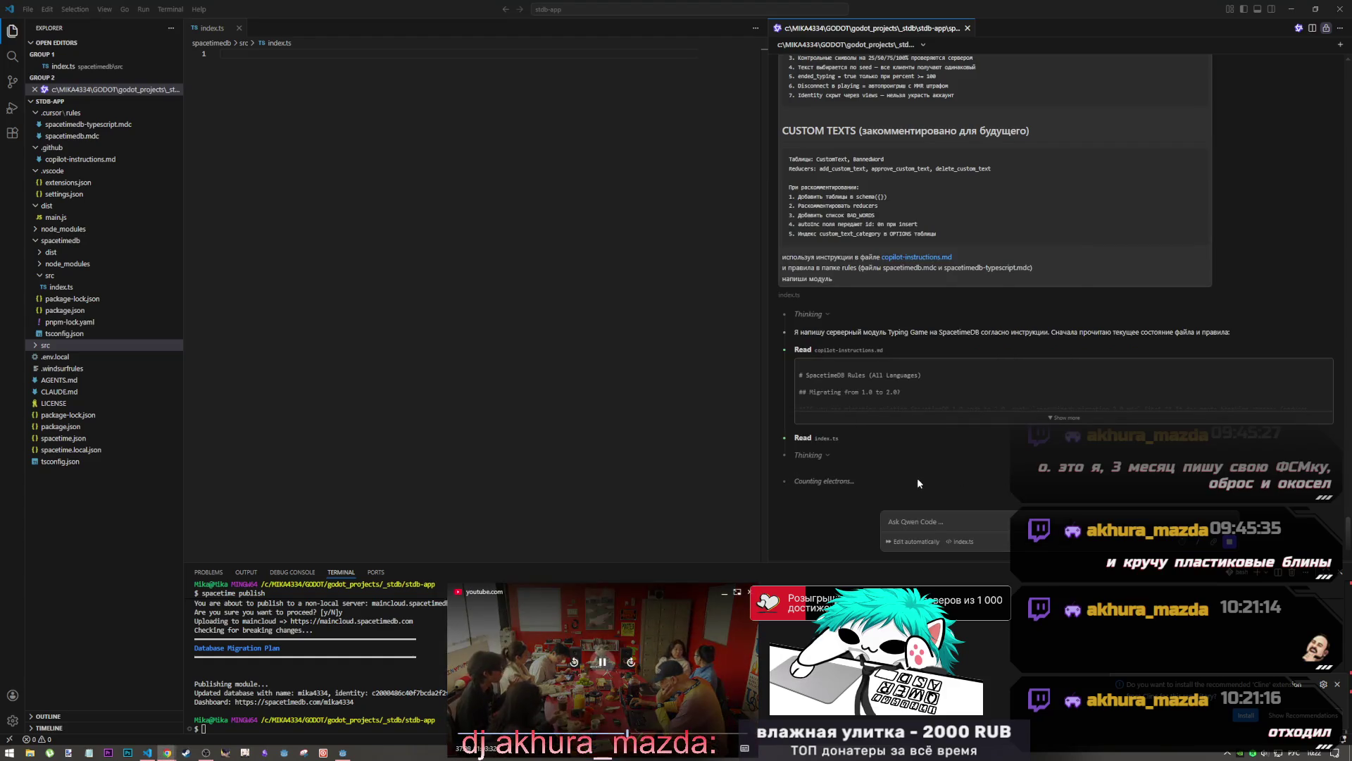
pyautogui.hotkey('alt', 'Tab')
pyautogui.press('Tab')
pyautogui.press('Tab')
pyautogui.press('Tab')
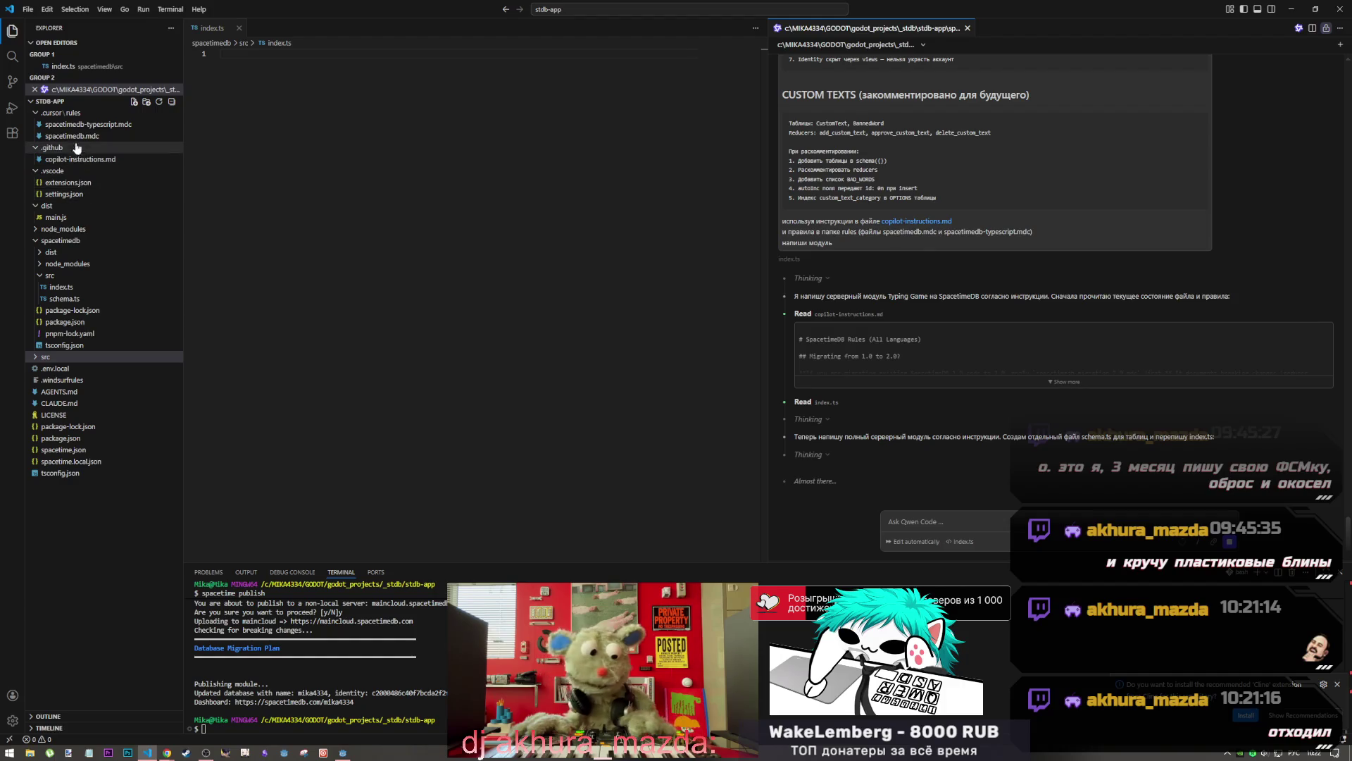
pyautogui.click(35, 358)
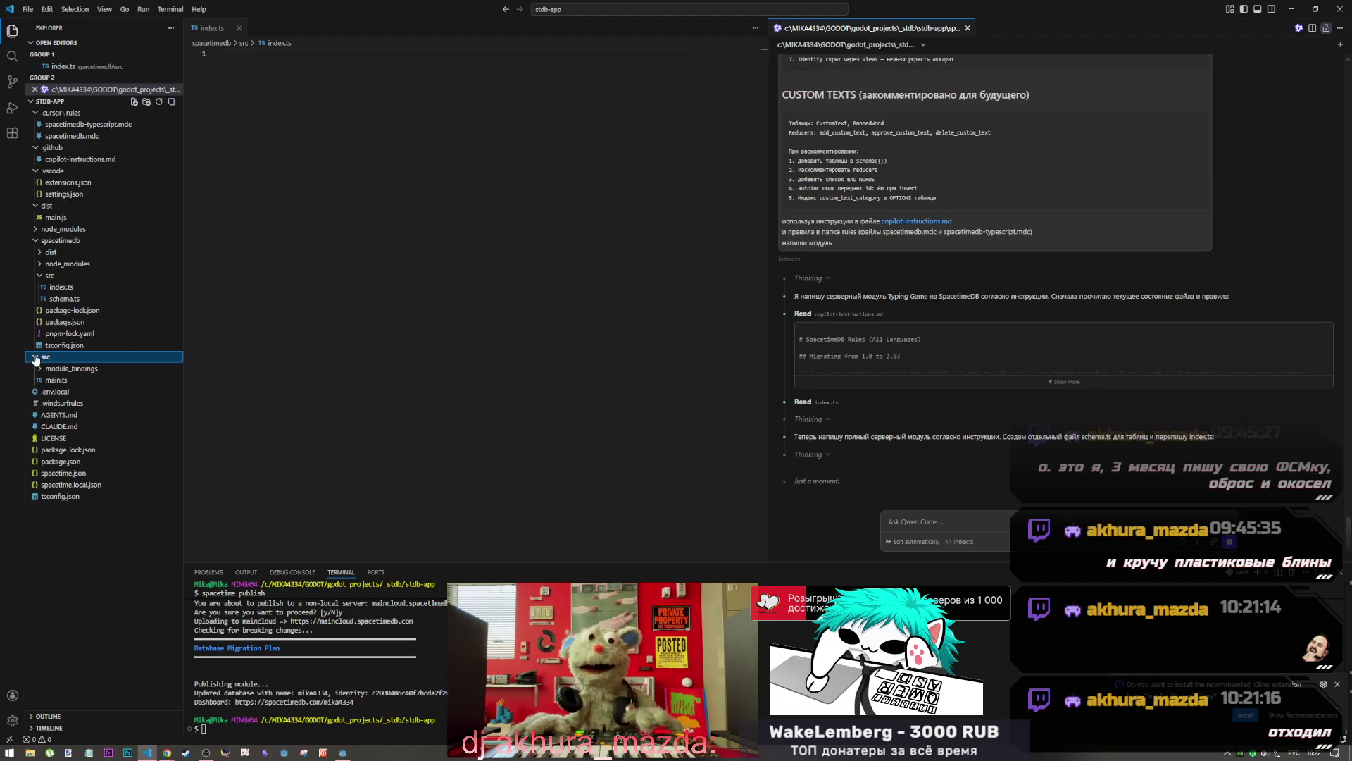
pyautogui.click(35, 357)
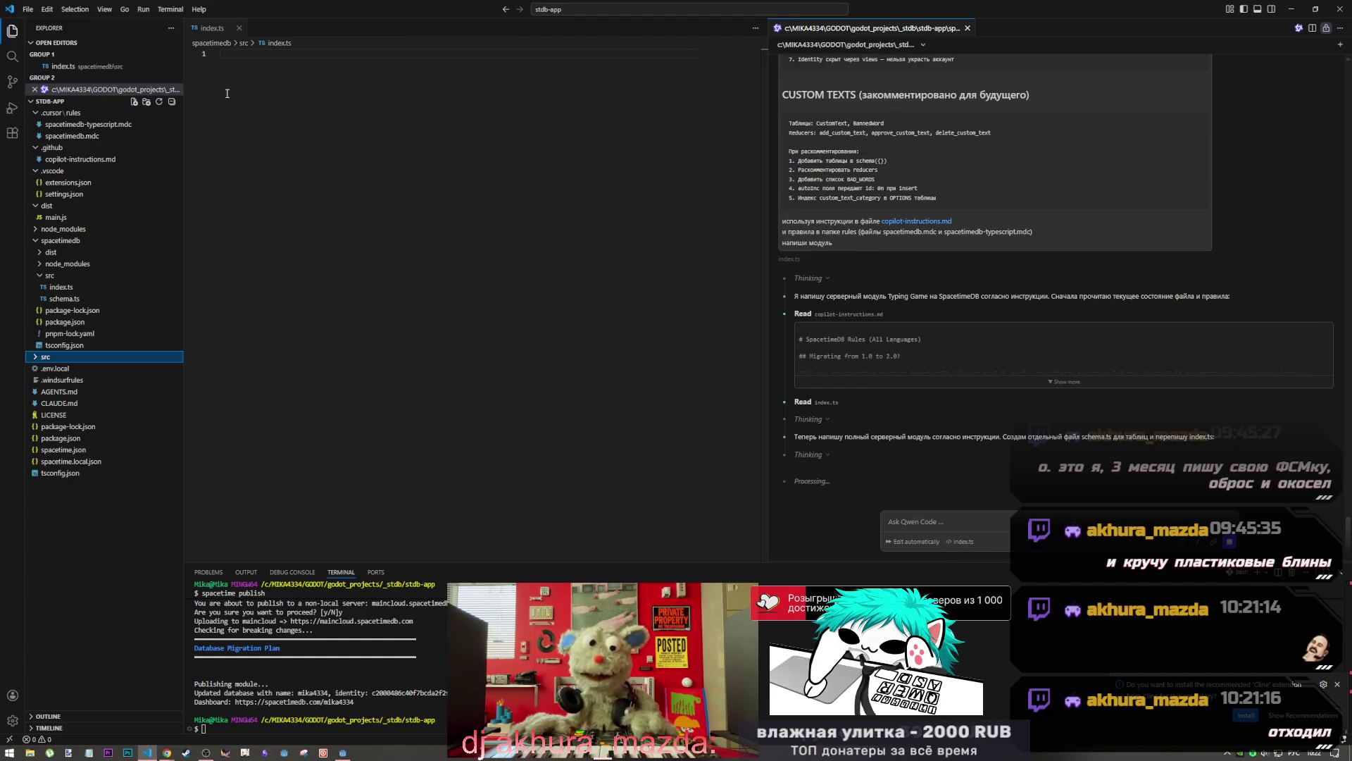
pyautogui.click(268, 95)
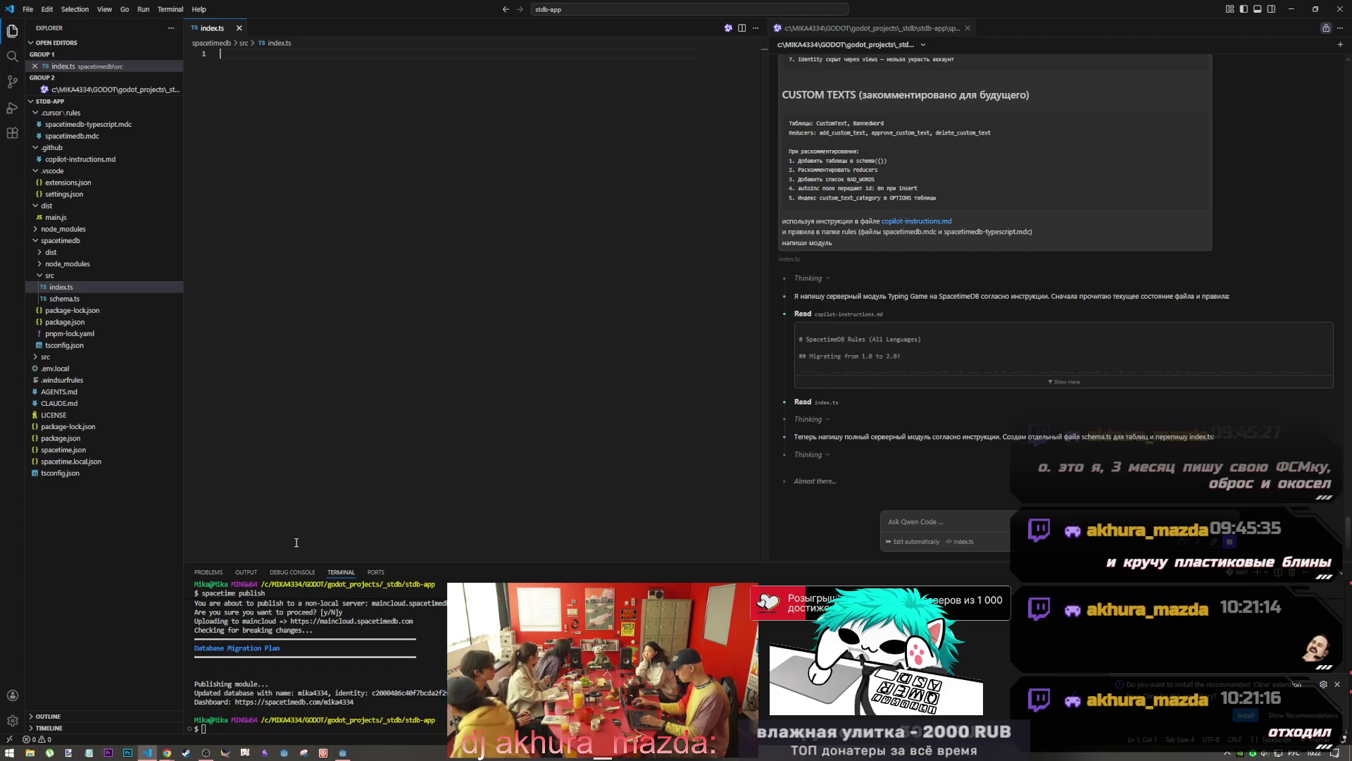
# Bring the Arena chat window to the front from the Chrome taskbar icon
pyautogui.click(205, 752)
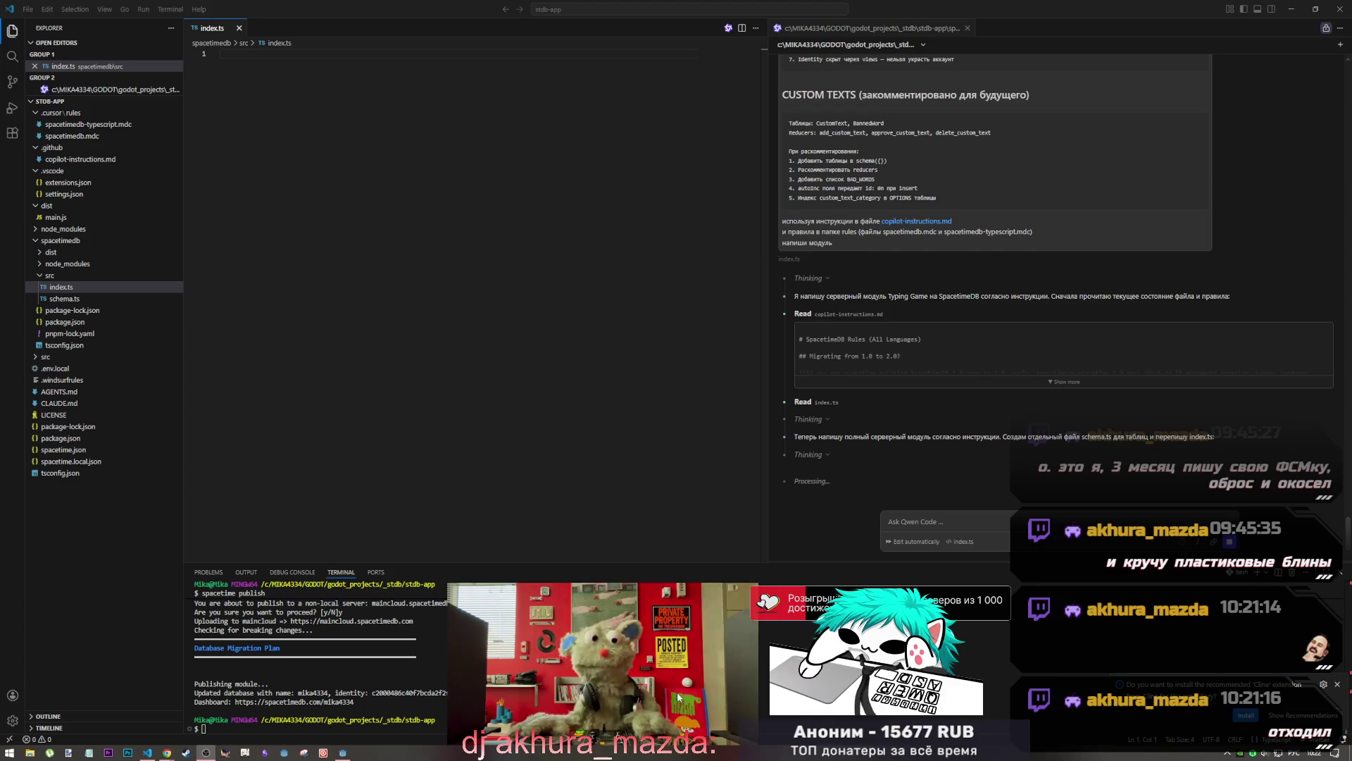
pyautogui.moveTo(164, 753)
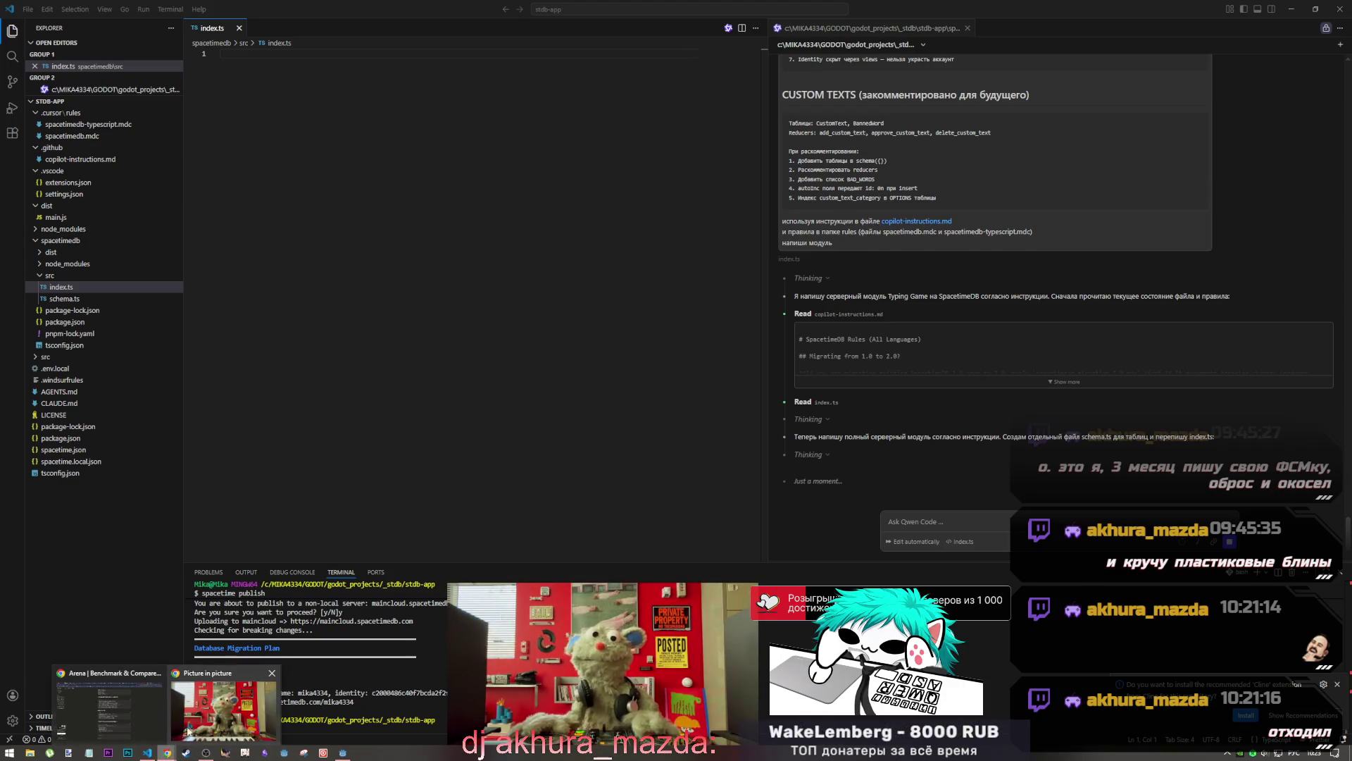
pyautogui.click(147, 695)
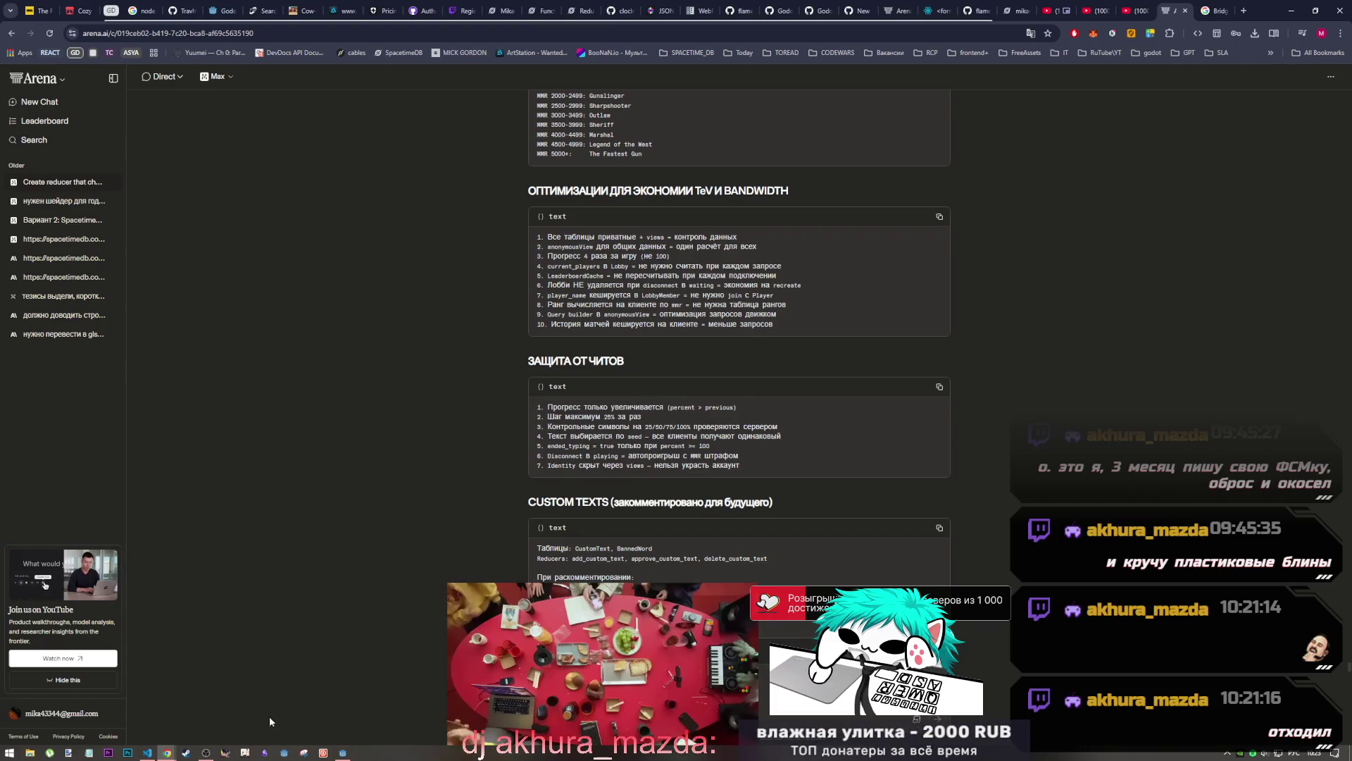
# After reading the Arena optimisation and anti-cheat notes, switch back to VS Code via its taskbar icon
pyautogui.click(147, 752)
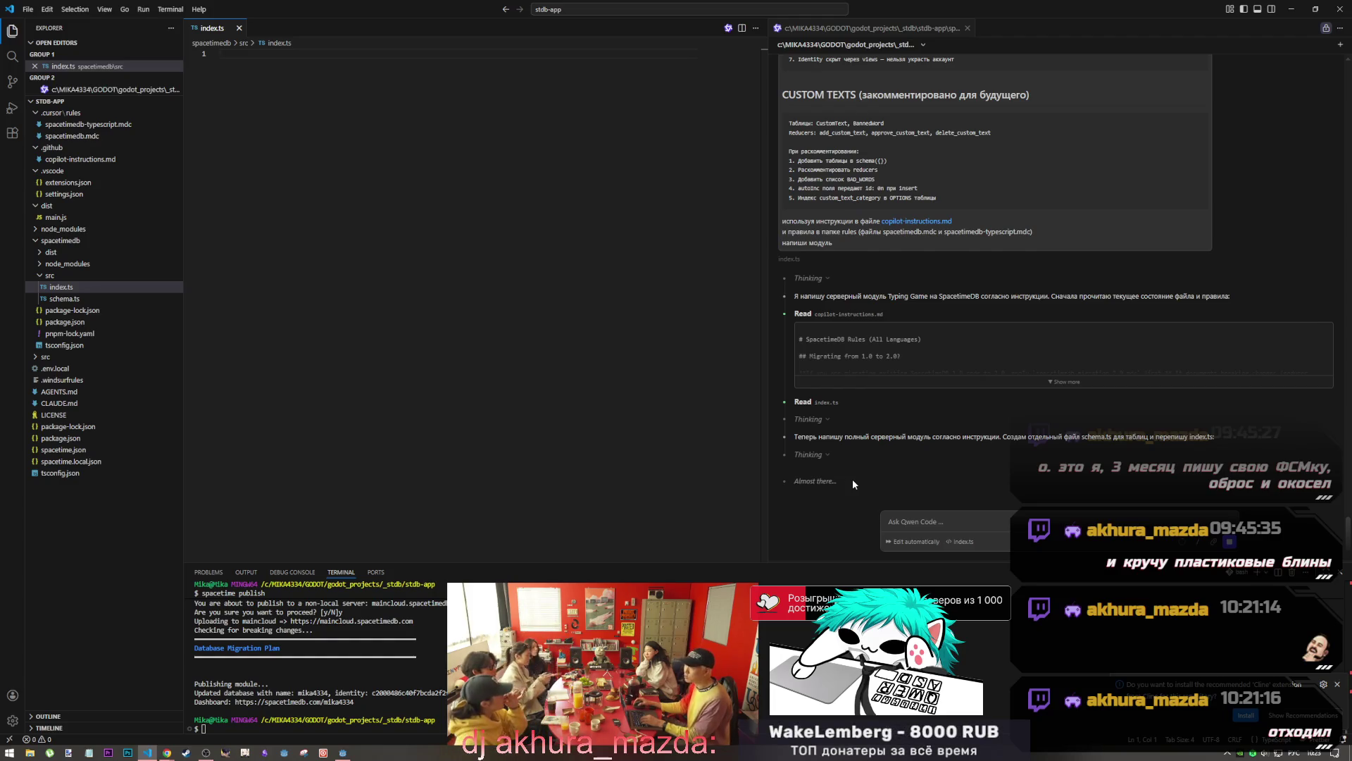
# Focus the Qwen Code chat while it writes schema imports and helpers like generateSecretCode into index.ts
pyautogui.click(862, 450)
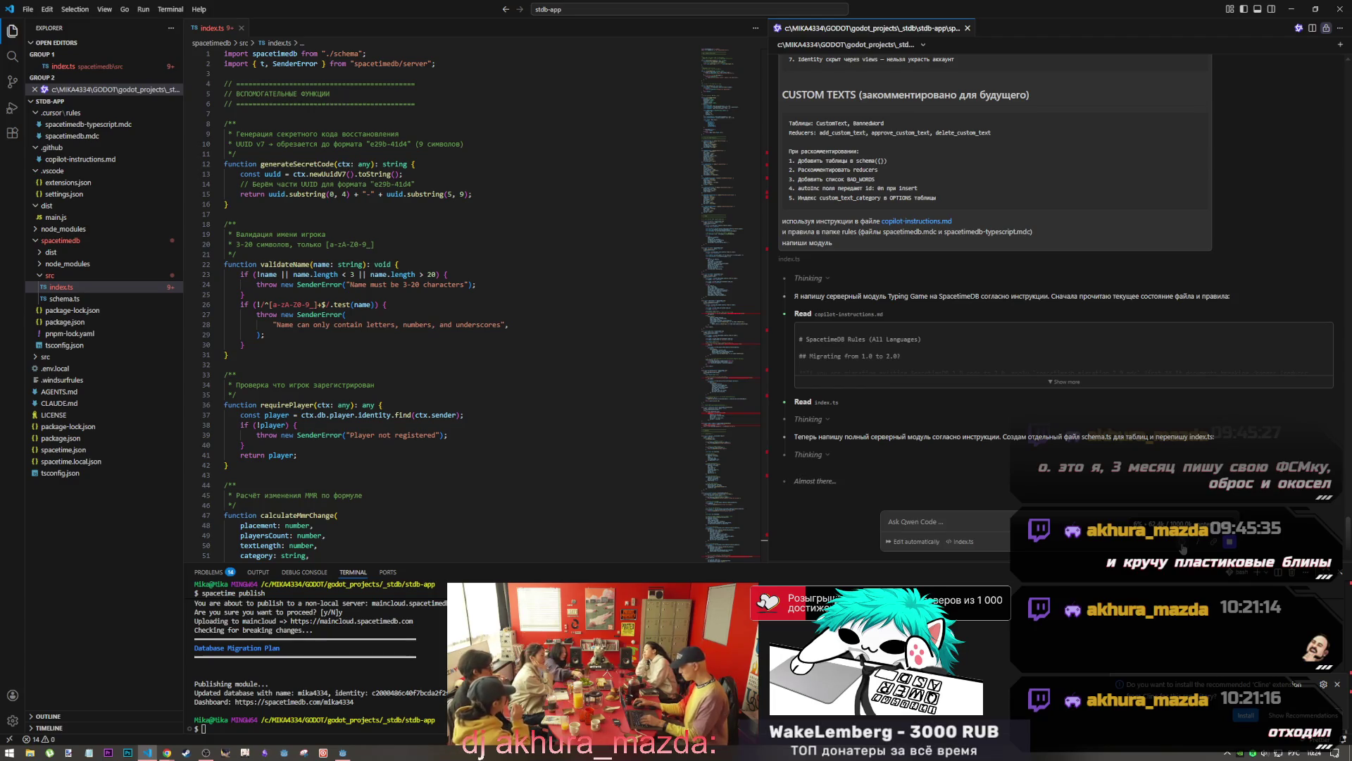
# Scroll through the generated index.ts views and the register and recover_account reducers
pyautogui.click(731, 319)
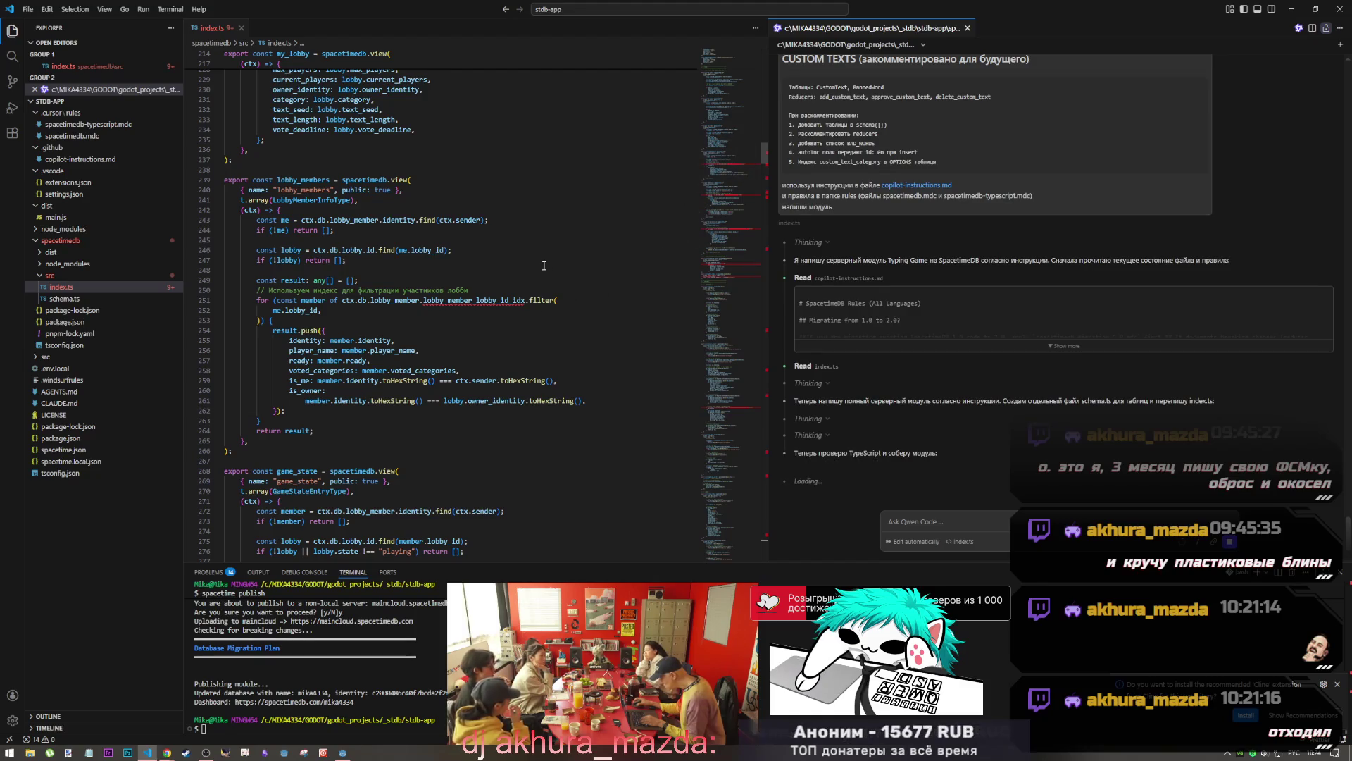
pyautogui.scroll(5, 531, 484)
pyautogui.scroll(5, 531, 483)
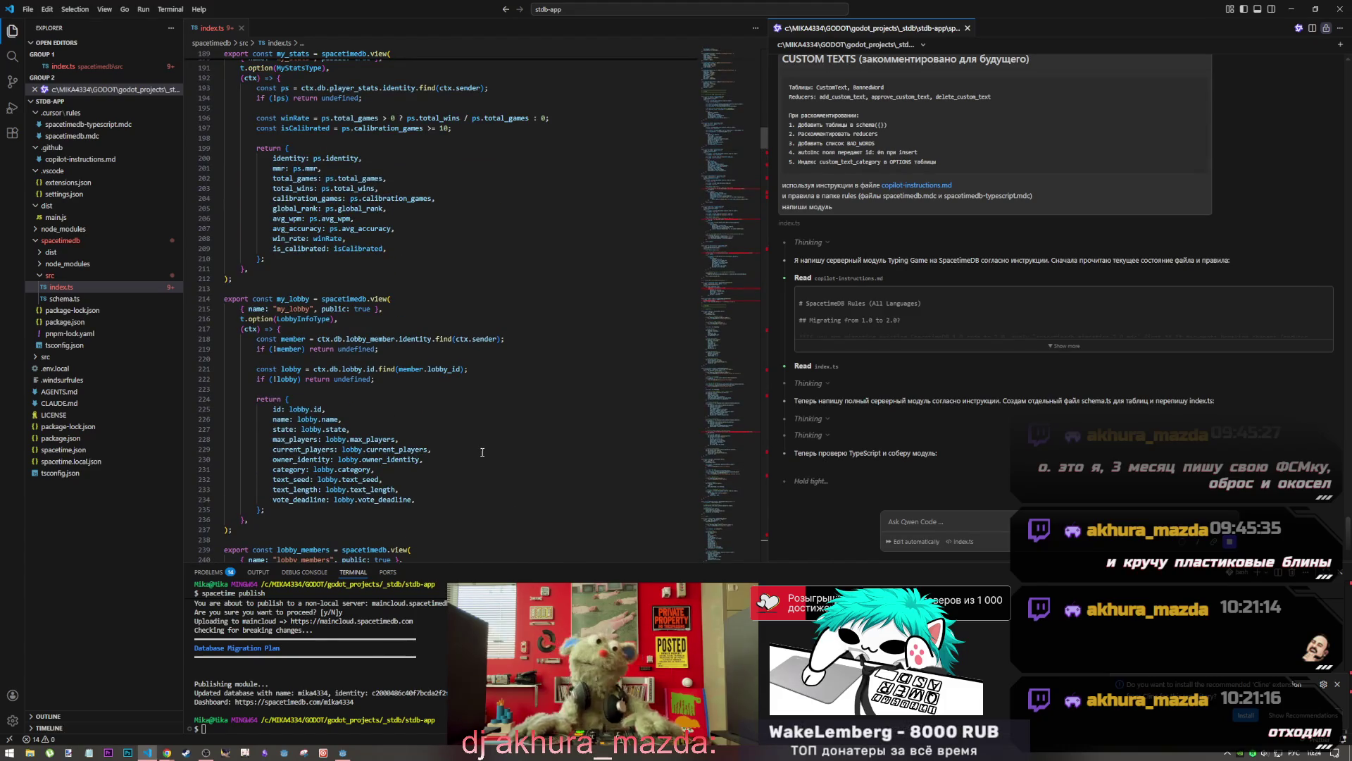
pyautogui.scroll(4, 492, 430)
pyautogui.scroll(3, 492, 431)
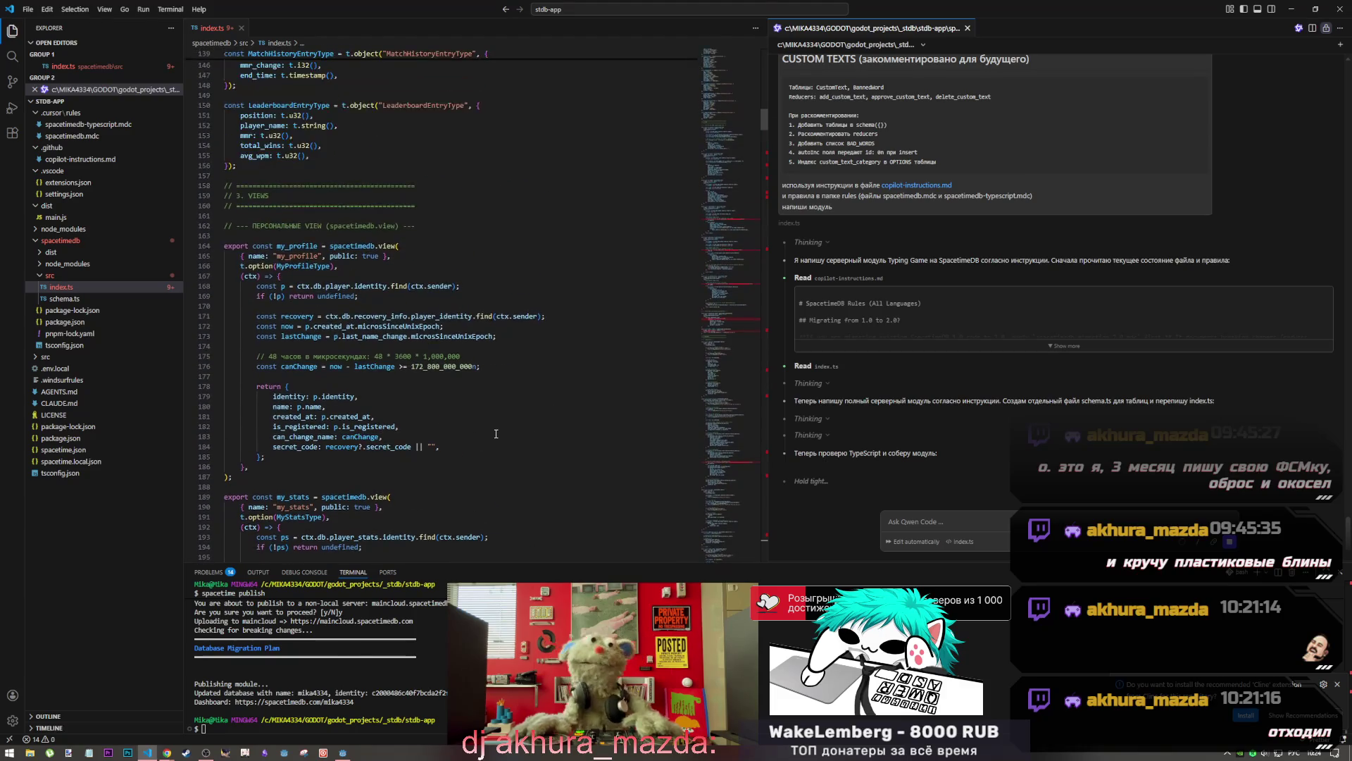
pyautogui.scroll(-4, 497, 430)
pyautogui.scroll(-20, 497, 430)
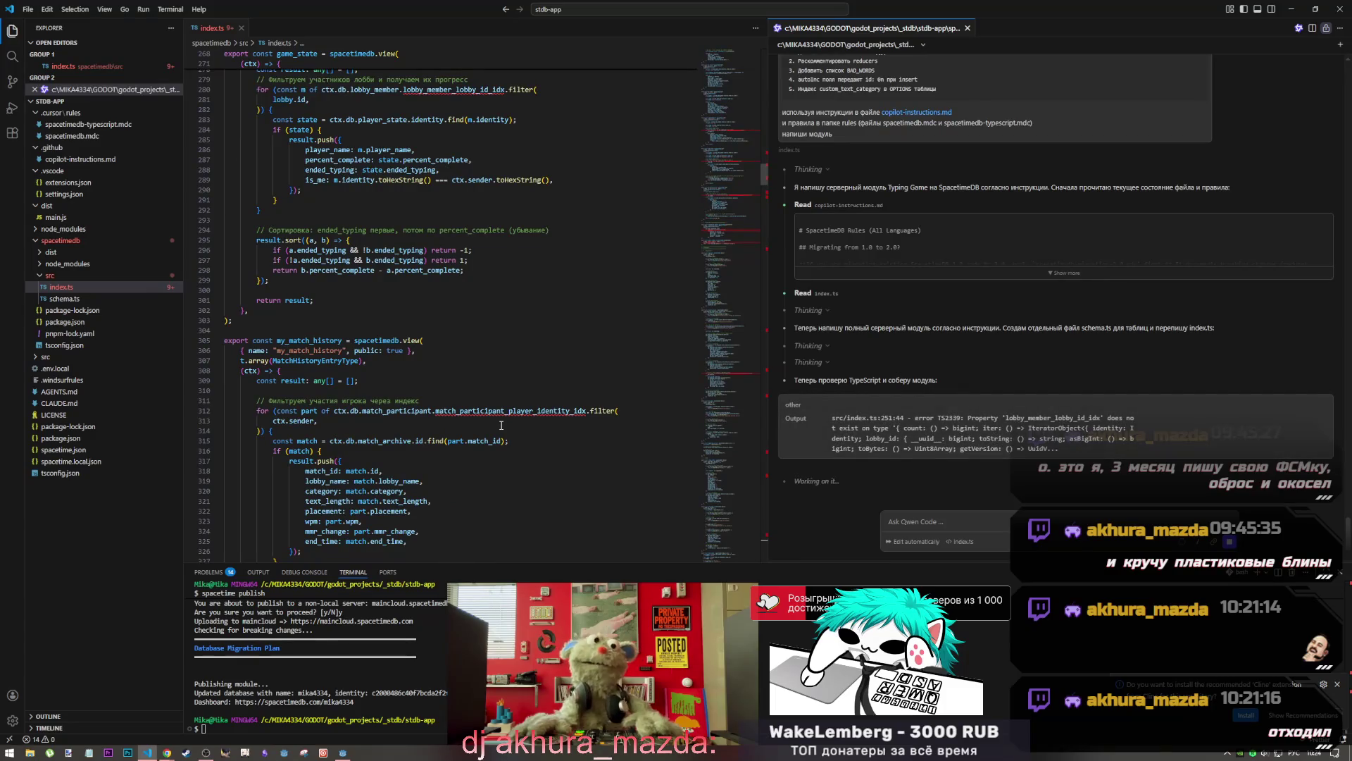
pyautogui.scroll(-15, 501, 425)
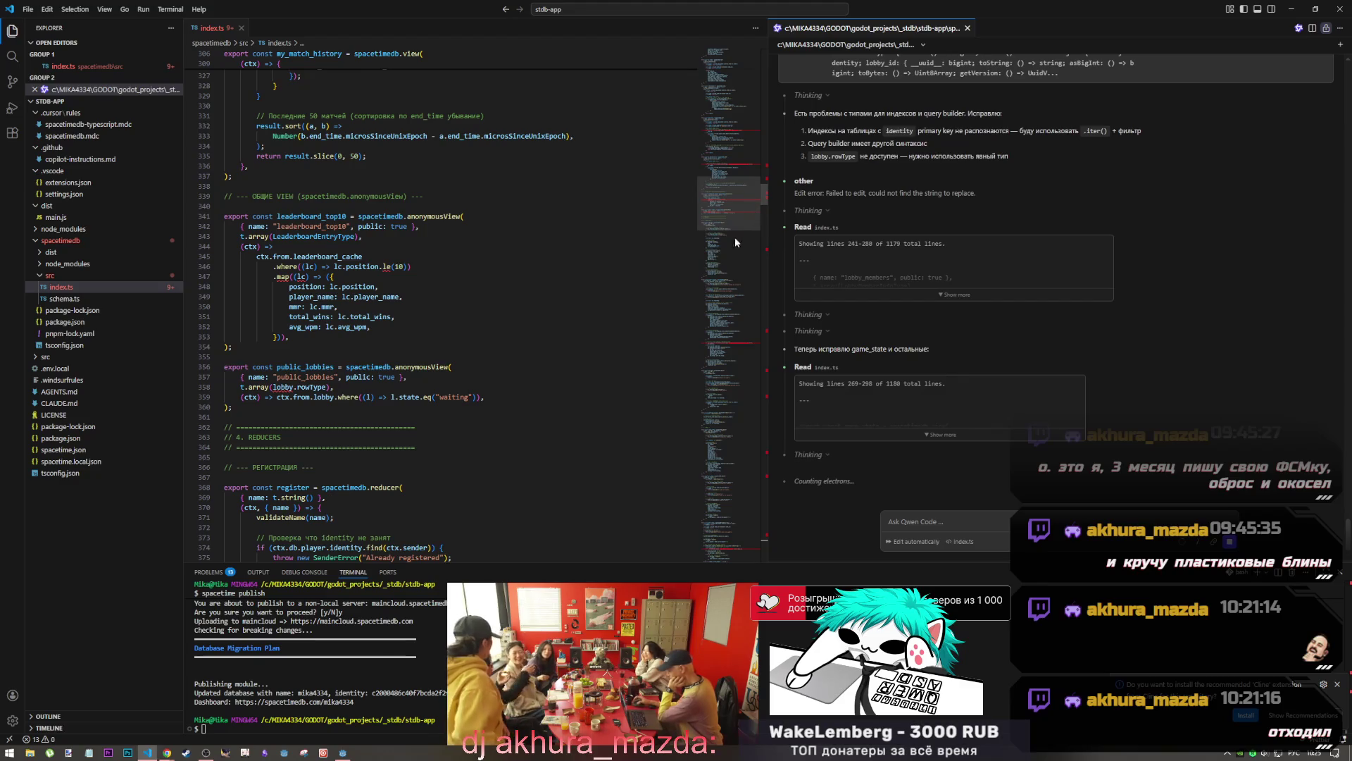
pyautogui.scroll(-20, 661, 399)
pyautogui.scroll(-6, 661, 399)
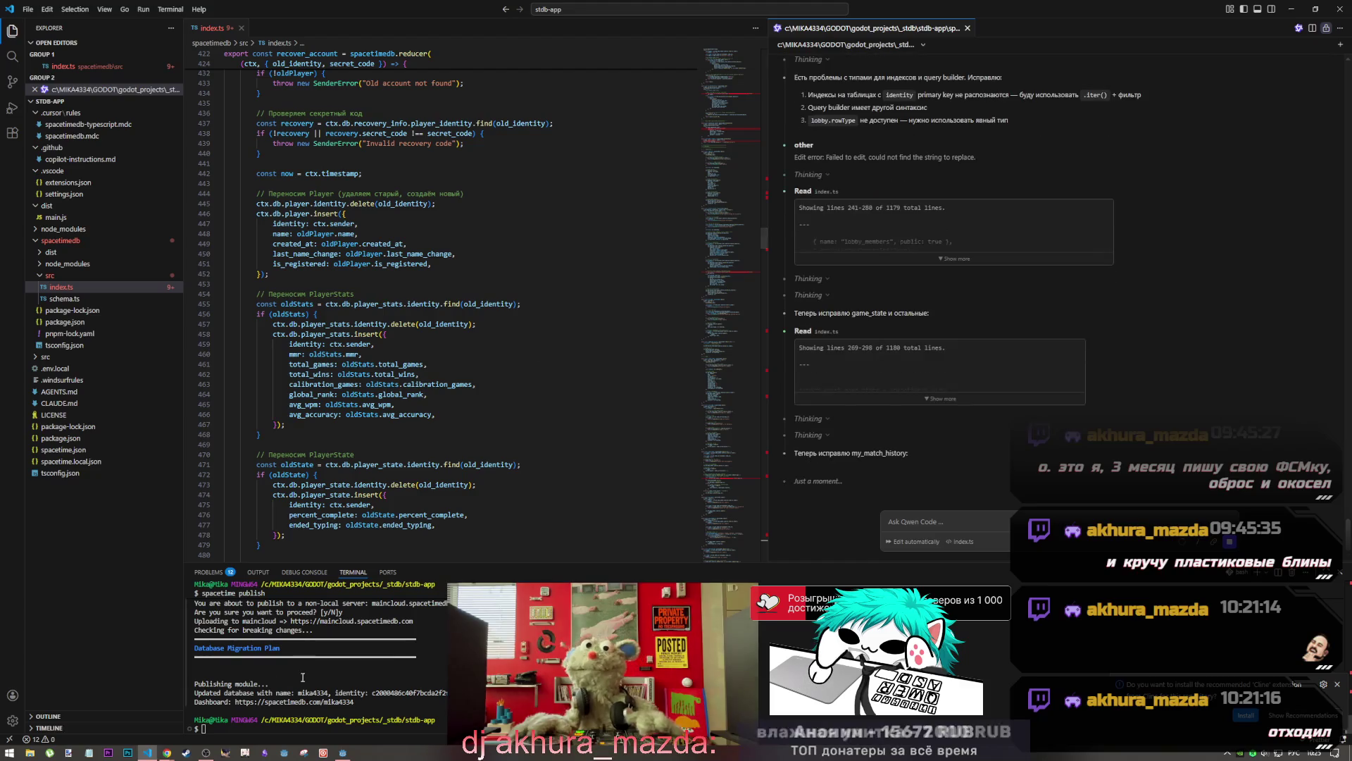
pyautogui.scroll(3, 618, 382)
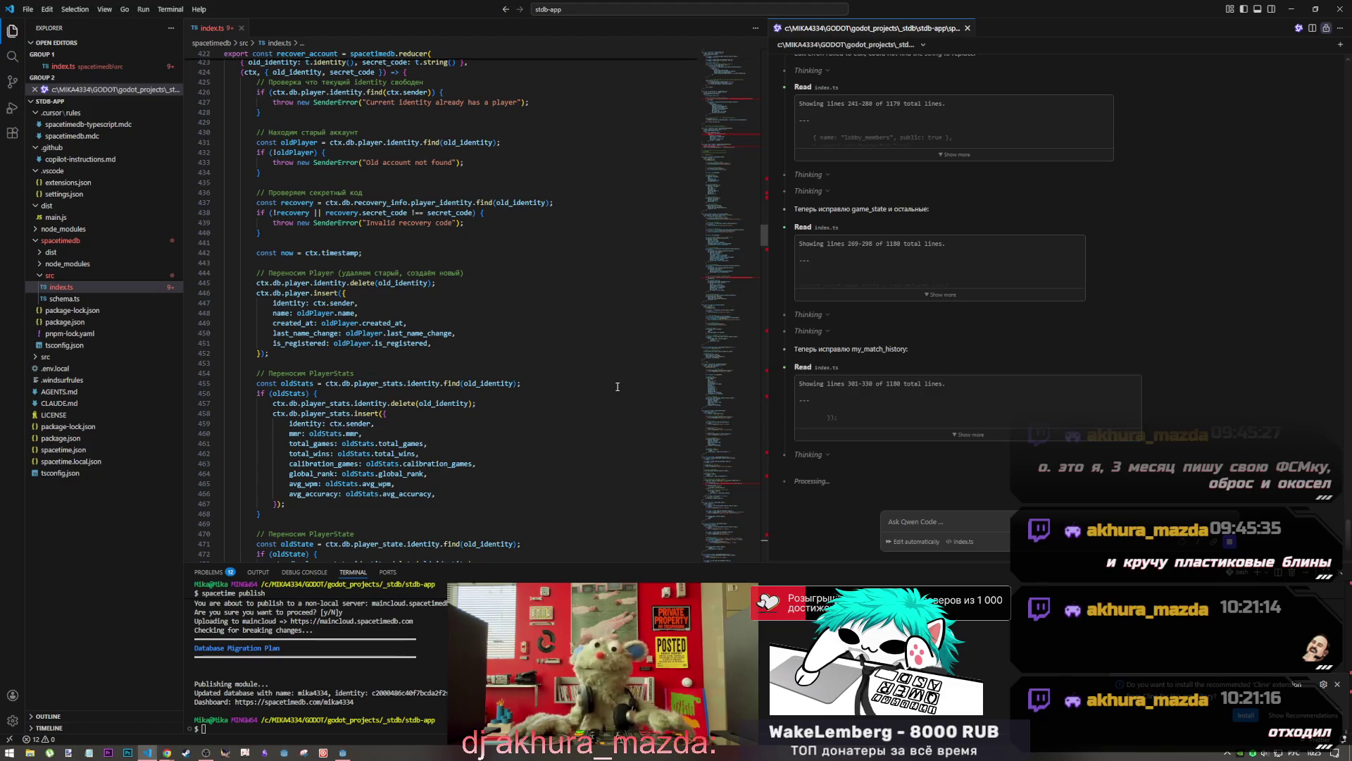
pyautogui.moveTo(169, 751)
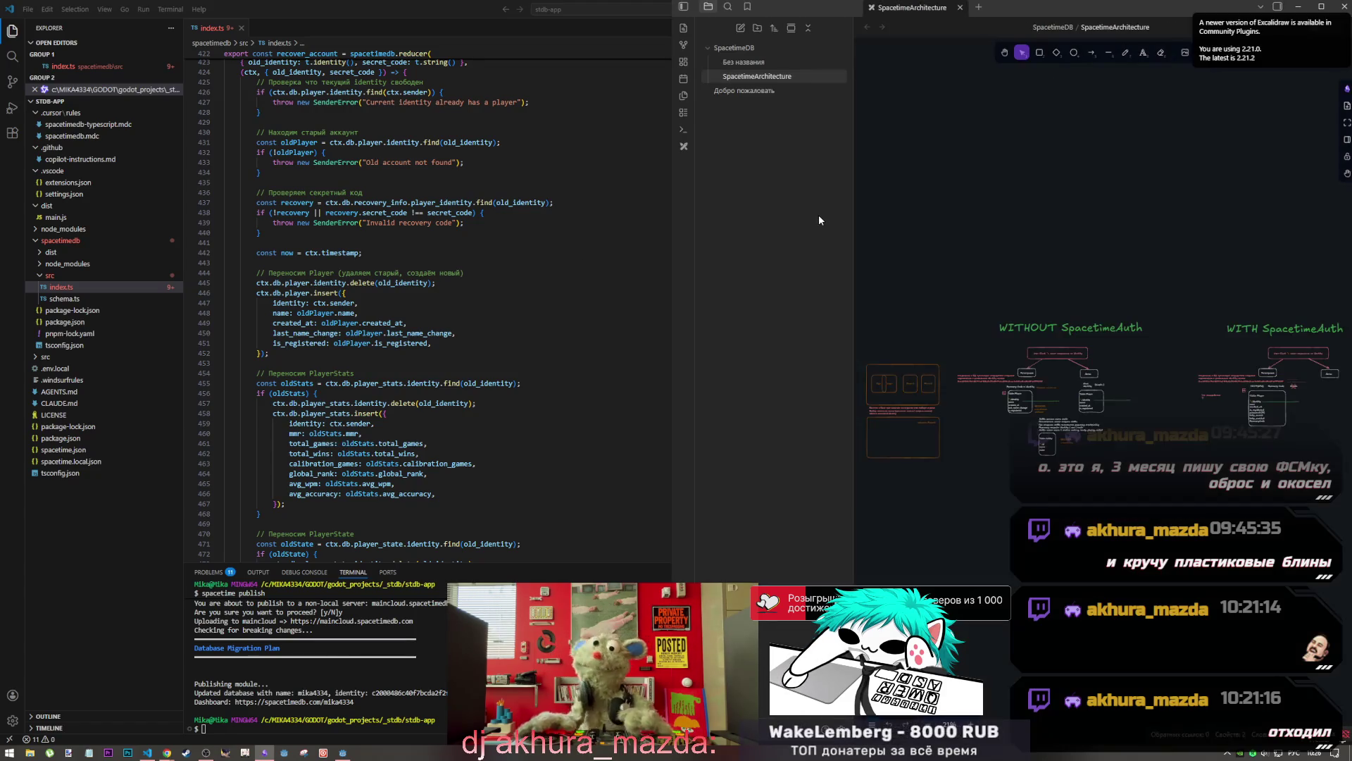
# Zoom and pan the WITHOUT SpacetimeAuth diagram, then drag the divider to widen its canvas
pyautogui.scroll(-1, 1028, 375)
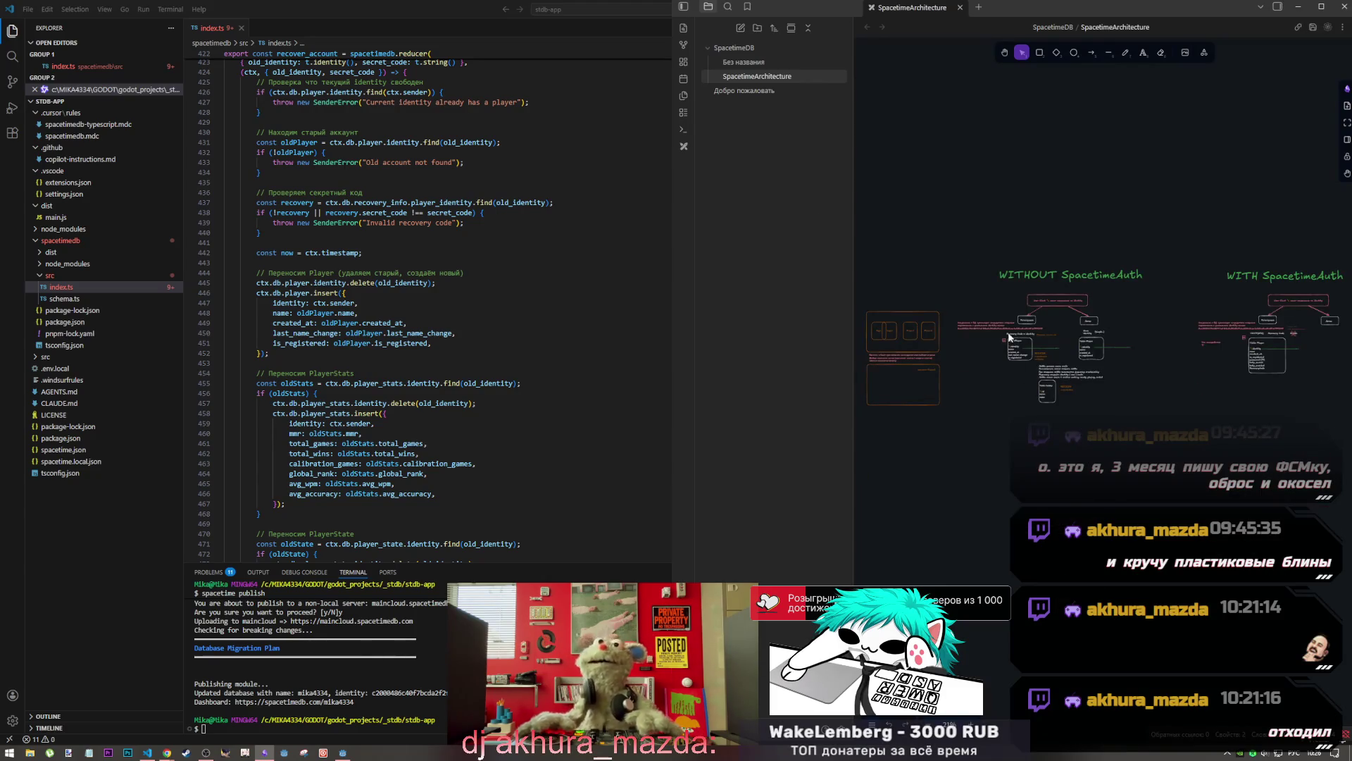
pyautogui.keyDown('ctrl'); pyautogui.scroll(3, 996, 331); pyautogui.keyUp('ctrl')
pyautogui.hscroll(2, 1000, 395)
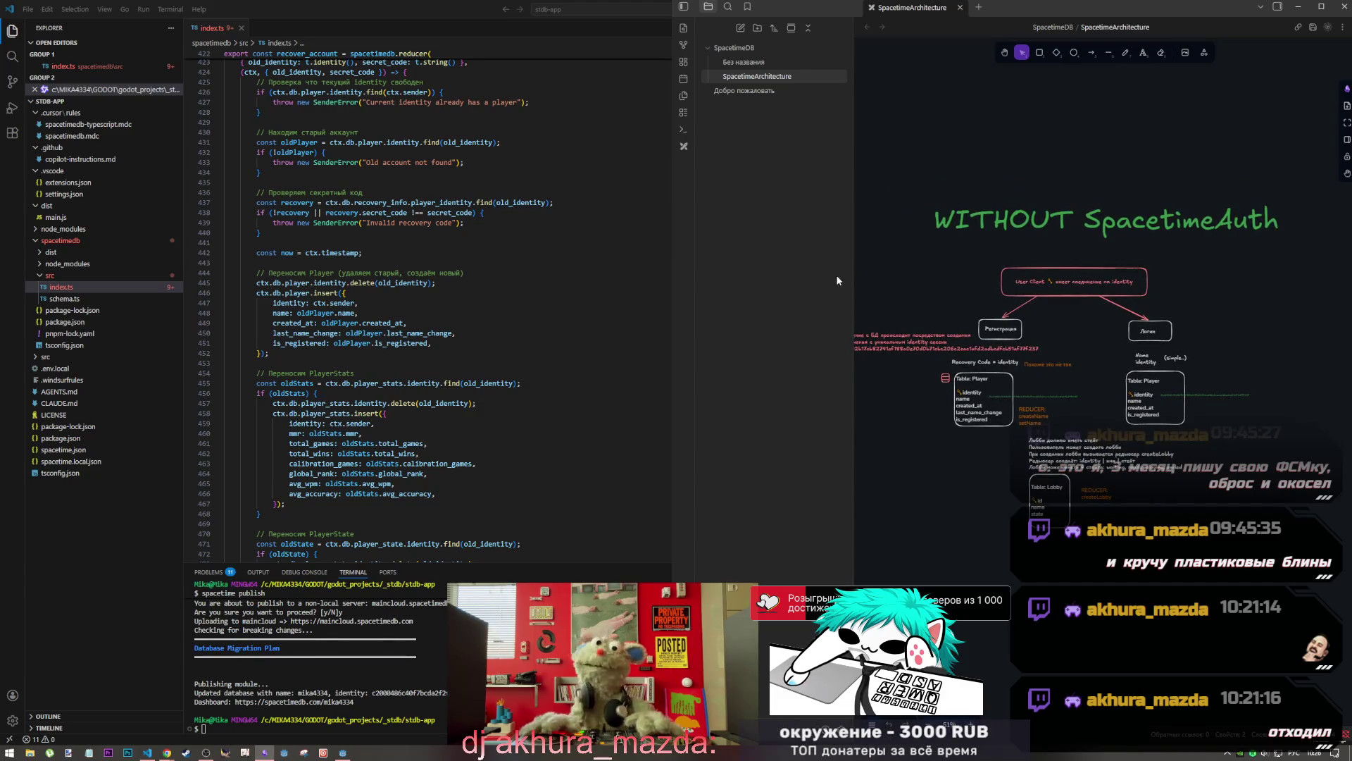
pyautogui.moveTo(853, 282); pyautogui.dragTo(805, 284)
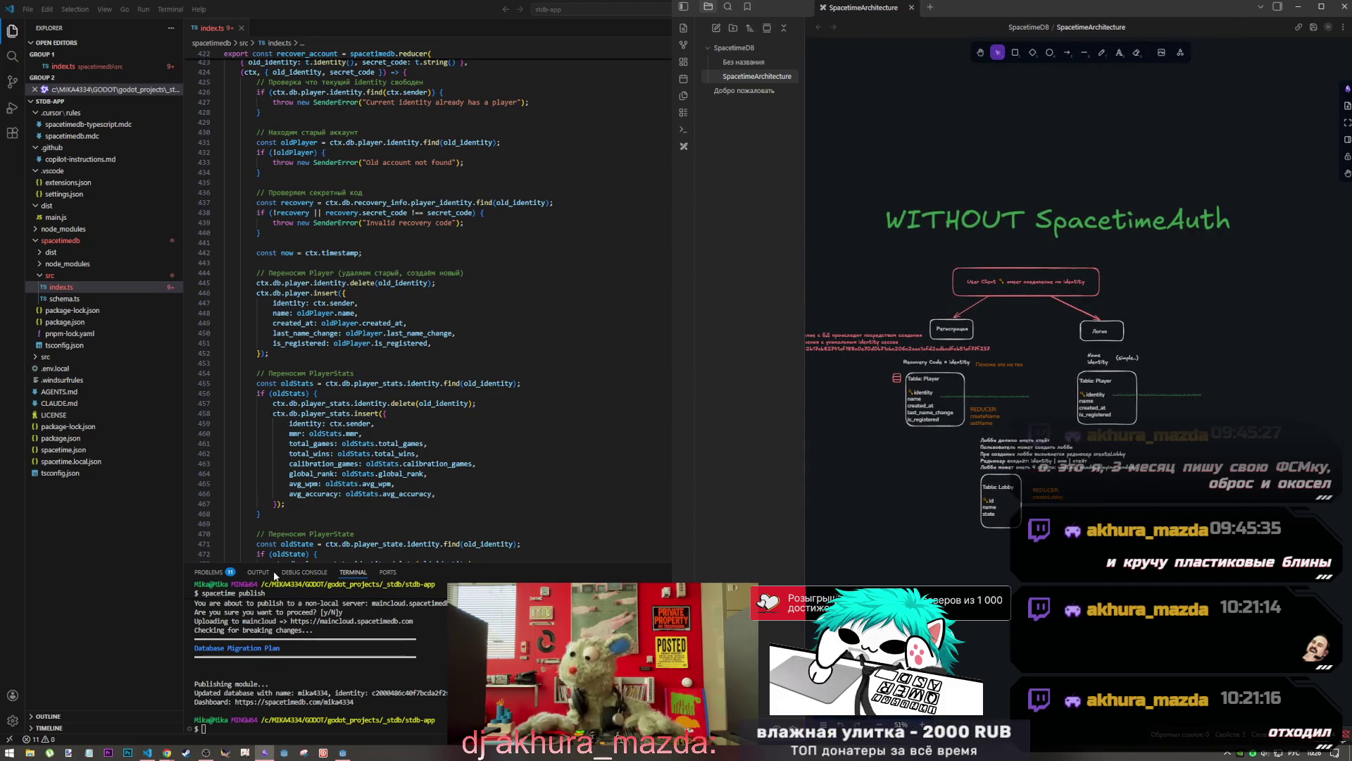
# Save the generated index.ts in VS Code, then frame the diagram's registration flow in Obsidian
pyautogui.click(145, 753)
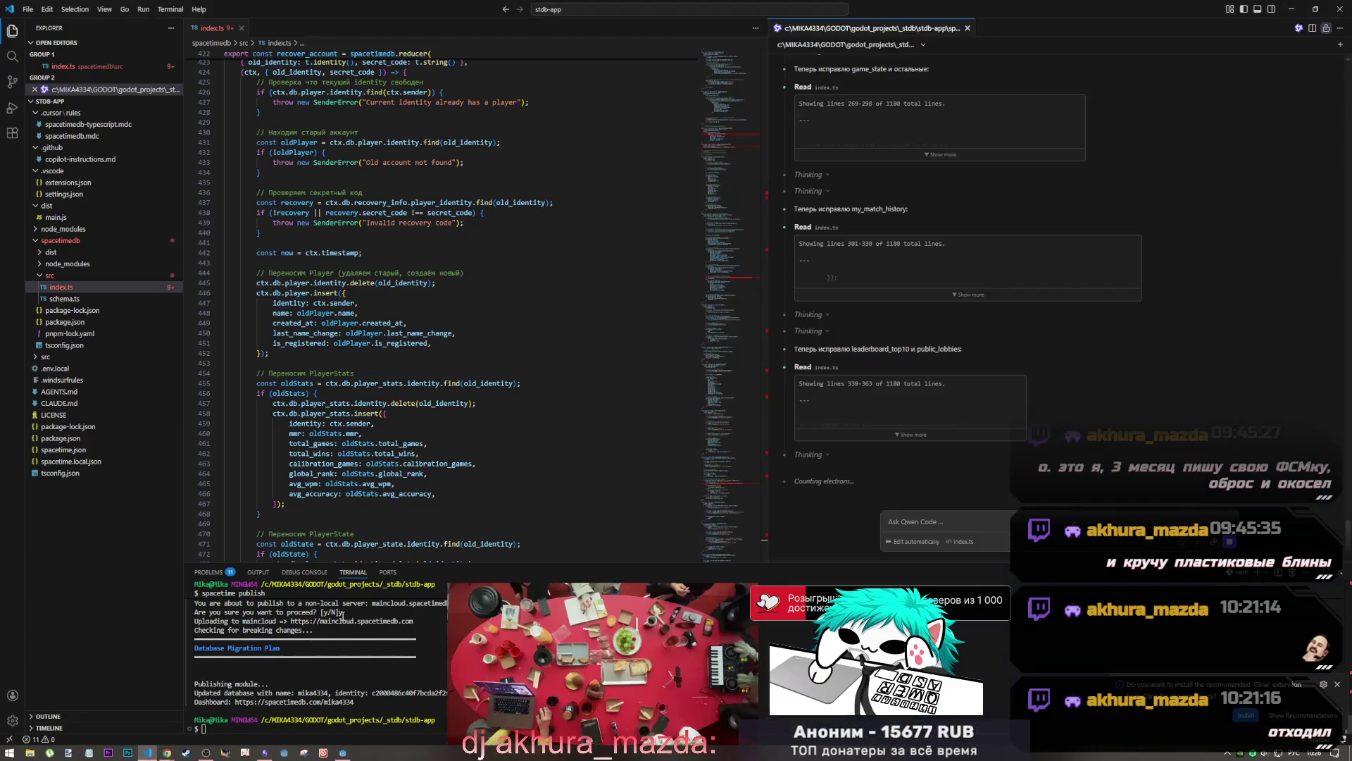
pyautogui.hotkey('ctrl', 's')
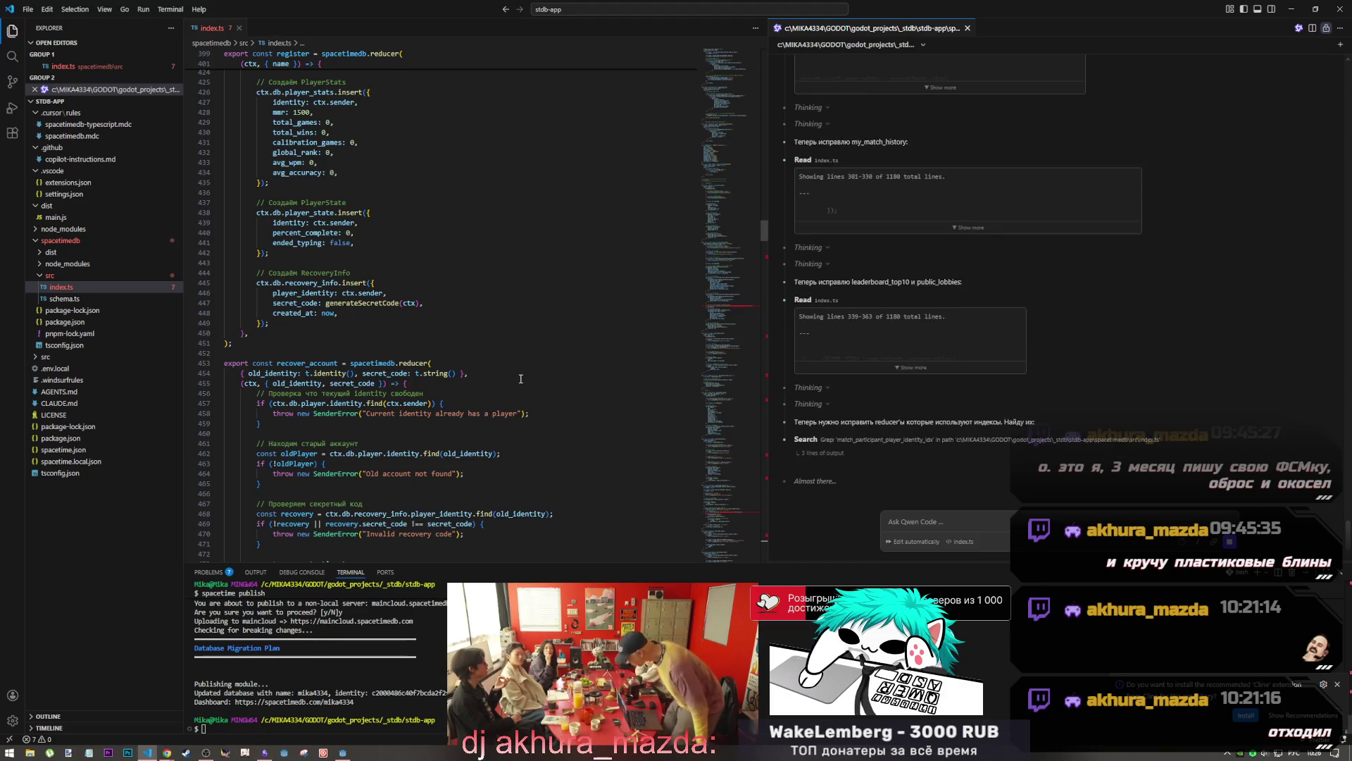
pyautogui.click(265, 753)
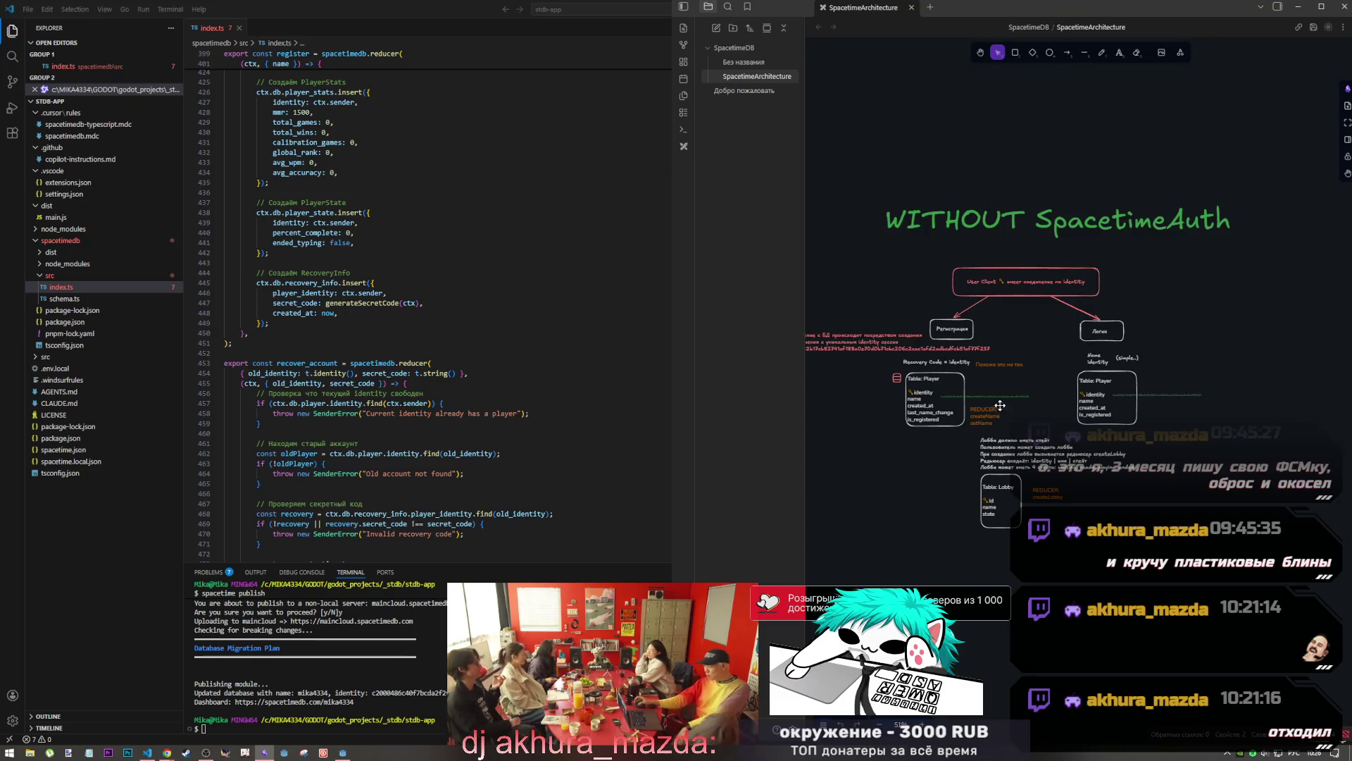
pyautogui.scroll(5, 975, 403)
pyautogui.moveTo(956, 365); pyautogui.dragTo(1004, 380)
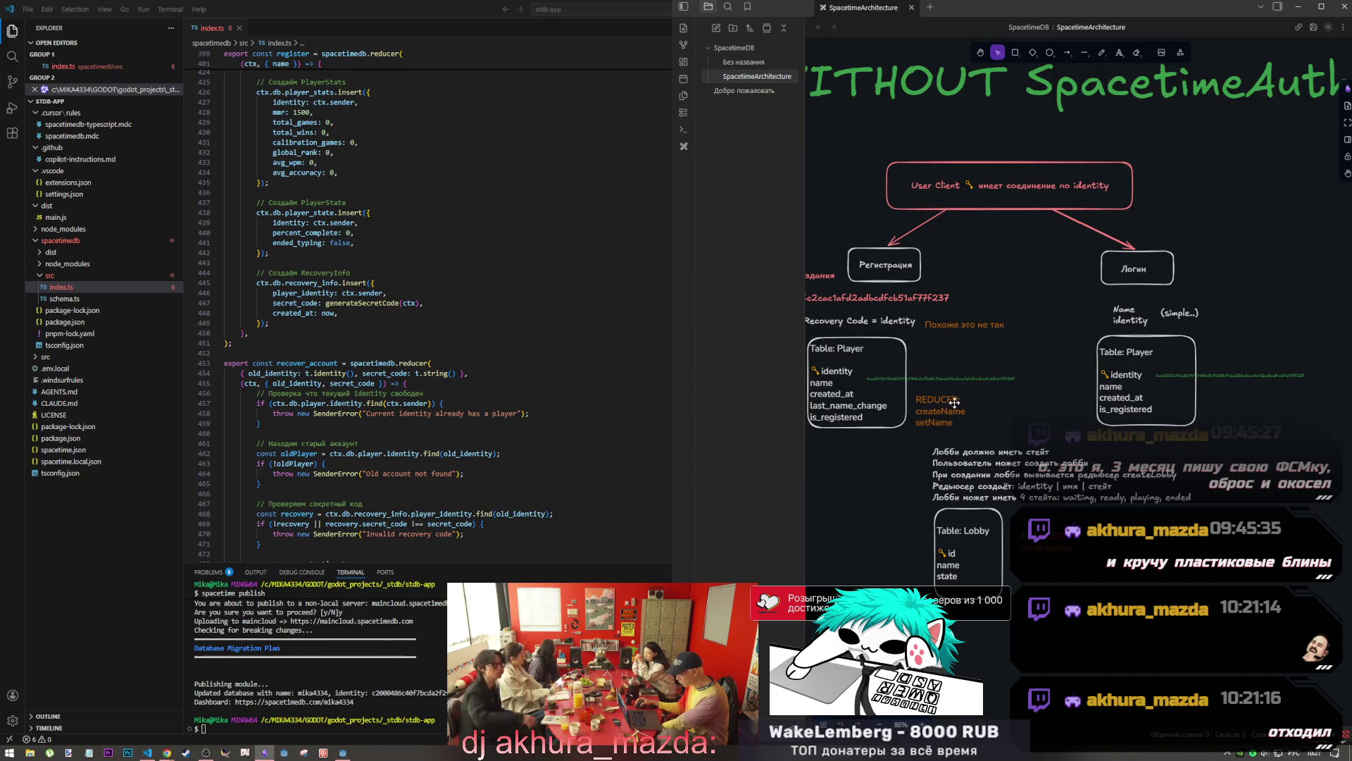
pyautogui.doubleClick(955, 402)
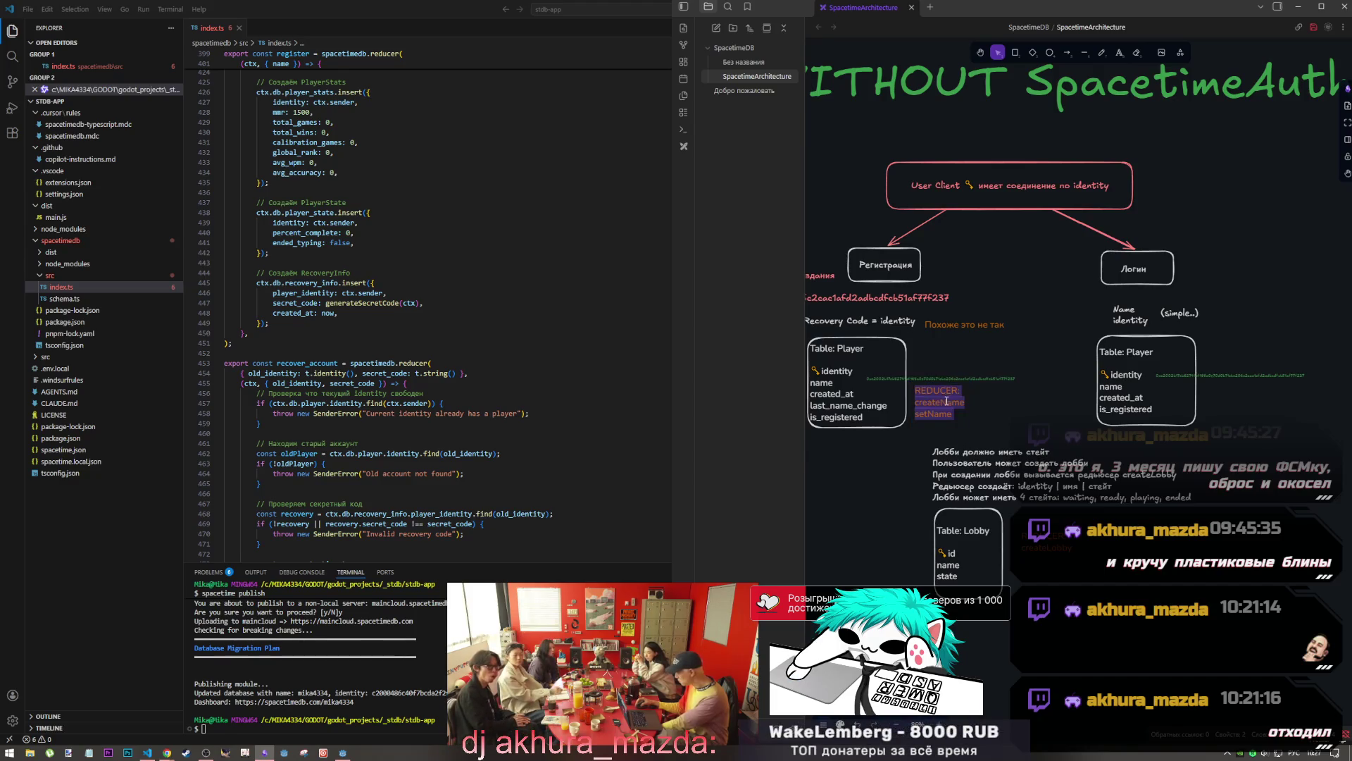
pyautogui.click(955, 414)
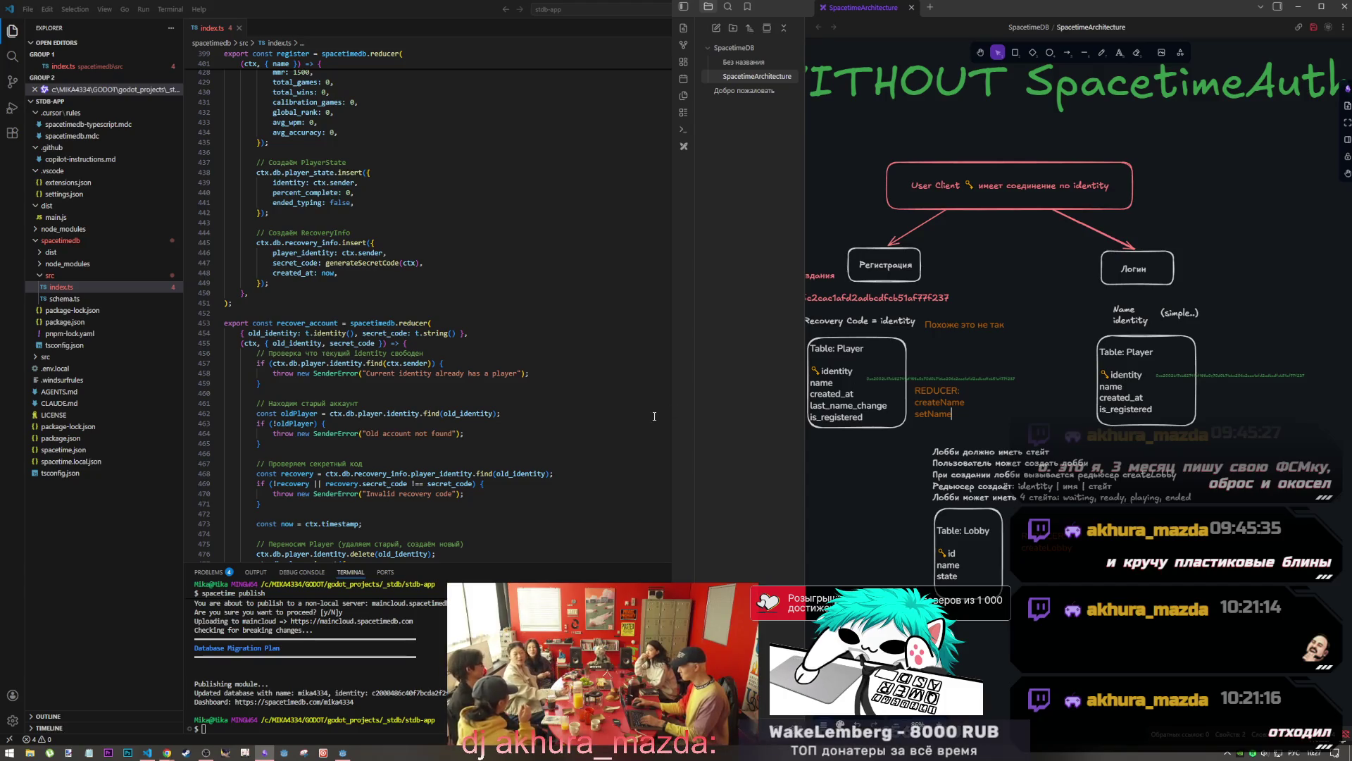
pyautogui.moveTo(164, 752)
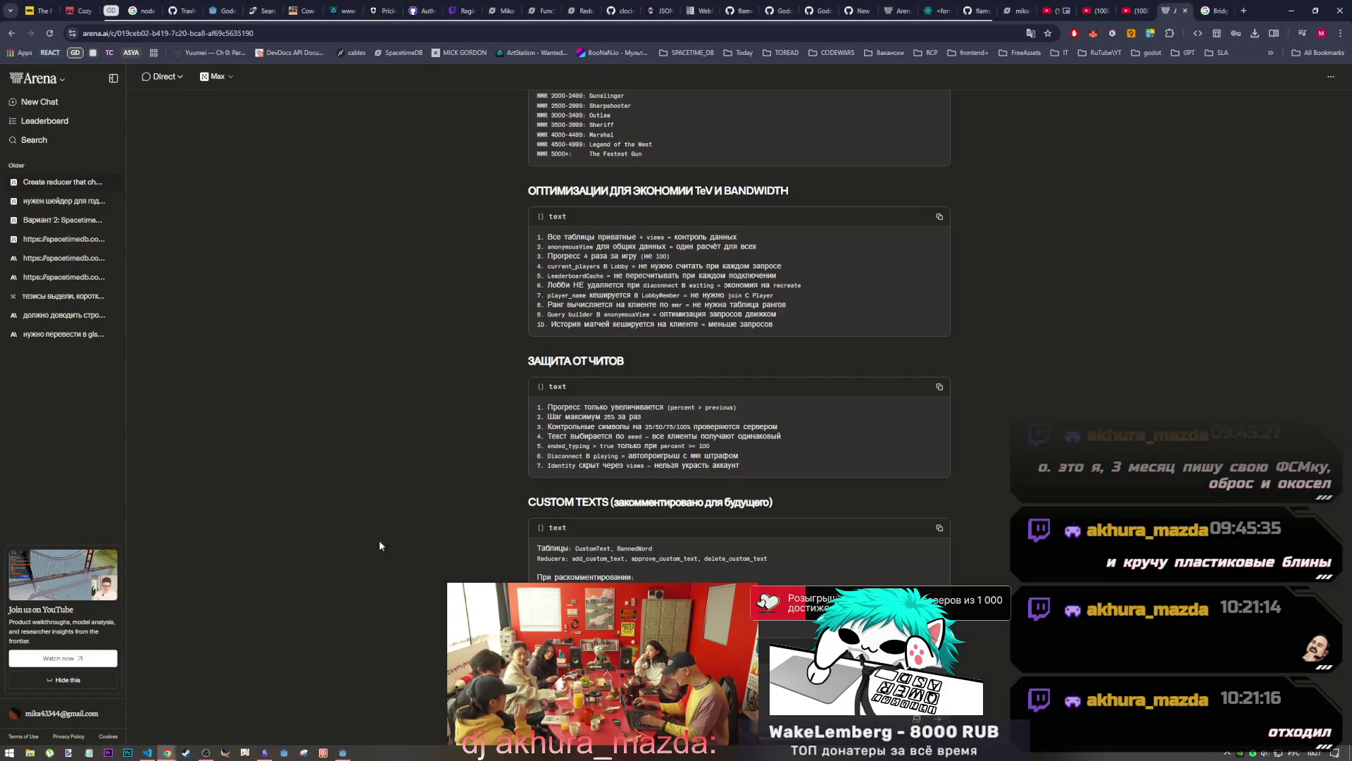
pyautogui.click(180, 708)
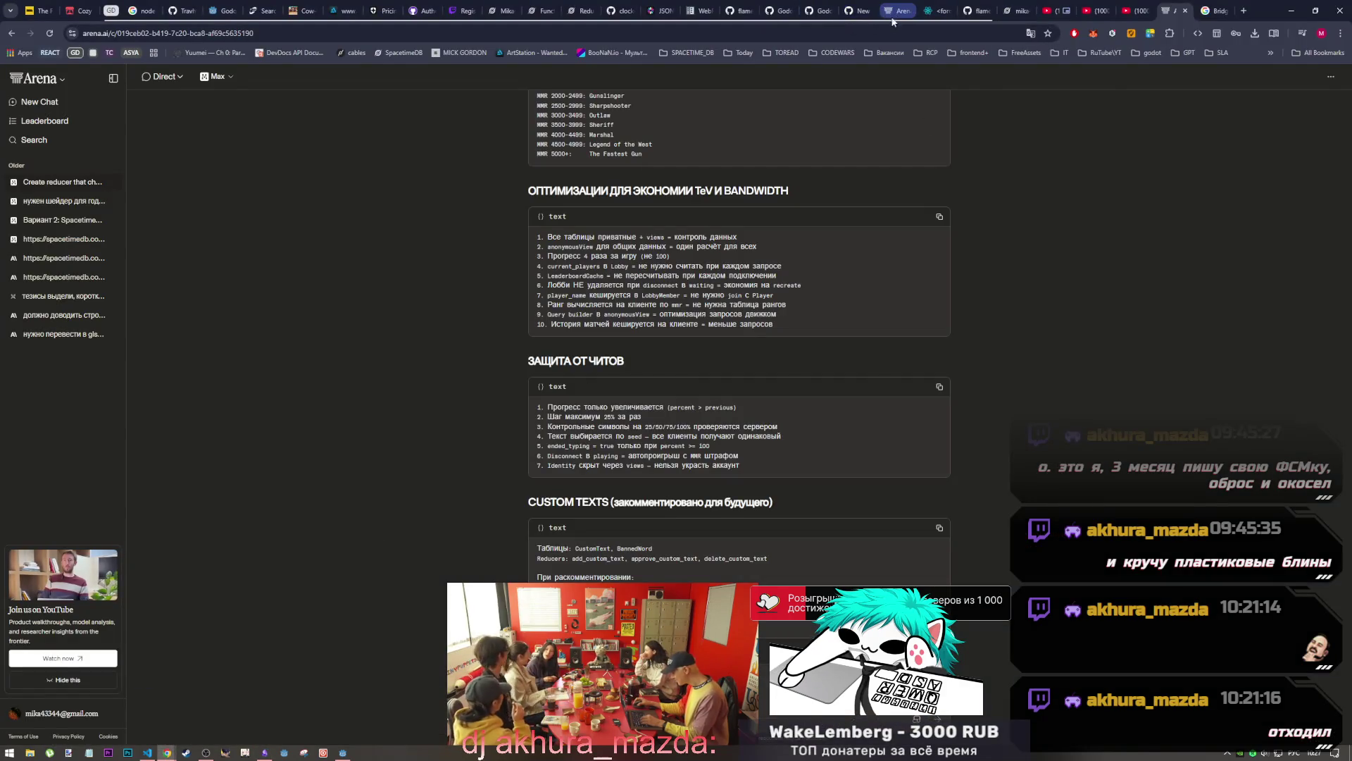
# Navigate the SpacetimeDB docs sidebar to the Functions overview page
pyautogui.click(583, 10)
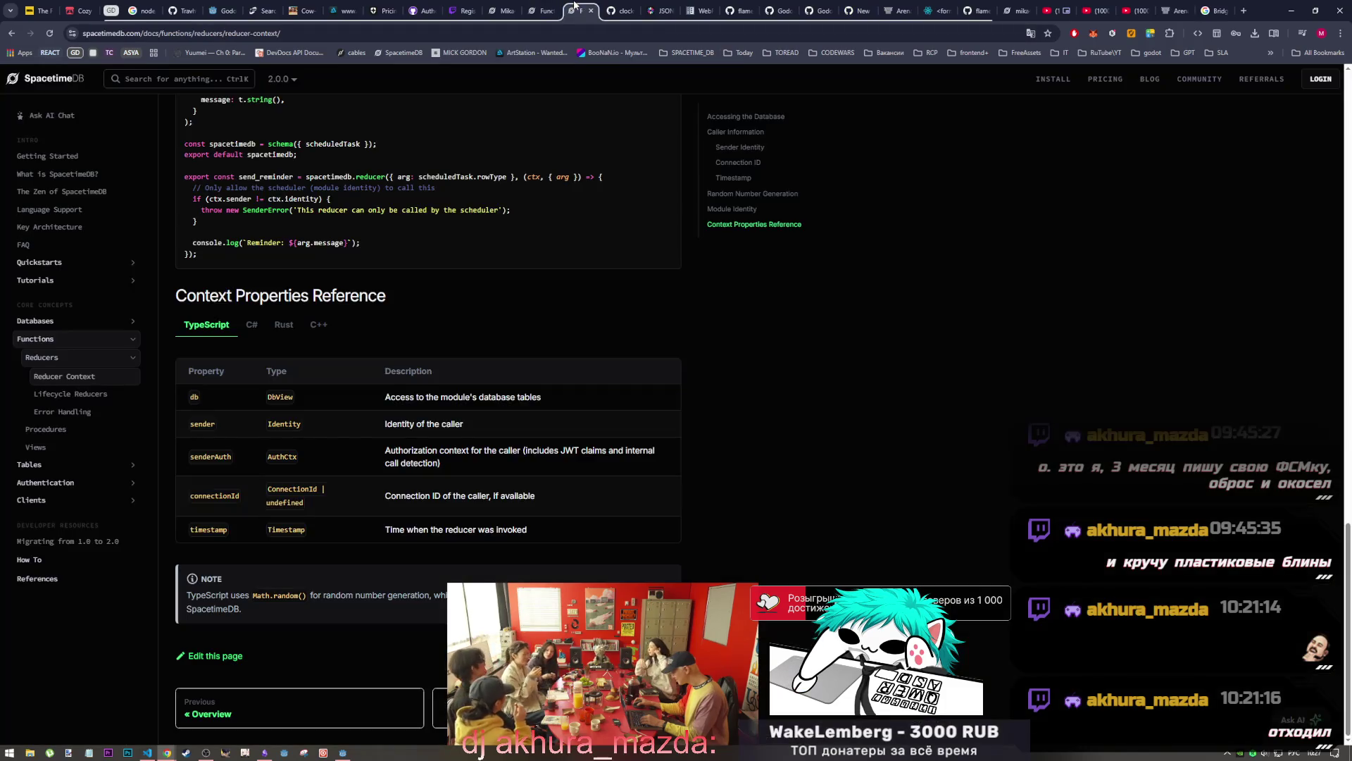
pyautogui.scroll(10, 248, 407)
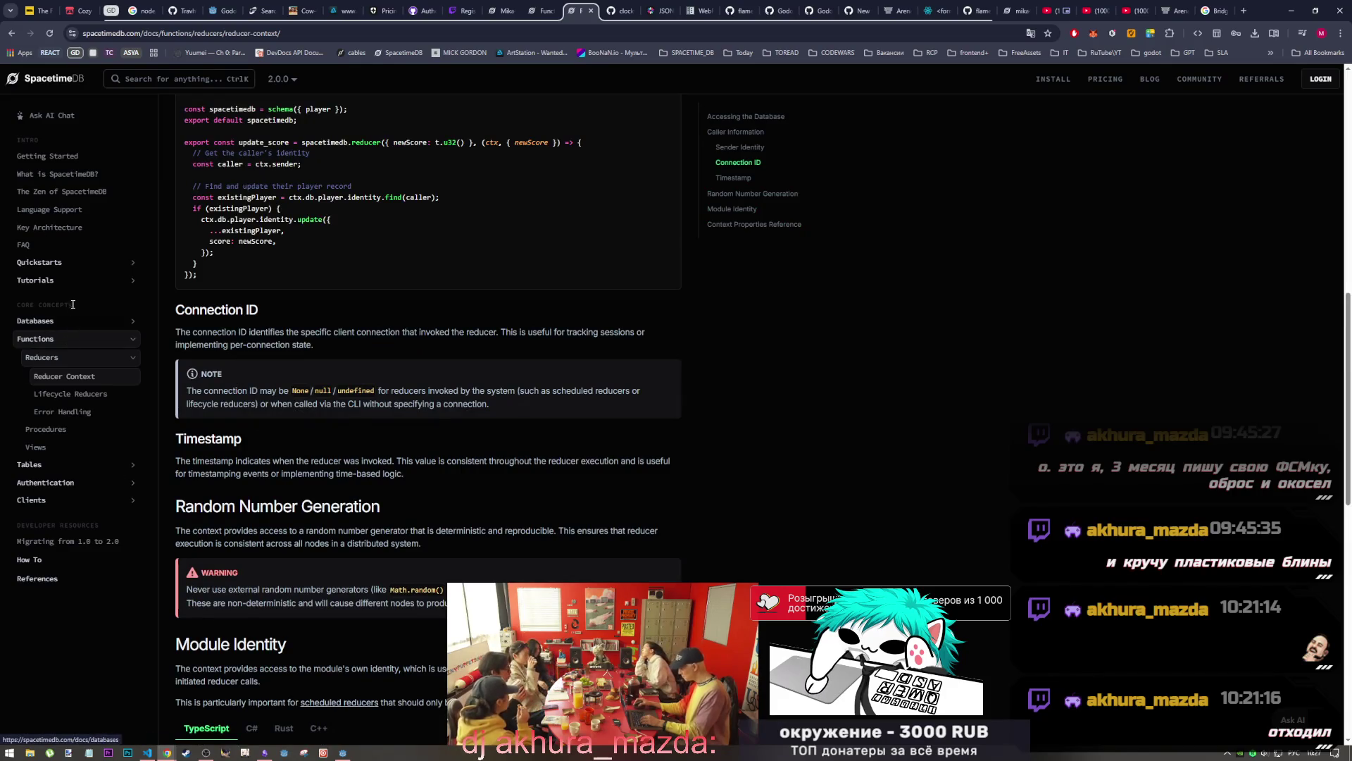
pyautogui.click(79, 281)
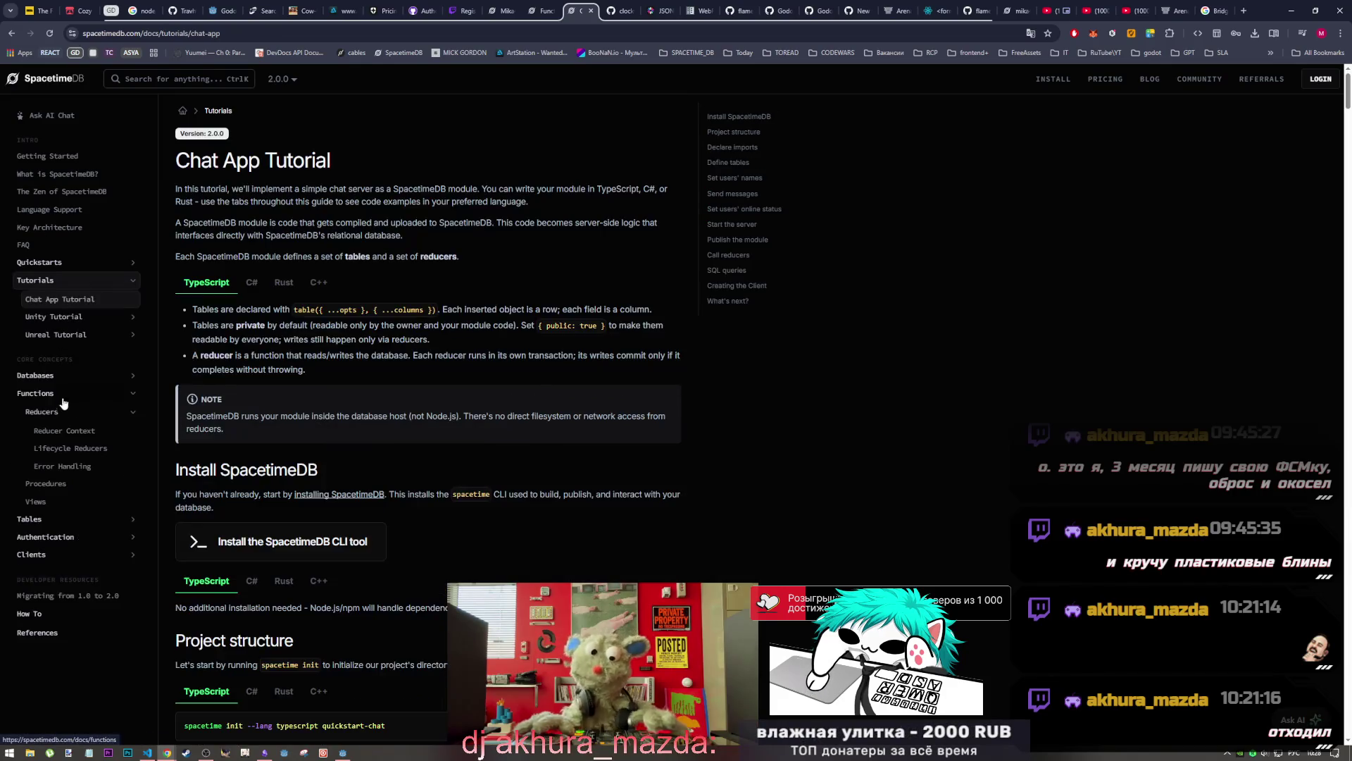
pyautogui.scroll(-3, 78, 385)
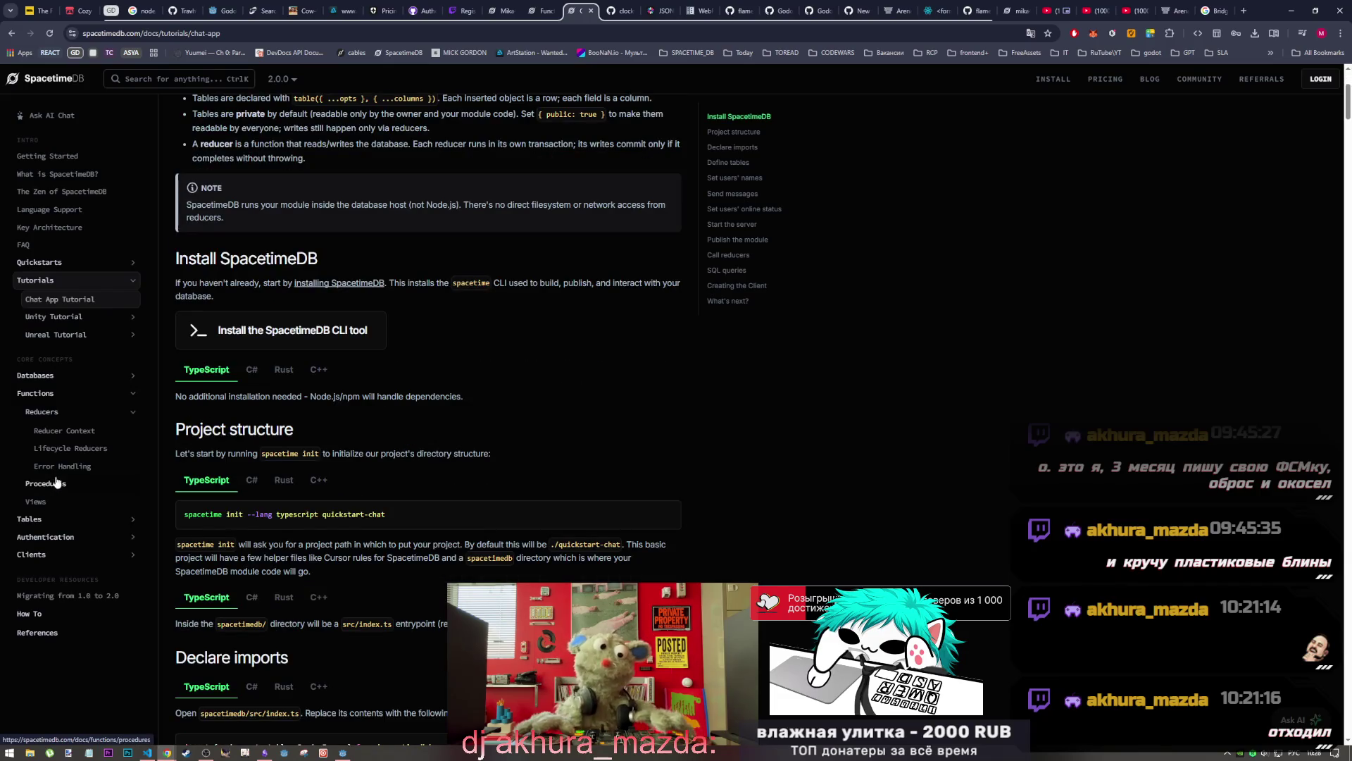
pyautogui.click(64, 414)
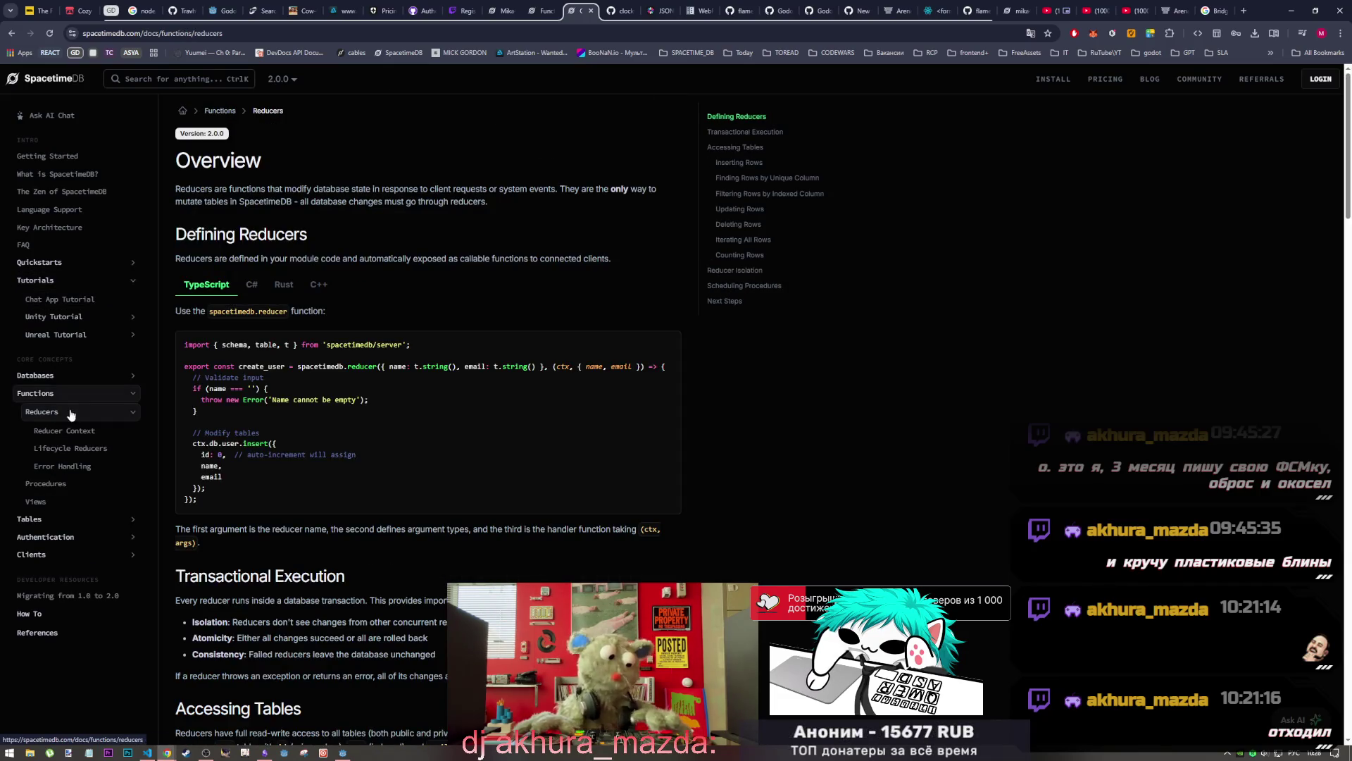
pyautogui.click(74, 394)
pyautogui.scroll(-5, 196, 288)
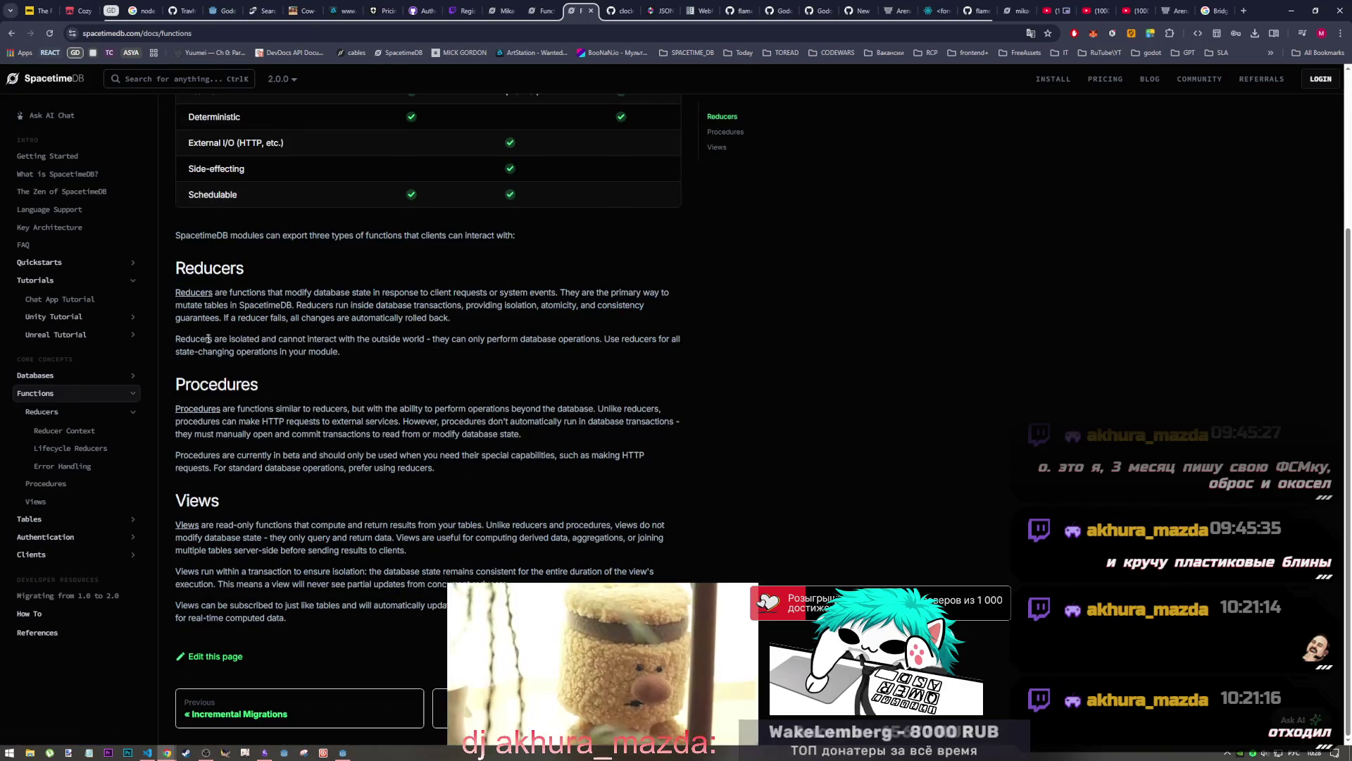
# Highlight the Reducers passages on transactions, rollback on failure and isolation while reading
pyautogui.moveTo(285, 292)
pyautogui.mouseDown()
pyautogui.moveTo(569, 293)
pyautogui.moveTo(560, 305)
pyautogui.mouseUp()
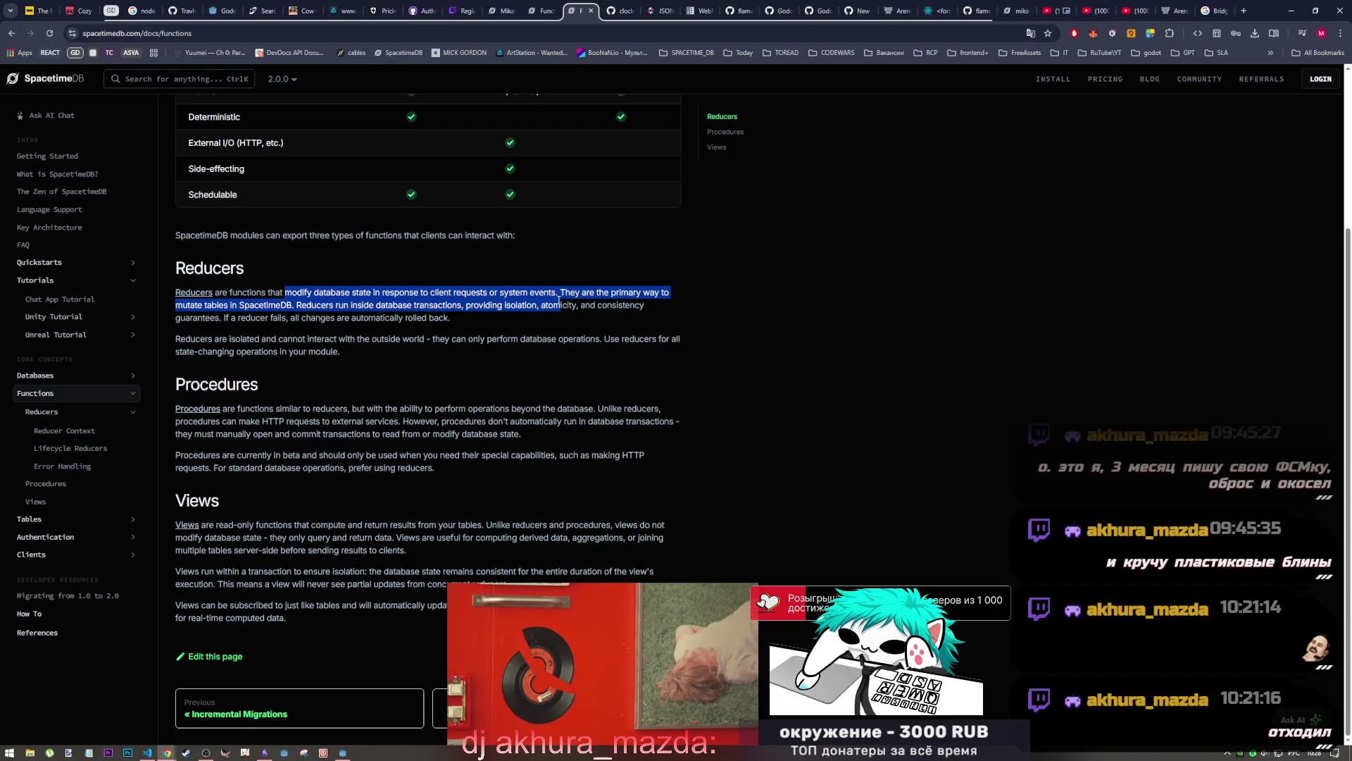
pyautogui.click(602, 302)
pyautogui.moveTo(561, 292)
pyautogui.mouseDown()
pyautogui.moveTo(671, 295)
pyautogui.moveTo(212, 308)
pyautogui.mouseUp()
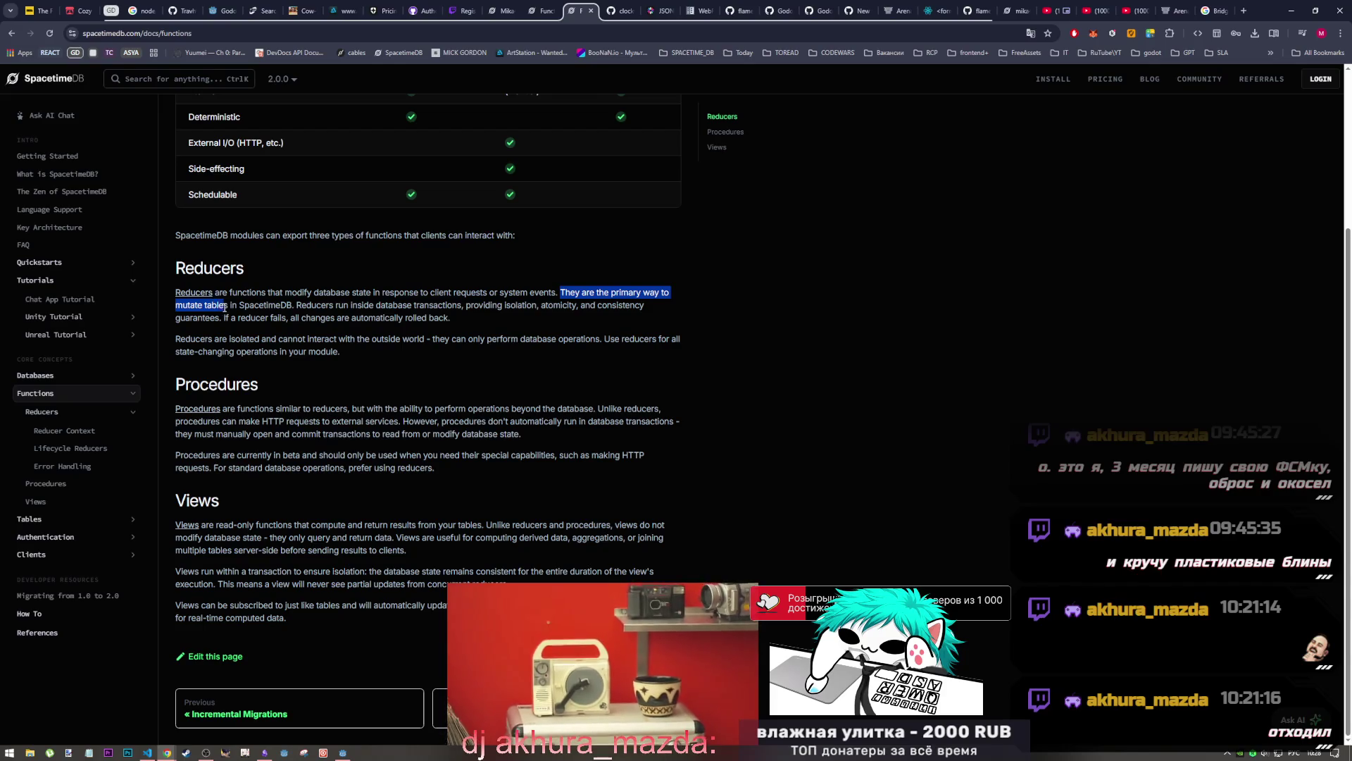
pyautogui.click(627, 289)
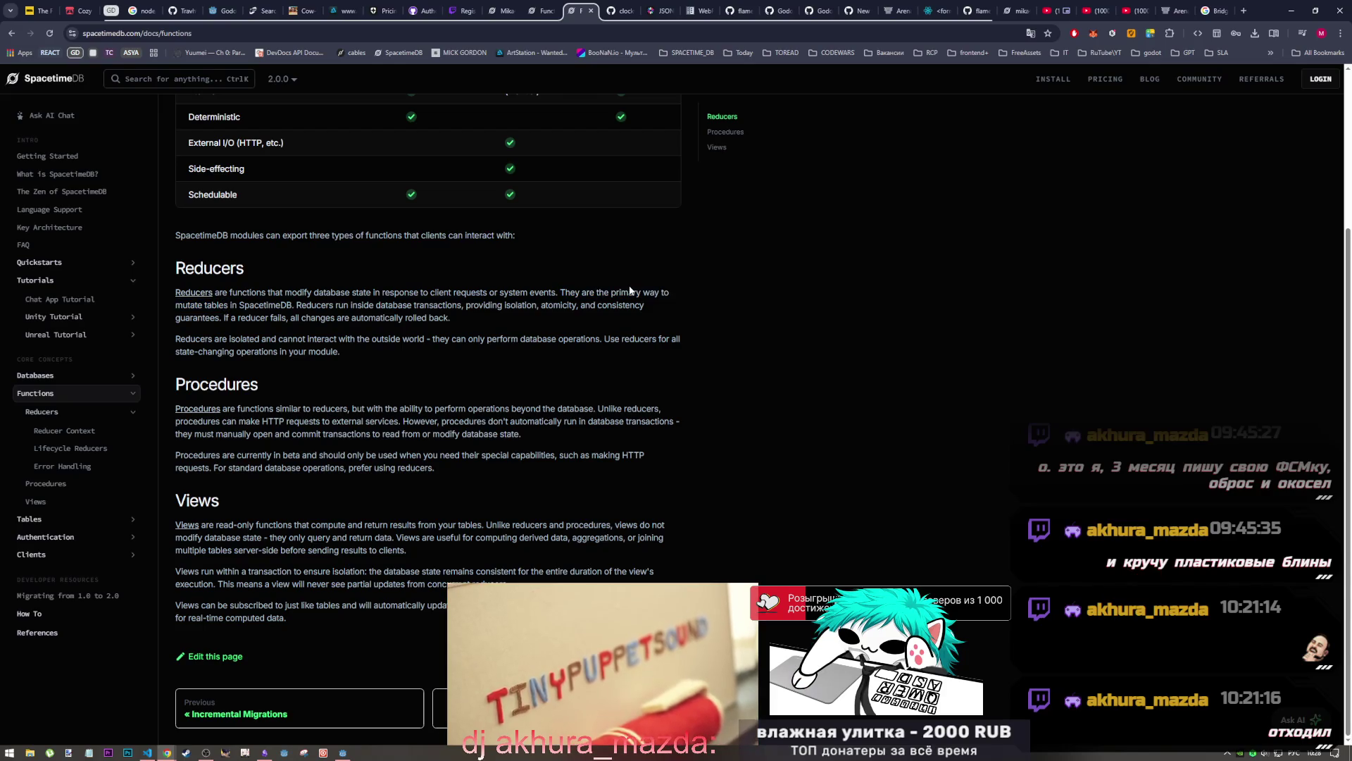
pyautogui.moveTo(305, 305); pyautogui.dragTo(558, 304)
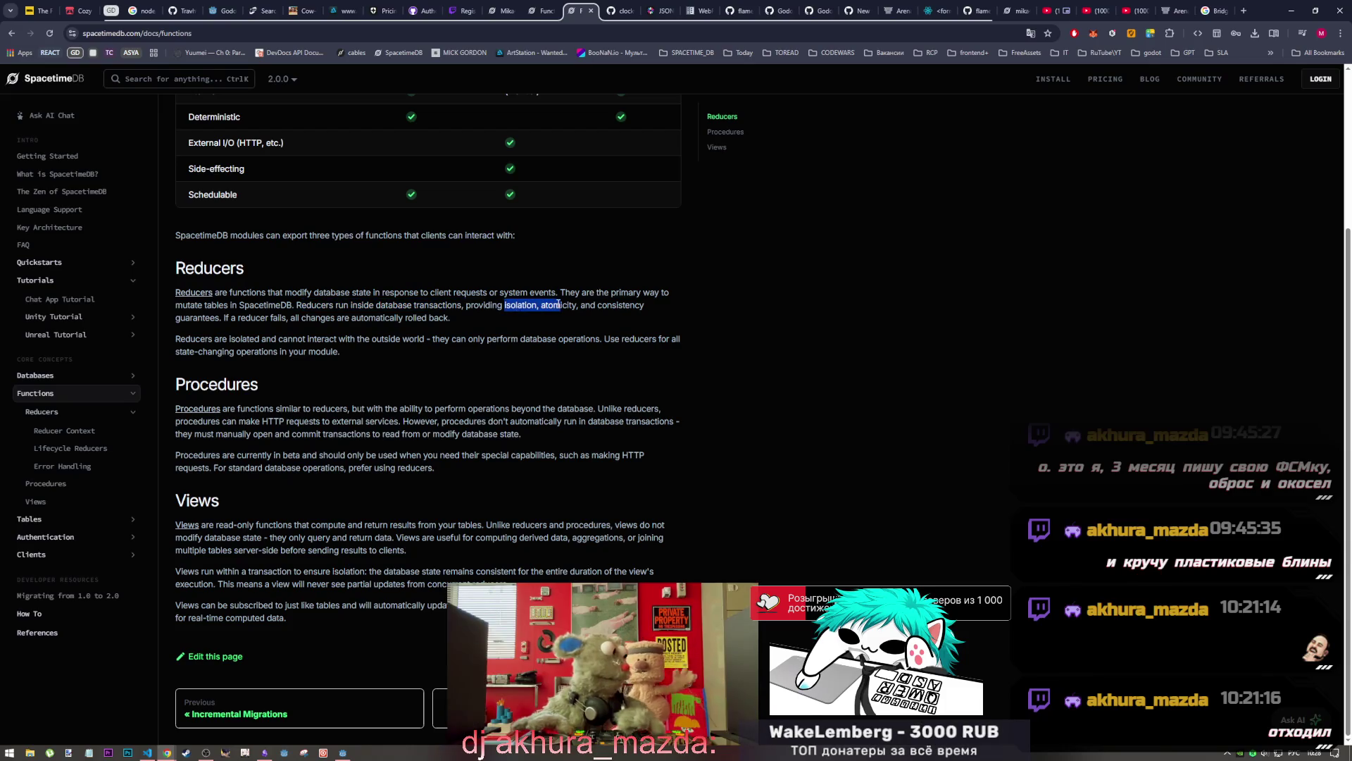
pyautogui.click(590, 309)
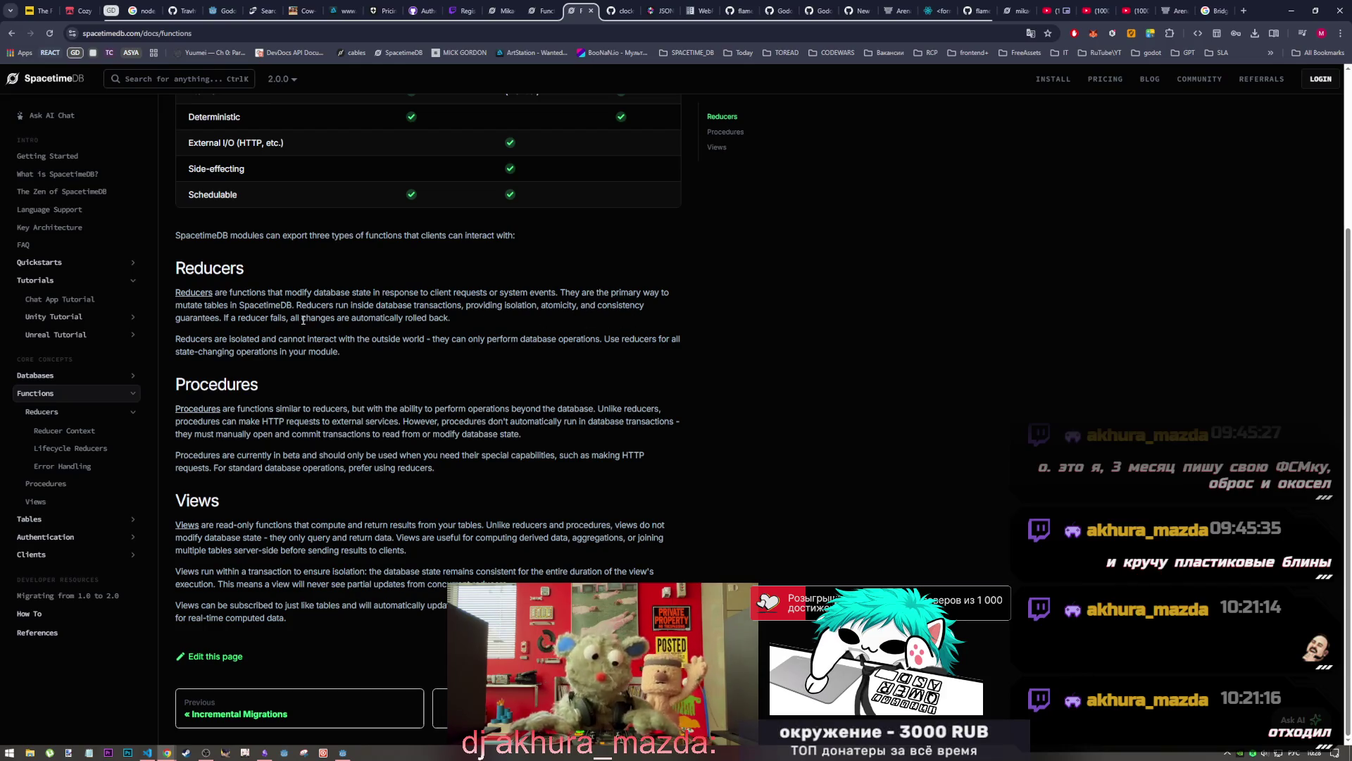
pyautogui.moveTo(231, 318); pyautogui.dragTo(459, 321)
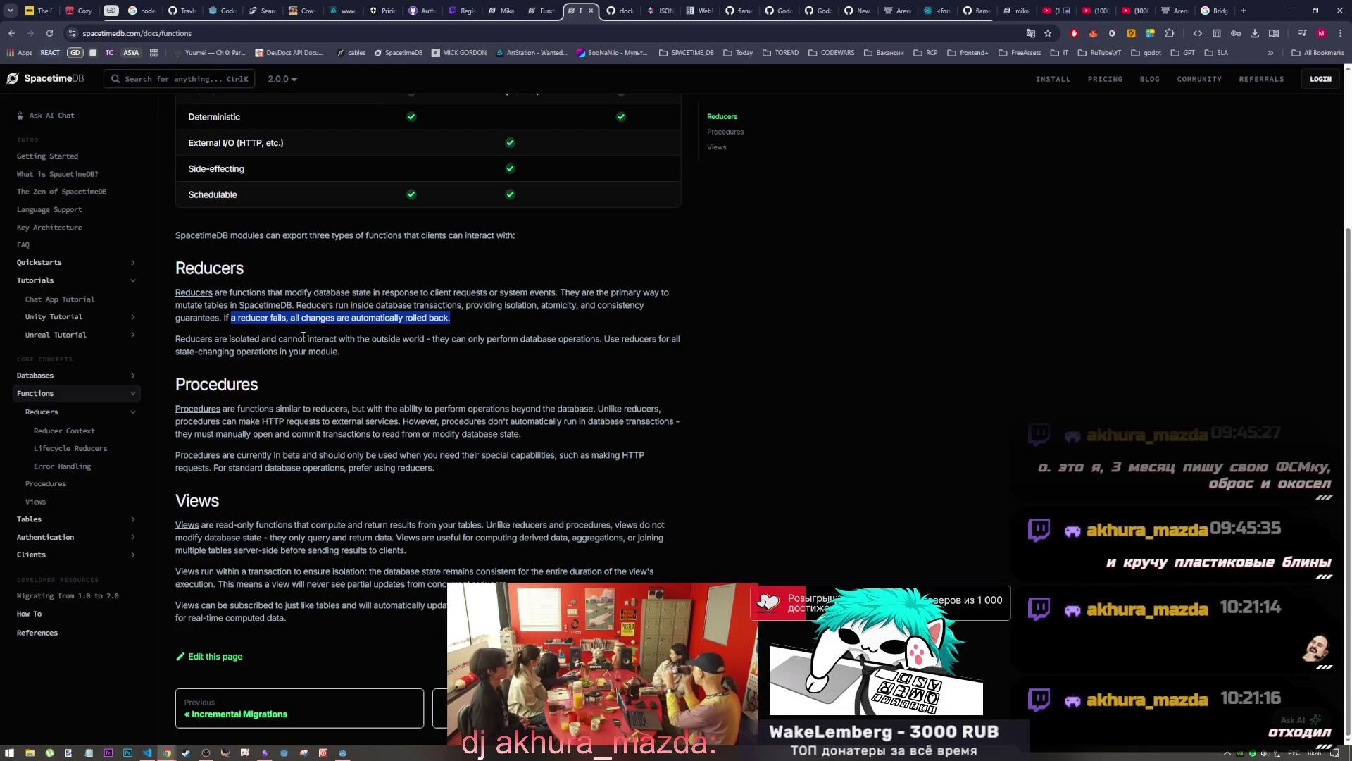
pyautogui.moveTo(213, 340); pyautogui.dragTo(425, 339)
pyautogui.click(414, 339)
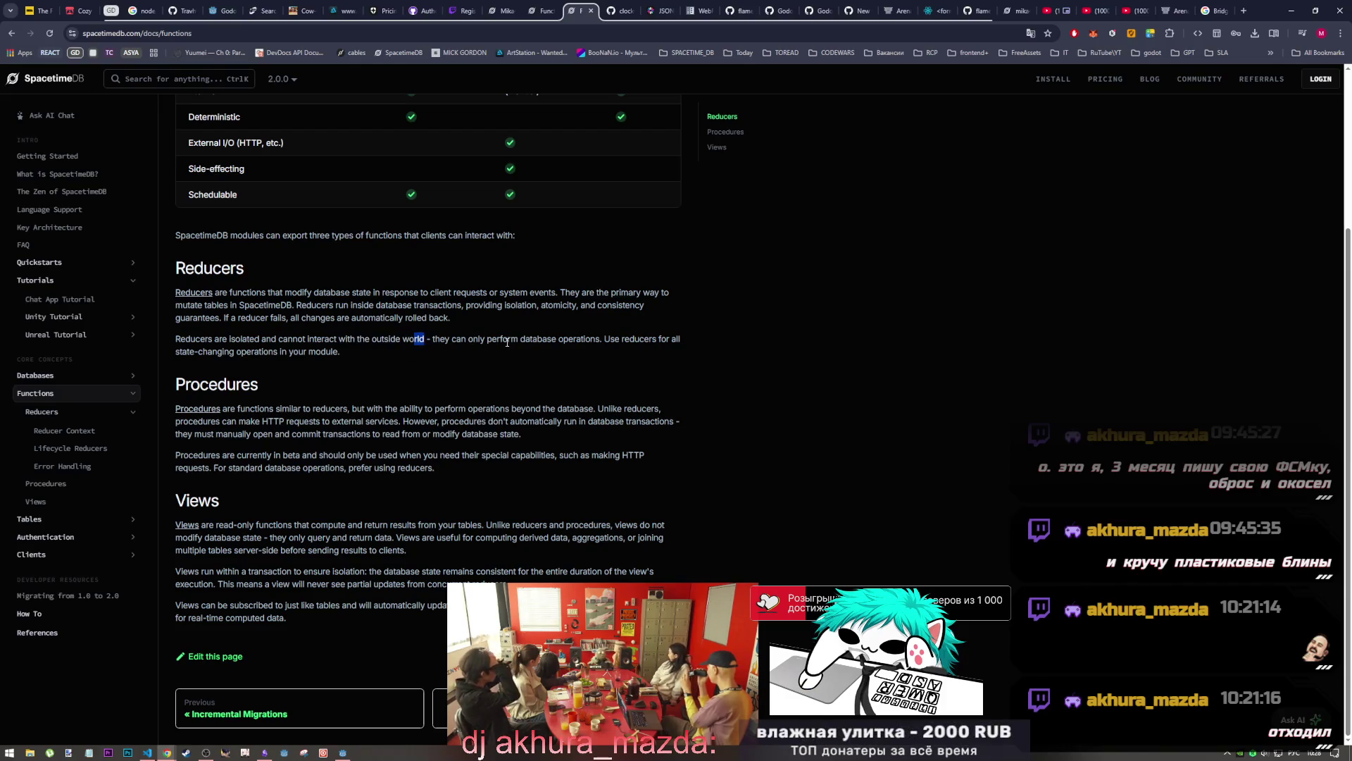
pyautogui.moveTo(473, 340); pyautogui.dragTo(601, 341)
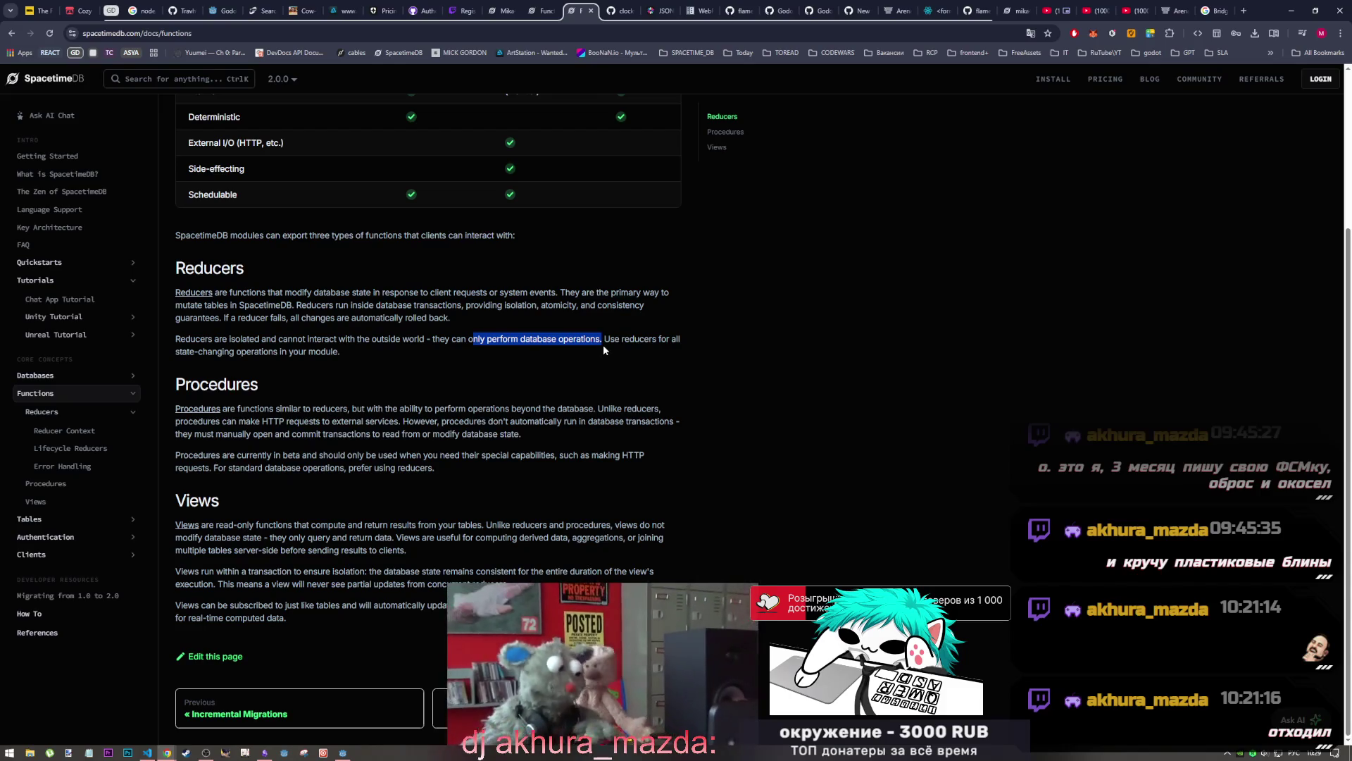
# Translate the 'Use reducers for all state-changing…' sentence into Russian
pyautogui.moveTo(604, 339)
pyautogui.mouseDown()
pyautogui.moveTo(254, 352)
pyautogui.moveTo(343, 357)
pyautogui.mouseUp()
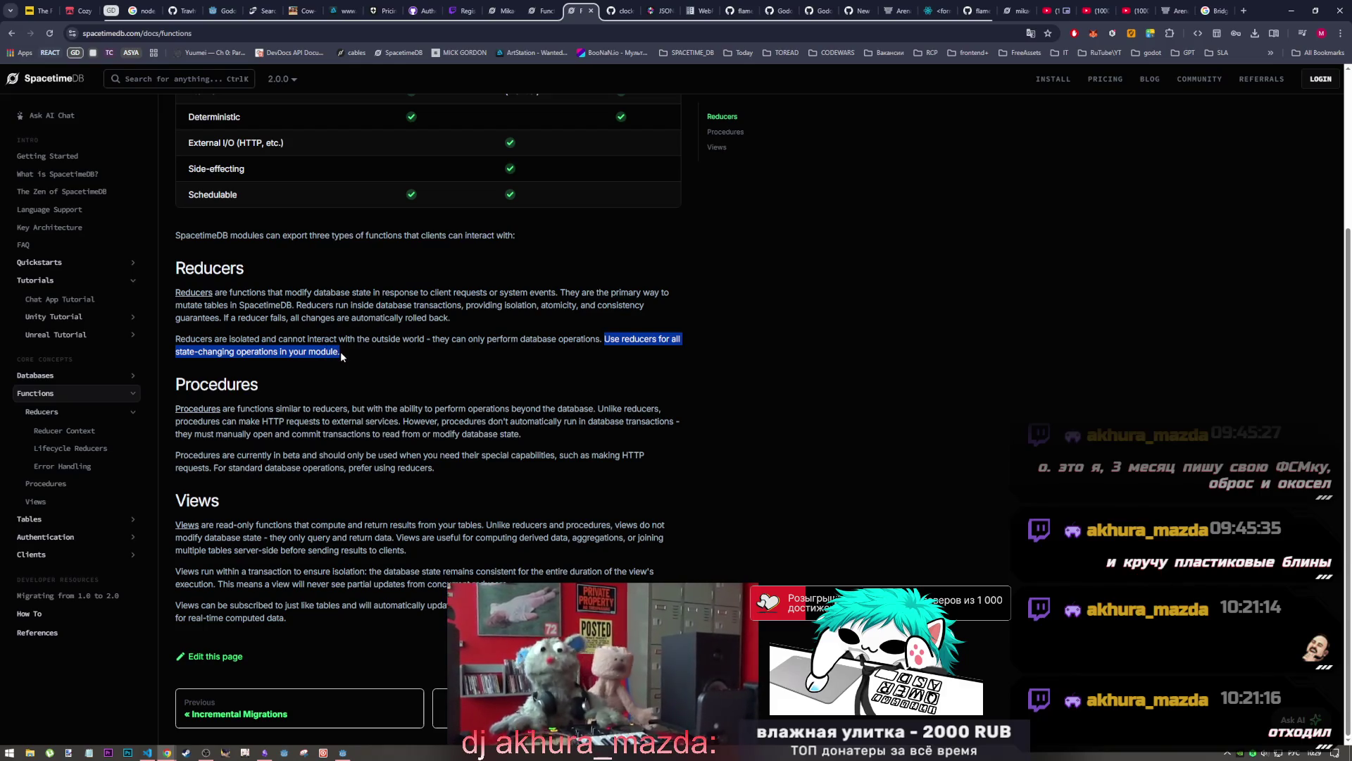
pyautogui.rightClick(340, 352)
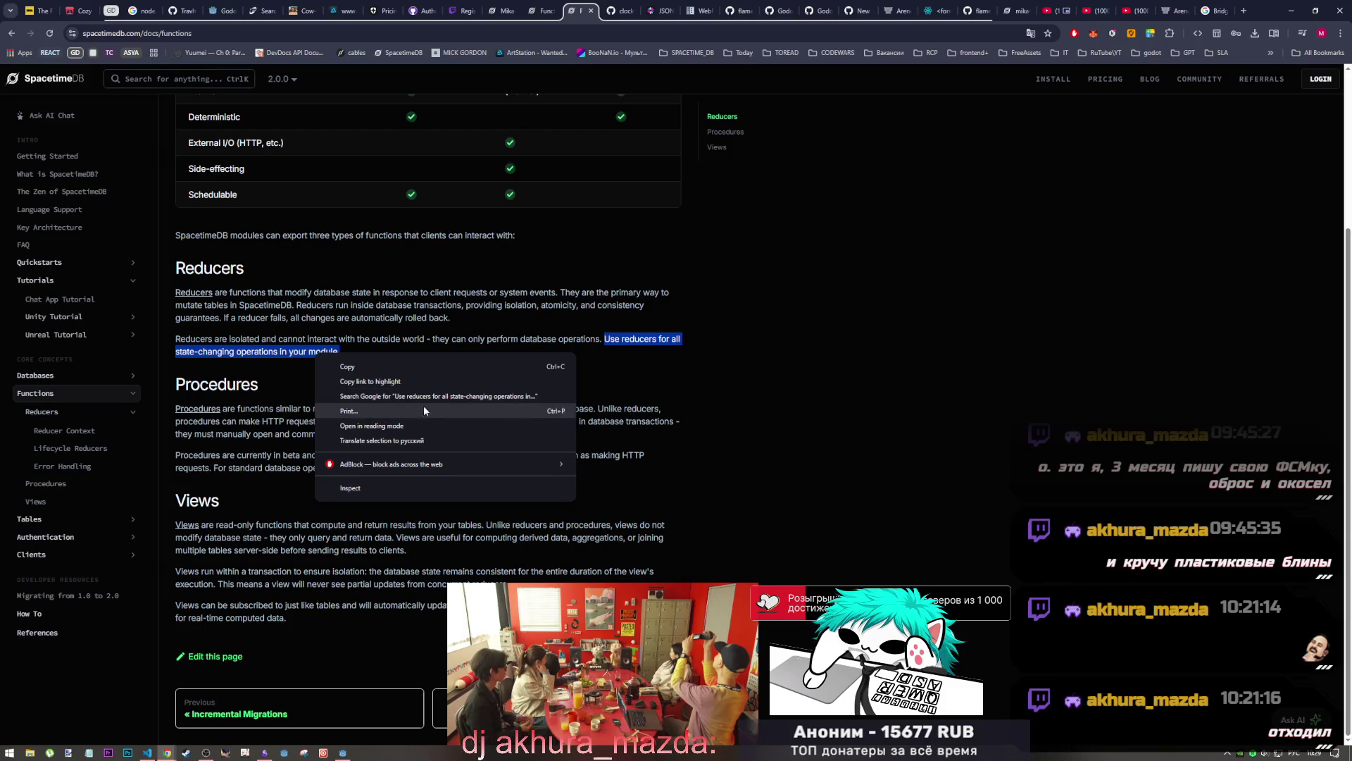
pyautogui.press('Escape')
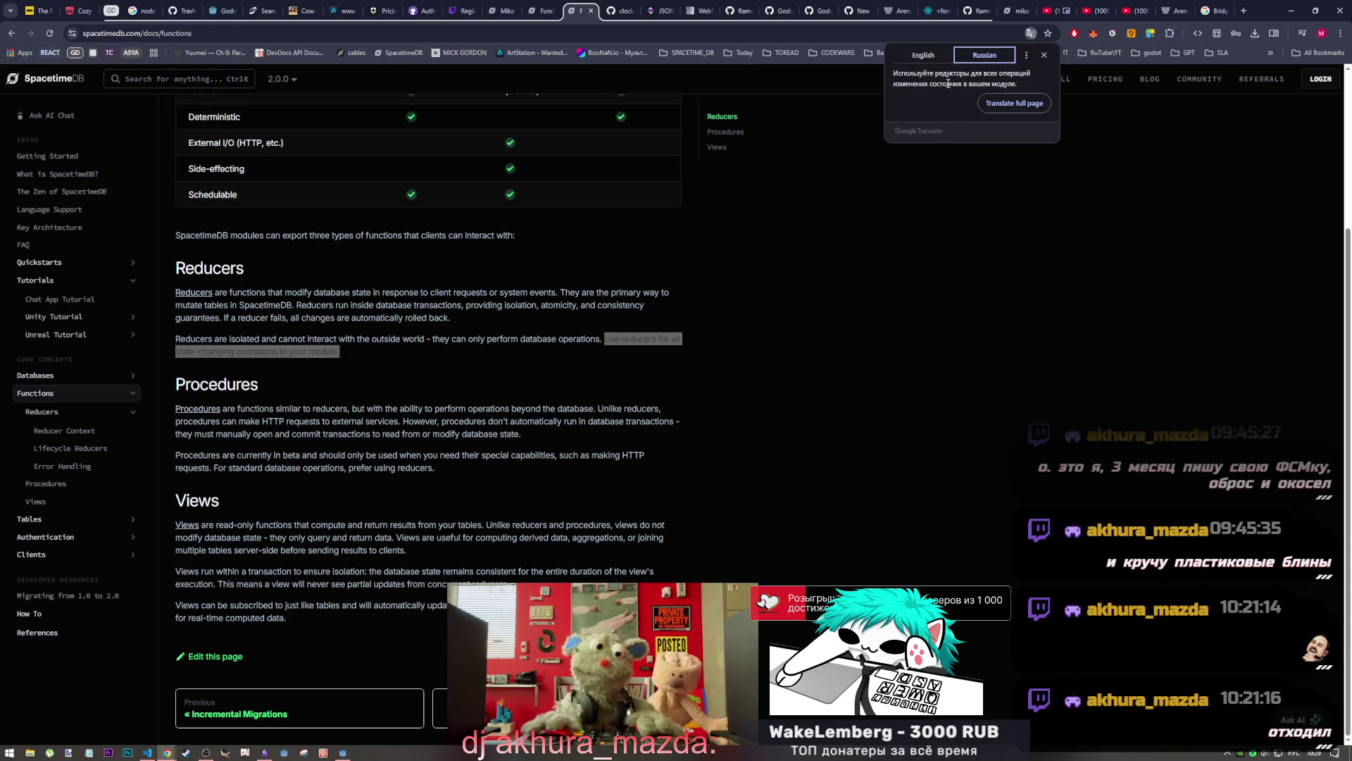
# Close the Russian translation popup and clear the selected sentence
pyautogui.moveTo(946, 84); pyautogui.dragTo(1020, 84)
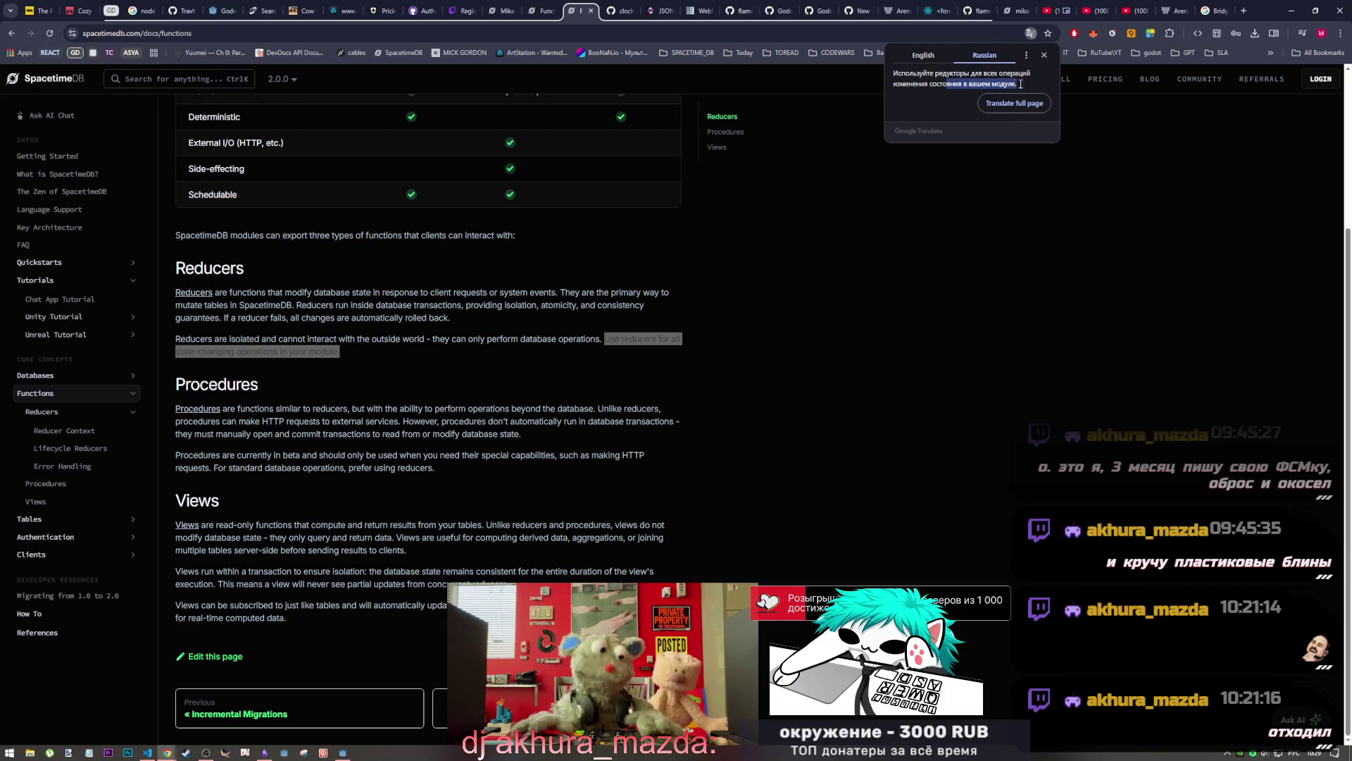
pyautogui.click(1044, 55)
pyautogui.click(692, 371)
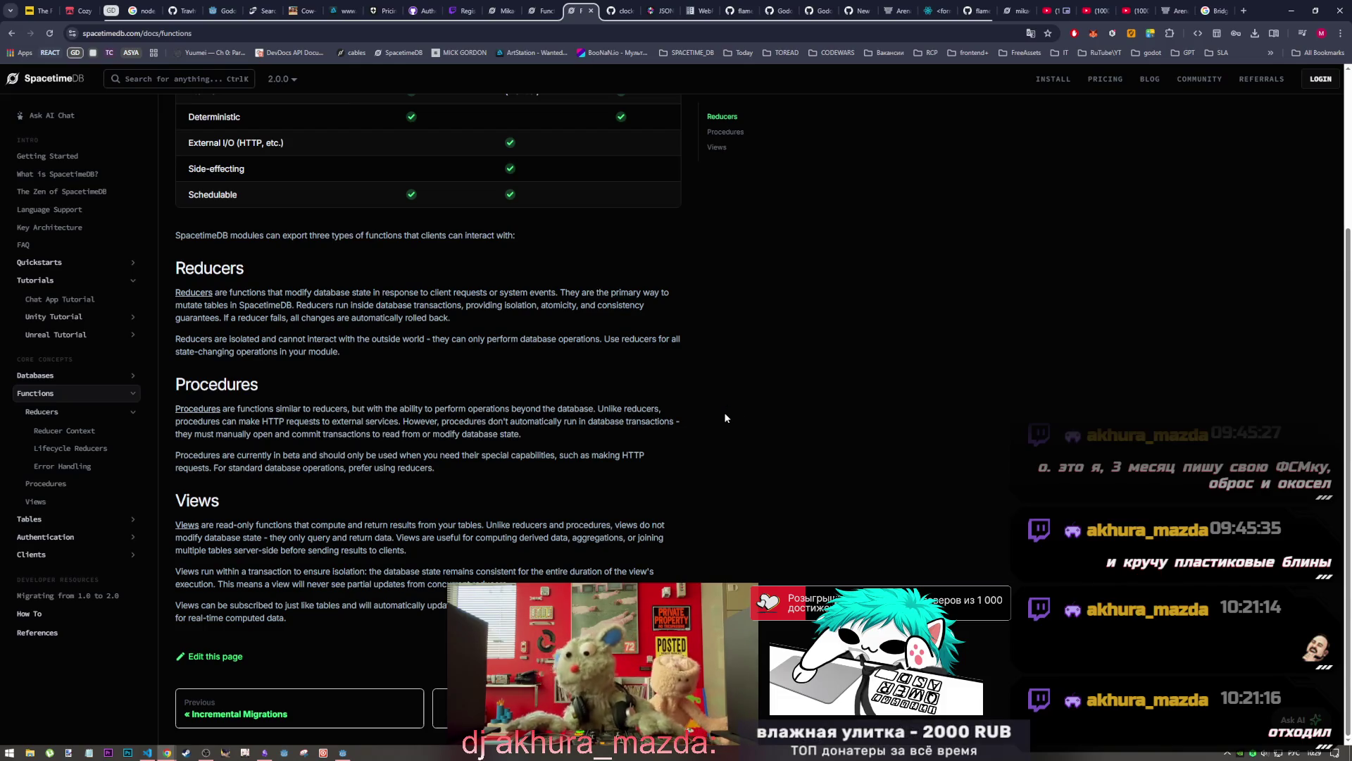
# Skim the views and HTTP procedures text, then open the full Reducers page via its link
pyautogui.moveTo(274, 524)
pyautogui.mouseDown()
pyautogui.moveTo(261, 526)
pyautogui.moveTo(293, 526)
pyautogui.mouseUp()
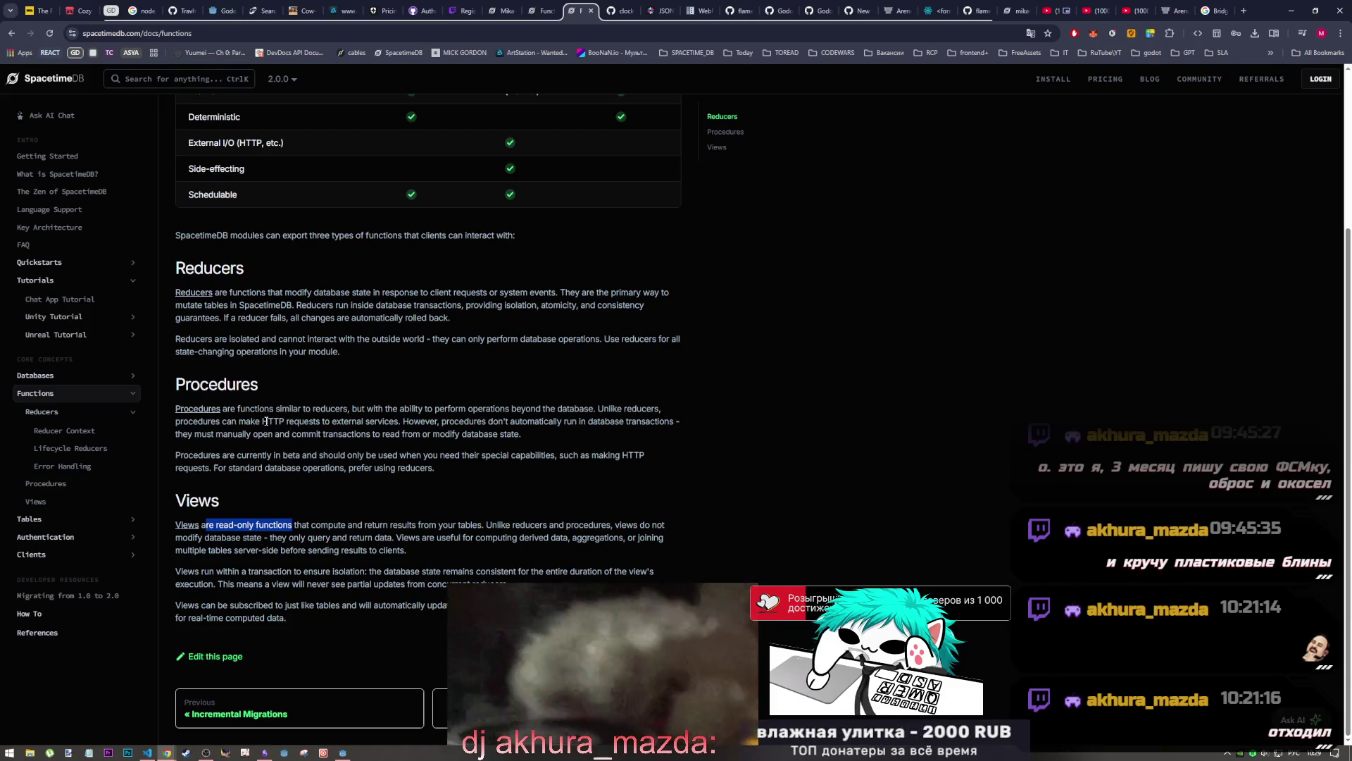
pyautogui.moveTo(274, 421); pyautogui.dragTo(399, 422)
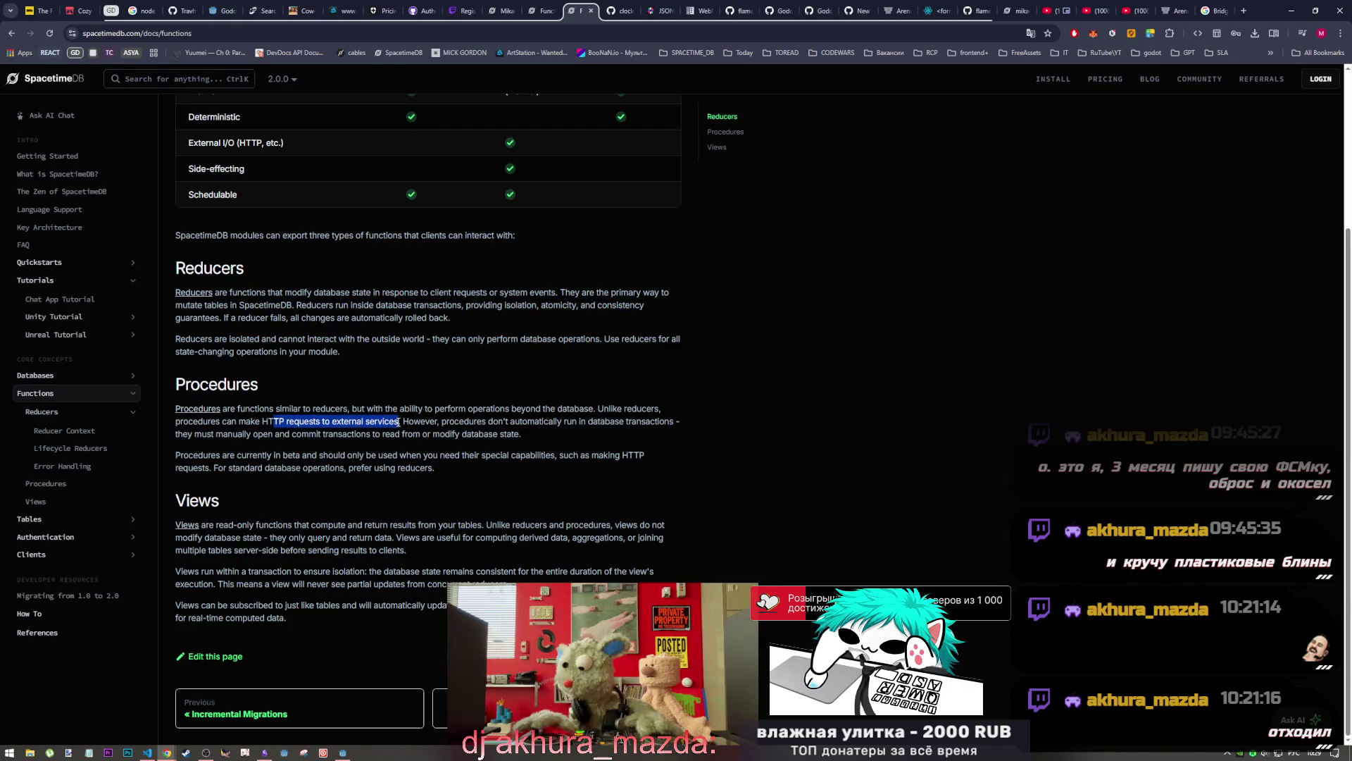
pyautogui.click(393, 370)
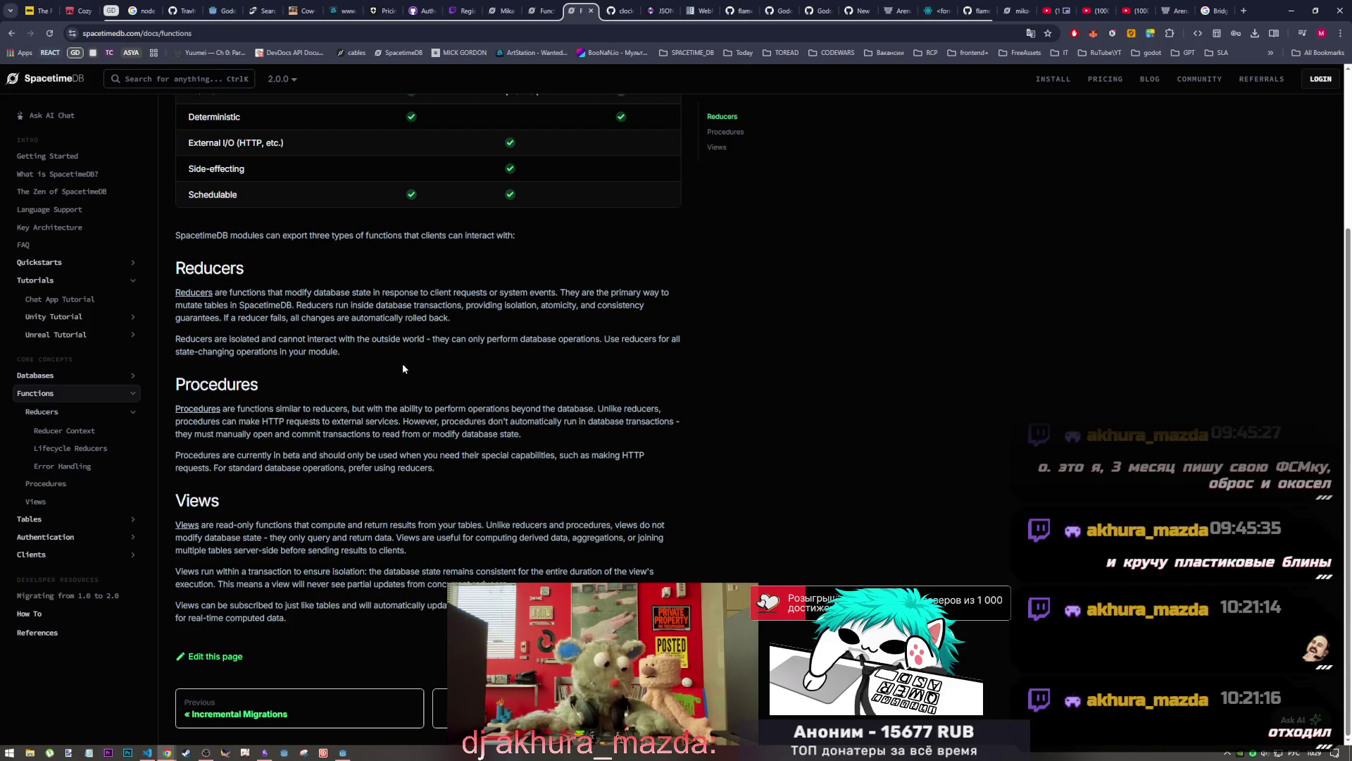
pyautogui.moveTo(198, 264)
pyautogui.mouseDown()
pyautogui.moveTo(180, 267)
pyautogui.moveTo(288, 294)
pyautogui.mouseUp()
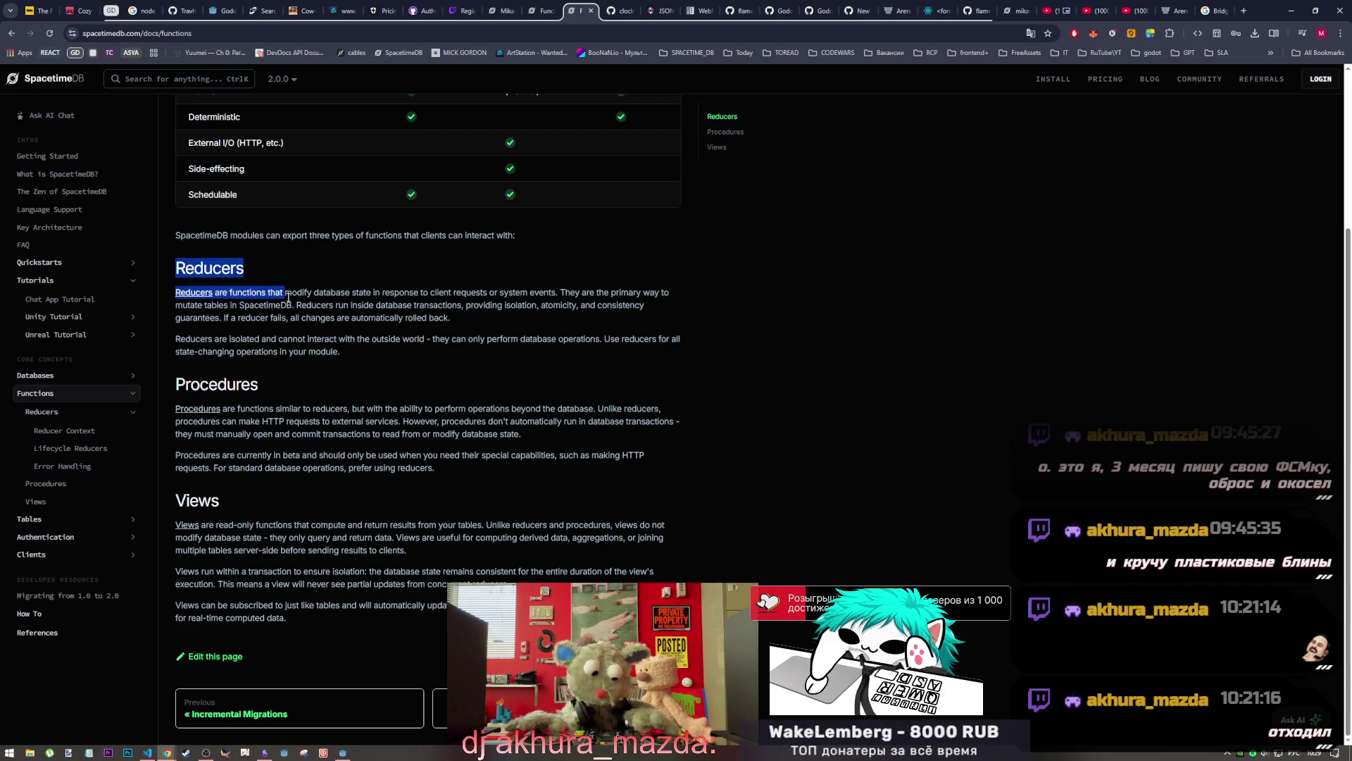
pyautogui.click(332, 338)
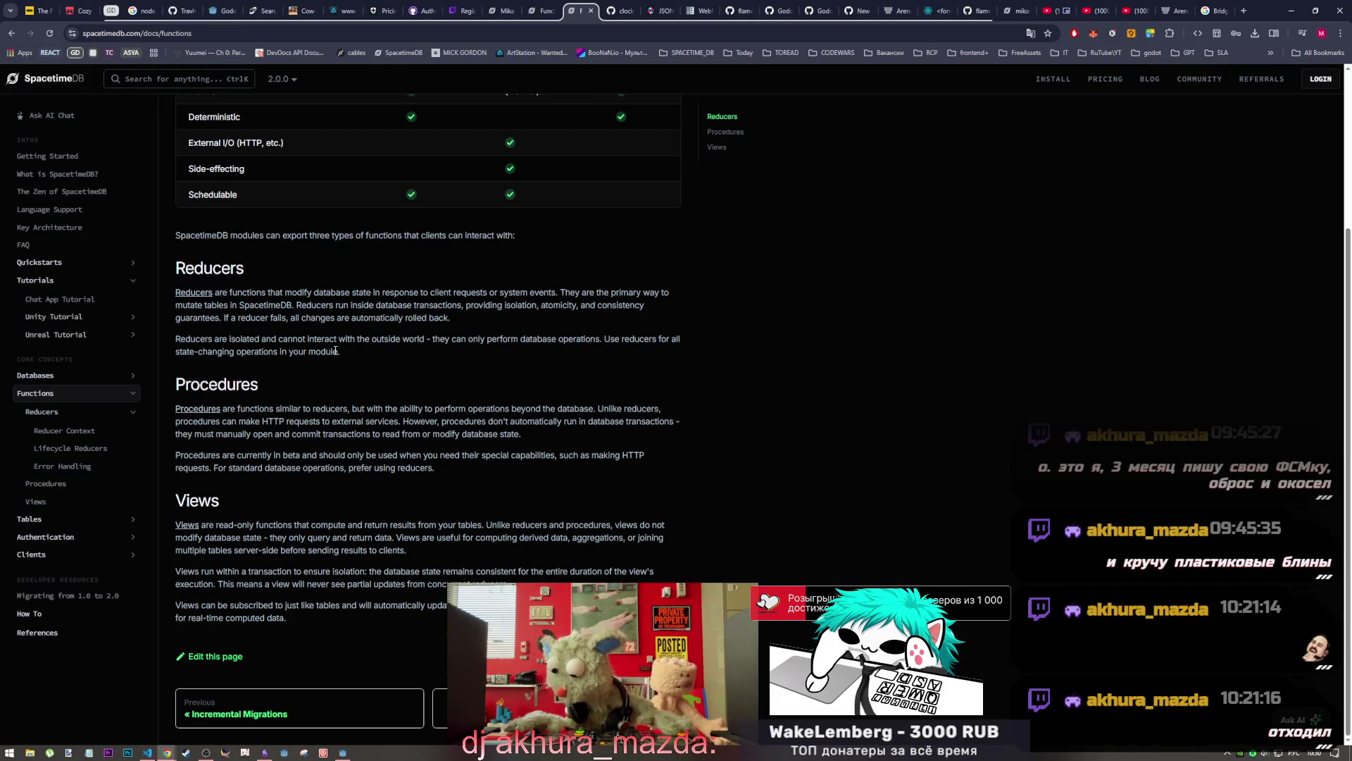
pyautogui.click(194, 292)
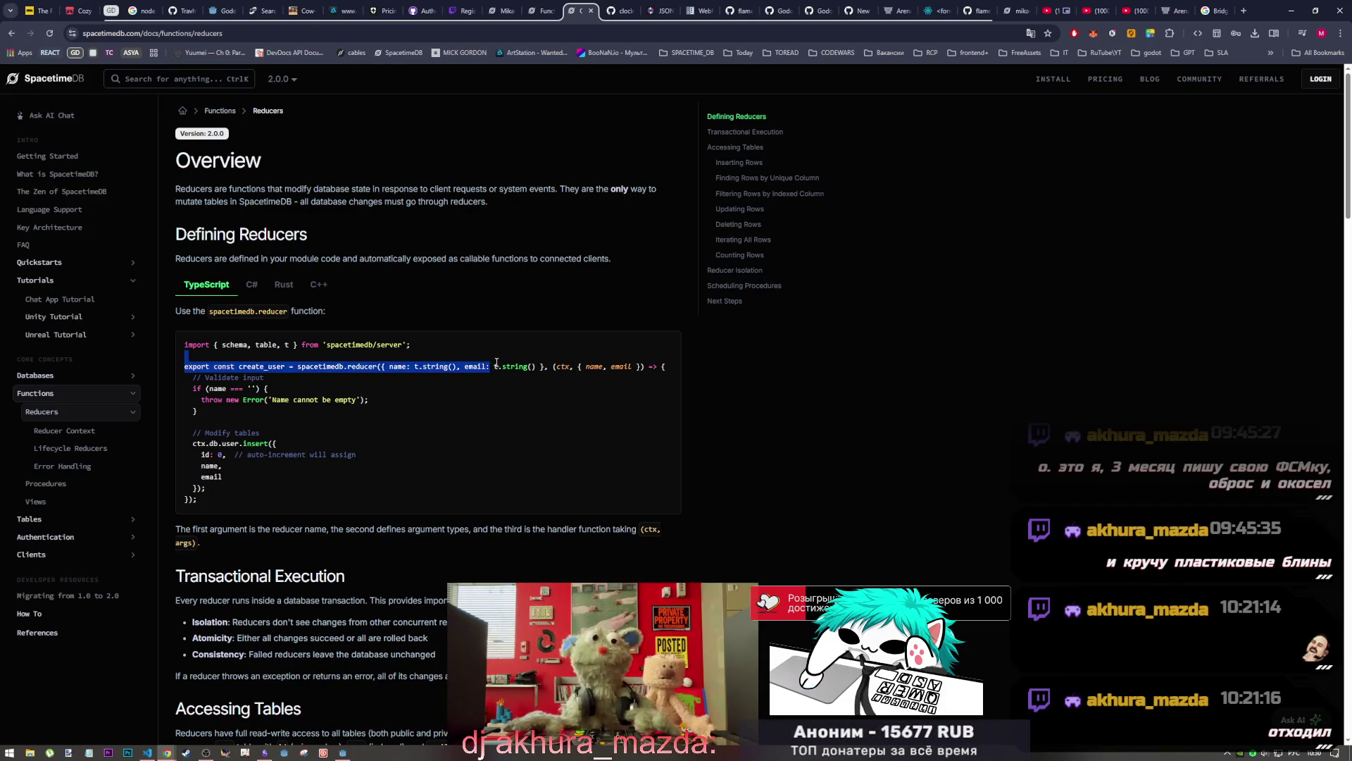
pyautogui.scroll(-5, 307, 375)
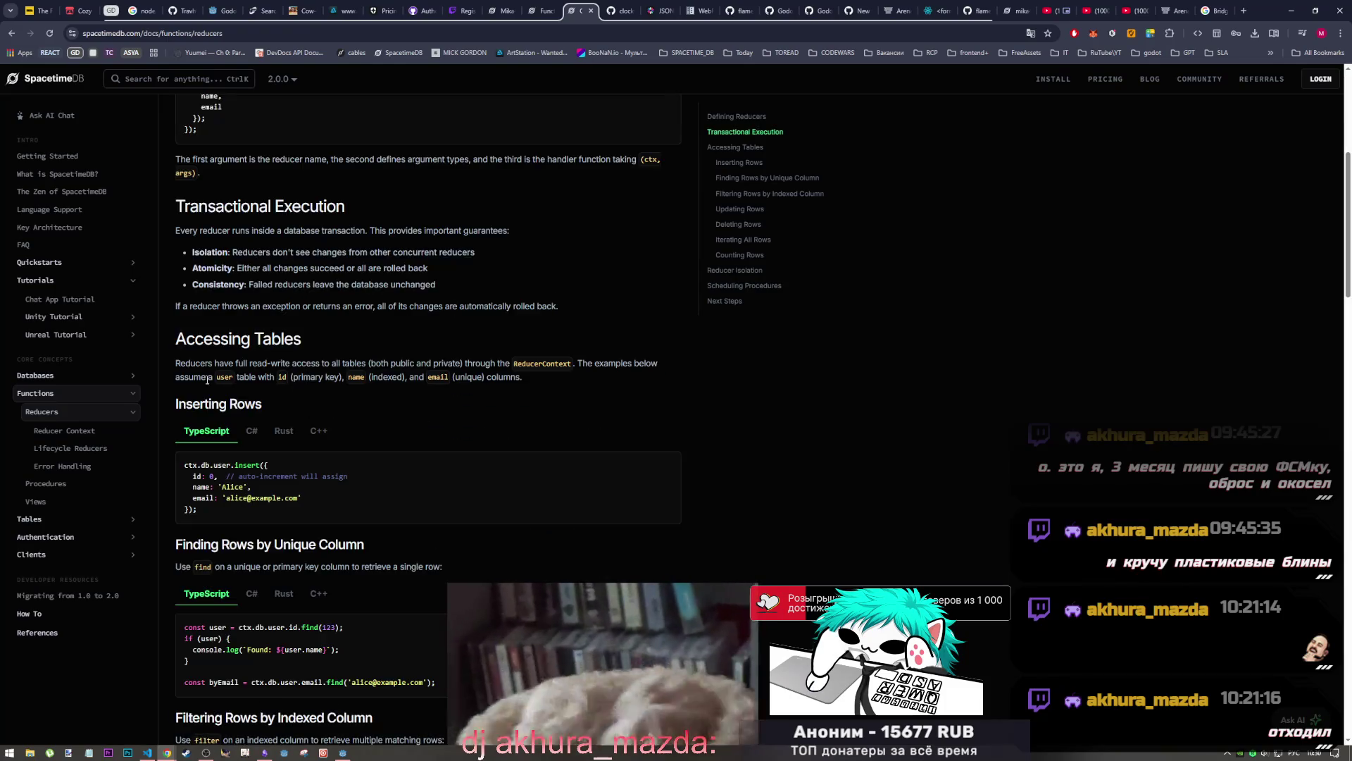
pyautogui.scroll(-3, 307, 423)
pyautogui.scroll(-3, 306, 423)
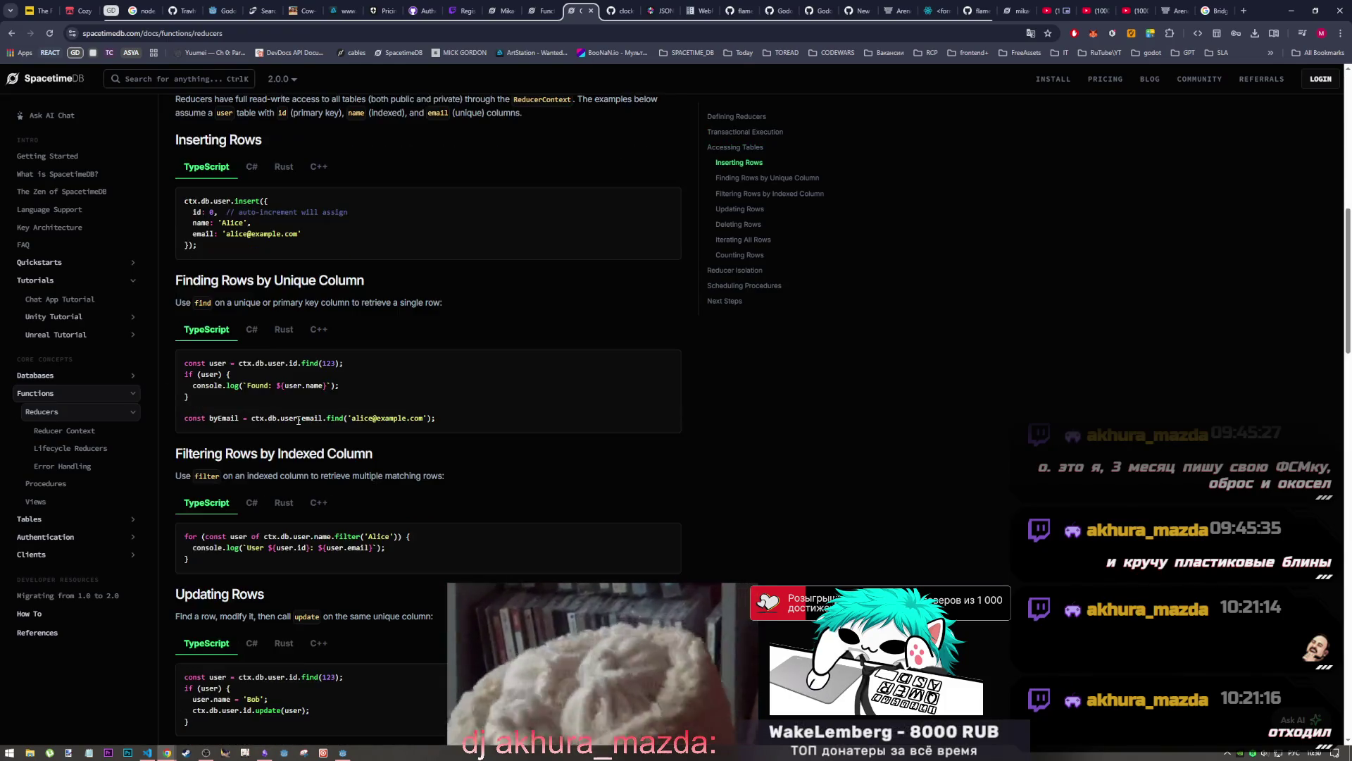
pyautogui.scroll(-2, 308, 385)
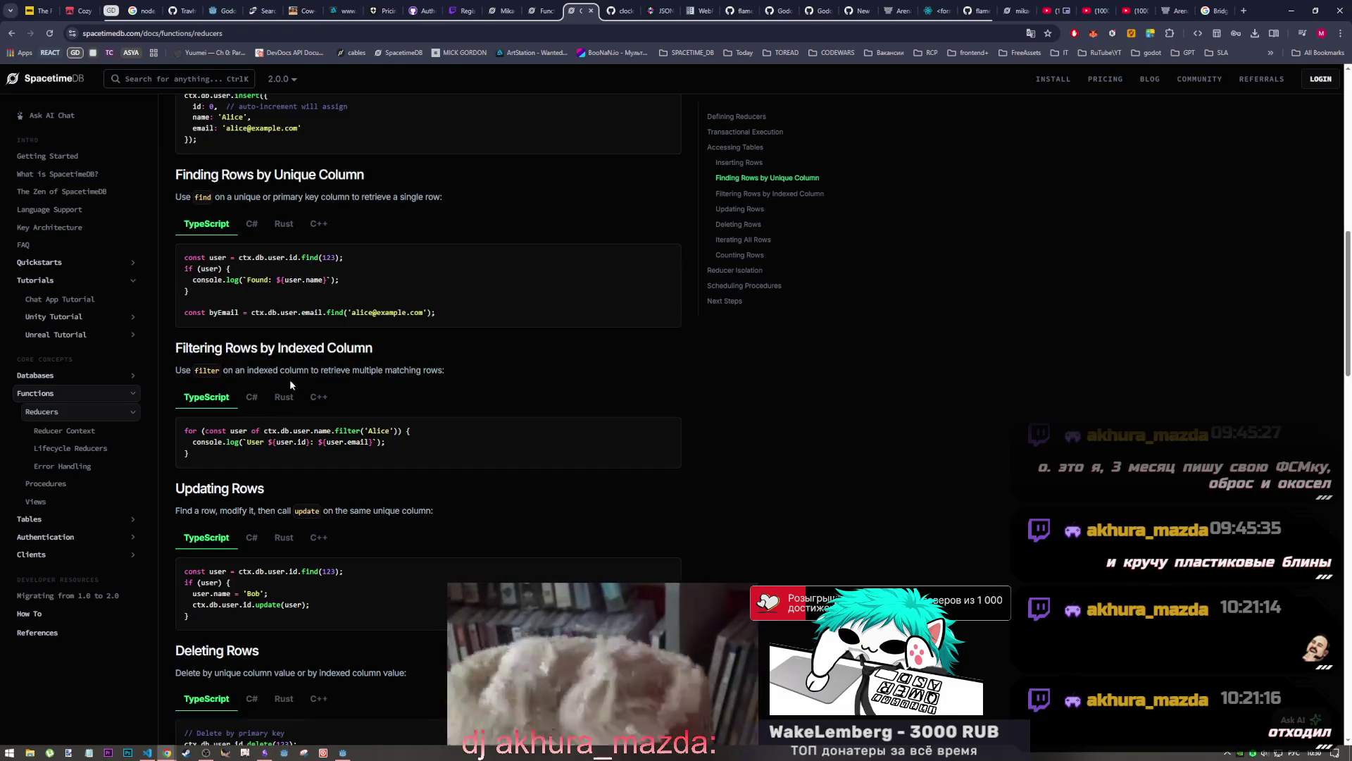
pyautogui.scroll(-2, 310, 352)
pyautogui.scroll(-2, 311, 333)
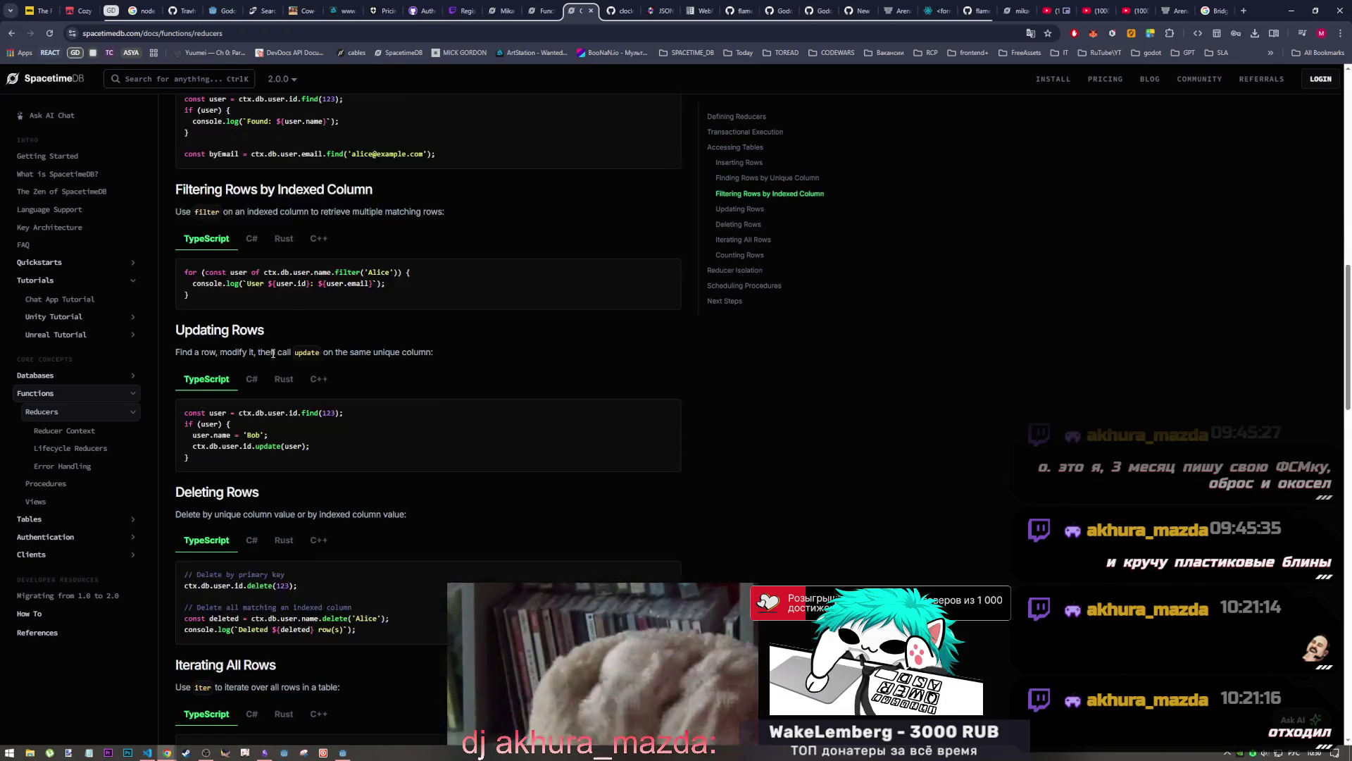
pyautogui.scroll(-2, 299, 375)
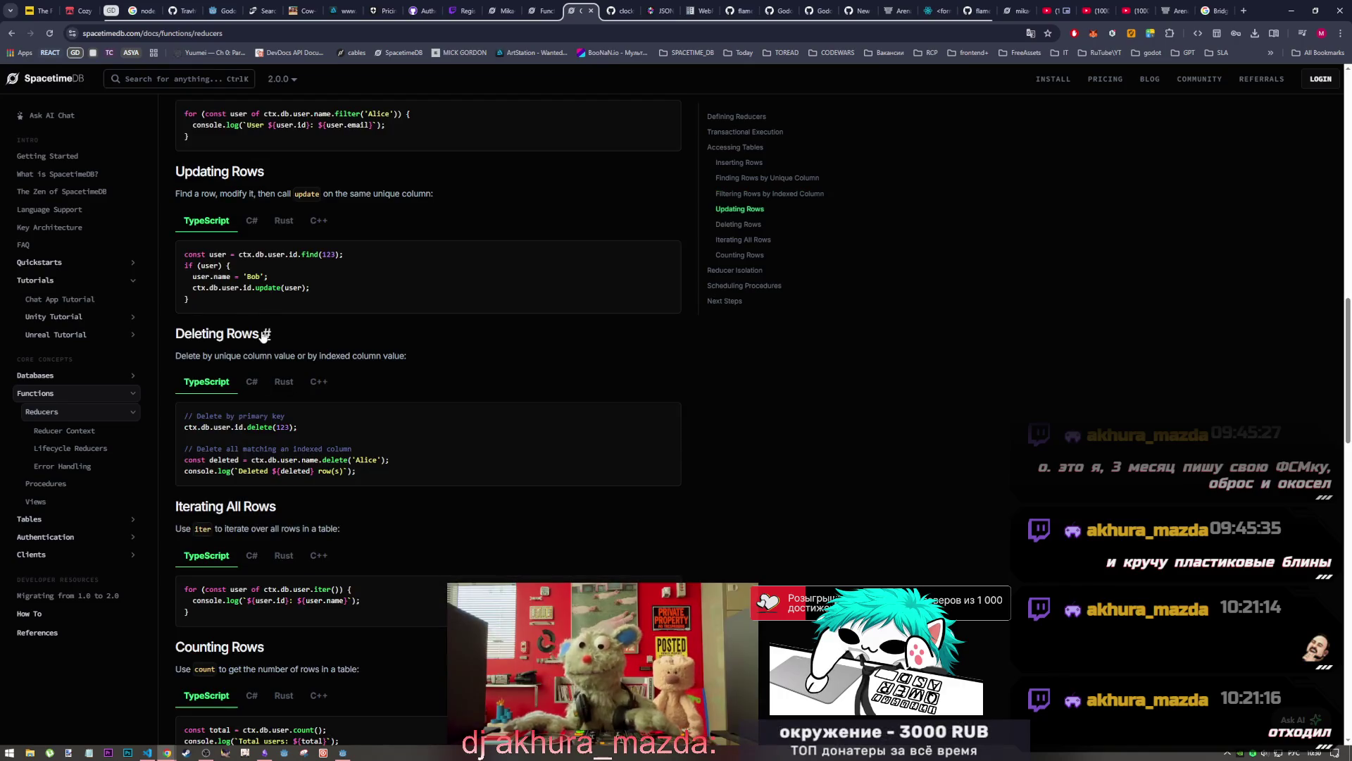
pyautogui.scroll(-3, 285, 379)
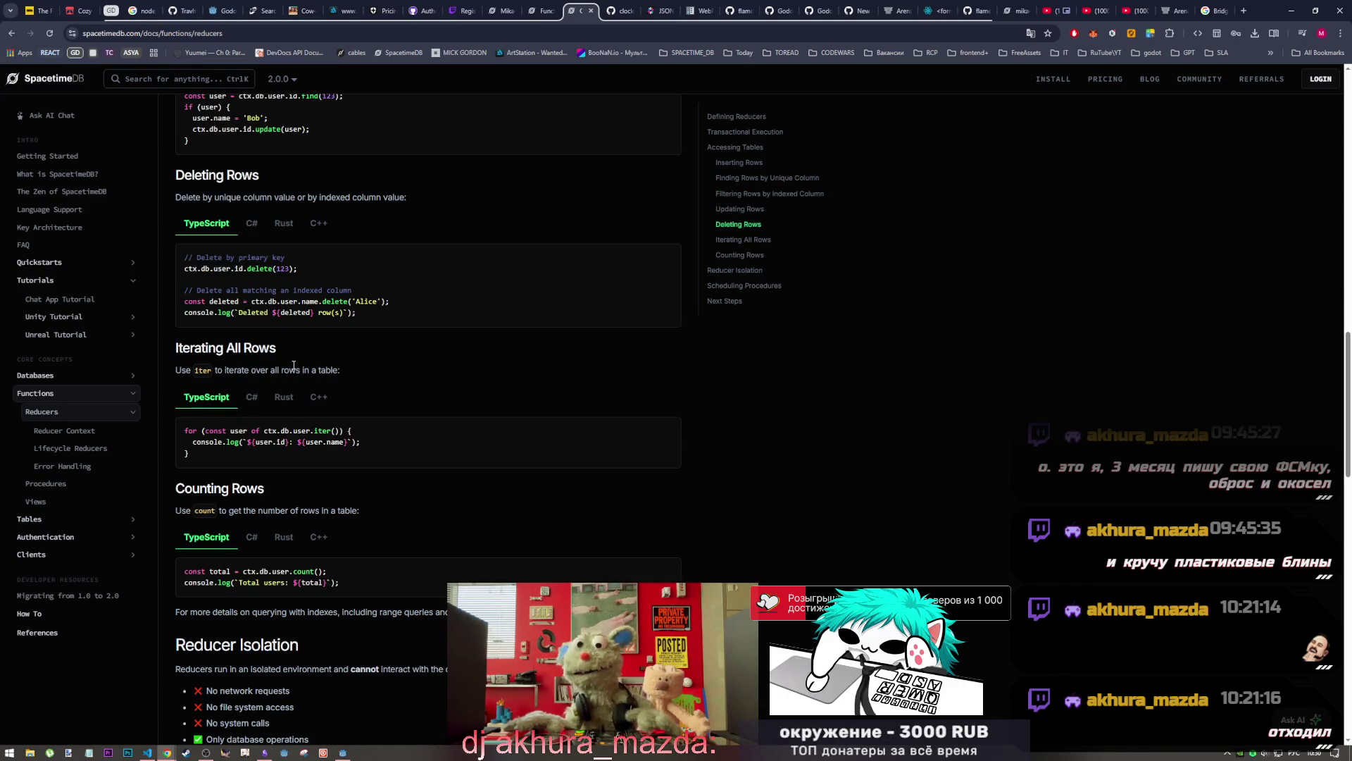
pyautogui.hotkey('ctrl', 'f')
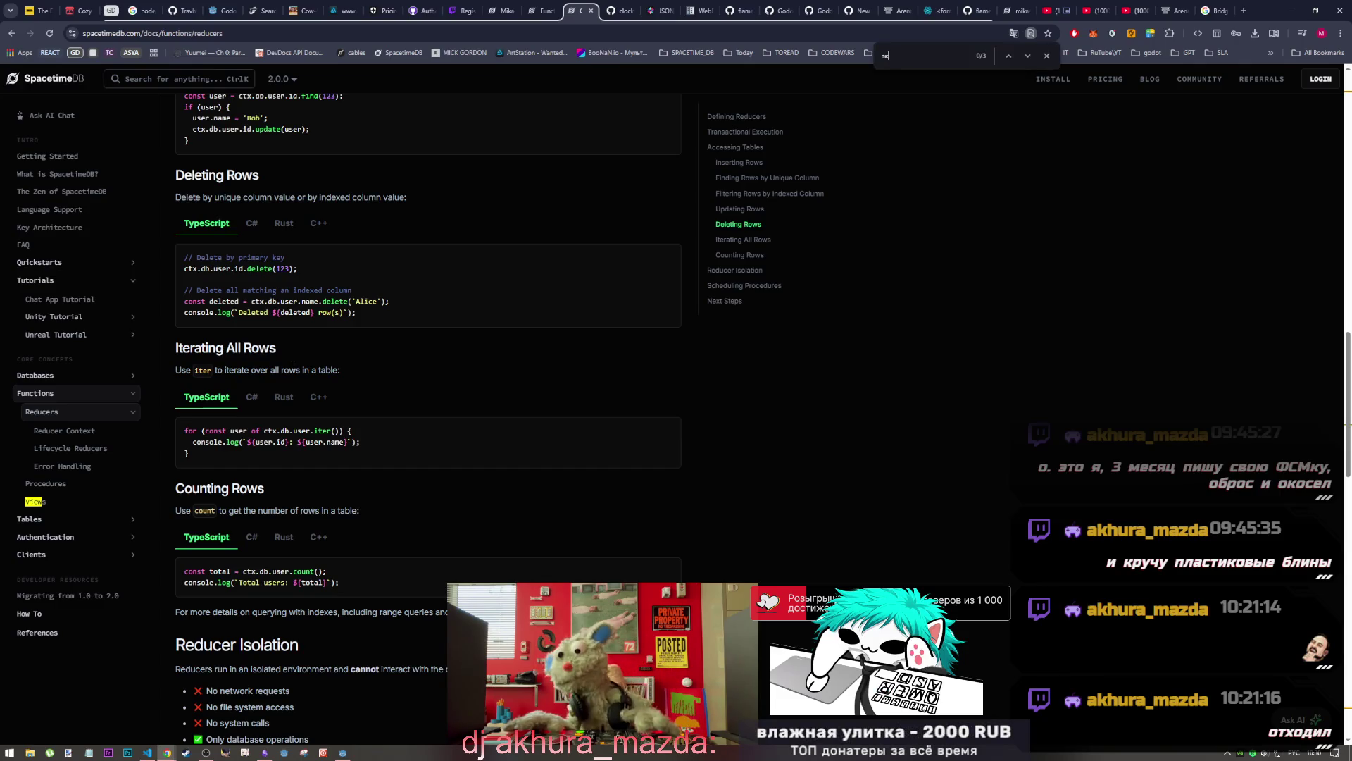
# Search the Reducers page for 'private' and select the Accessing Tables paragraph on public and private tables
pyautogui.write('ф')
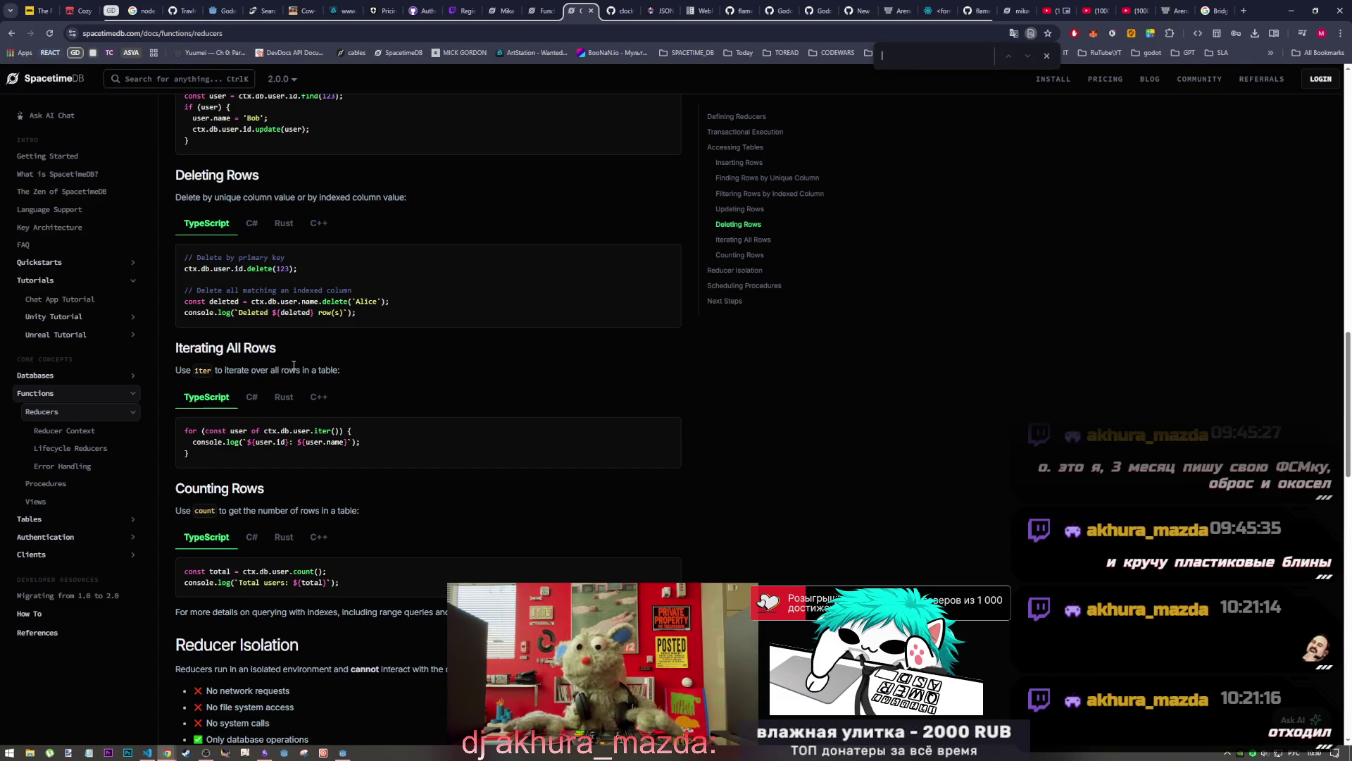
pyautogui.write('private')
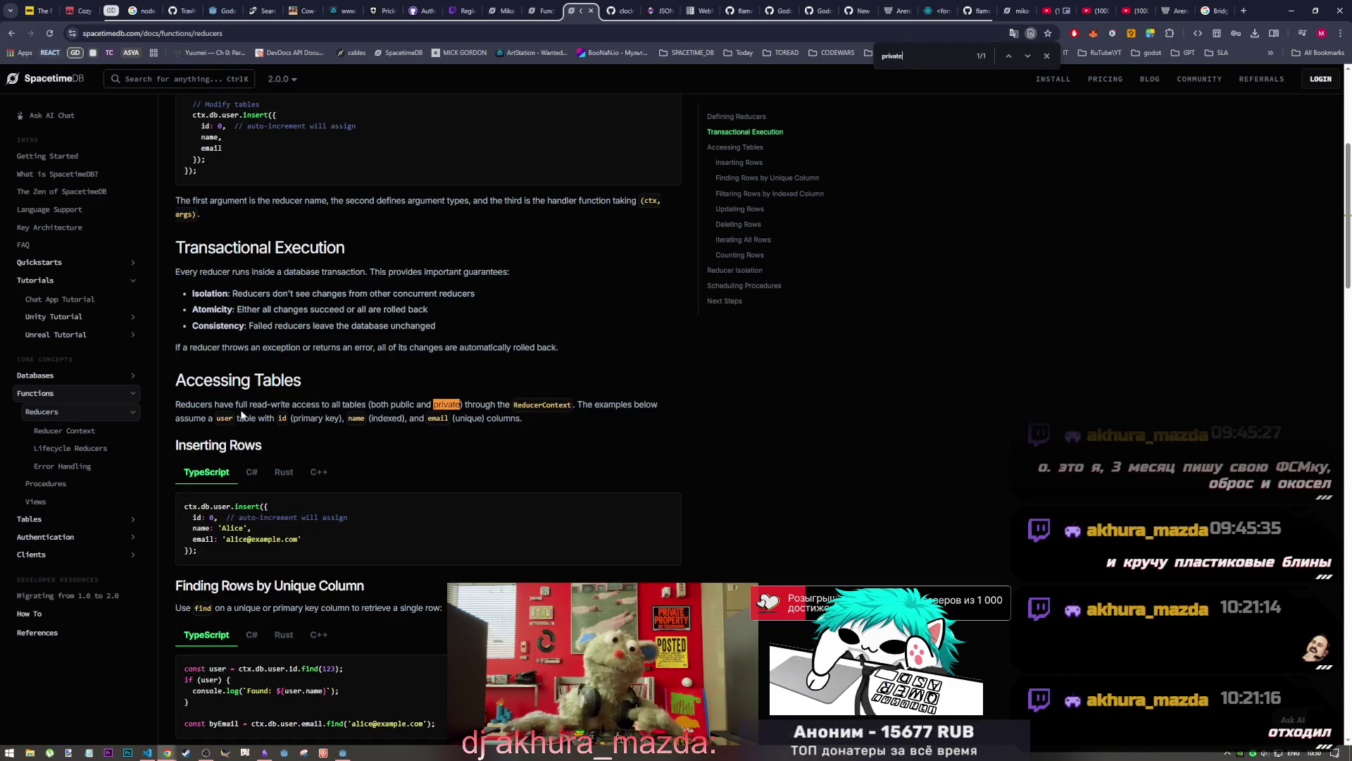
pyautogui.moveTo(175, 404)
pyautogui.mouseDown()
pyautogui.moveTo(465, 403)
pyautogui.moveTo(181, 405)
pyautogui.mouseUp()
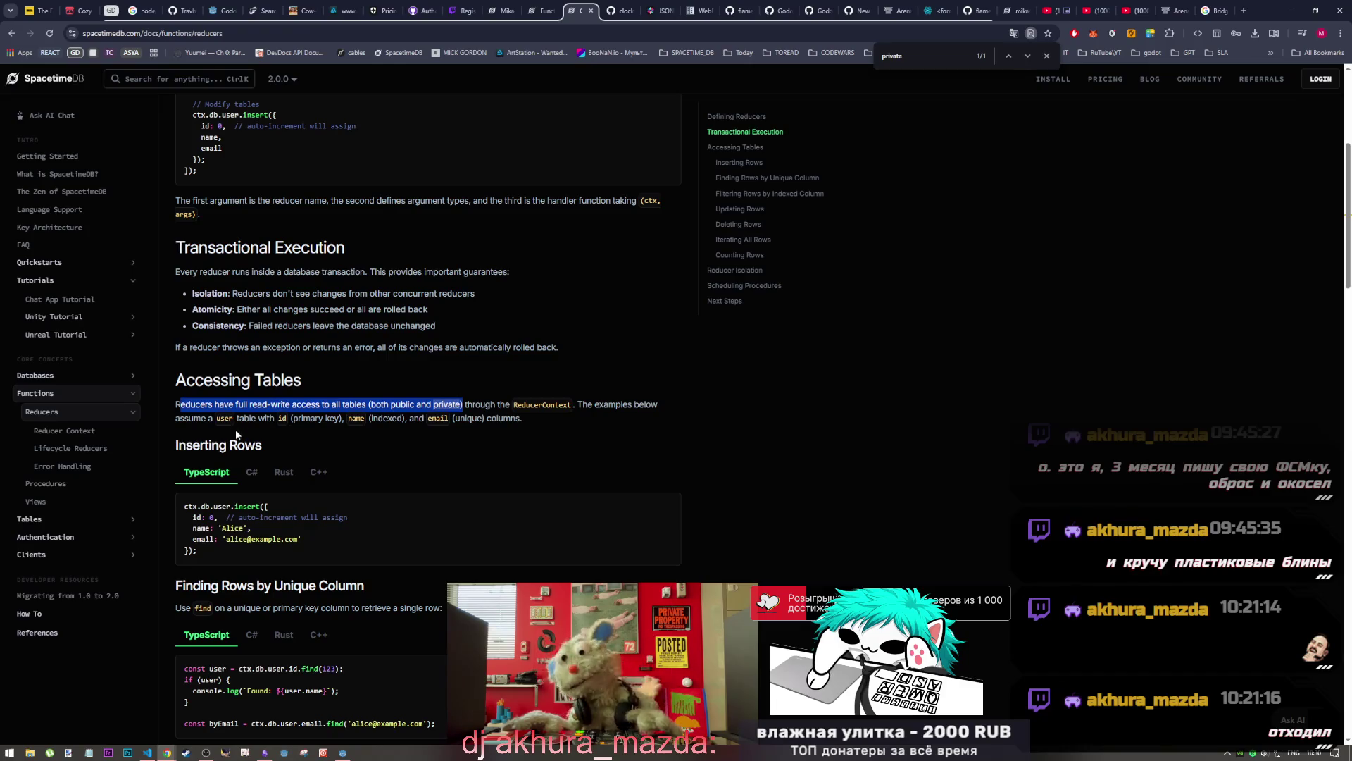
pyautogui.moveTo(576, 404); pyautogui.dragTo(623, 404)
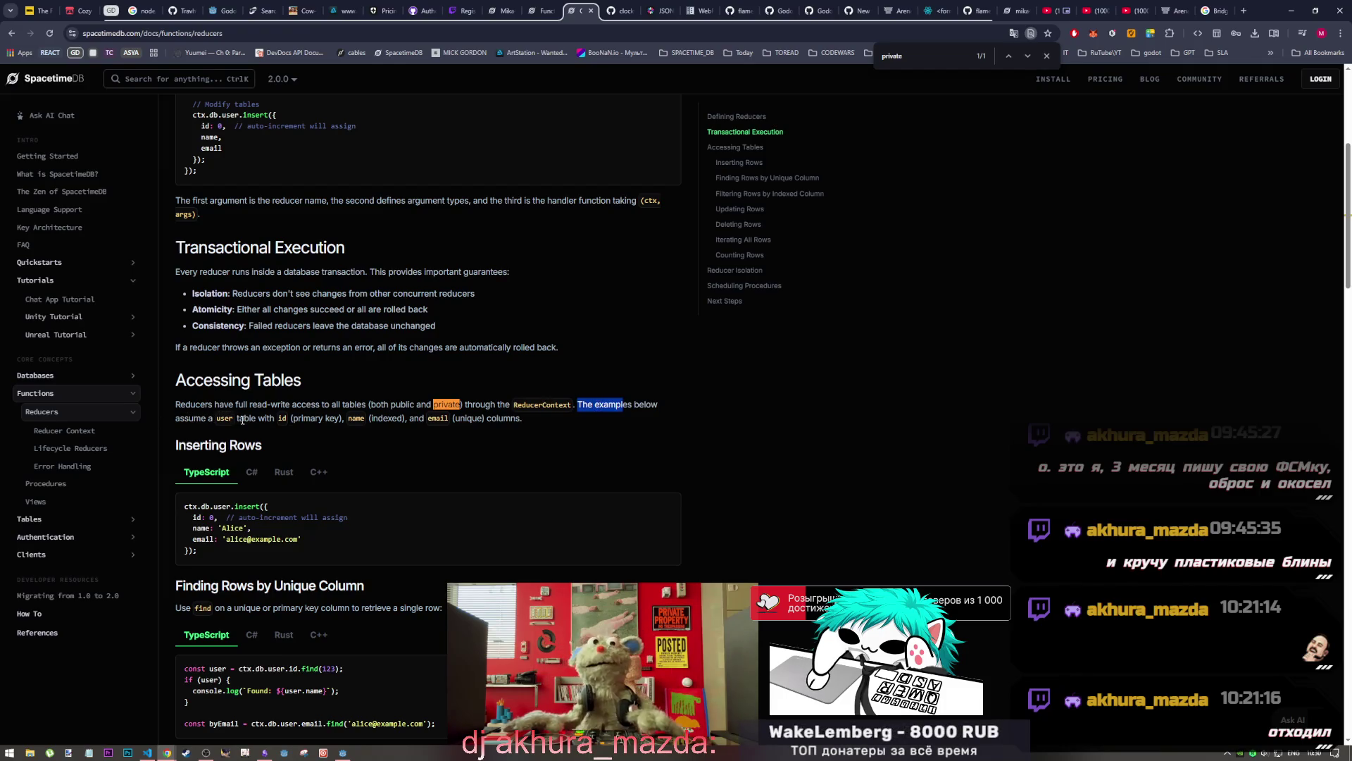
pyautogui.click(294, 421)
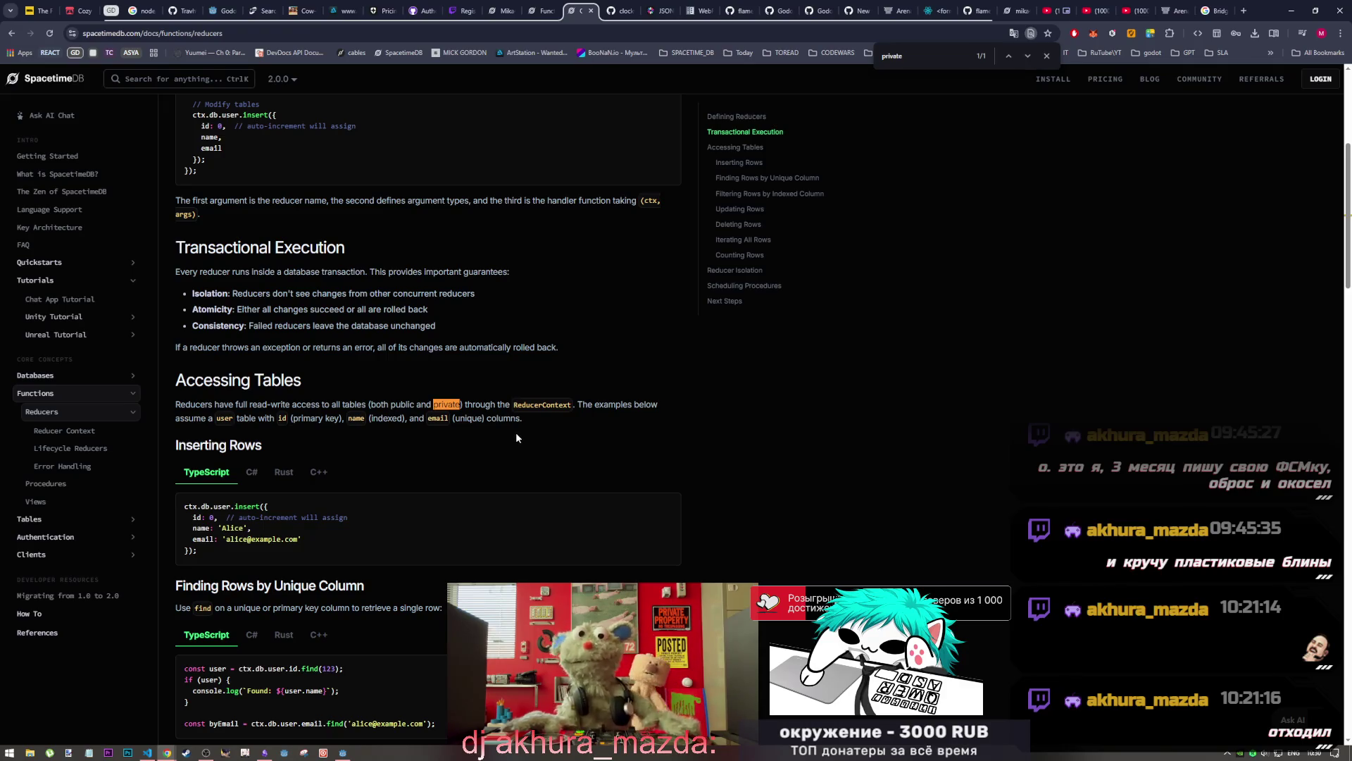
pyautogui.tripleClick(490, 419)
pyautogui.click(491, 418)
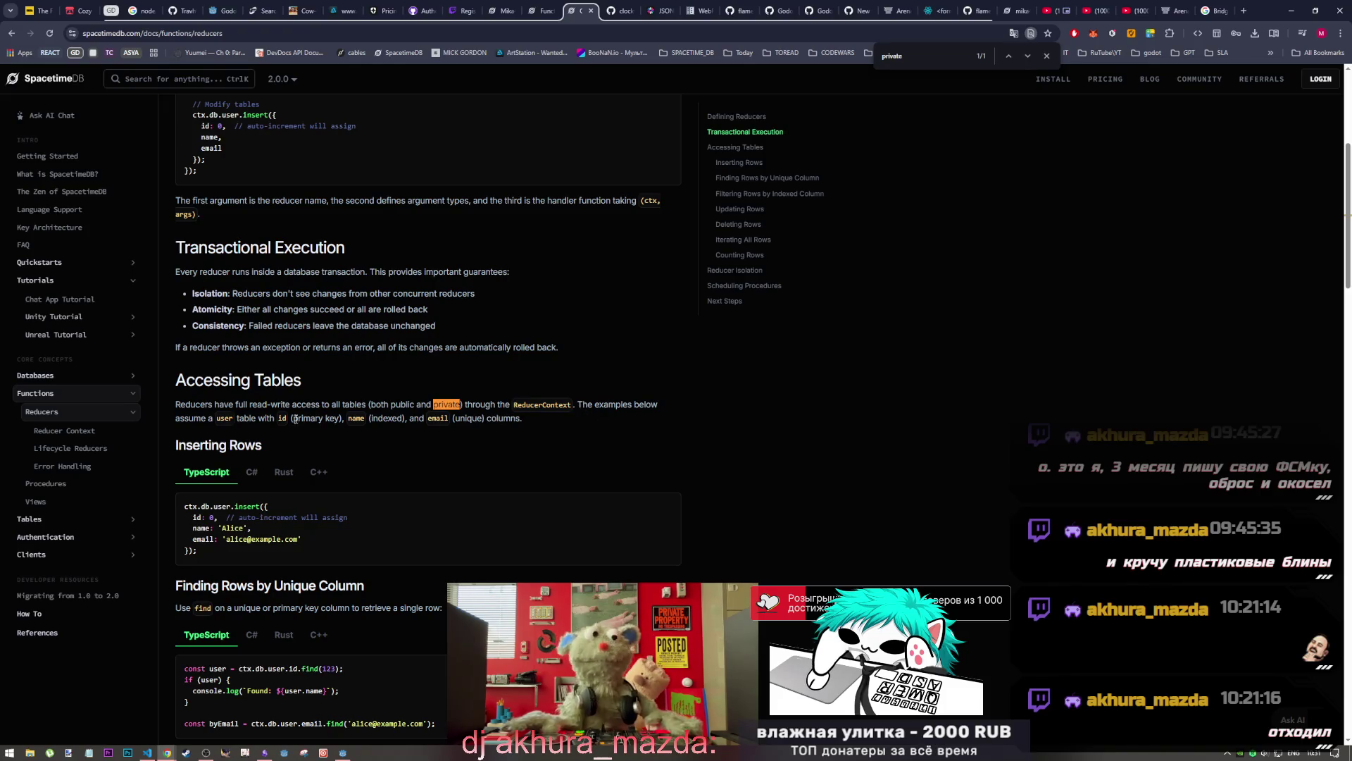
pyautogui.scroll(-1, 282, 317)
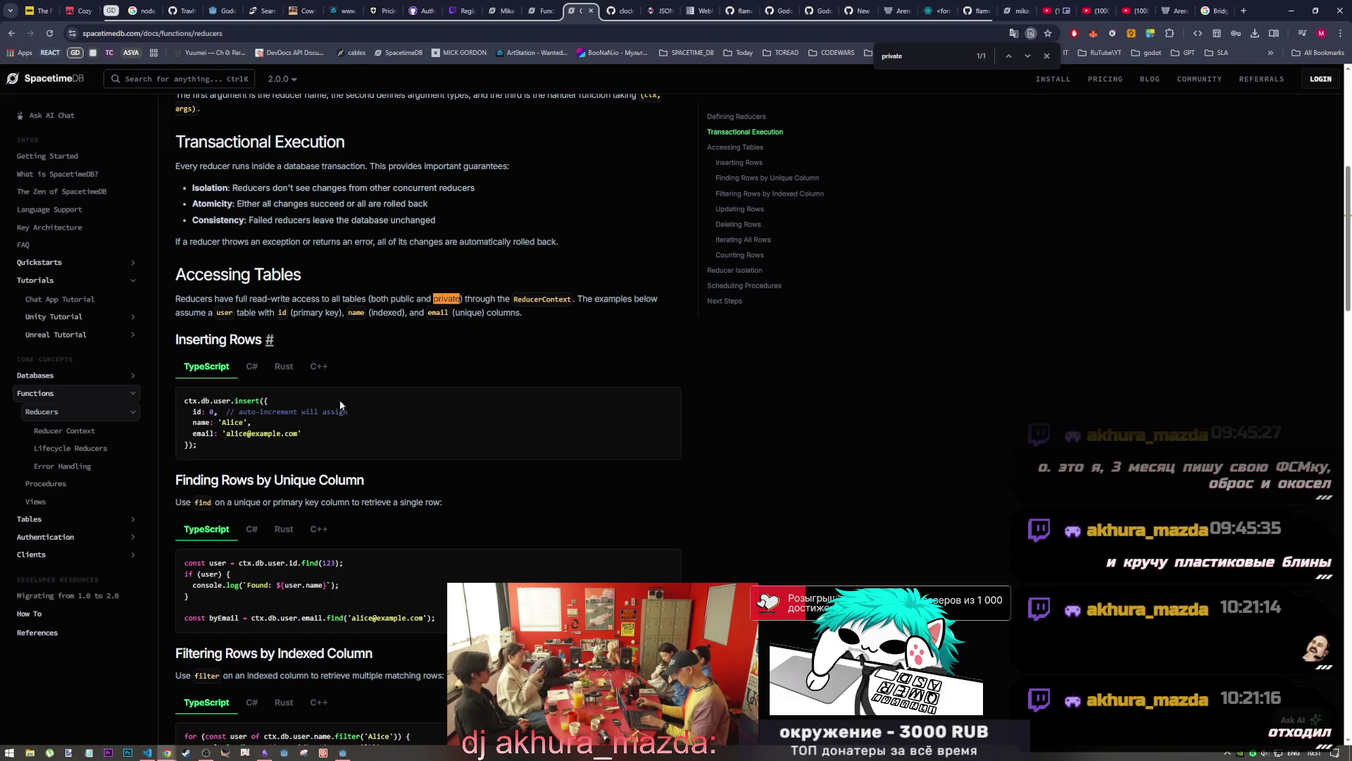
# In Godot's main.gd, select the buffer-size and threading option lines
pyautogui.click(346, 753)
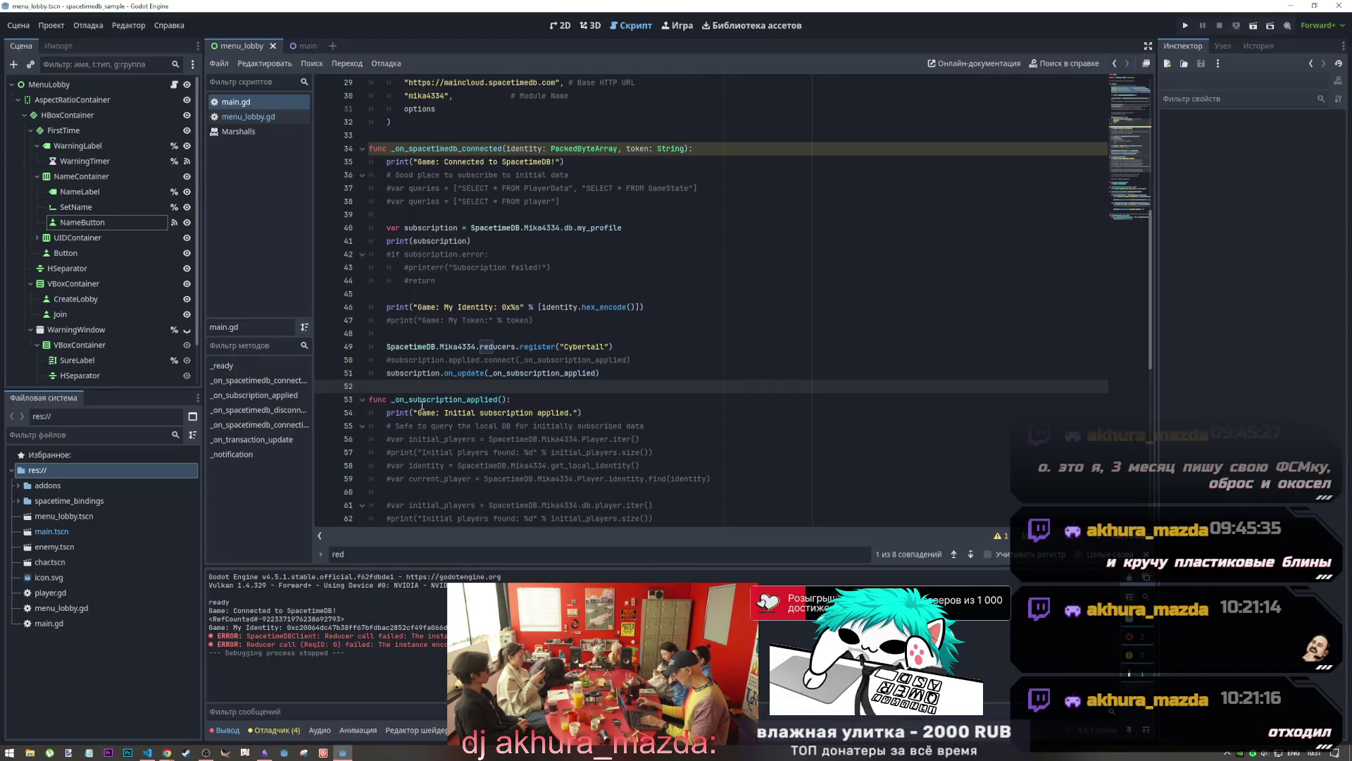
pyautogui.scroll(4, 522, 254)
pyautogui.click(504, 241)
pyautogui.click(479, 215)
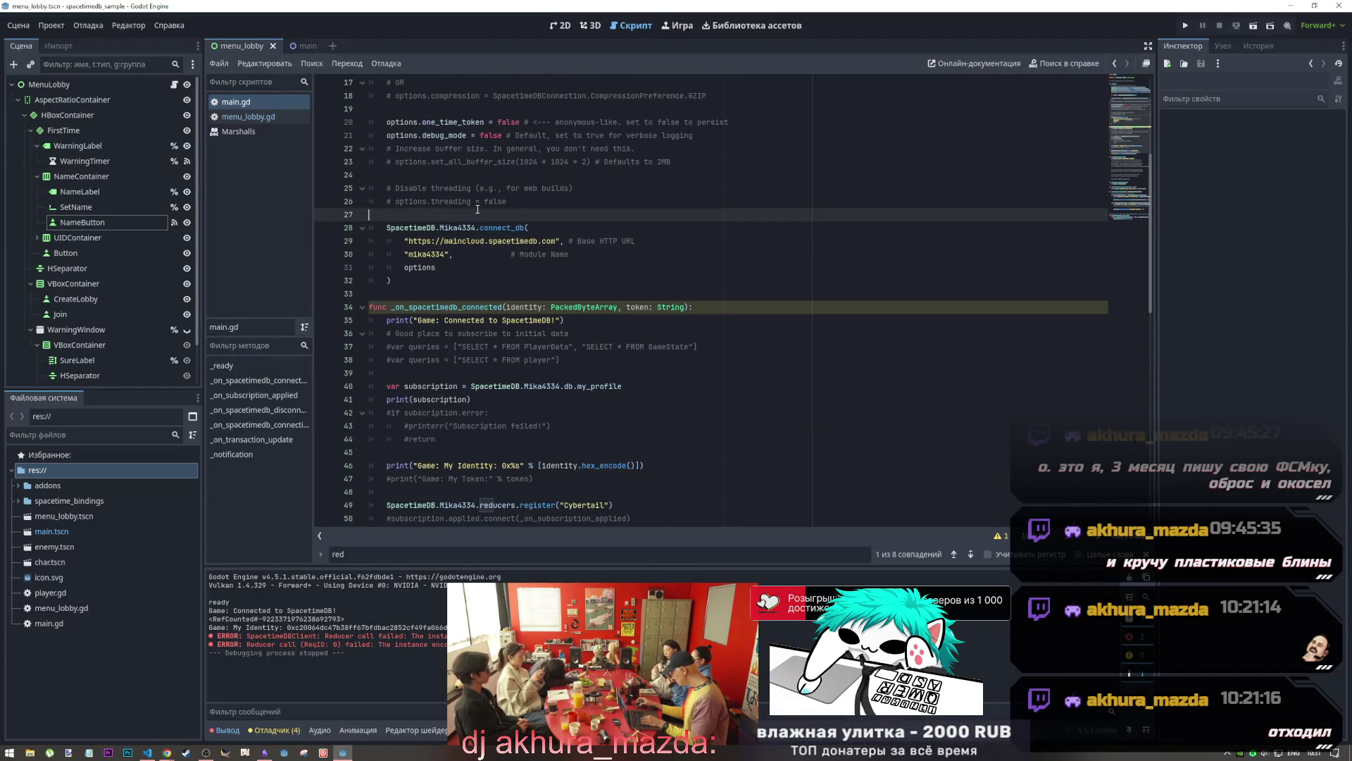
pyautogui.moveTo(458, 161); pyautogui.dragTo(502, 217)
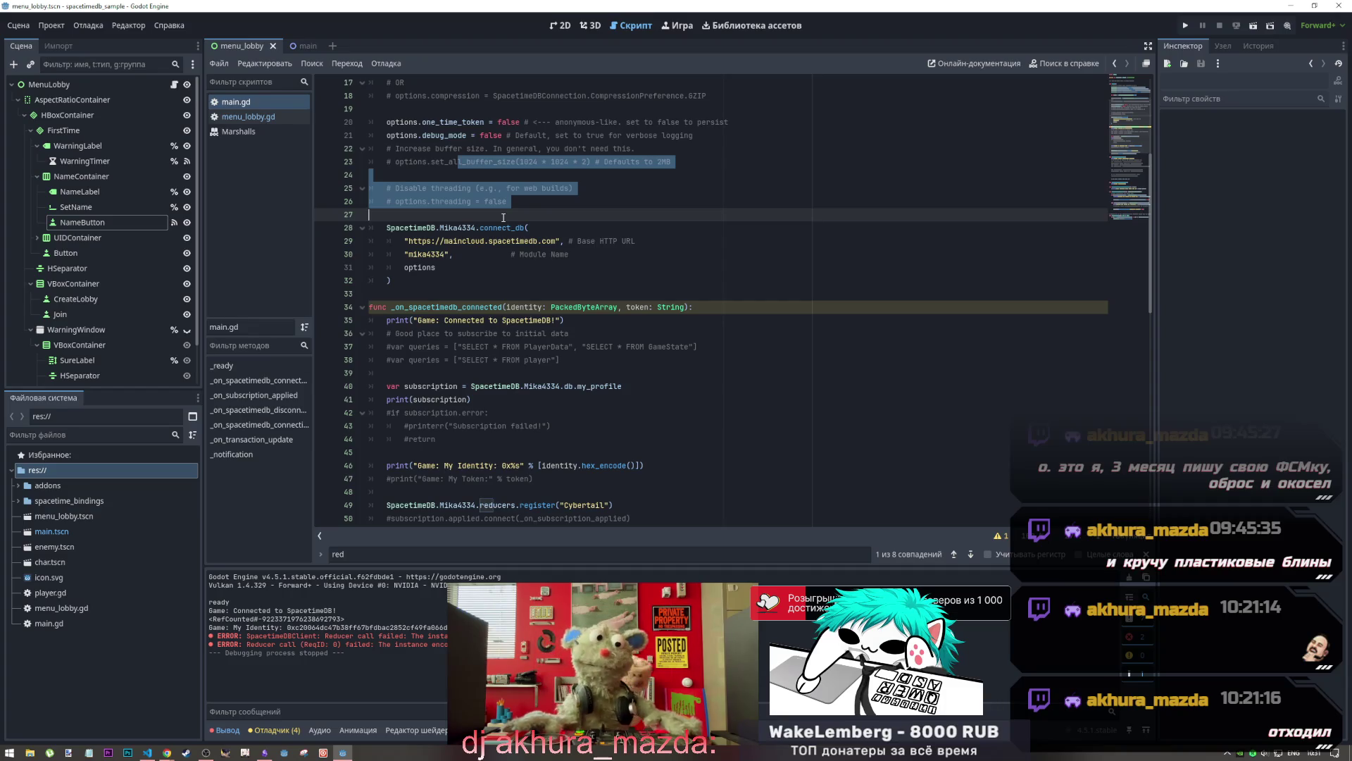
pyautogui.scroll(5, 503, 218)
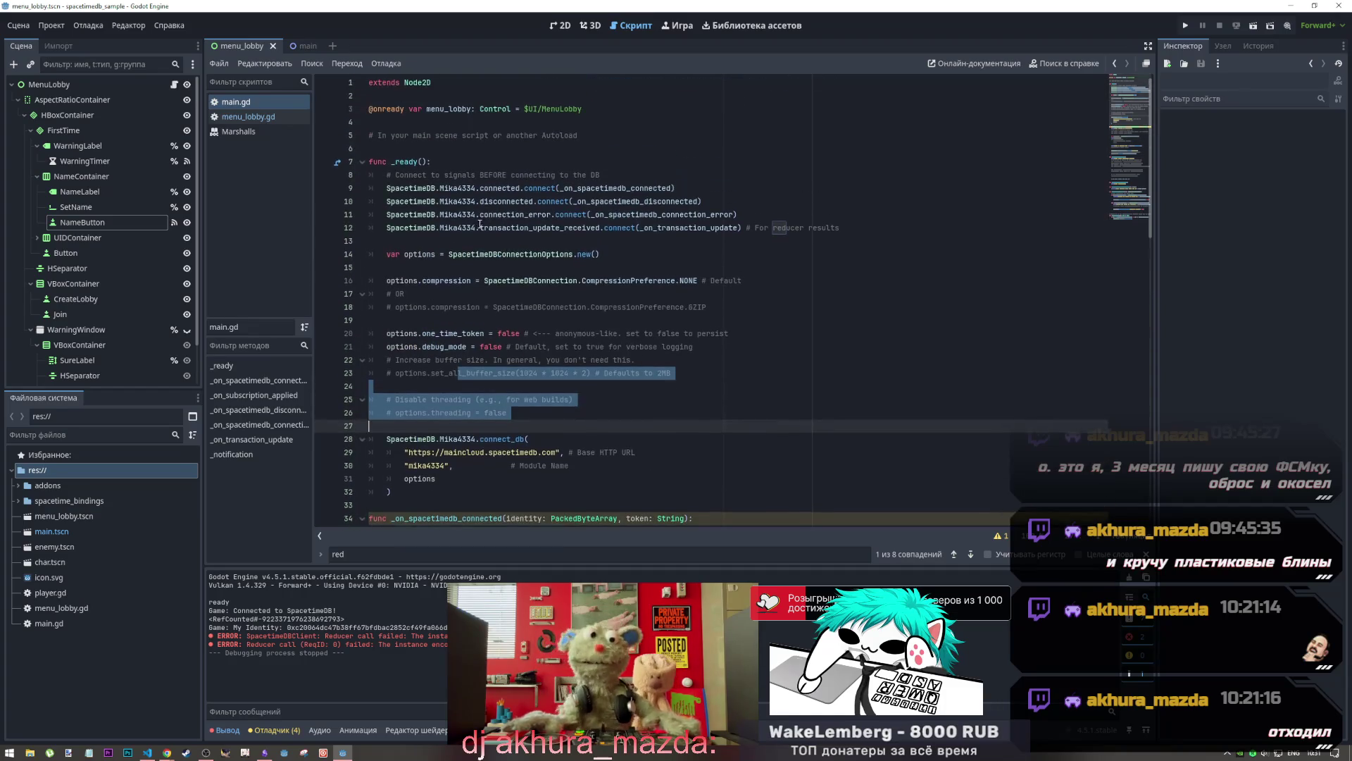
pyautogui.click(499, 161)
# Select connection options lines 15–22 and one_time_token's false value, then return to the docs
pyautogui.moveTo(498, 274); pyautogui.dragTo(639, 357)
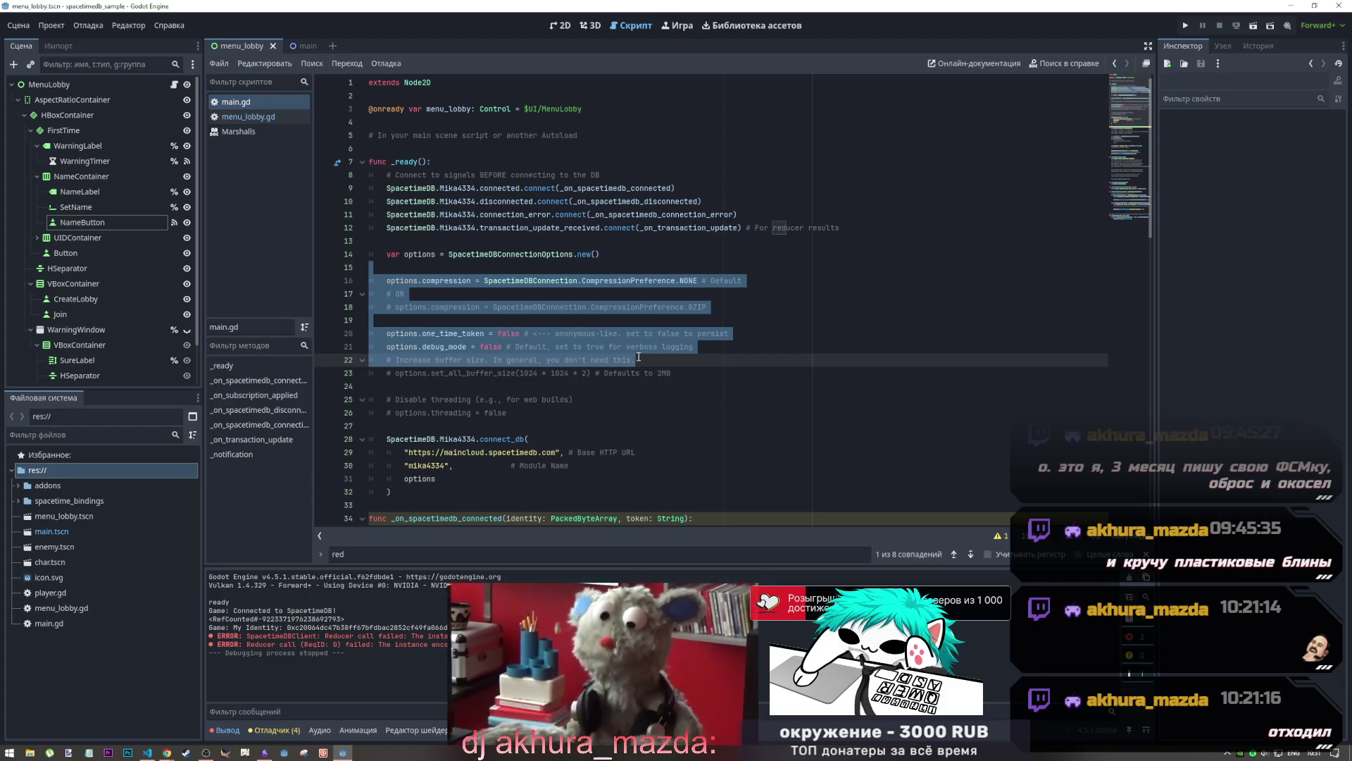
pyautogui.click(561, 321)
pyautogui.moveTo(553, 333); pyautogui.dragTo(626, 333)
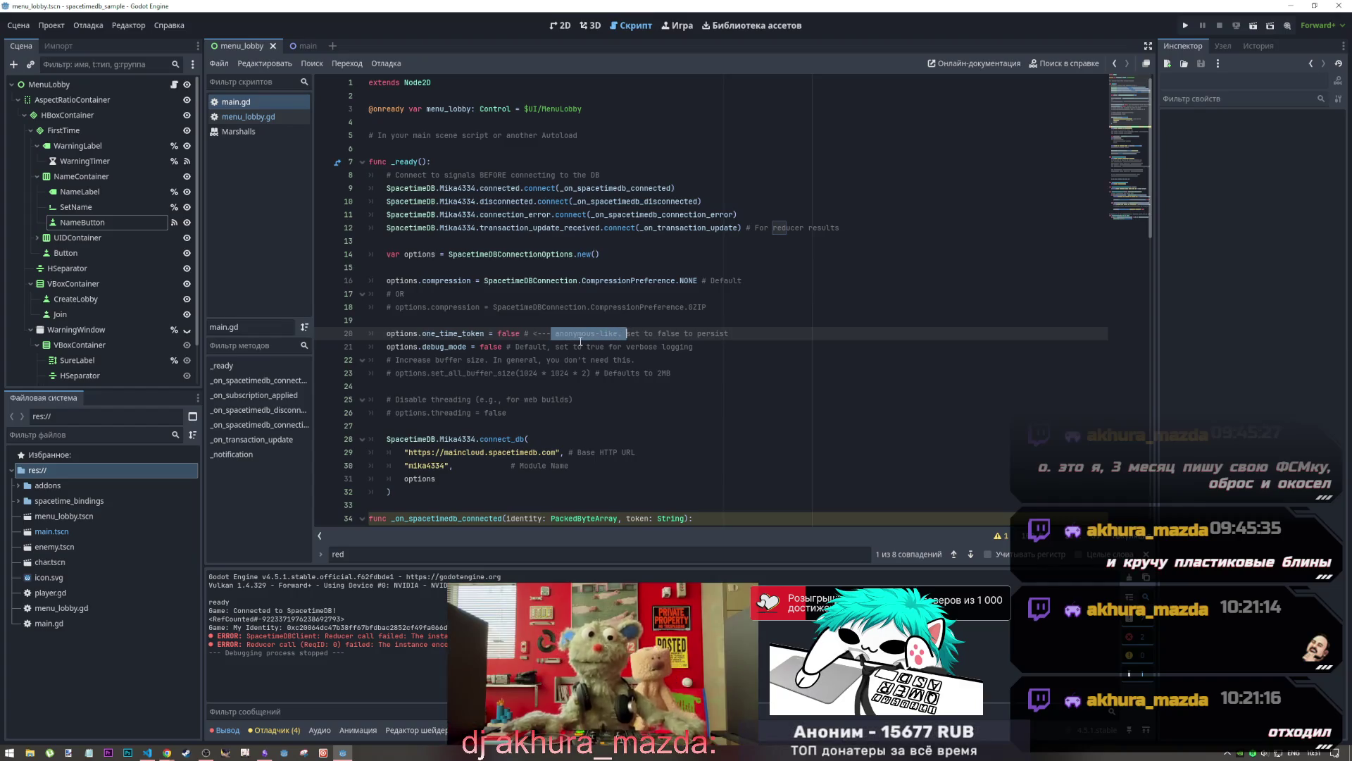
pyautogui.click(519, 333)
pyautogui.moveTo(520, 333); pyautogui.dragTo(500, 334)
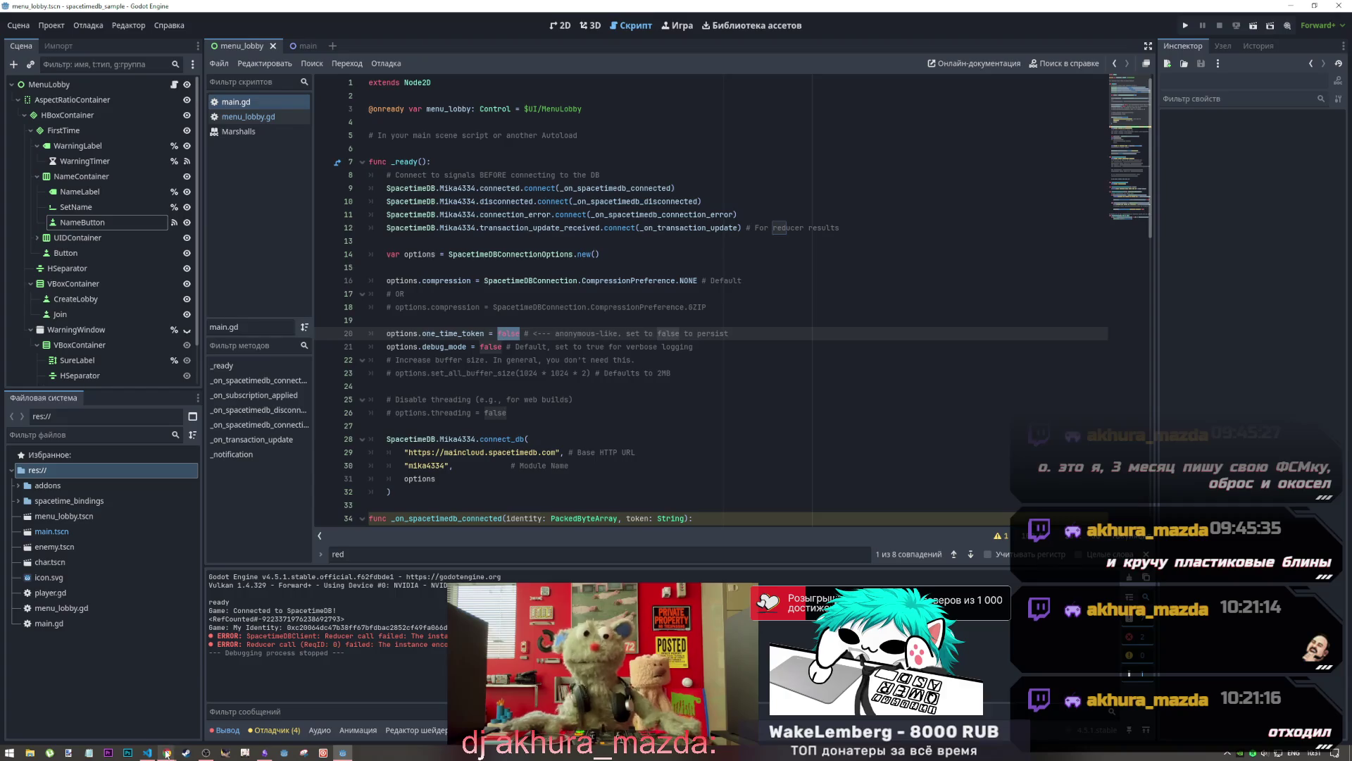
pyautogui.moveTo(166, 752)
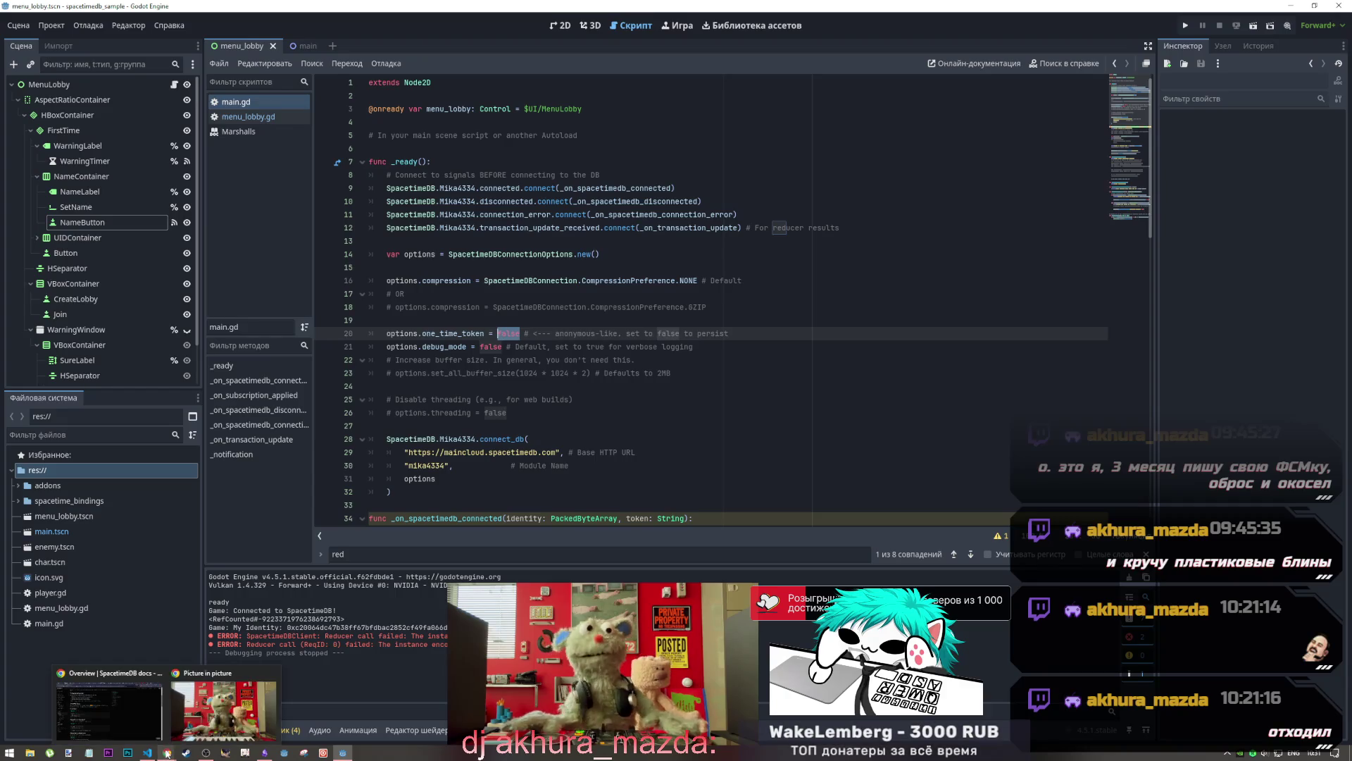
pyautogui.click(143, 708)
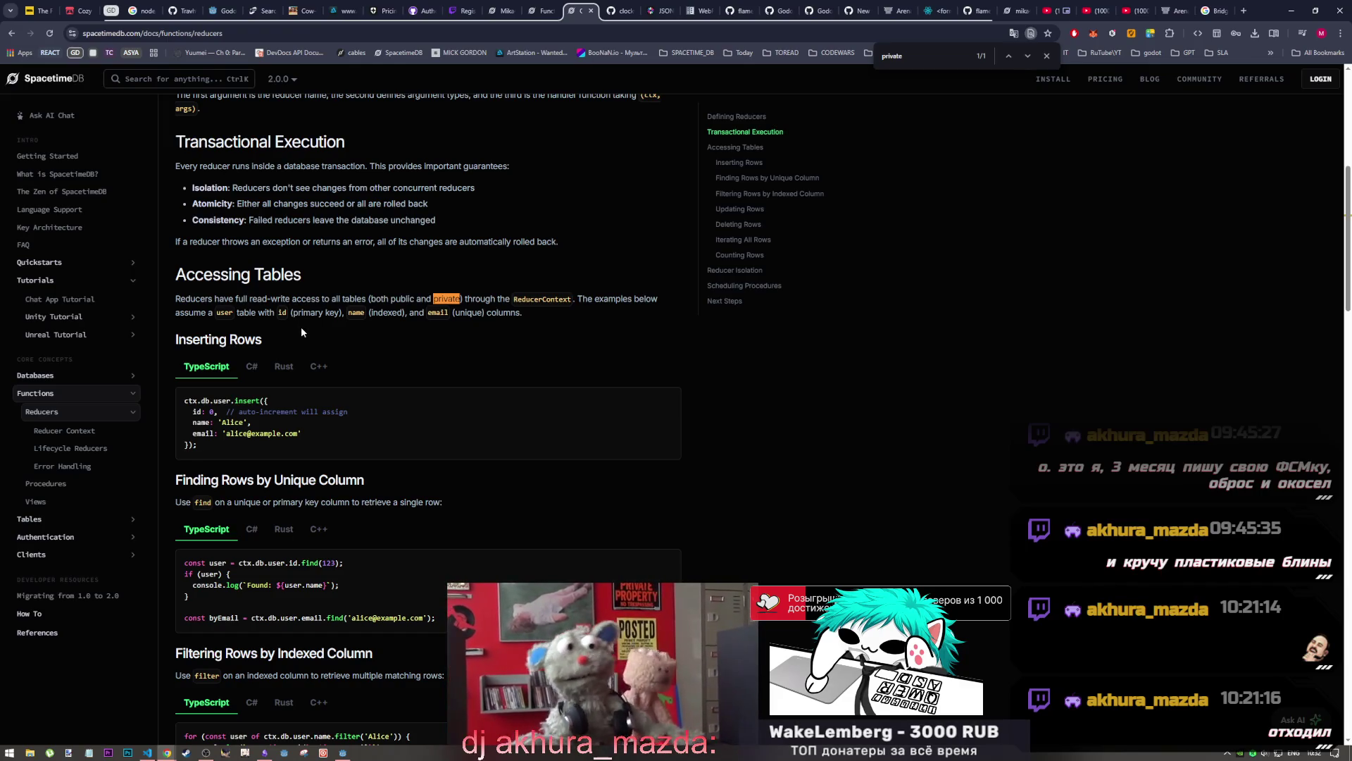
pyautogui.click(342, 753)
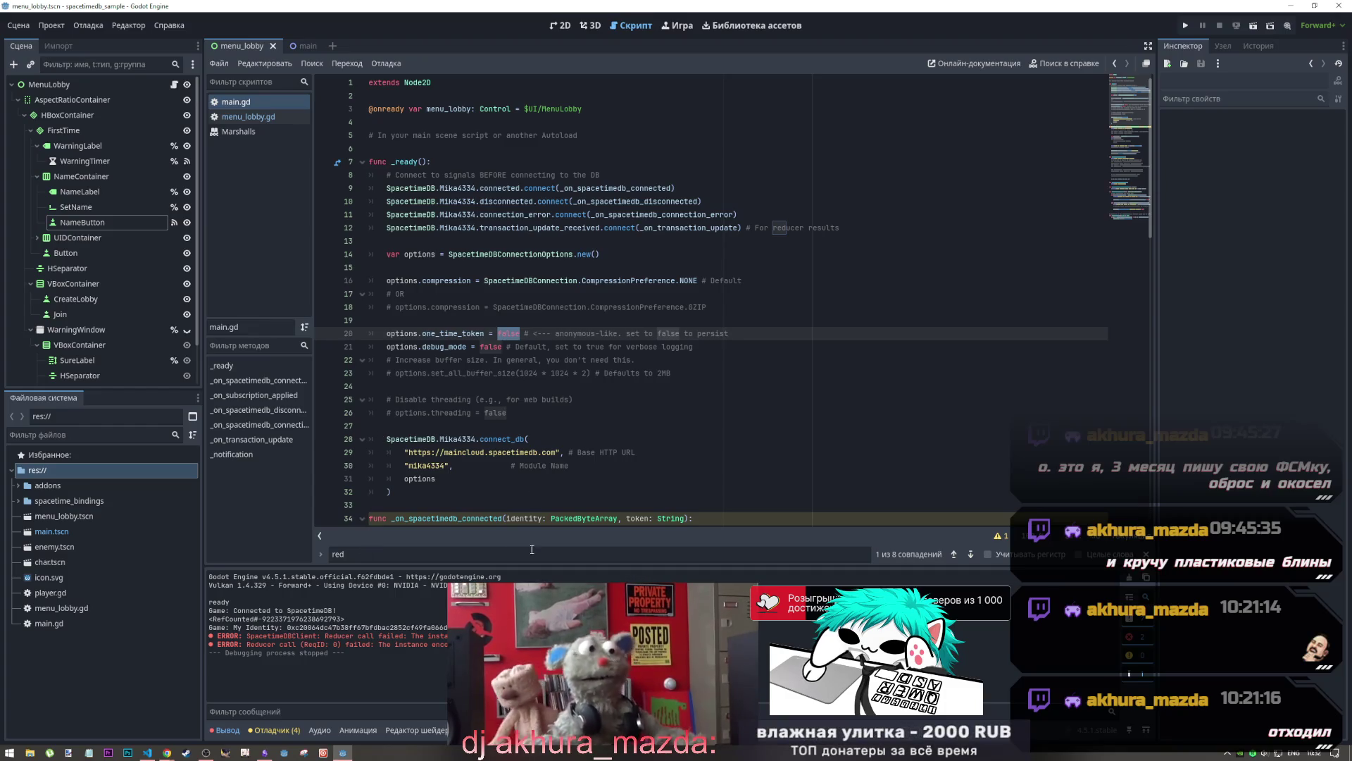
pyautogui.moveTo(454, 345)
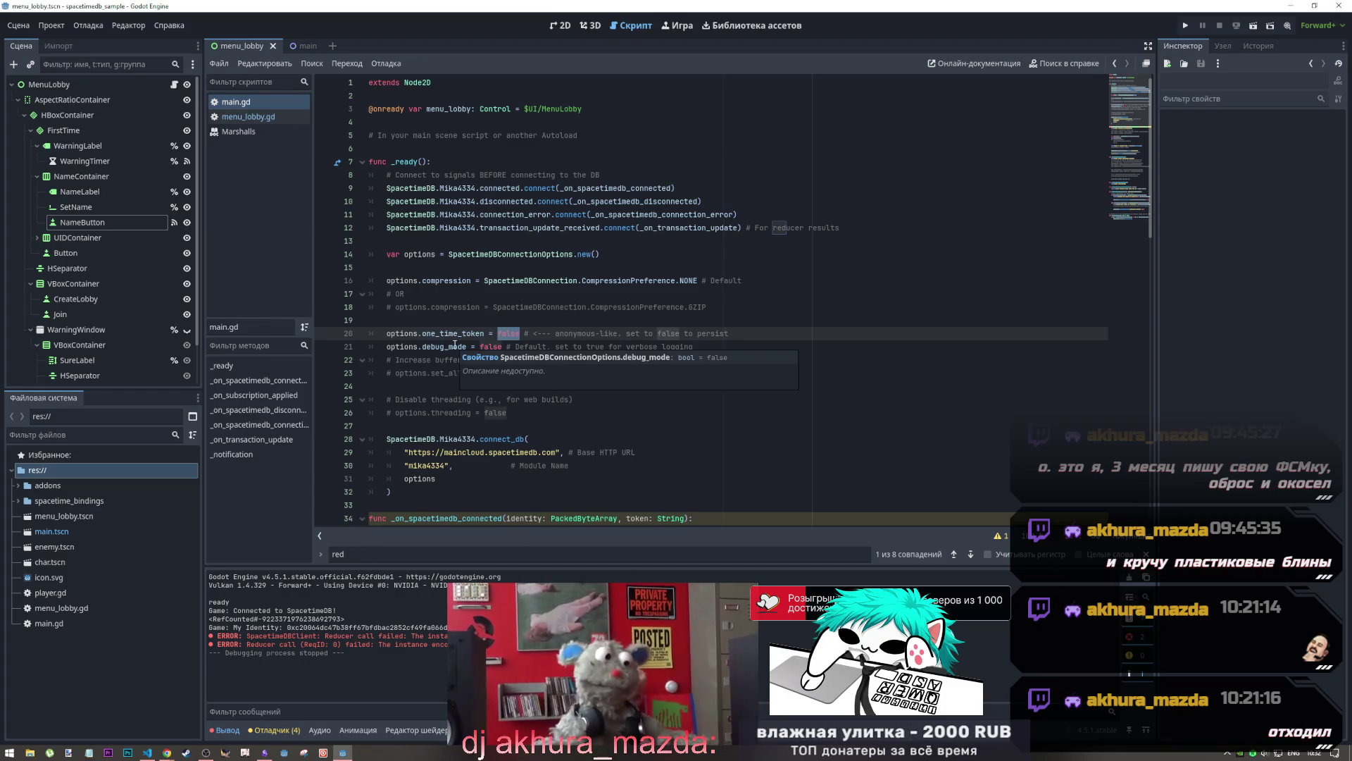
pyautogui.click(146, 752)
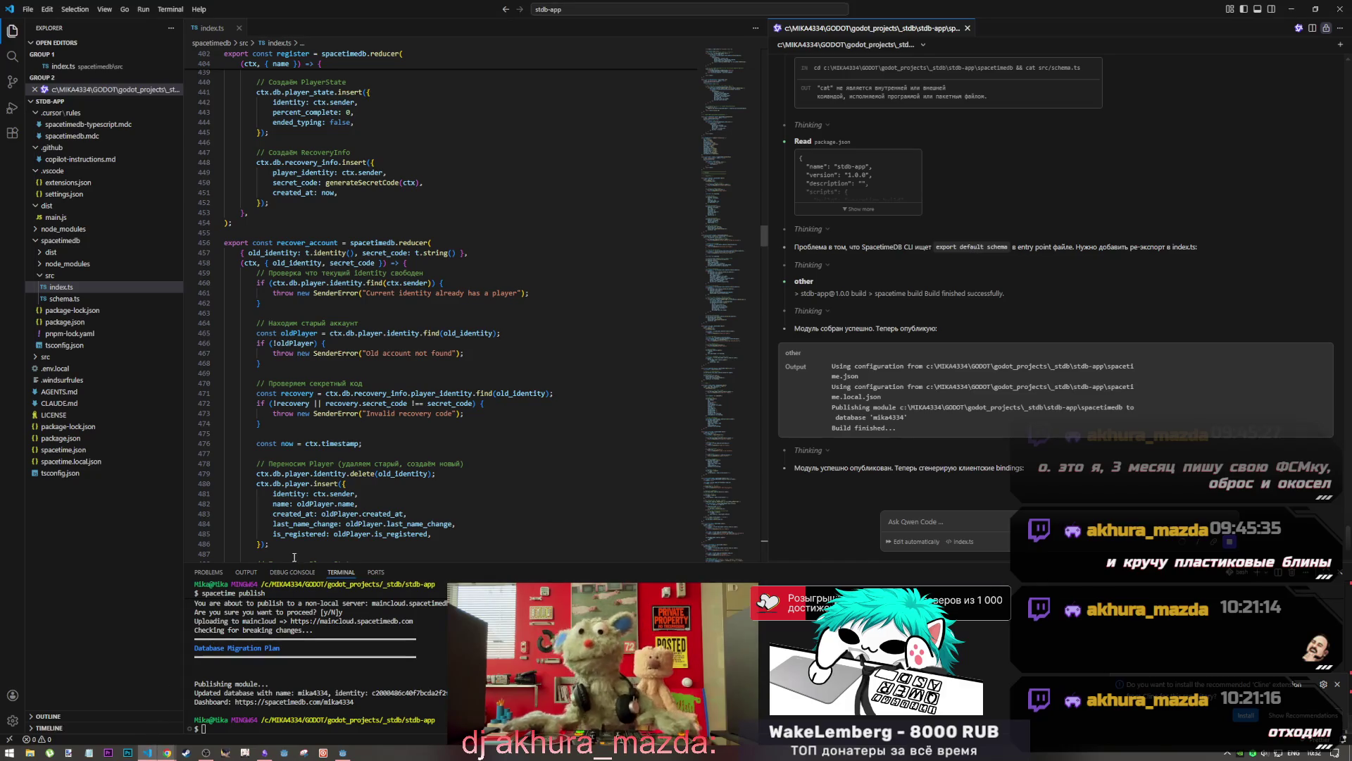
# Put the caret inside index.ts's recover_account reducer, ending on empty line 469
pyautogui.click(483, 414)
pyautogui.moveTo(483, 414); pyautogui.dragTo(282, 385)
pyautogui.click(325, 370)
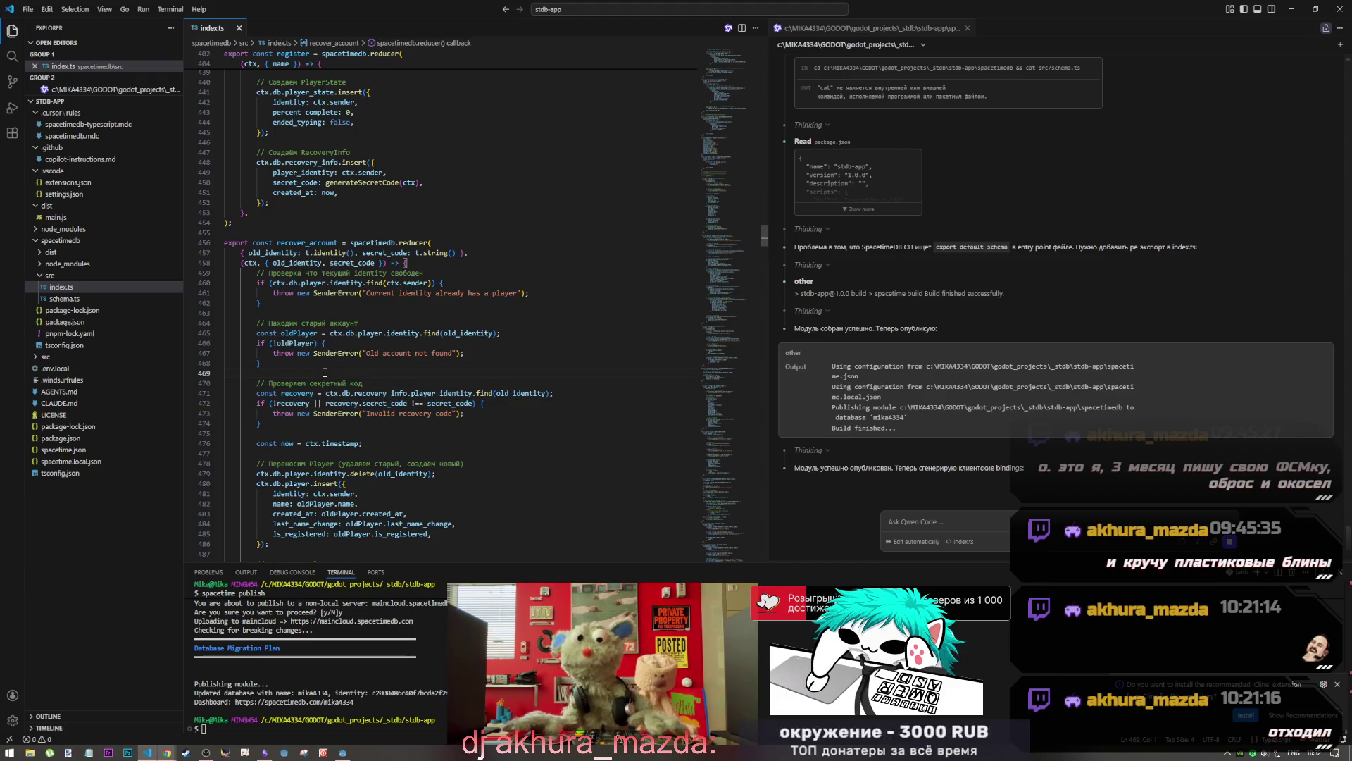
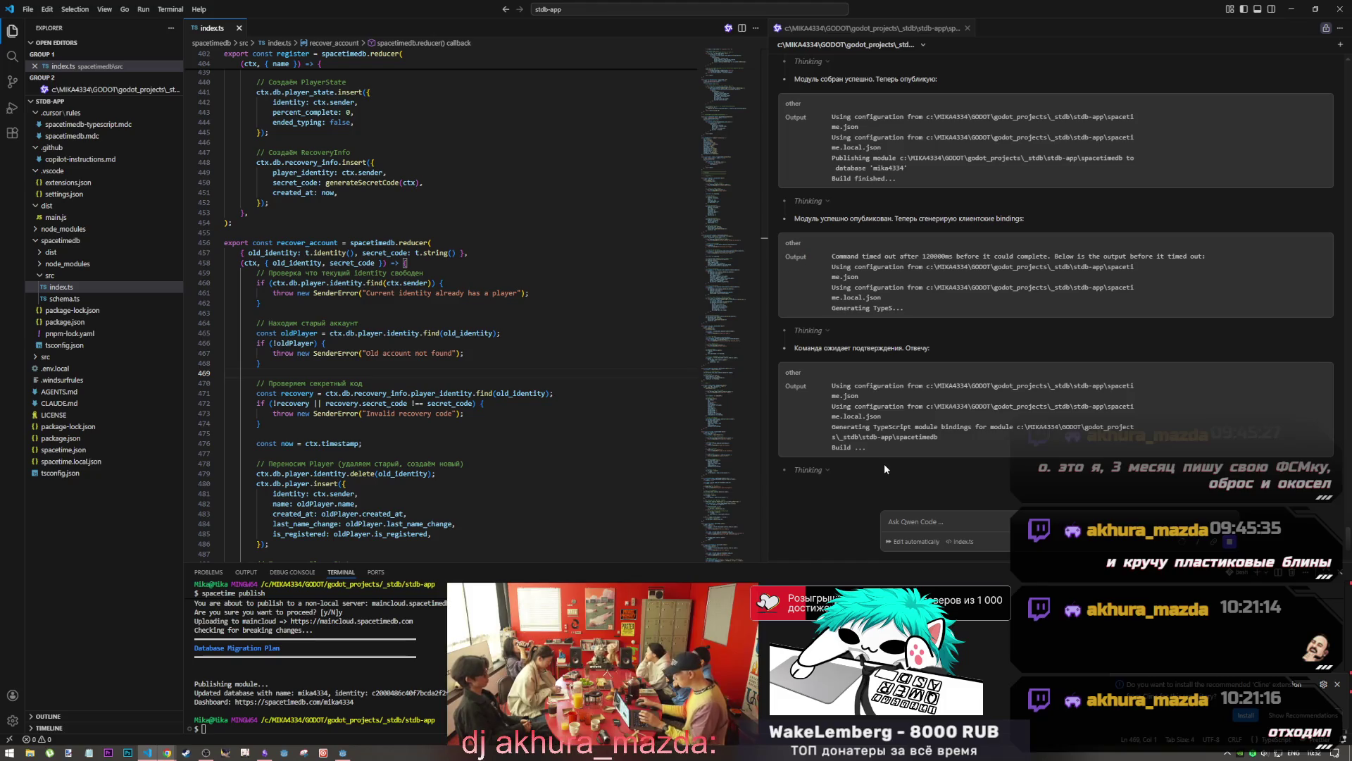
# Review the chat summary's package.json contents, public: false note and indexes note
pyautogui.scroll(7, 872, 459)
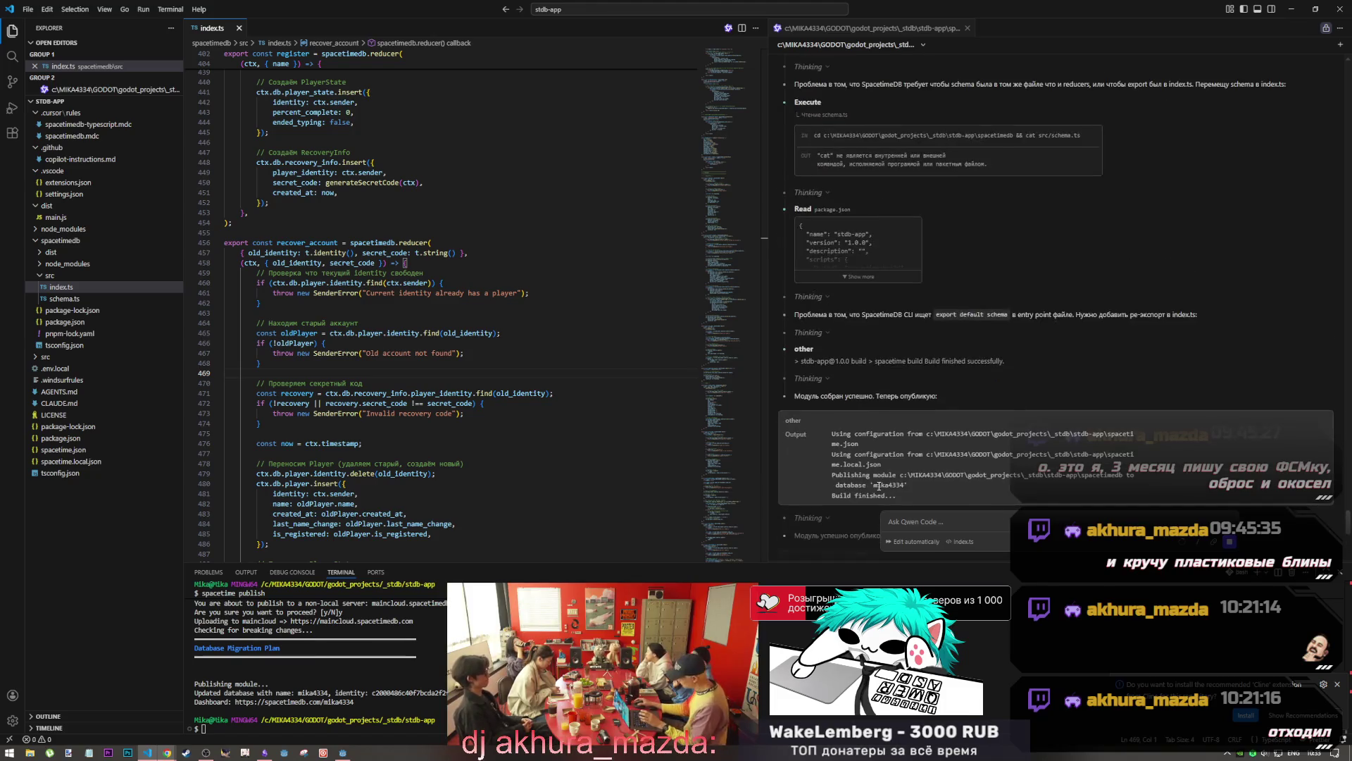
pyautogui.scroll(-3, 863, 429)
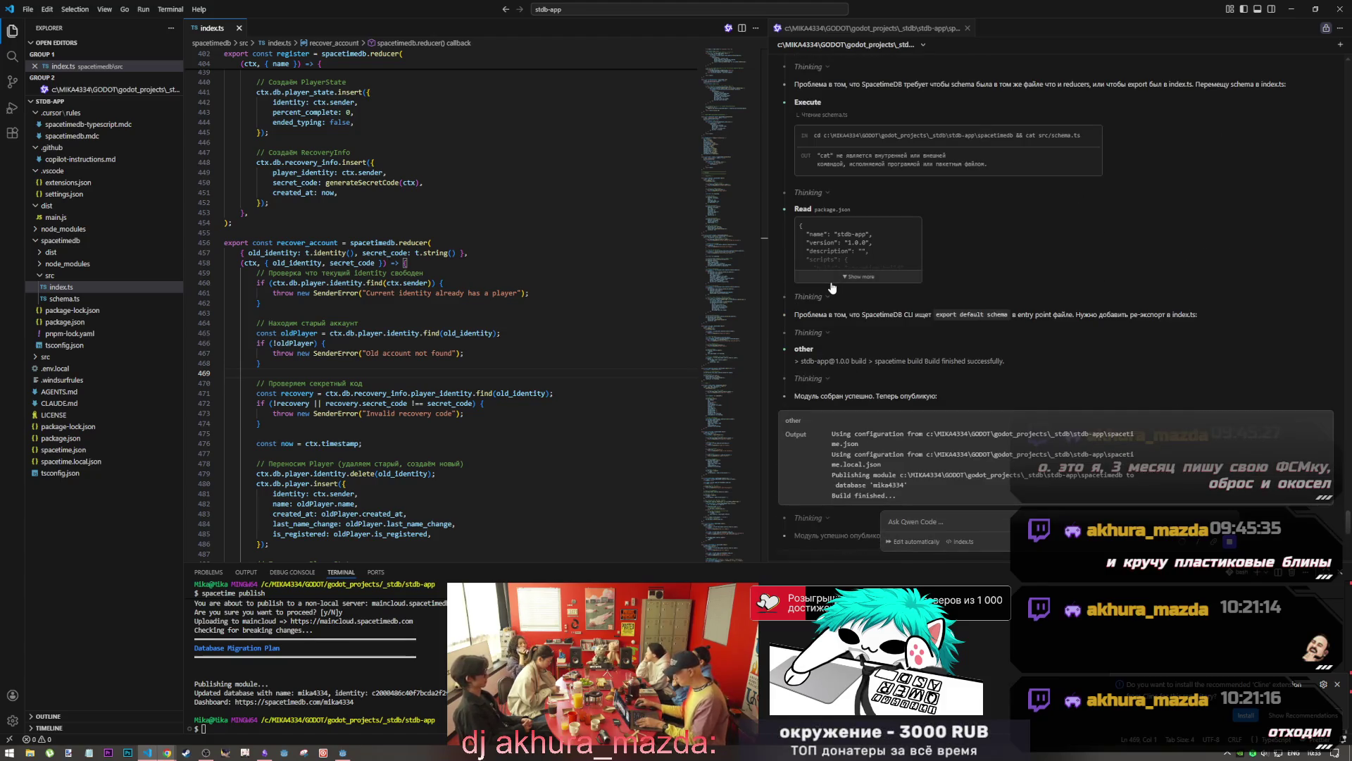
pyautogui.click(835, 282)
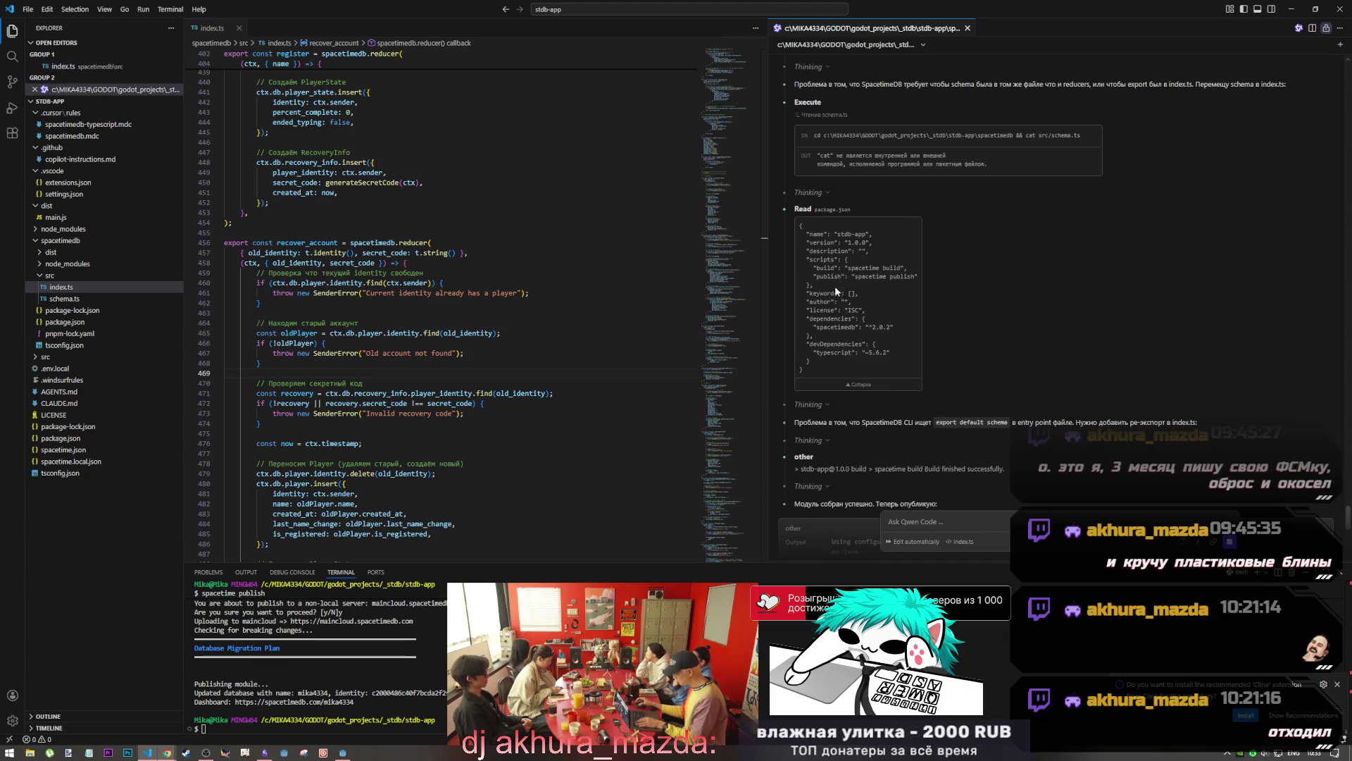
pyautogui.click(858, 386)
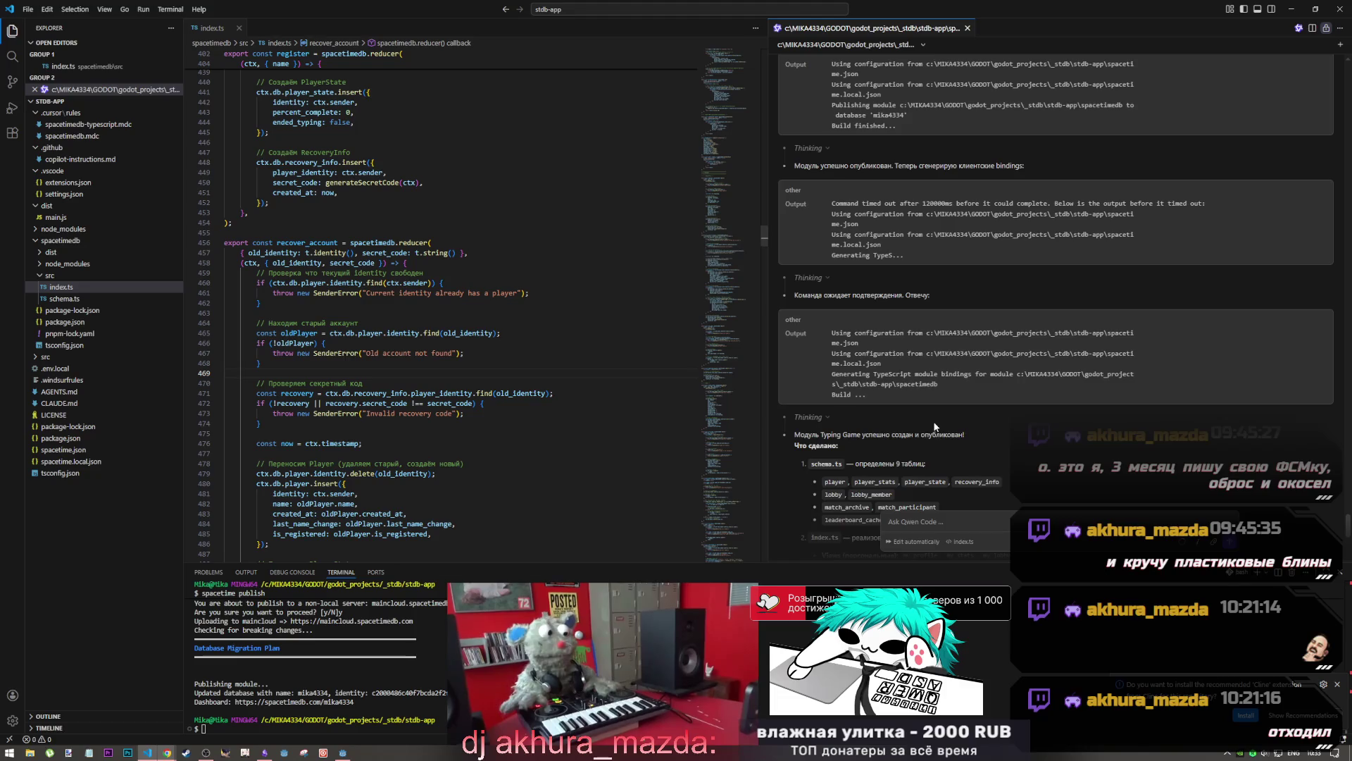
pyautogui.scroll(-5, 936, 427)
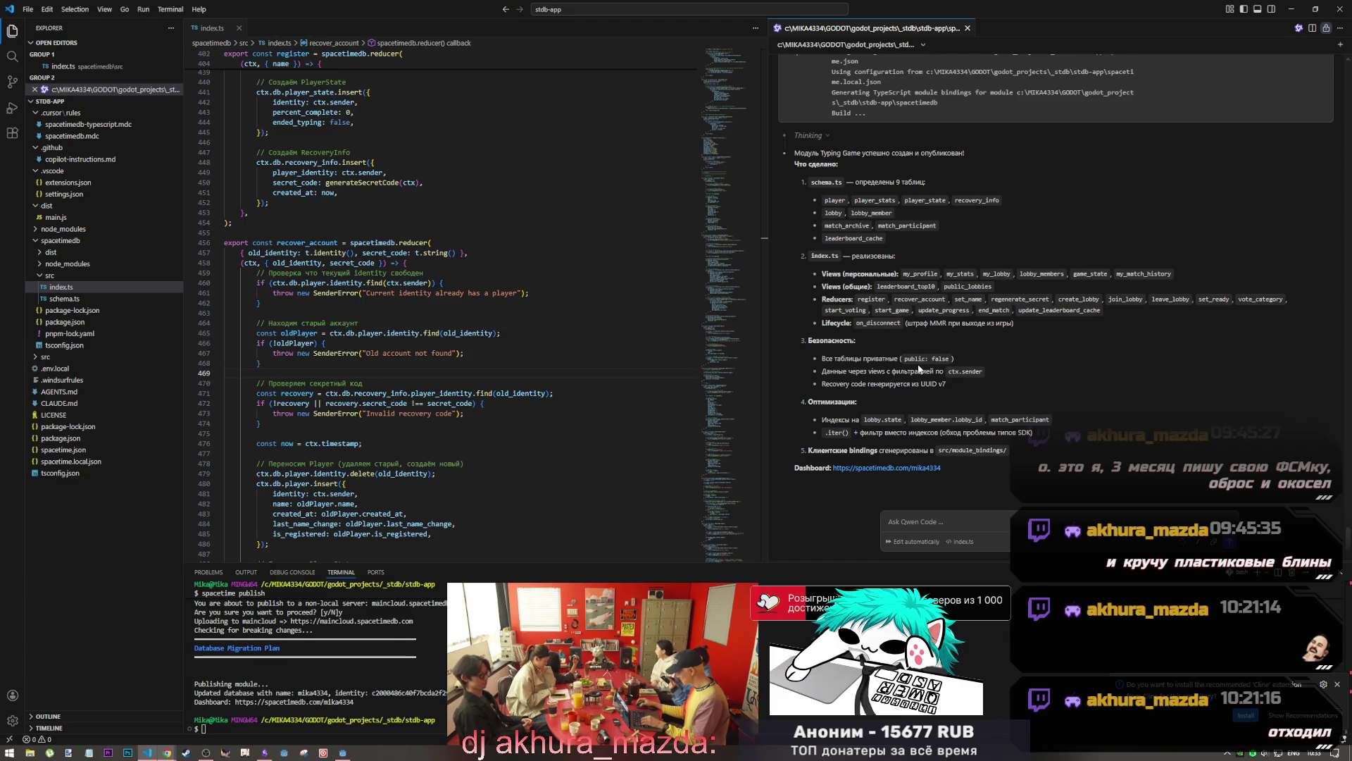
pyautogui.moveTo(905, 360); pyautogui.dragTo(951, 361)
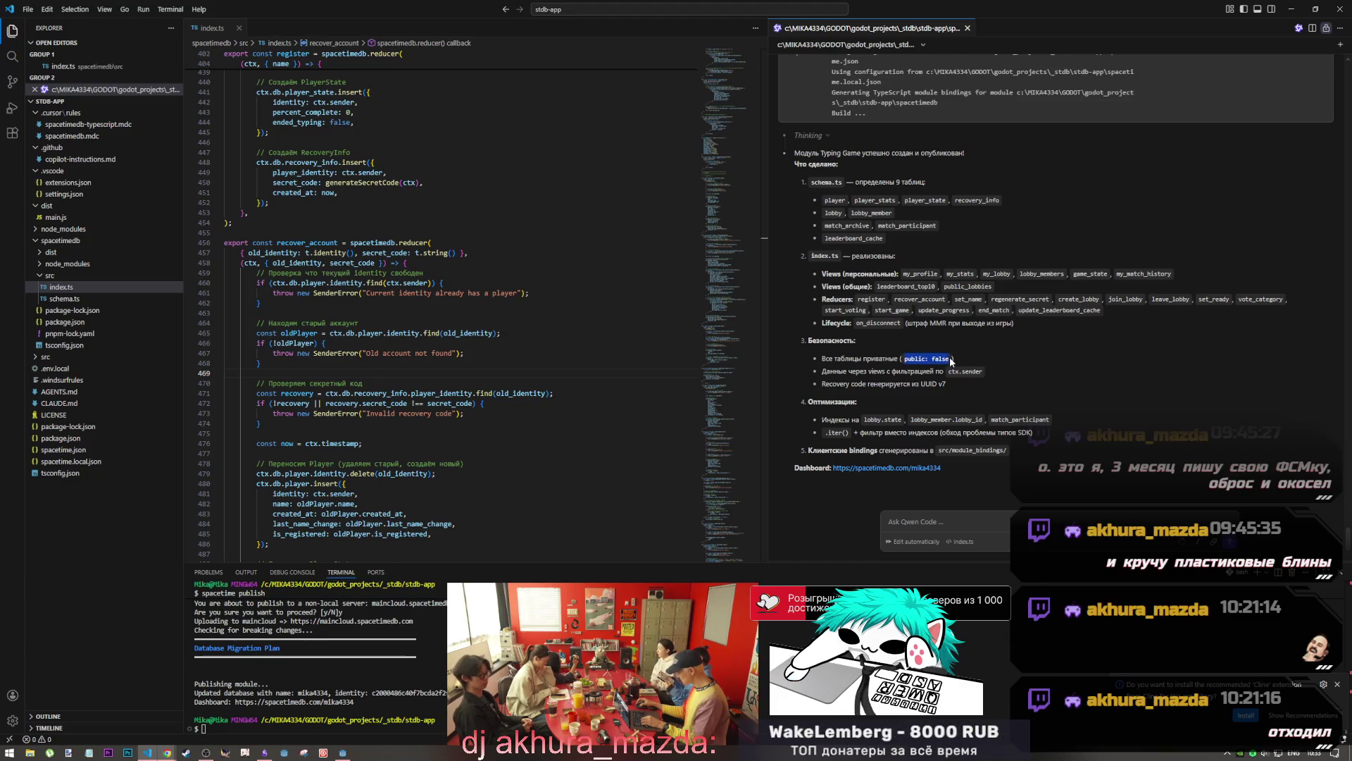
pyautogui.click(945, 360)
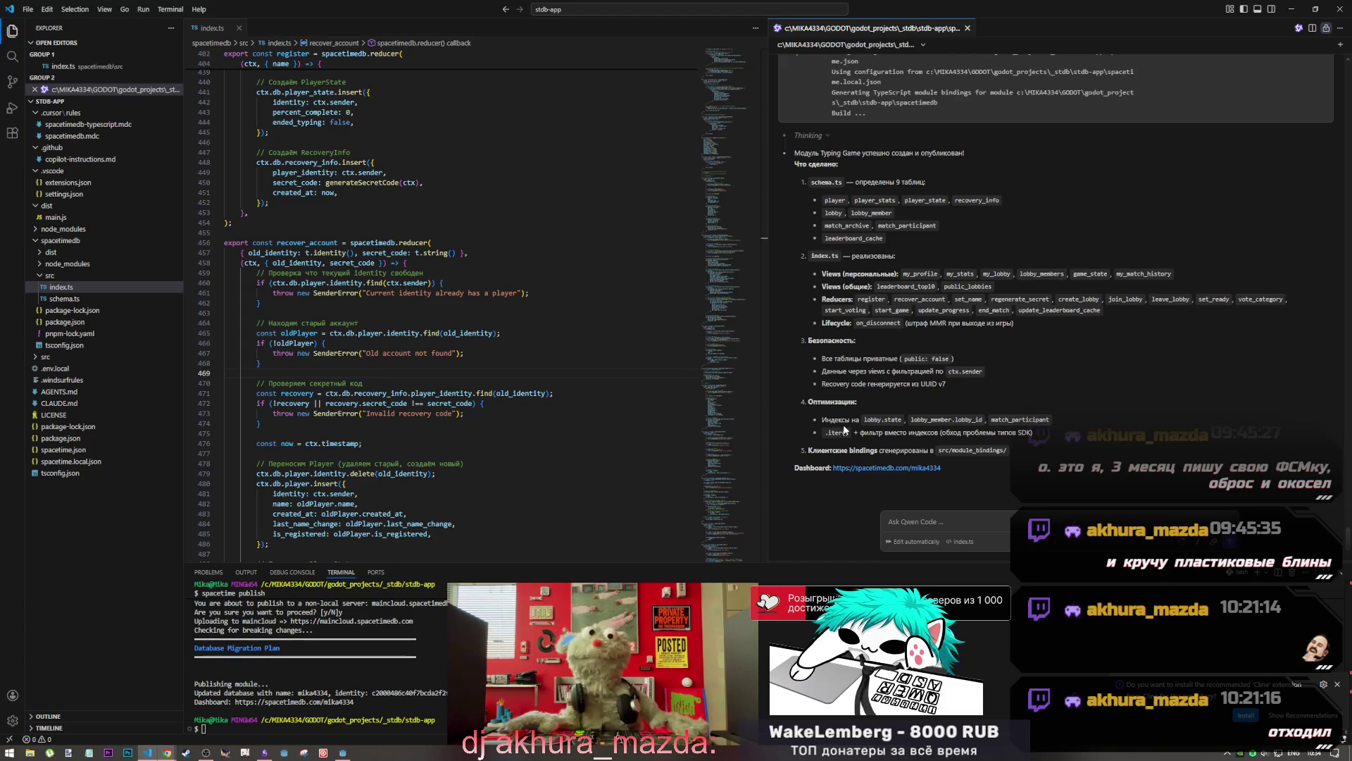
pyautogui.moveTo(848, 421); pyautogui.dragTo(1019, 436)
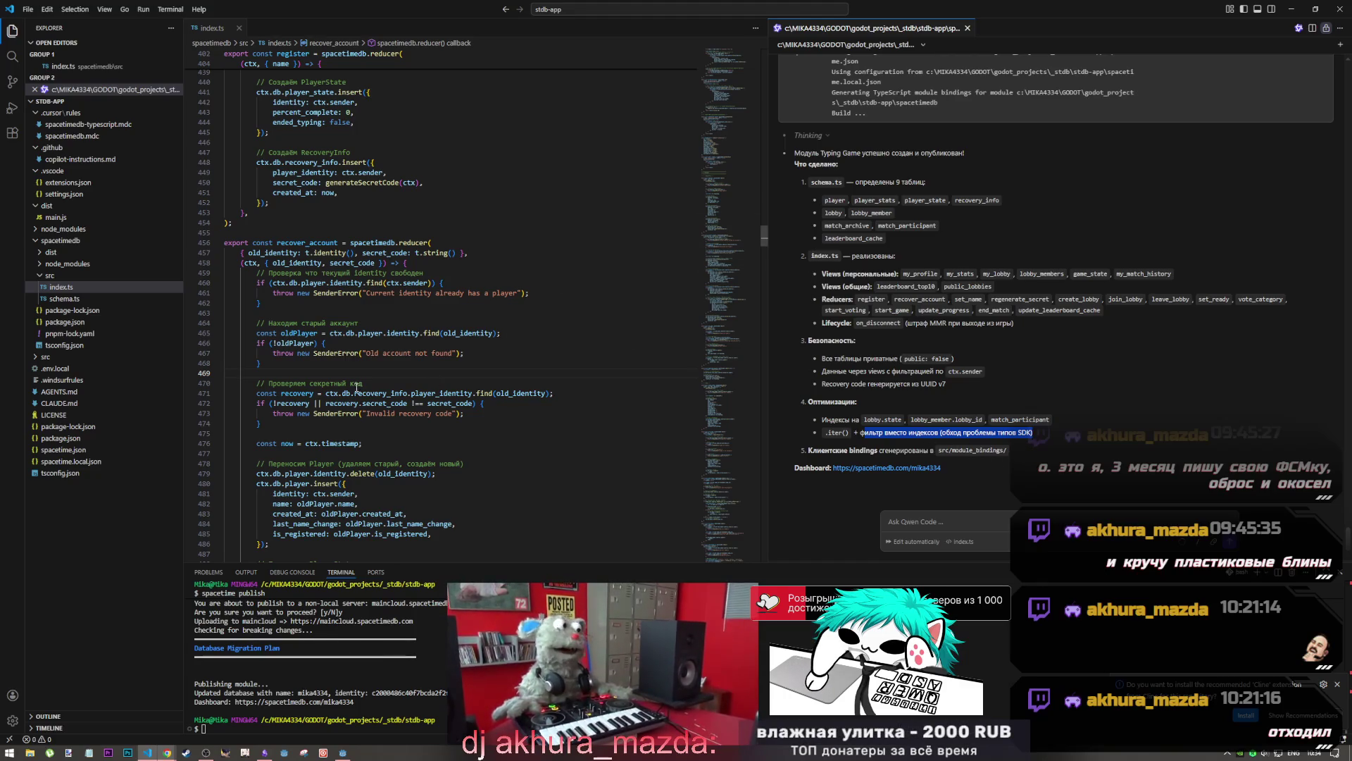
# Inspect schema.ts, then check index.ts's schema import line and helper functions comment
pyautogui.scroll(5, 906, 357)
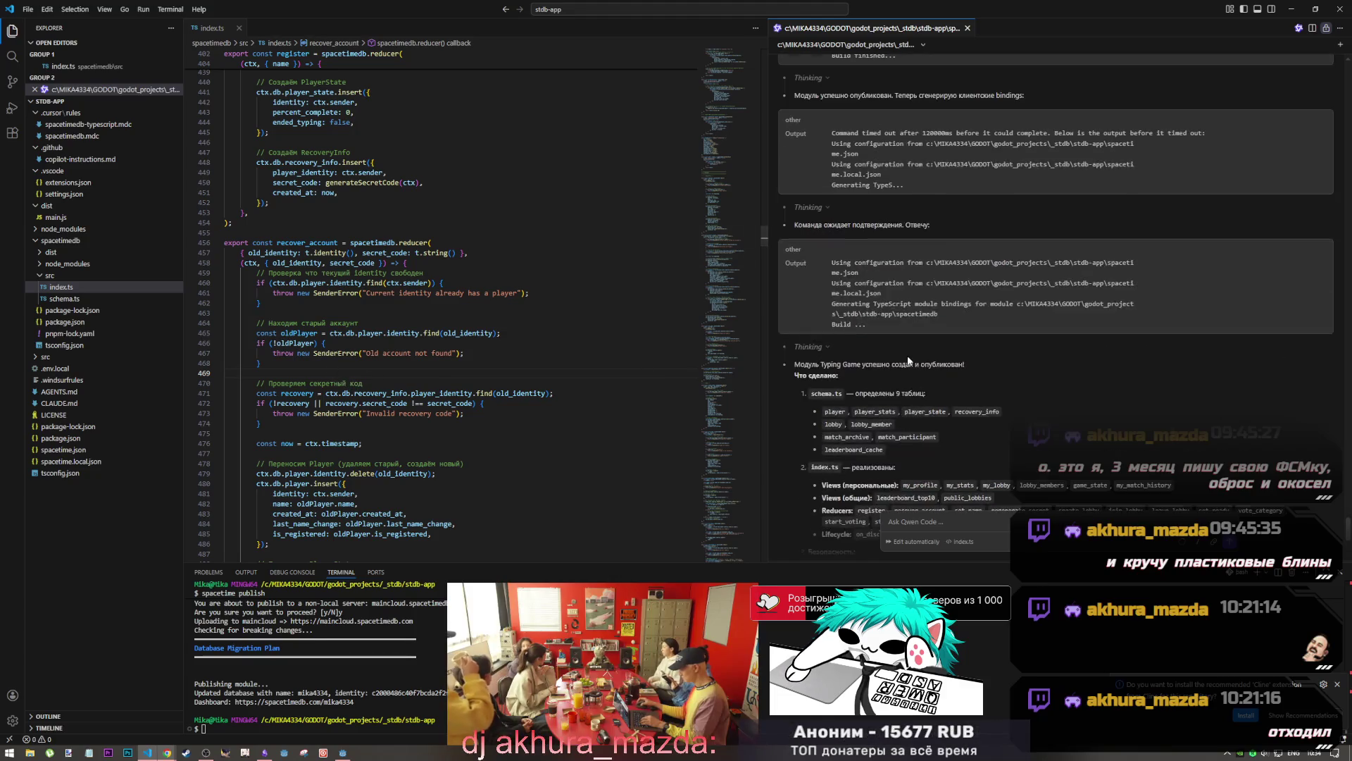
pyautogui.scroll(-4, 906, 356)
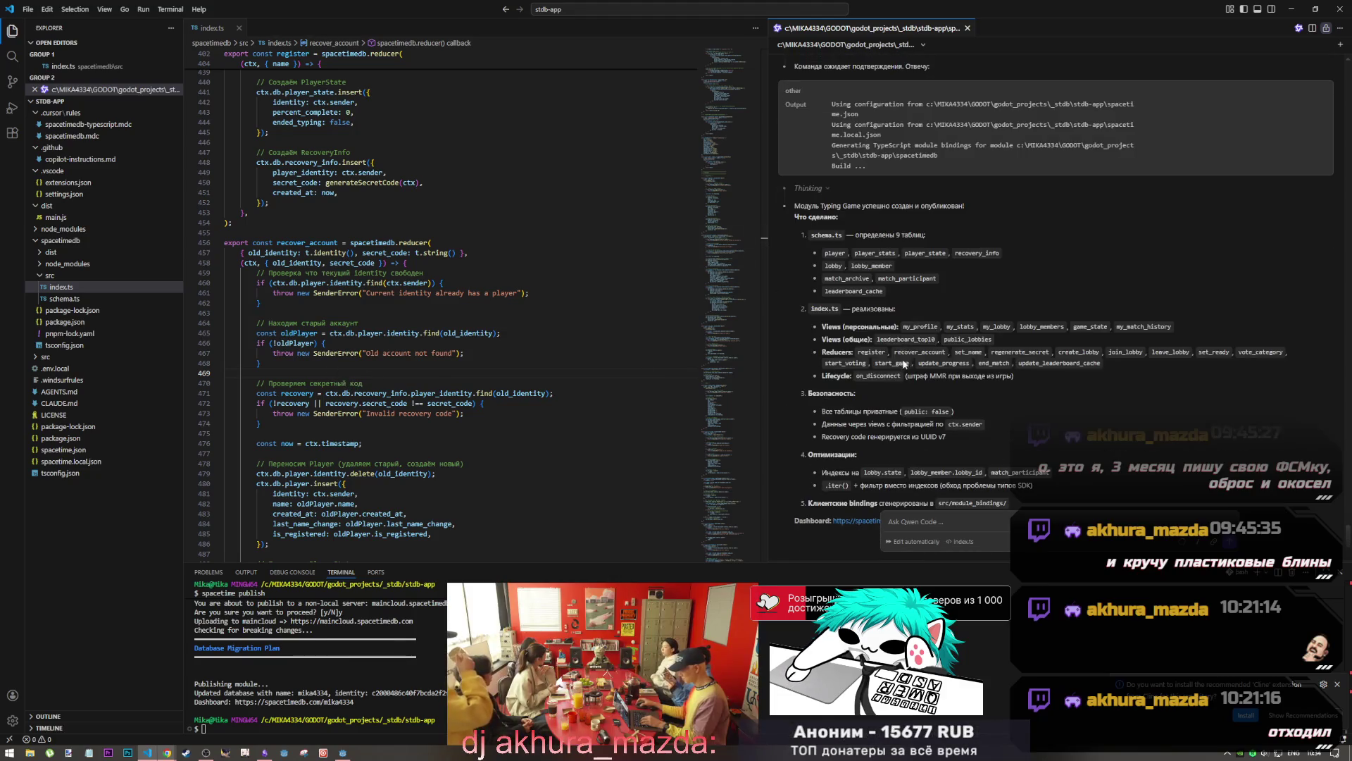
pyautogui.click(65, 298)
pyautogui.scroll(-15, 395, 233)
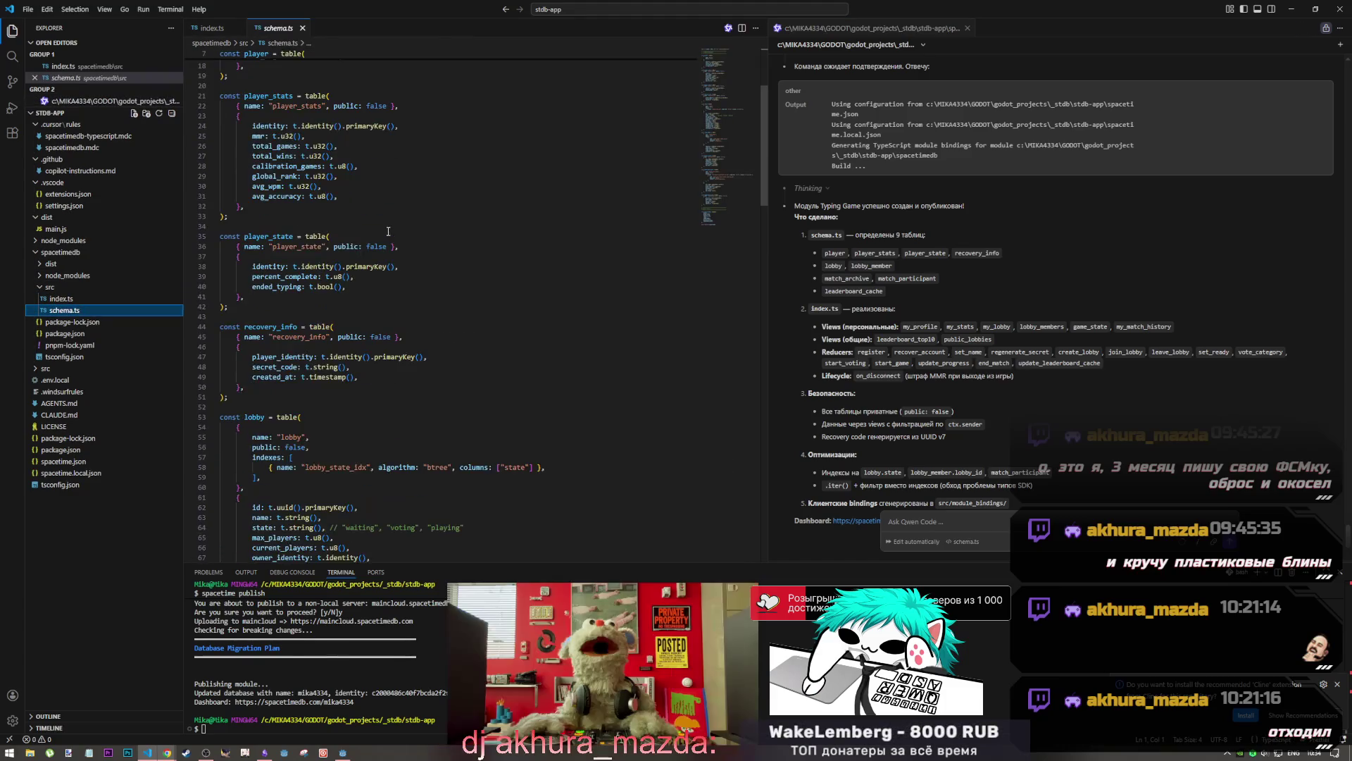
pyautogui.scroll(-5, 411, 227)
pyautogui.scroll(7, 411, 236)
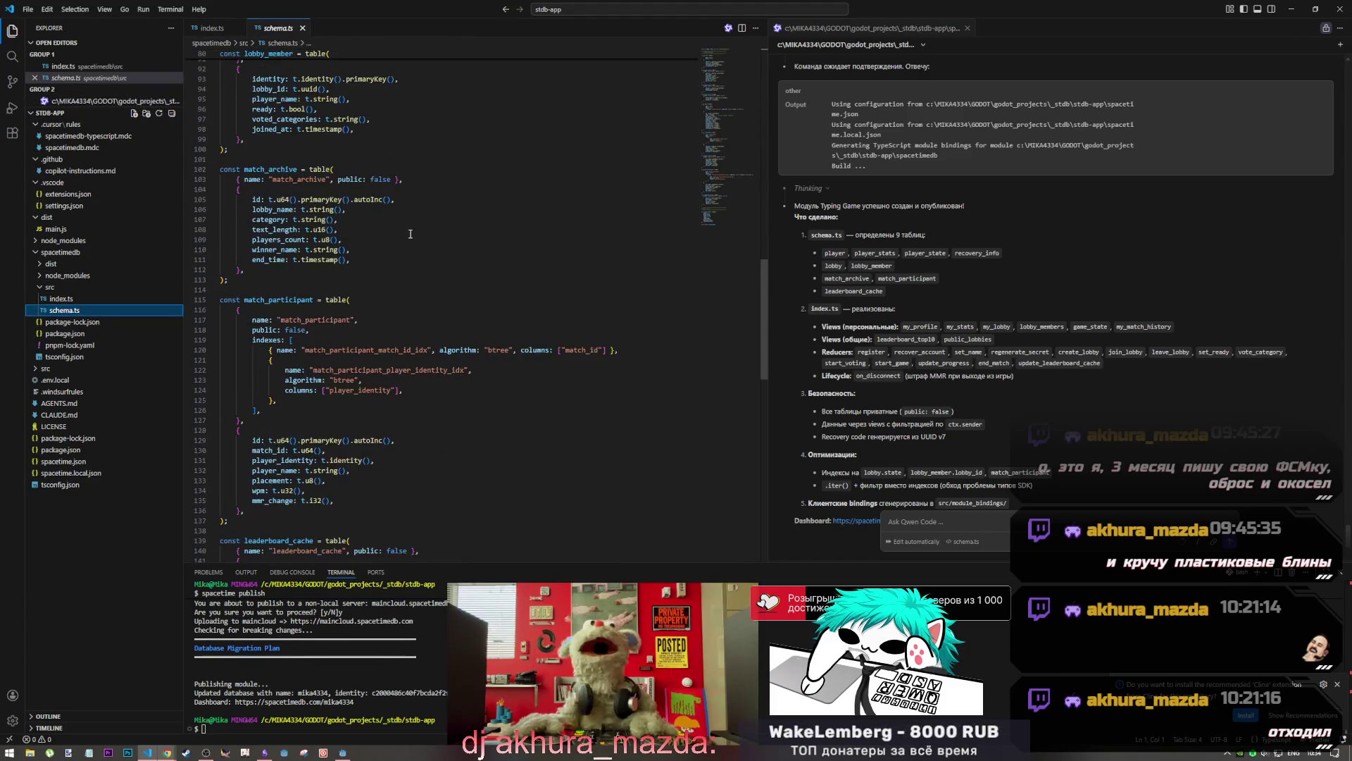
pyautogui.scroll(-20, 412, 240)
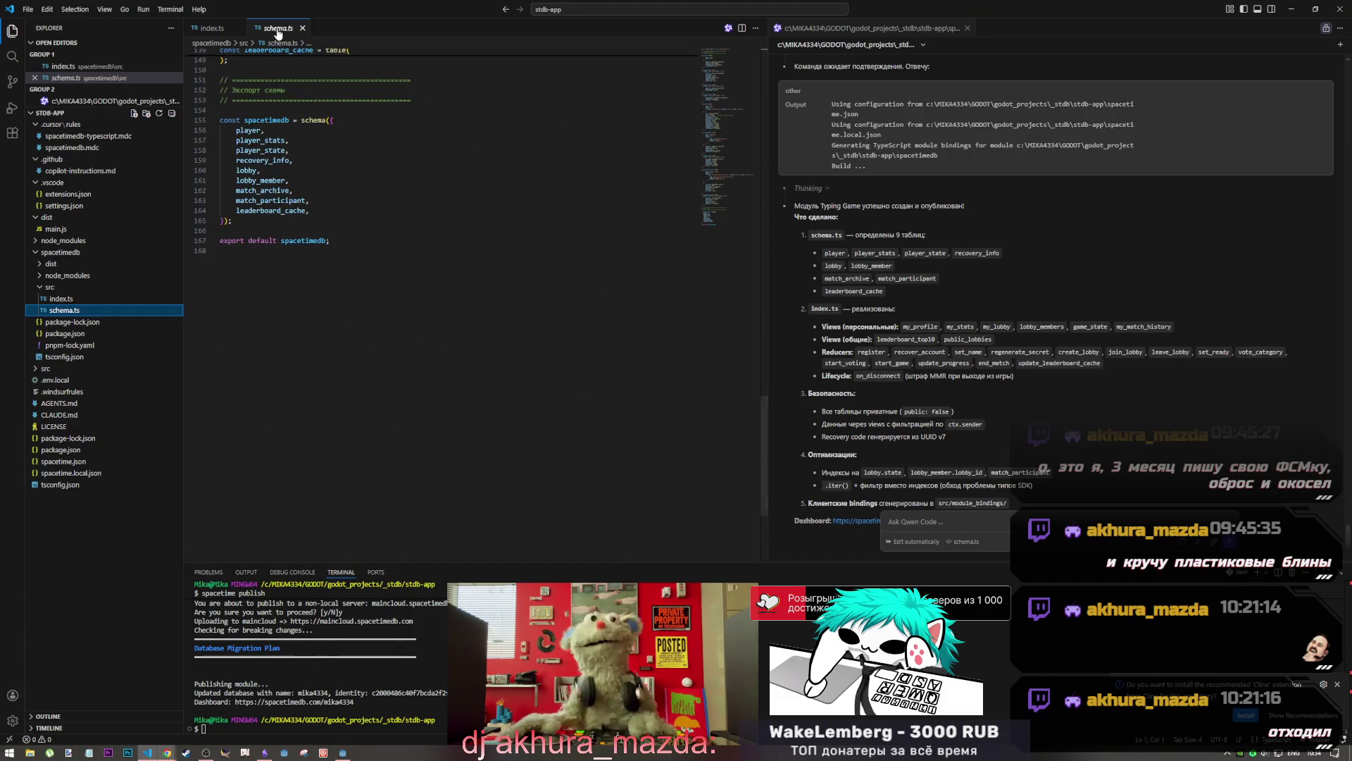
pyautogui.click(302, 29)
pyautogui.click(728, 53)
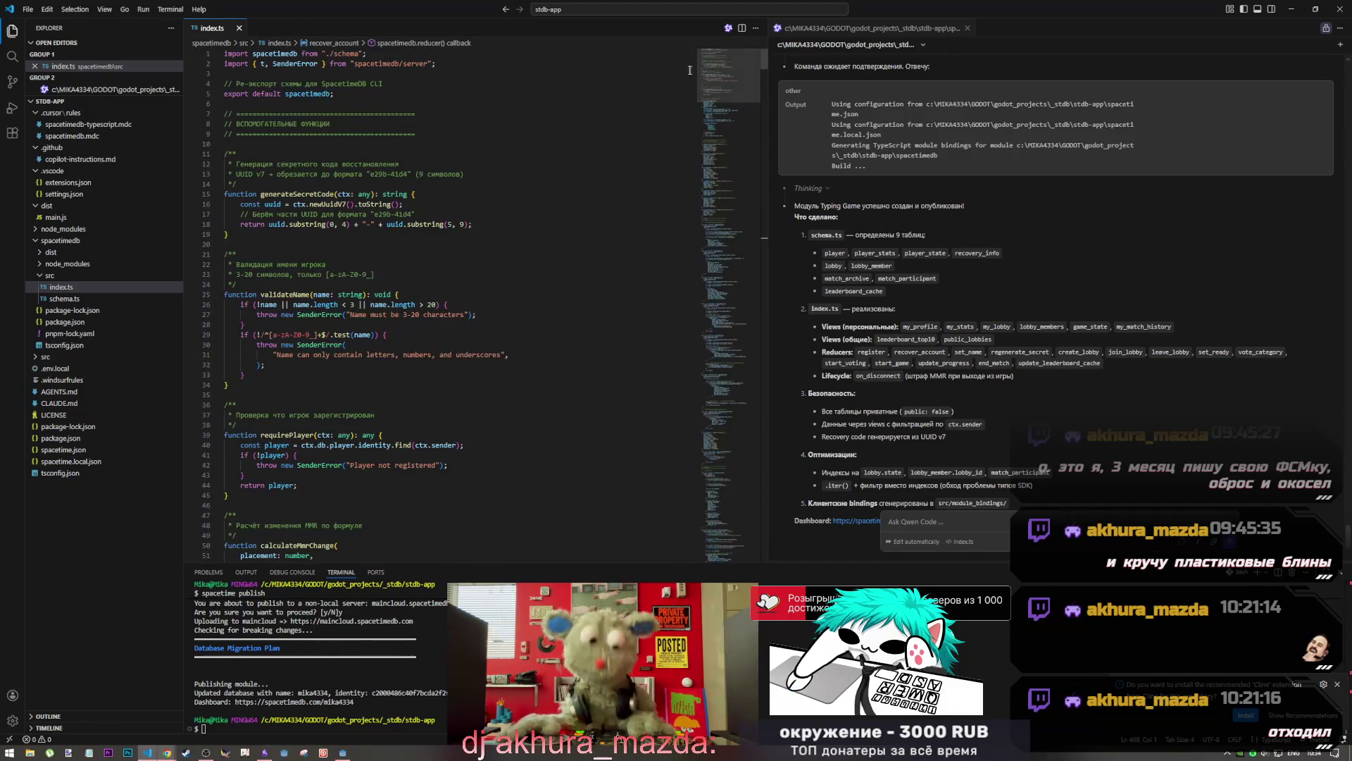
pyautogui.click(379, 52)
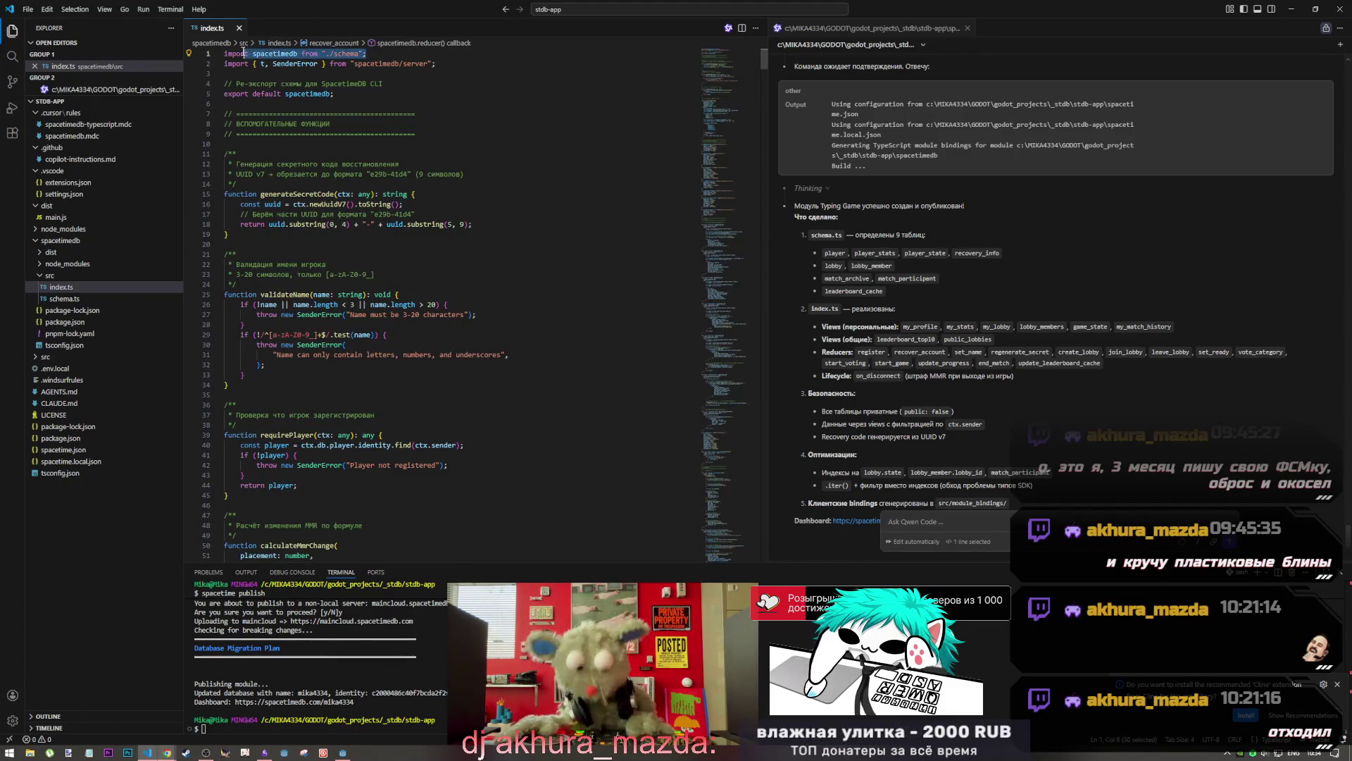
pyautogui.click(384, 153)
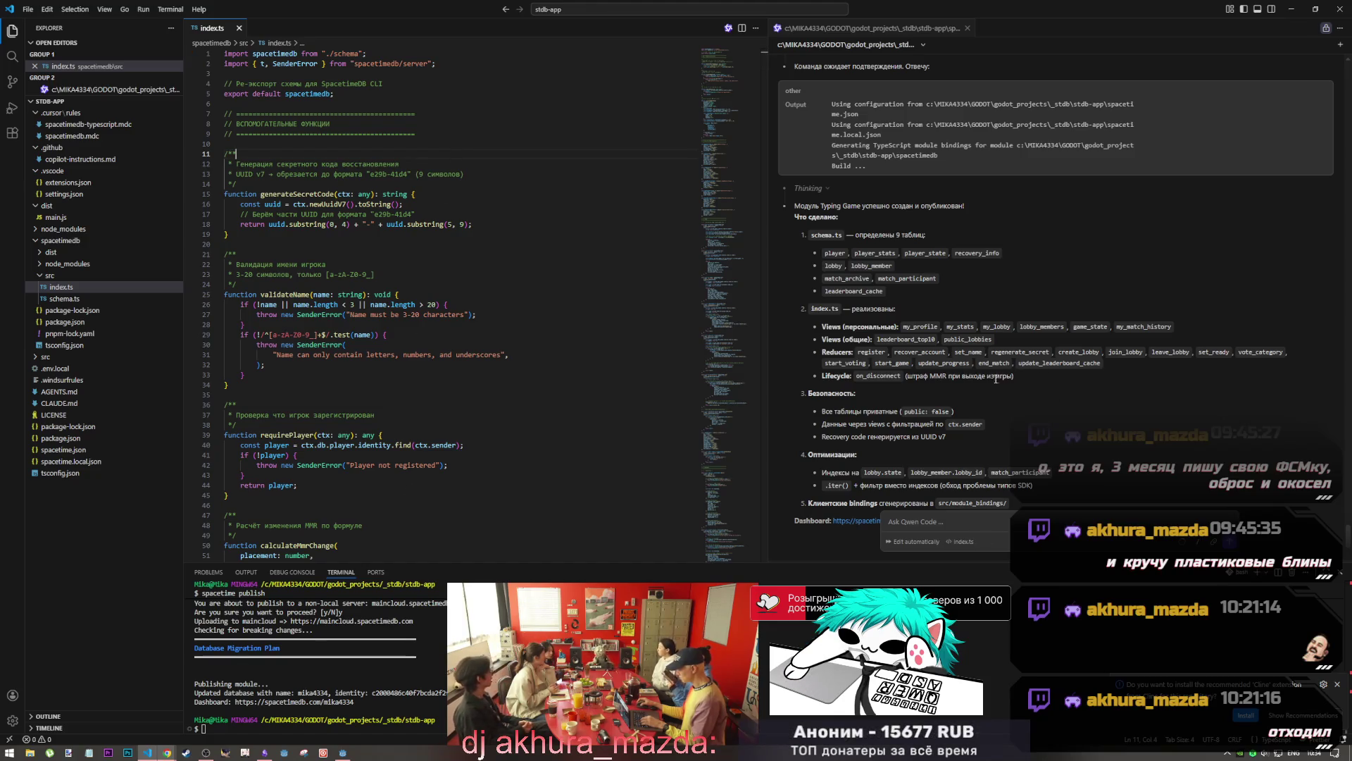
# Rerun spacetime publish in the terminal and answer y to accept the breaking schema changes
pyautogui.click(222, 726)
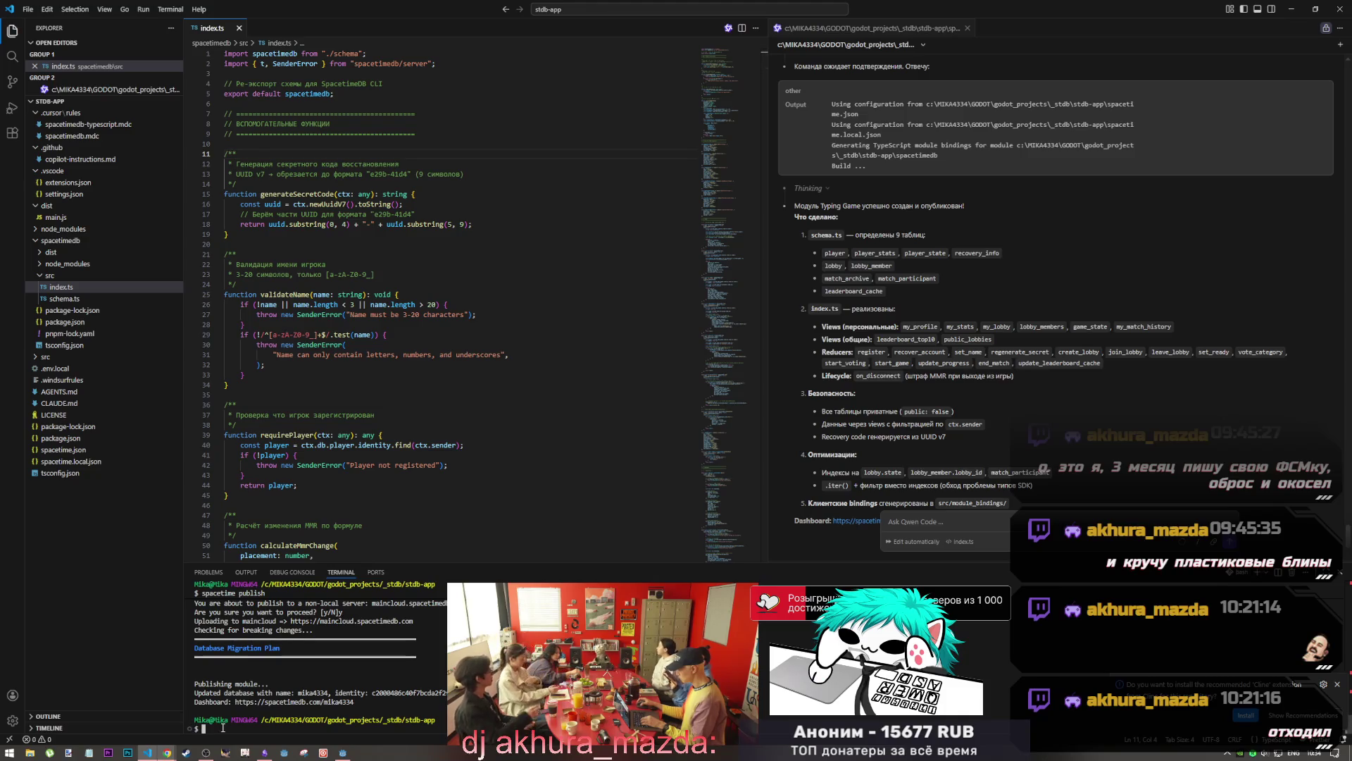
pyautogui.press('Up')
pyautogui.press('Return')
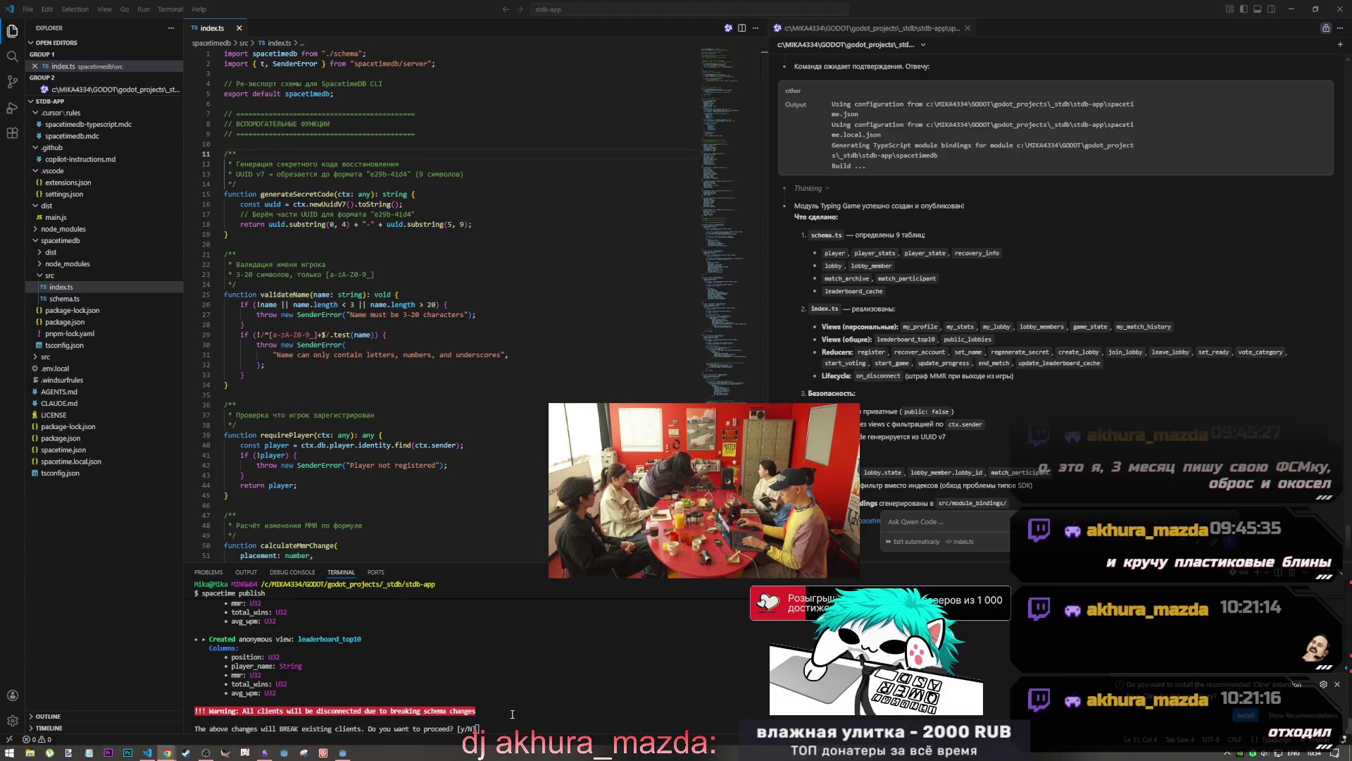
pyautogui.scroll(1, 511, 707)
pyautogui.scroll(-1, 512, 706)
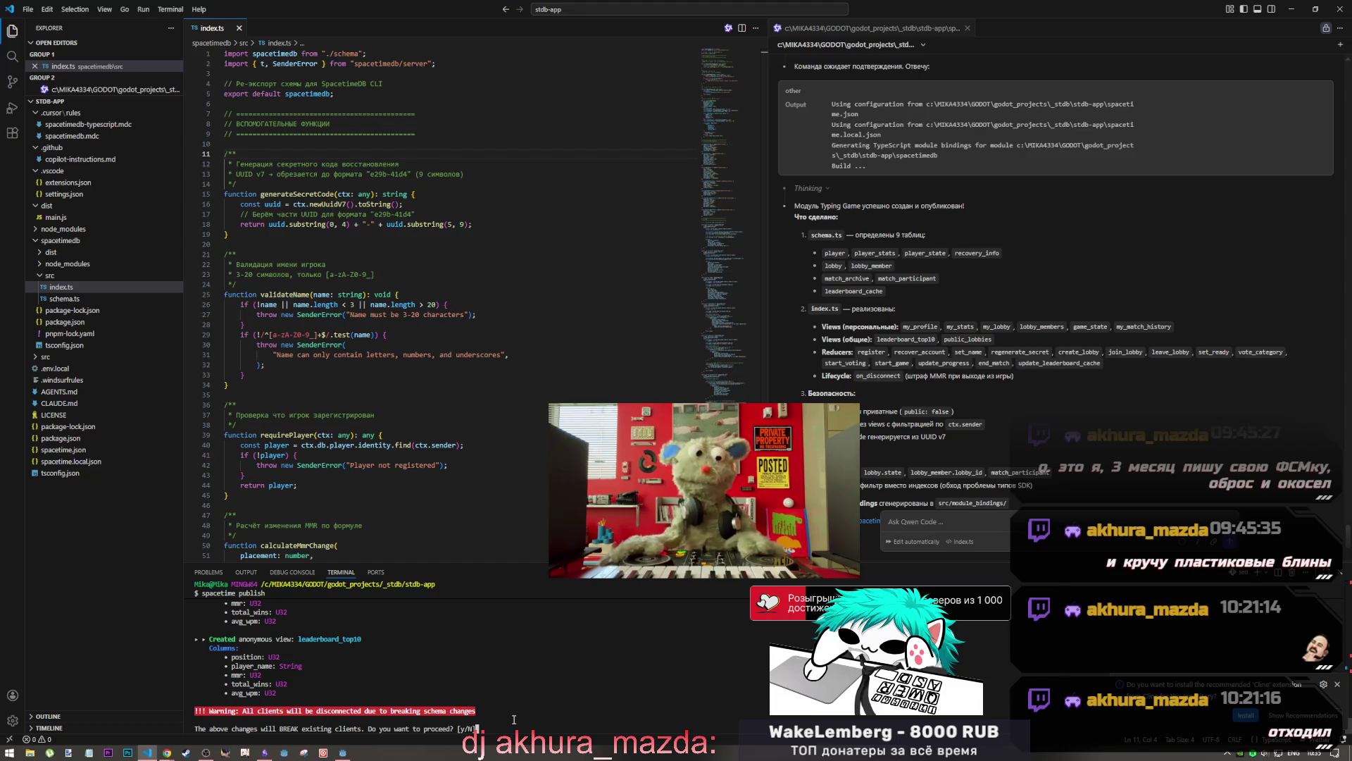
pyautogui.write('y')
pyautogui.press('Return')
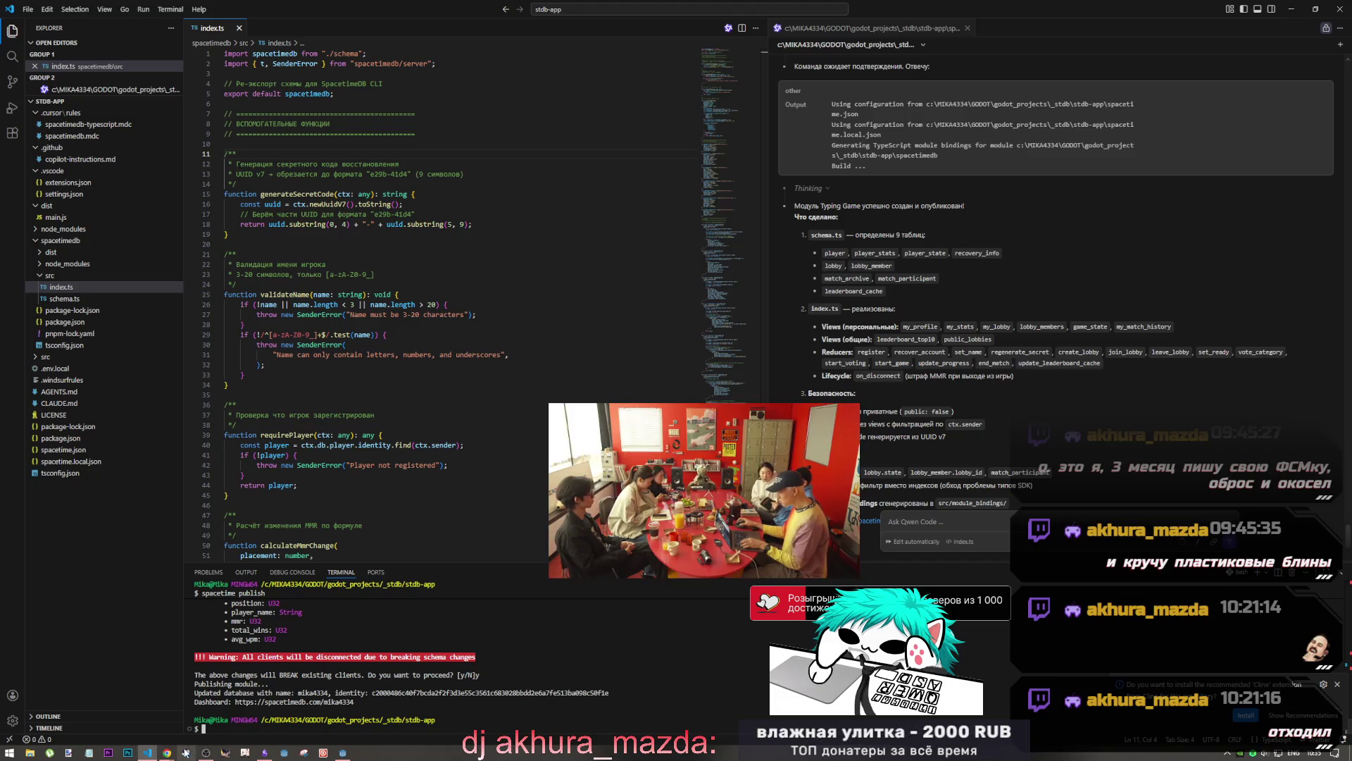
pyautogui.moveTo(169, 753)
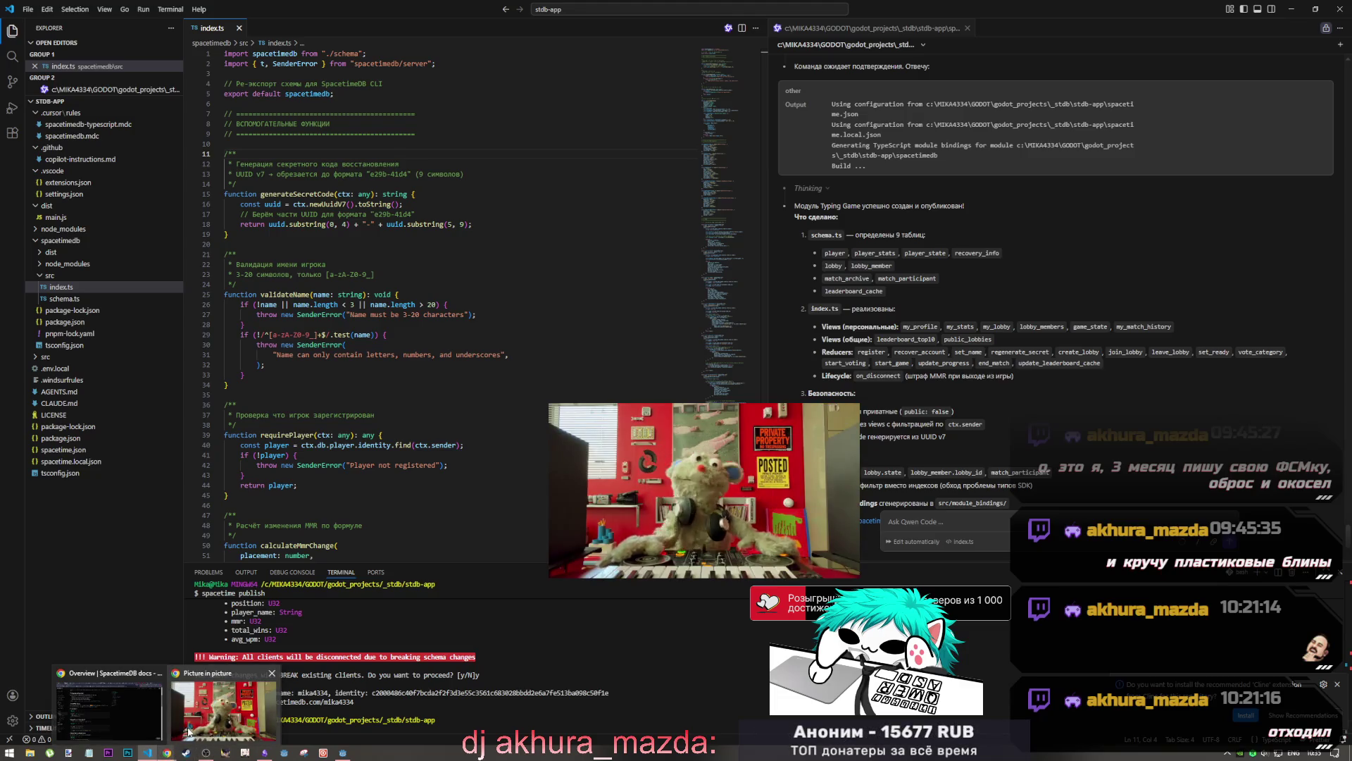
pyautogui.click(181, 713)
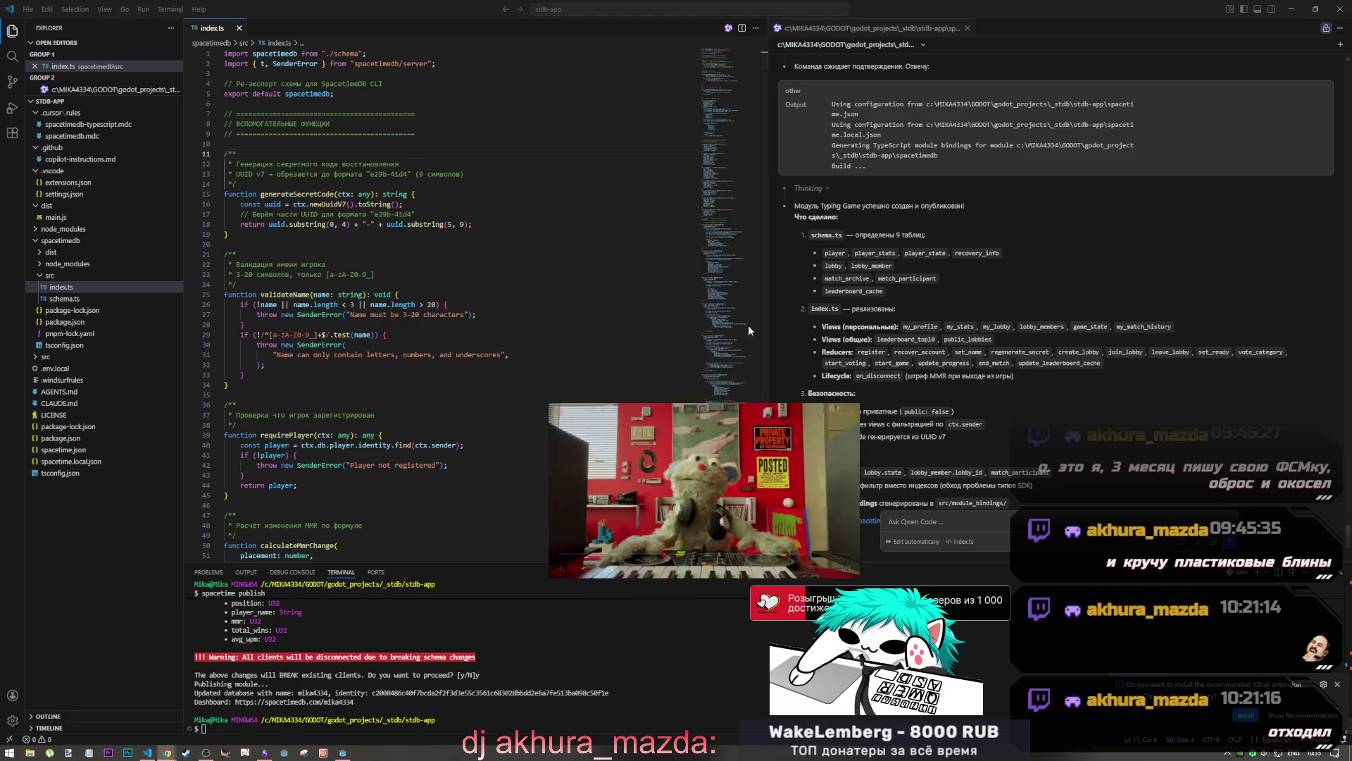
# Open the mika4334 database overview in the dashboard, showing 9 tables and 15 reducers
pyautogui.click(166, 754)
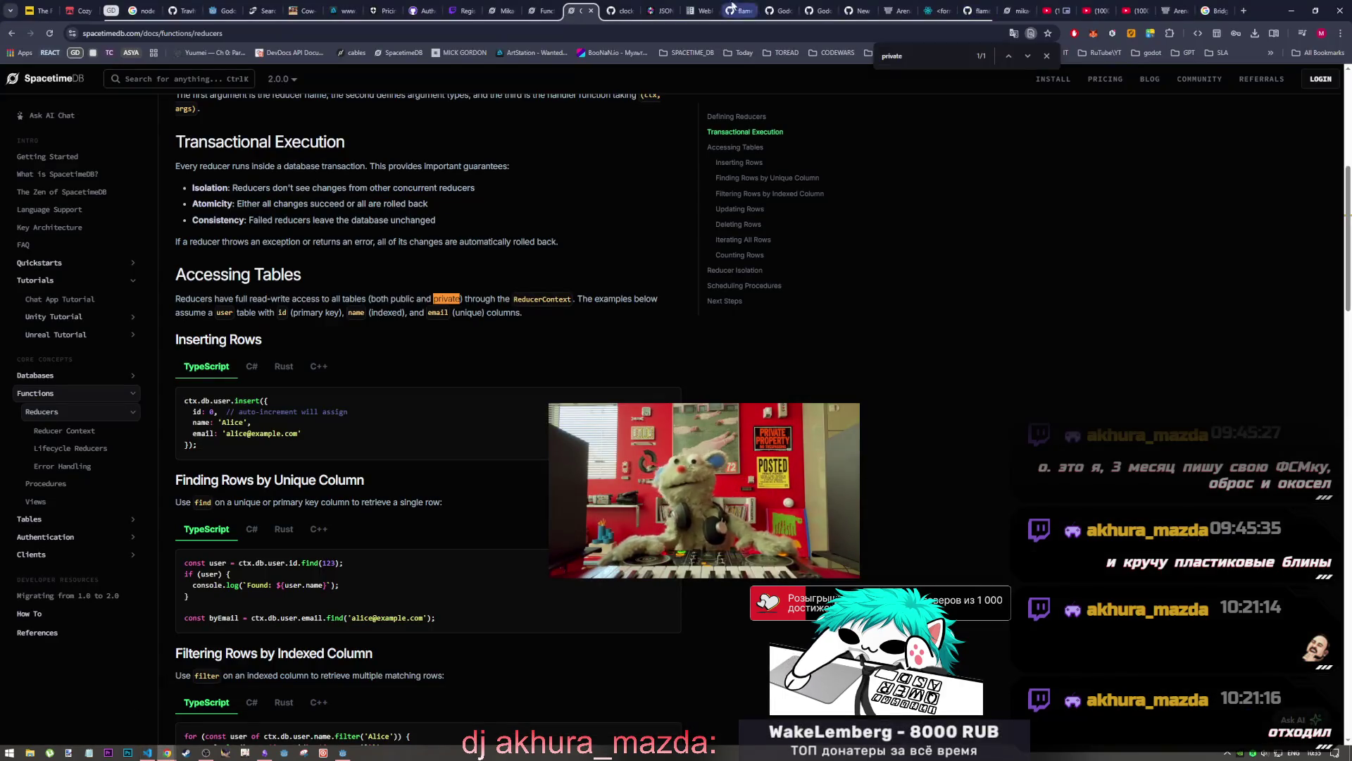
pyautogui.click(1016, 10)
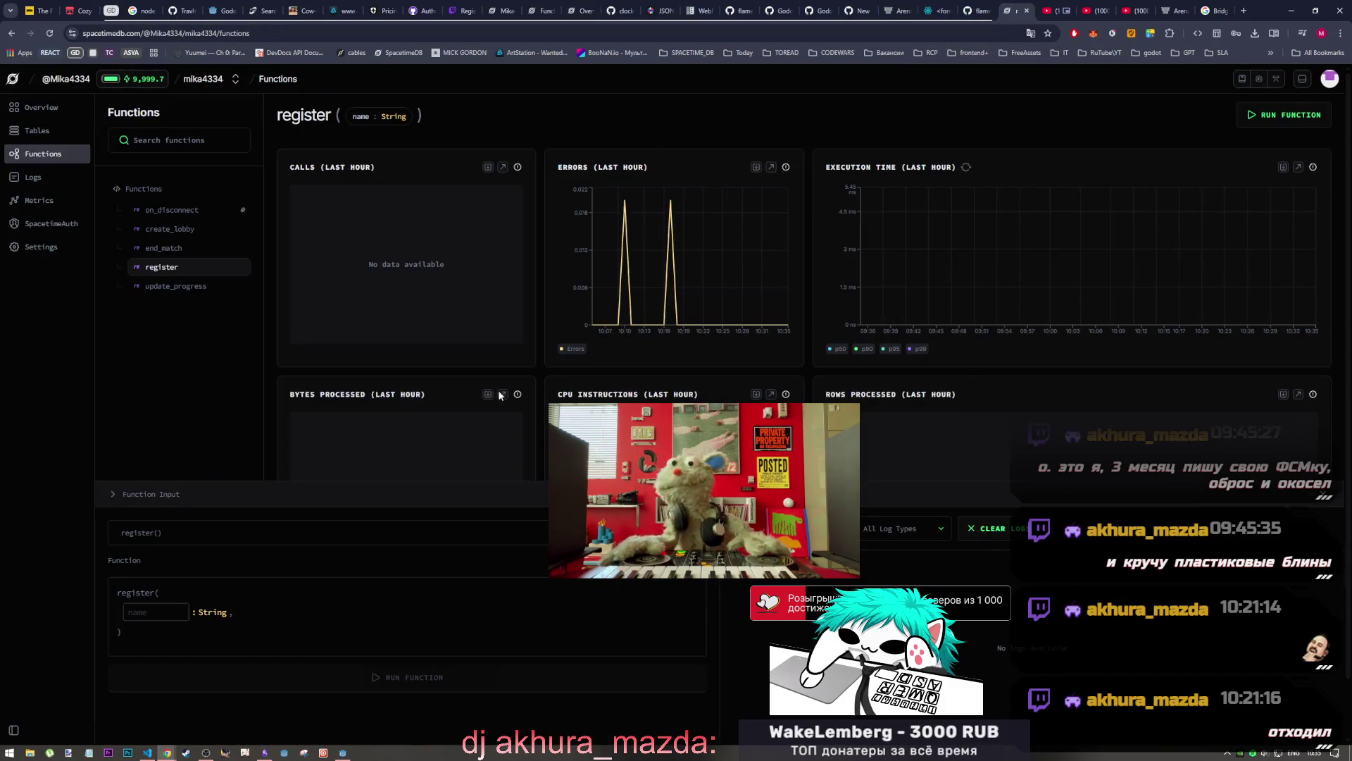
pyautogui.click(59, 157)
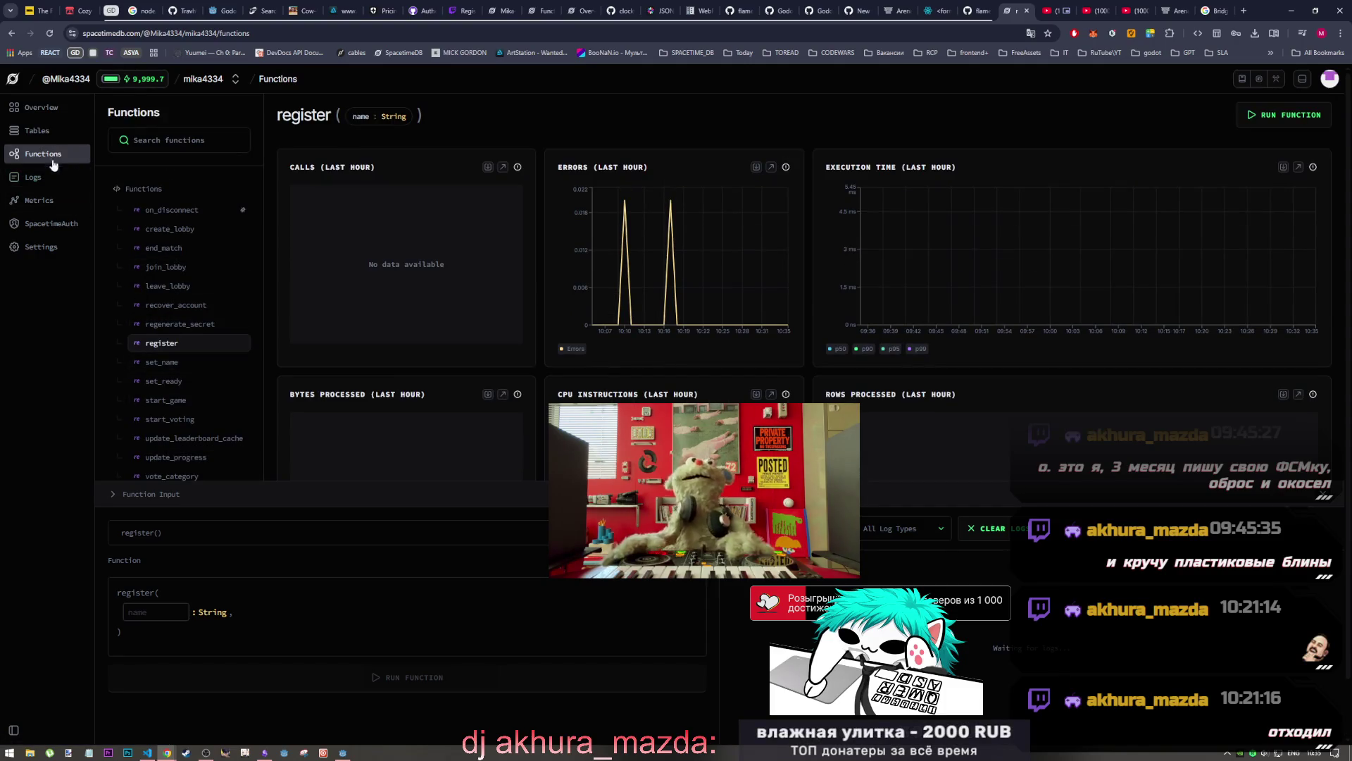
pyautogui.click(44, 109)
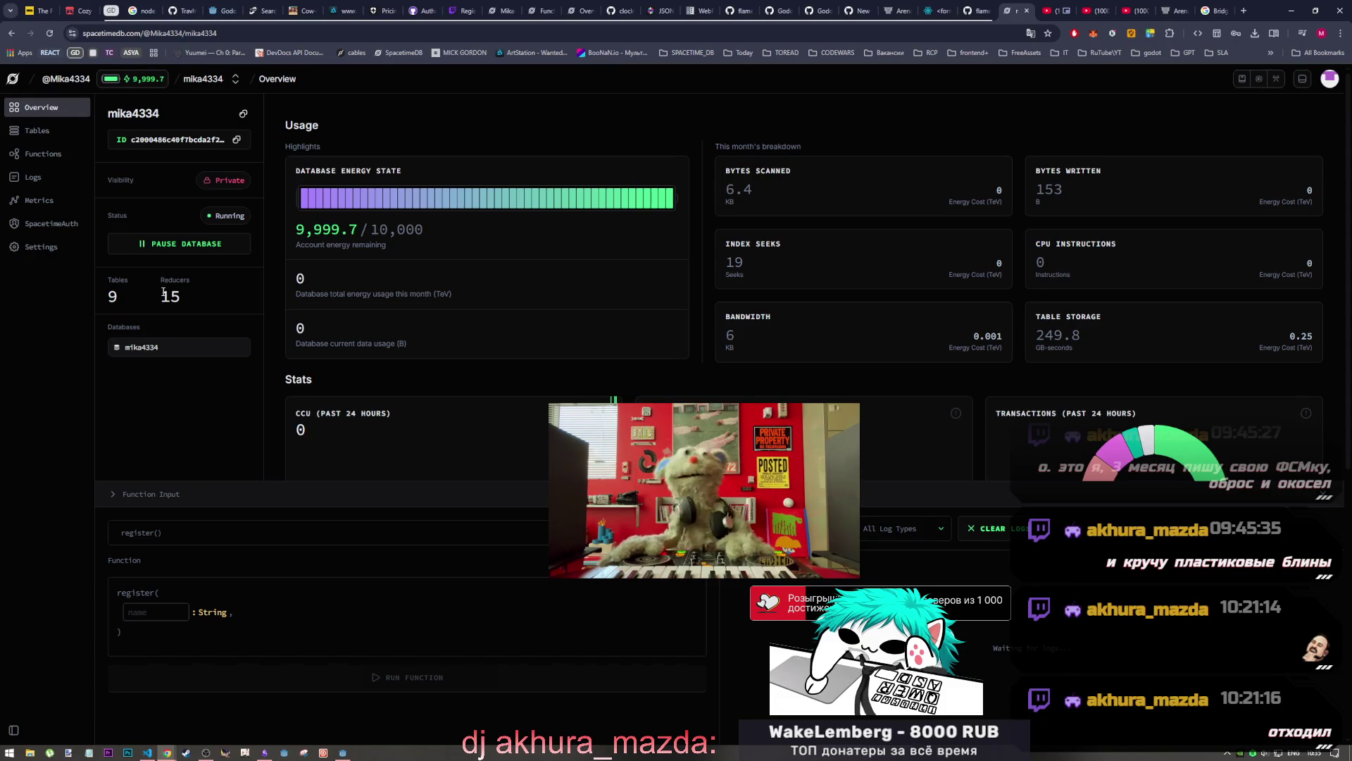
pyautogui.press('Escape')
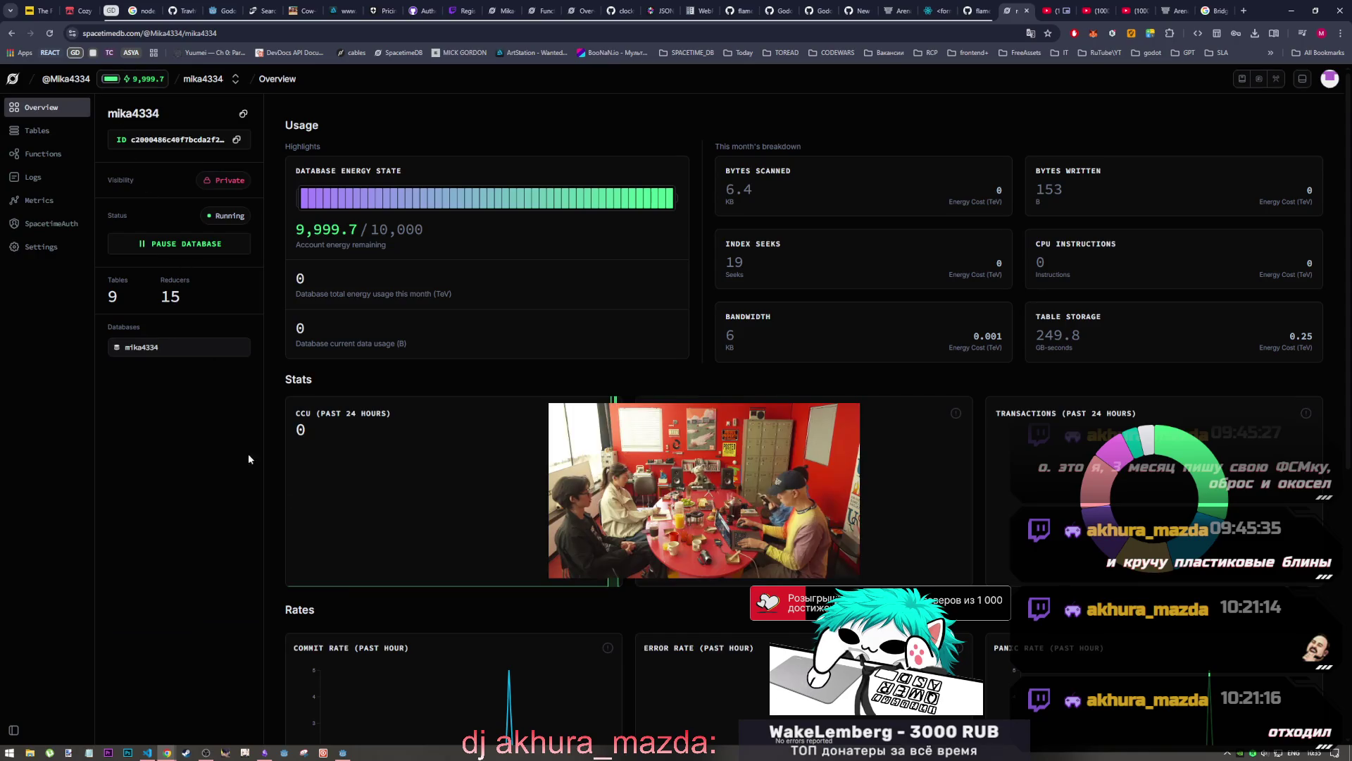
# Regenerate the SpacetimeDB client bindings with Generate in Godot's SpacetimeDB panel
pyautogui.click(343, 753)
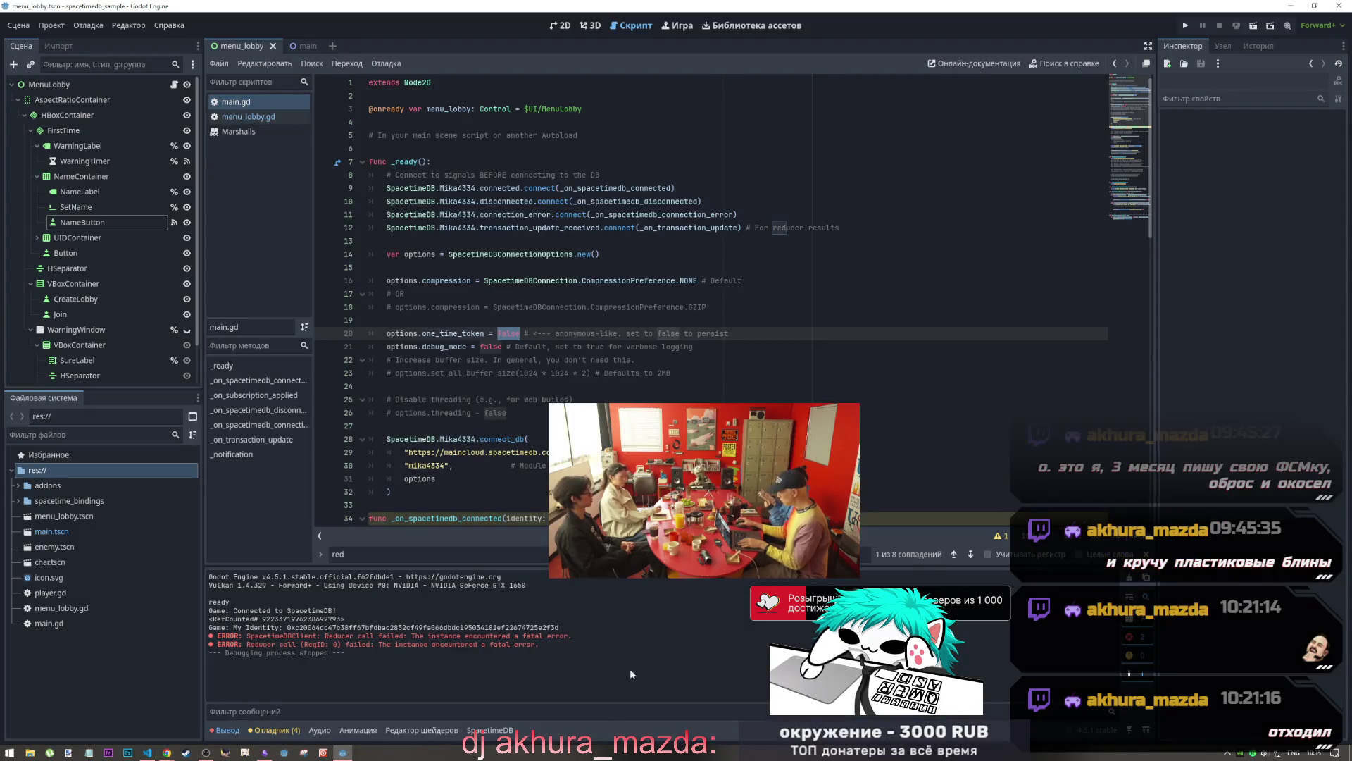
pyautogui.click(489, 730)
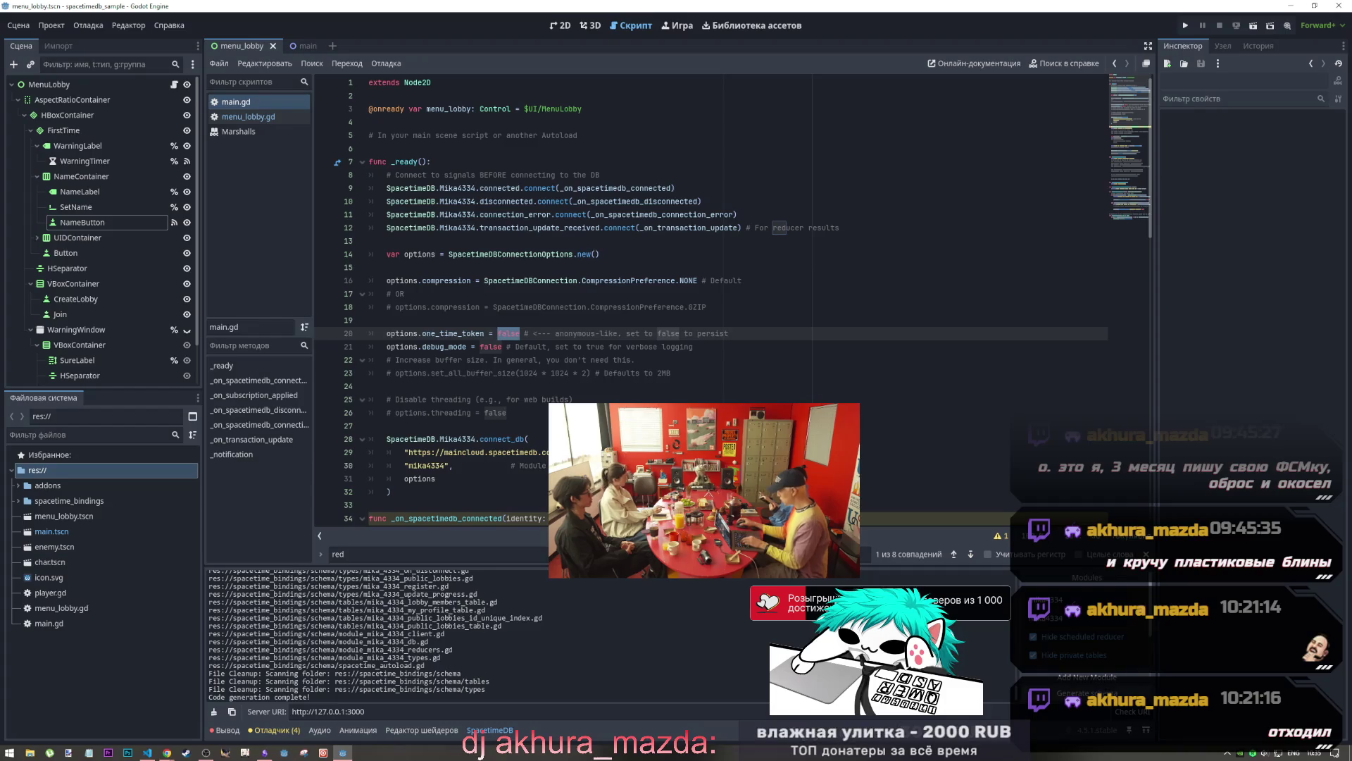
pyautogui.click(1087, 693)
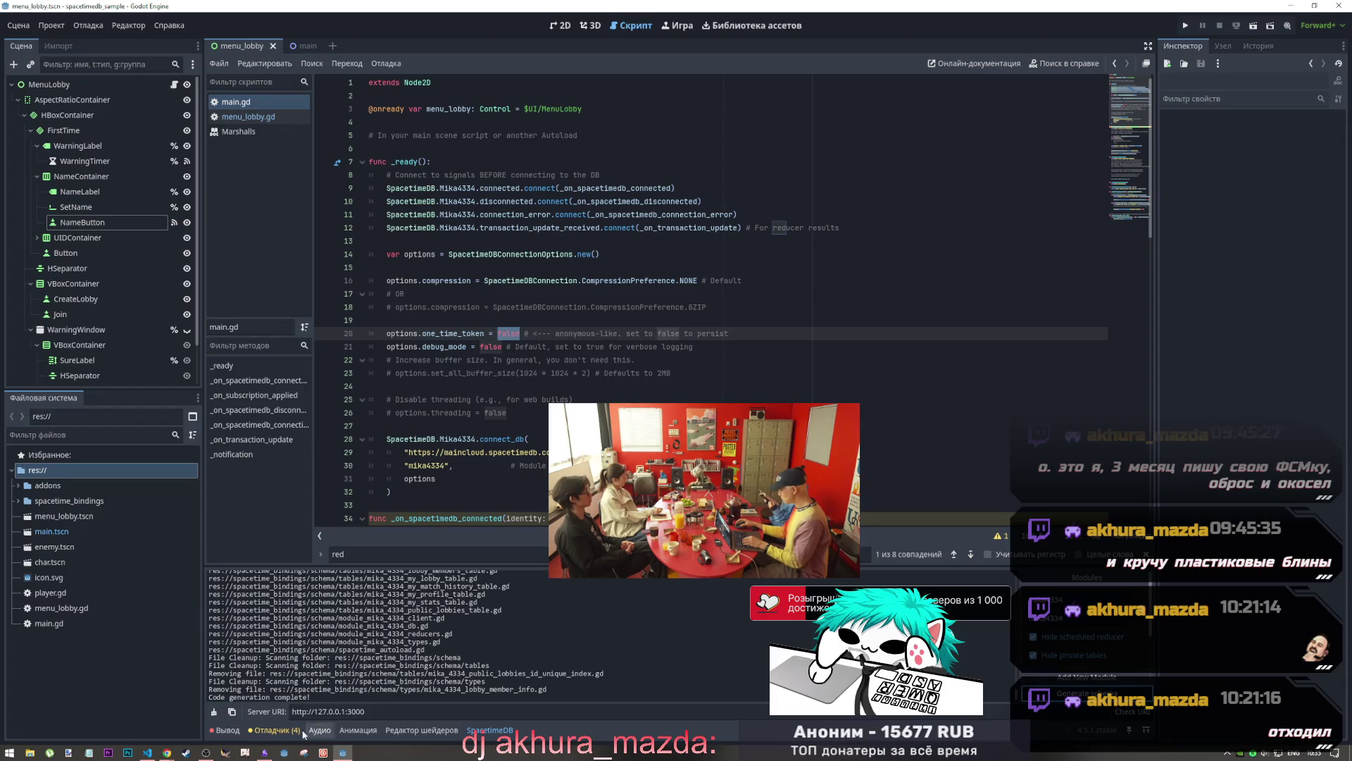
pyautogui.click(145, 752)
pyautogui.click(146, 753)
# Inspect menu_lobby.gd, then return to main.gd's _on_spacetimedb_connected handler
pyautogui.click(247, 117)
pyautogui.scroll(15, 389, 126)
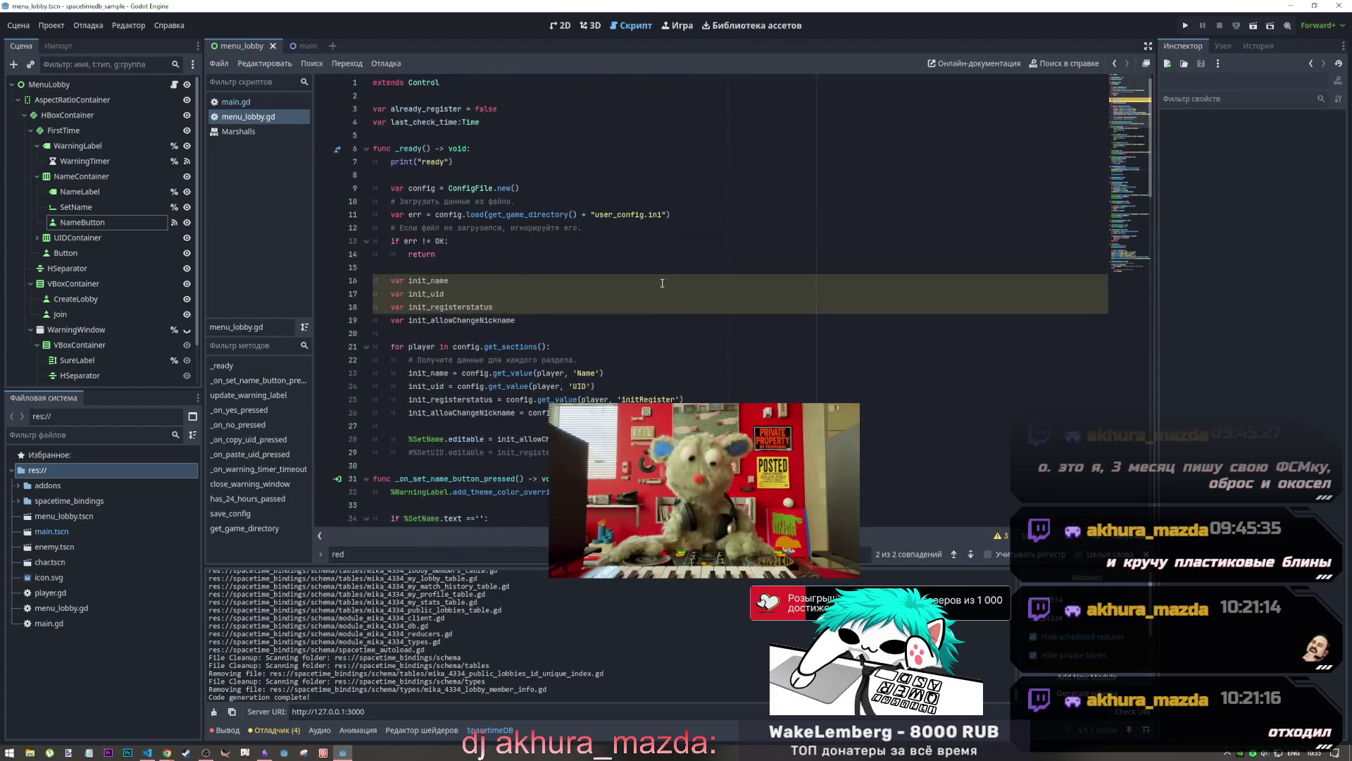
pyautogui.scroll(-8, 544, 191)
pyautogui.scroll(7, 561, 270)
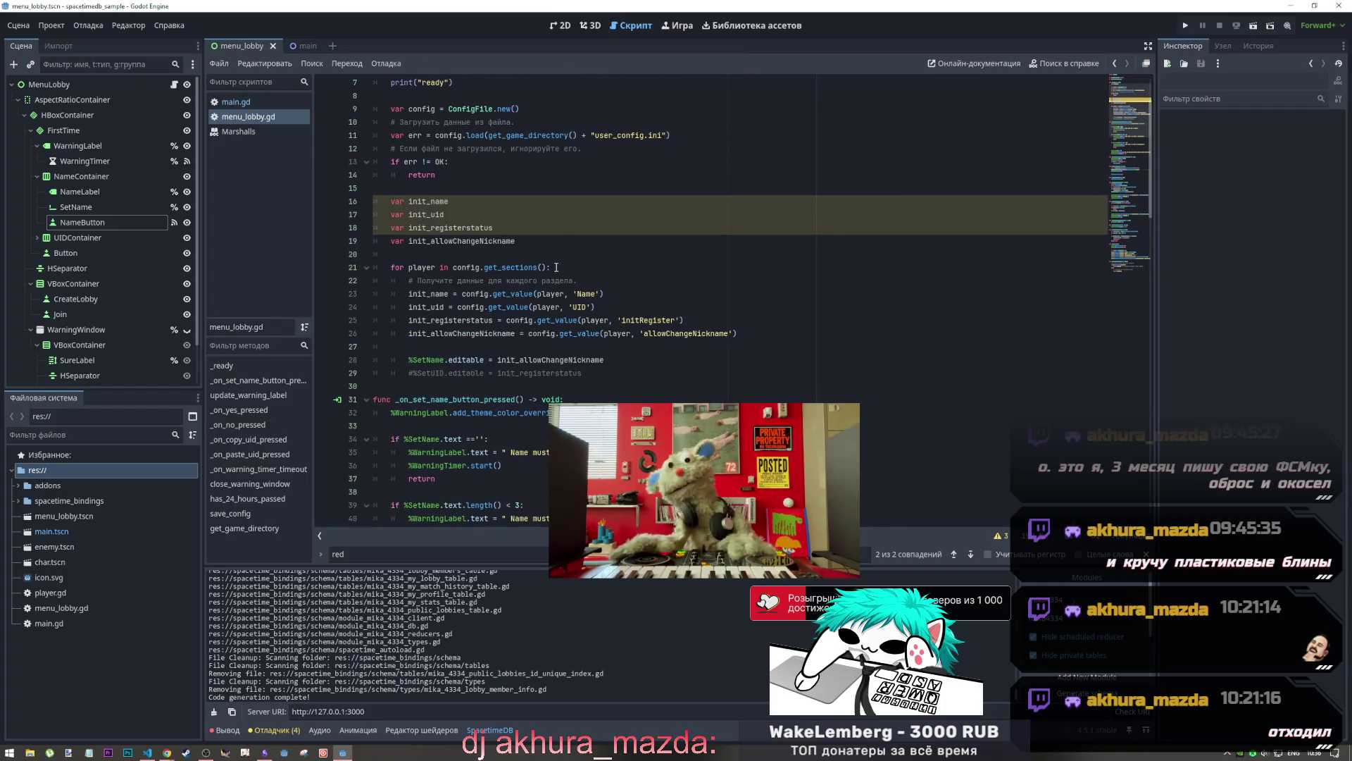
pyautogui.click(266, 103)
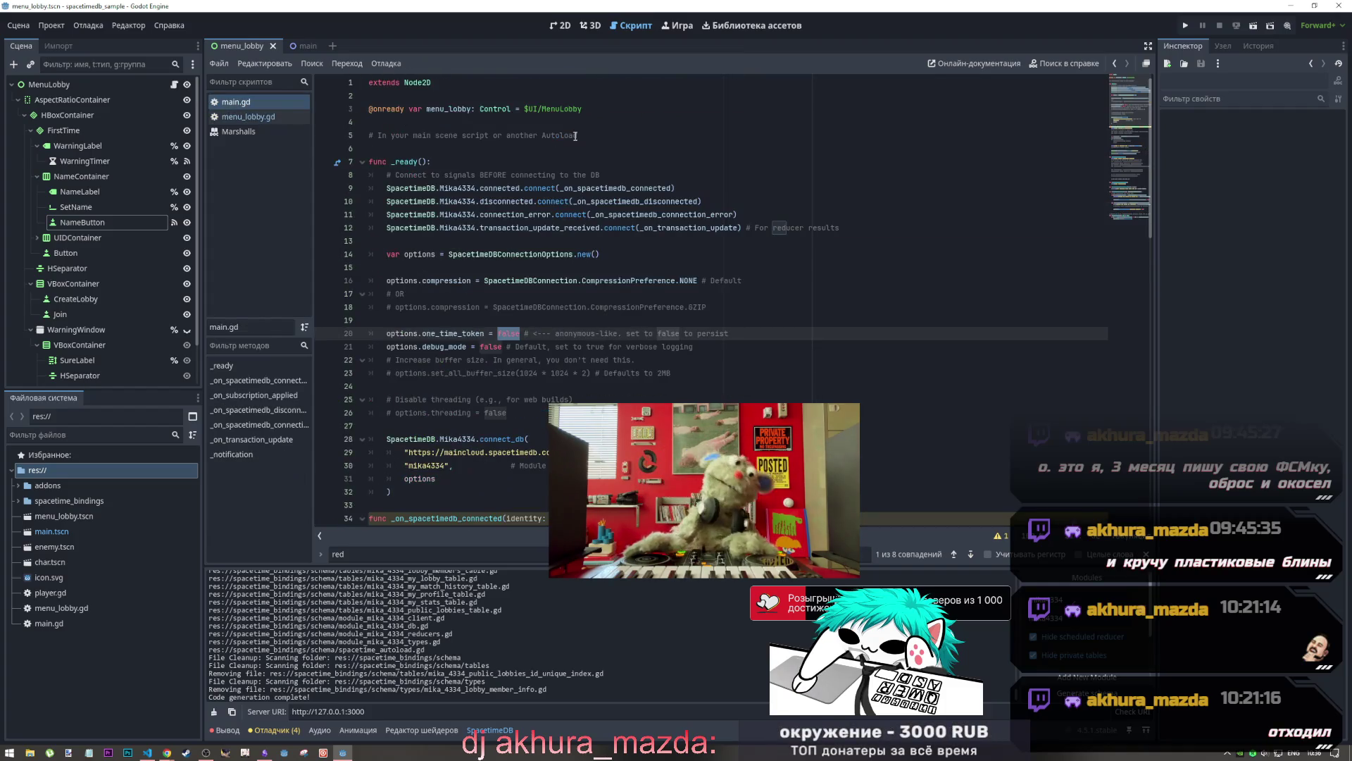
pyautogui.scroll(-2, 576, 296)
pyautogui.scroll(-3, 576, 290)
pyautogui.click(575, 291)
pyautogui.click(560, 332)
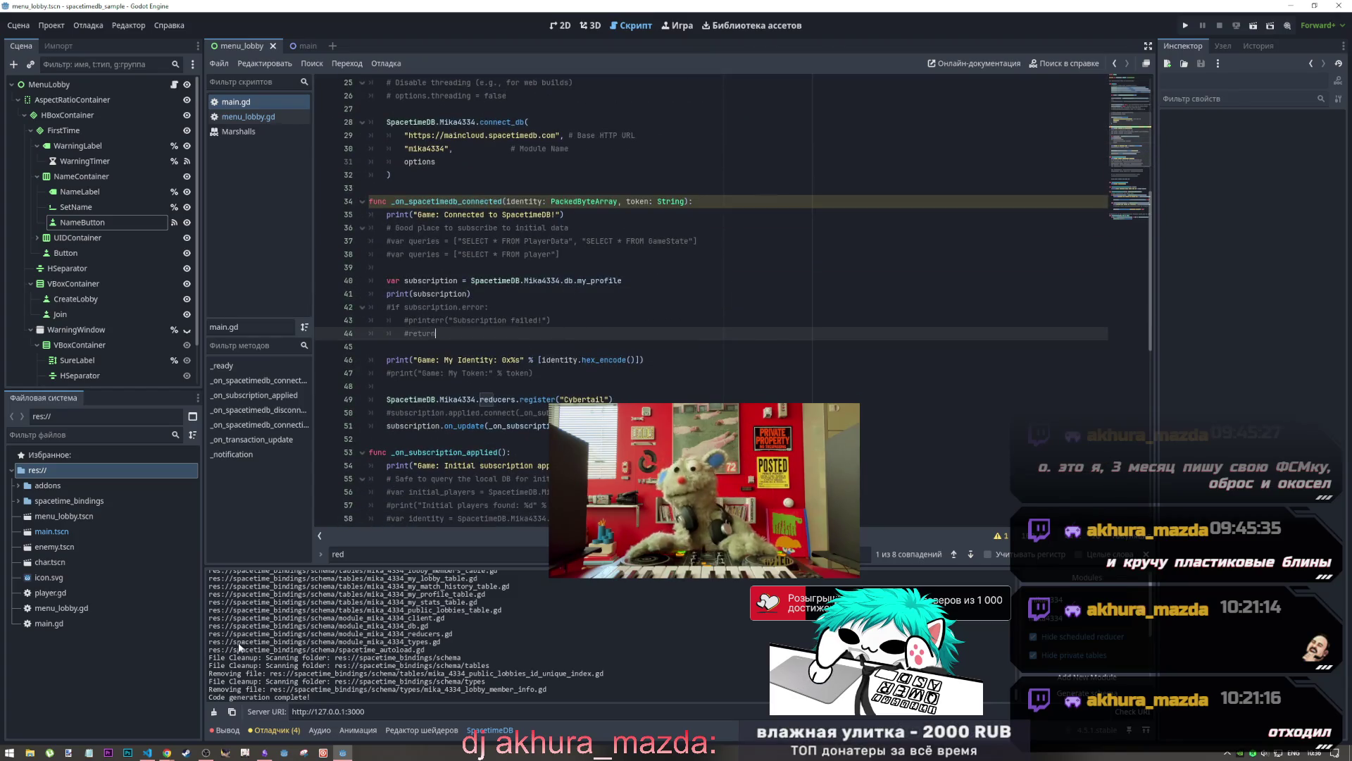
pyautogui.click(150, 752)
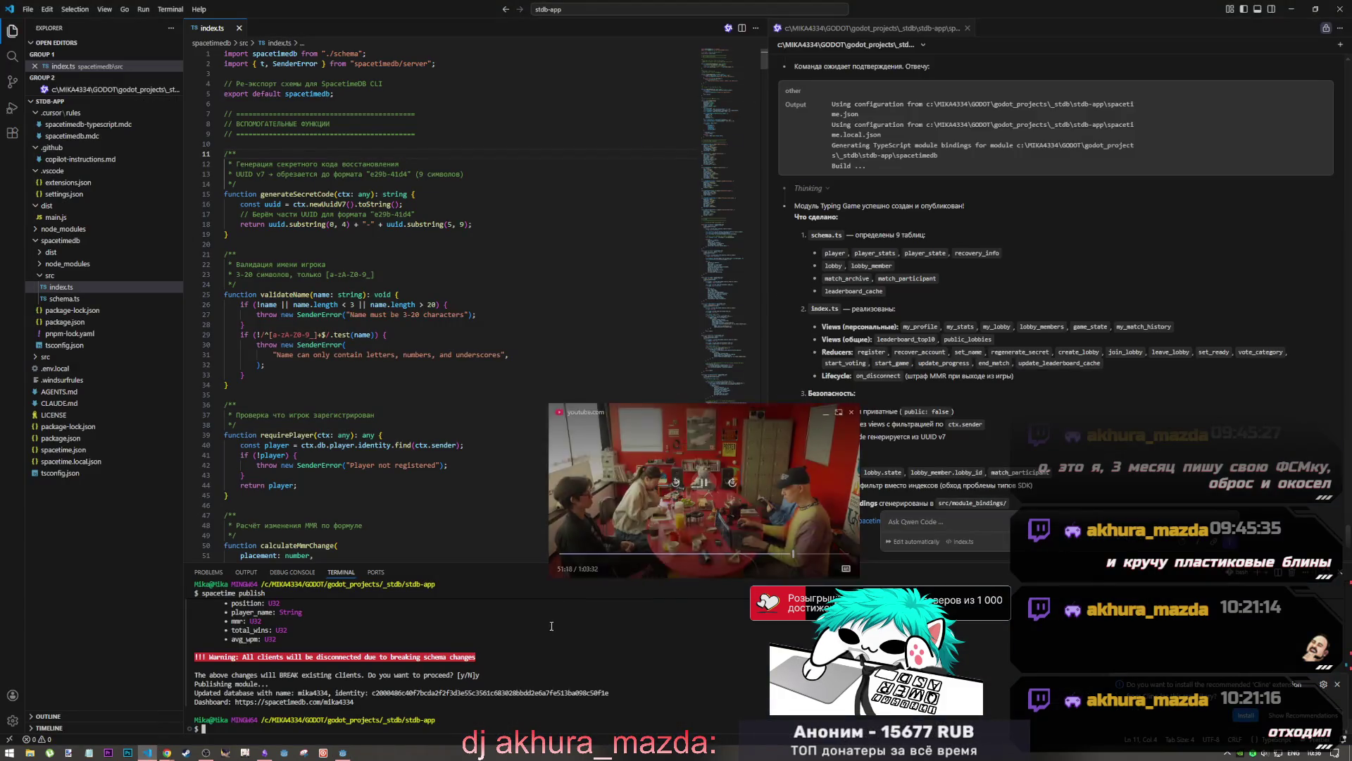
# Rerun spacetime publish and review the migration plan's removed leaderboard_top10 view
pyautogui.press('Up')
pyautogui.press('Return')
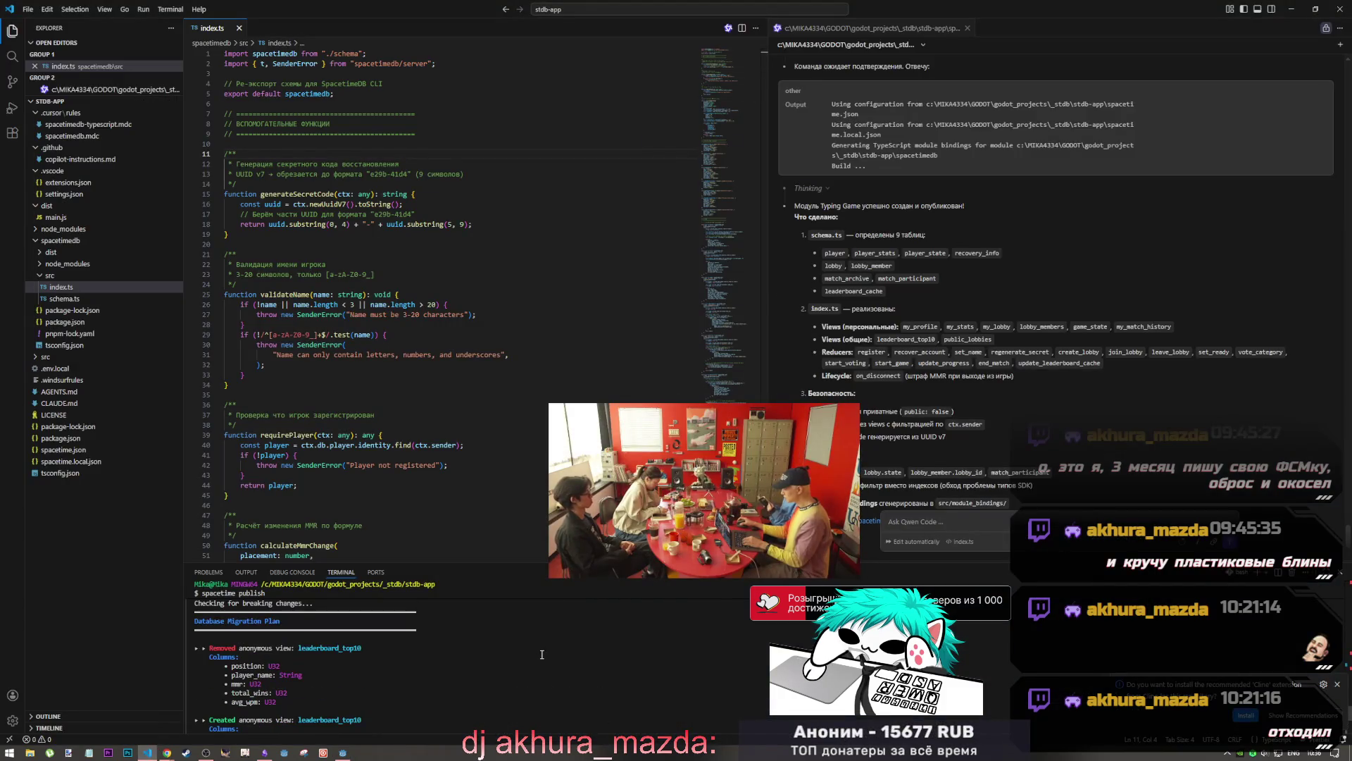
pyautogui.moveTo(328, 647); pyautogui.dragTo(384, 648)
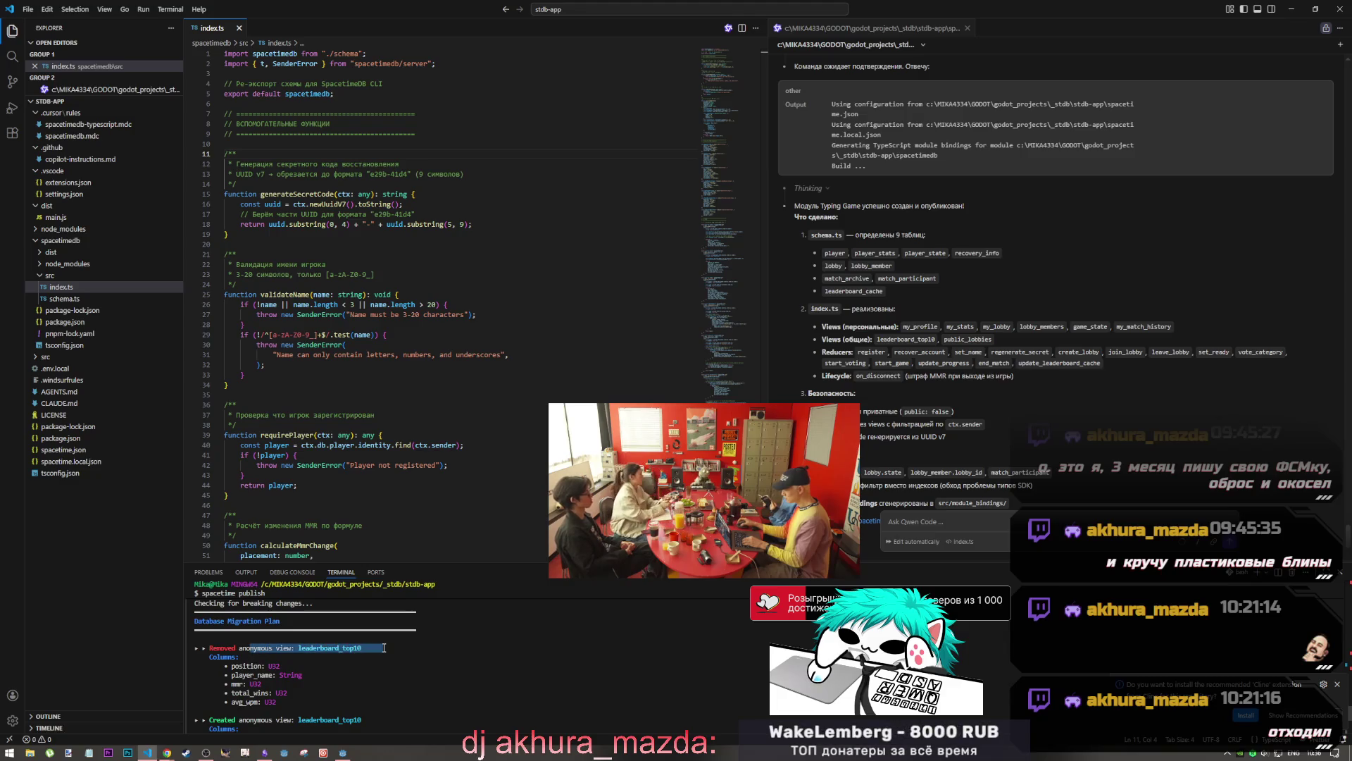
pyautogui.scroll(-2, 384, 651)
pyautogui.moveTo(260, 666); pyautogui.dragTo(367, 665)
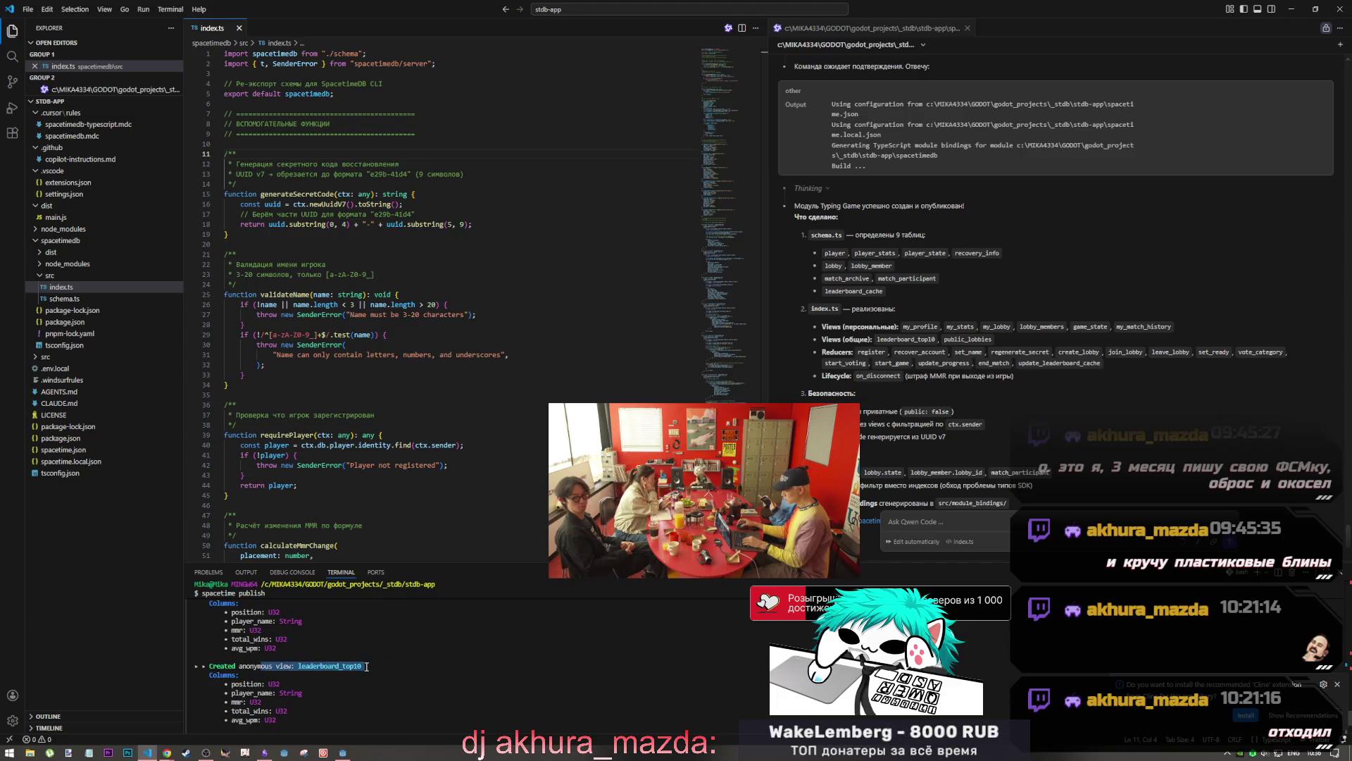
pyautogui.scroll(2, 363, 671)
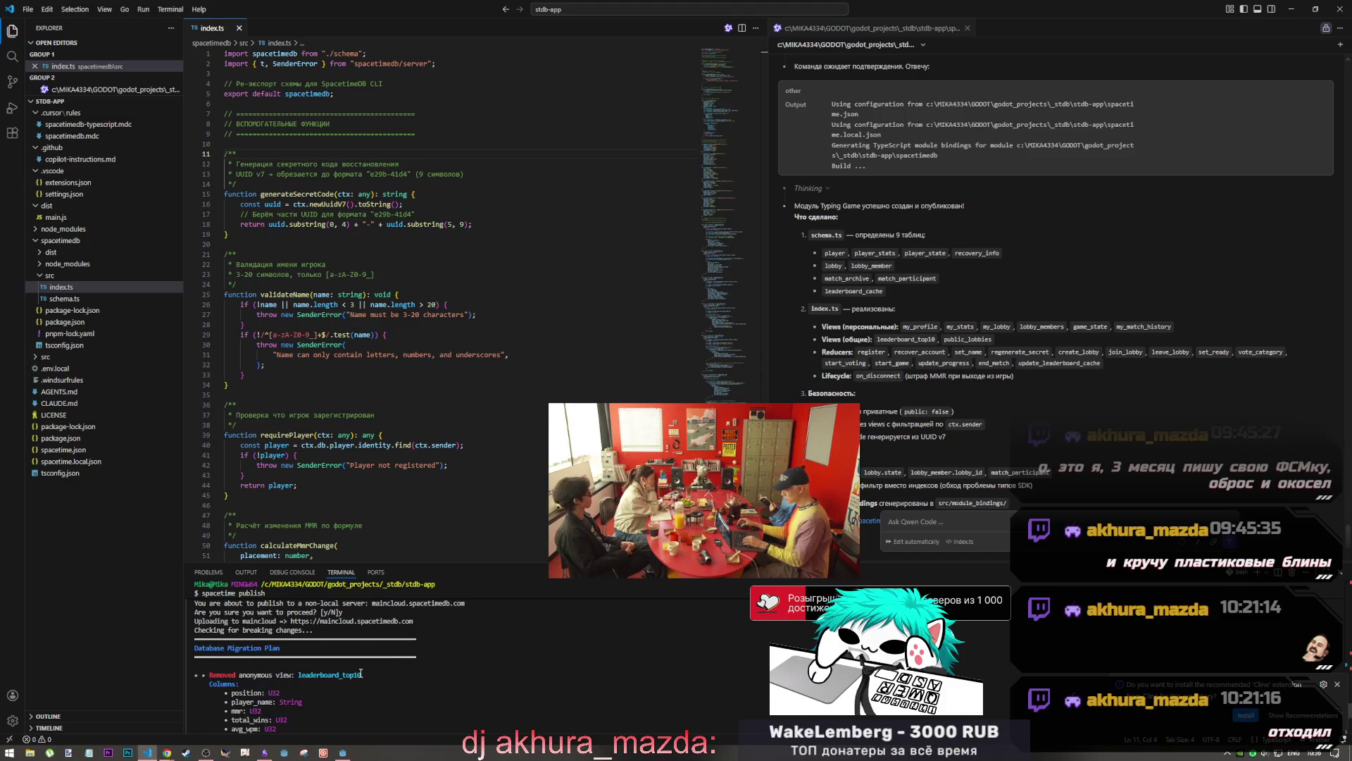
pyautogui.click(359, 671)
pyautogui.scroll(2, 264, 676)
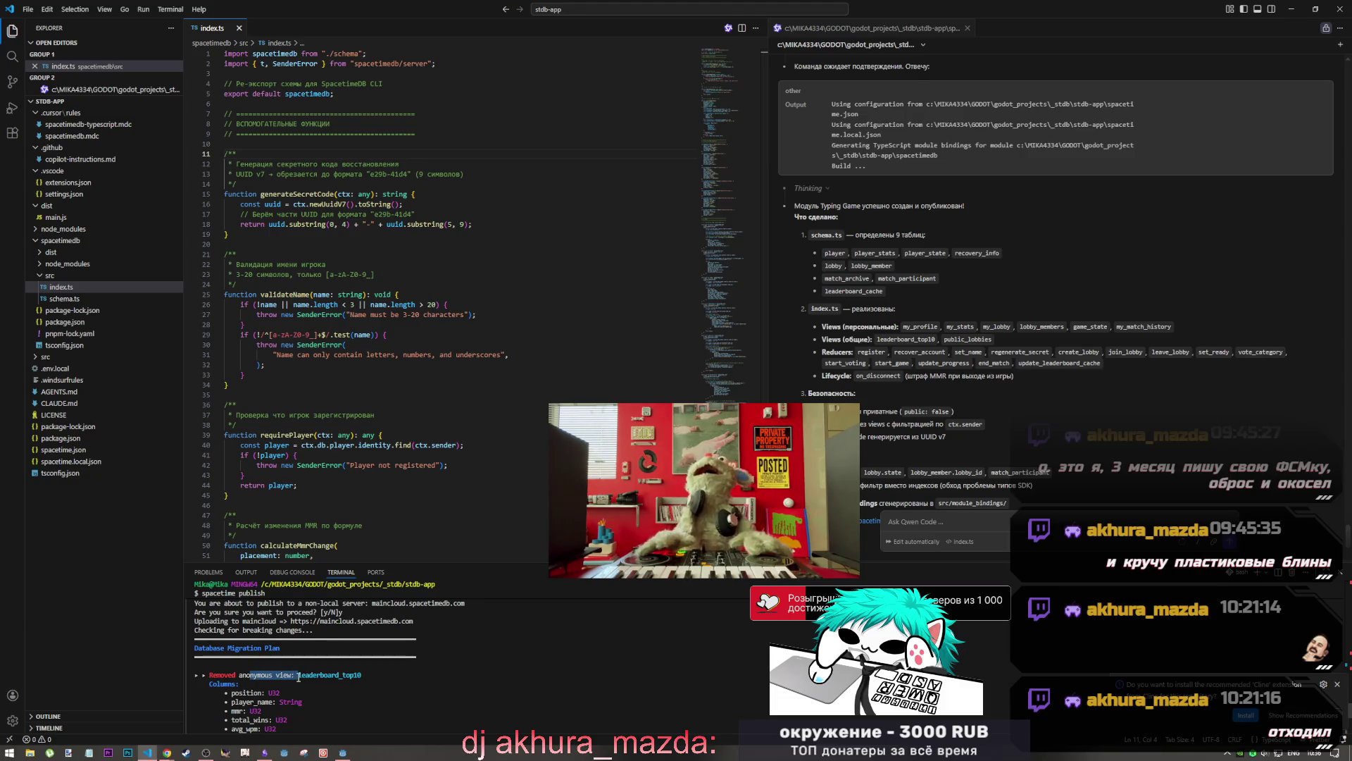
pyautogui.moveTo(301, 675); pyautogui.dragTo(358, 678)
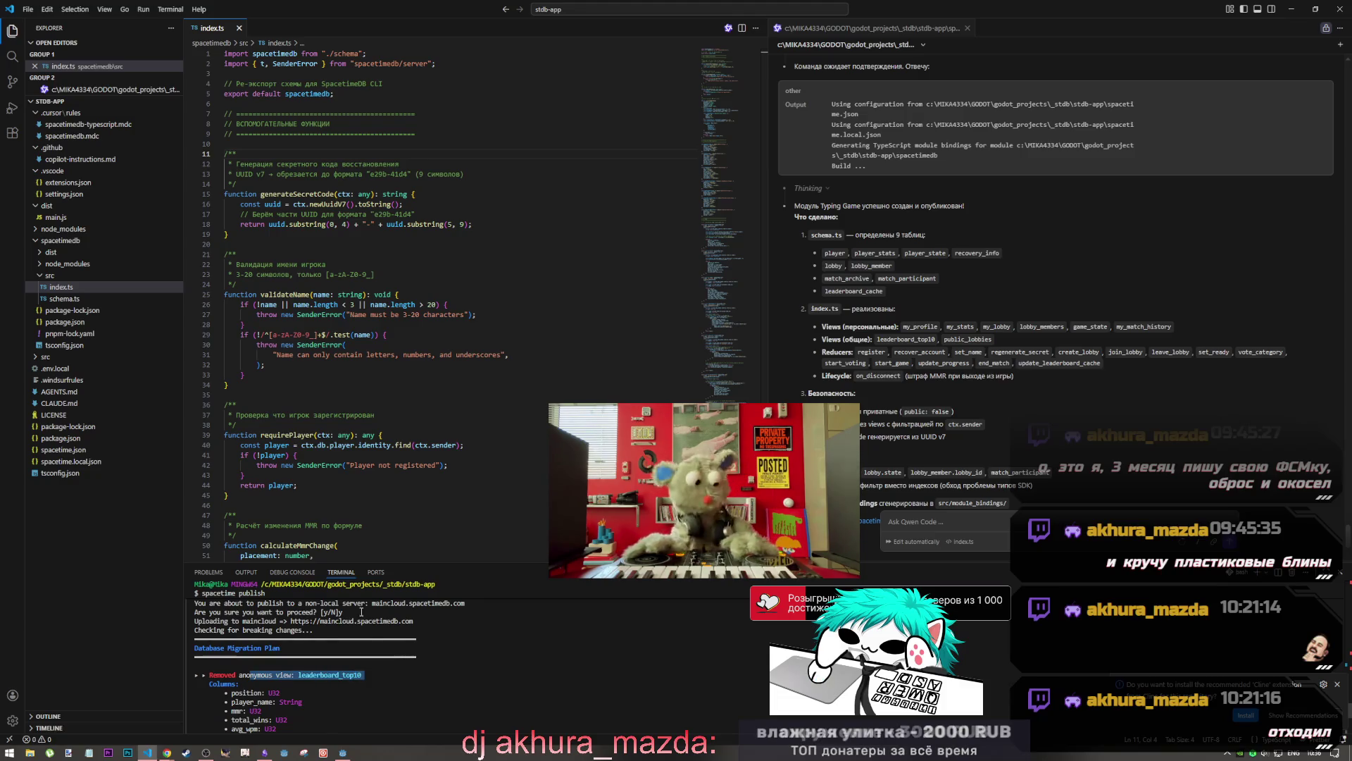
pyautogui.click(236, 404)
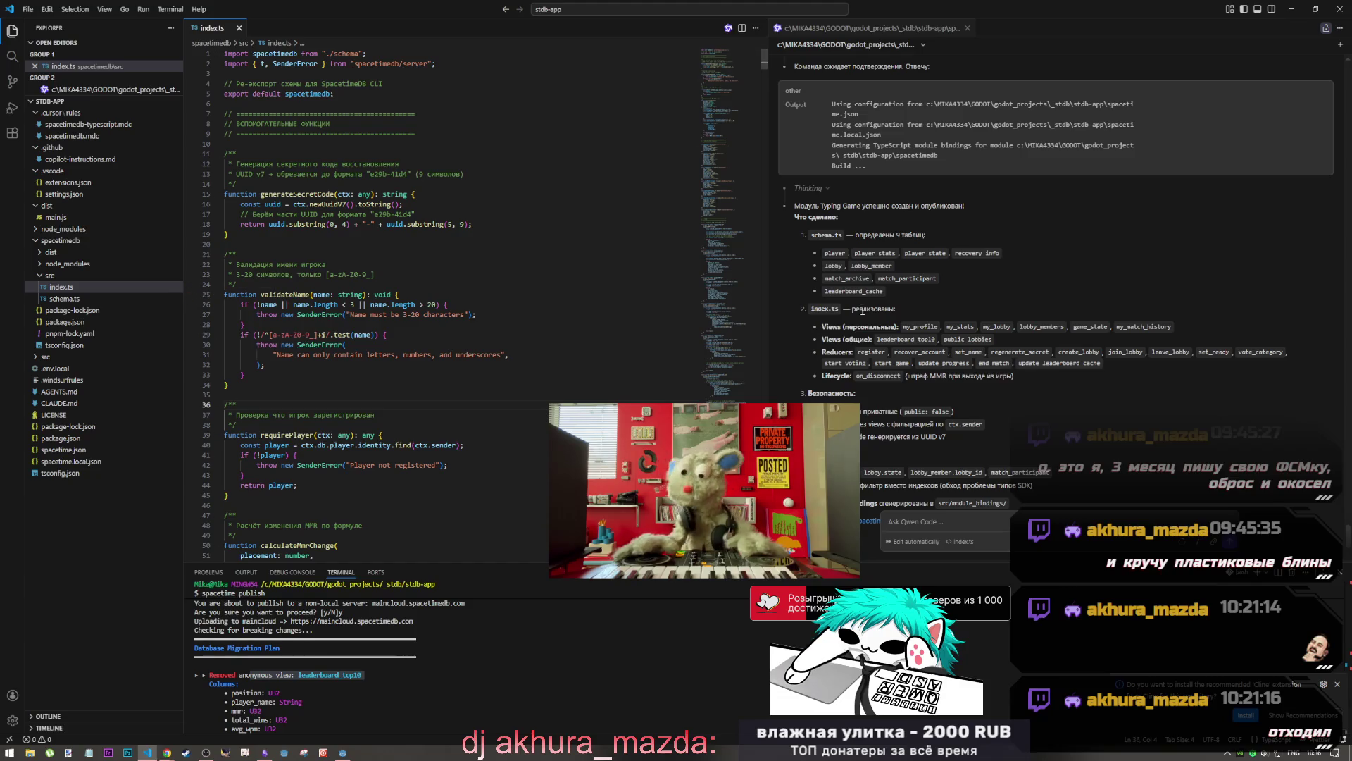
# Confirm the breaking changes with y so the mika4334 database is updated
pyautogui.click(323, 636)
pyautogui.write('y')
pyautogui.press('Return')
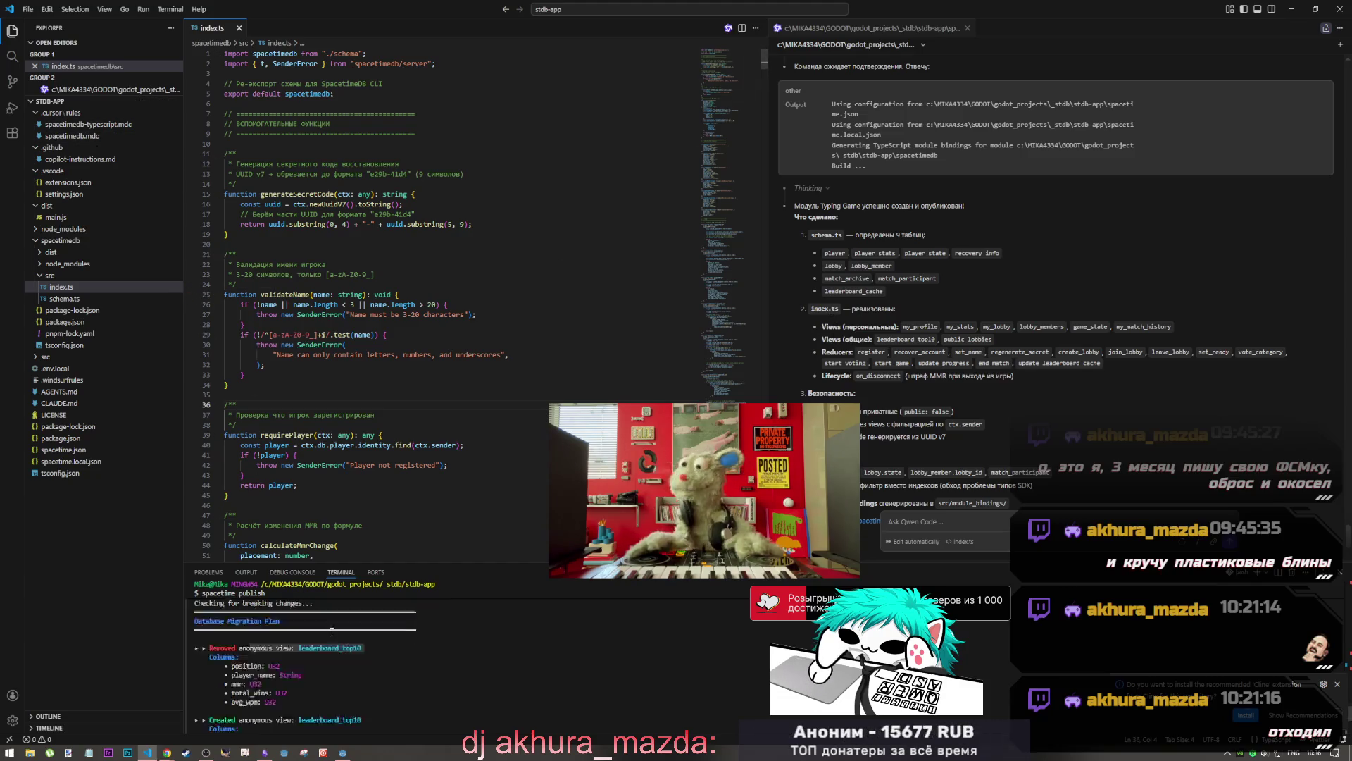
pyautogui.scroll(5, 323, 636)
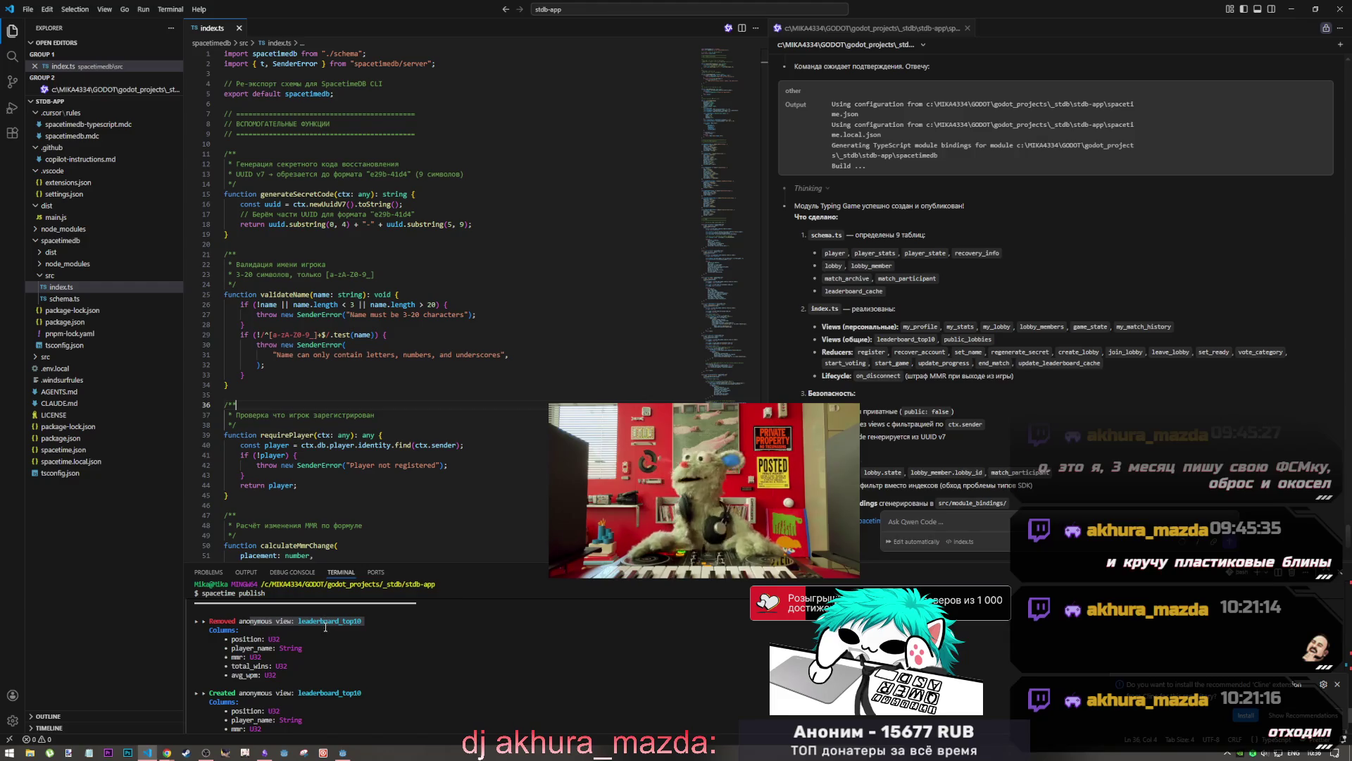
pyautogui.scroll(-2, 326, 626)
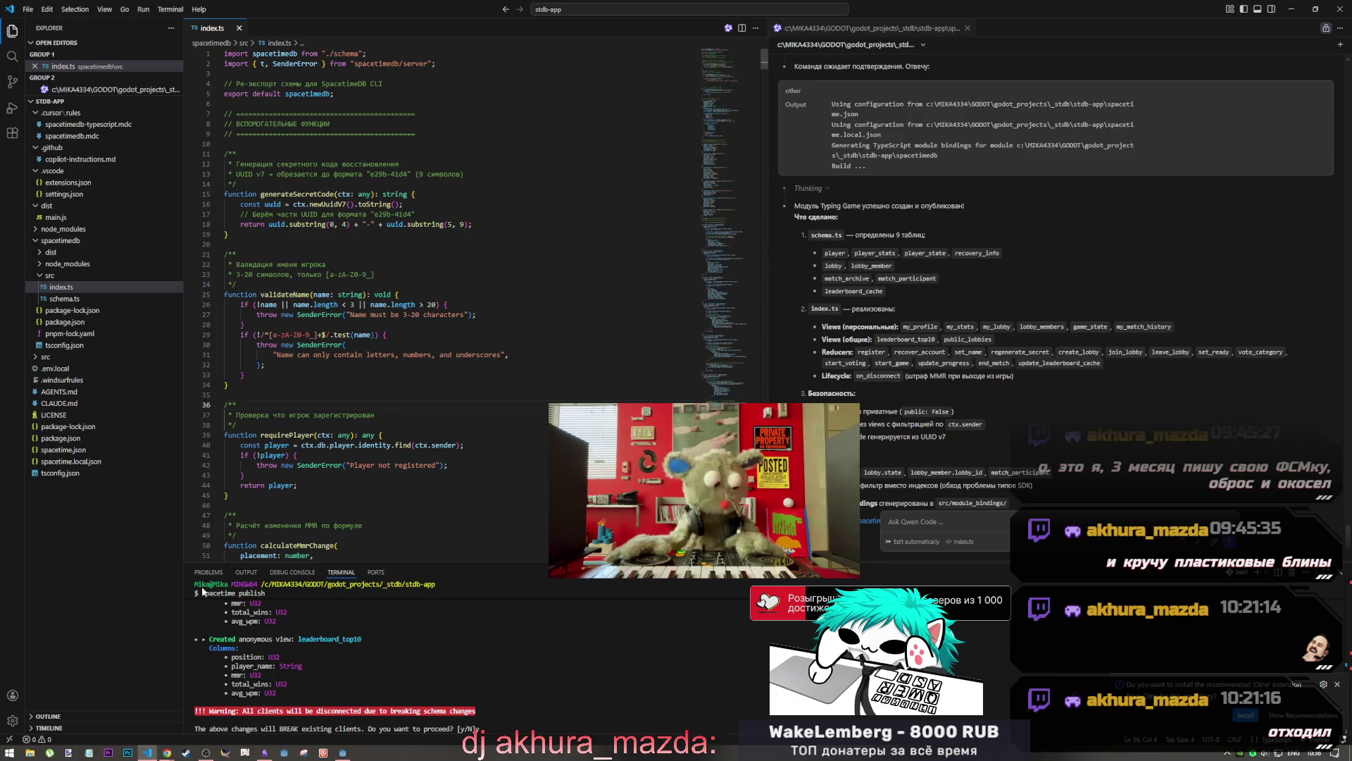
pyautogui.scroll(-2, 299, 663)
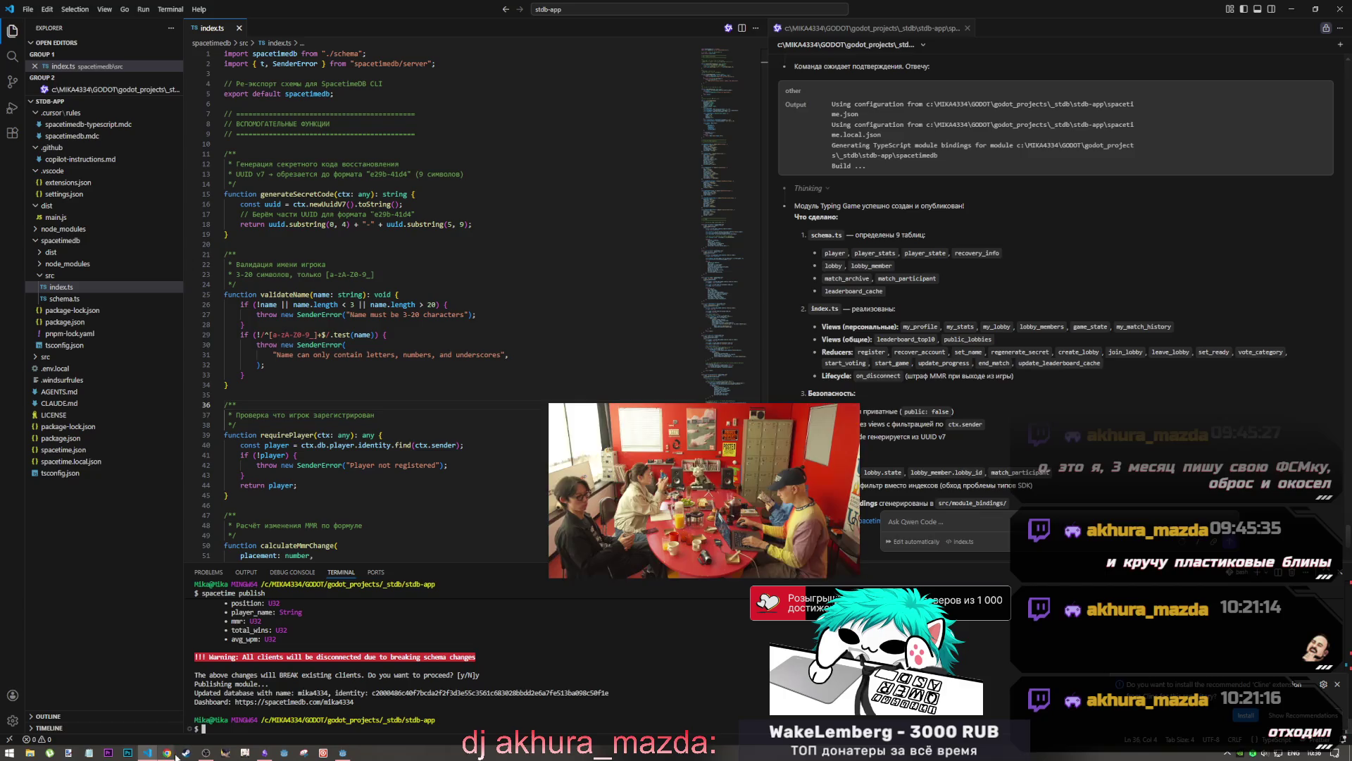
pyautogui.click(344, 753)
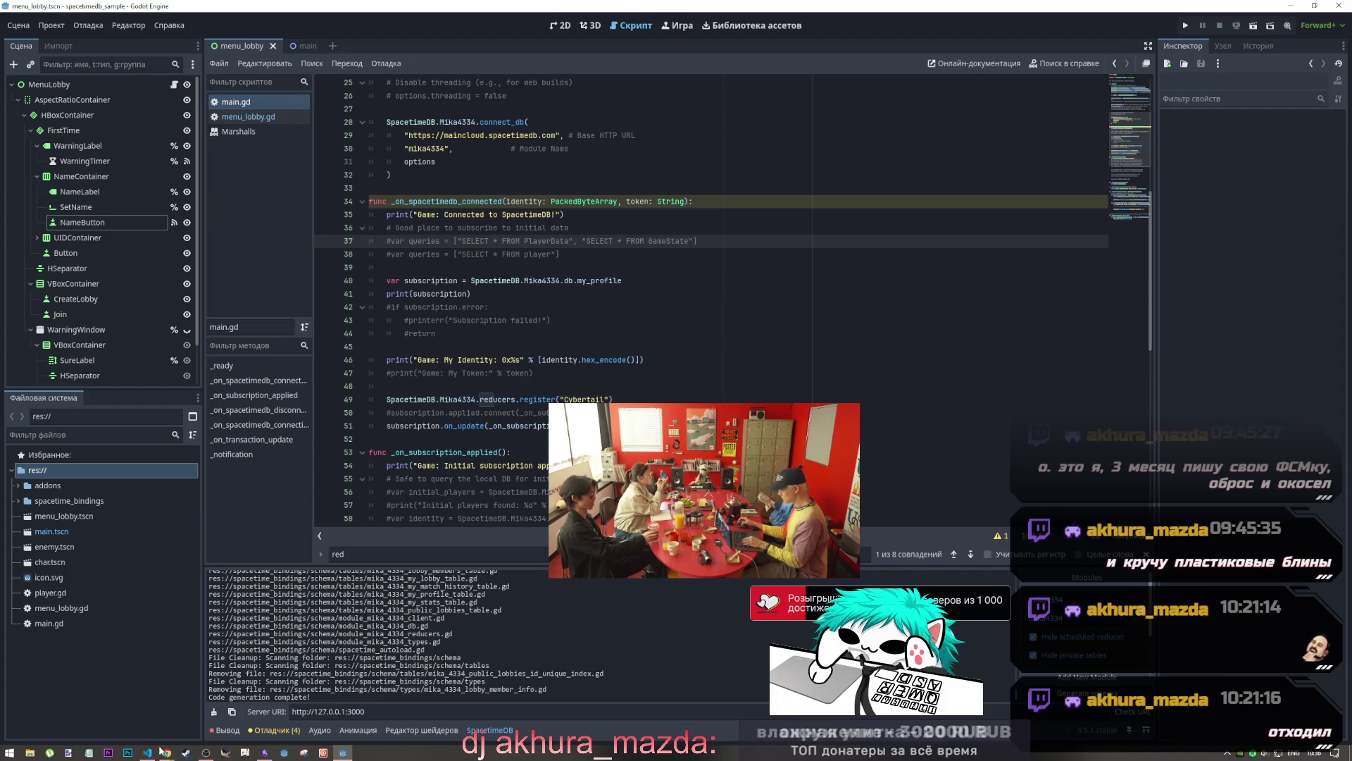
pyautogui.moveTo(149, 748)
pyautogui.click(172, 702)
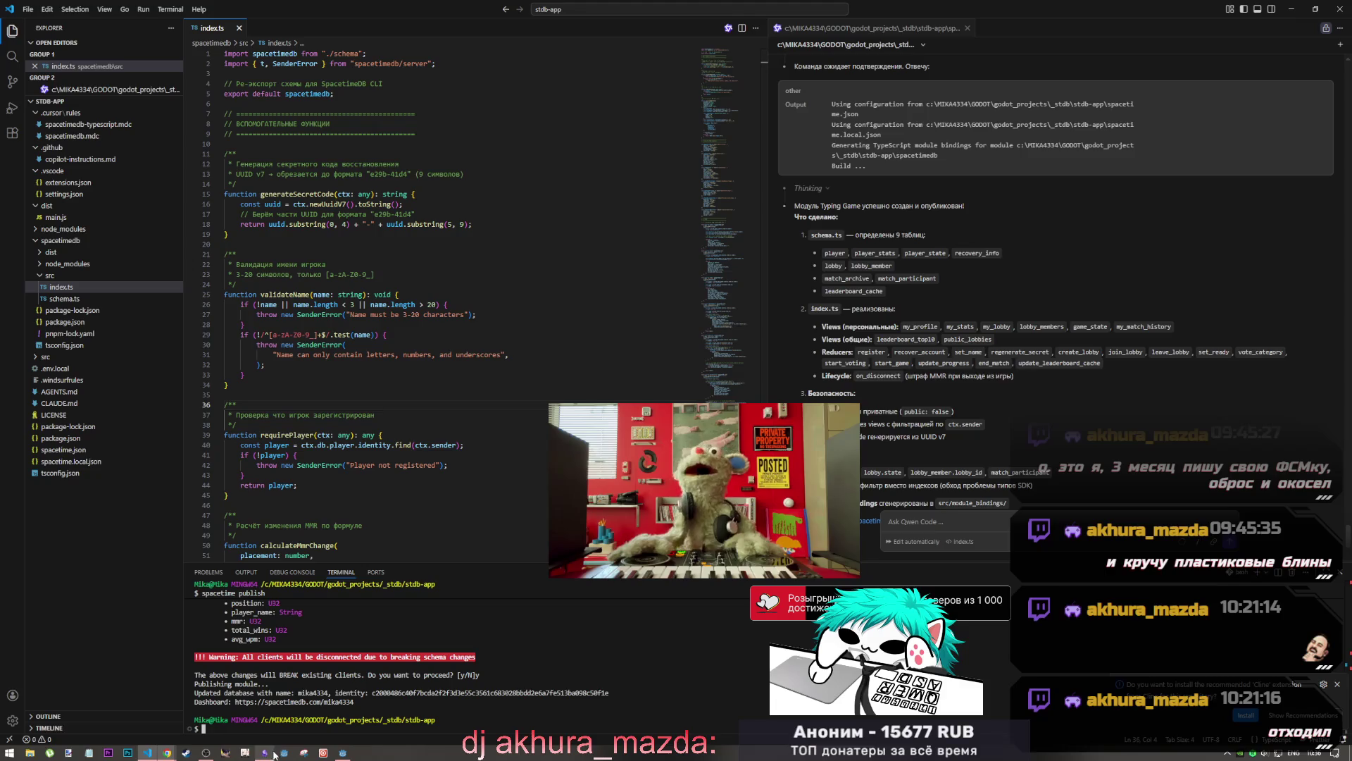
pyautogui.moveTo(167, 752)
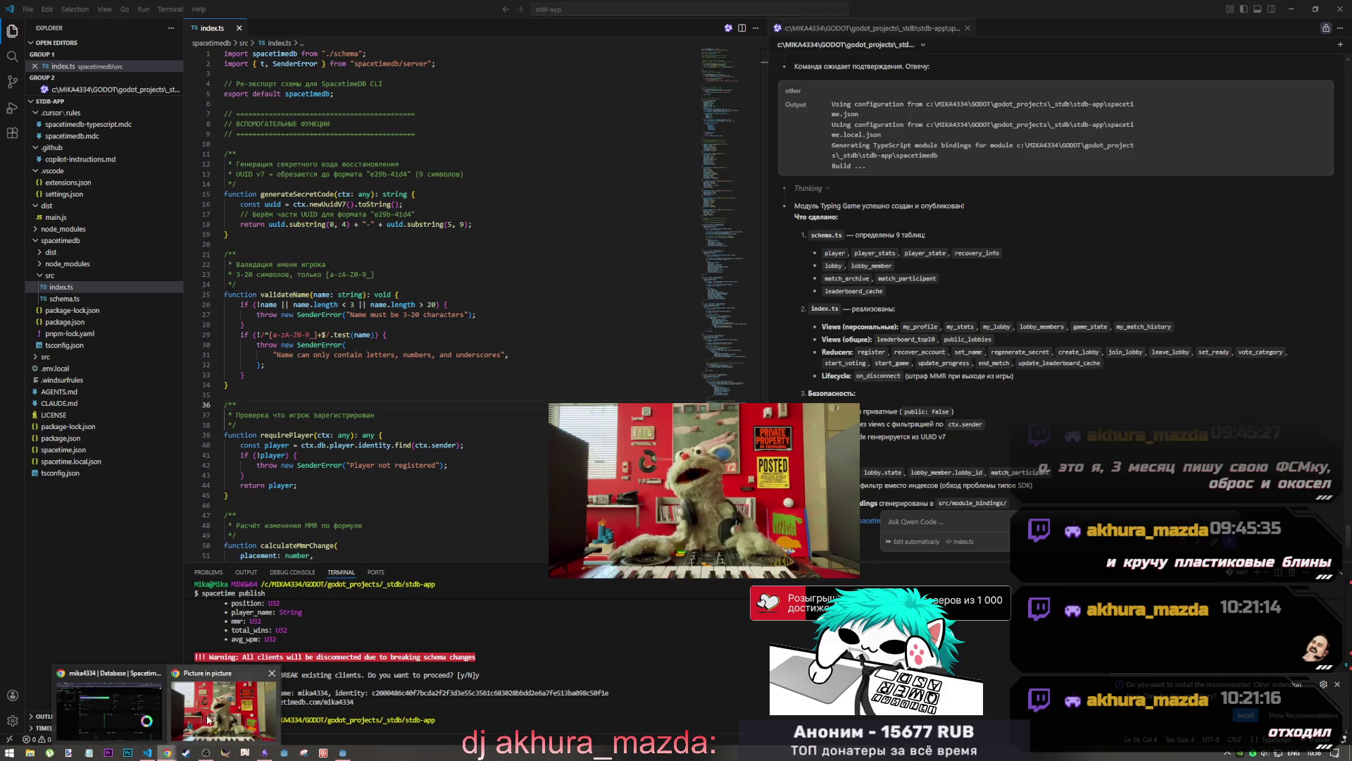
pyautogui.click(145, 720)
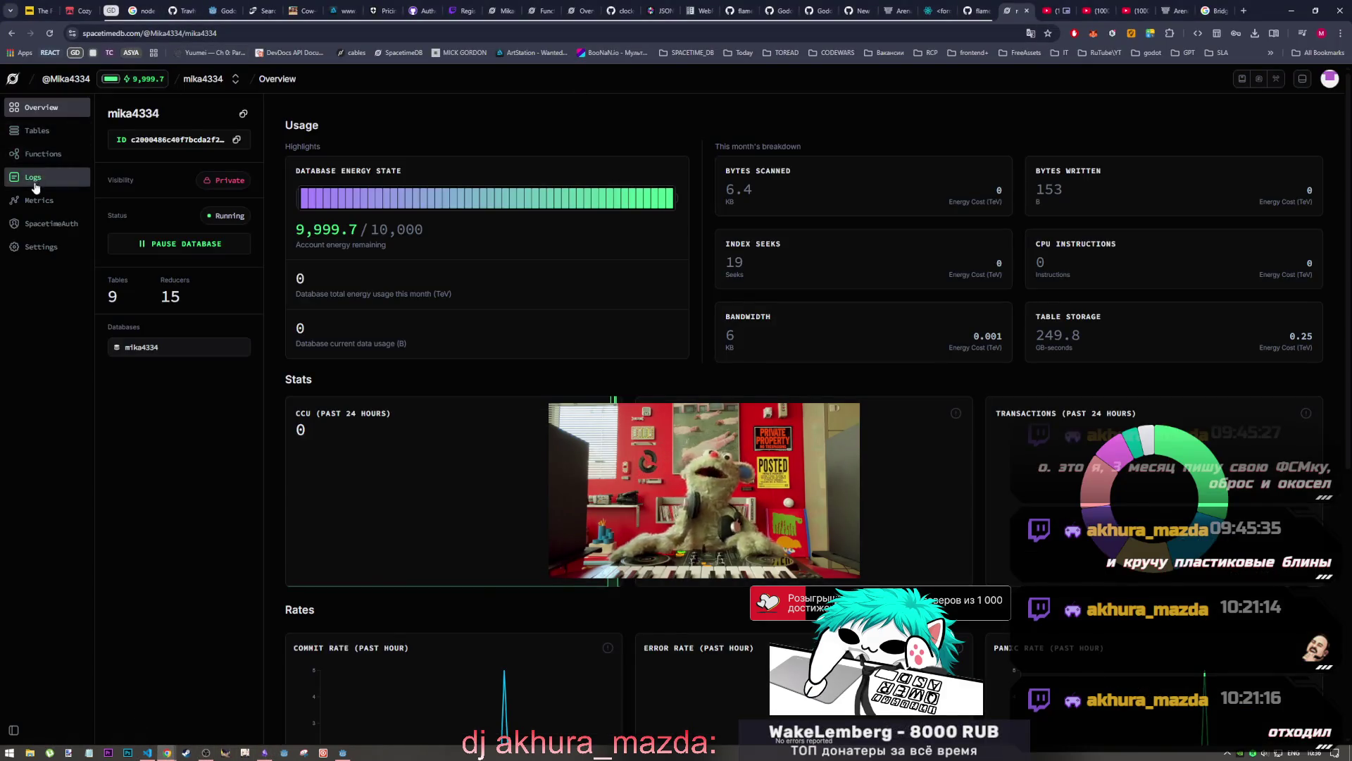
pyautogui.click(57, 141)
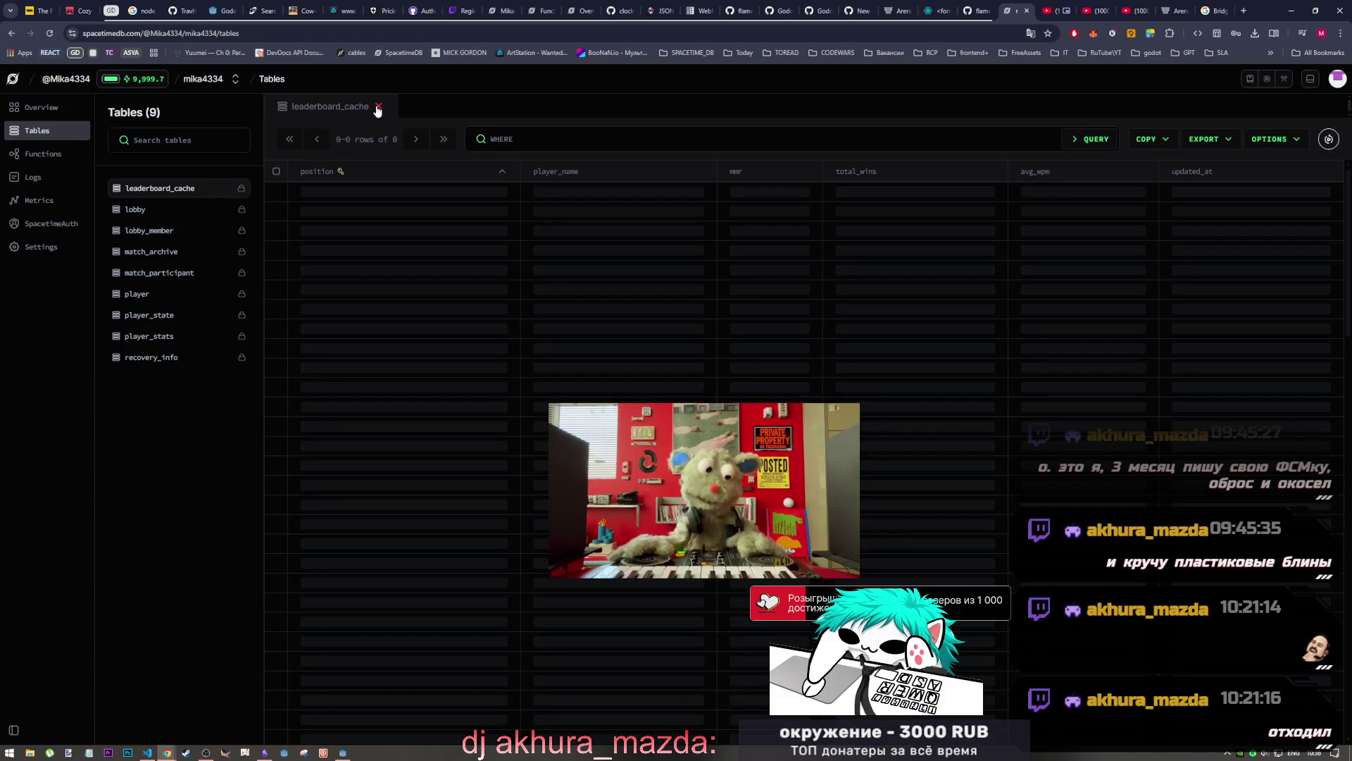
pyautogui.click(378, 107)
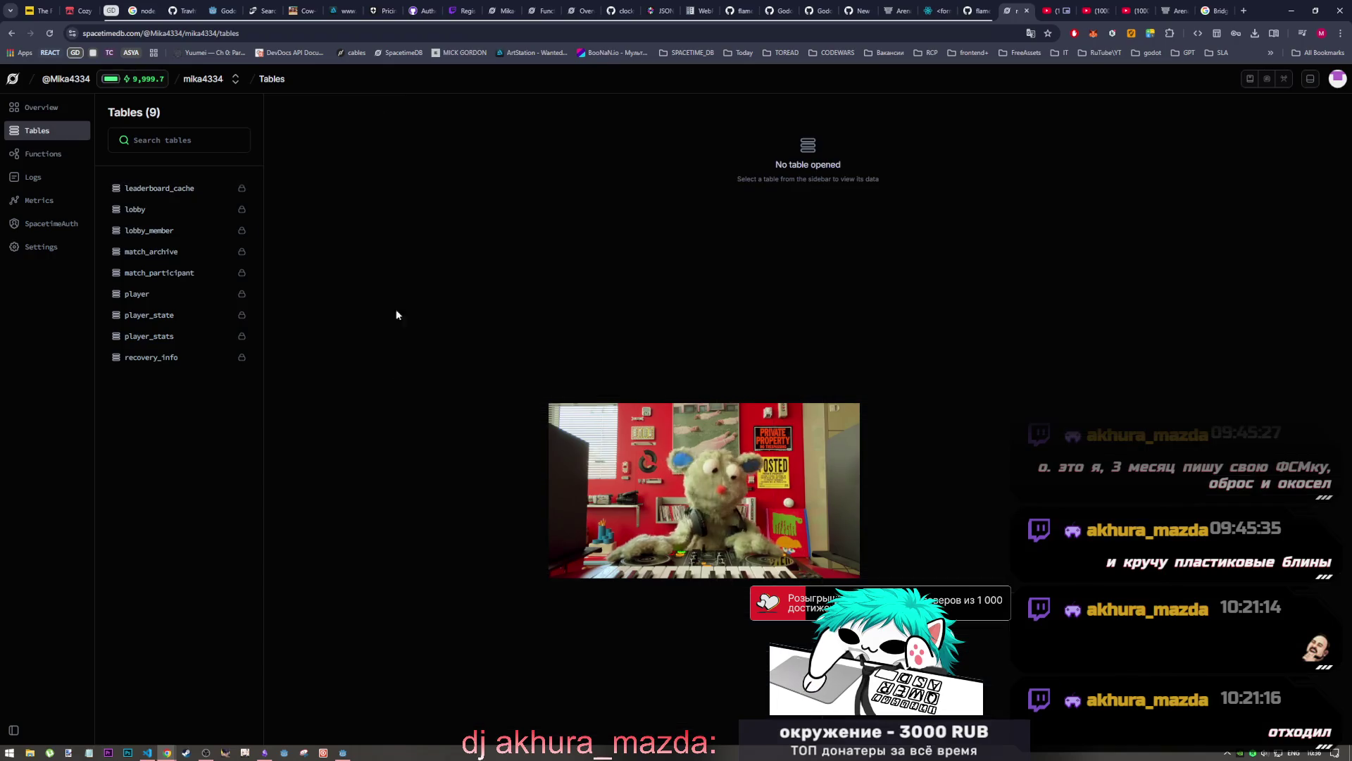
pyautogui.click(345, 752)
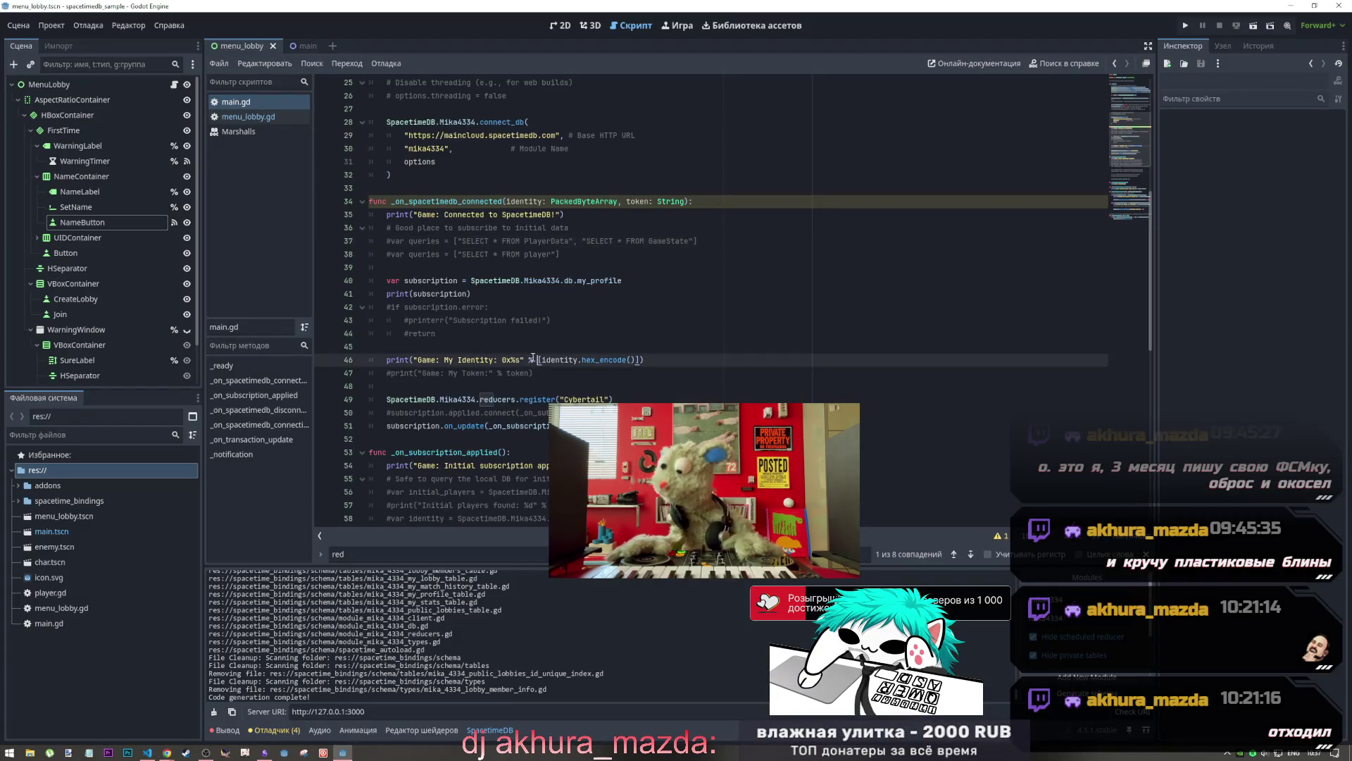
# Search index.ts for 'create' and pick out the register reducer in the chat summary
pyautogui.click(148, 752)
pyautogui.click(393, 204)
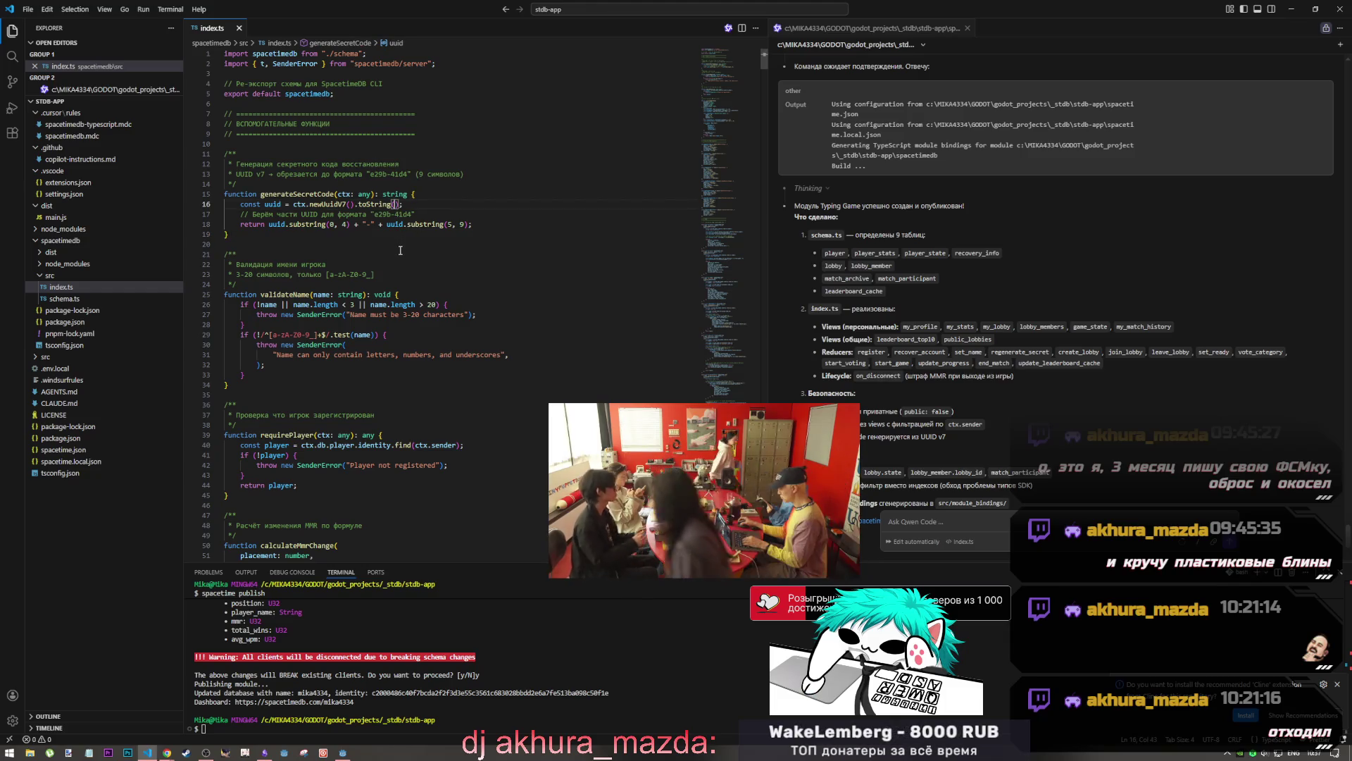
pyautogui.scroll(-10, 402, 247)
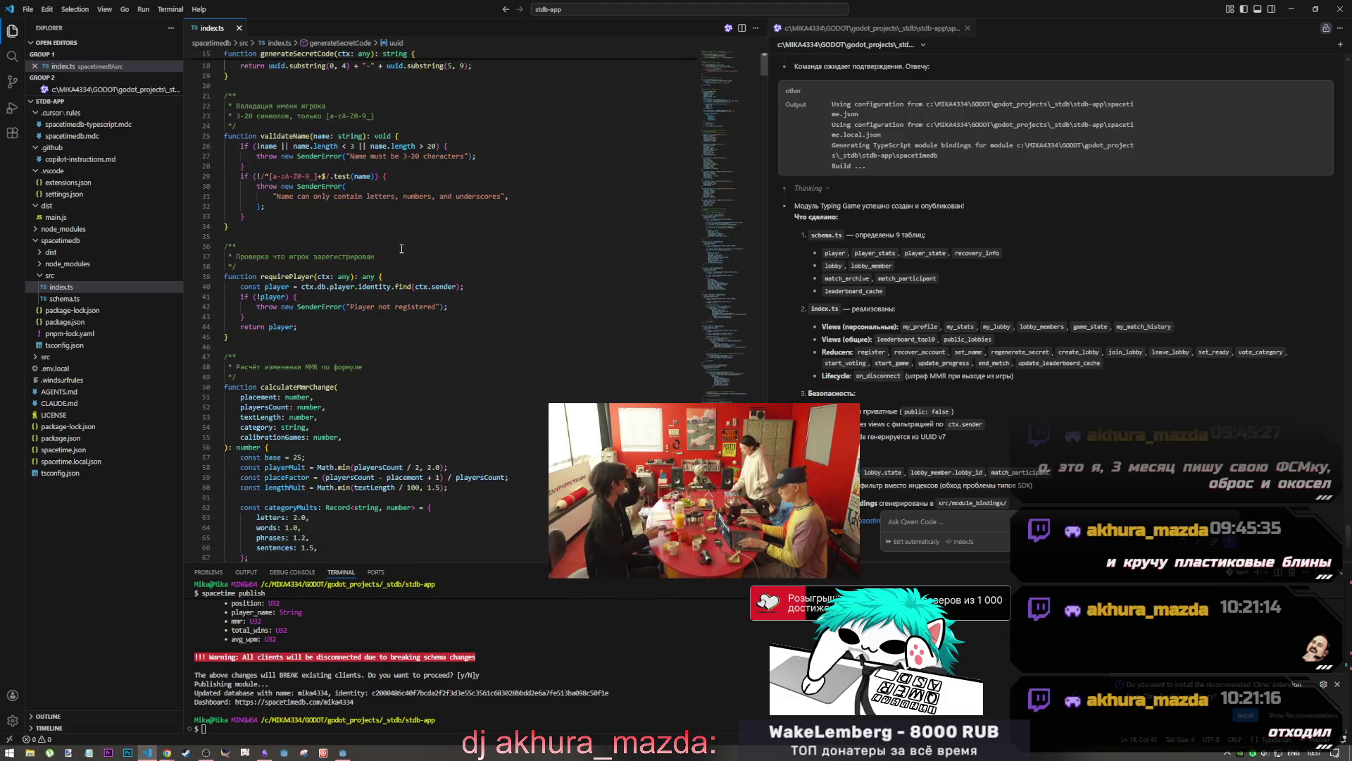
pyautogui.scroll(-15, 401, 253)
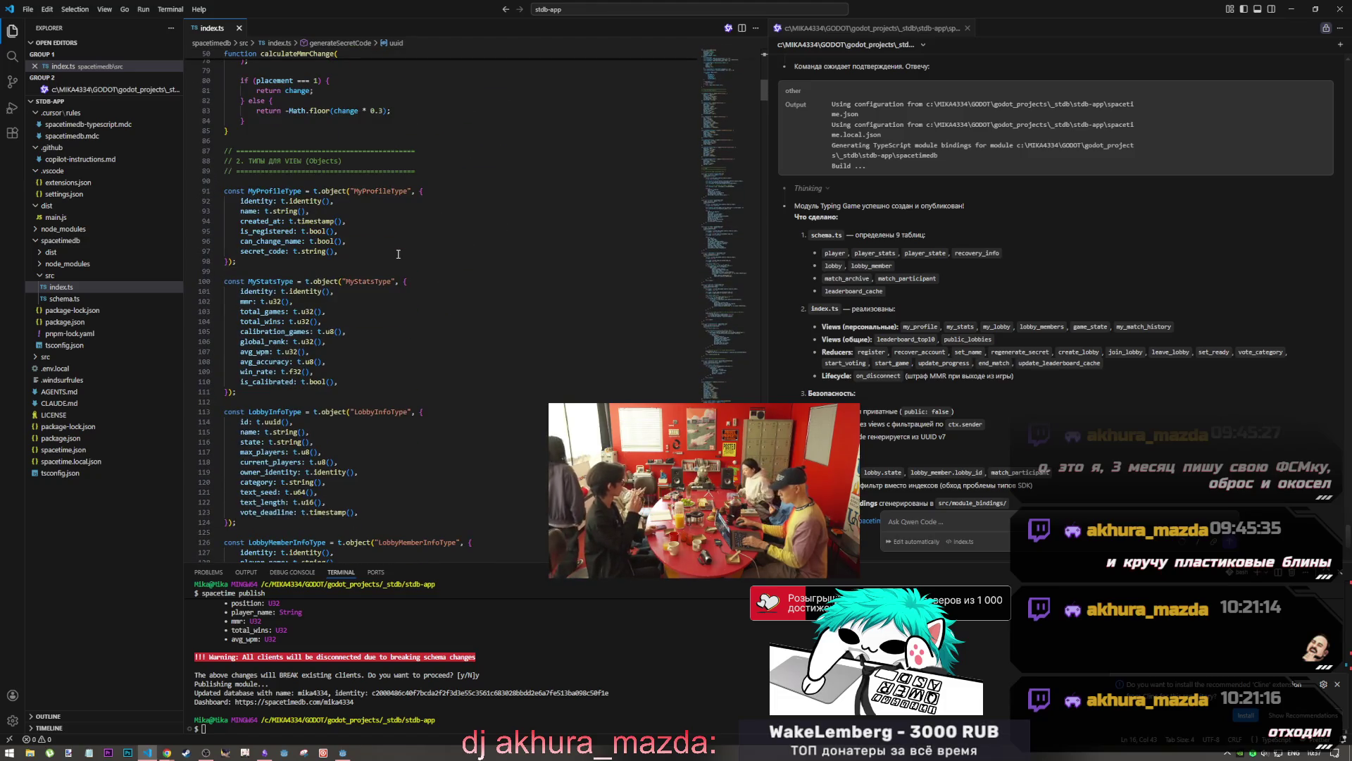
pyautogui.hotkey('ctrl', 'f')
pyautogui.write('create')
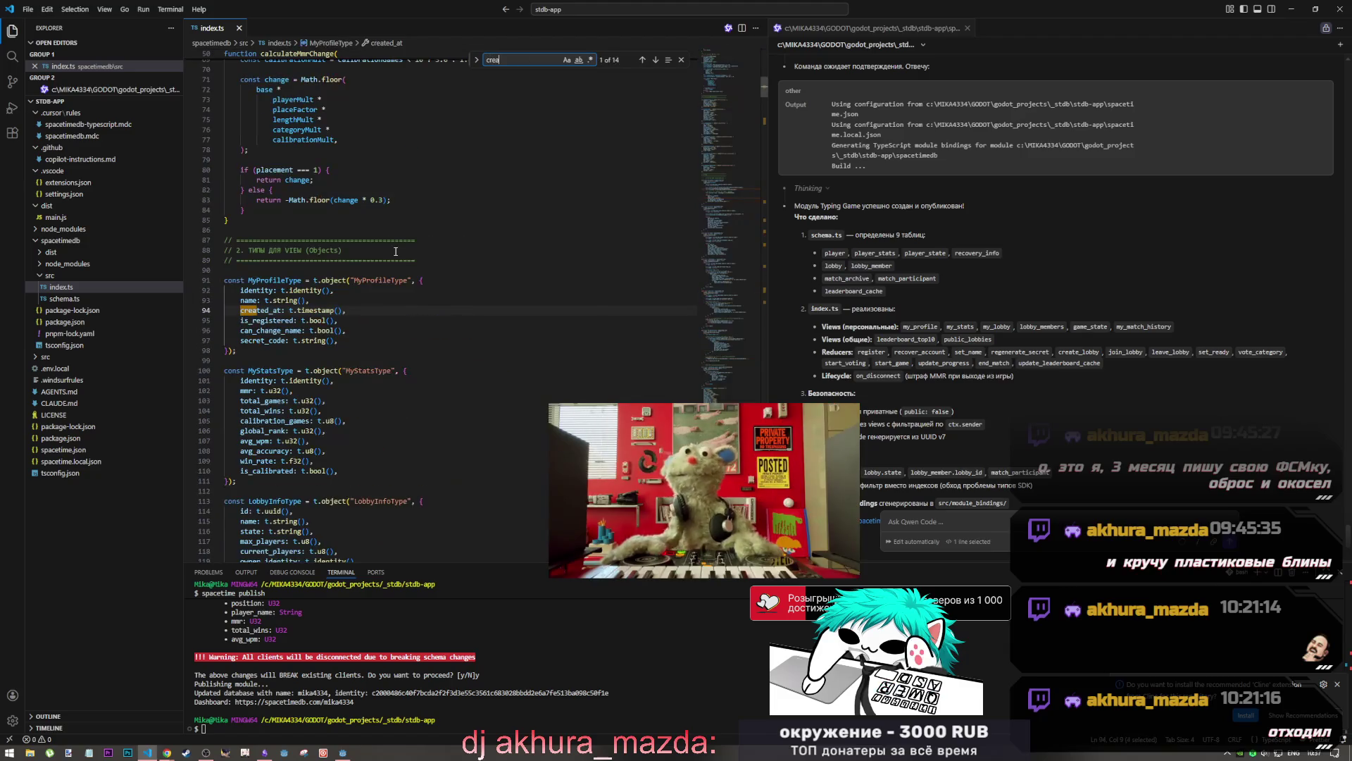
pyautogui.click(930, 352)
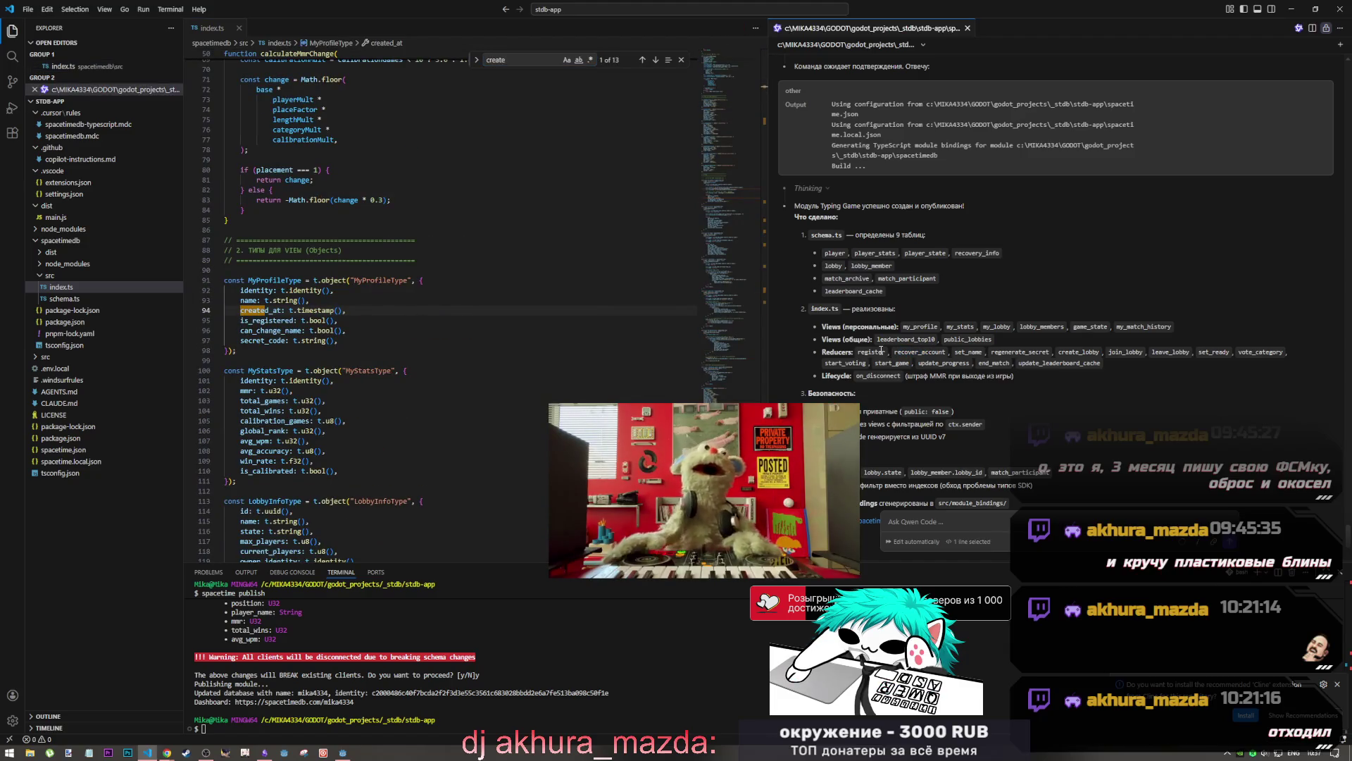
pyautogui.doubleClick(861, 352)
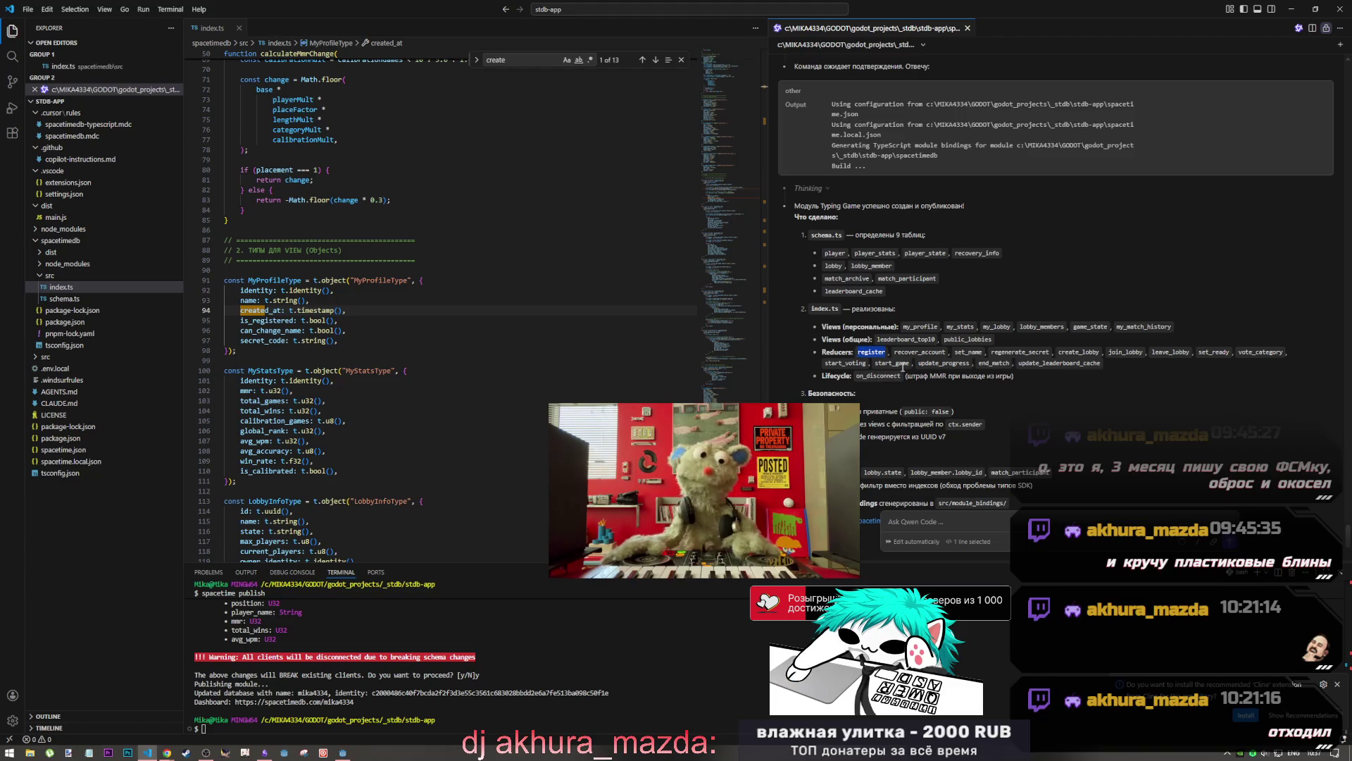
pyautogui.hotkey('alt', 'Tab')
pyautogui.scroll(8, 851, 329)
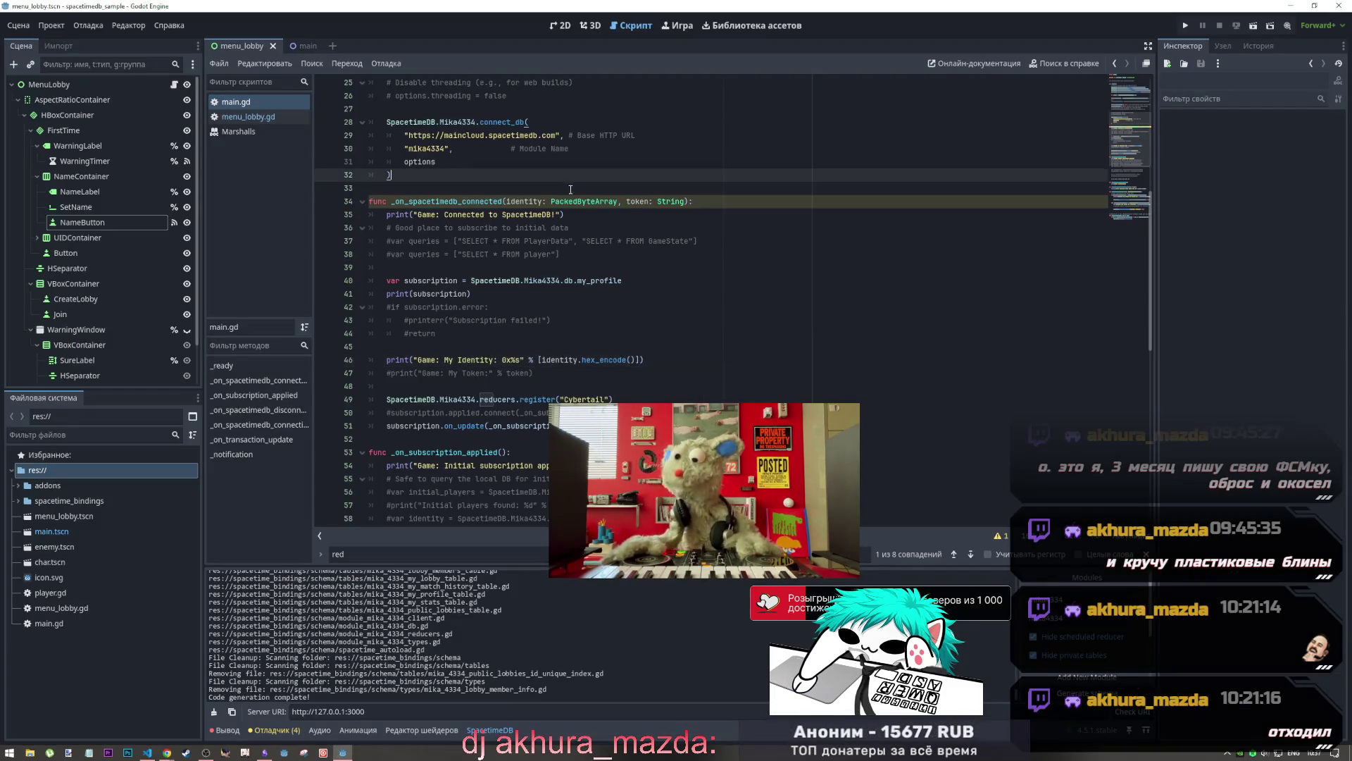
# Review main.gd's one_time_token setting and the my_profile subscription in the connection handler
pyautogui.click(462, 280)
pyautogui.click(507, 335)
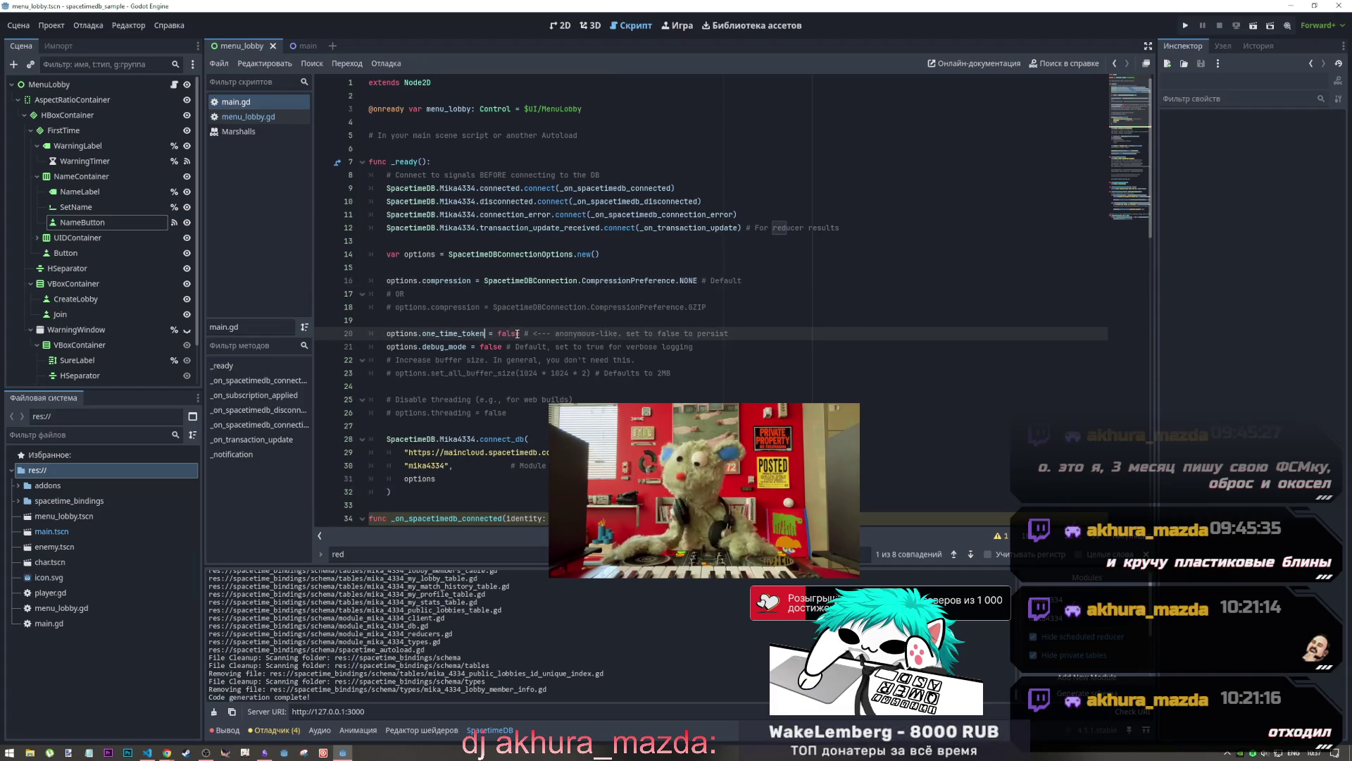
pyautogui.doubleClick(511, 334)
pyautogui.scroll(-5, 504, 329)
pyautogui.click(505, 329)
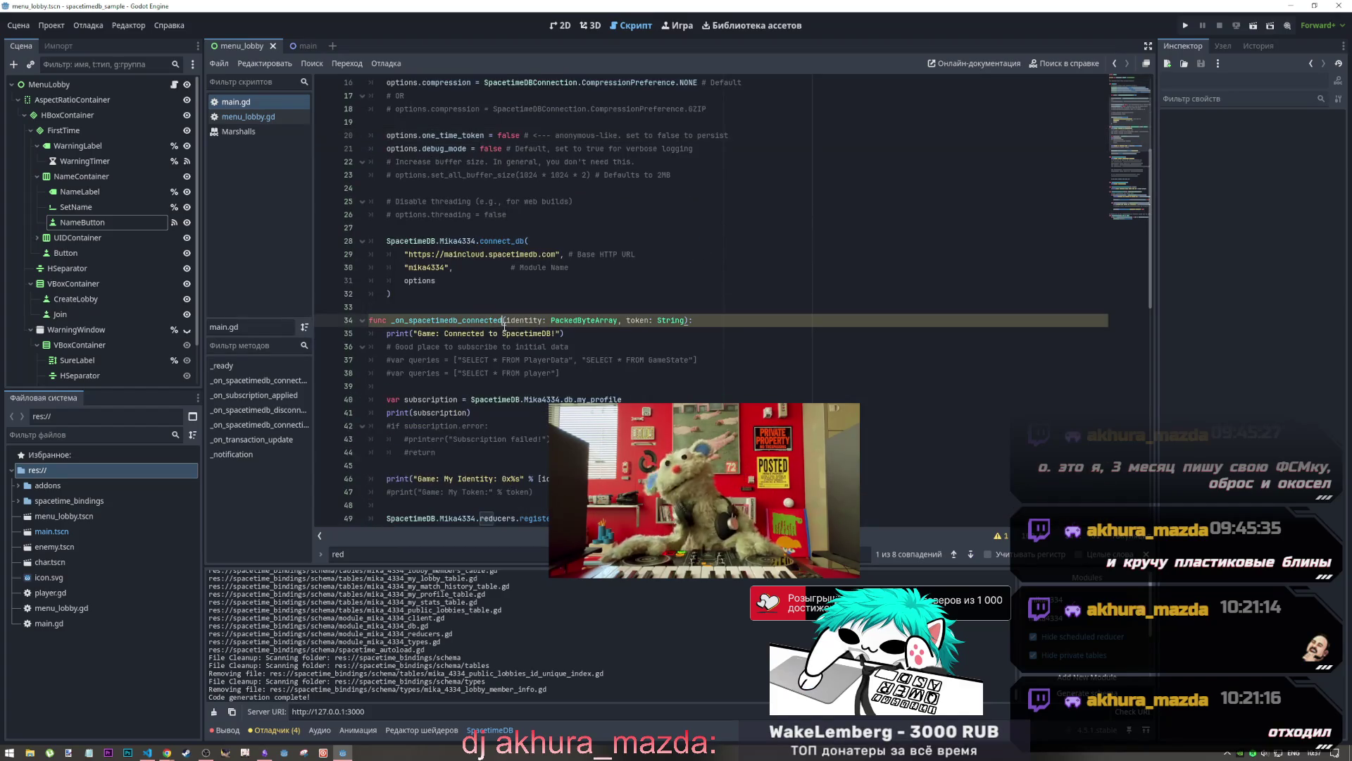
pyautogui.scroll(-2, 505, 329)
pyautogui.click(505, 320)
pyautogui.scroll(1, 505, 323)
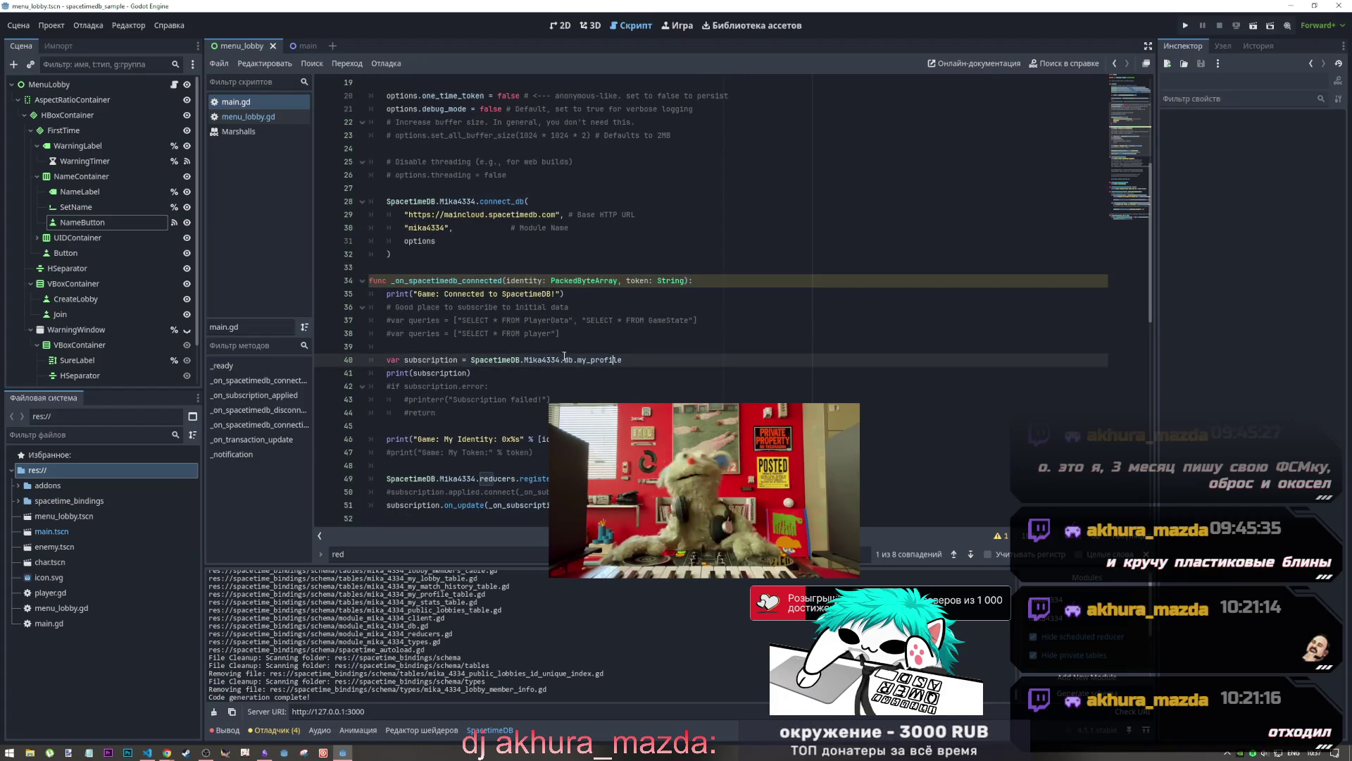
pyautogui.scroll(-3, 632, 360)
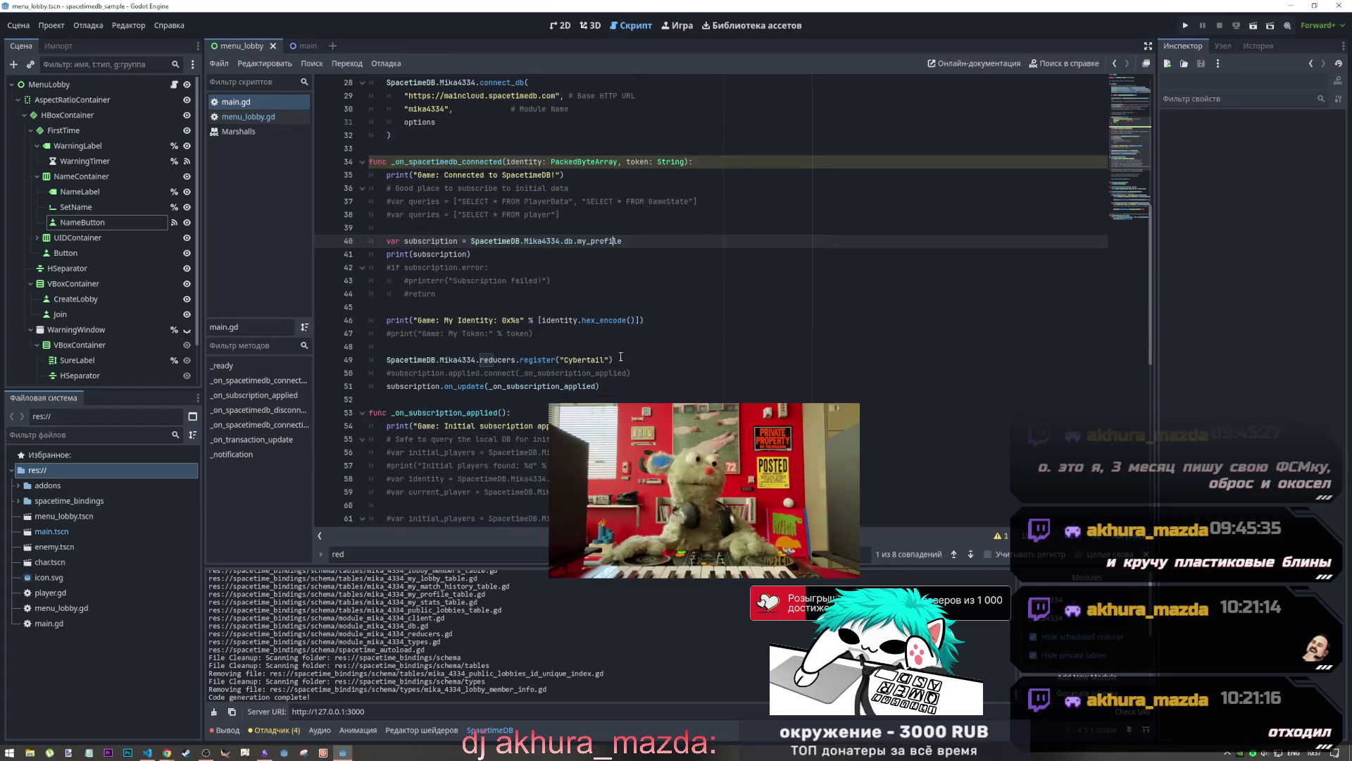
# Comment out lines 40–41, then uncomment line 40 to keep the my_profile subscription
pyautogui.click(496, 254)
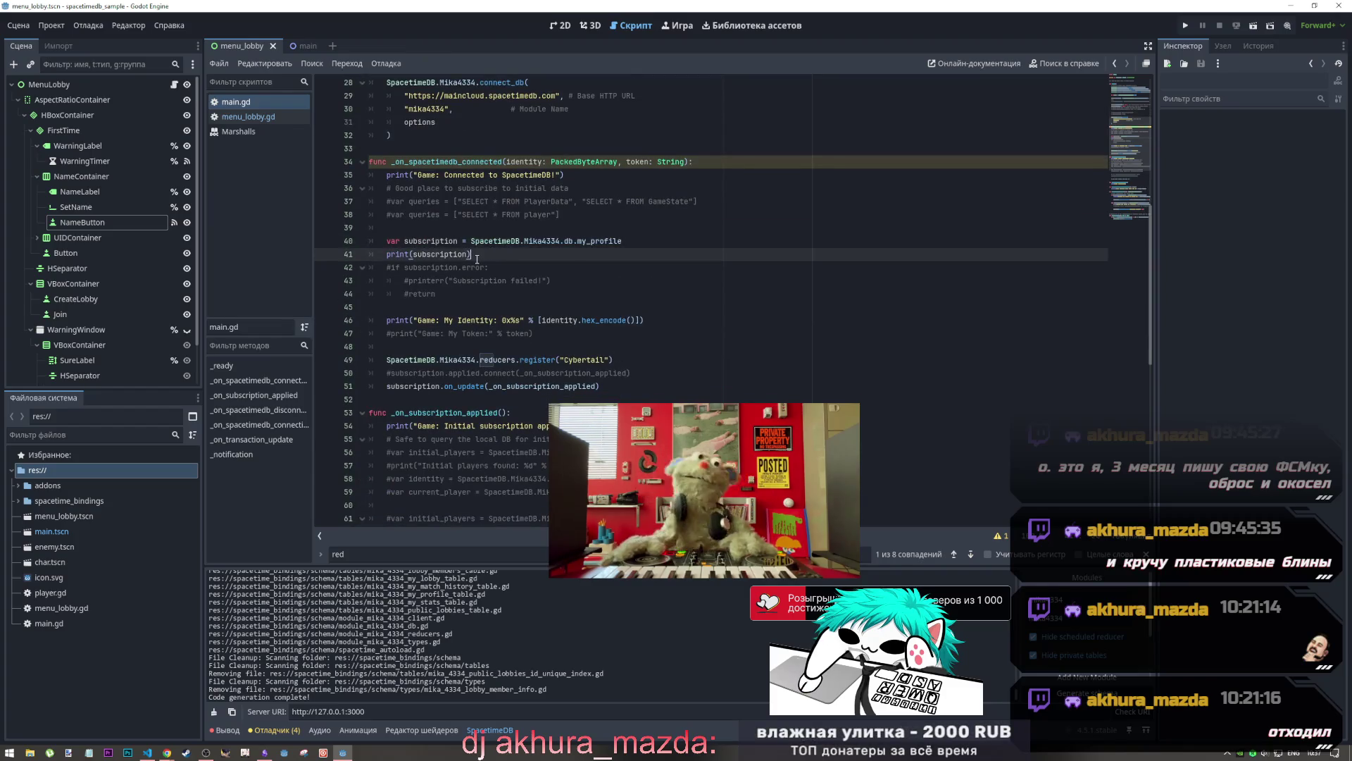
pyautogui.keyDown('shift'); pyautogui.click(451, 241); pyautogui.keyUp('shift')
pyautogui.hotkey('ctrl', 'k')
pyautogui.scroll(-1, 458, 289)
pyautogui.click(556, 321)
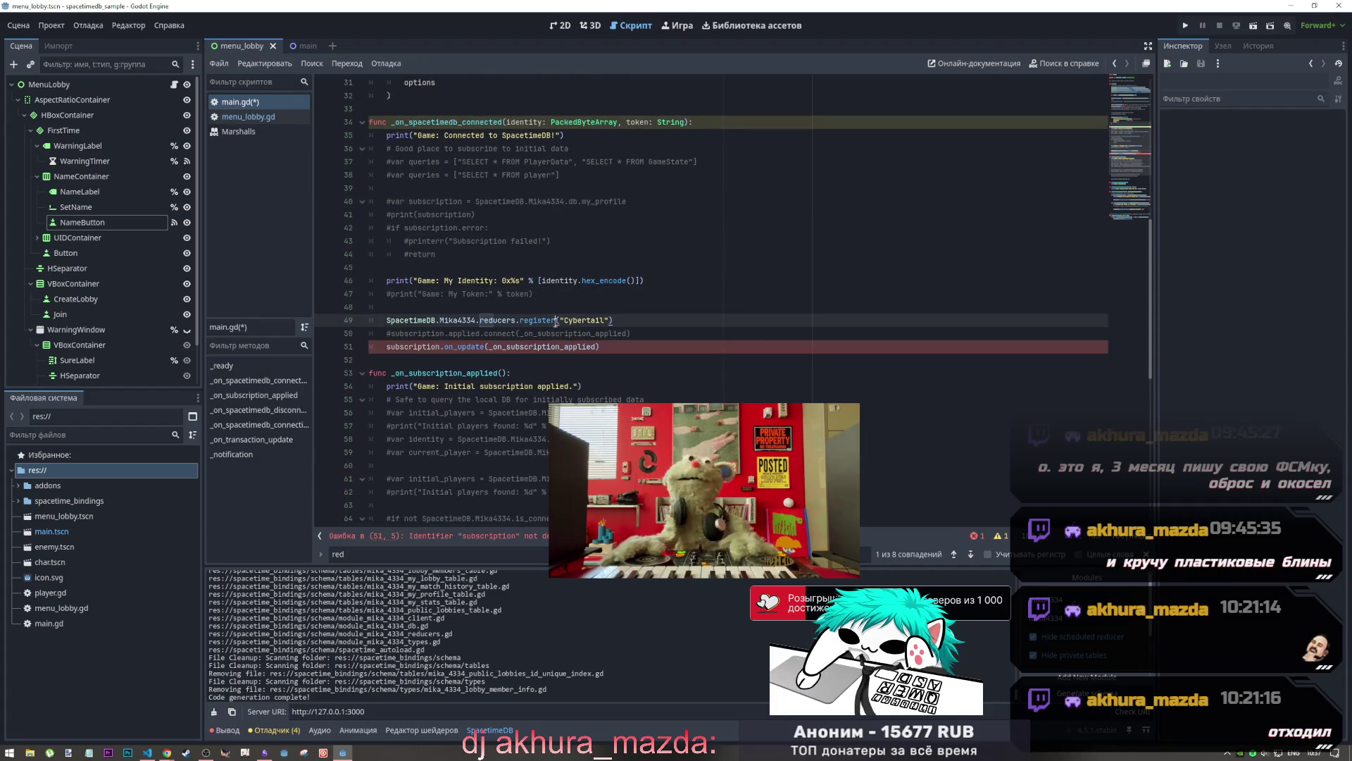
pyautogui.click(641, 325)
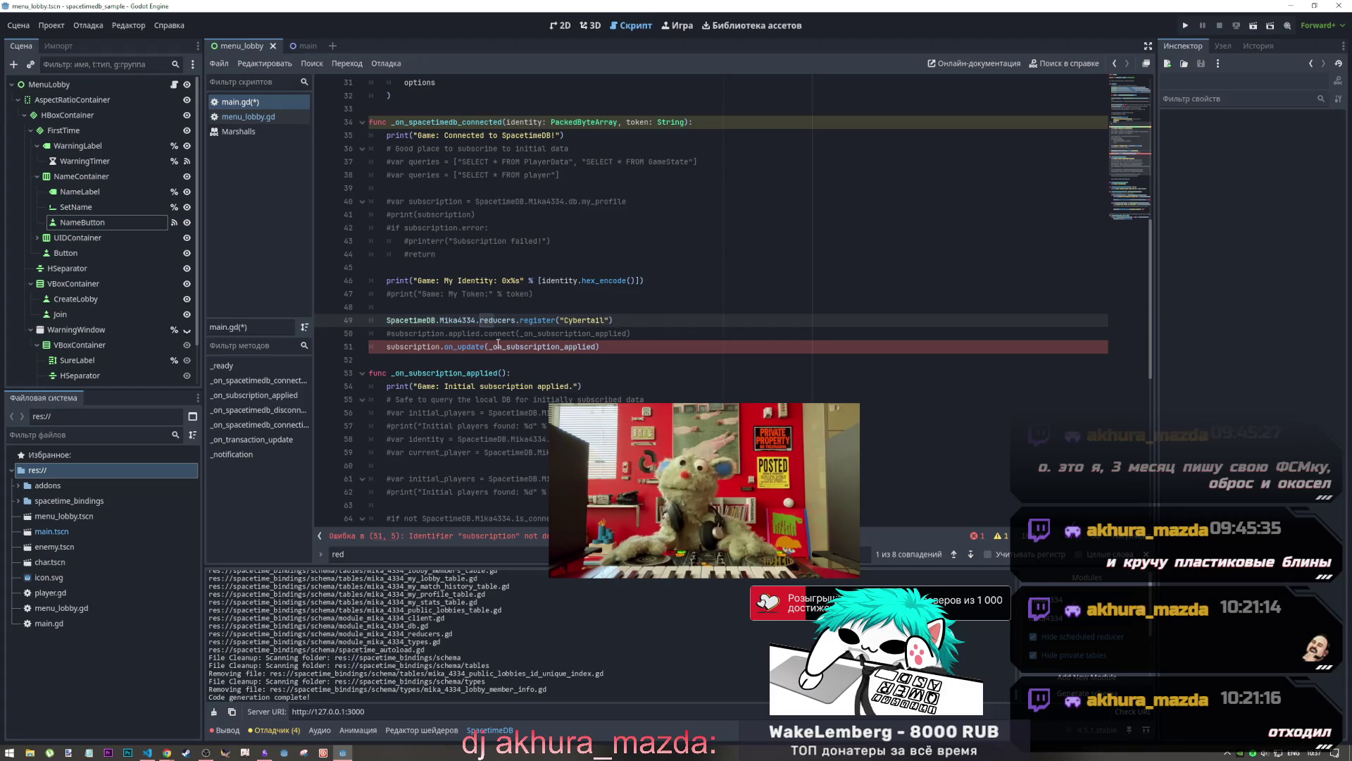
pyautogui.scroll(-2, 498, 344)
pyautogui.click(508, 276)
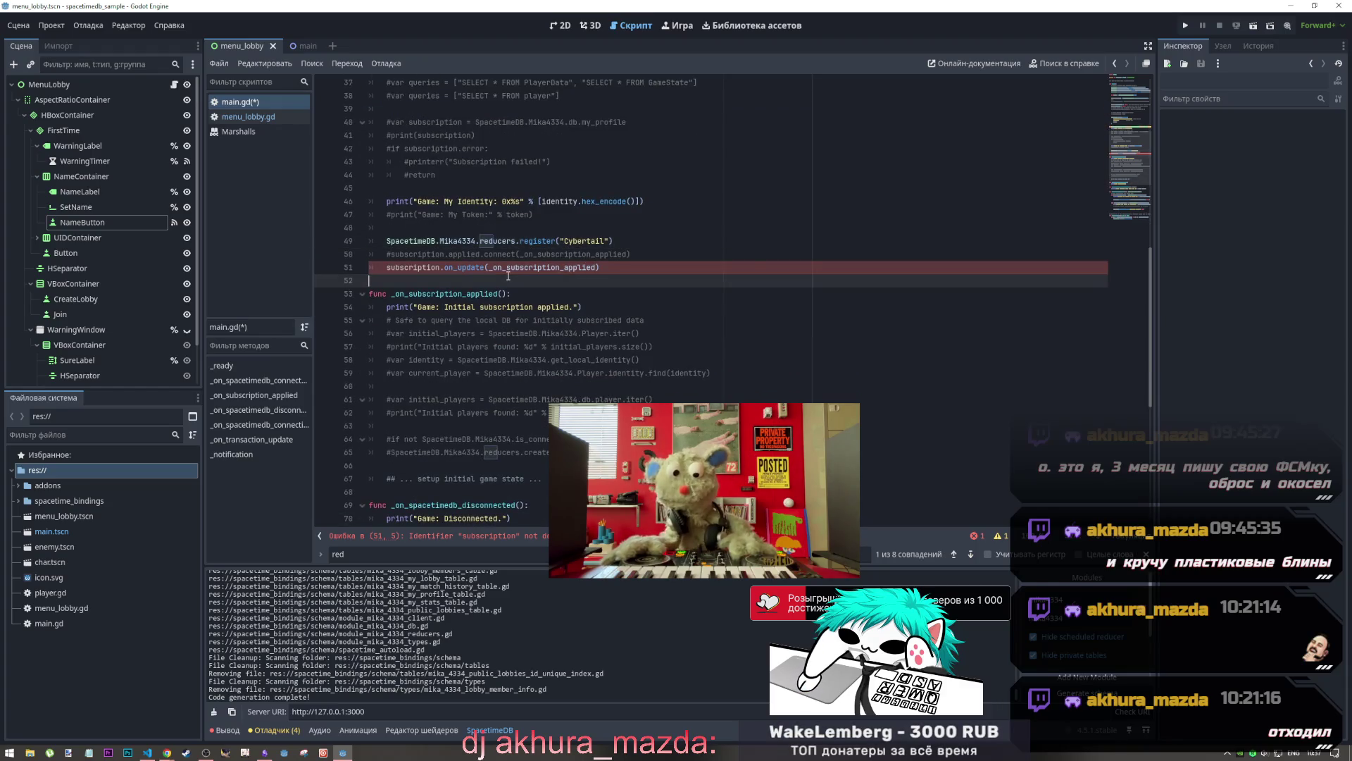
pyautogui.scroll(1, 487, 269)
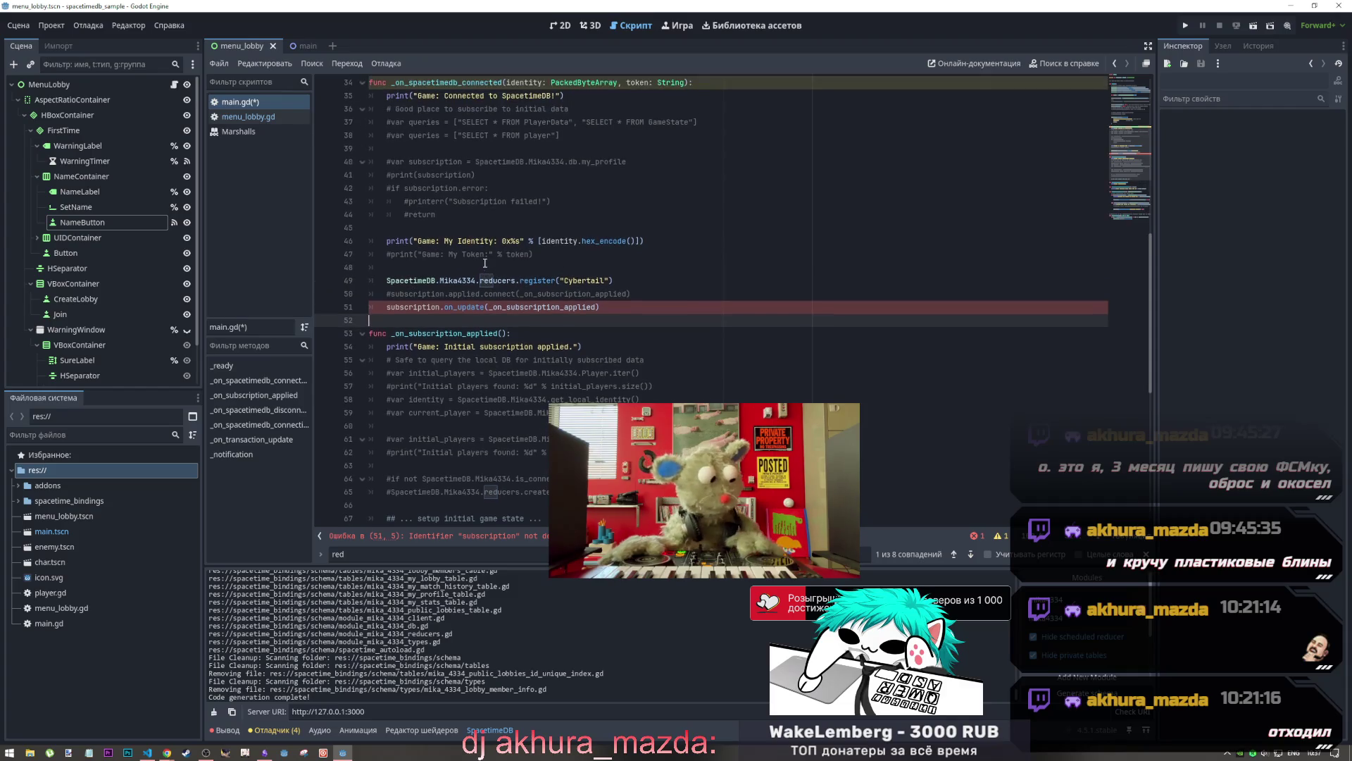
pyautogui.click(489, 165)
pyautogui.hotkey('ctrl', 'k')
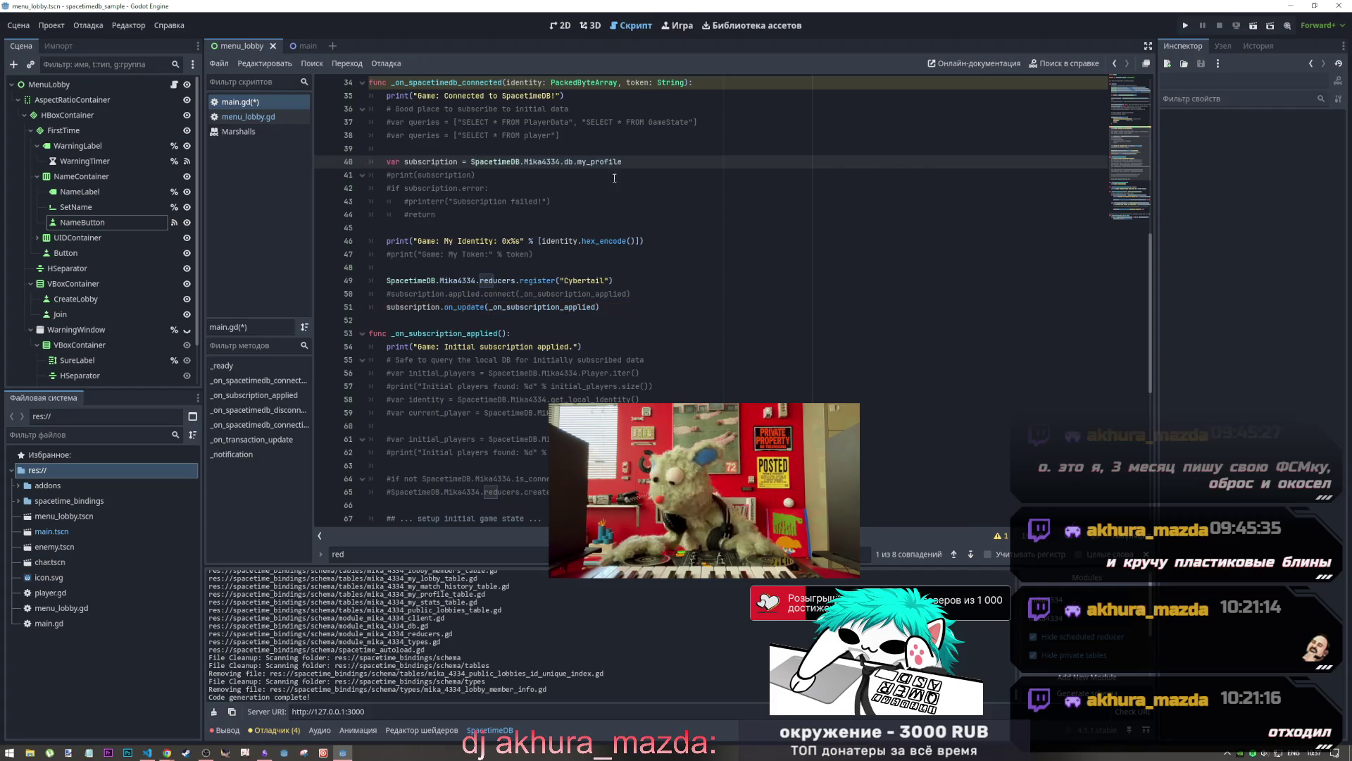
pyautogui.hotkey('alt', 'Tab')
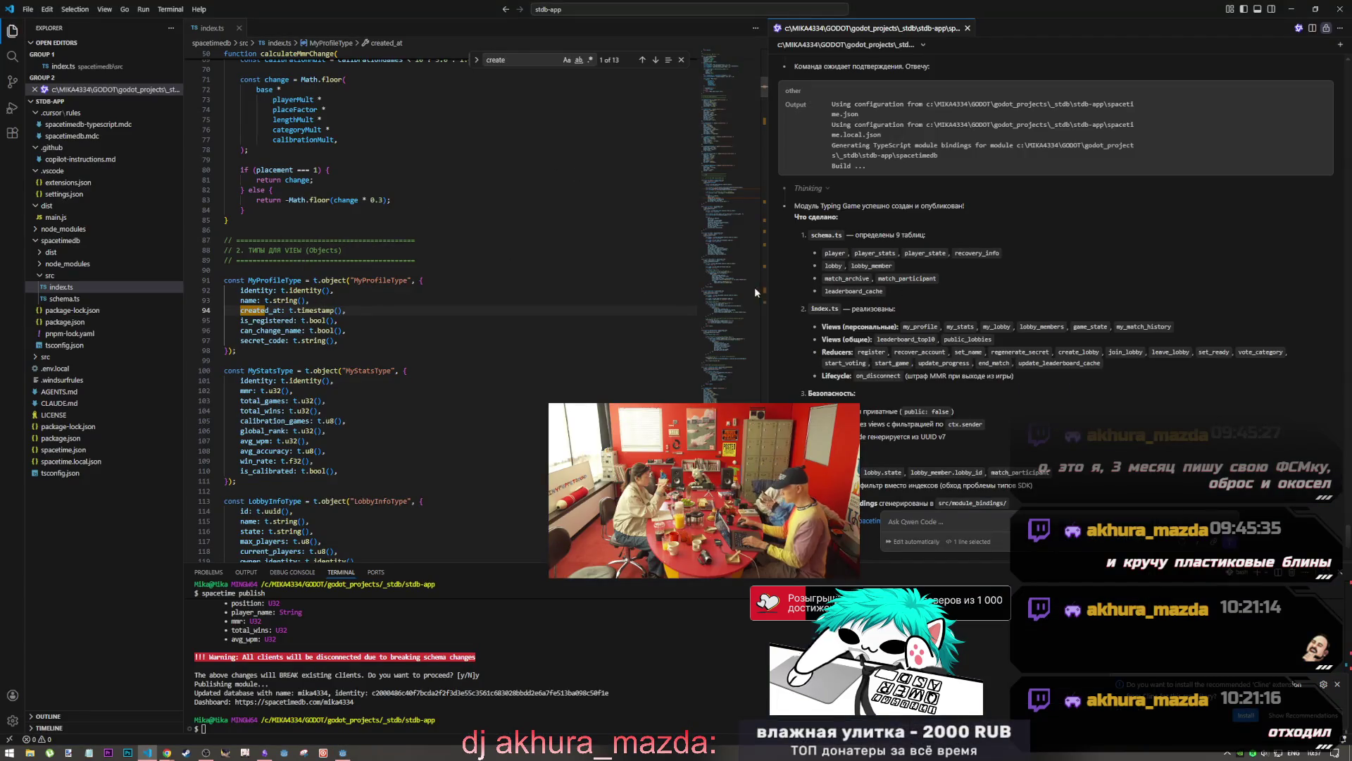
# Look up MyProfileType on line 91 and the VIEWS section of index.ts
pyautogui.click(302, 279)
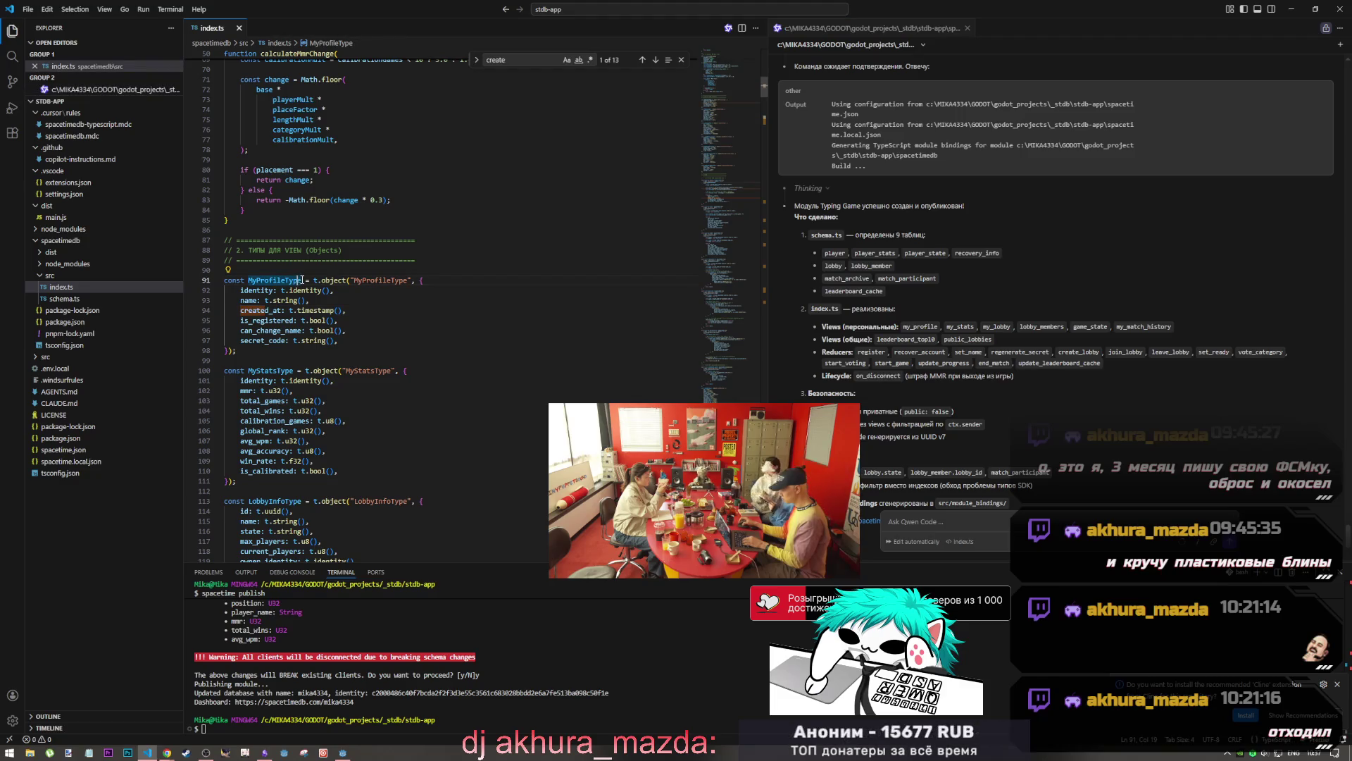
pyautogui.moveTo(306, 279); pyautogui.dragTo(248, 279)
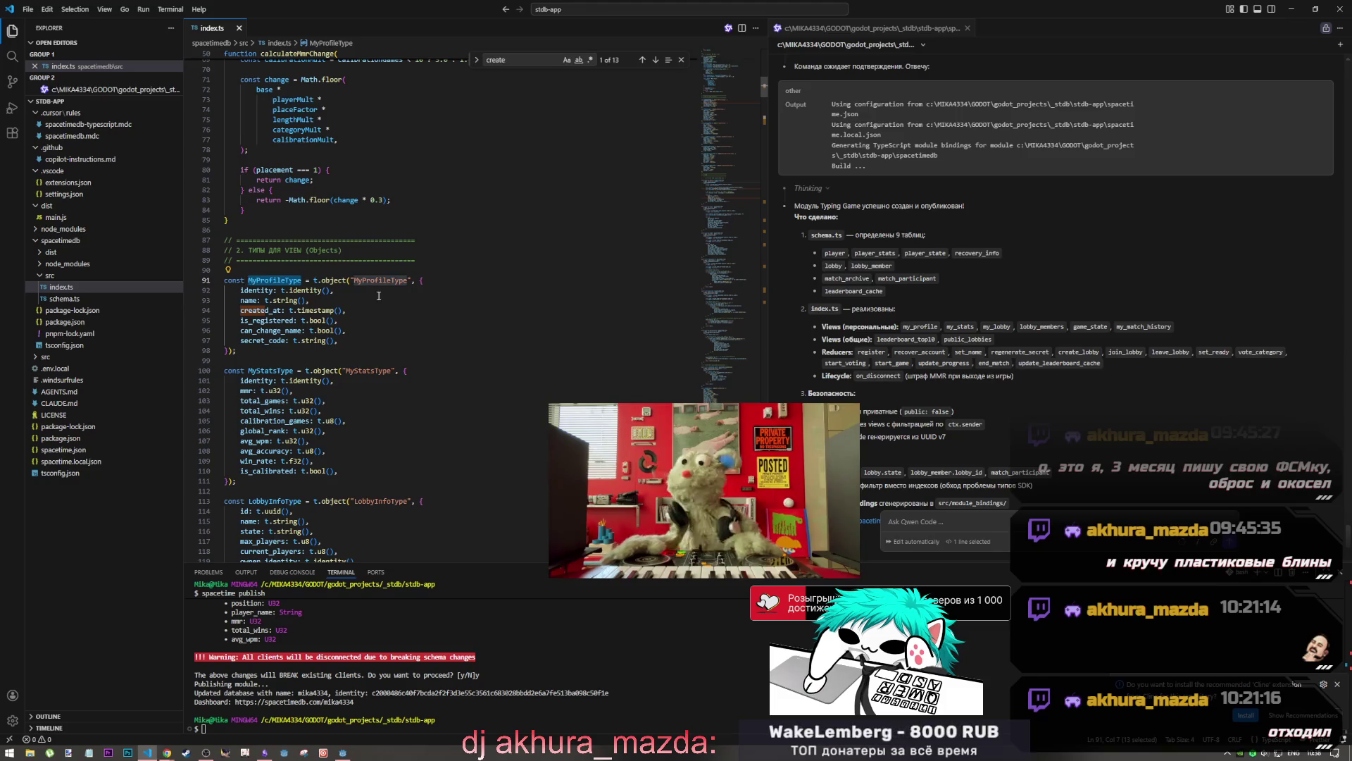
pyautogui.scroll(-20, 383, 325)
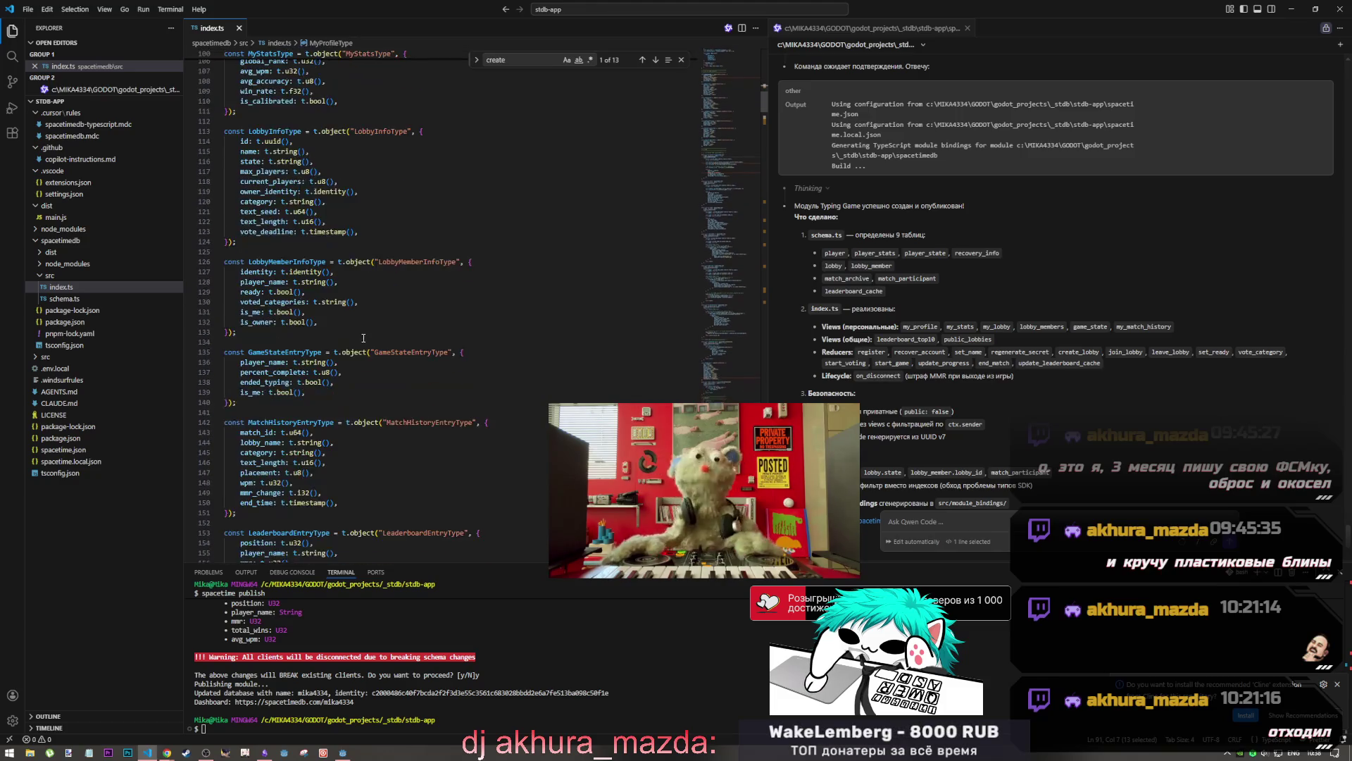
pyautogui.scroll(-5, 352, 335)
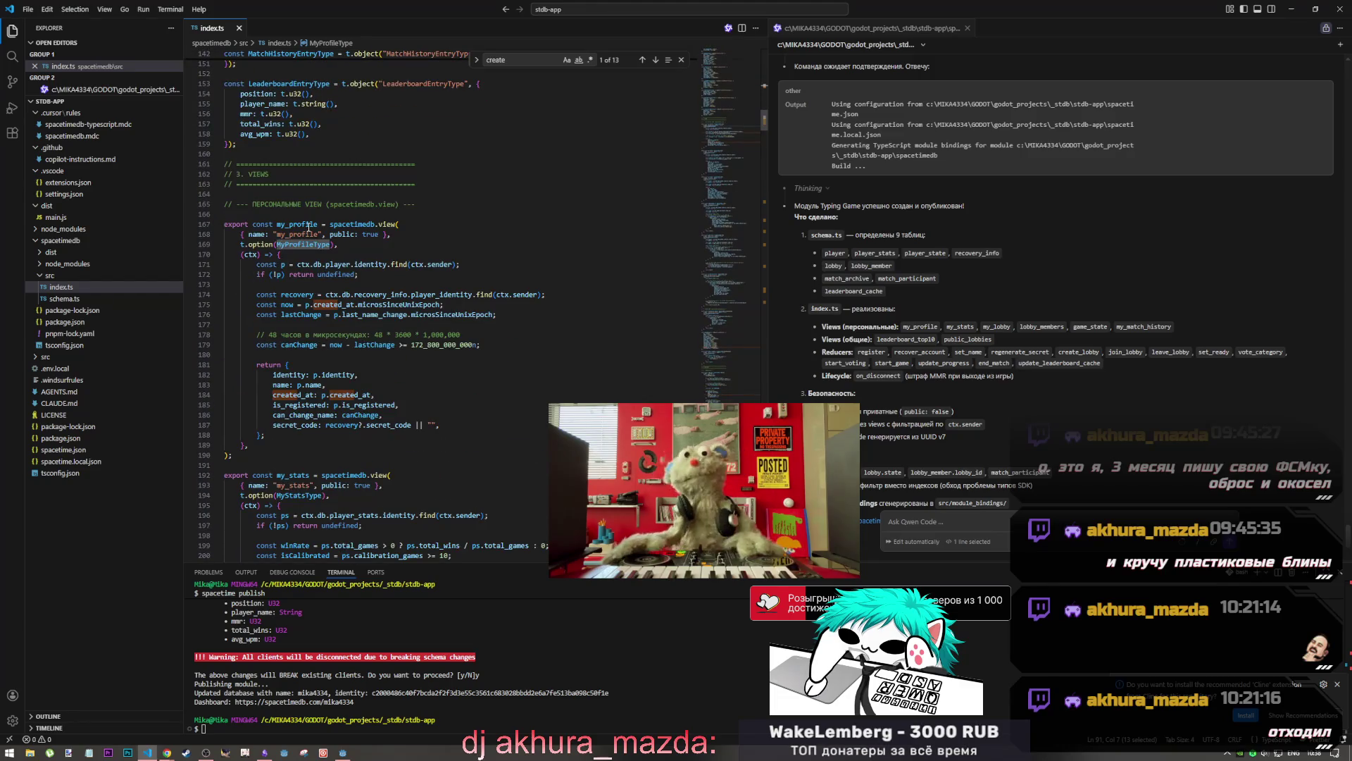
pyautogui.hotkey('alt', 'Tab')
pyautogui.click(598, 293)
pyautogui.click(552, 309)
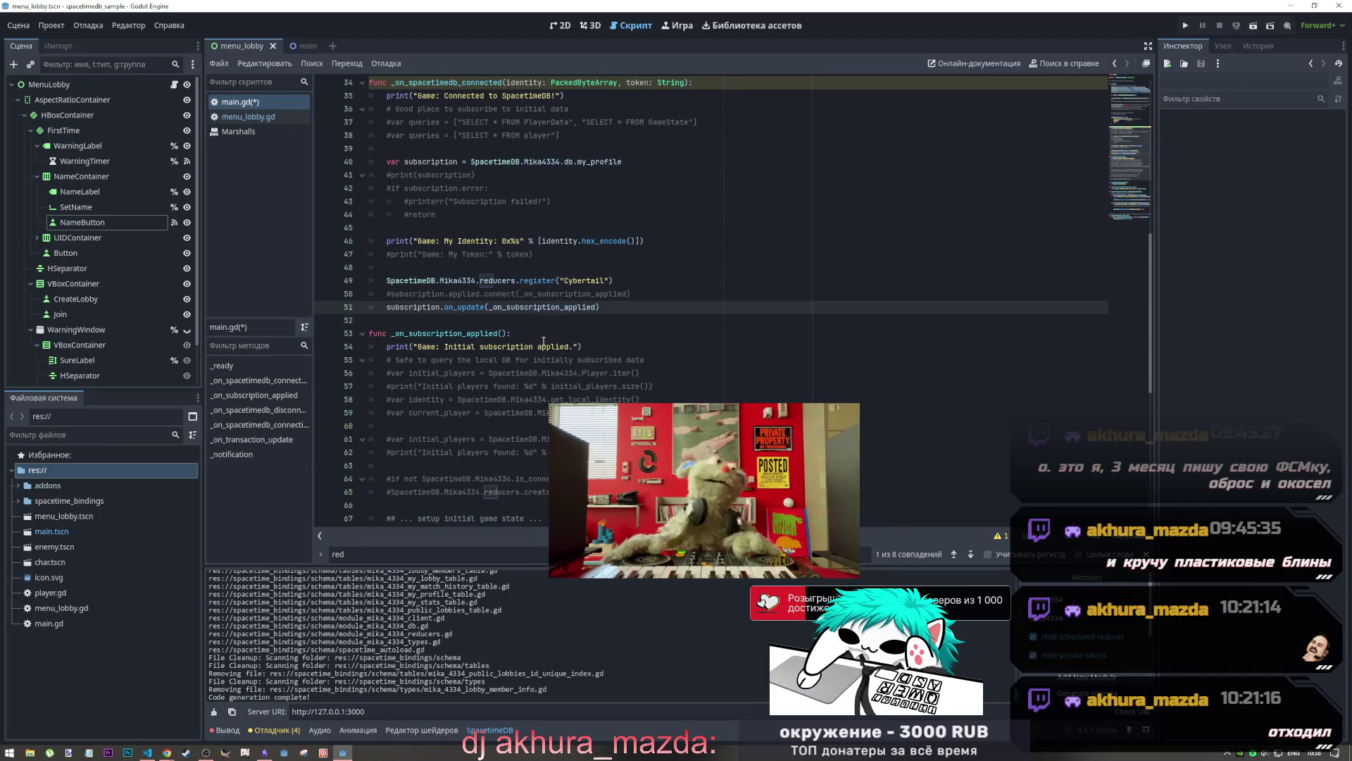
# Move the subscription.on_update line below the my_profile subscription and save main.gd
pyautogui.scroll(2, 539, 256)
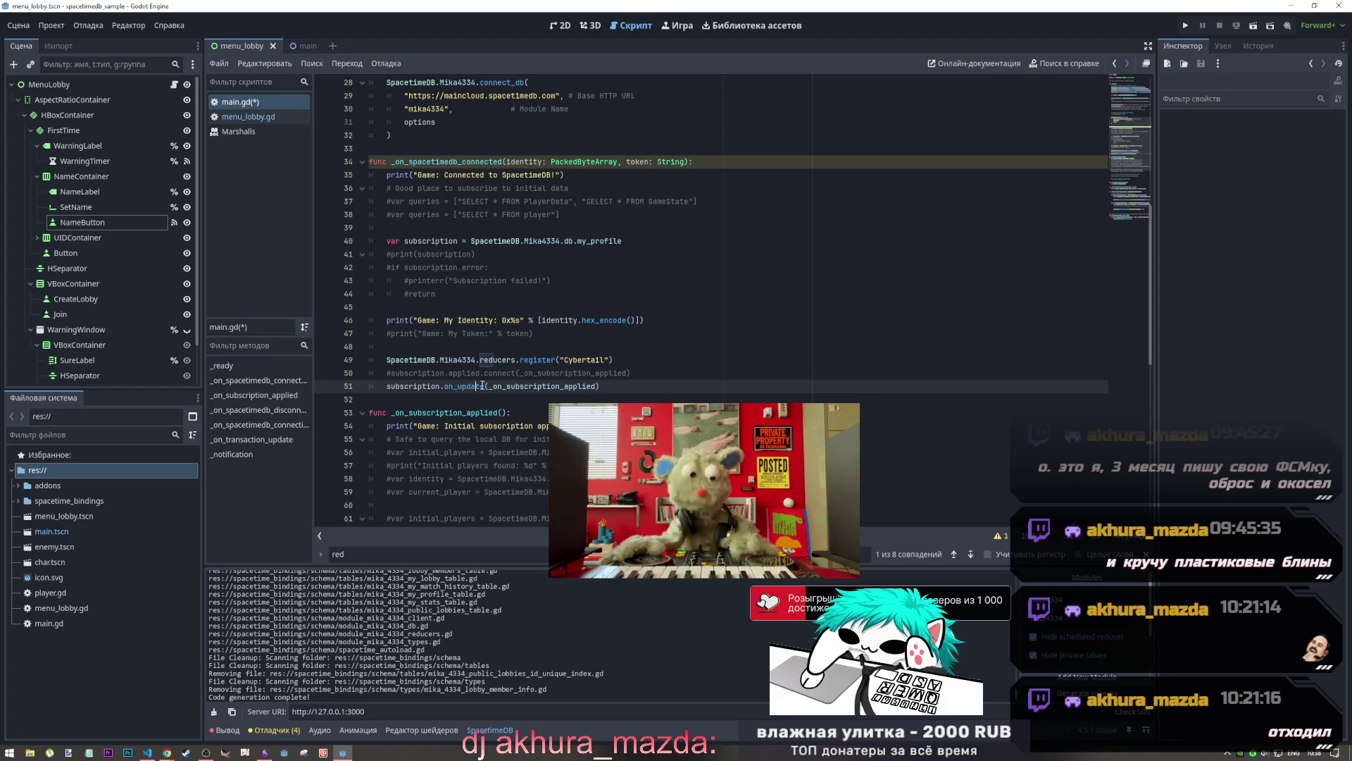
pyautogui.moveTo(525, 241)
pyautogui.mouseDown()
pyautogui.moveTo(535, 373)
pyautogui.moveTo(543, 360)
pyautogui.mouseUp()
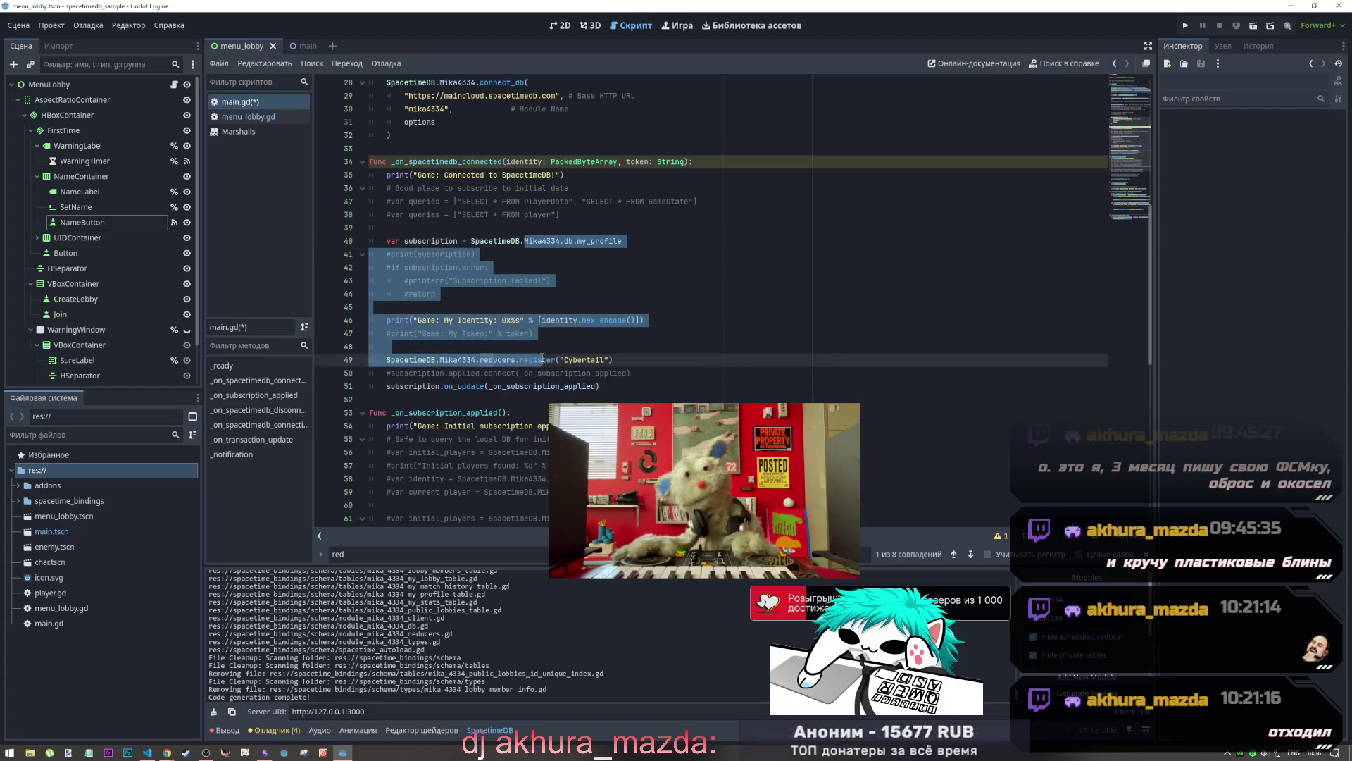
pyautogui.click(463, 386)
pyautogui.moveTo(617, 386); pyautogui.dragTo(387, 384)
pyautogui.hotkey('ctrl', 'x')
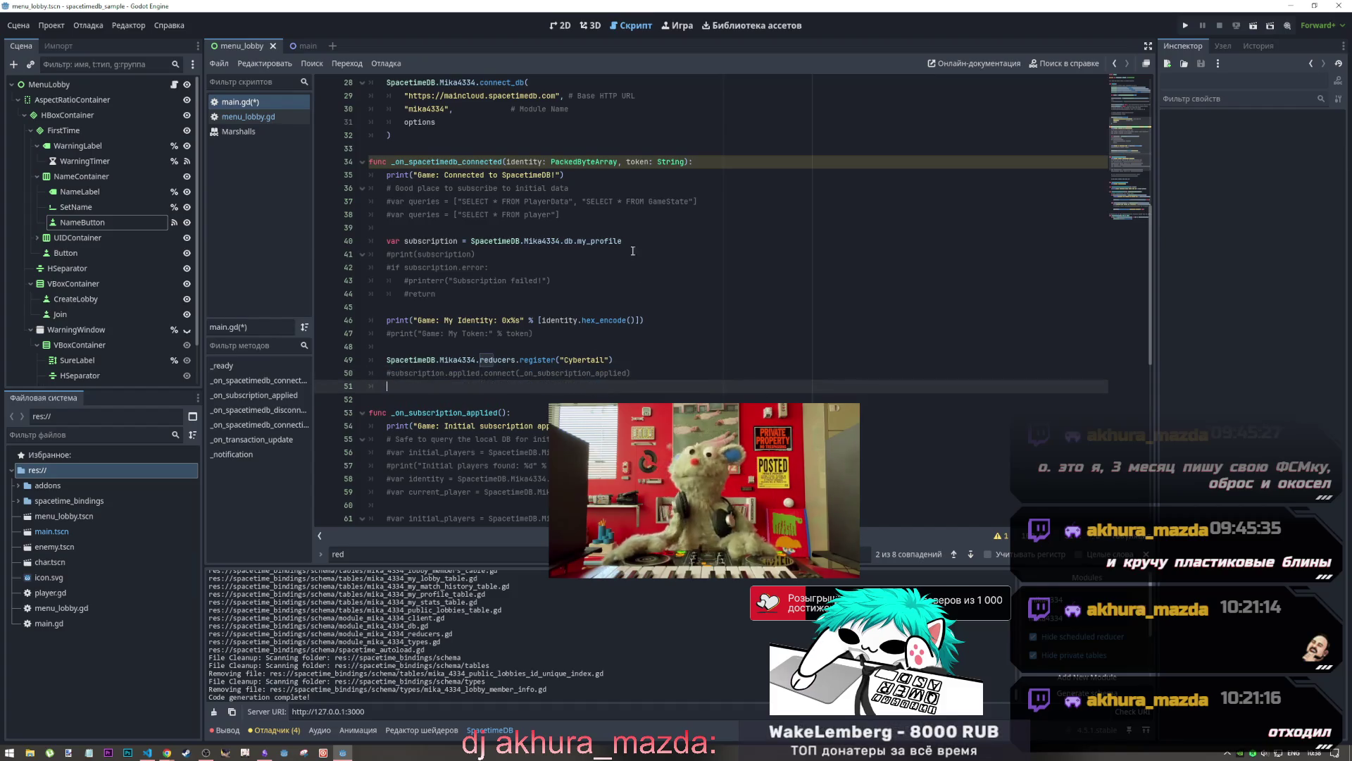
pyautogui.click(633, 241)
pyautogui.press('Return')
pyautogui.hotkey('ctrl', 'v')
pyautogui.hotkey('ctrl', 's')
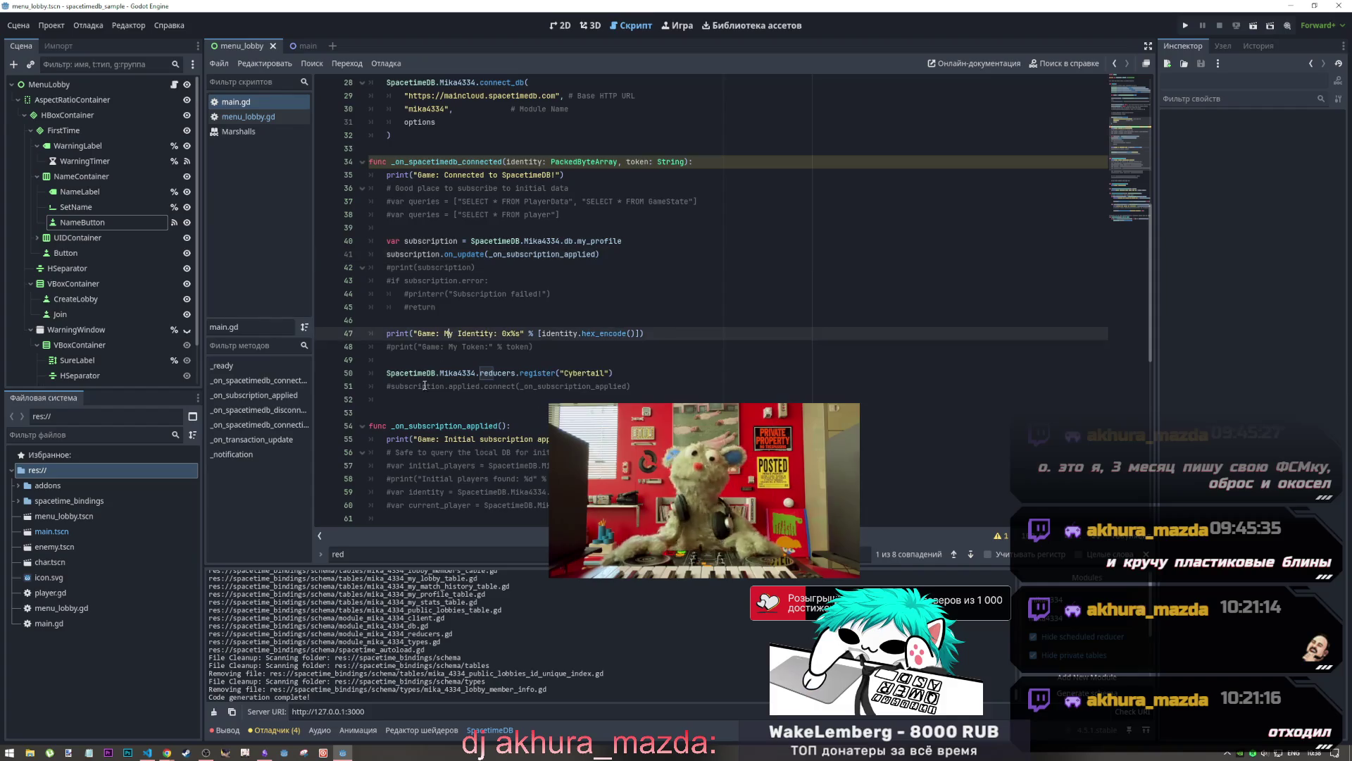
pyautogui.moveTo(373, 412); pyautogui.dragTo(331, 395)
pyautogui.press('BackSpace')
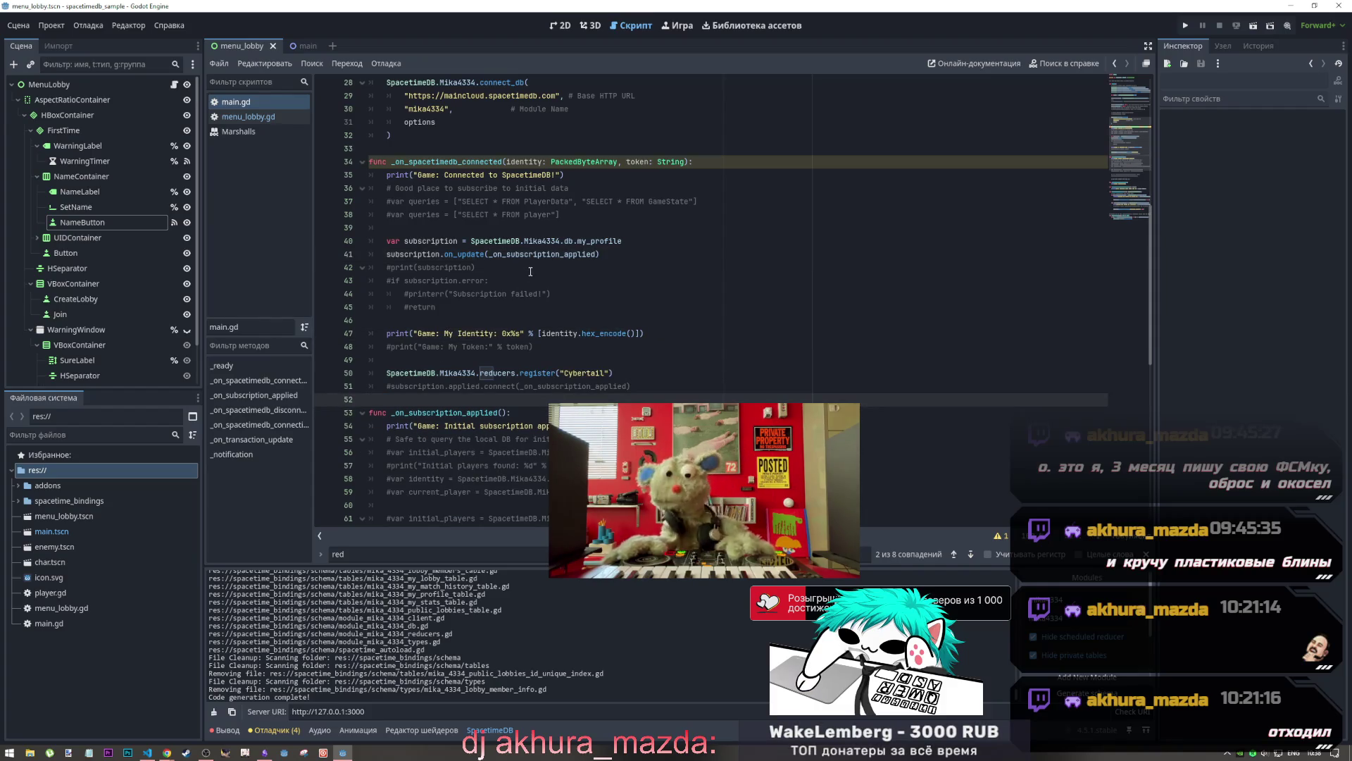
pyautogui.click(620, 254)
# Inspect on_update's listener parameter in module_table.gd, then run the game
pyautogui.scroll(-1, 566, 303)
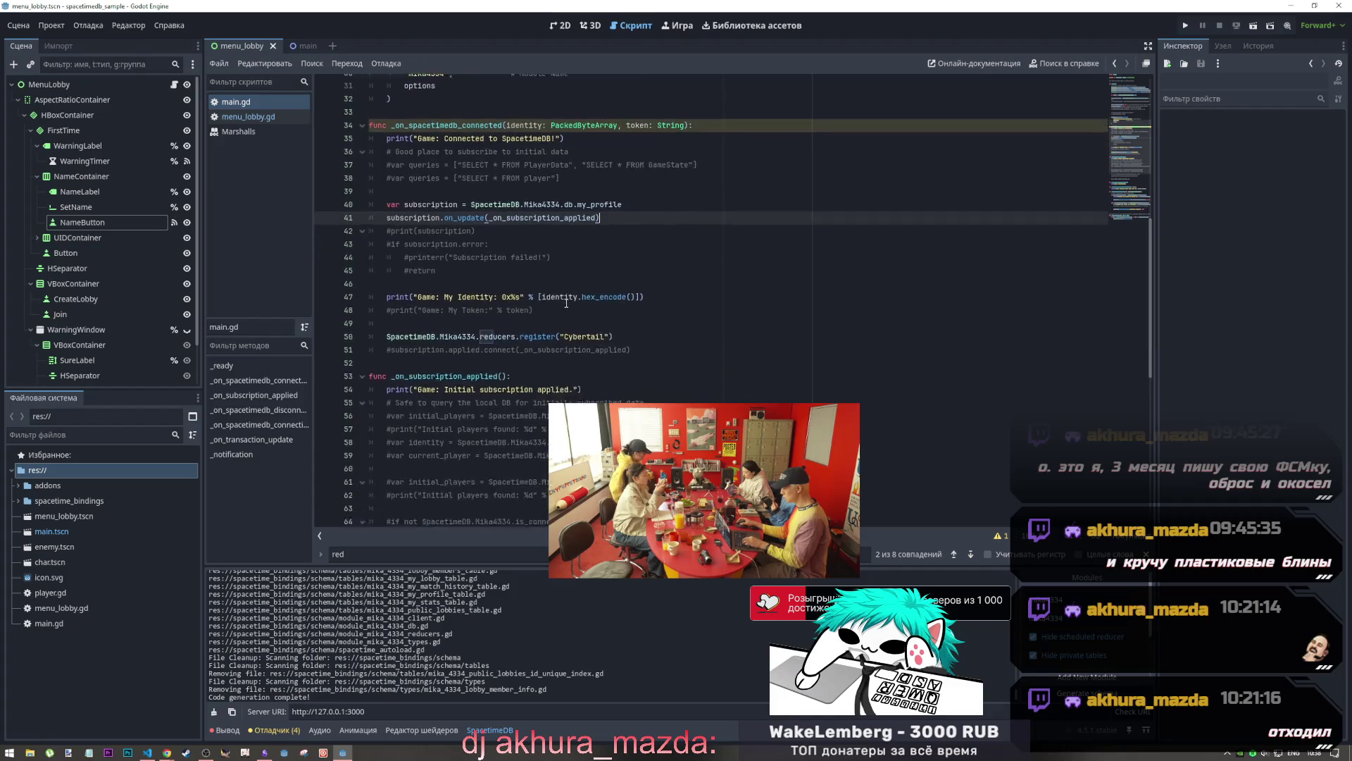
pyautogui.scroll(-1, 567, 303)
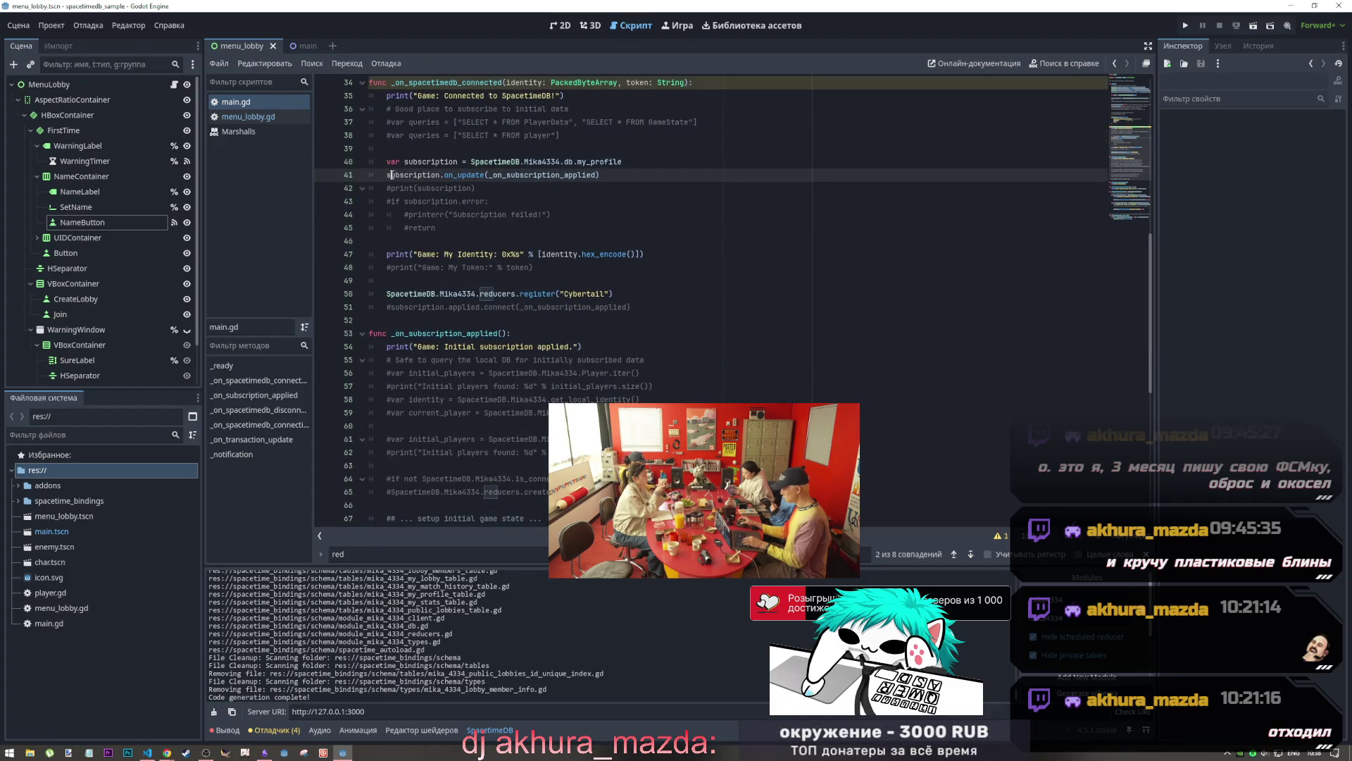
pyautogui.moveTo(391, 175); pyautogui.dragTo(600, 175)
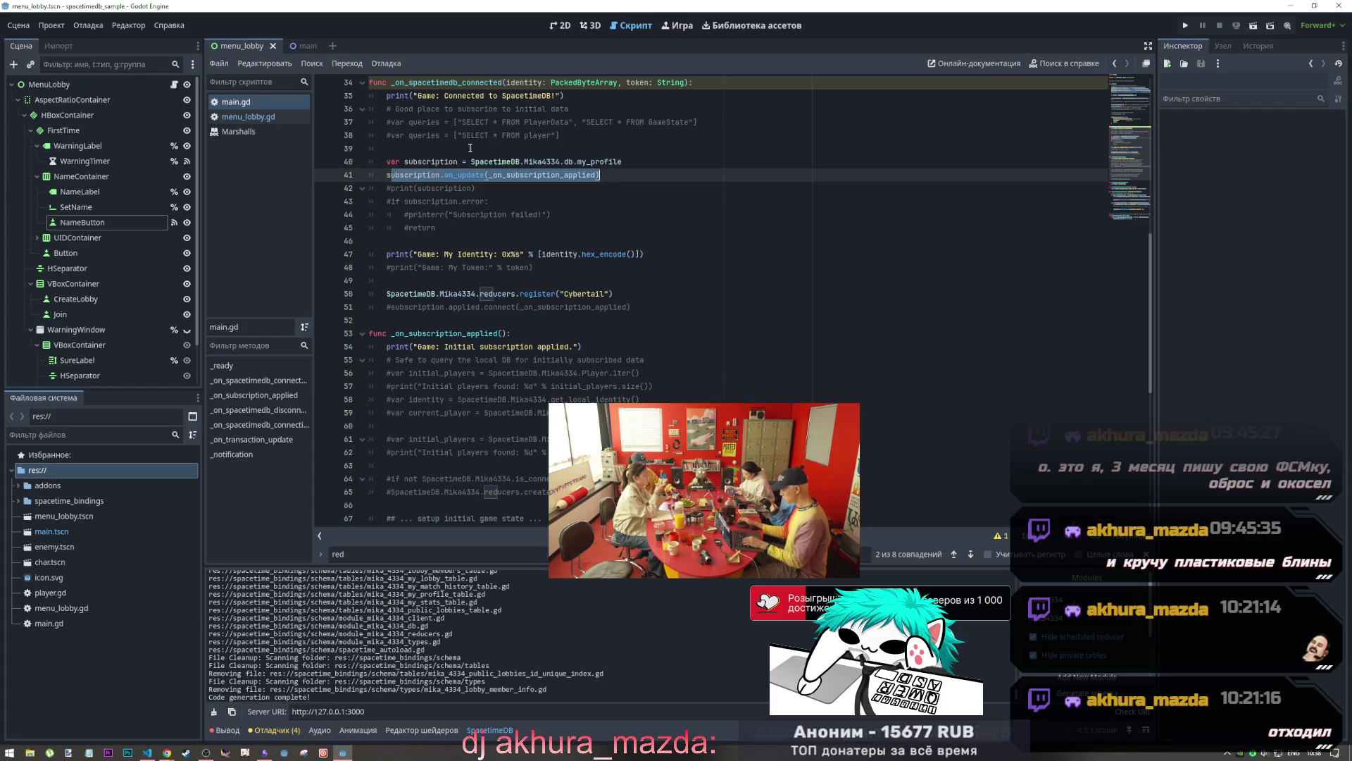
pyautogui.keyDown('ctrl'); pyautogui.click(464, 177); pyautogui.keyUp('ctrl')
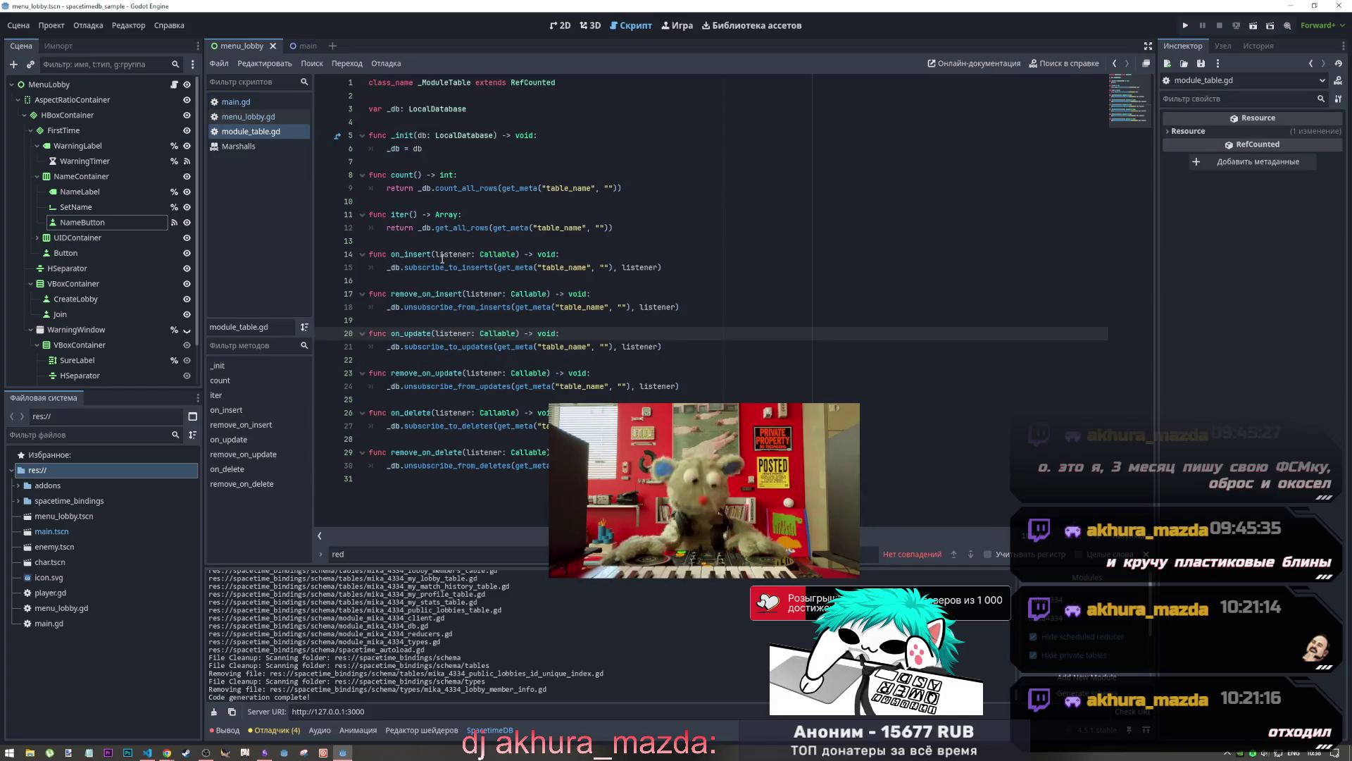
pyautogui.doubleClick(469, 331)
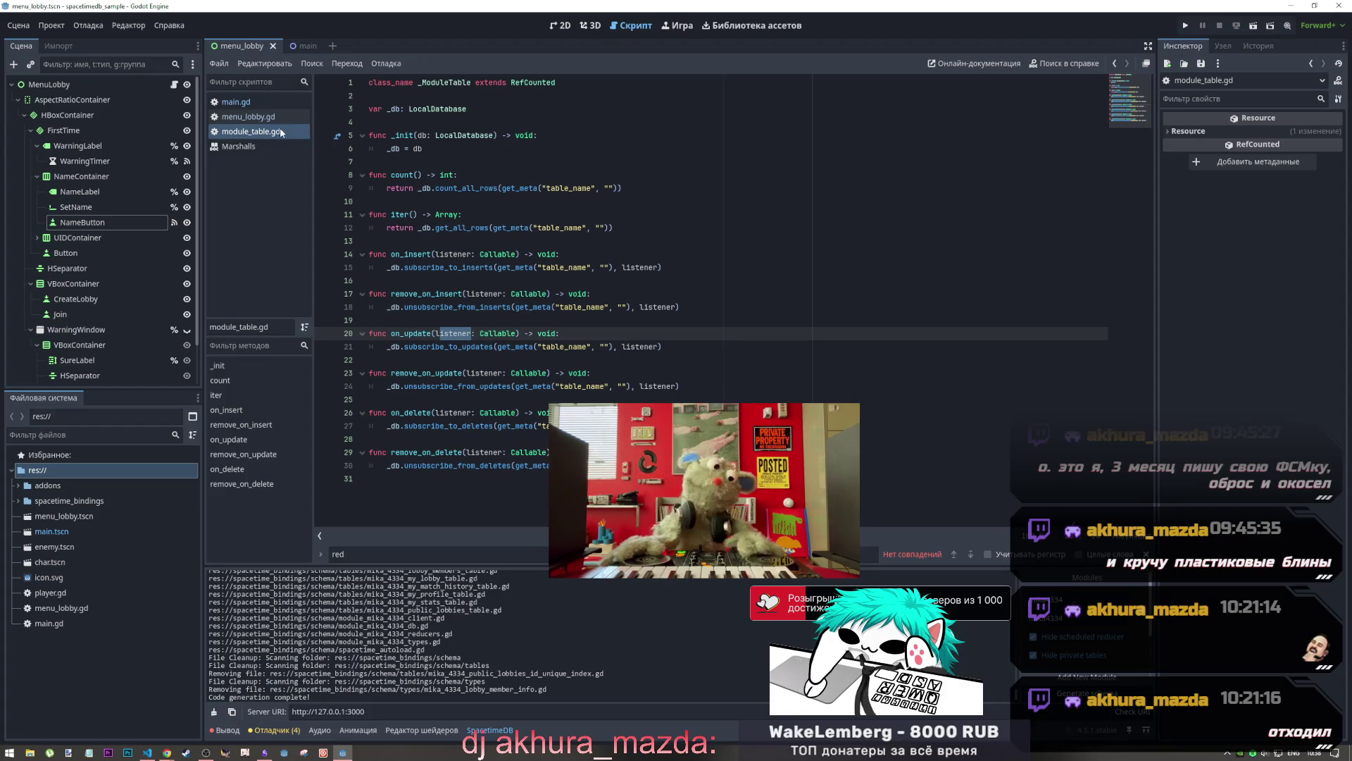
pyautogui.middleClick(280, 132)
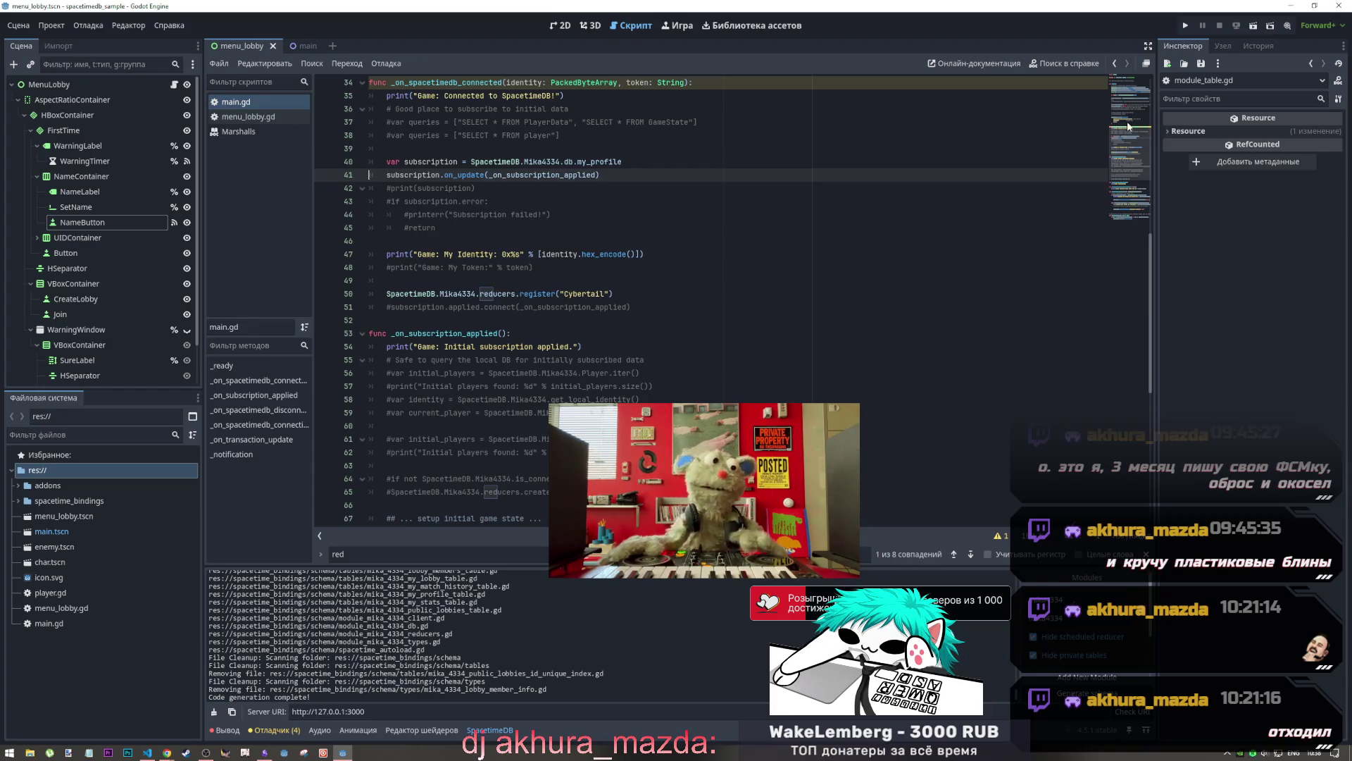
pyautogui.click(1182, 25)
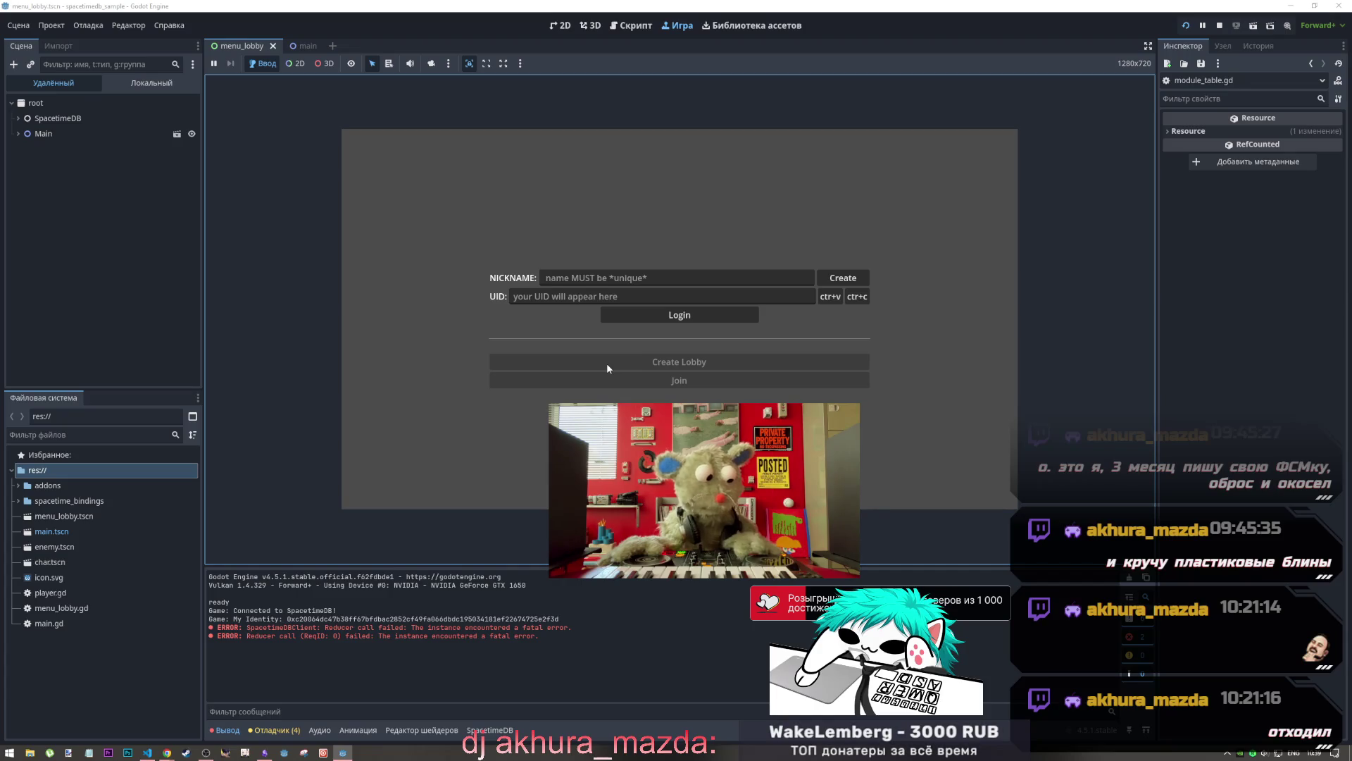
# Stop the game, change one_time_token from false to true on line 20, and rerun
pyautogui.click(1219, 25)
pyautogui.click(505, 226)
pyautogui.scroll(10, 479, 282)
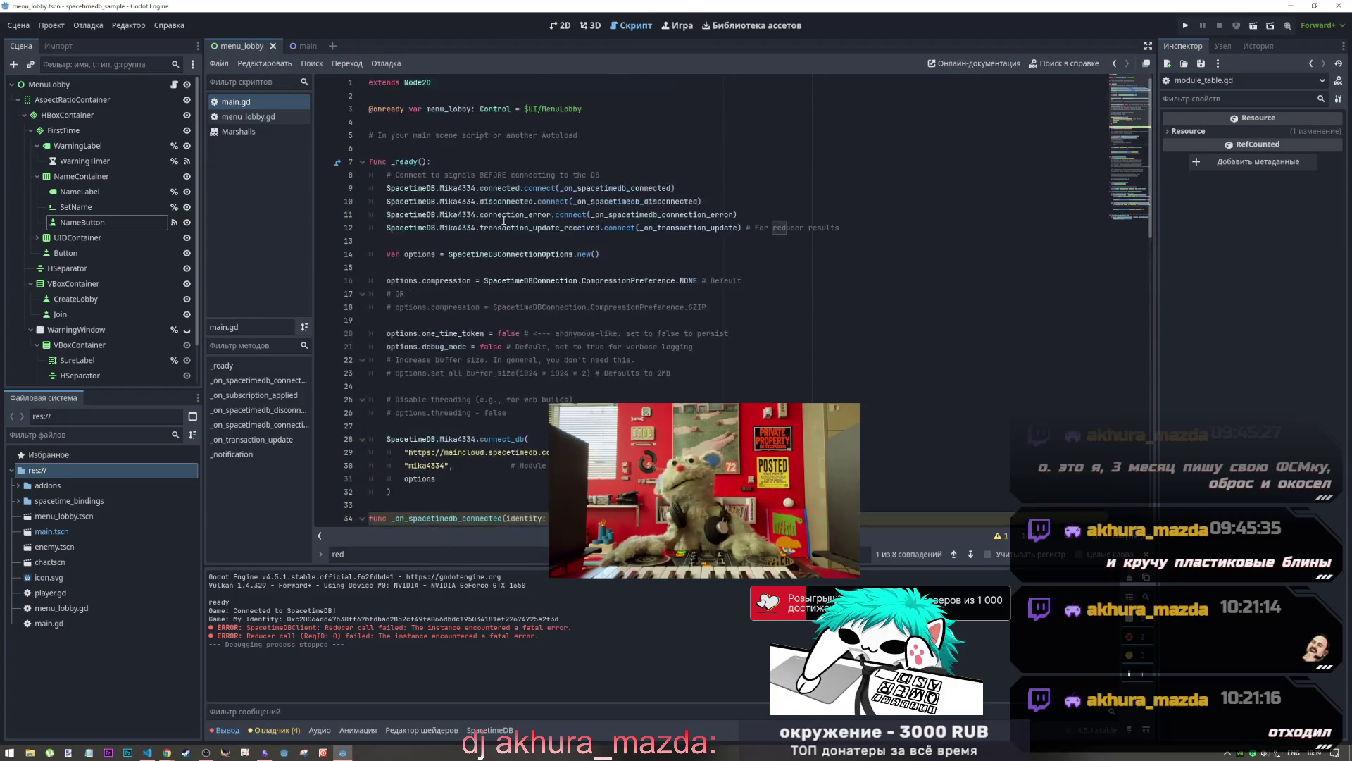
pyautogui.doubleClick(501, 333)
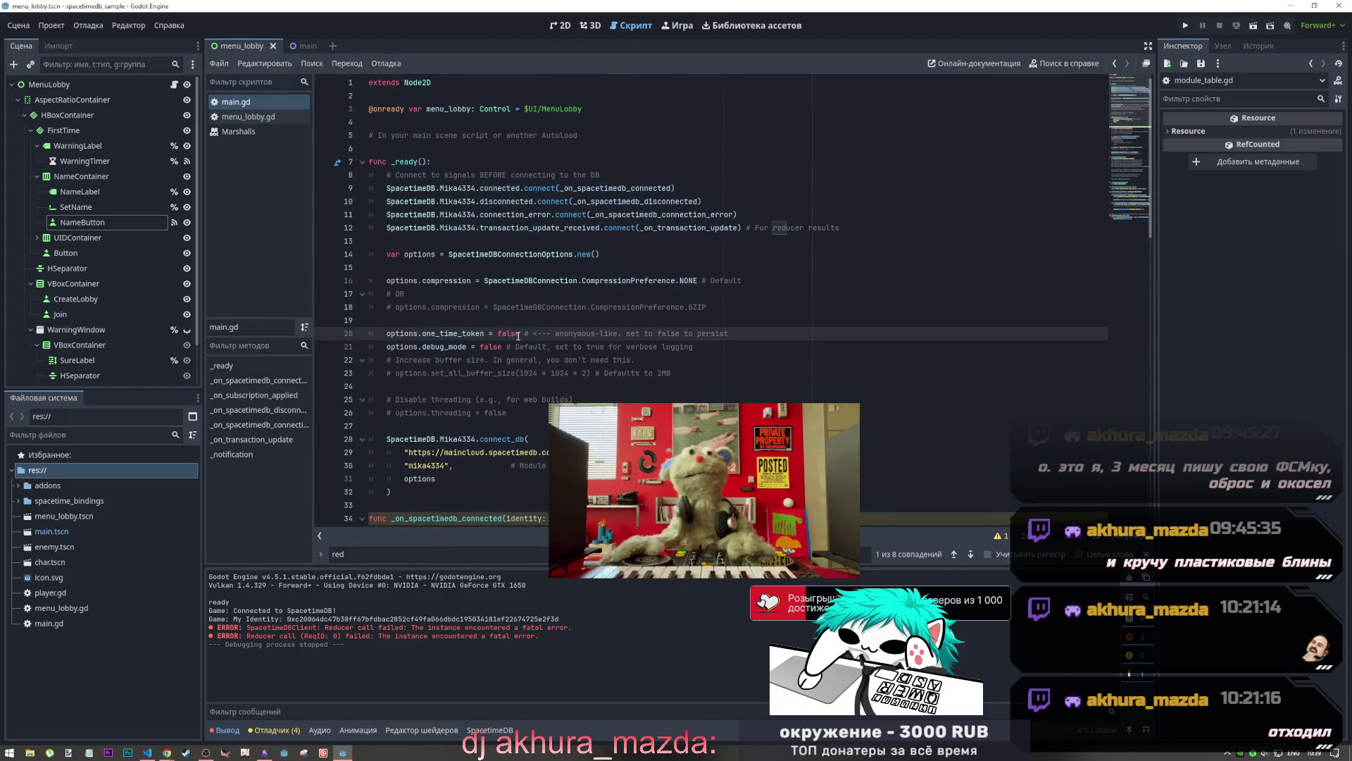
pyautogui.write('true')
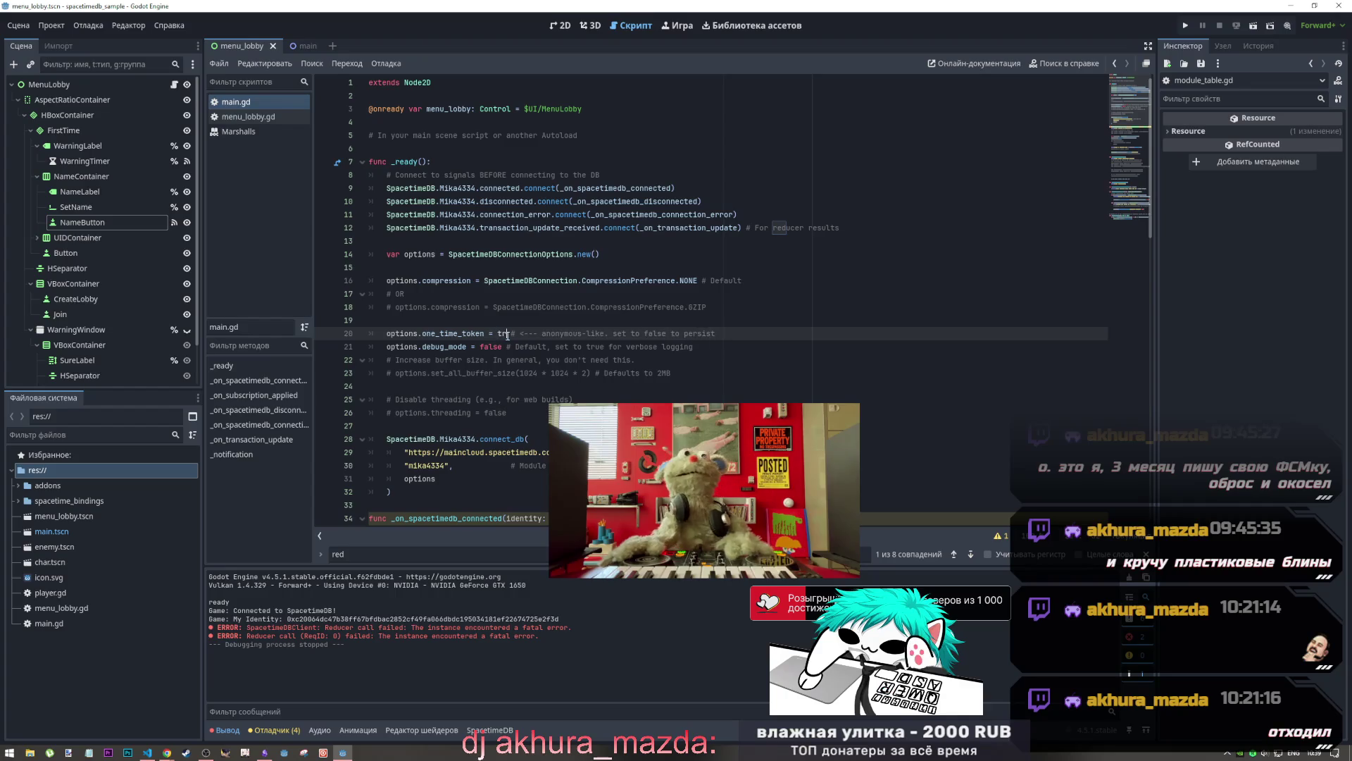
pyautogui.click(1186, 26)
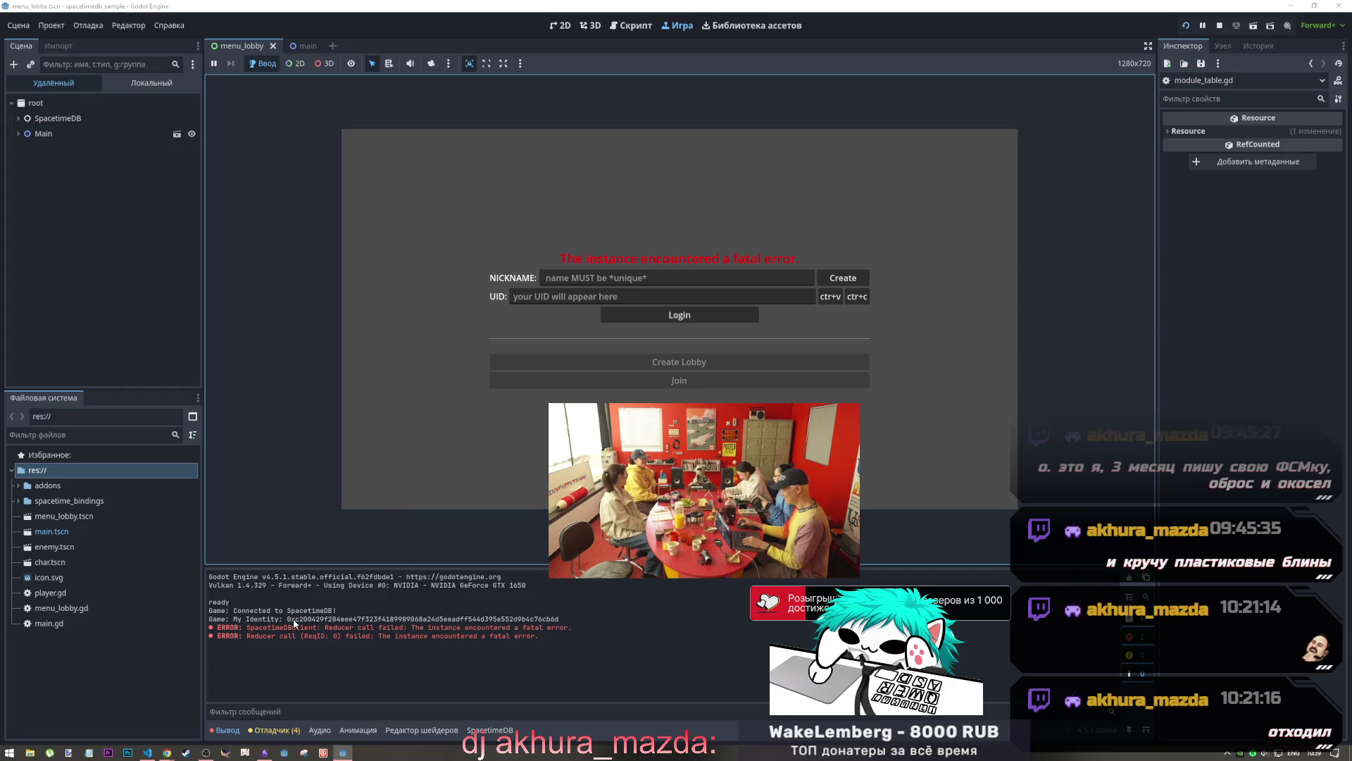
# Copy the reducer call error message from the Output log and stop the game
pyautogui.moveTo(288, 620); pyautogui.dragTo(571, 619)
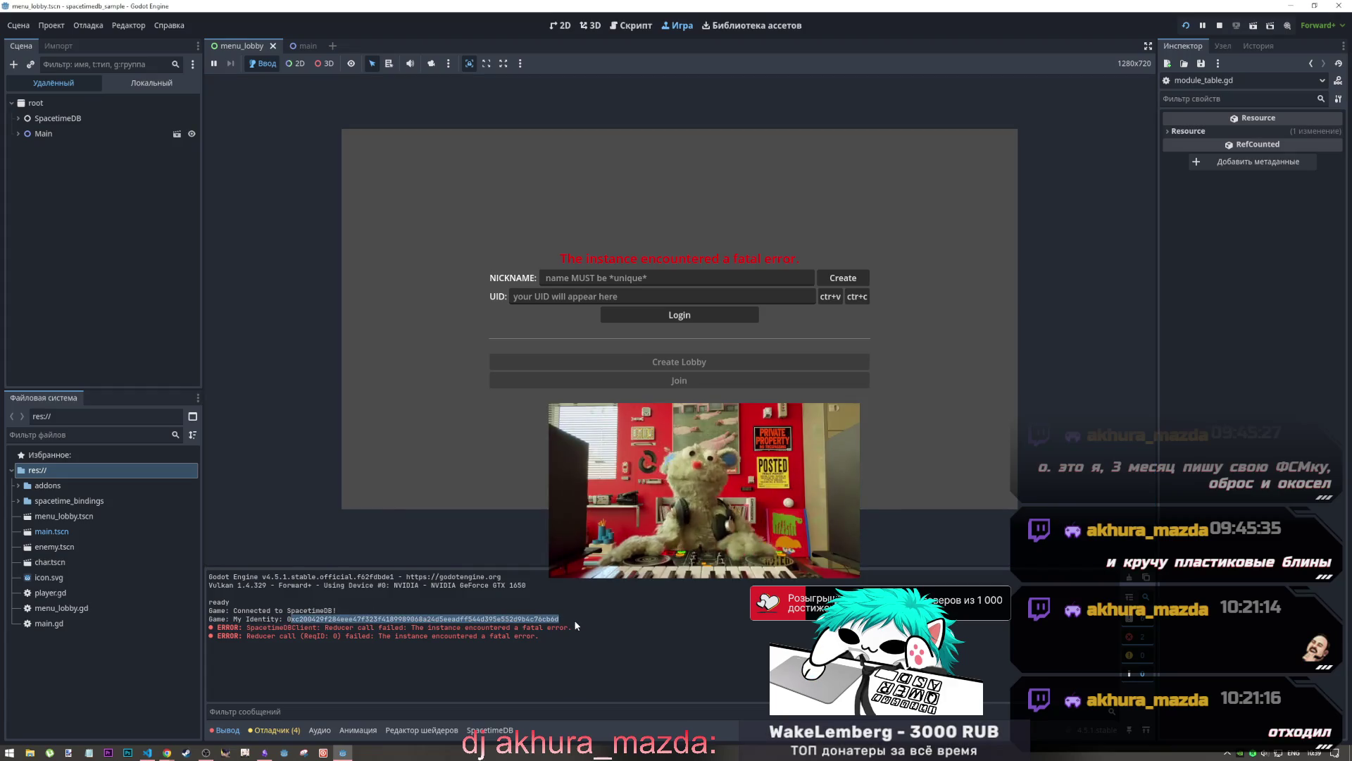
pyautogui.click(567, 620)
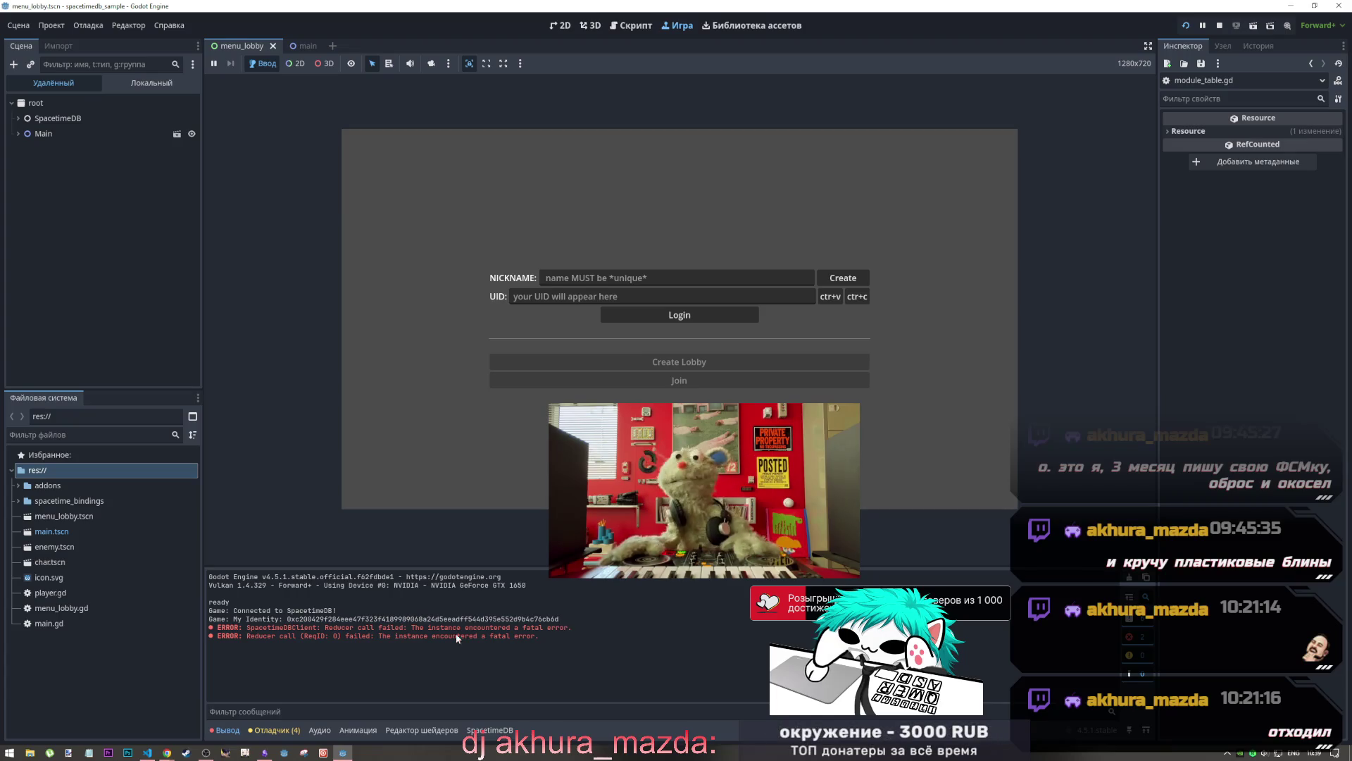
pyautogui.moveTo(267, 628); pyautogui.dragTo(421, 629)
pyautogui.rightClick(421, 628)
pyautogui.click(390, 629)
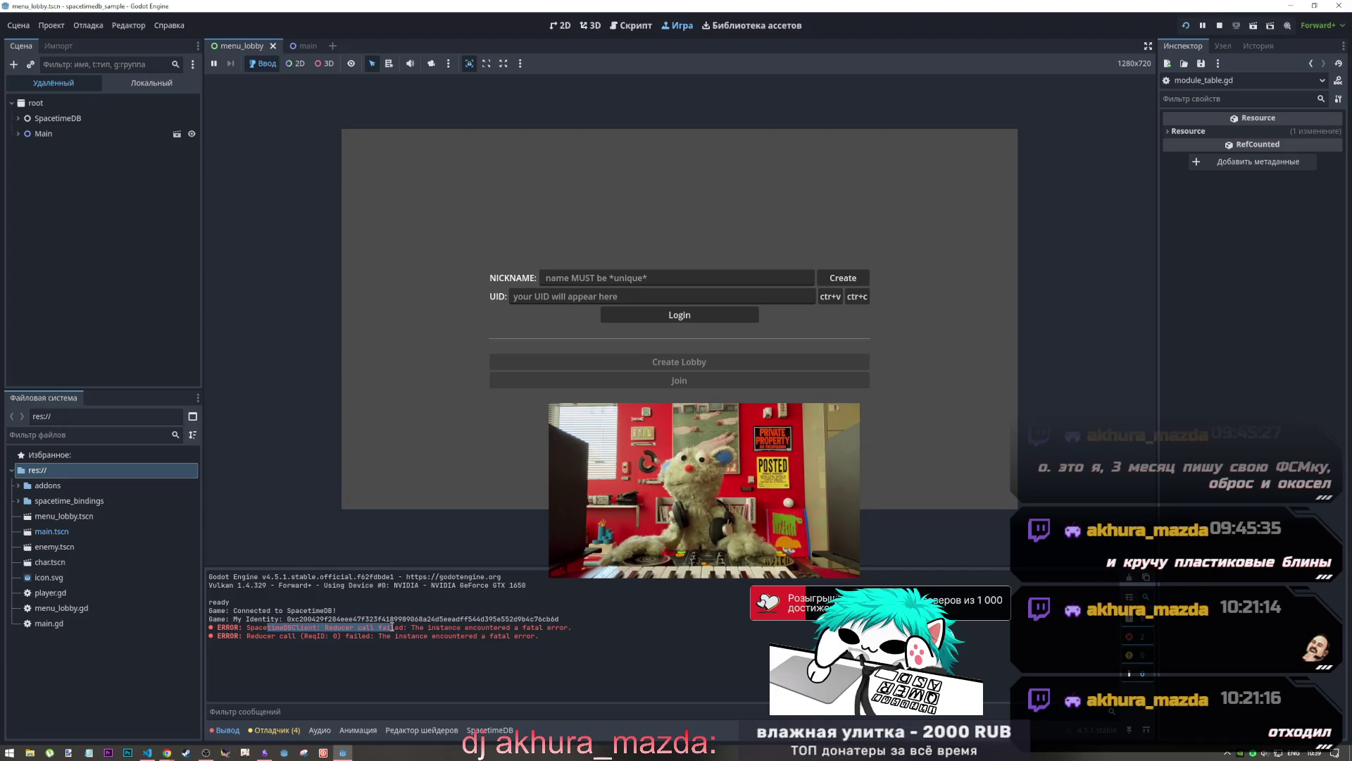
pyautogui.click(1220, 25)
pyautogui.click(512, 323)
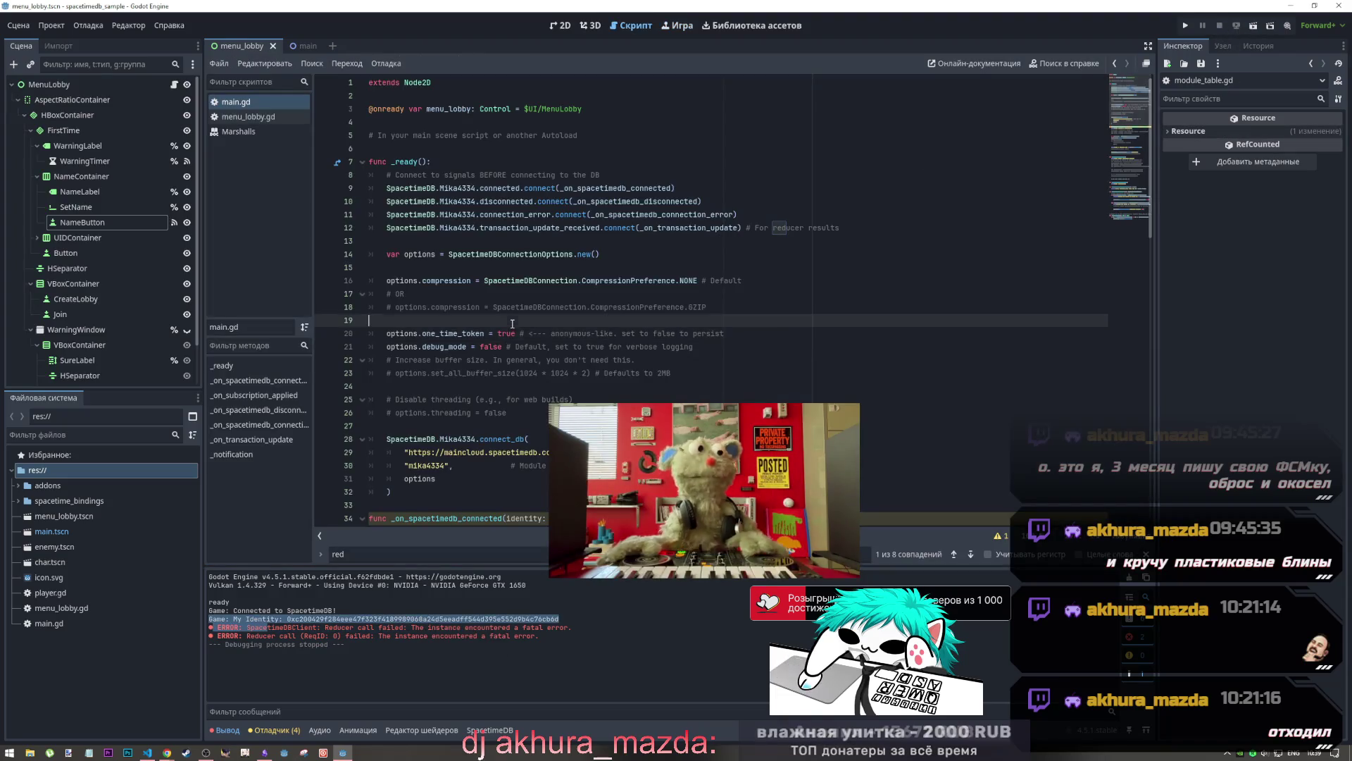
pyautogui.scroll(-7, 513, 324)
pyautogui.click(536, 319)
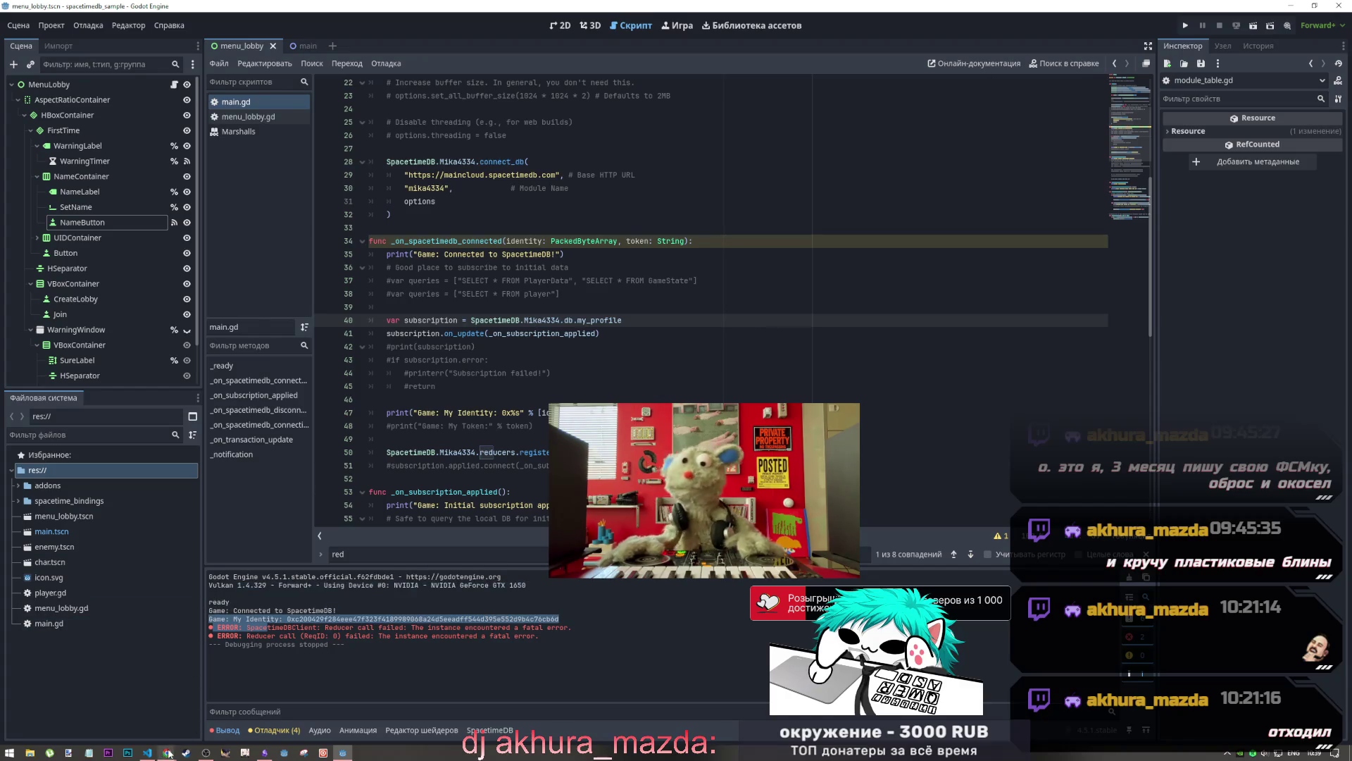
pyautogui.moveTo(168, 752)
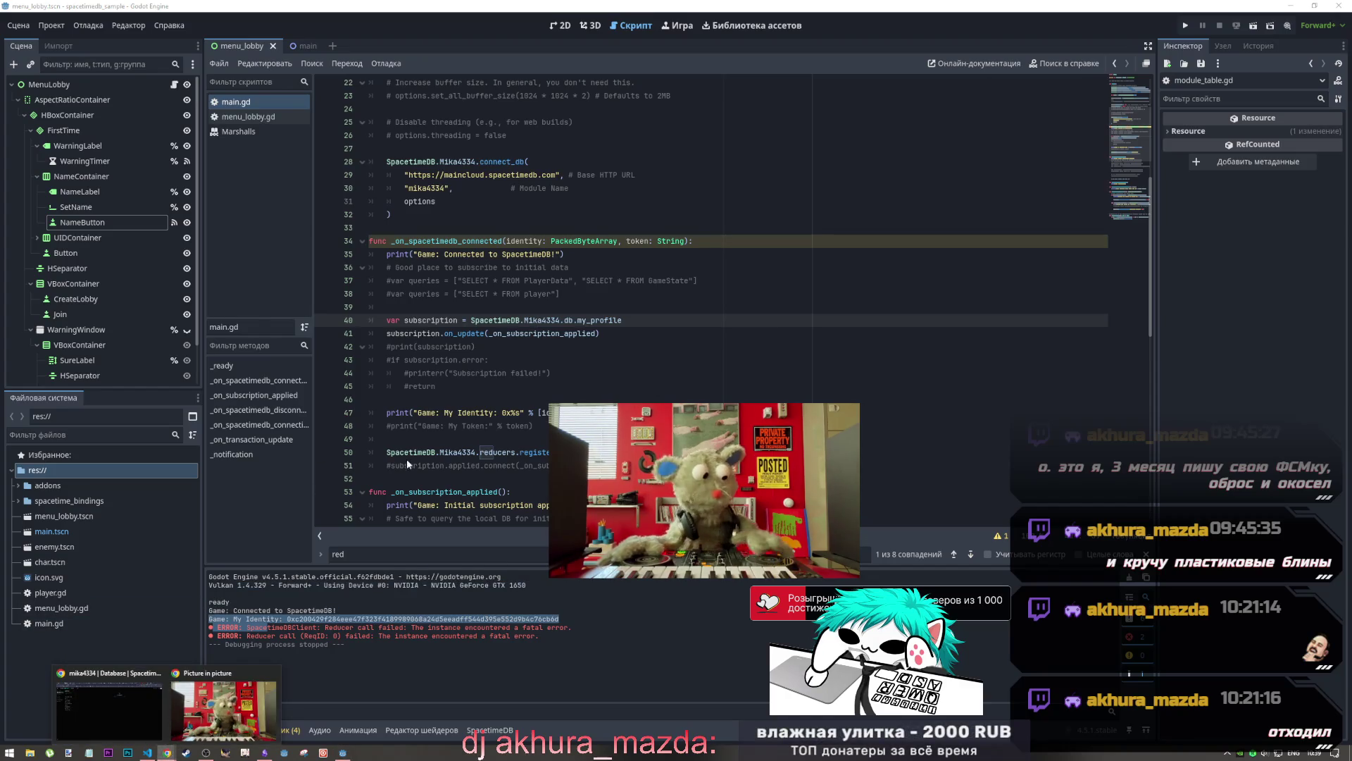
pyautogui.click(457, 336)
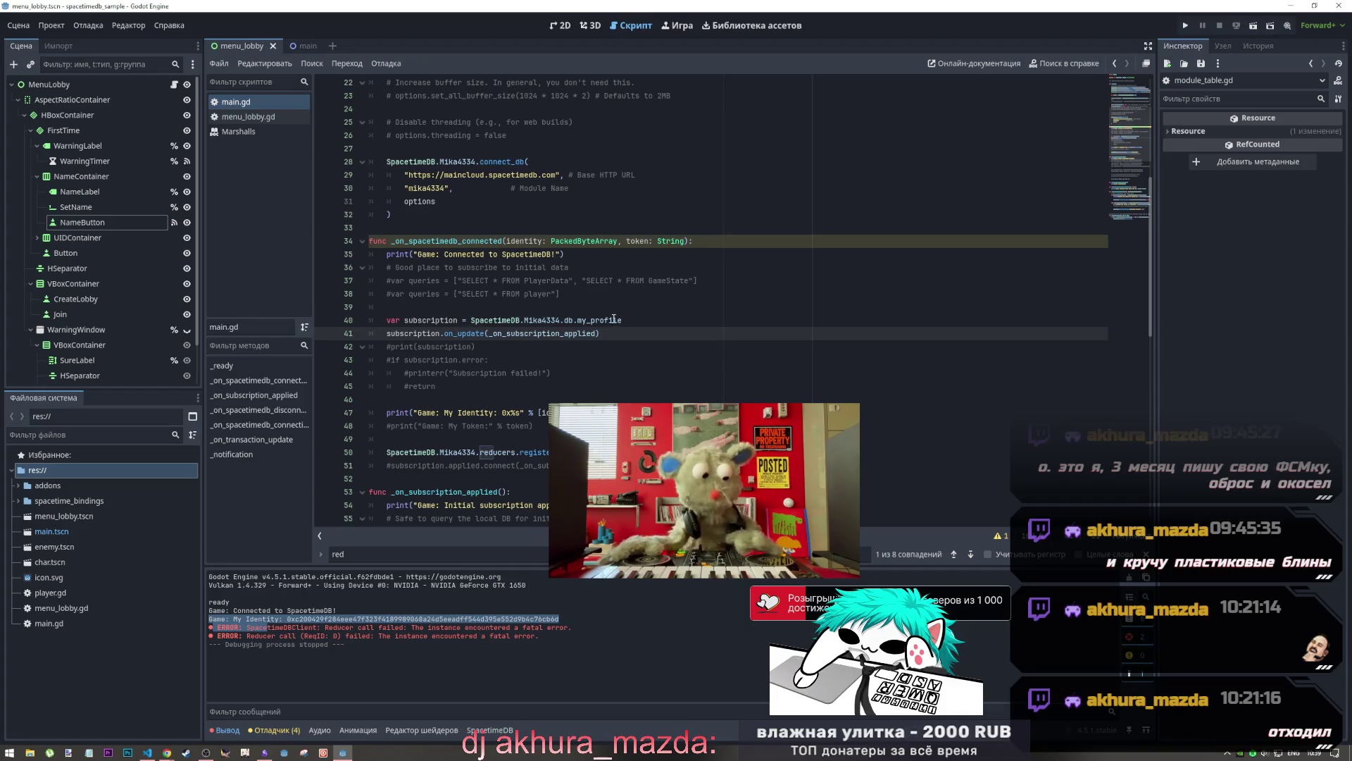
pyautogui.scroll(-4, 613, 319)
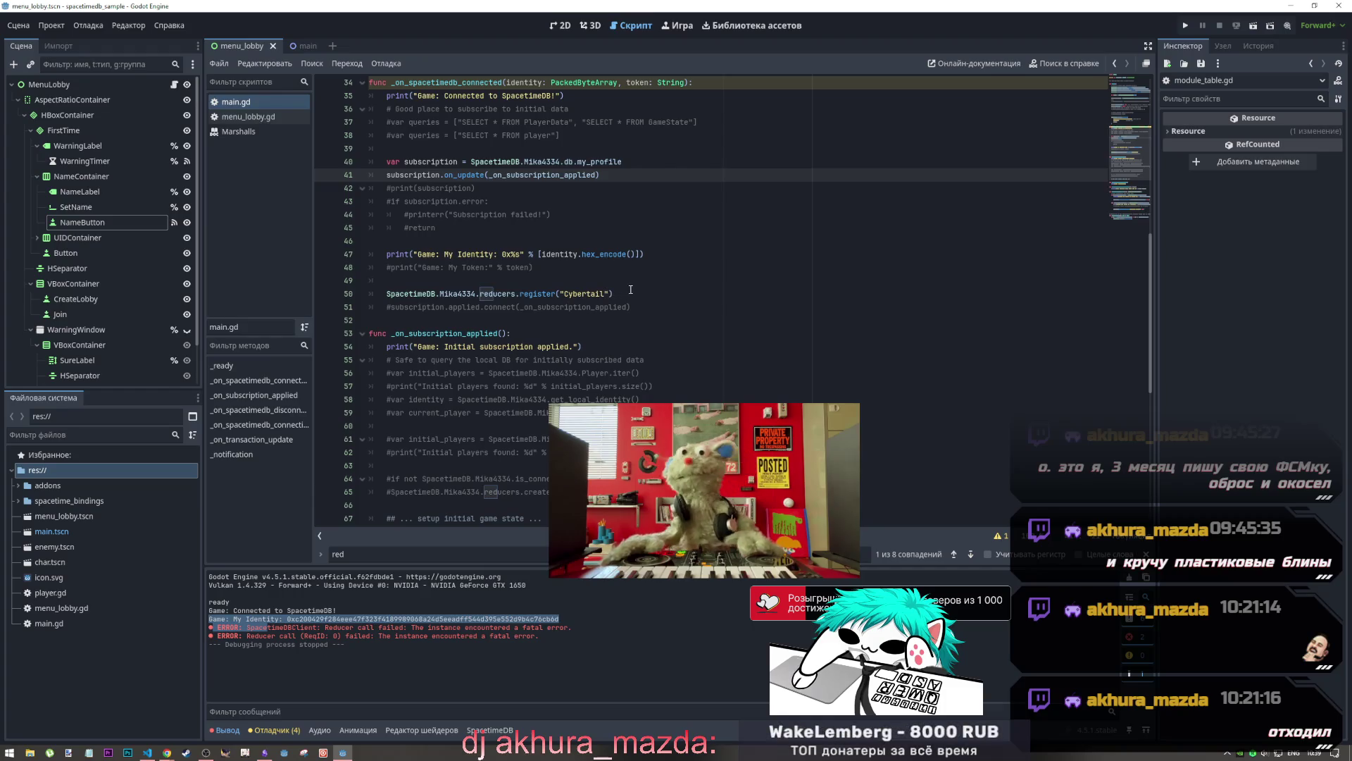
pyautogui.moveTo(633, 295)
pyautogui.mouseDown()
pyautogui.moveTo(373, 295)
pyautogui.moveTo(387, 295)
pyautogui.mouseUp()
pyautogui.scroll(4, 527, 350)
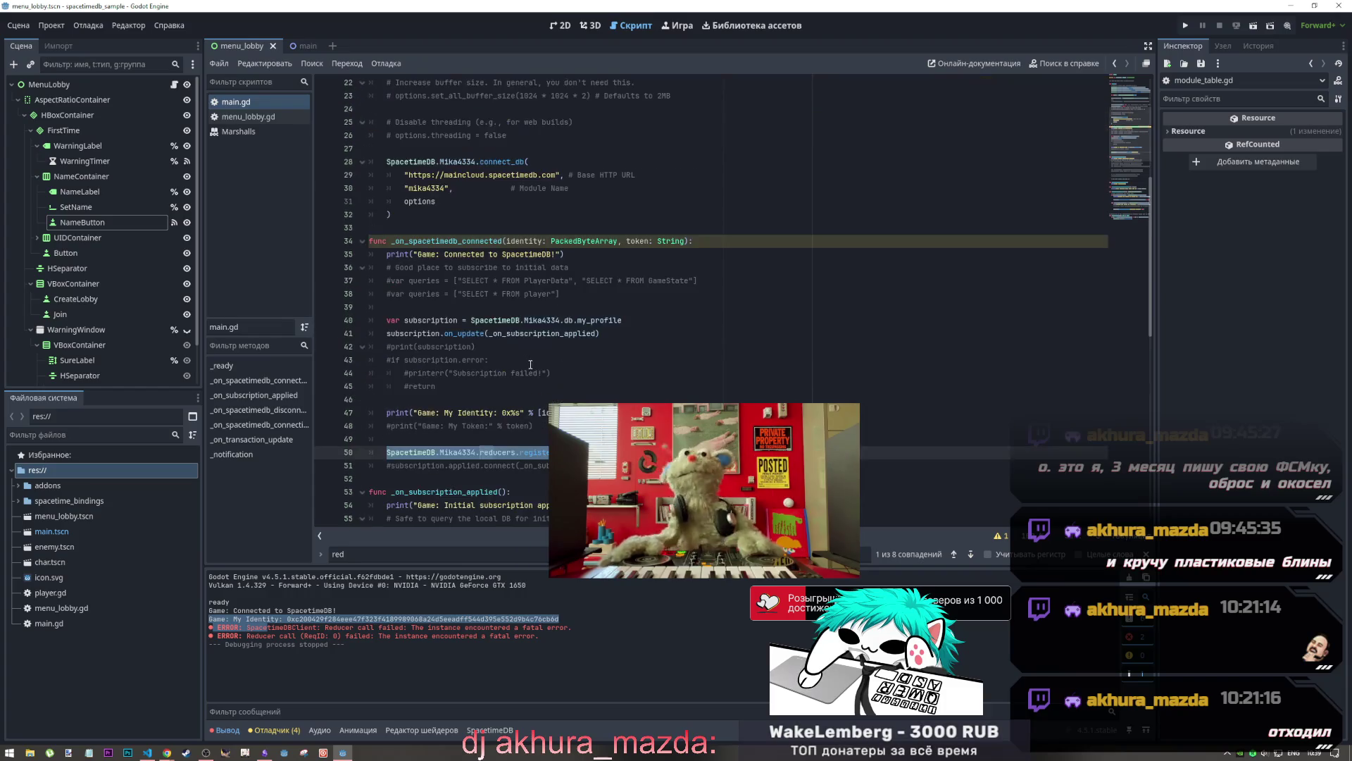
pyautogui.scroll(-1, 527, 350)
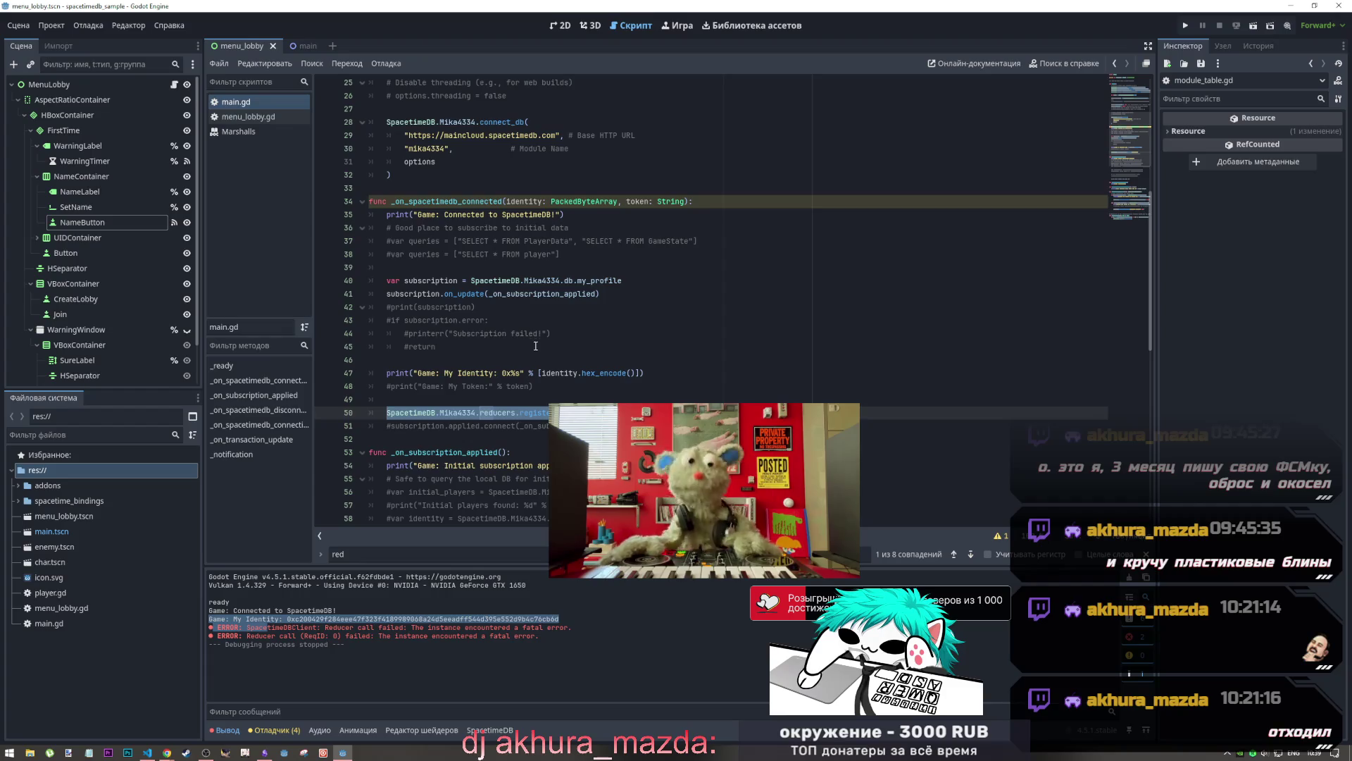
pyautogui.scroll(4, 522, 366)
pyautogui.scroll(2, 507, 390)
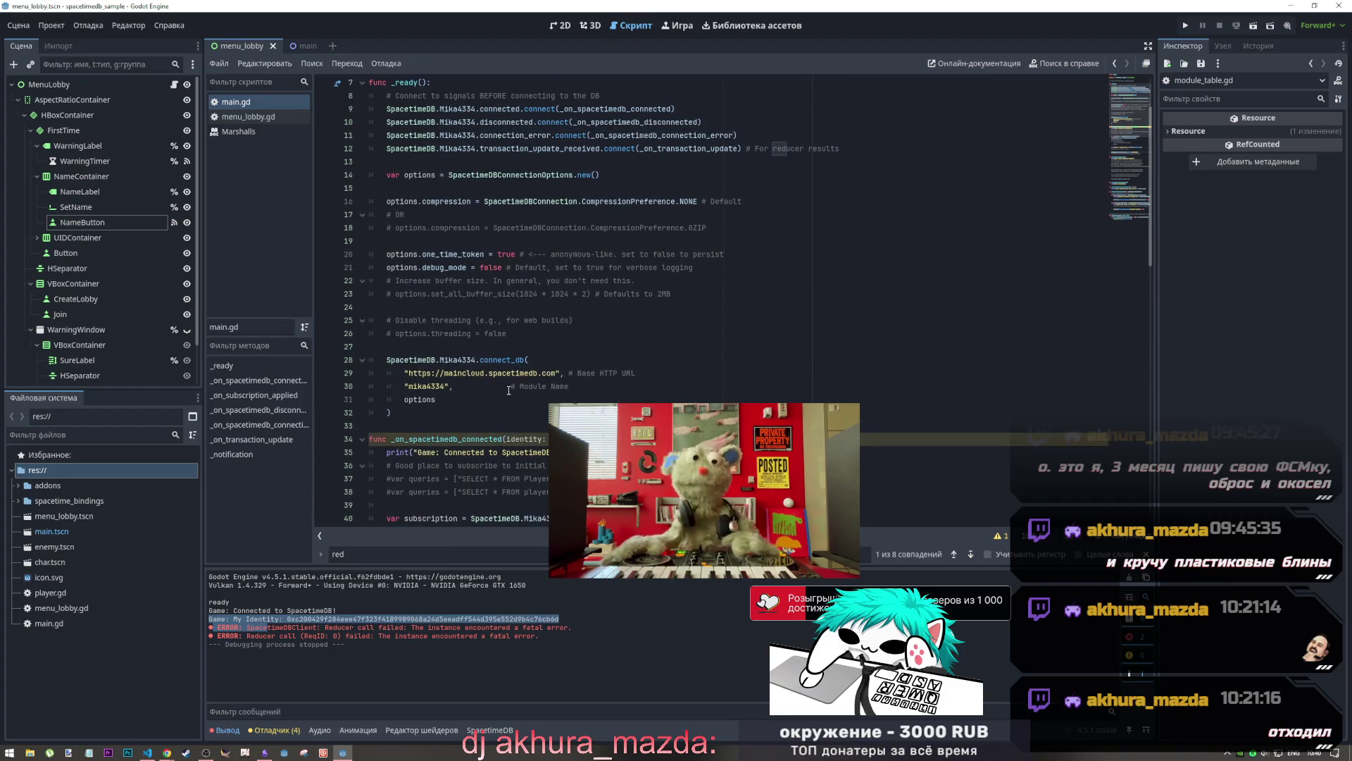
pyautogui.scroll(-3, 509, 390)
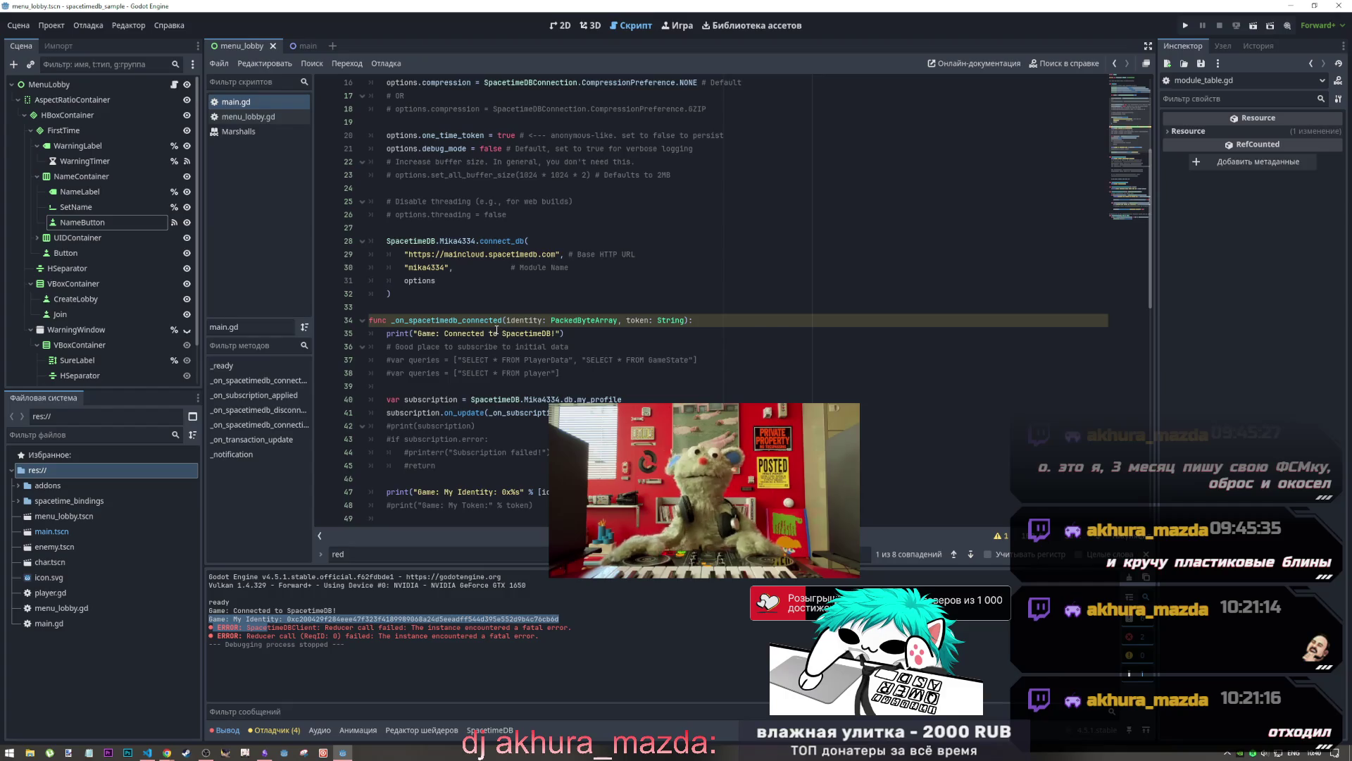
pyautogui.scroll(-3, 497, 330)
pyautogui.scroll(-2, 494, 345)
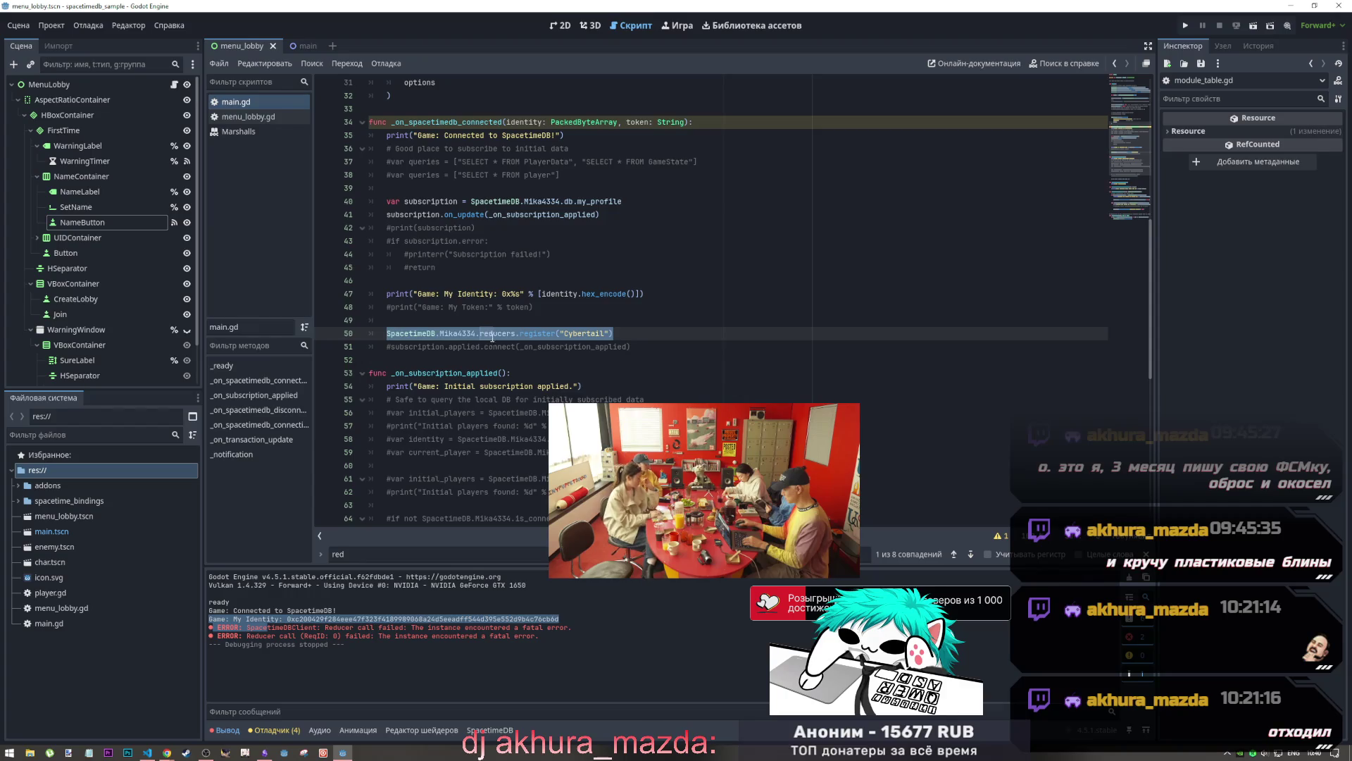
# Uncomment line 38 so the query reads 'SELECT * FROM Player', and save main.gd
pyautogui.click(557, 174)
pyautogui.hotkey('ctrl', 'k')
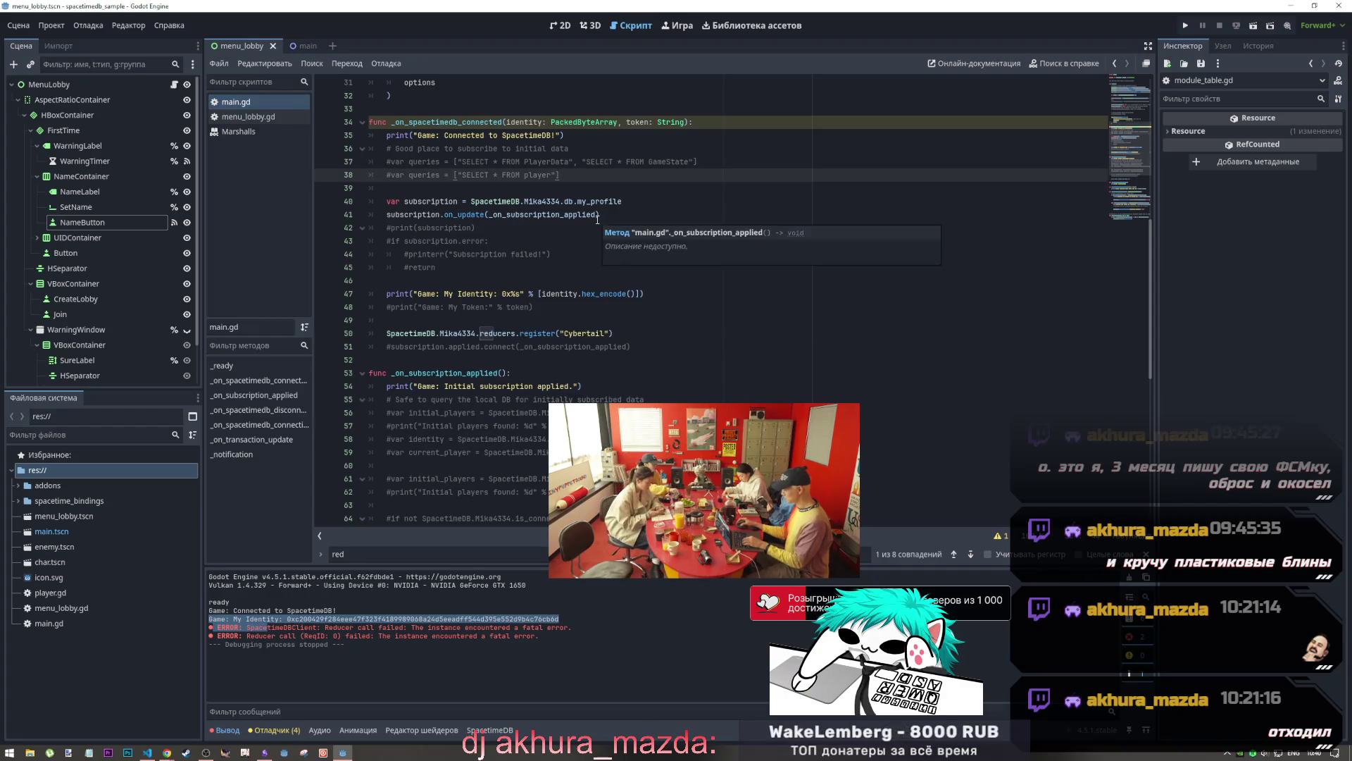
pyautogui.press('Left')
pyautogui.press('Left')
pyautogui.hotkey('ctrl', 'Left')
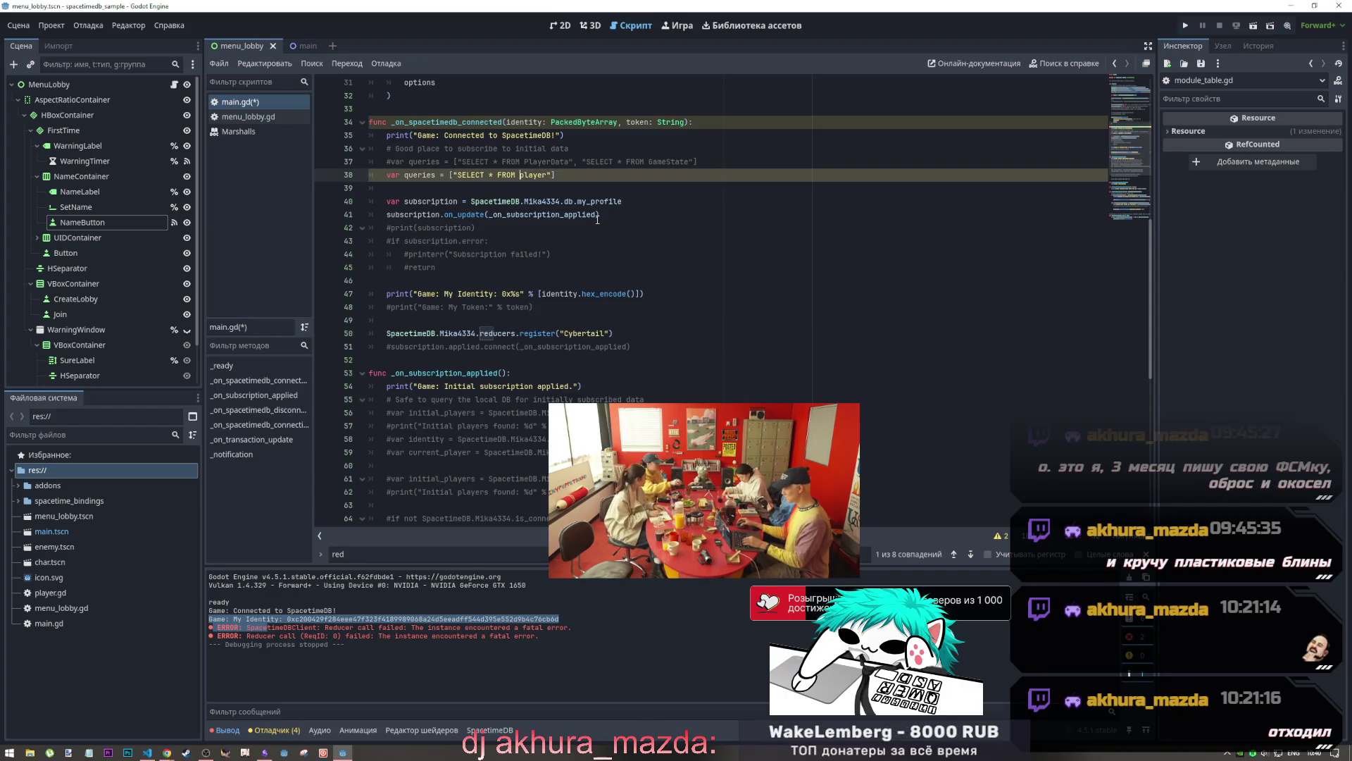
pyautogui.hotkey('ctrl', 's')
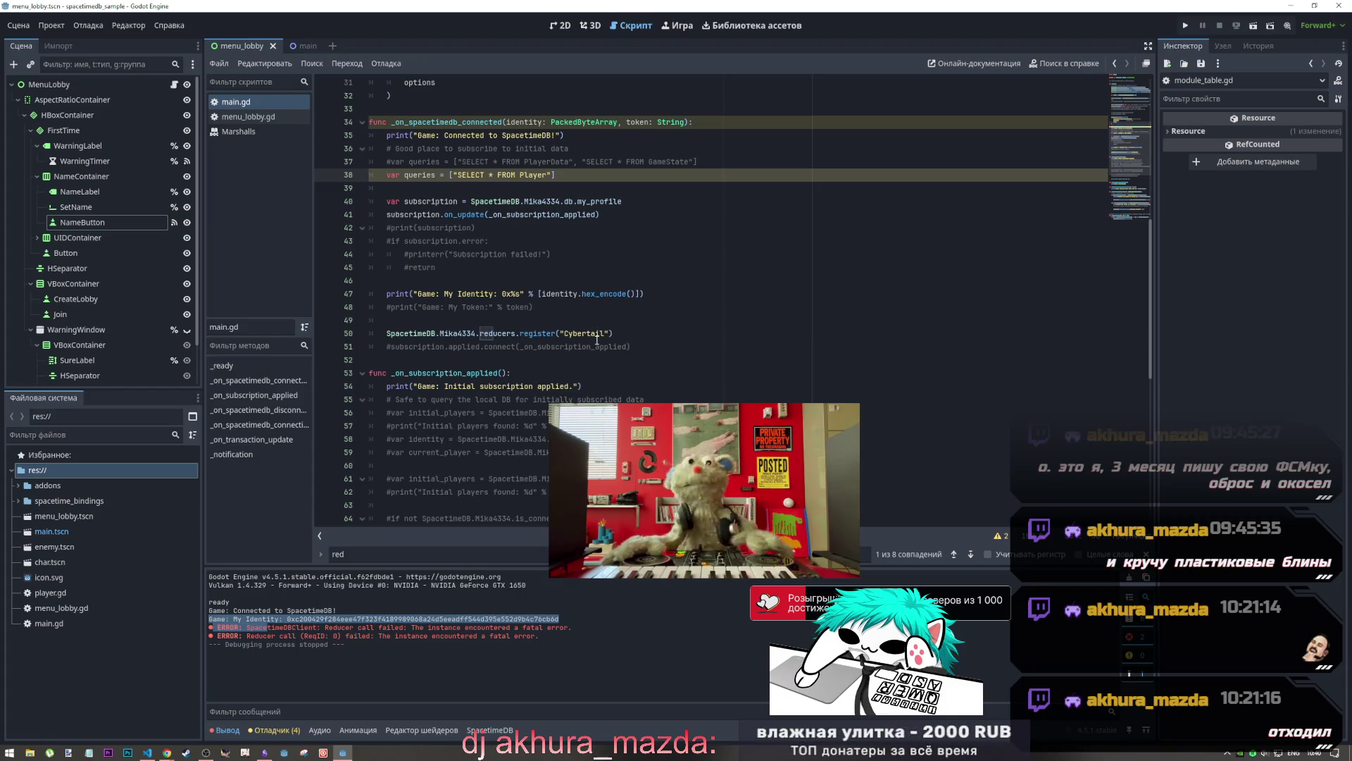
# Review the connection handler in main.gd, then switch to VS Code
pyautogui.scroll(4, 596, 338)
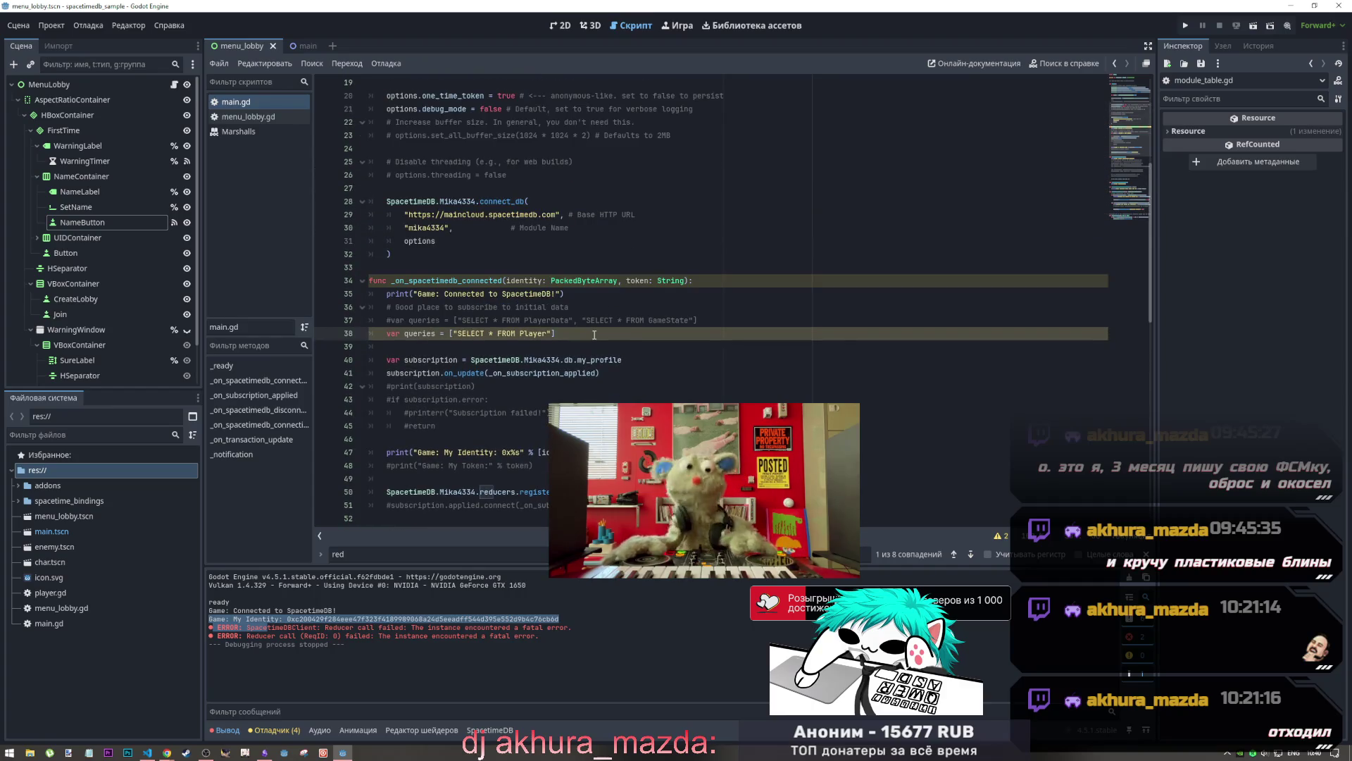
pyautogui.scroll(-1, 591, 336)
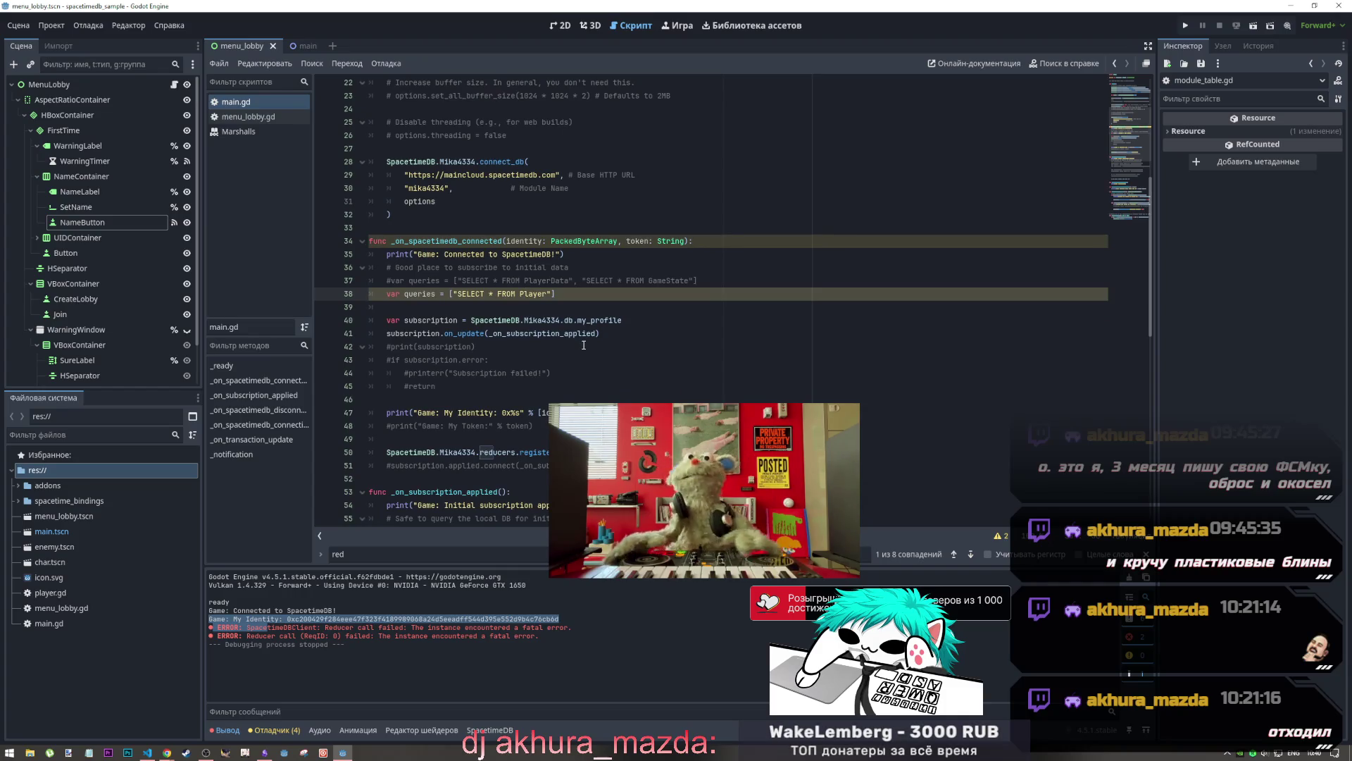
pyautogui.scroll(-2, 583, 346)
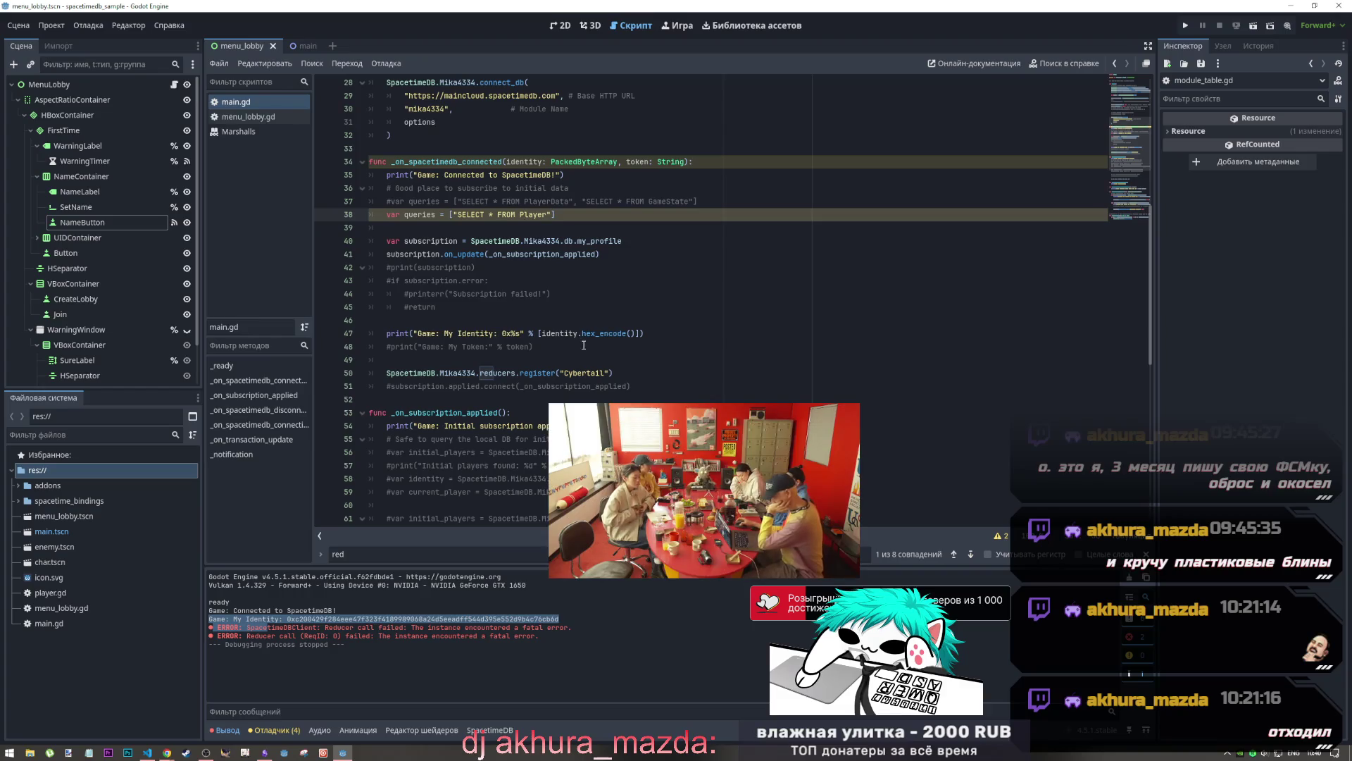
pyautogui.hotkey('alt', 'Tab')
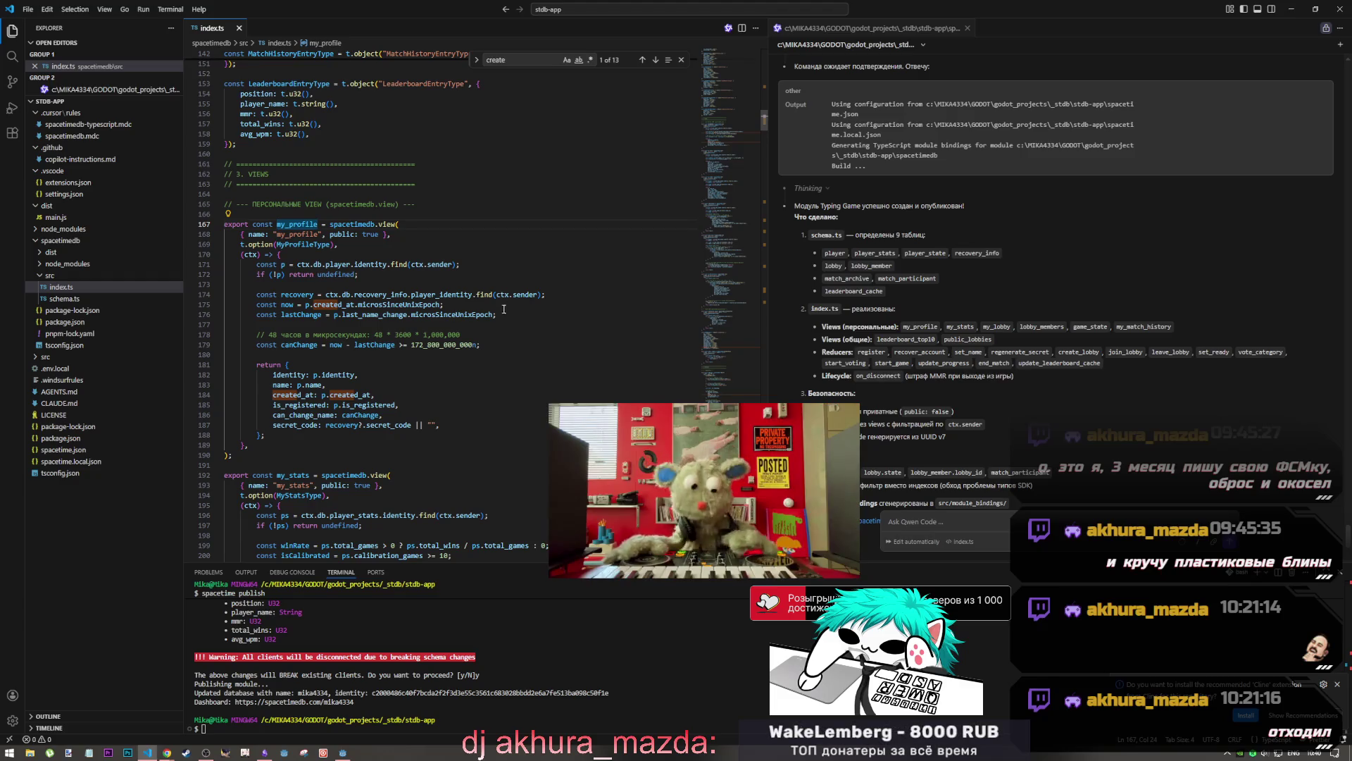
# Search index.ts for 'register', check Godot's identity and error lines, and focus the Qwen chat input
pyautogui.hotkey('ctrl', 'f')
pyautogui.write('regi')
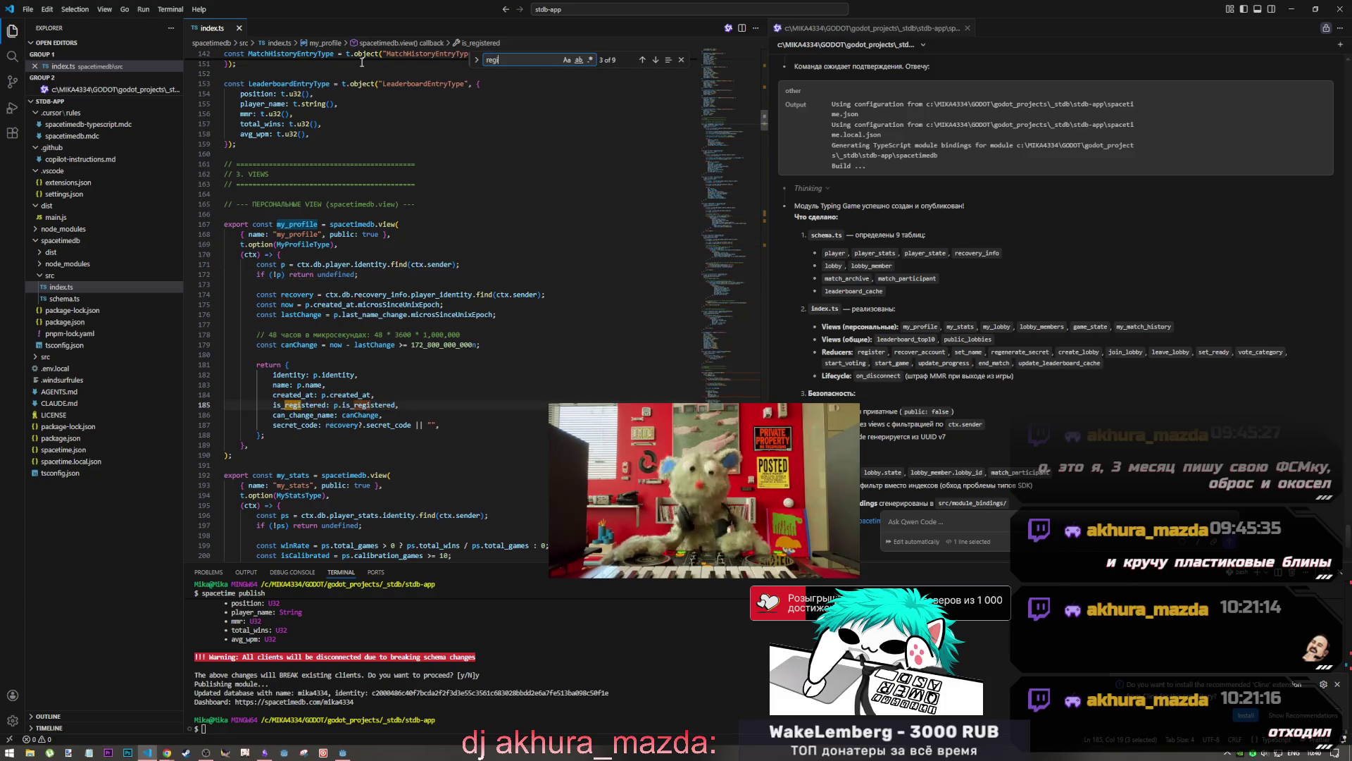
pyautogui.write('ster')
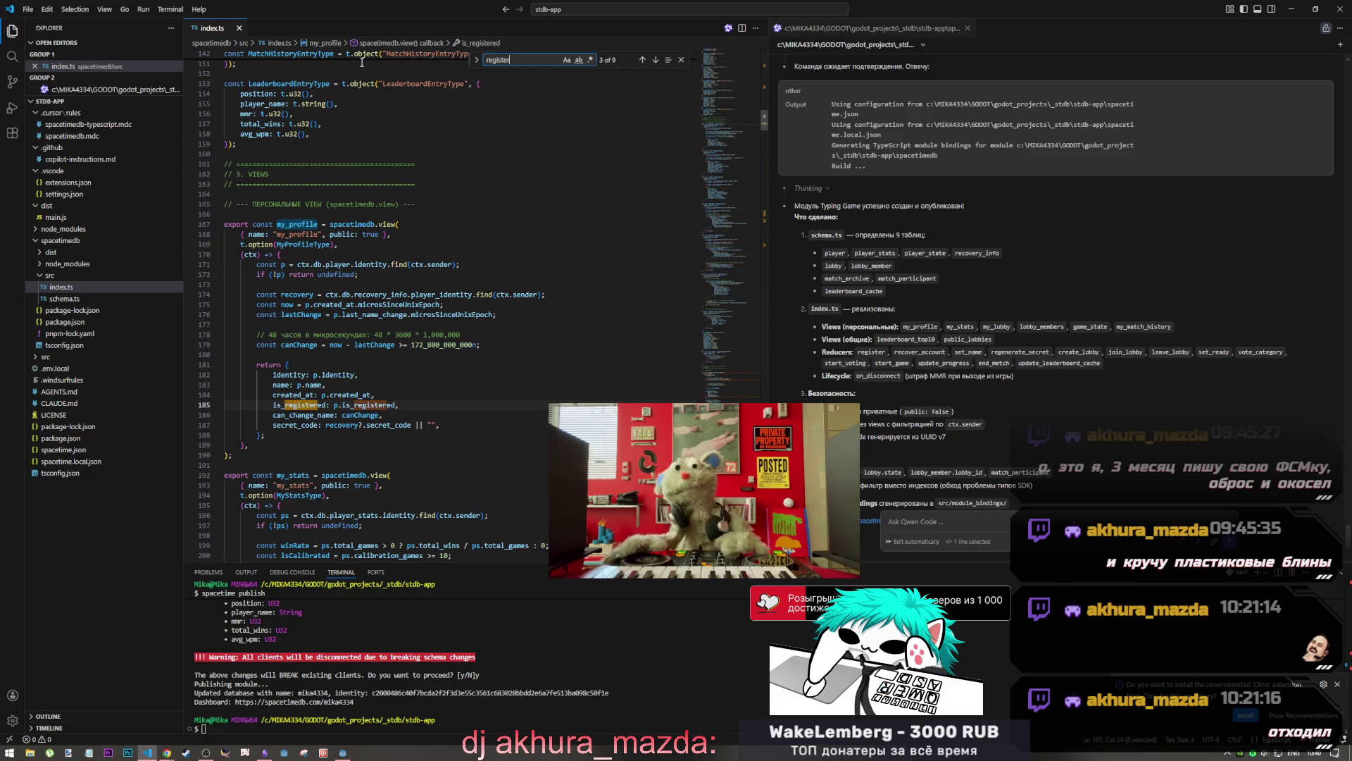
pyautogui.hotkey('alt', 'Tab')
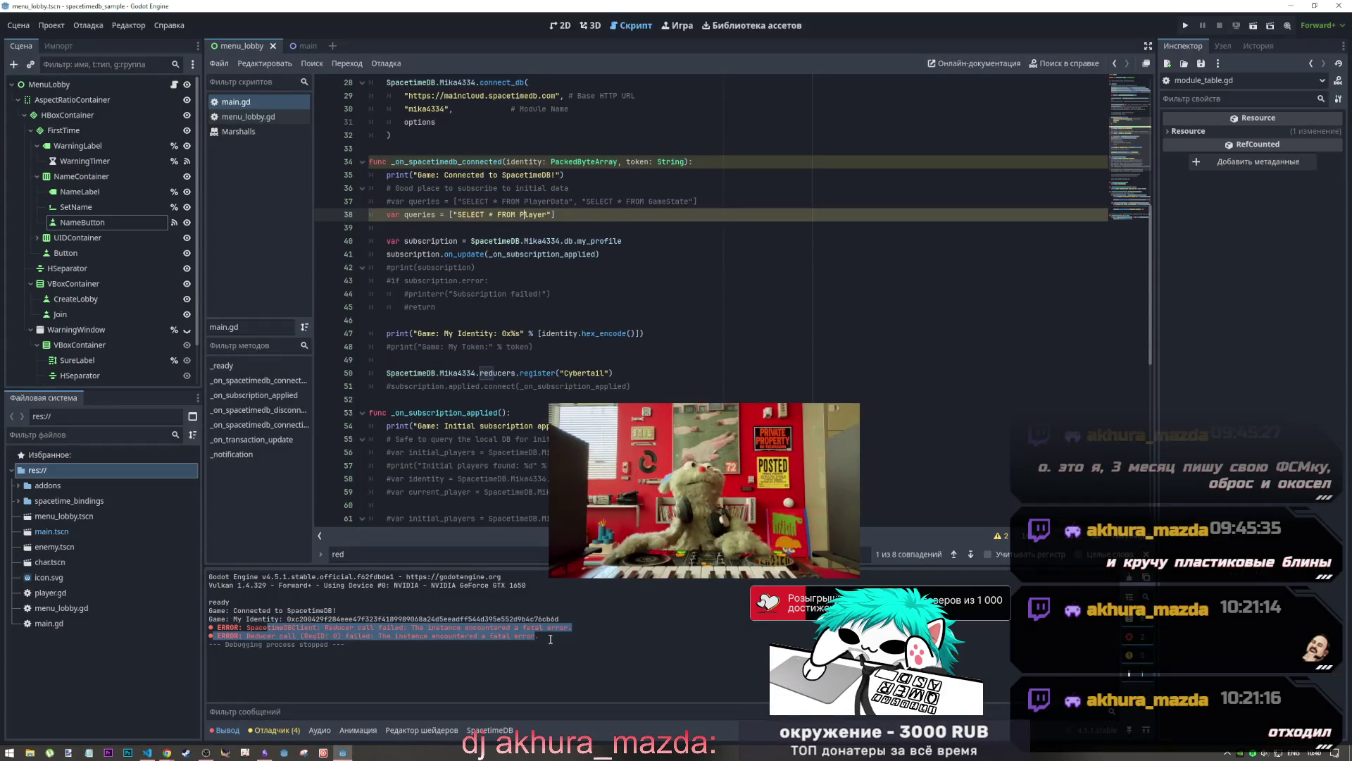
pyautogui.moveTo(544, 638); pyautogui.dragTo(286, 619)
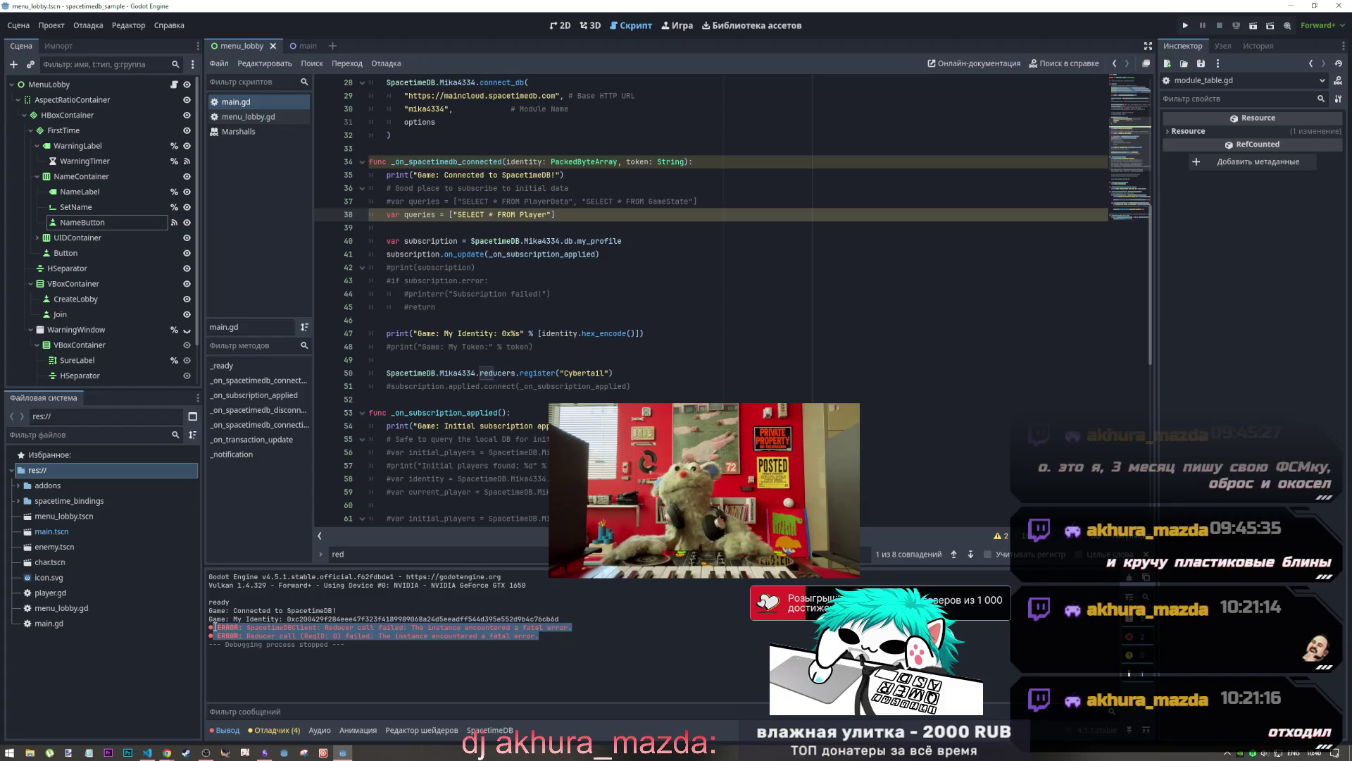
pyautogui.hotkey('alt', 'Tab')
pyautogui.click(944, 525)
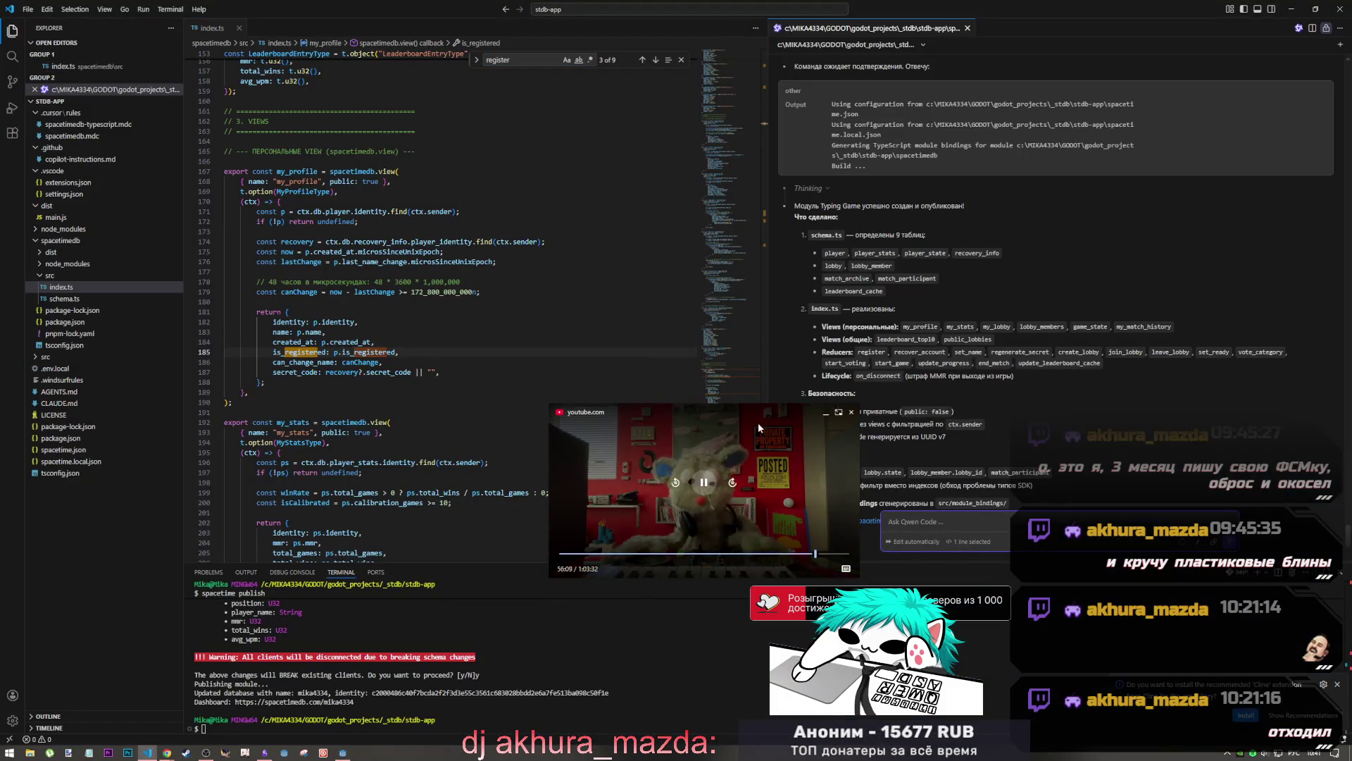
# Type a question saying that calling a reducer with the SpacetimeDB SDK for Godot 4.5 errors
pyautogui.hotkey('alt', 'Tab')
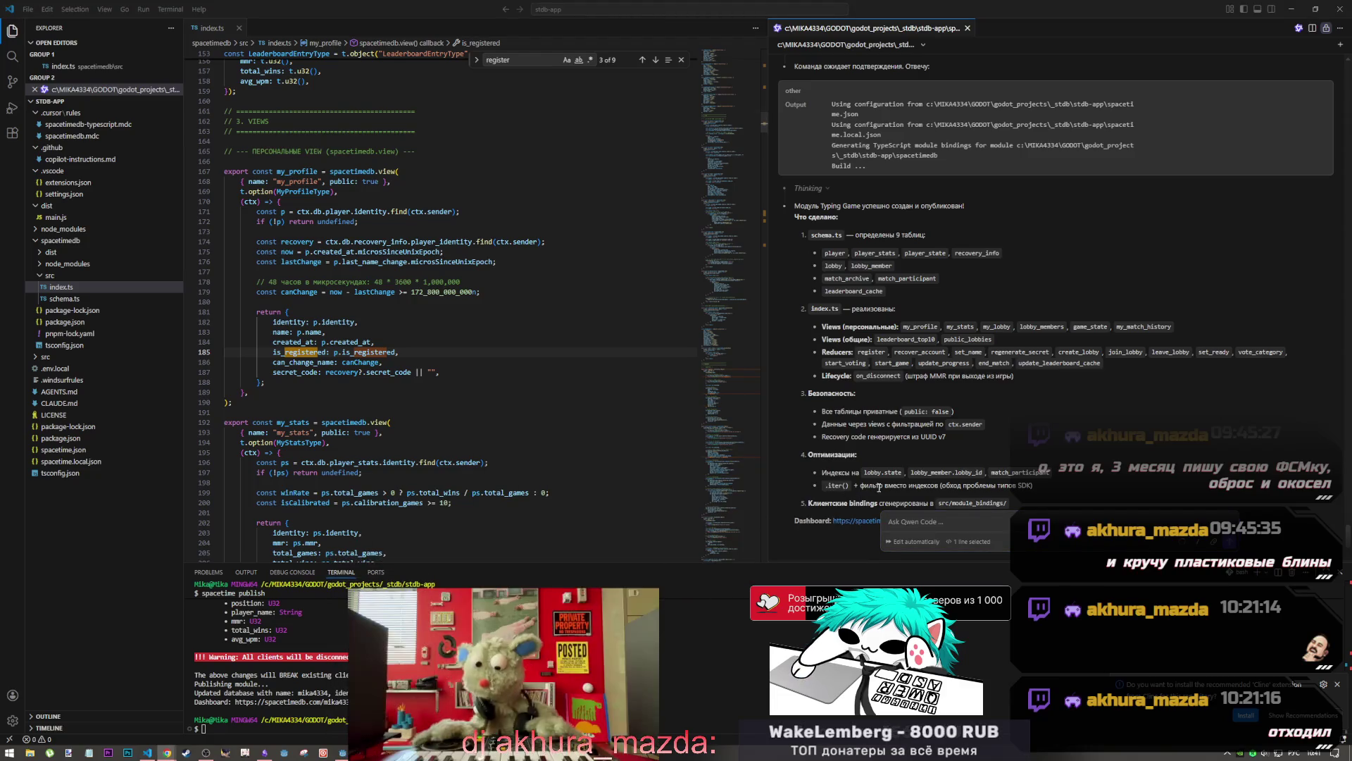
pyautogui.hotkey('alt', 'Tab')
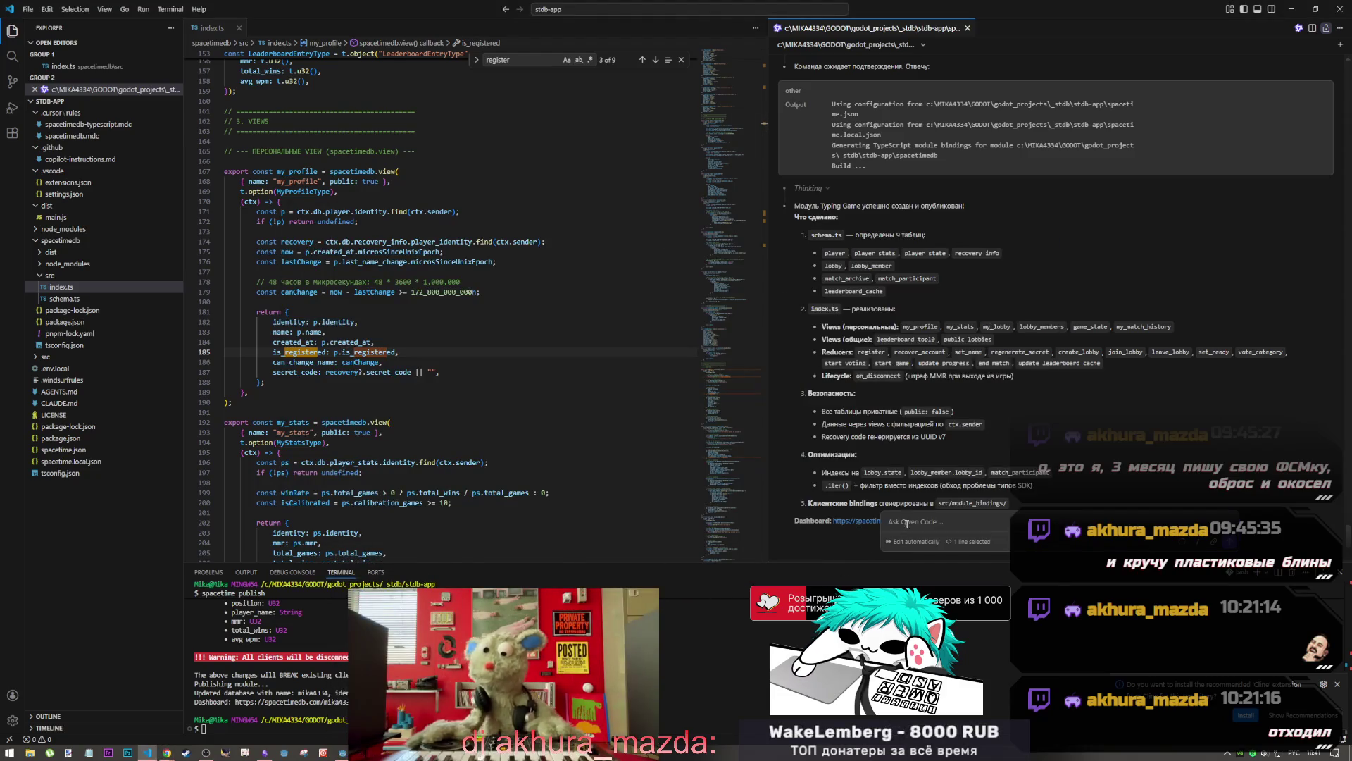
pyautogui.scroll(-1, 844, 436)
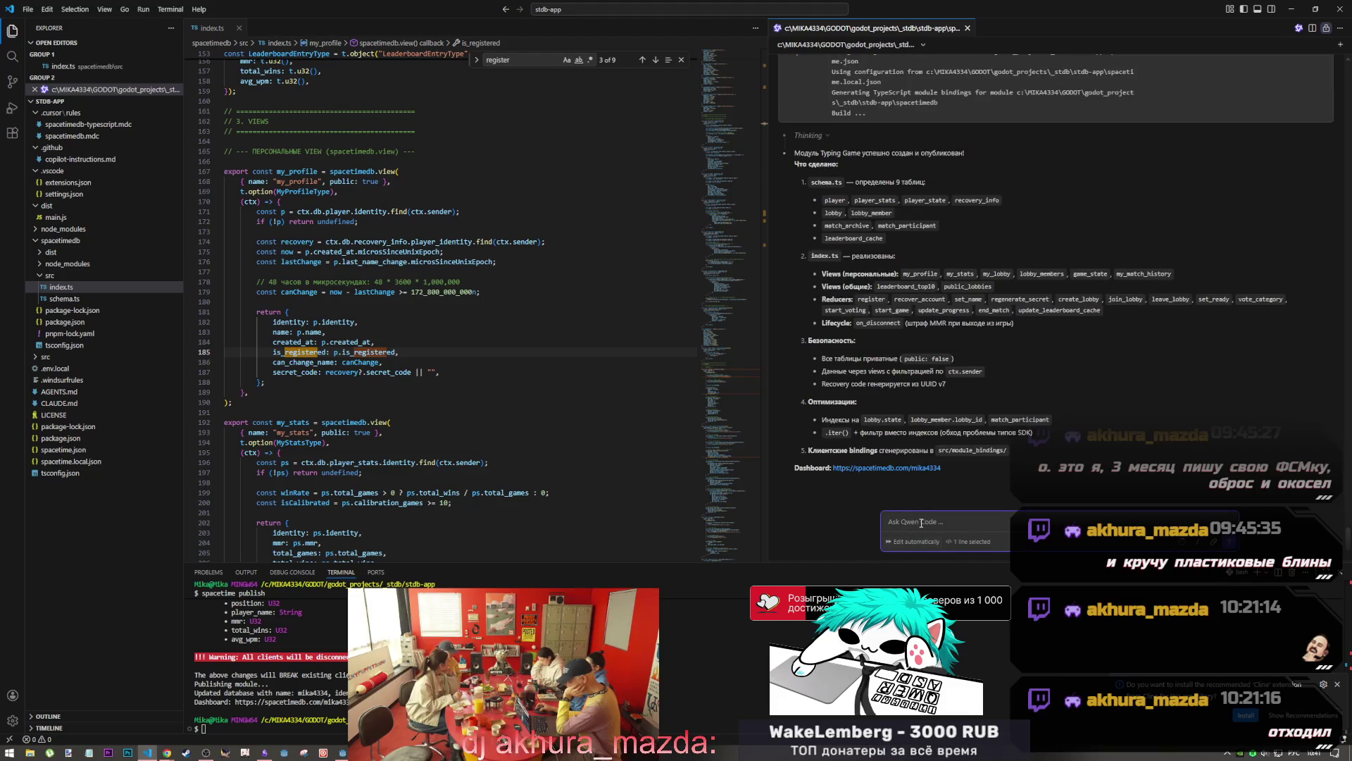
pyautogui.write('а использую spacetime')
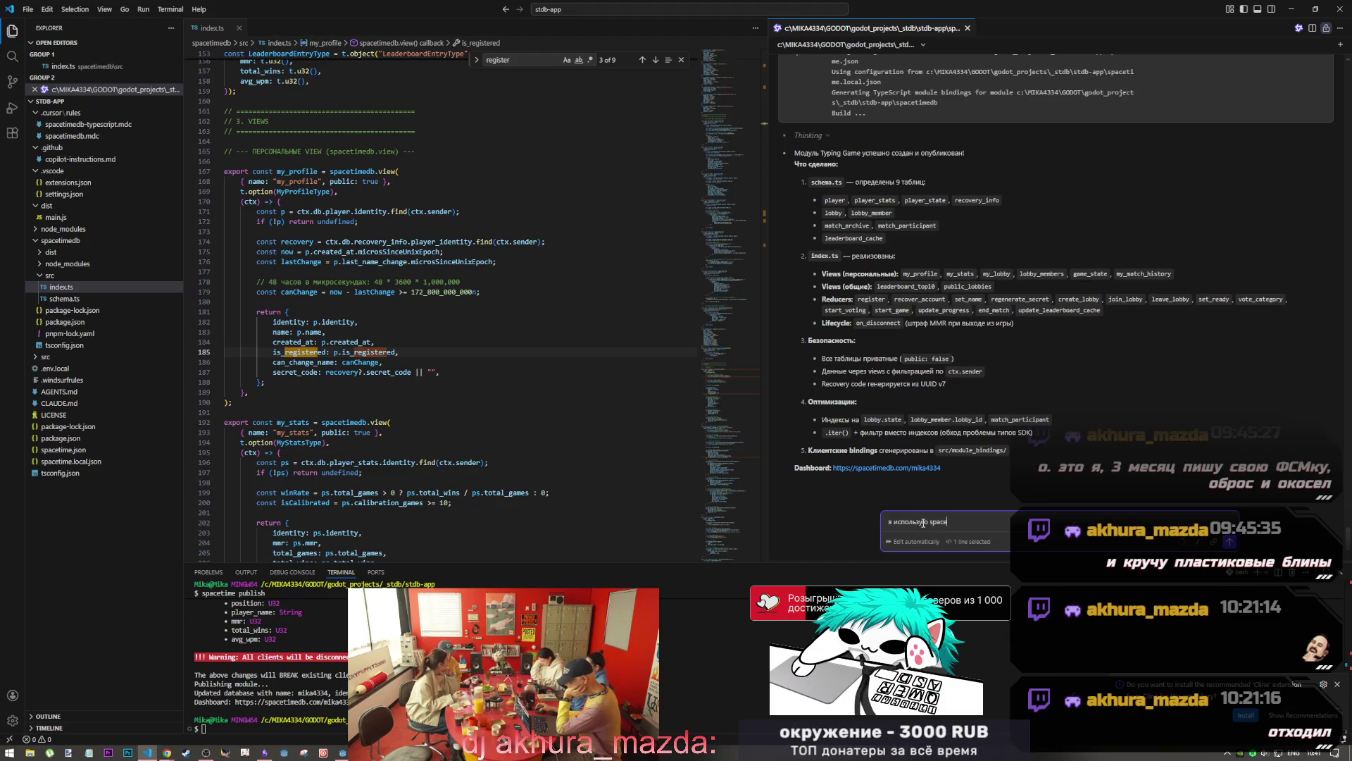
pyautogui.write('db')
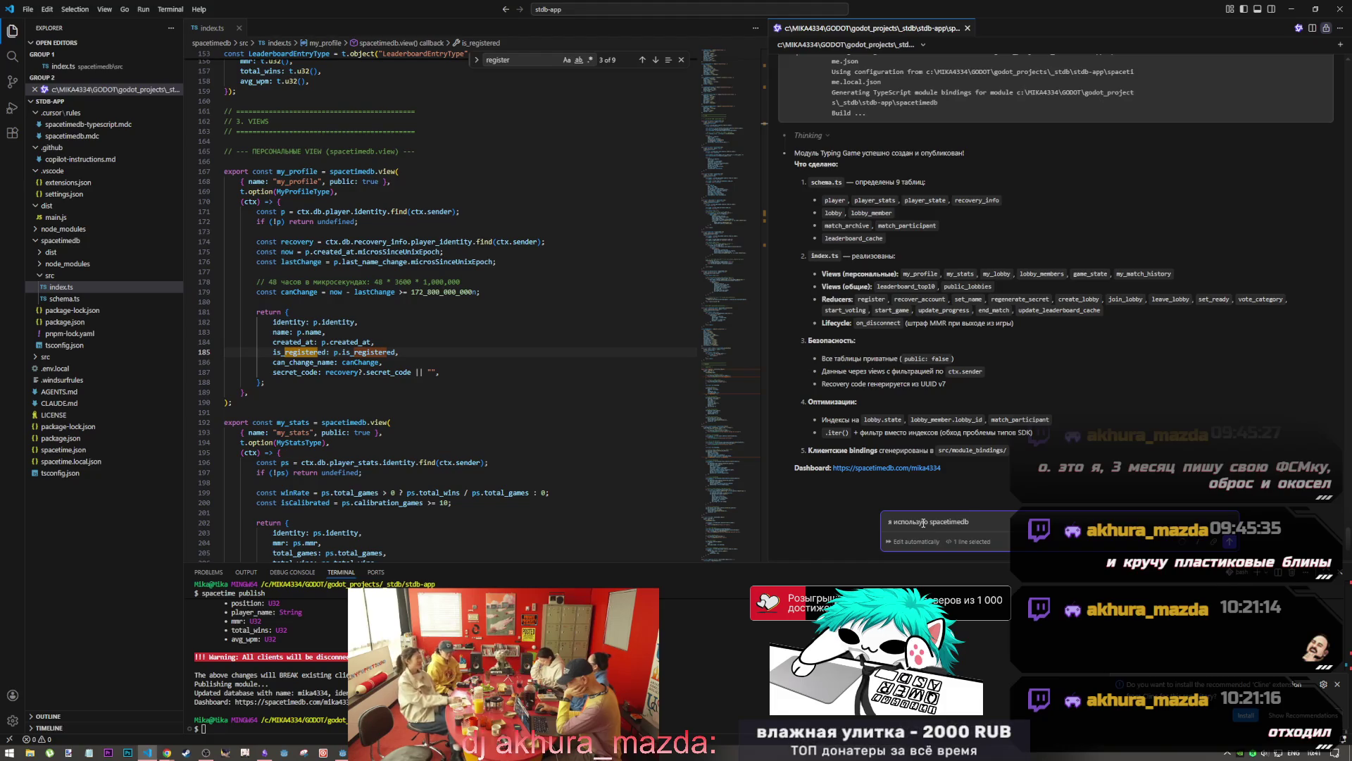
pyautogui.write(' s')
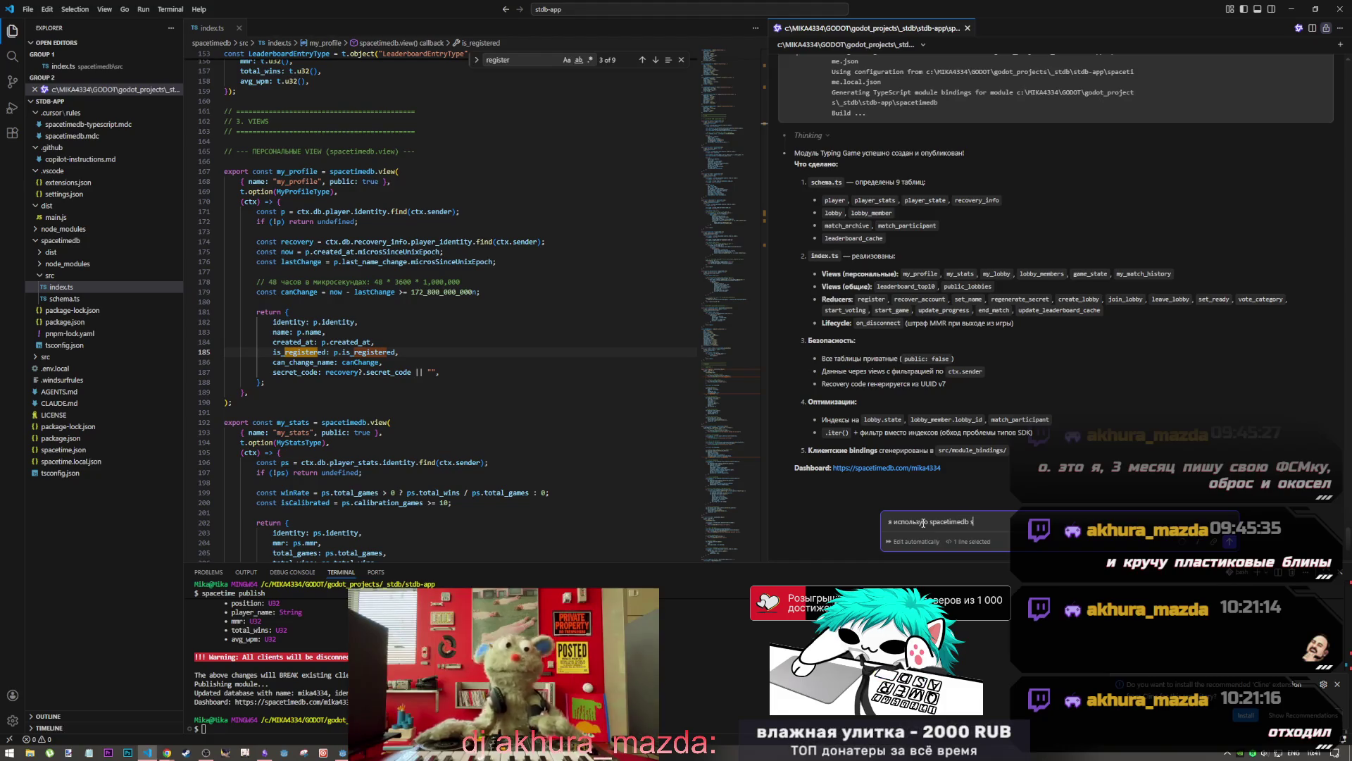
pyautogui.write('dk for godot 4.5')
pyautogui.hotkey('alt', 'shift')
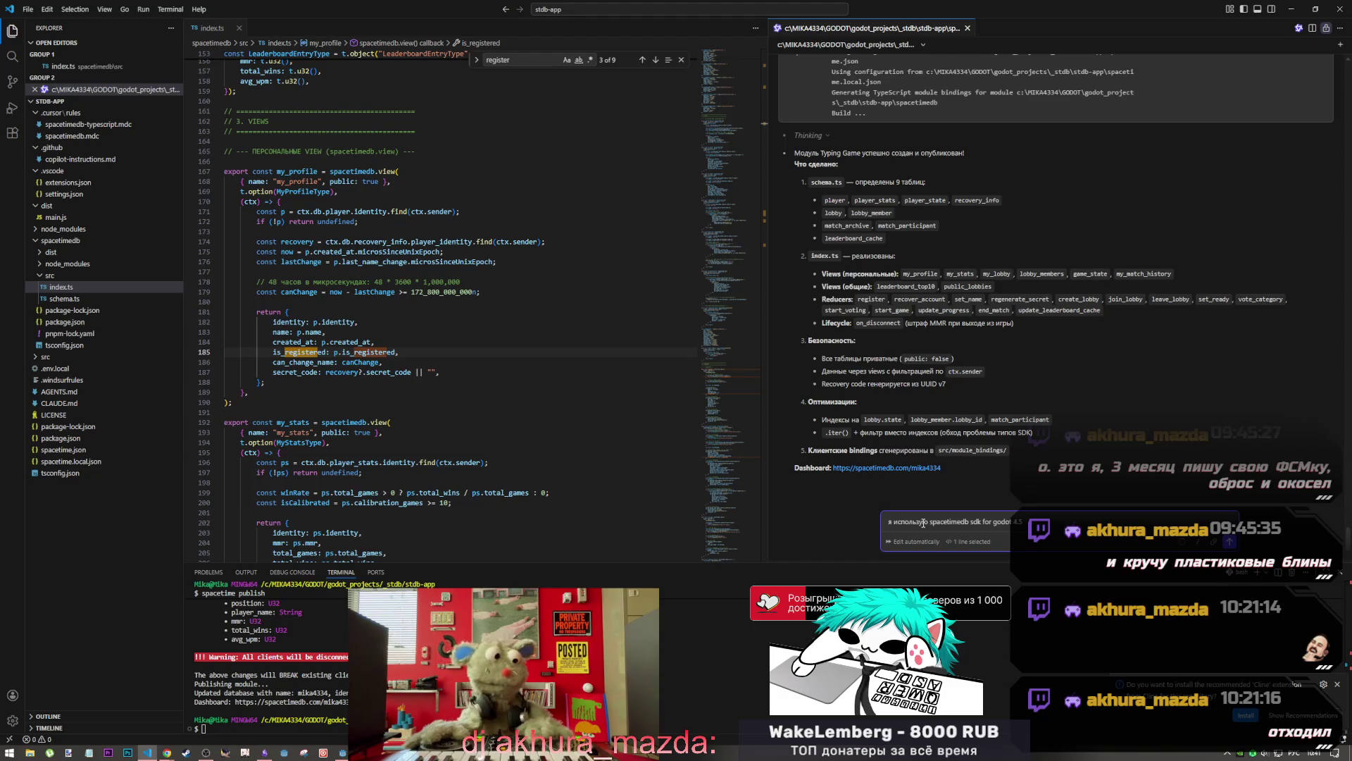
pyautogui.write('о все')
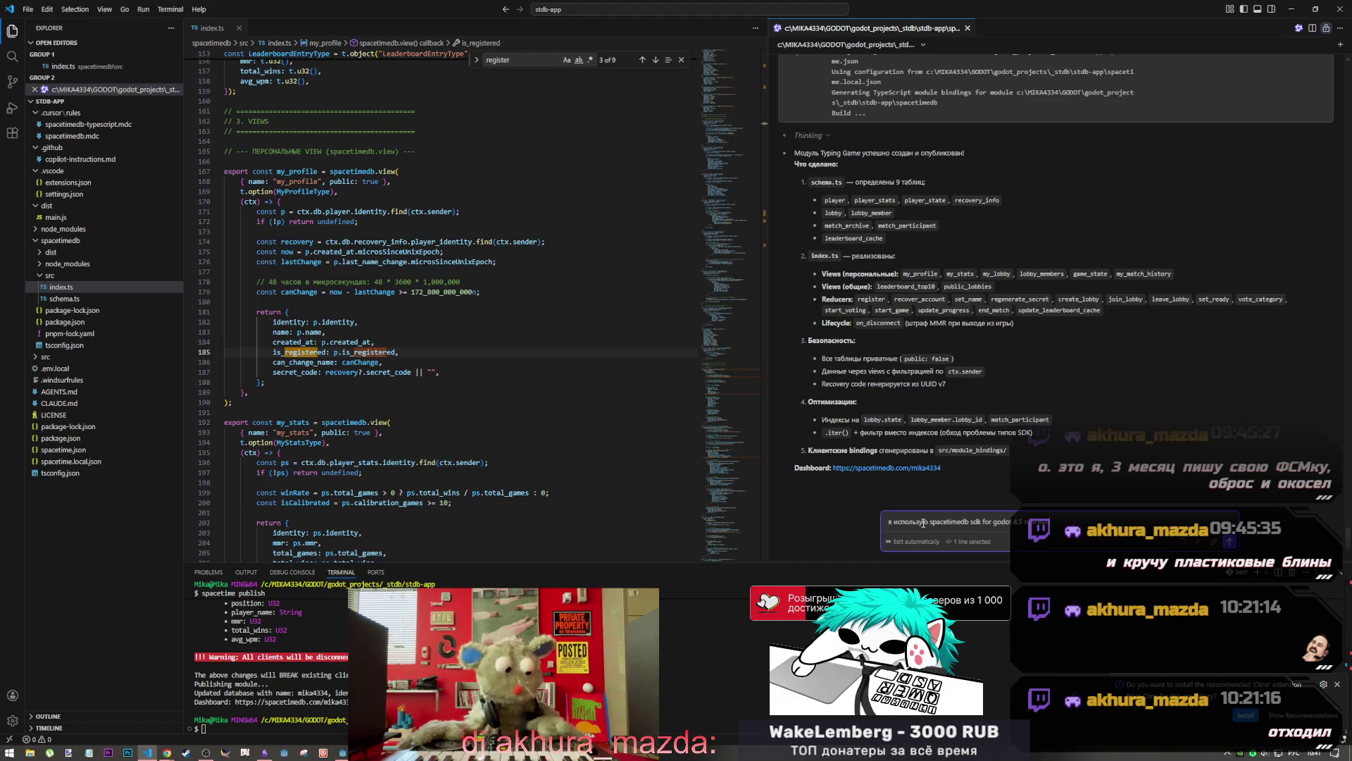
pyautogui.hotkey('alt', 'shift')
pyautogui.write('redactor')
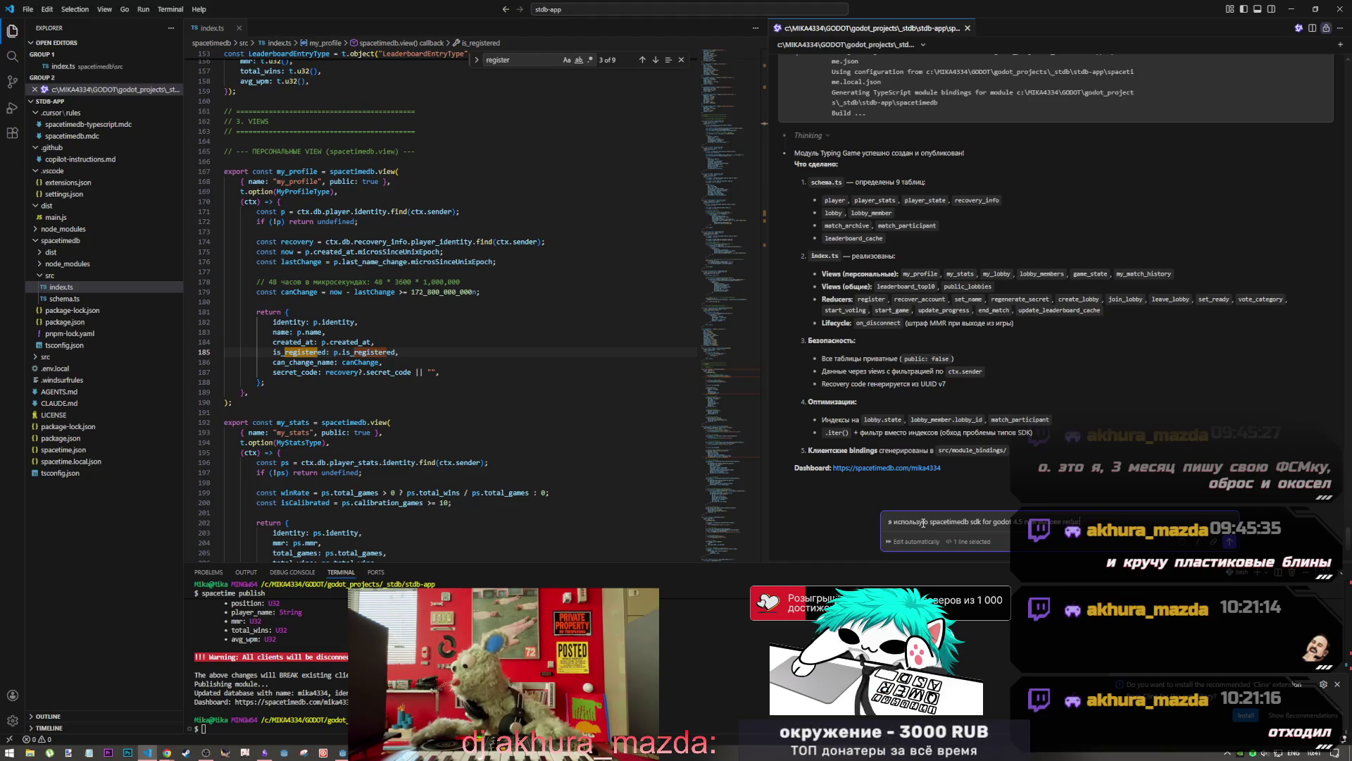
pyautogui.press('BackSpace')
pyautogui.press('BackSpace')
pyautogui.write('ucer')
pyautogui.hotkey('alt', 'shift')
pyautogui.write('ы')
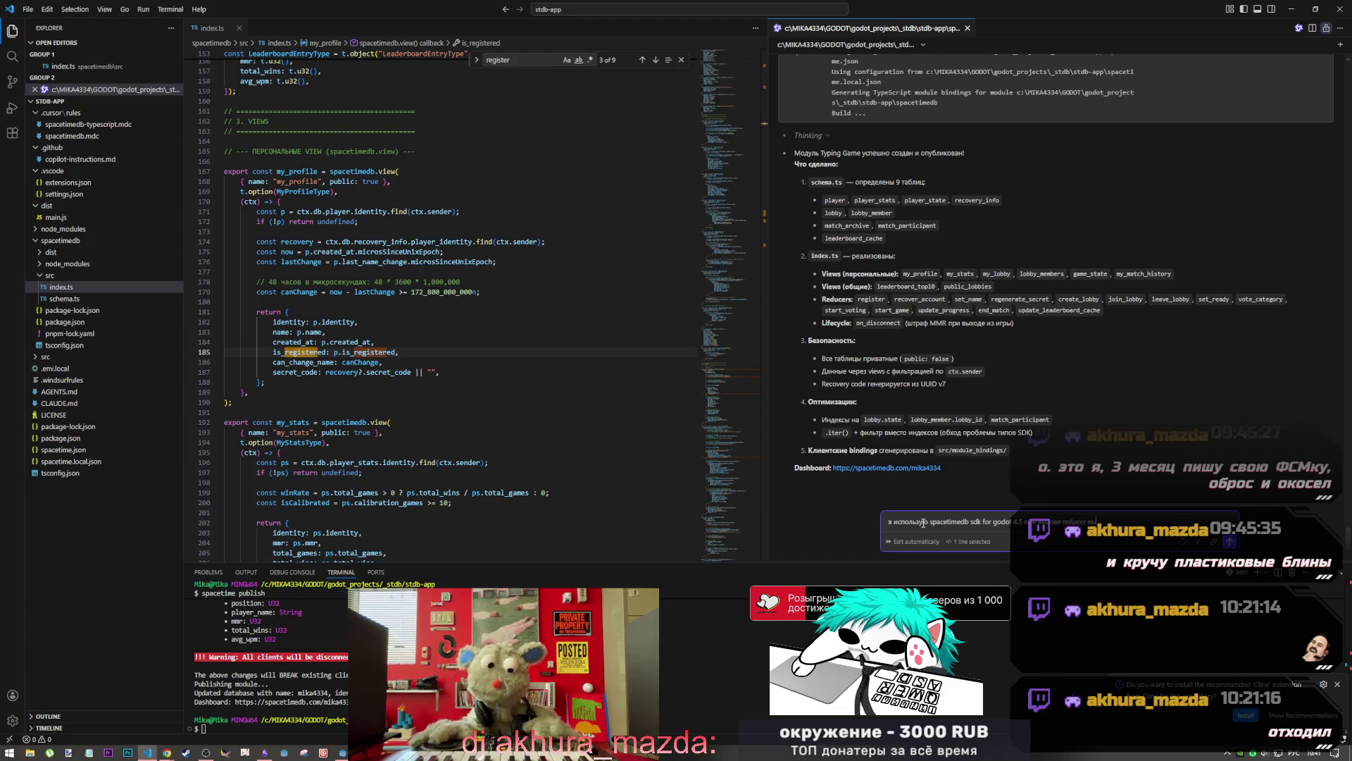
pyautogui.write(' вы')
pyautogui.write('ывает оши')
pyautogui.write('бку поче')
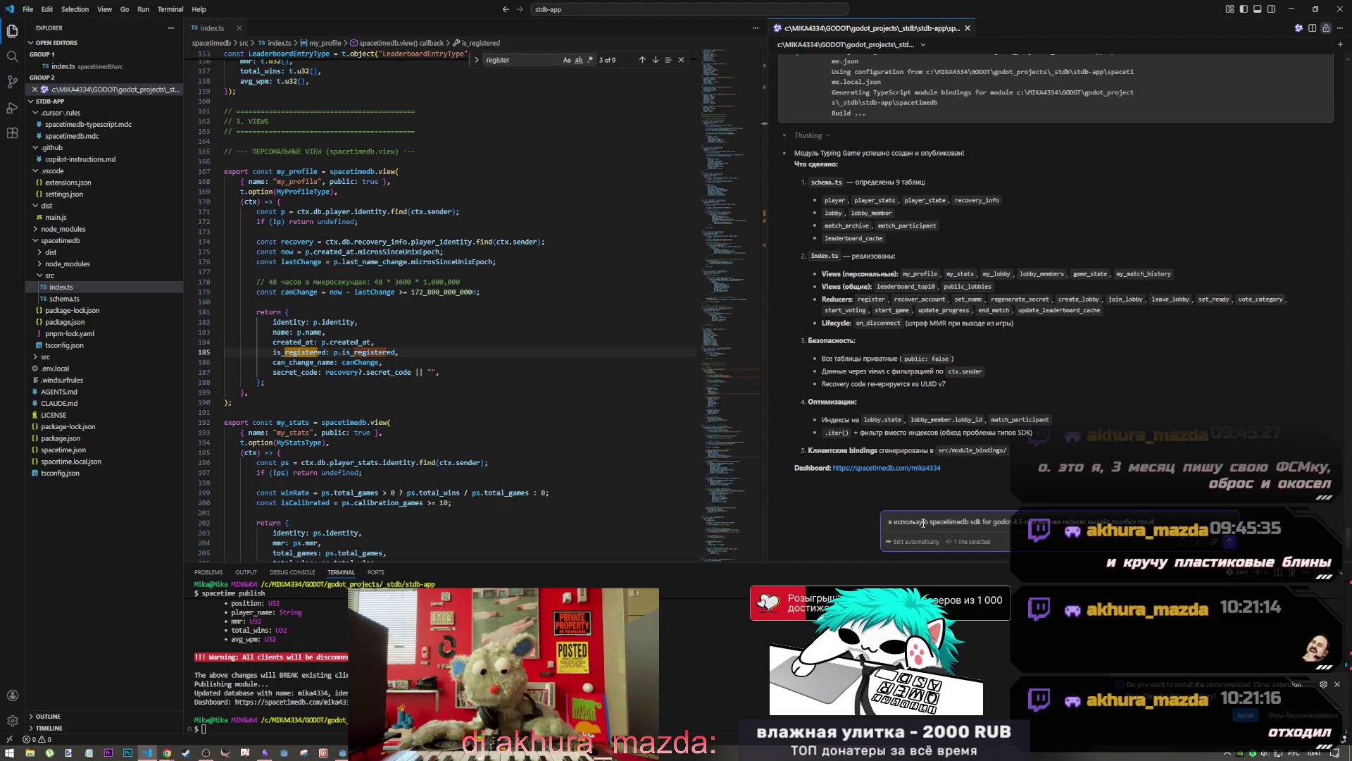
pyautogui.write('у?')
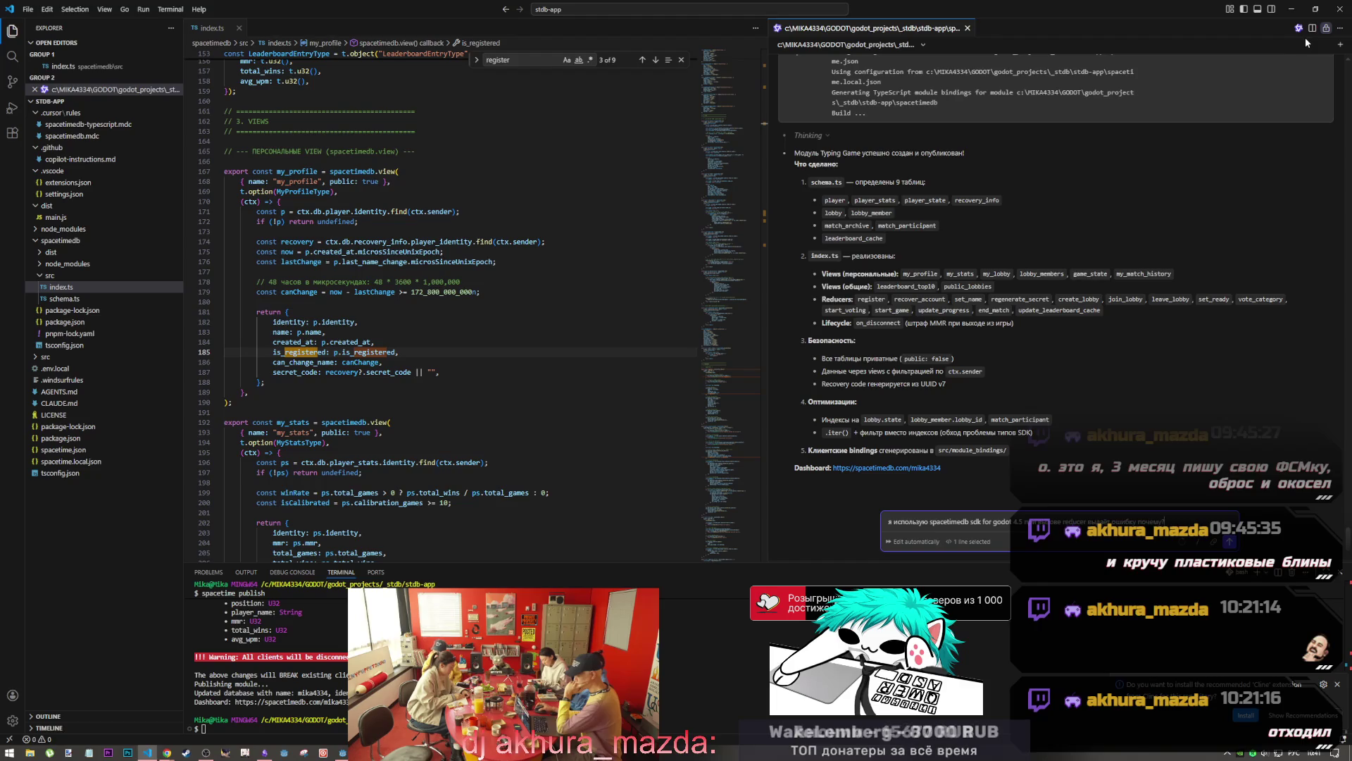
# Attach index.ts as chat context and add 'вроде всё верно' (everything seems correct)
pyautogui.click(422, 363)
pyautogui.click(967, 548)
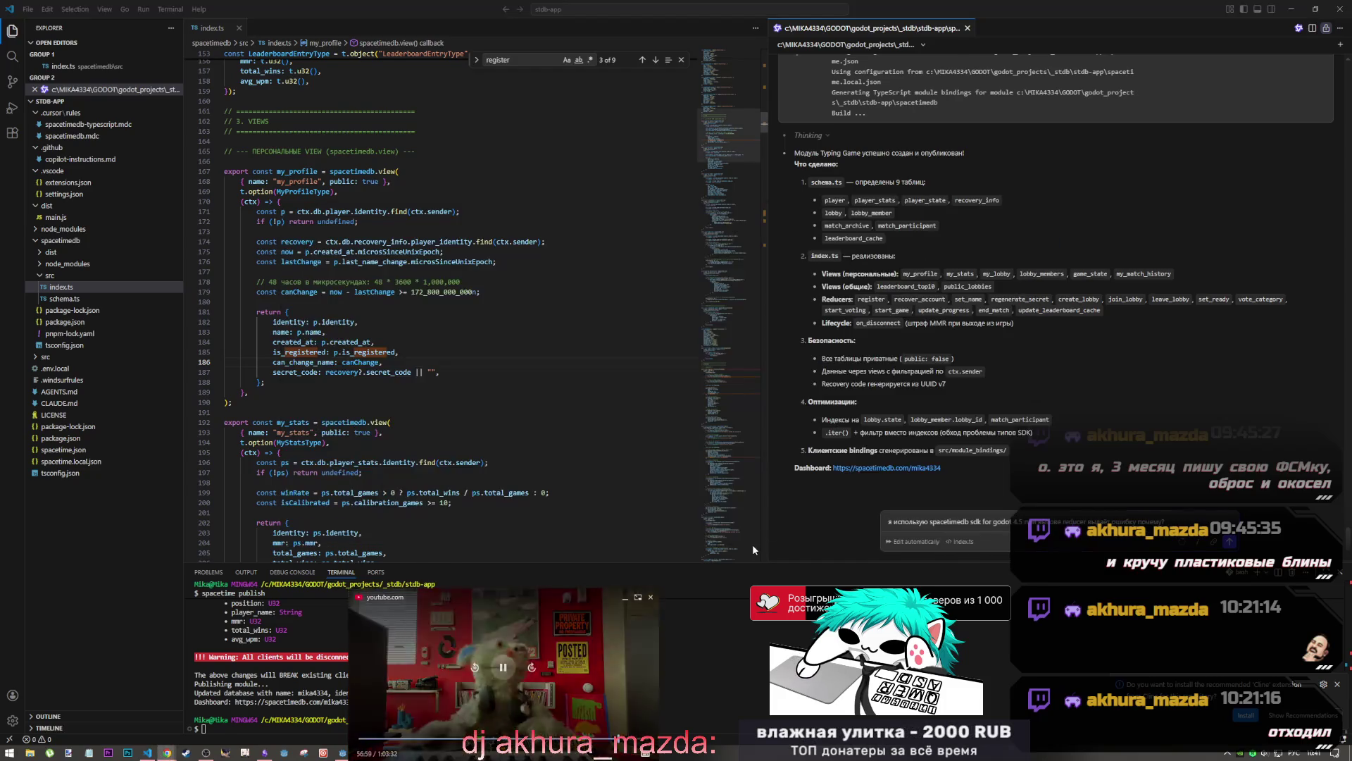
pyautogui.moveTo(503, 634)
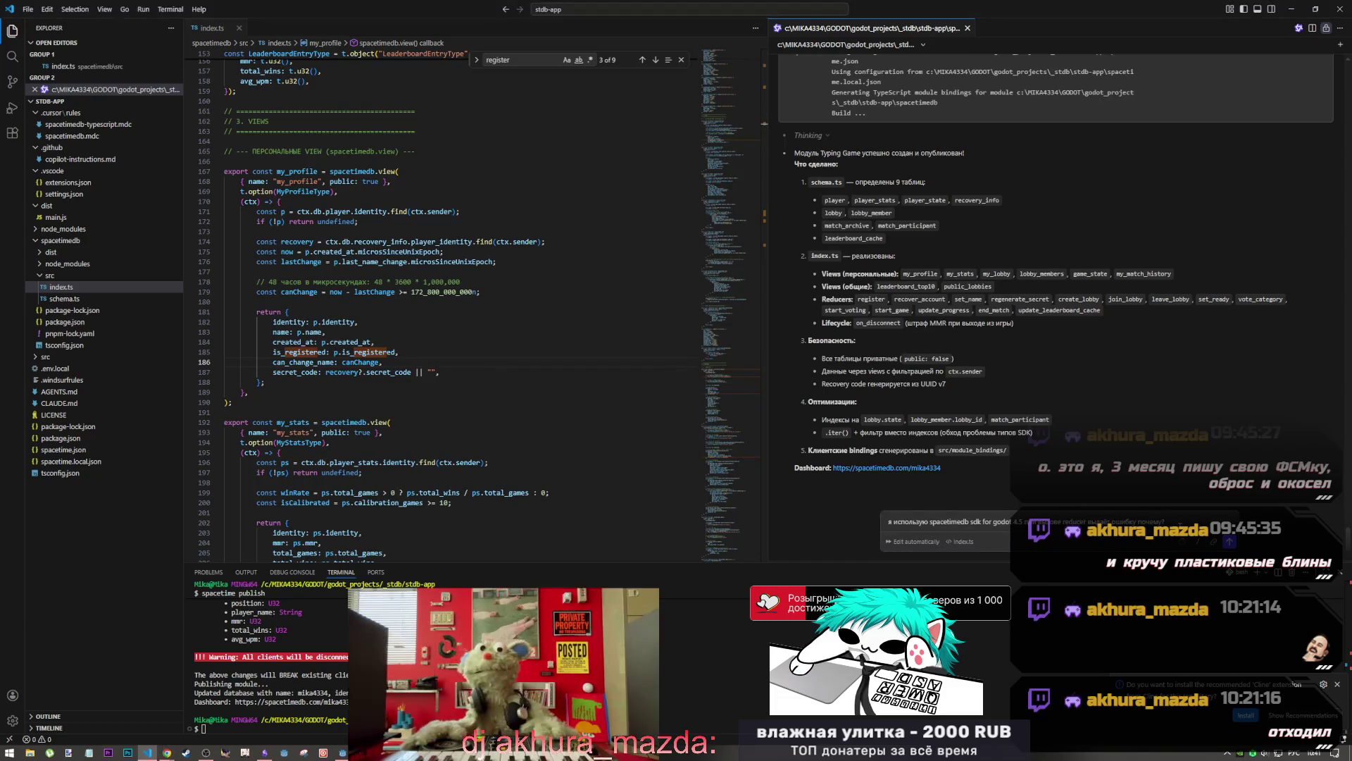
pyautogui.click(1172, 520)
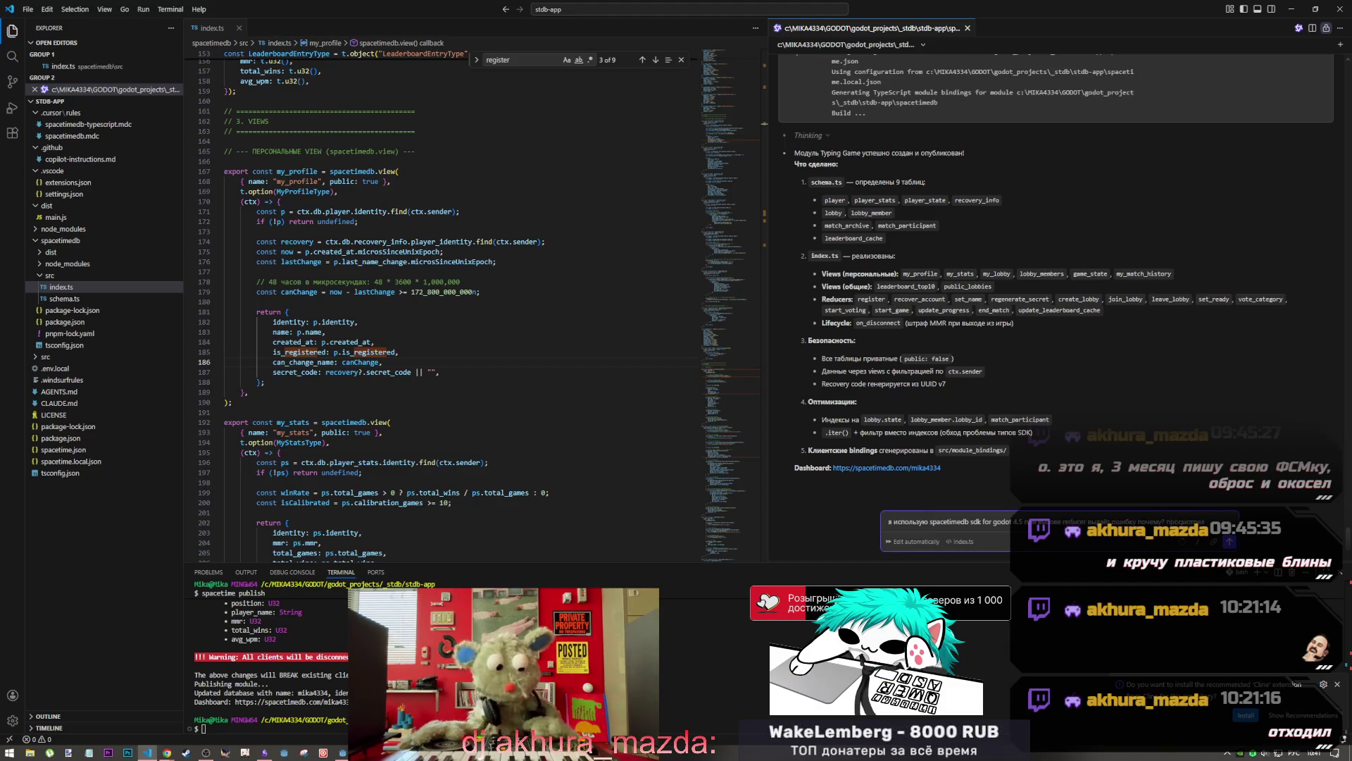
pyautogui.hotkey('alt', 'shift')
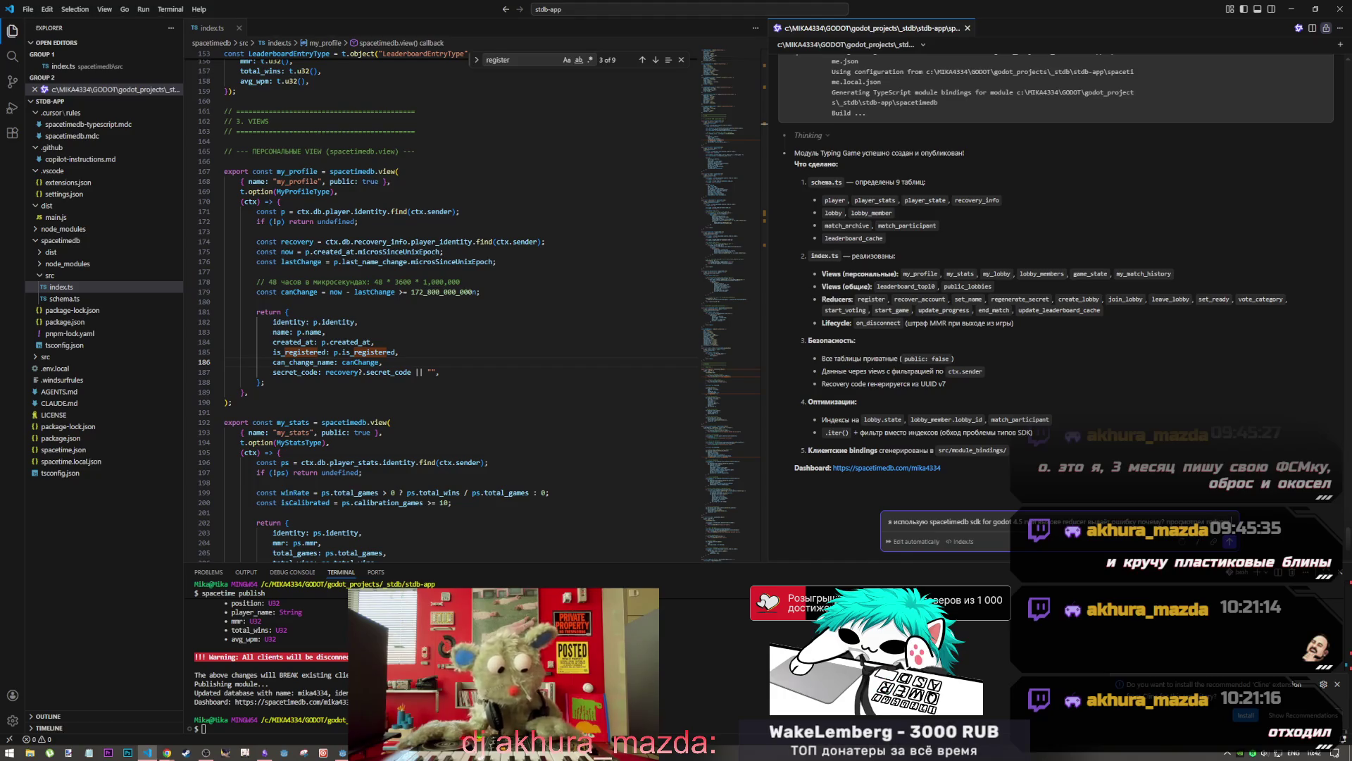
pyautogui.hotkey('alt', 'shift')
pyautogui.write('вроде всё верно')
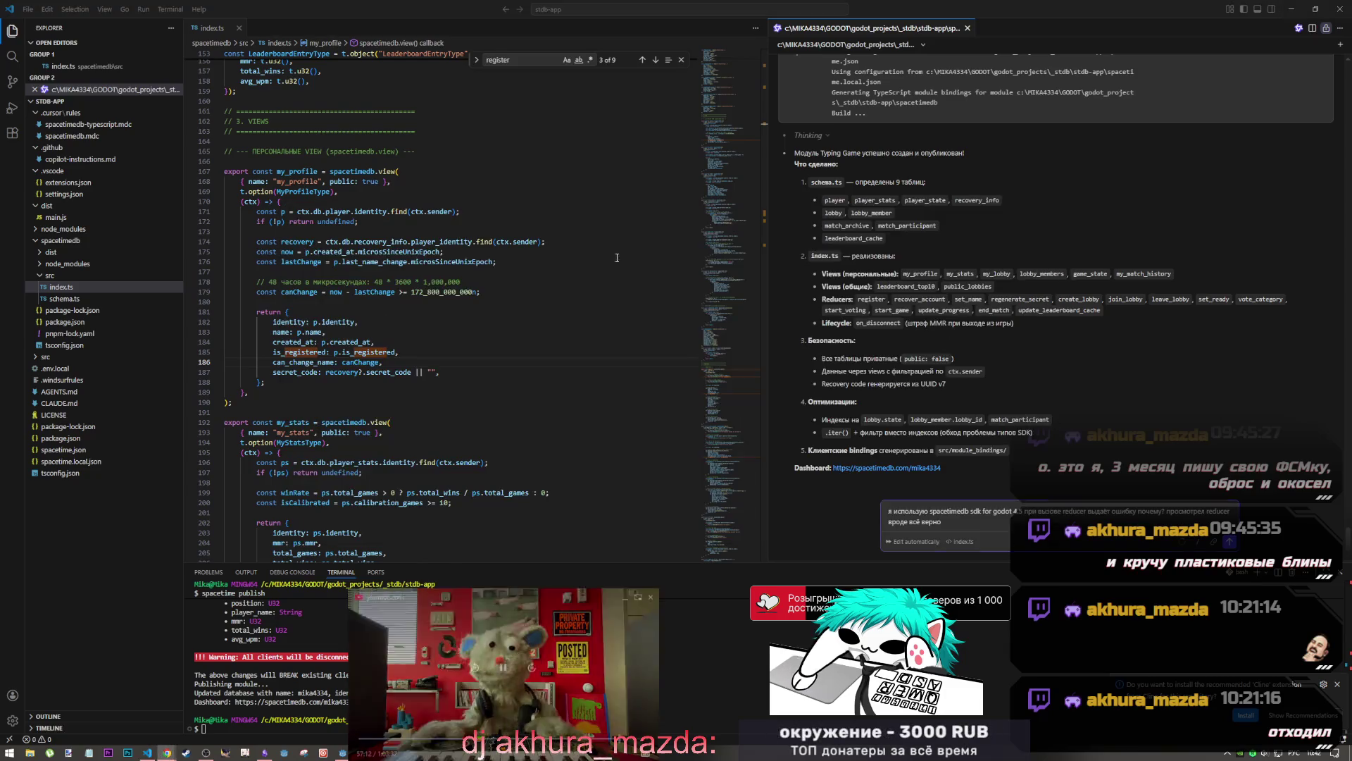
pyautogui.hotkey('alt', 'Tab')
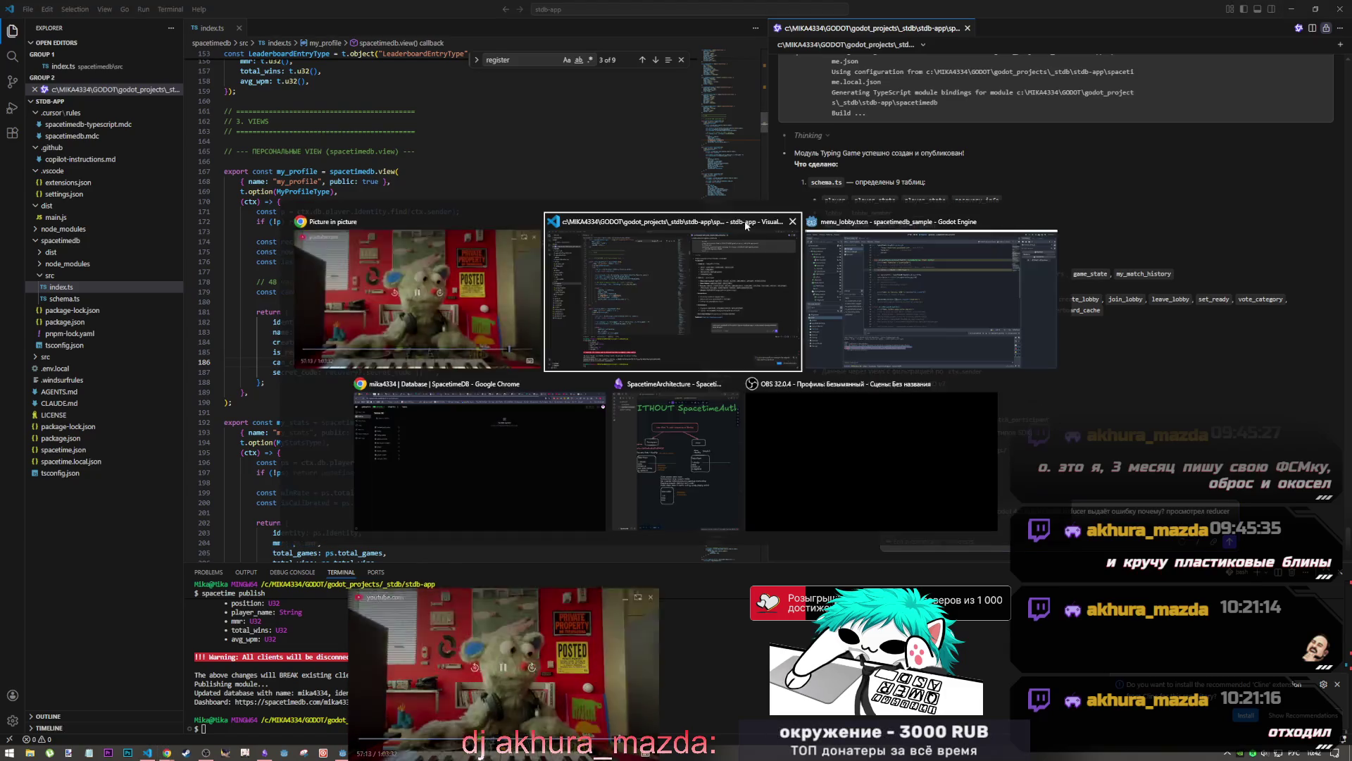
# Open the SpacetimeDB Reducers docs page and copy its create_user reducer example
pyautogui.press('Tab')
pyautogui.press('Tab')
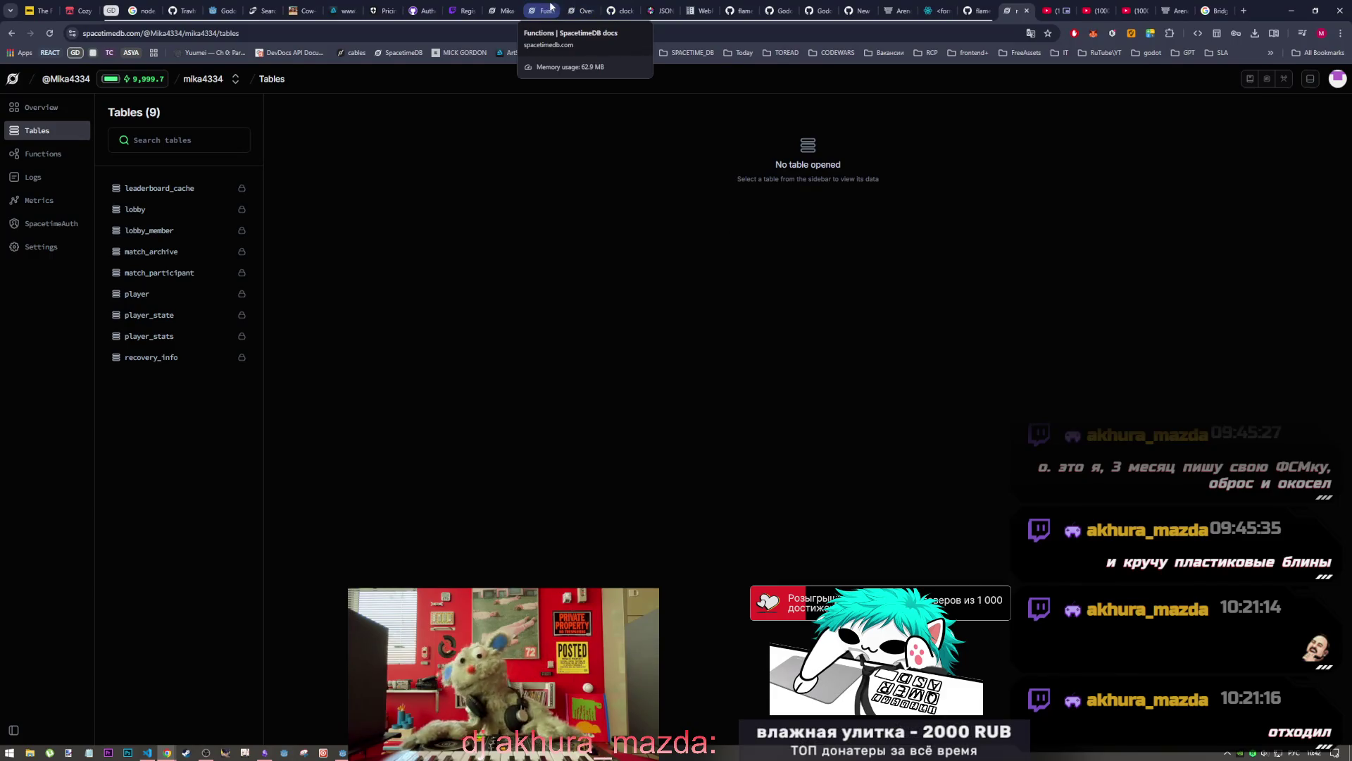
pyautogui.click(581, 11)
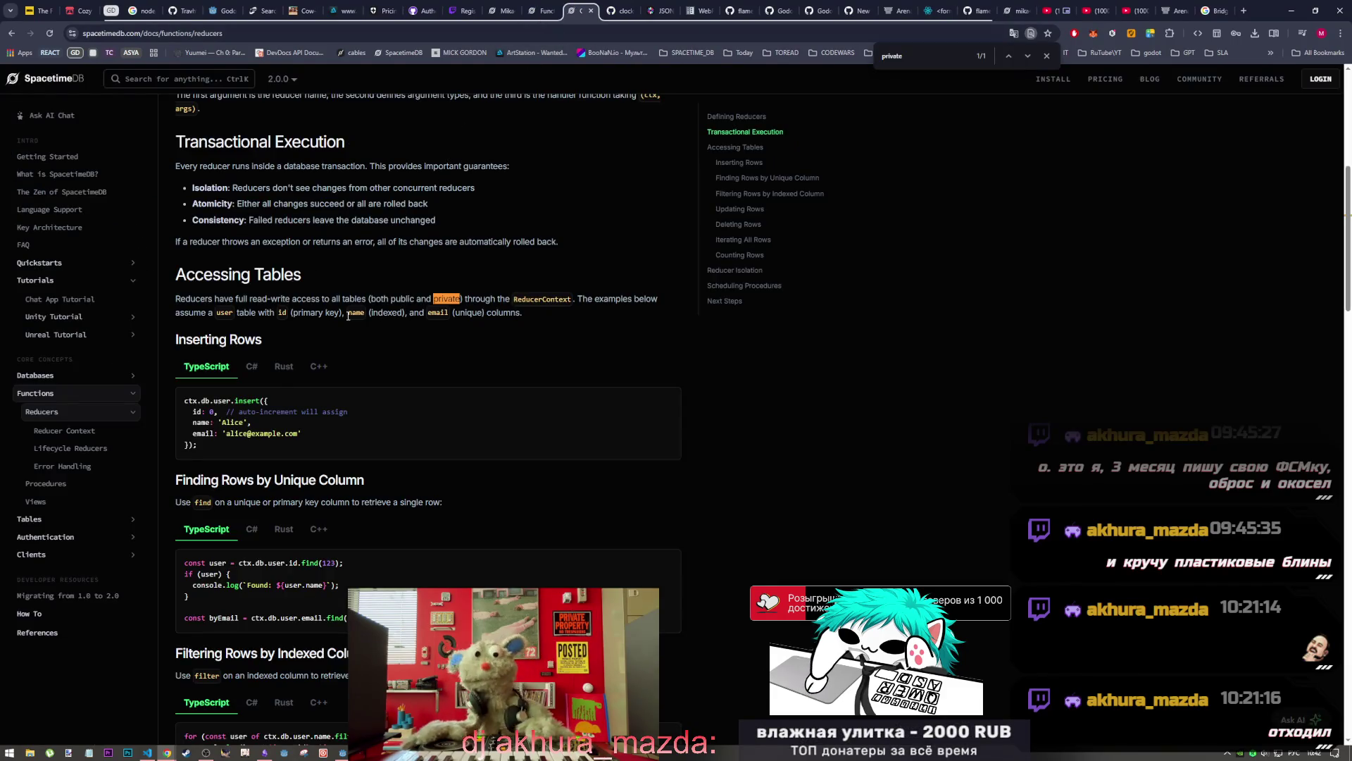
pyautogui.scroll(-3, 319, 445)
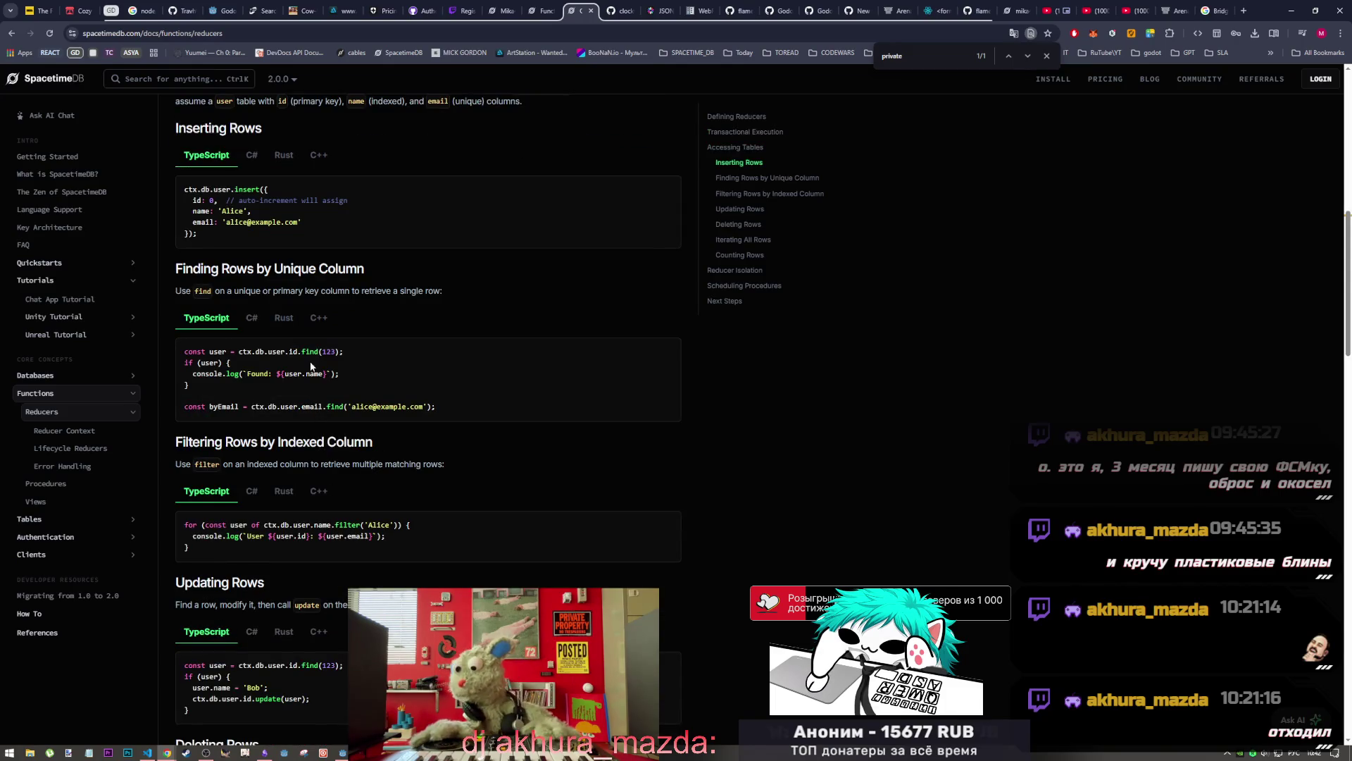
pyautogui.scroll(-3, 313, 370)
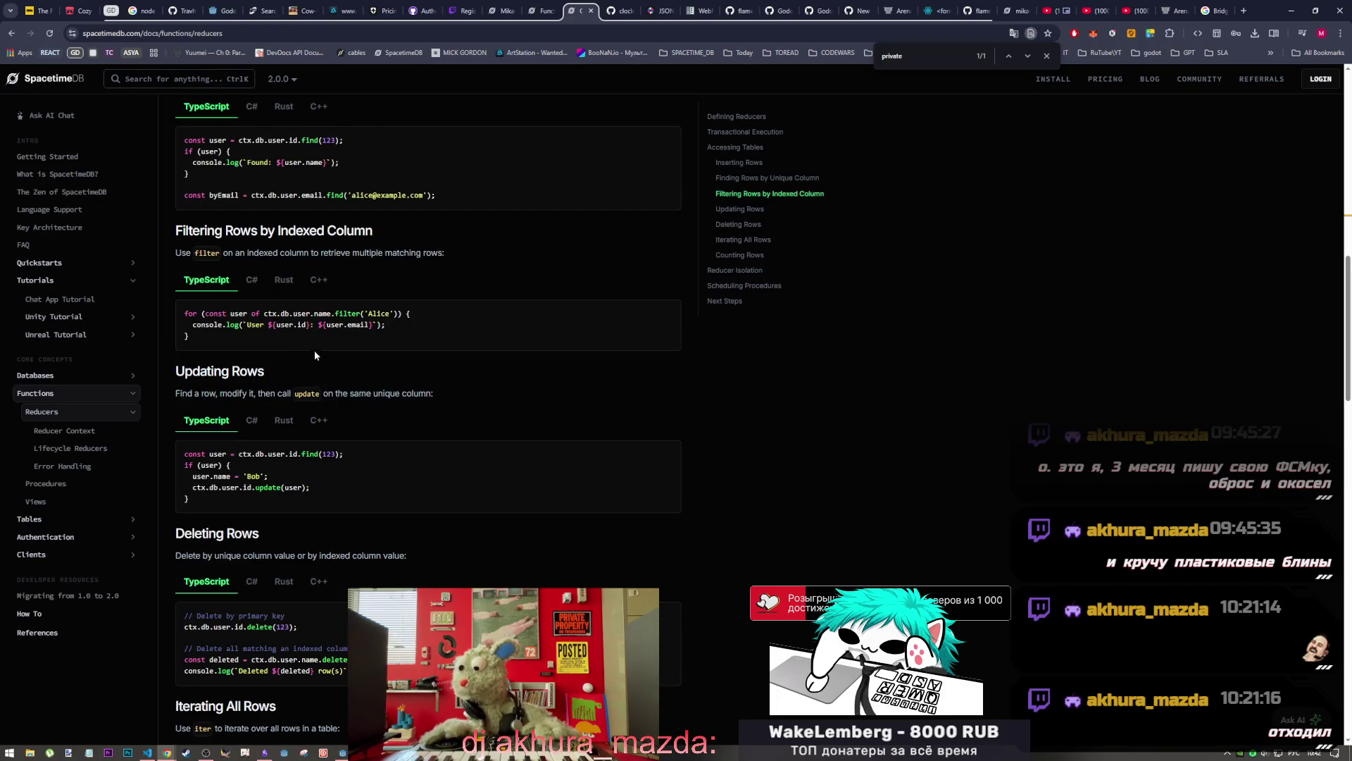
pyautogui.scroll(-4, 317, 344)
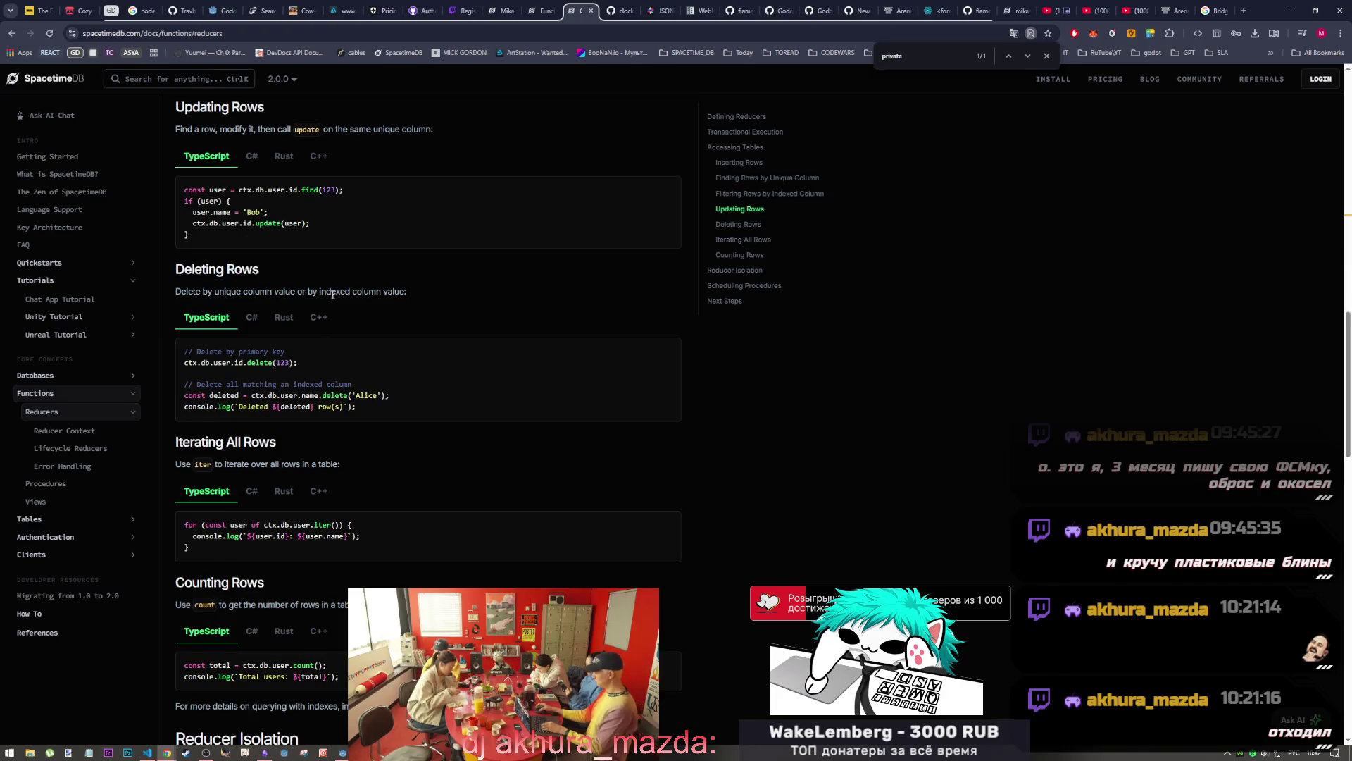
pyautogui.scroll(-5, 335, 324)
pyautogui.scroll(10, 331, 356)
pyautogui.scroll(10, 366, 390)
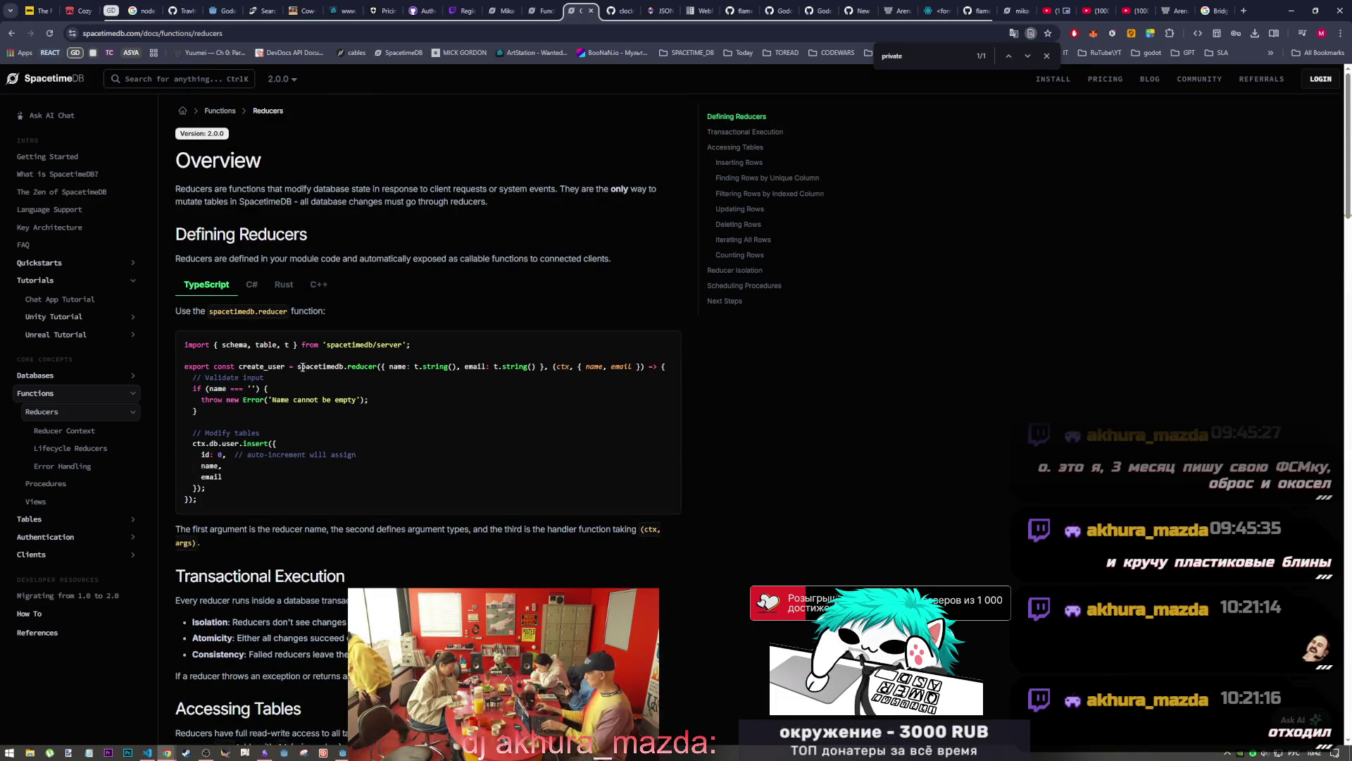
pyautogui.moveTo(257, 367); pyautogui.dragTo(395, 367)
pyautogui.hotkey('alt', 'Tab')
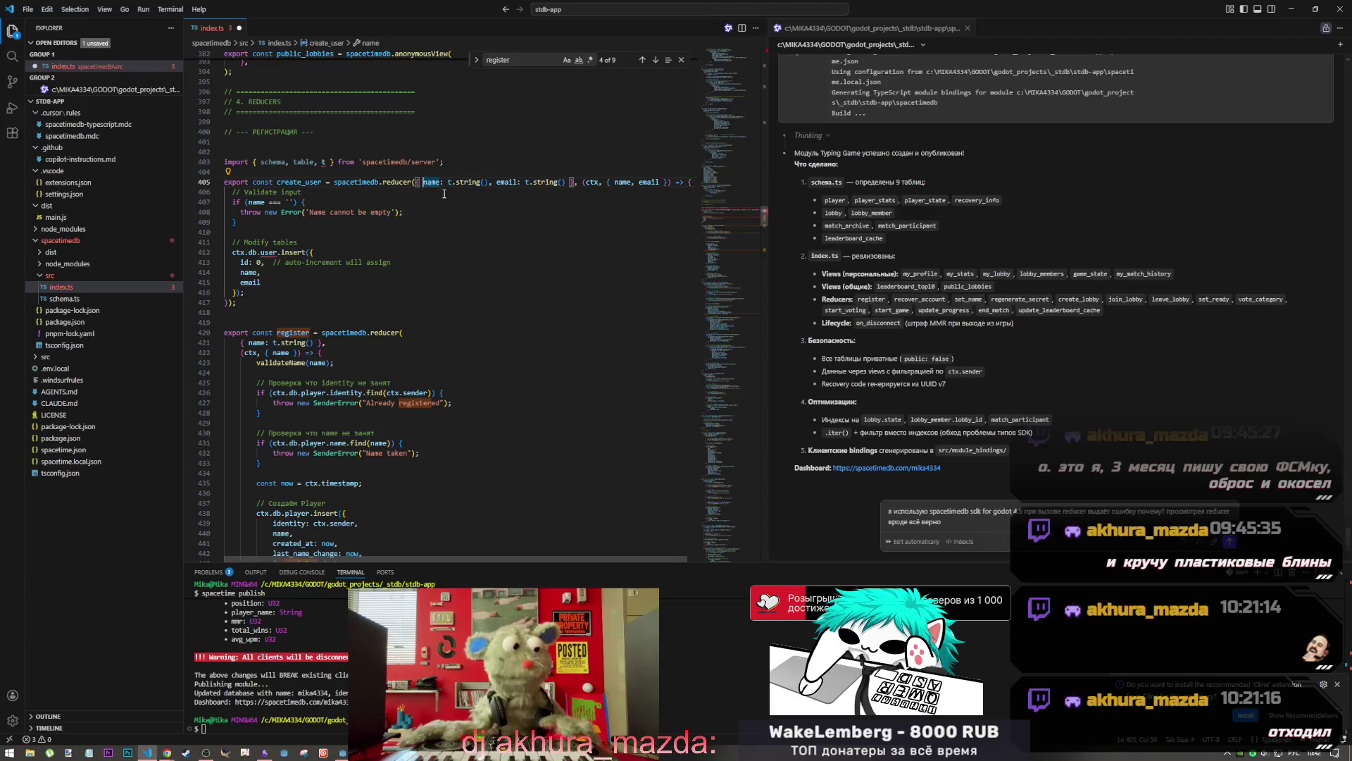
# Save index.ts and compare create_user's name arguments and empty-name check with register's validateName
pyautogui.hotkey('ctrl', 's')
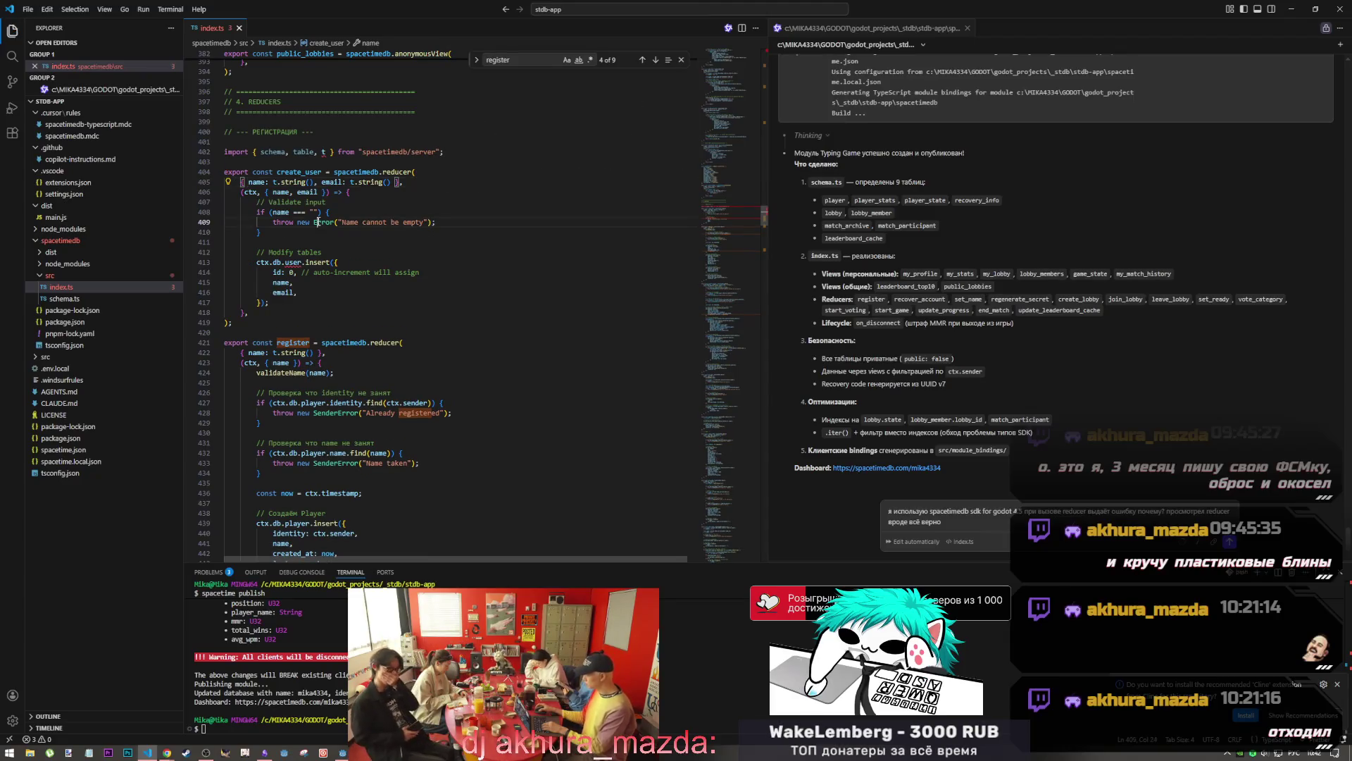
pyautogui.moveTo(247, 182); pyautogui.dragTo(351, 181)
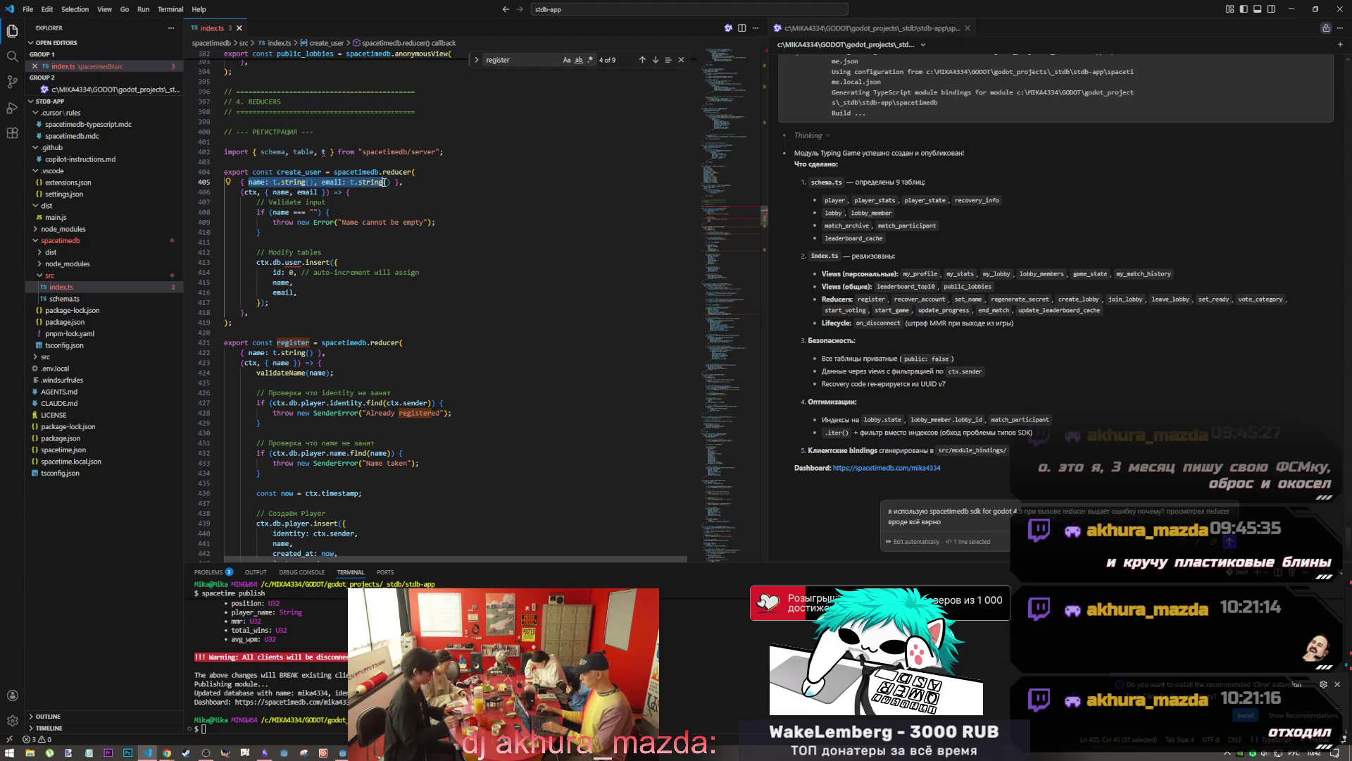
pyautogui.click(243, 192)
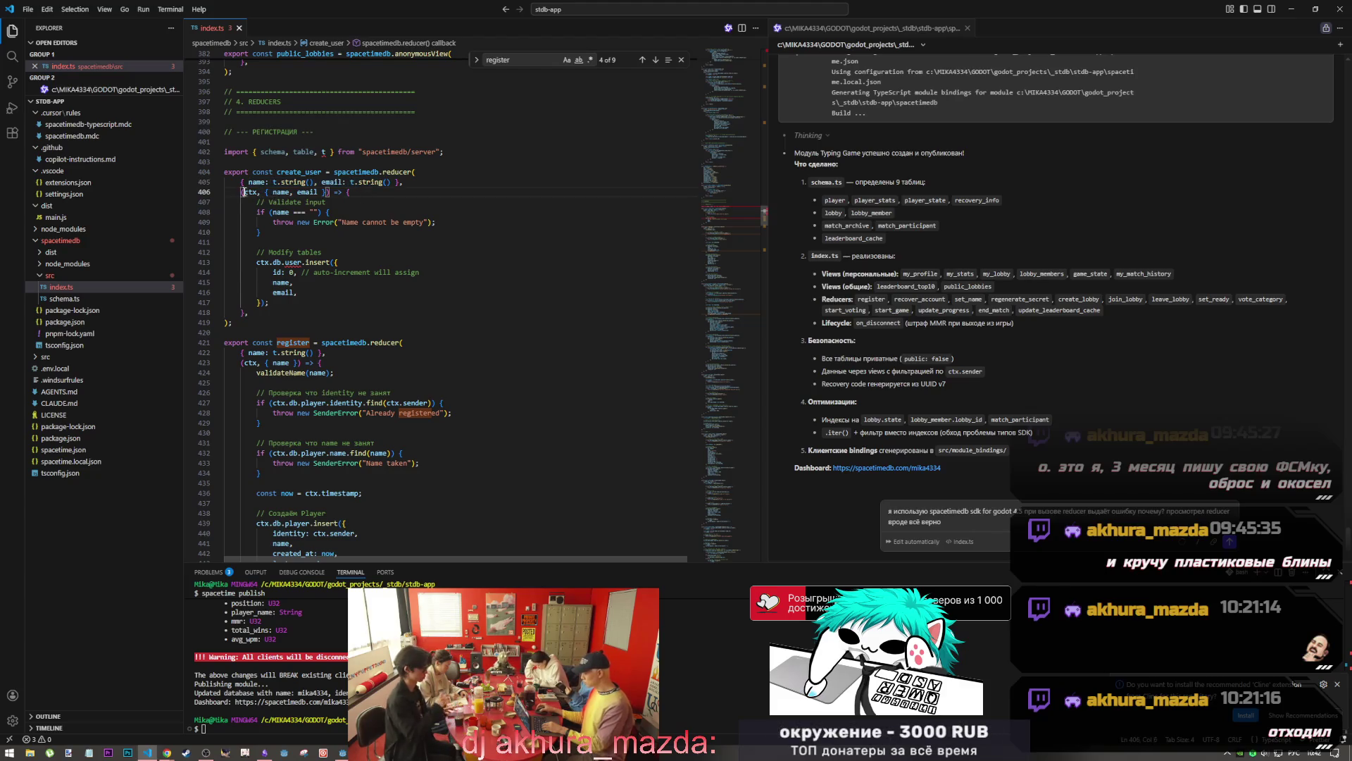
pyautogui.doubleClick(260, 352)
pyautogui.keyDown('shift'); pyautogui.click(285, 362); pyautogui.keyUp('shift')
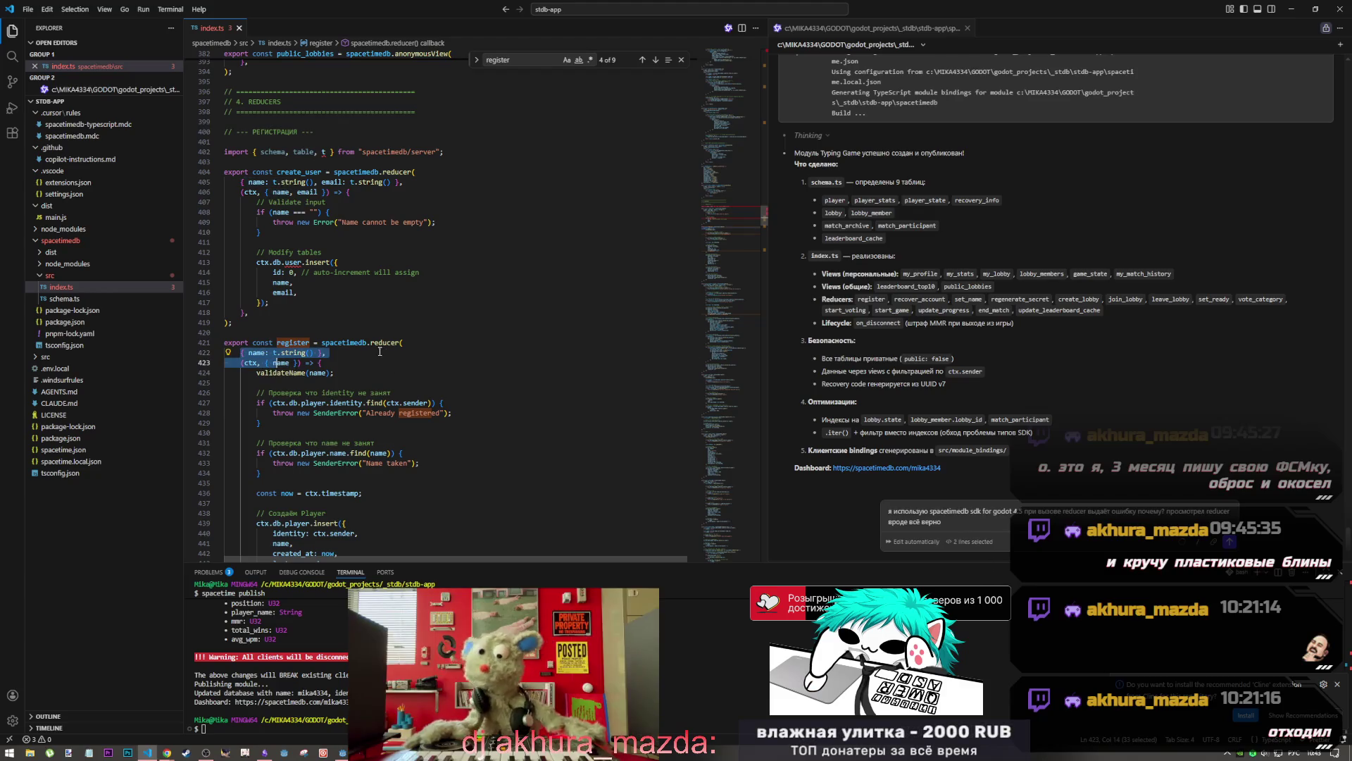
pyautogui.doubleClick(315, 373)
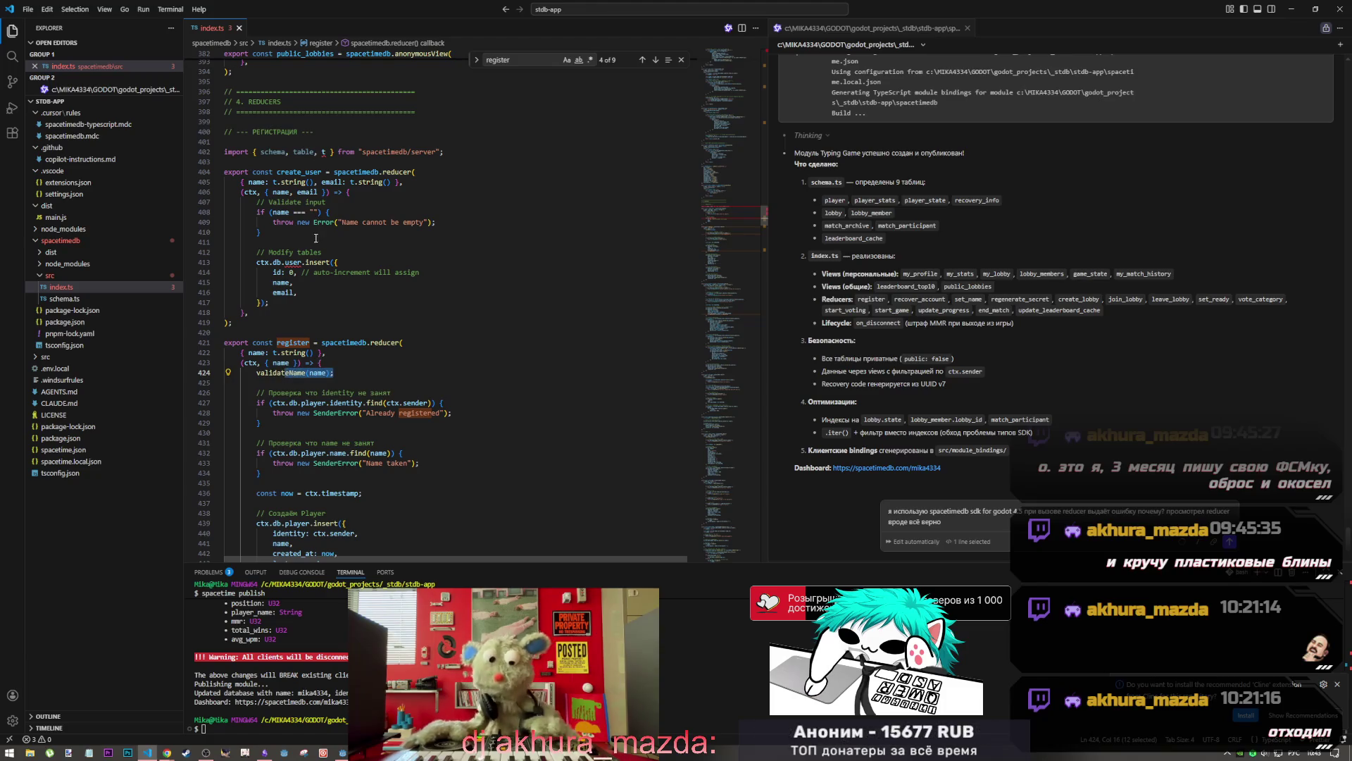
pyautogui.moveTo(321, 231); pyautogui.dragTo(278, 212)
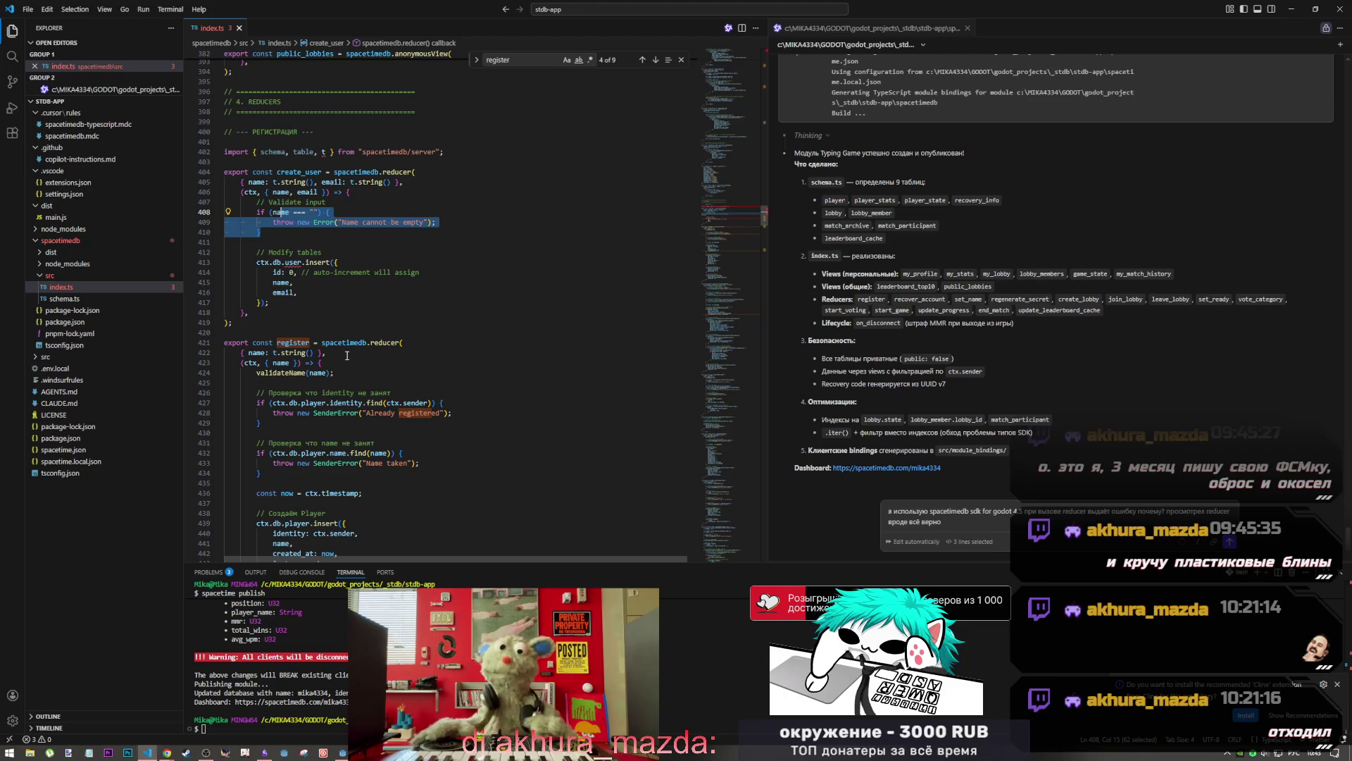
pyautogui.click(310, 372)
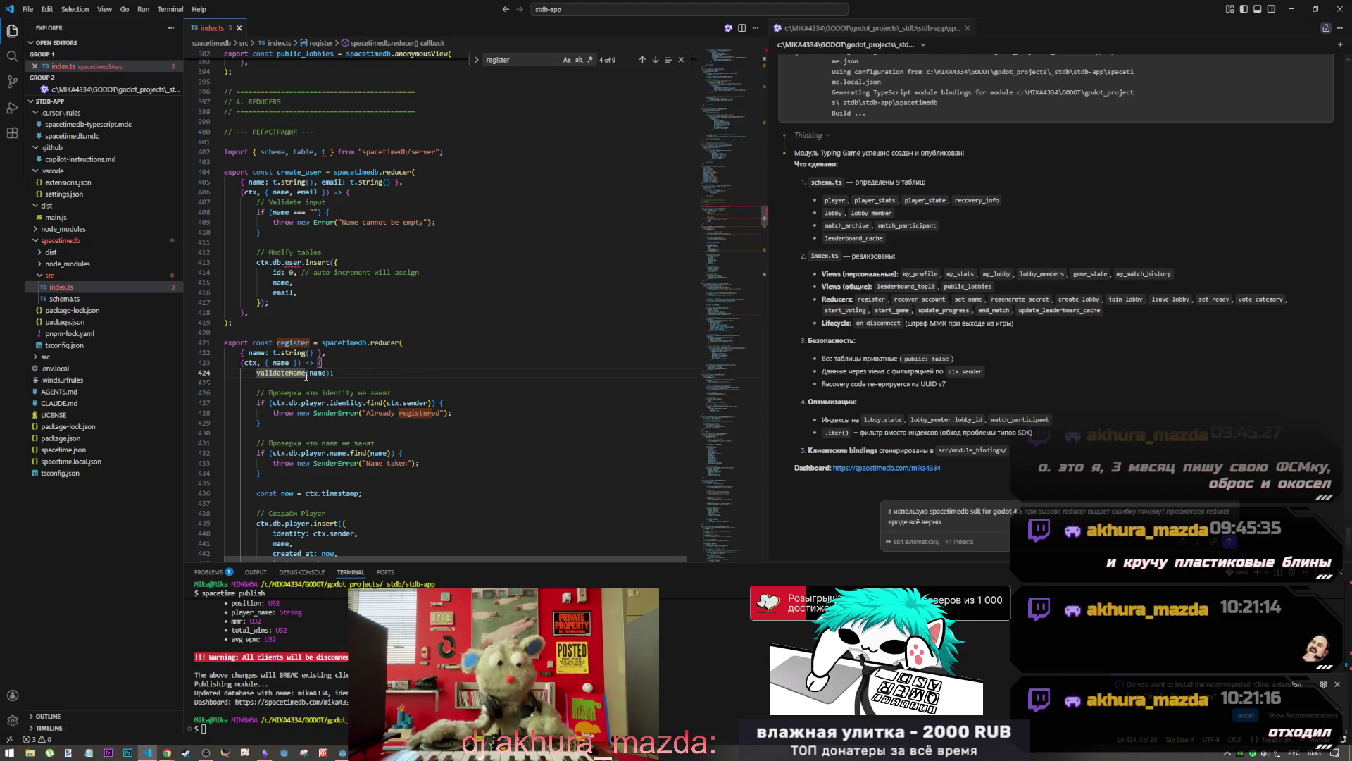
# Compare create_user's user table insert with register's Already registered check, then open the window switcher
pyautogui.moveTo(306, 377)
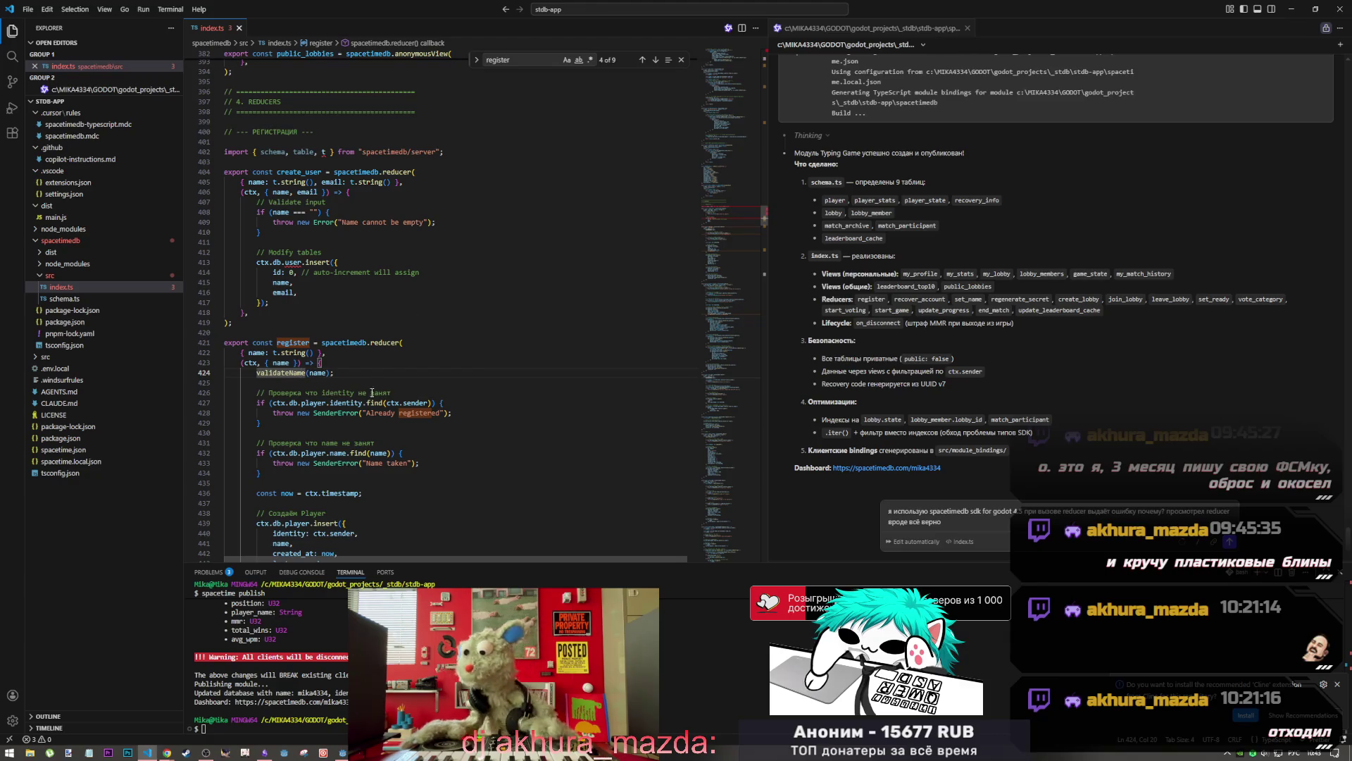
pyautogui.scroll(-2, 372, 393)
pyautogui.scroll(1, 367, 311)
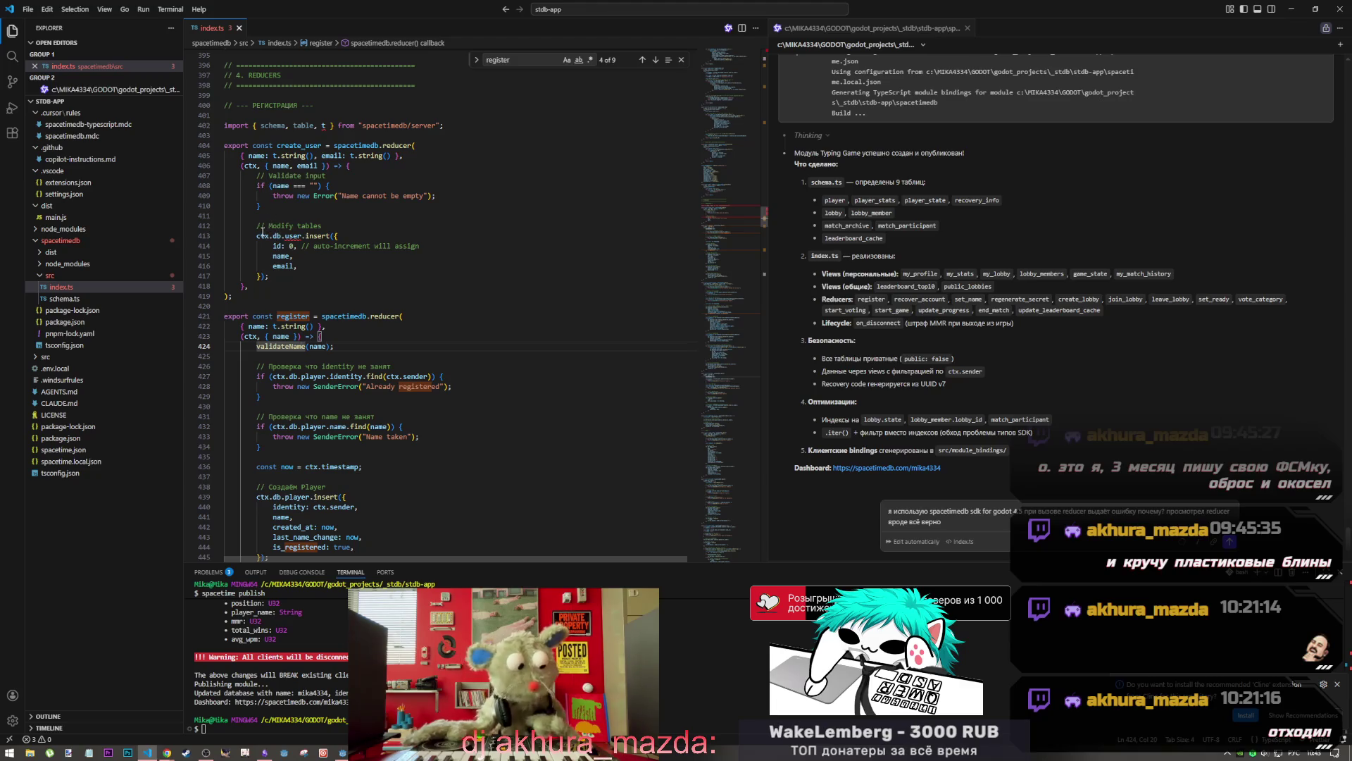
pyautogui.moveTo(256, 235); pyautogui.dragTo(303, 236)
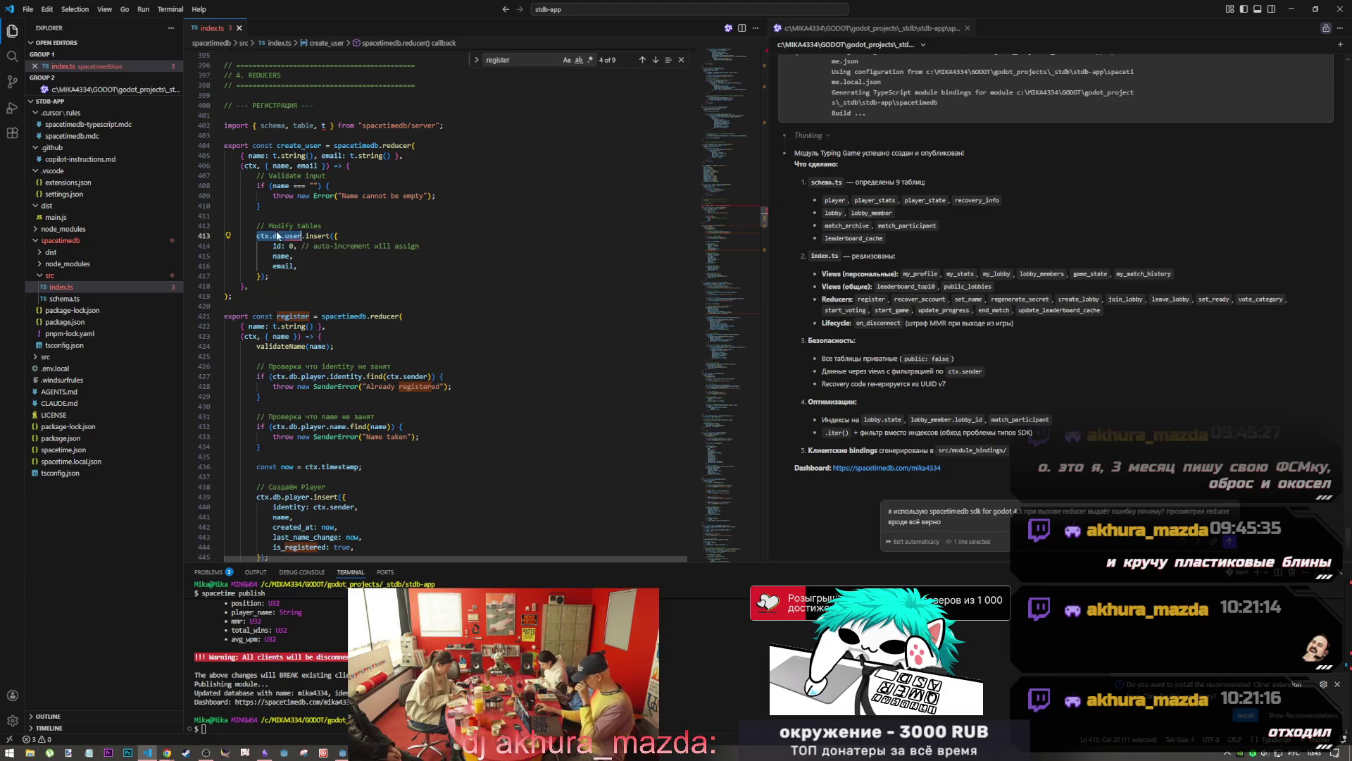
pyautogui.click(314, 386)
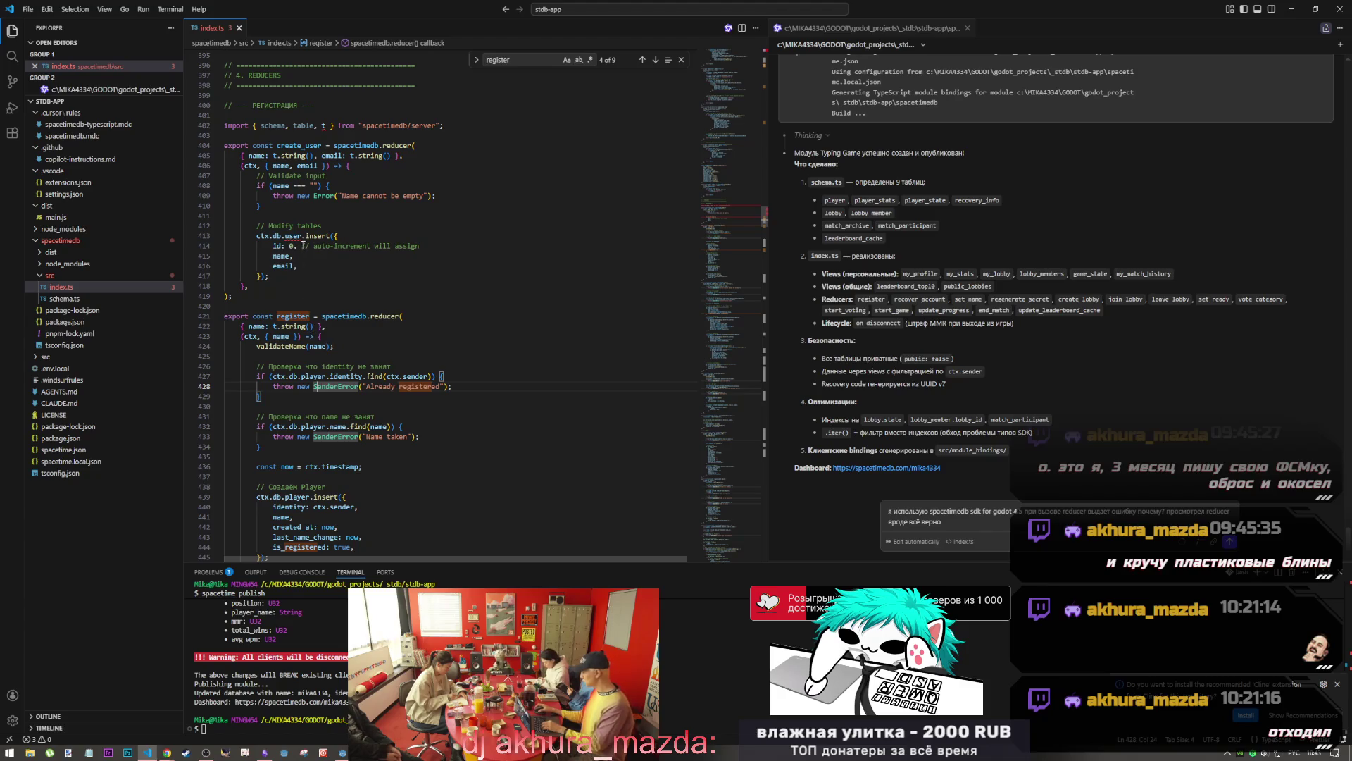
pyautogui.moveTo(299, 238); pyautogui.dragTo(288, 236)
pyautogui.moveTo(300, 145); pyautogui.dragTo(309, 146)
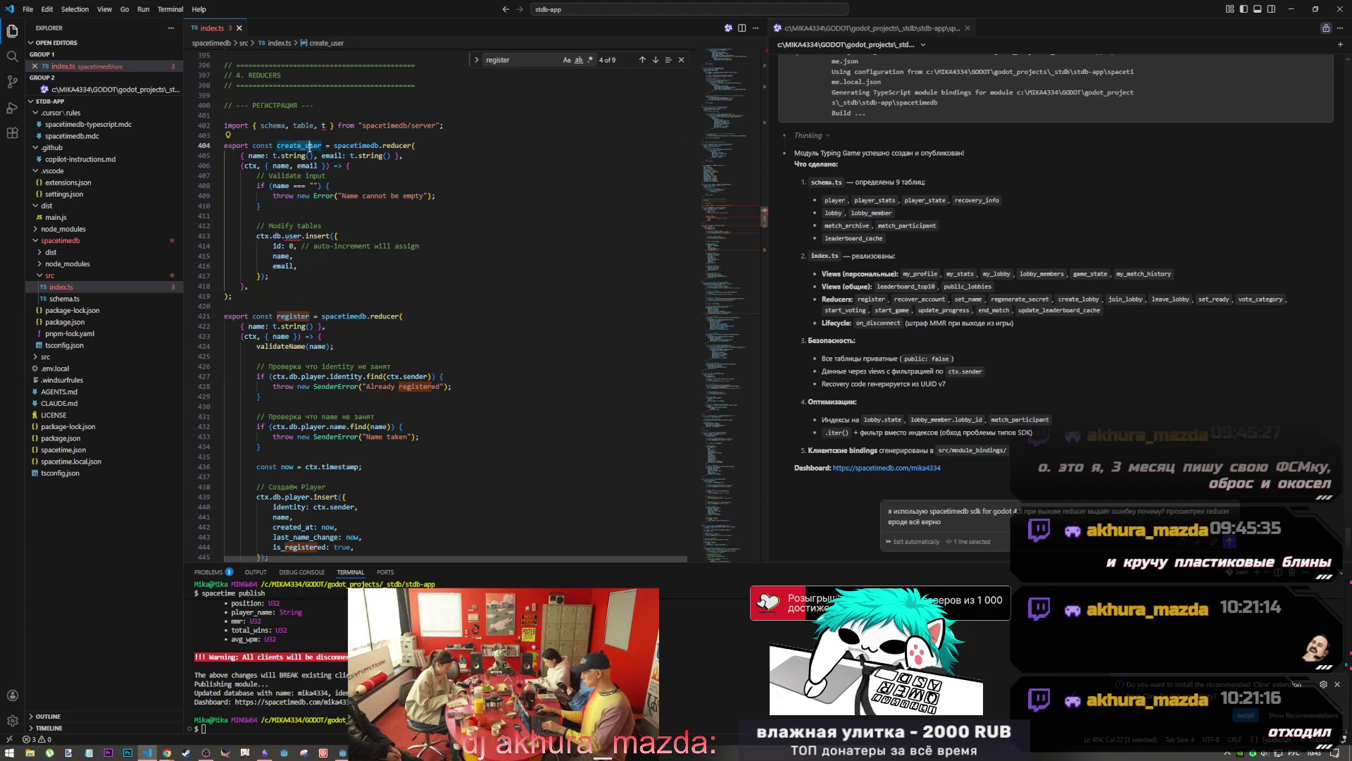
pyautogui.hotkey('alt', 'Tab')
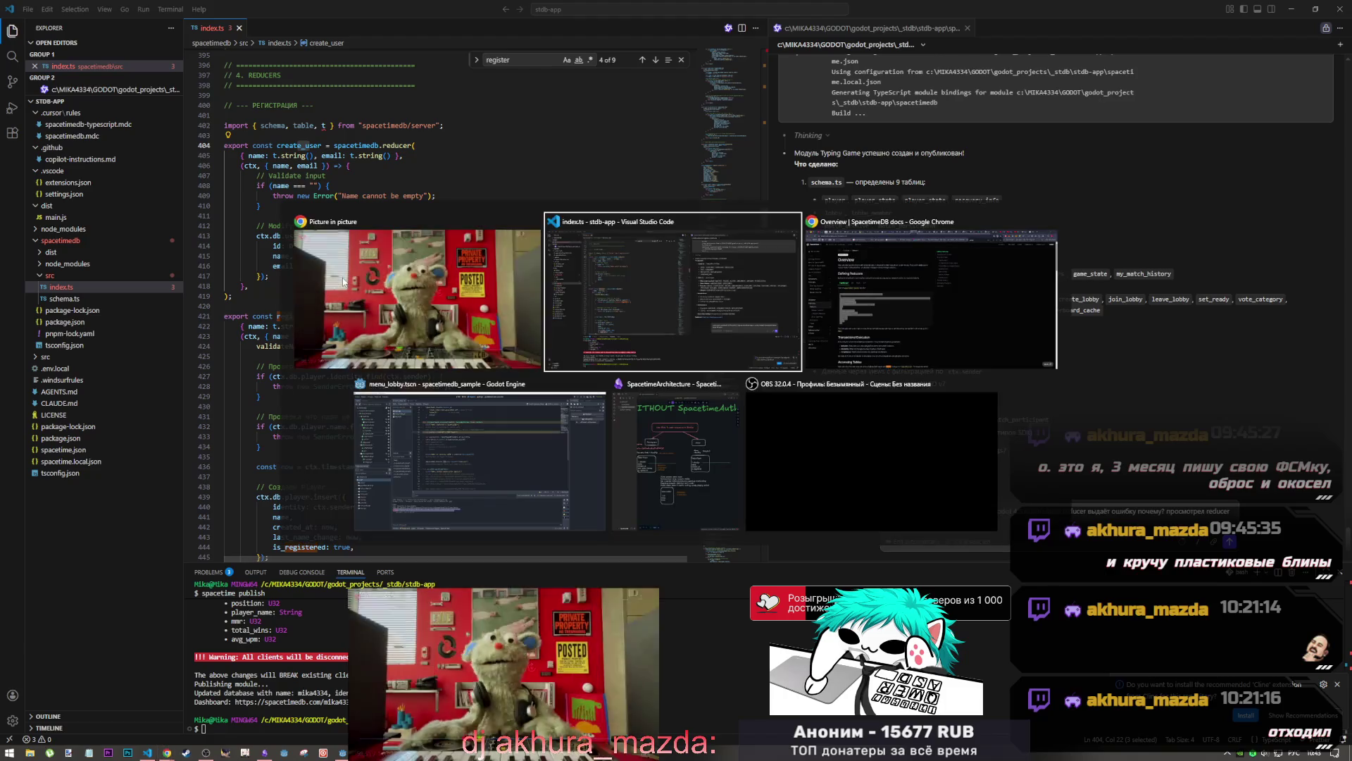
pyautogui.press('Tab')
pyautogui.press('Tab')
pyautogui.press('Tab')
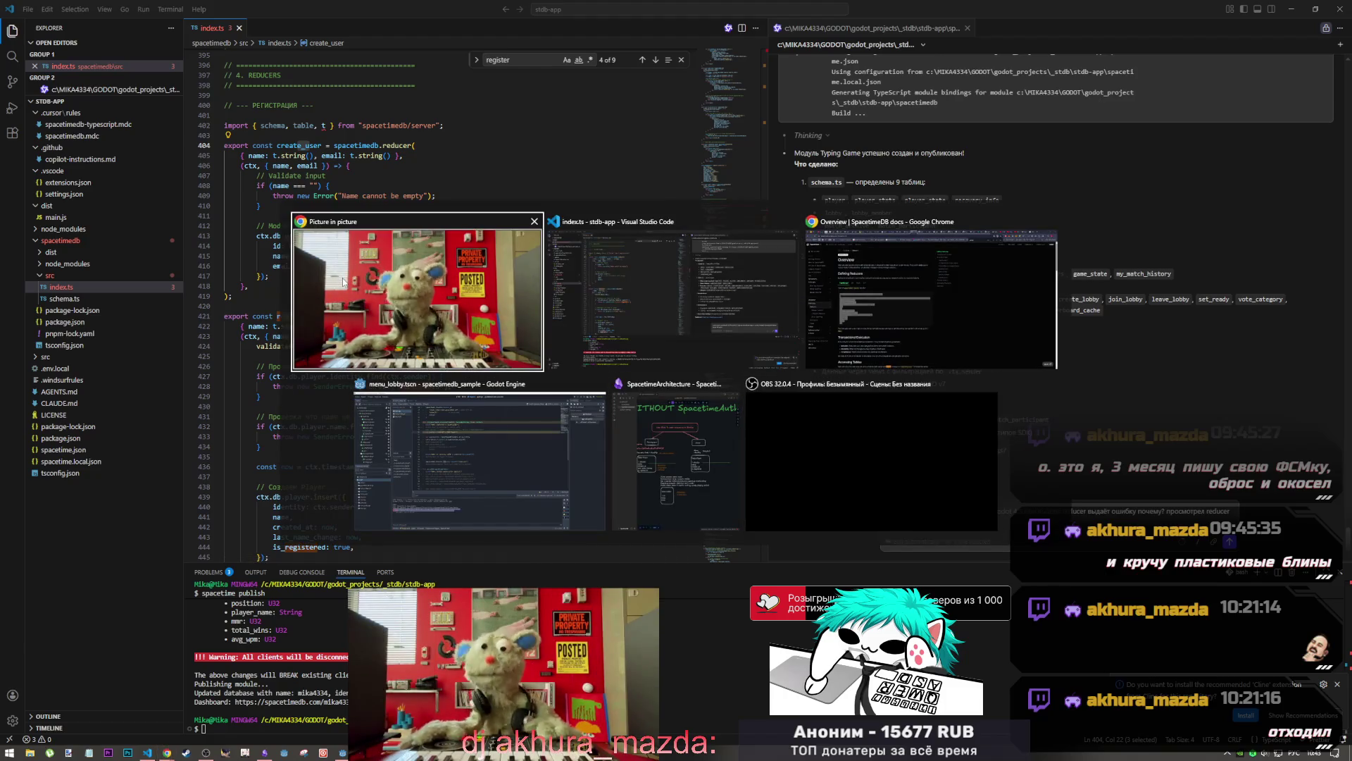
# Dismiss the window switcher and inspect the Player insert's ctx.sender identity and name fields
pyautogui.click(343, 281)
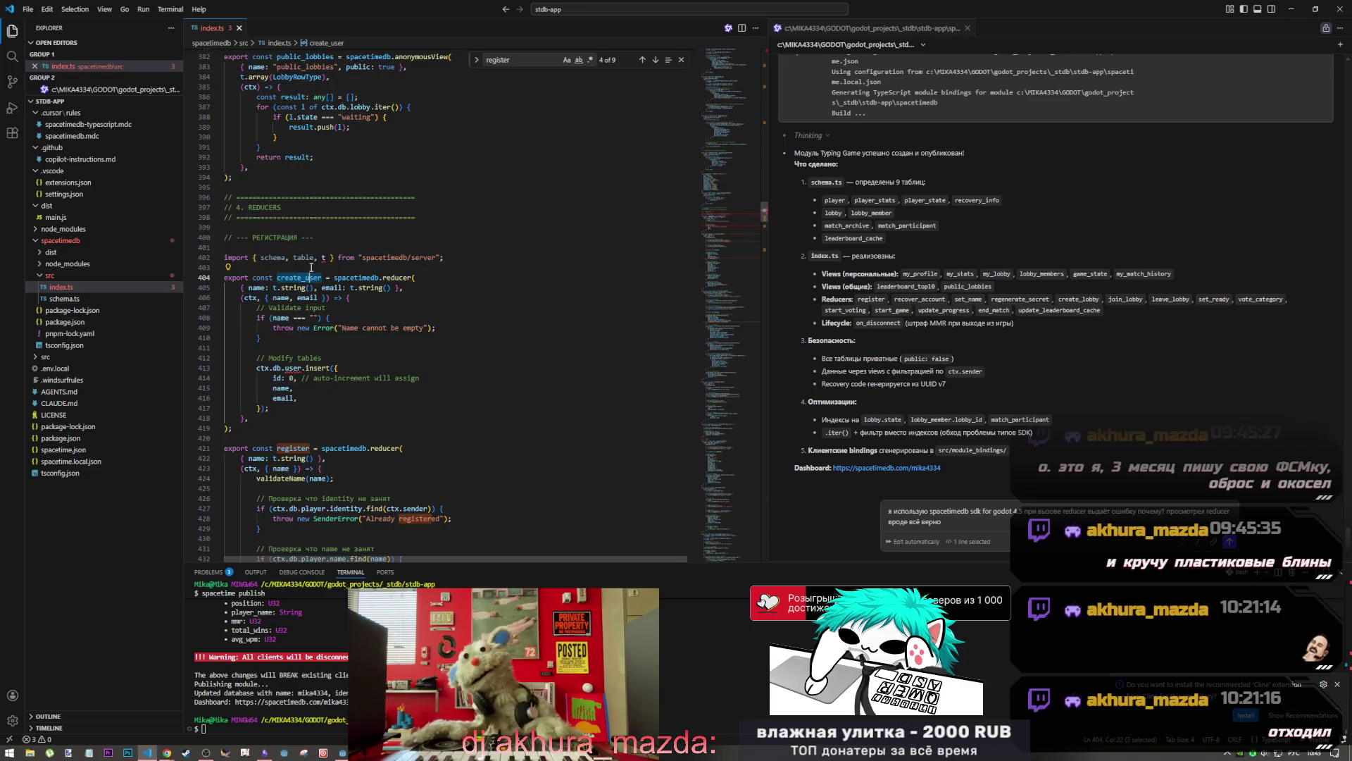
pyautogui.scroll(-3, 311, 269)
pyautogui.moveTo(339, 418); pyautogui.dragTo(295, 411)
pyautogui.click(344, 418)
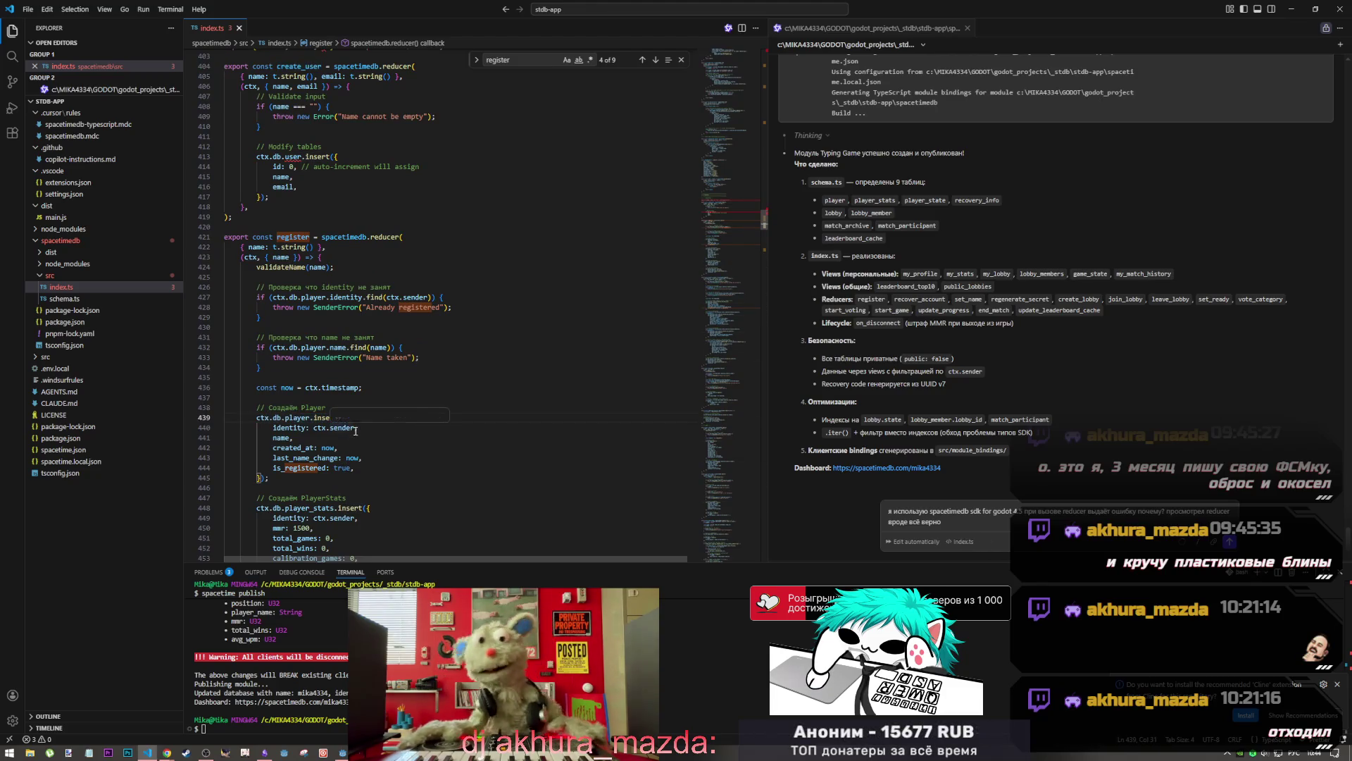
pyautogui.moveTo(312, 428); pyautogui.dragTo(359, 428)
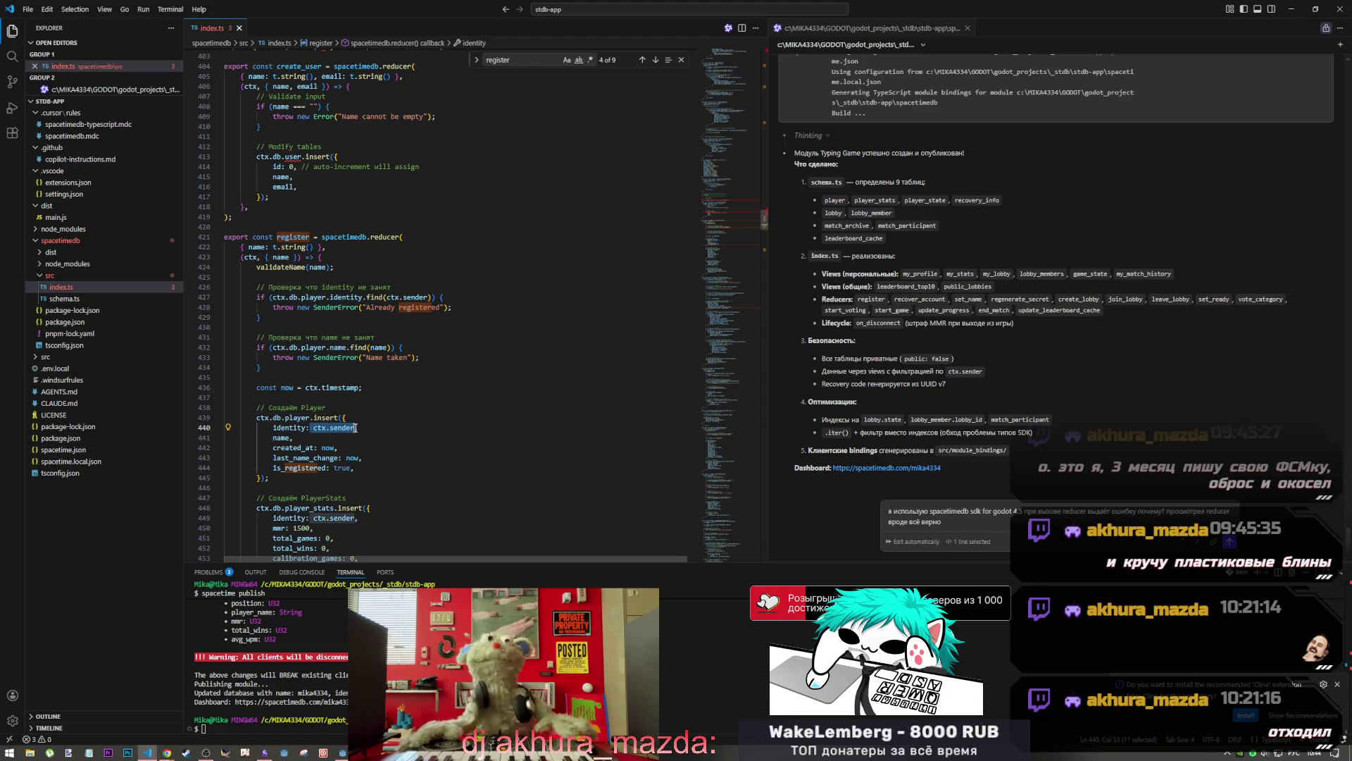
pyautogui.moveTo(273, 438); pyautogui.dragTo(293, 437)
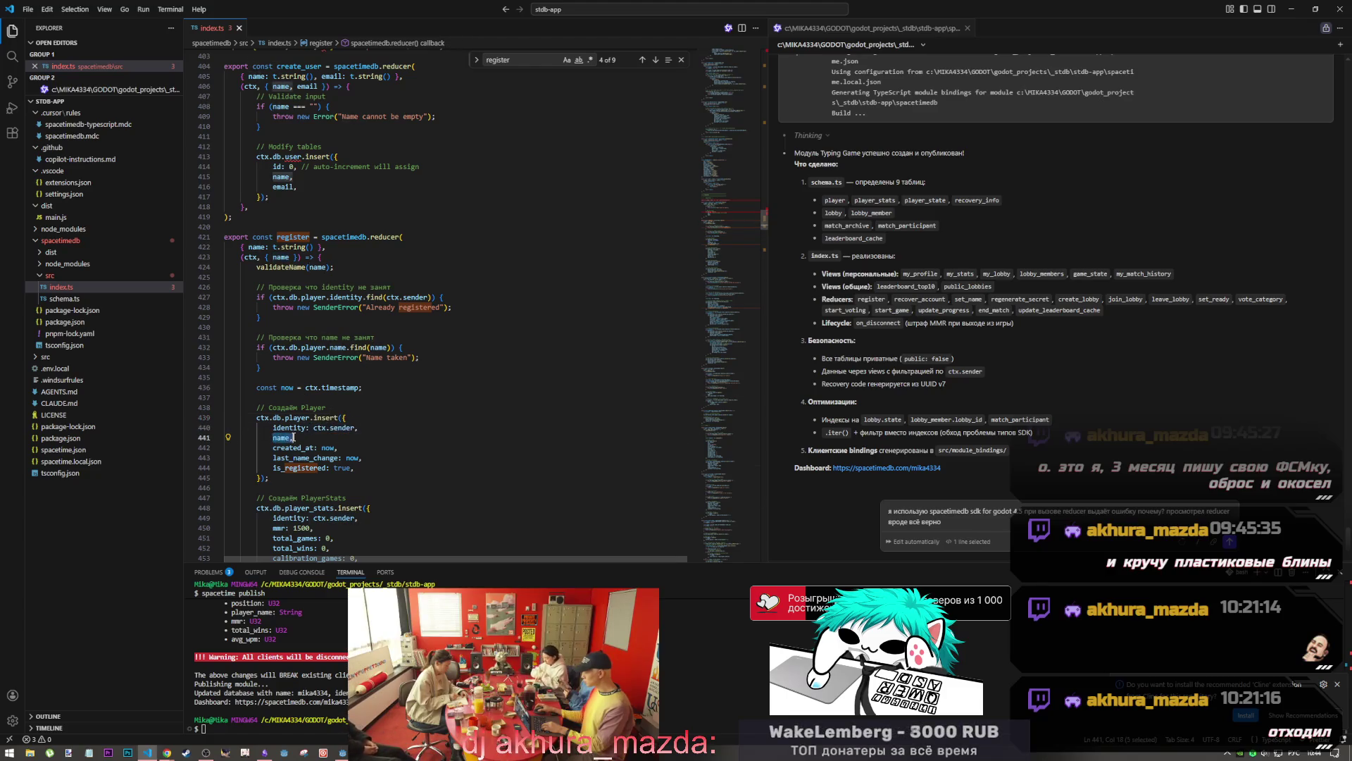
# Trace register's name argument and the now timestamp used for last_name_change
pyautogui.moveTo(274, 257); pyautogui.dragTo(293, 257)
pyautogui.click(321, 447)
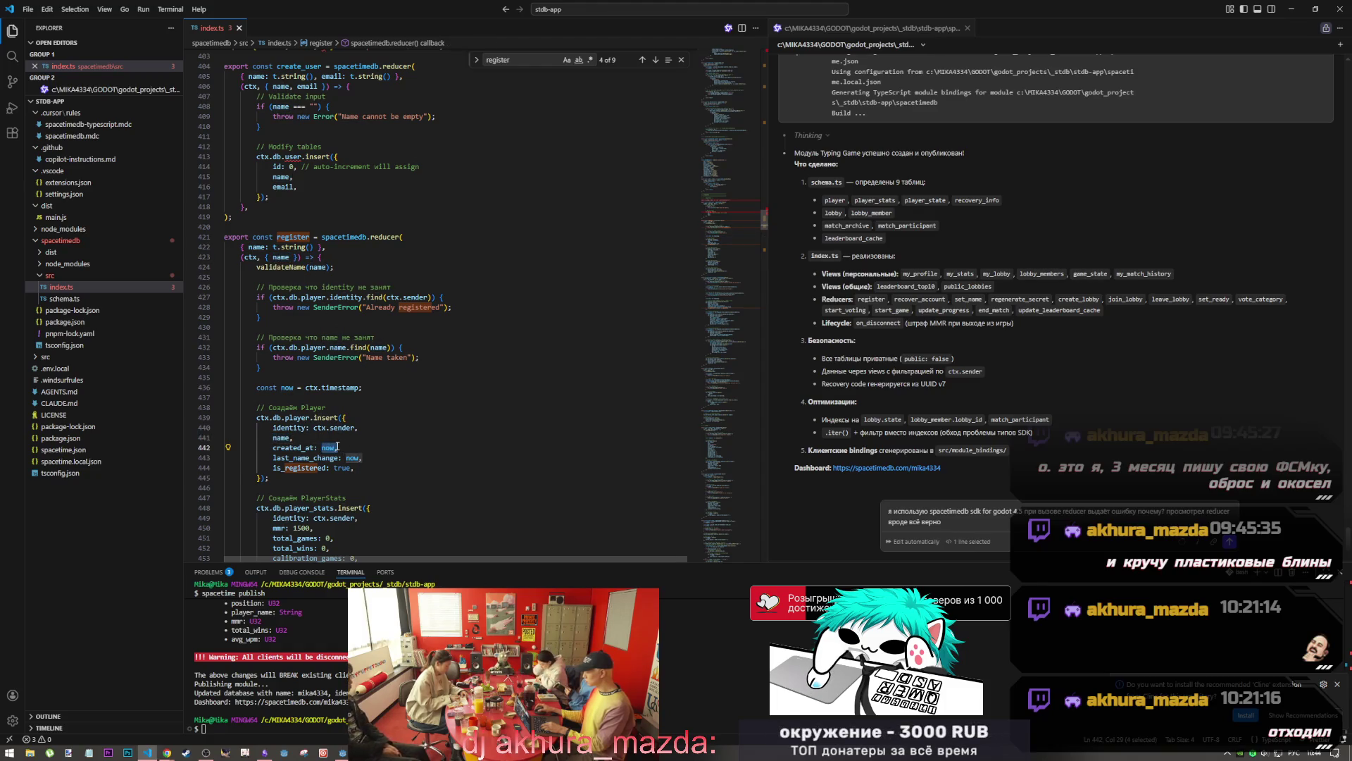
pyautogui.moveTo(345, 458); pyautogui.dragTo(356, 458)
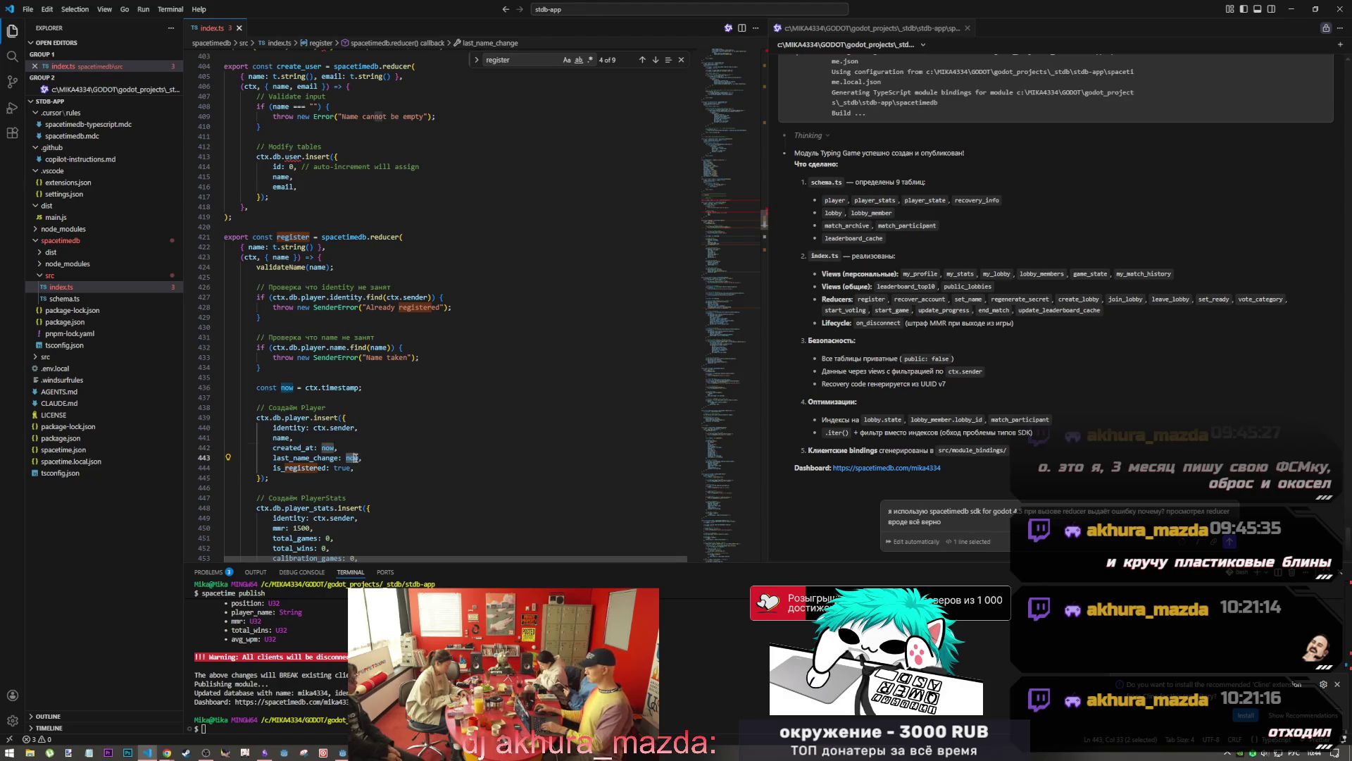
pyautogui.moveTo(318, 388); pyautogui.dragTo(360, 389)
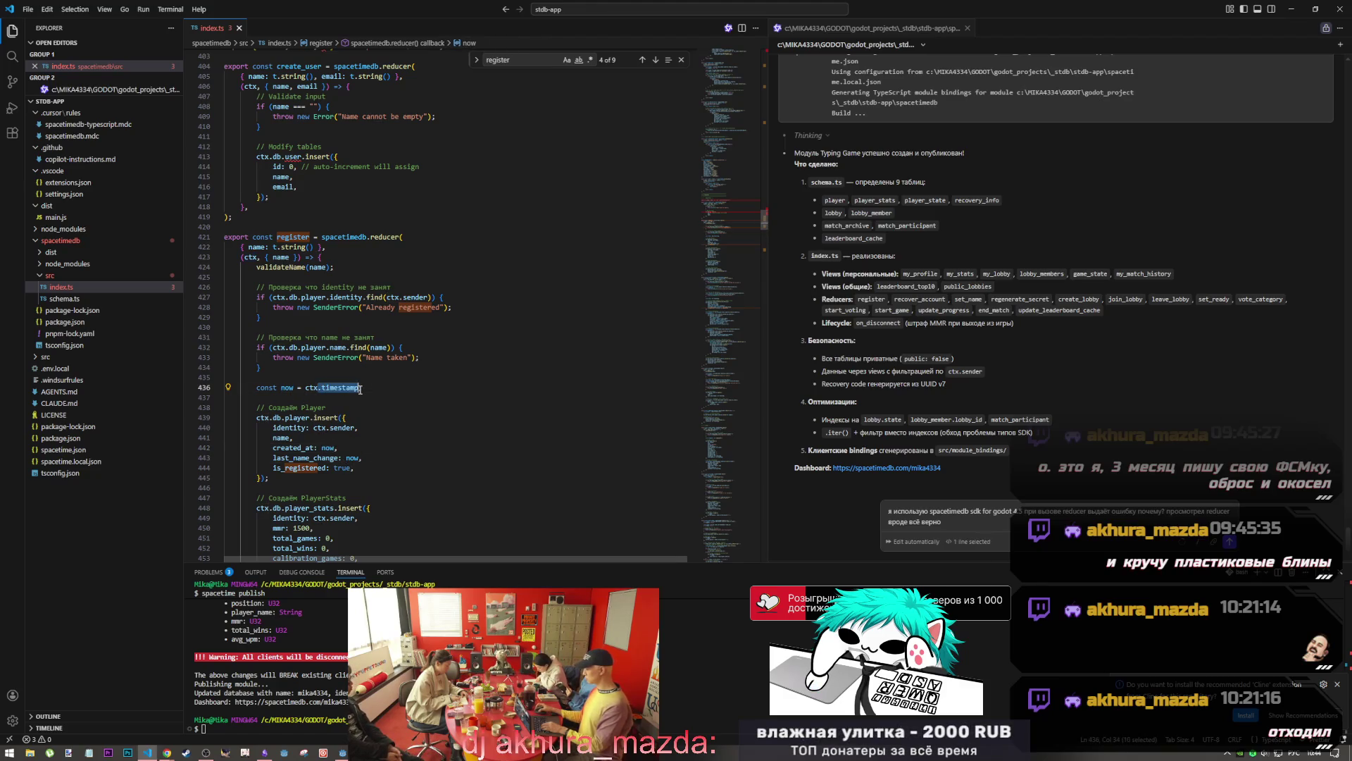
pyautogui.click(353, 457)
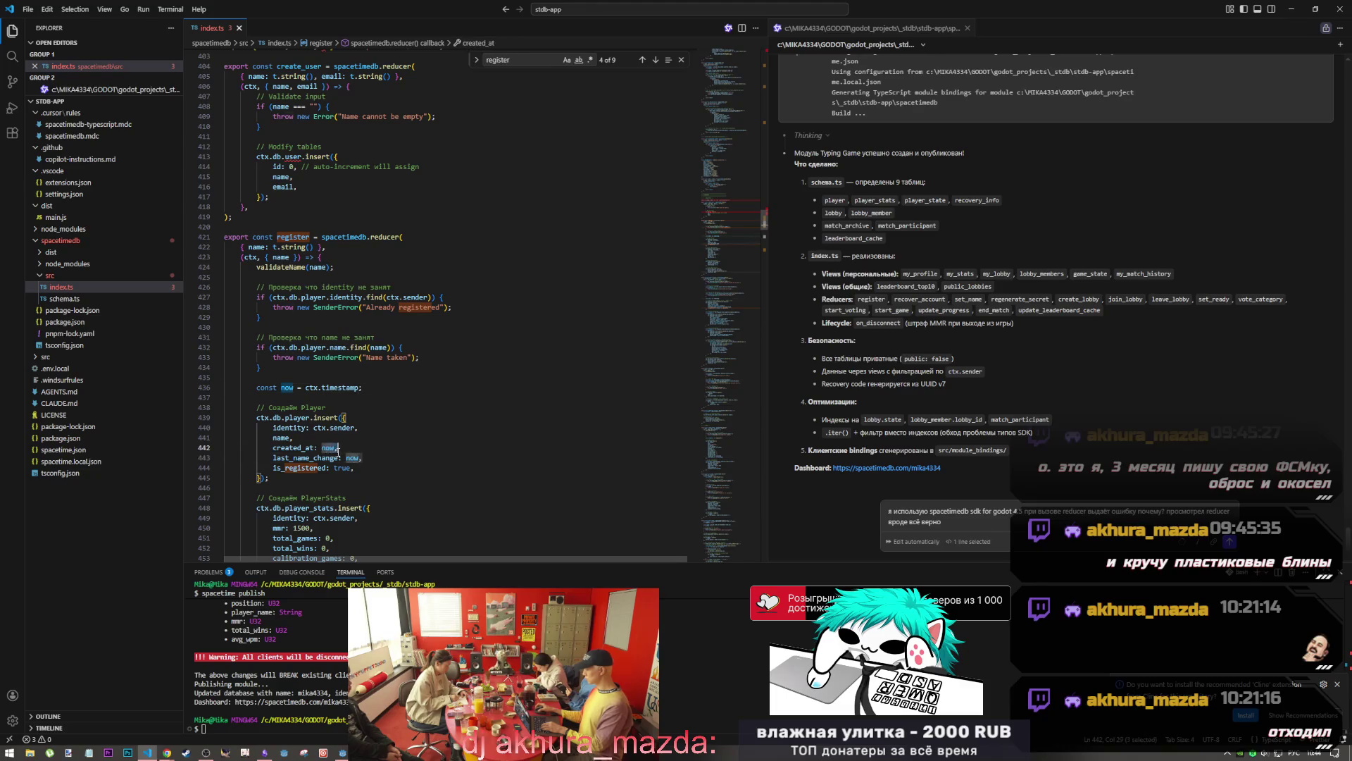
pyautogui.click(357, 458)
pyautogui.scroll(3, 341, 465)
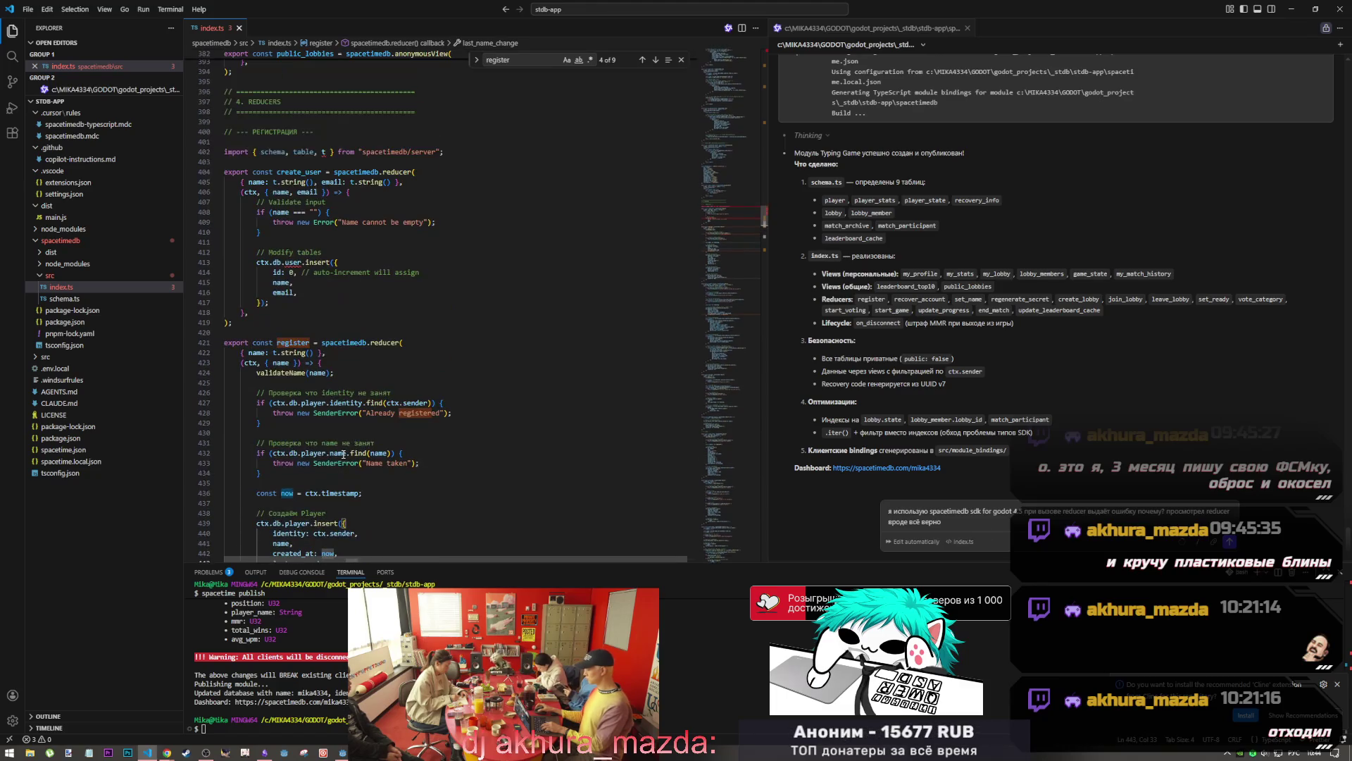
pyautogui.scroll(-6, 343, 453)
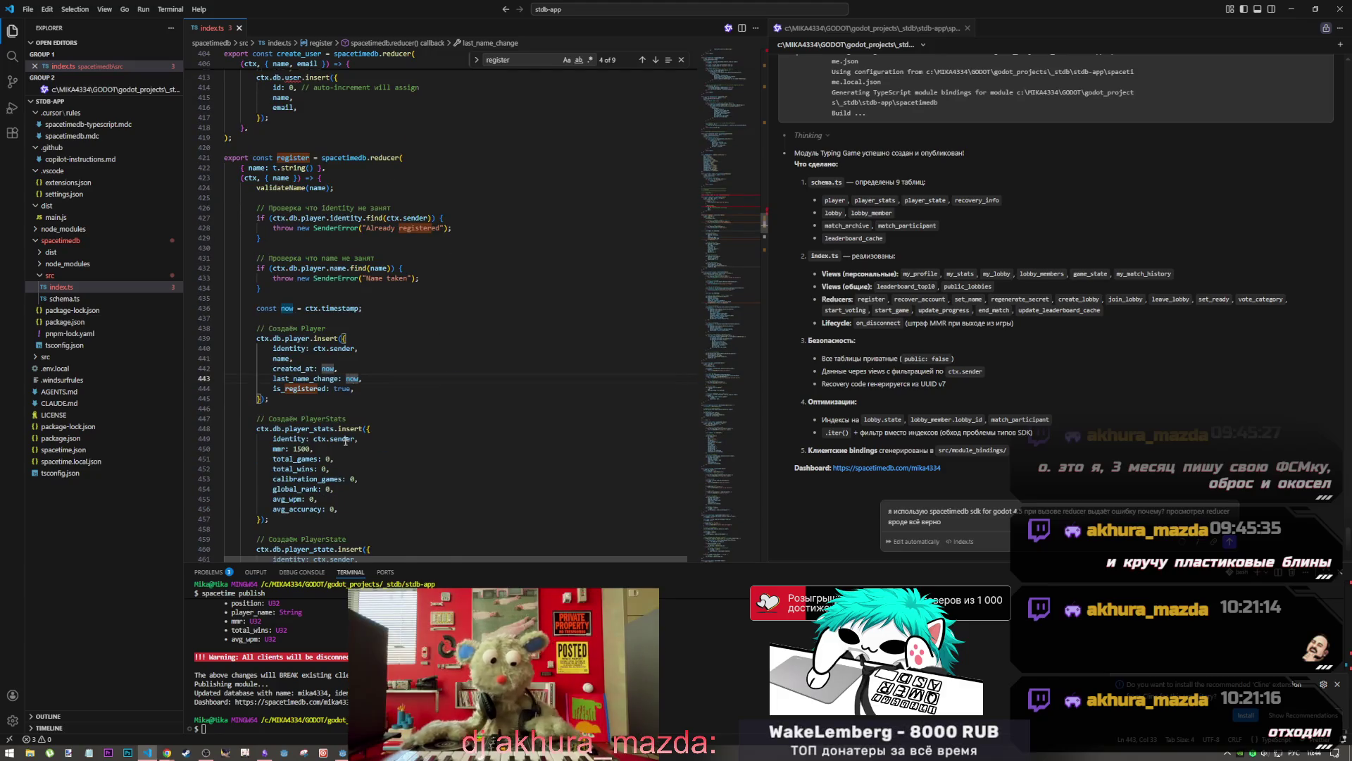
pyautogui.scroll(-5, 345, 440)
pyautogui.scroll(3, 345, 441)
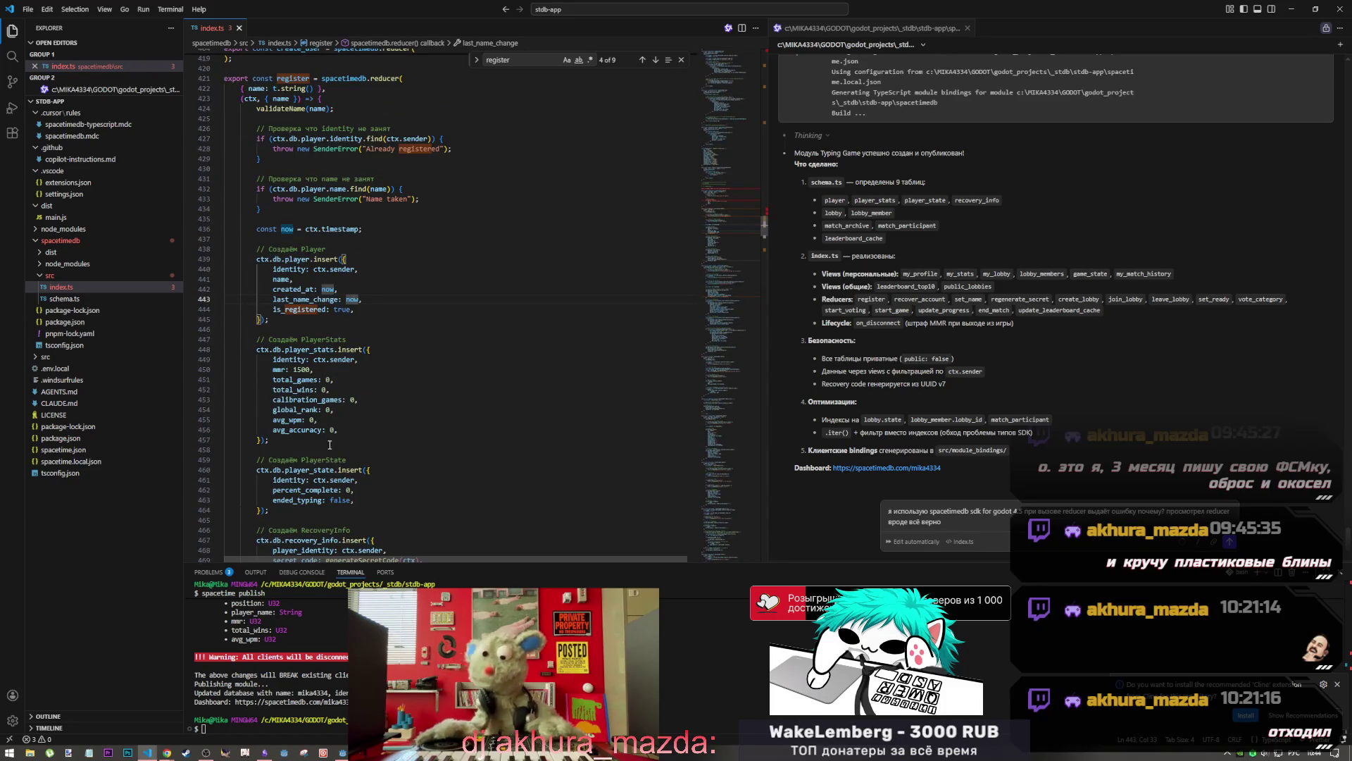
pyautogui.scroll(12, 314, 439)
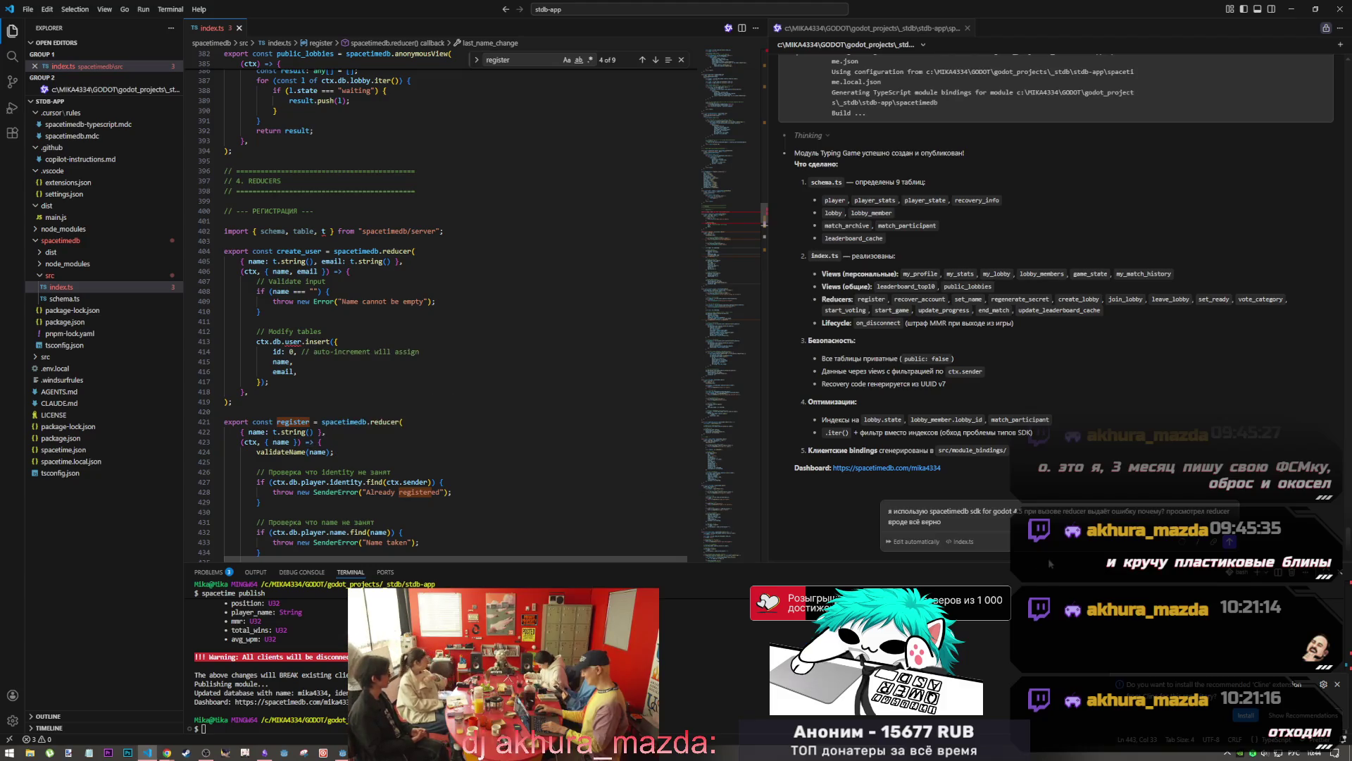
pyautogui.click(945, 521)
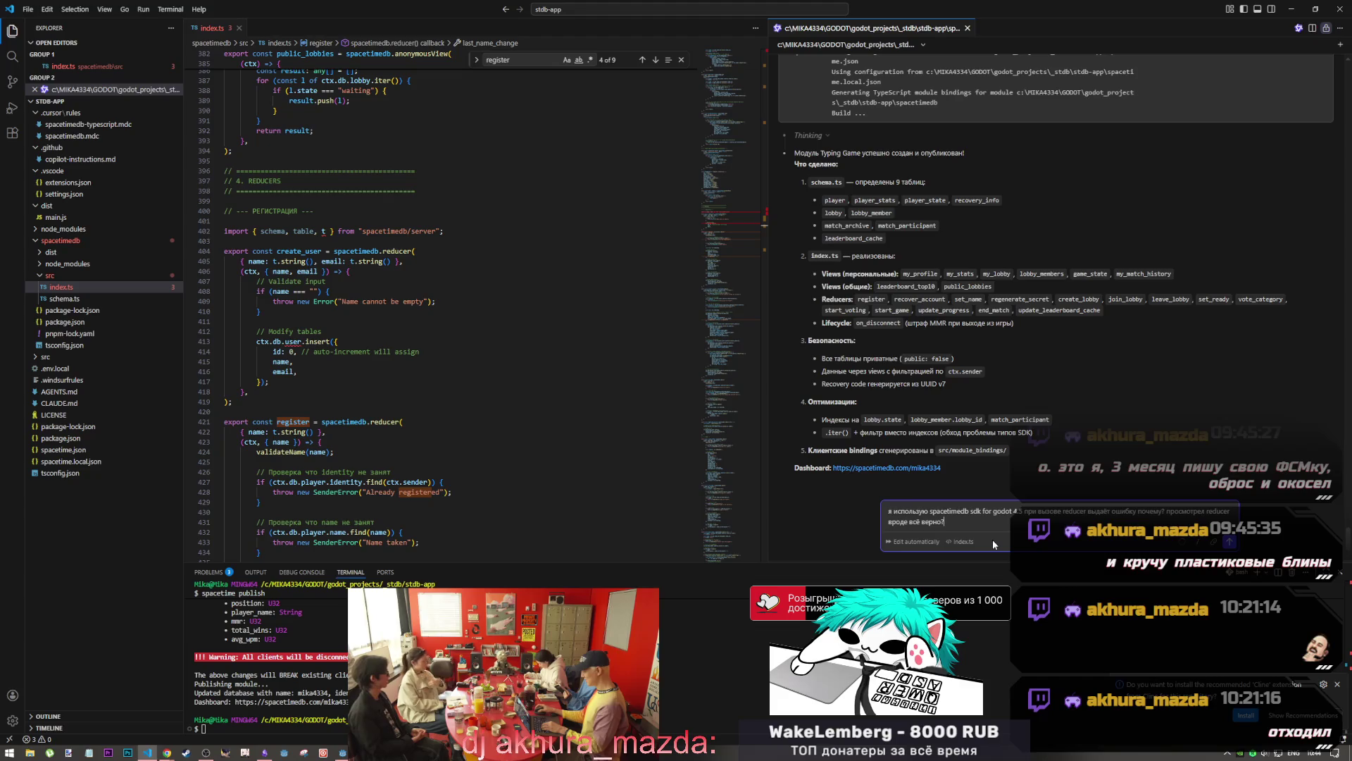
# Replace the question's trailing '?' with a comma and delete the pasted create_user block from index.ts
pyautogui.press('BackSpace')
pyautogui.hotkey('alt', 'shift')
pyautogui.write(',')
pyautogui.moveTo(233, 411); pyautogui.dragTo(224, 220)
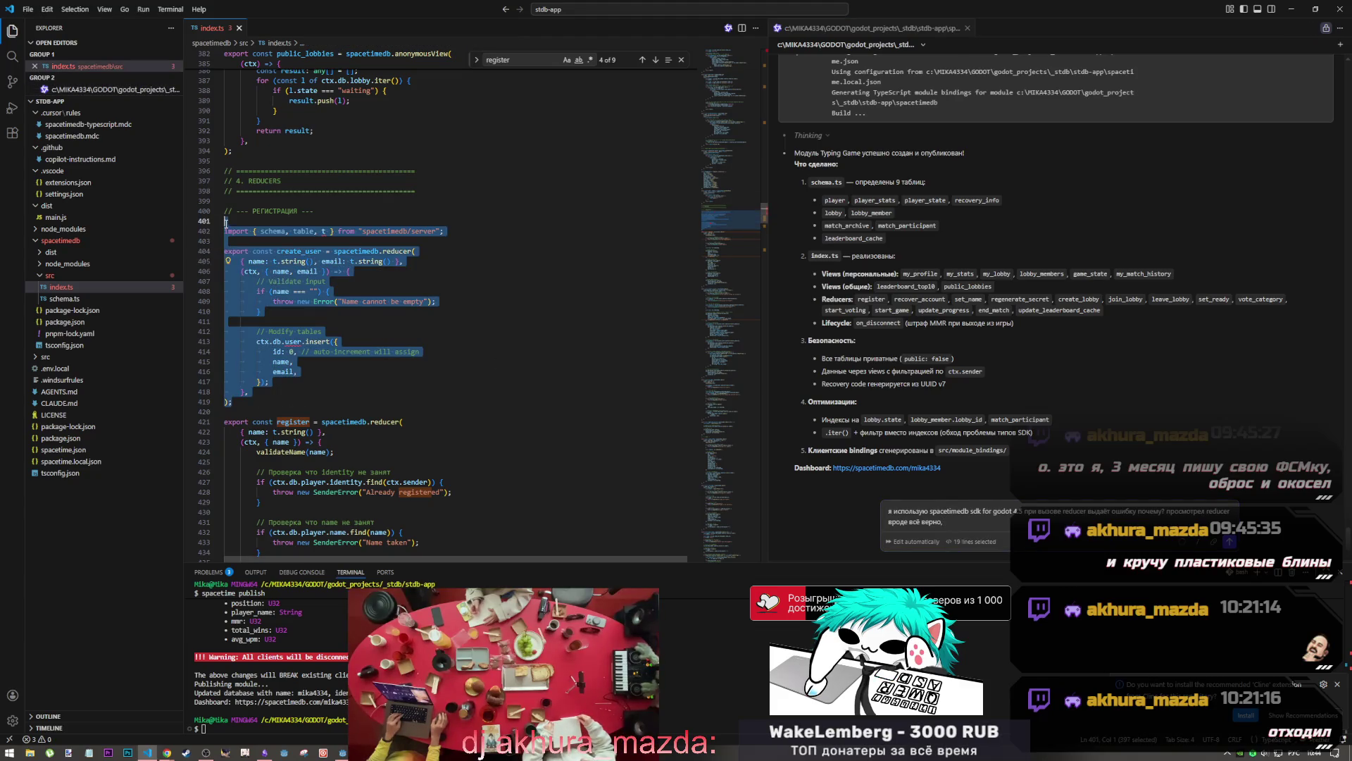
pyautogui.press('BackSpace')
pyautogui.press('Delete')
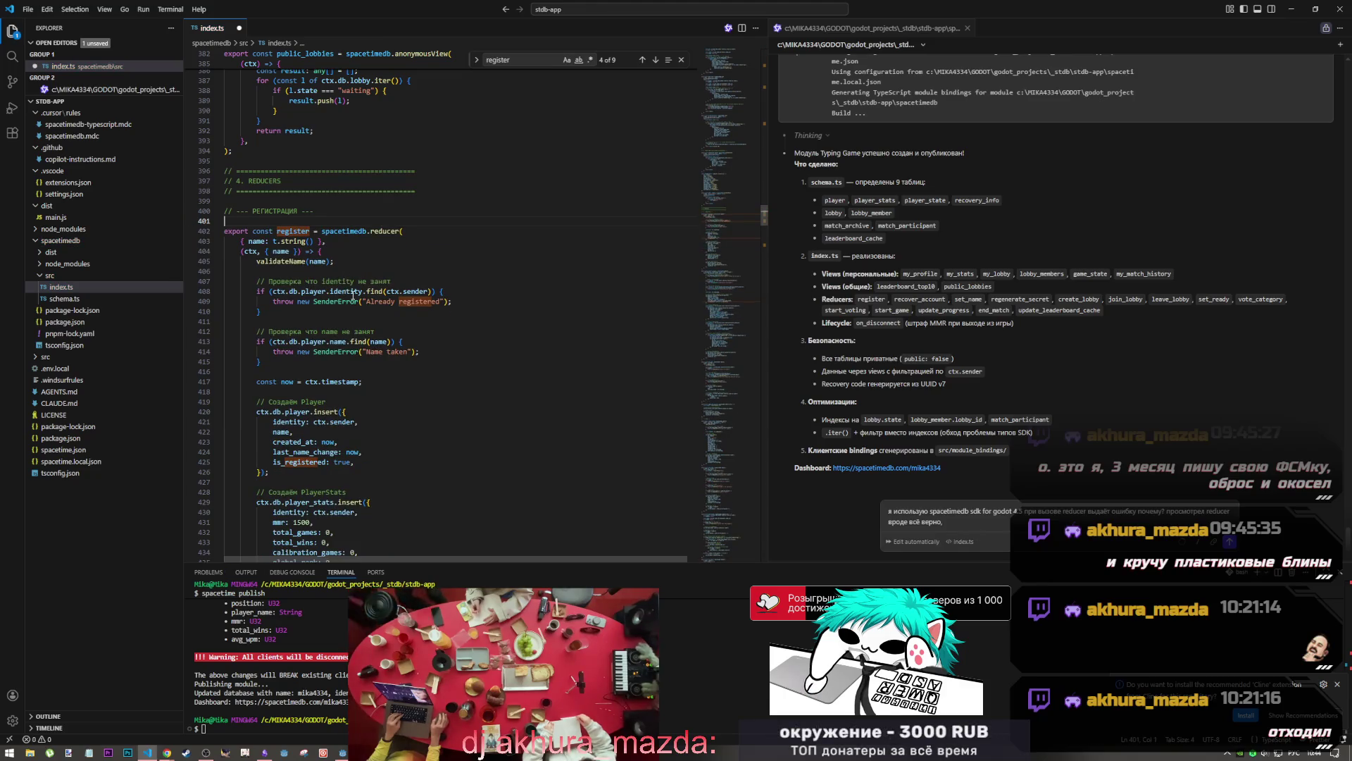
# Finish the chat question with 'register что я делаю не так при вызове?' and start a new line
pyautogui.click(931, 509)
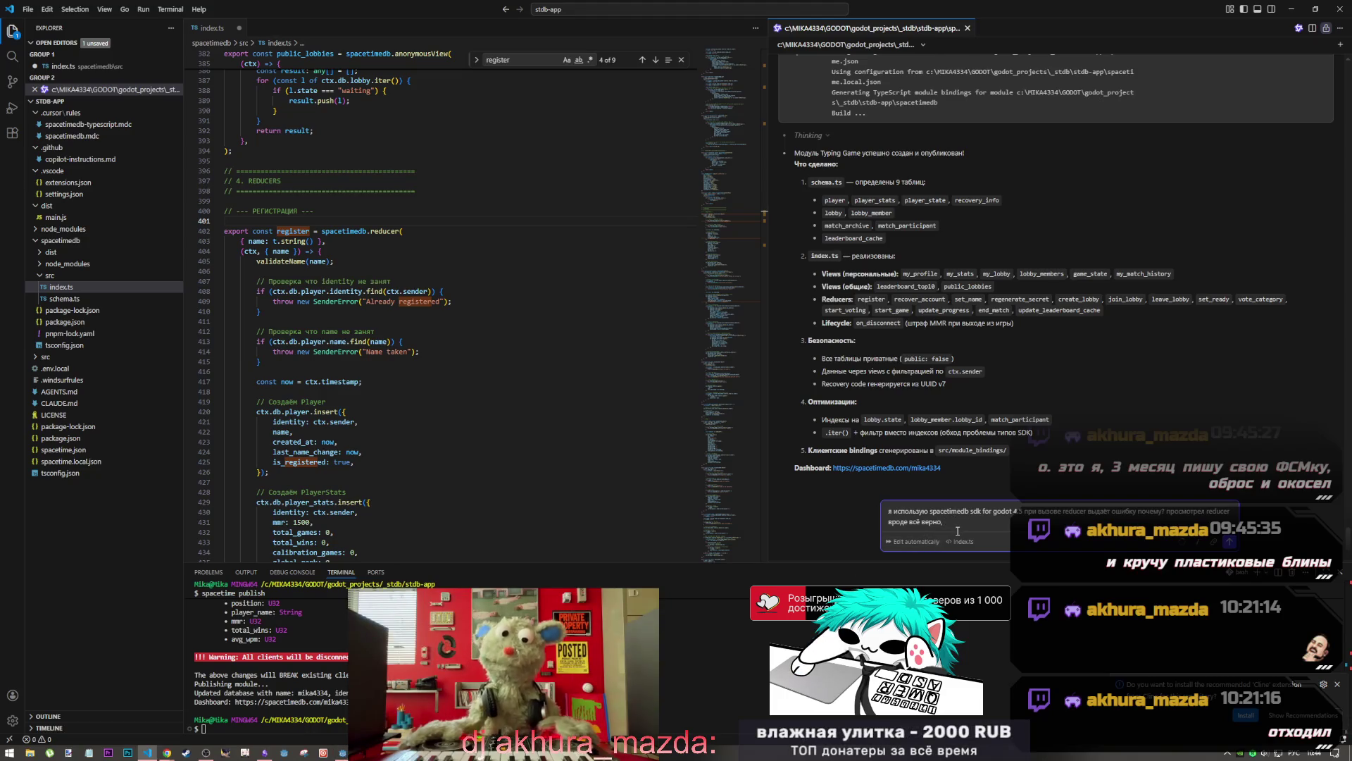
pyautogui.write('ив ч')
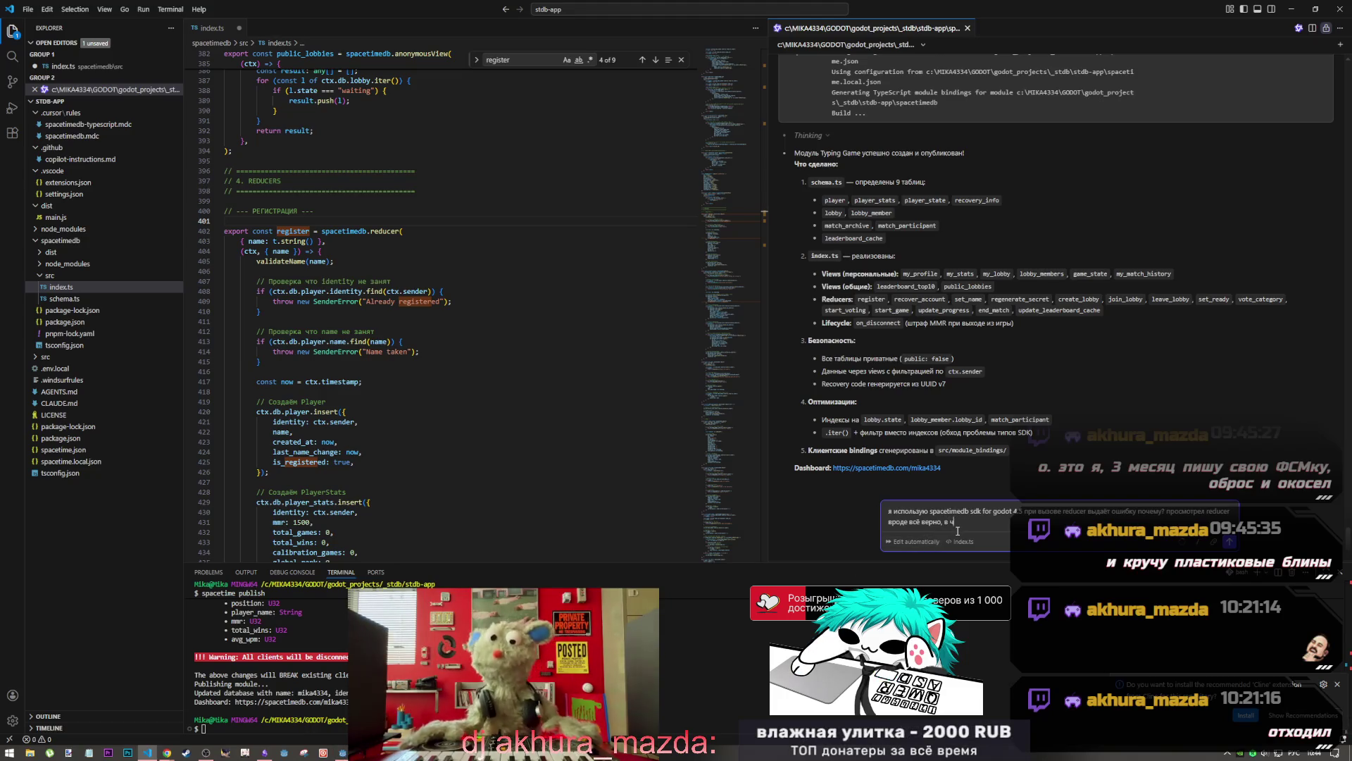
pyautogui.press('BackSpace')
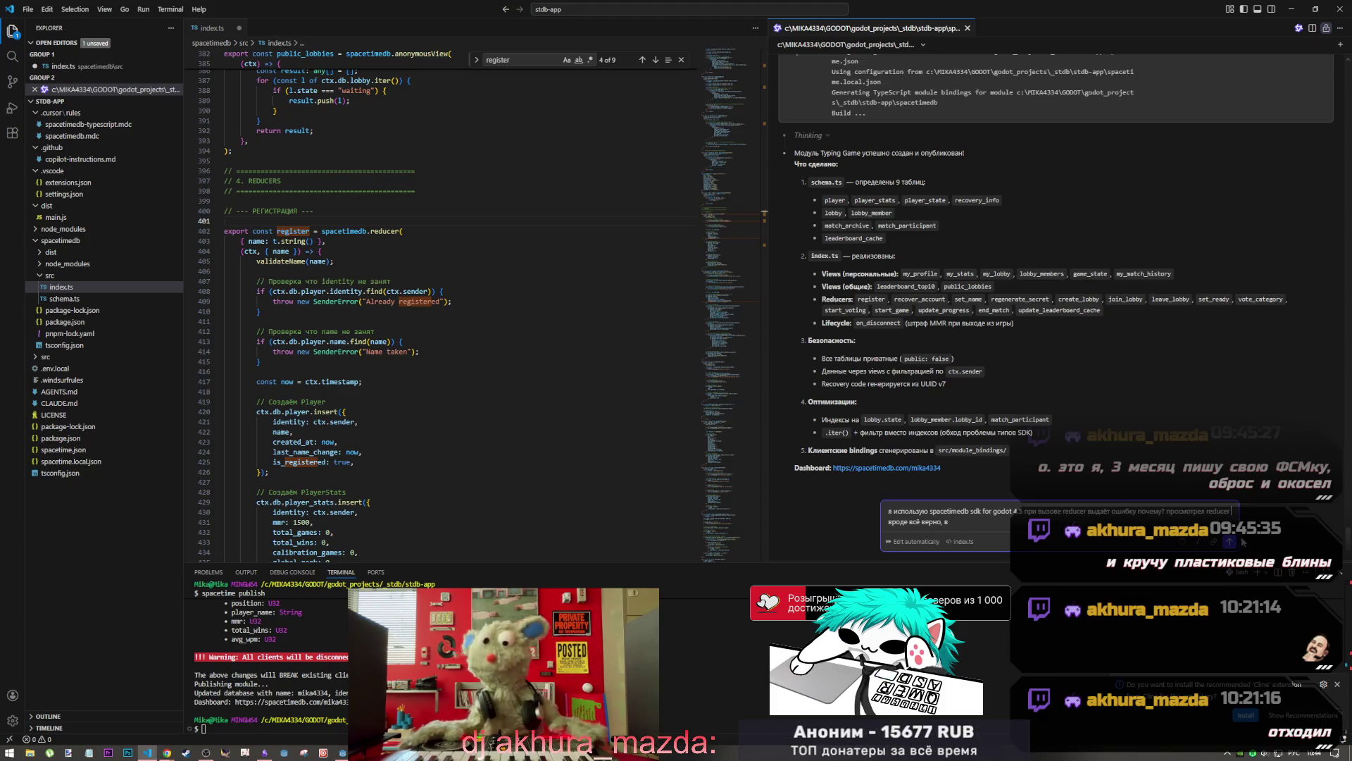
pyautogui.hotkey('alt', 'shift')
pyautogui.write('register')
pyautogui.hotkey('alt', 'shift')
pyautogui.press('BackSpace')
pyautogui.write('что я делаю не так при вызове')
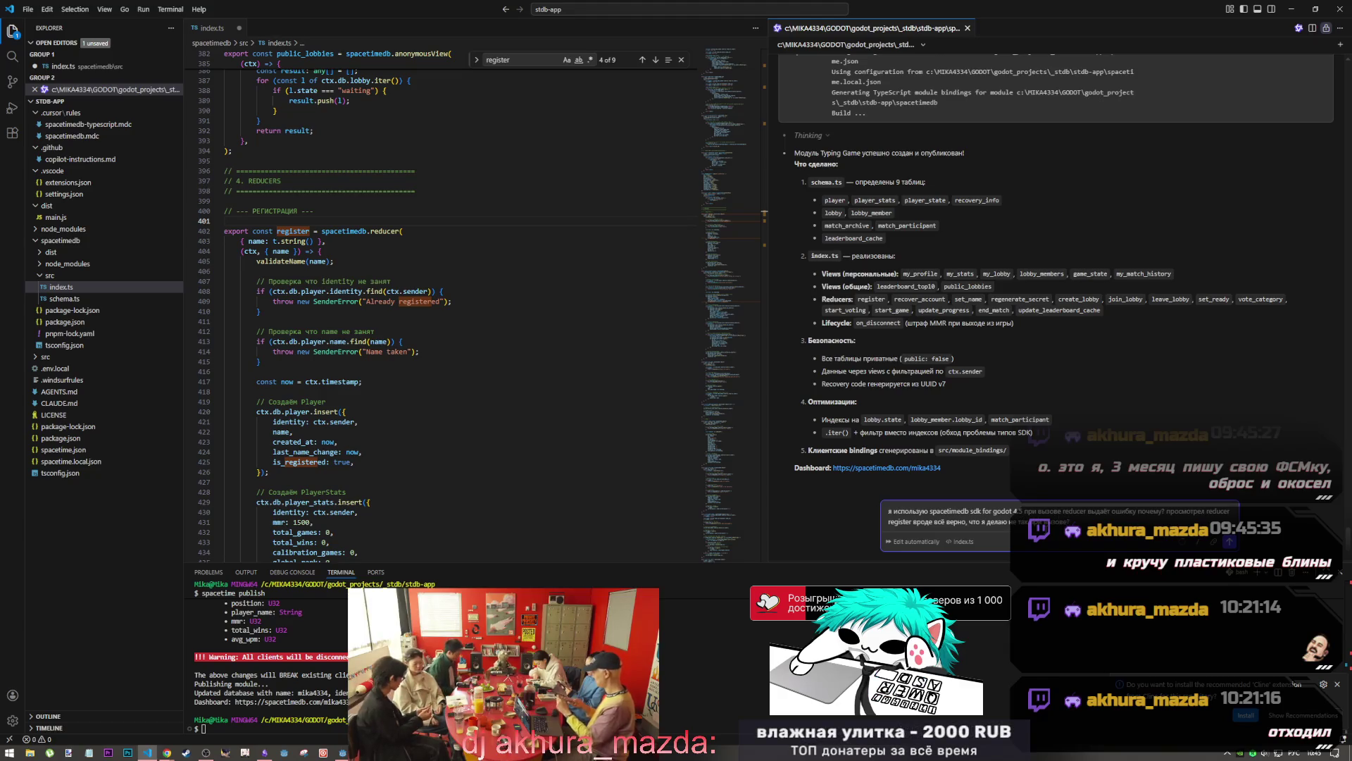
pyautogui.write('?')
pyautogui.hotkey('shift', 'Return')
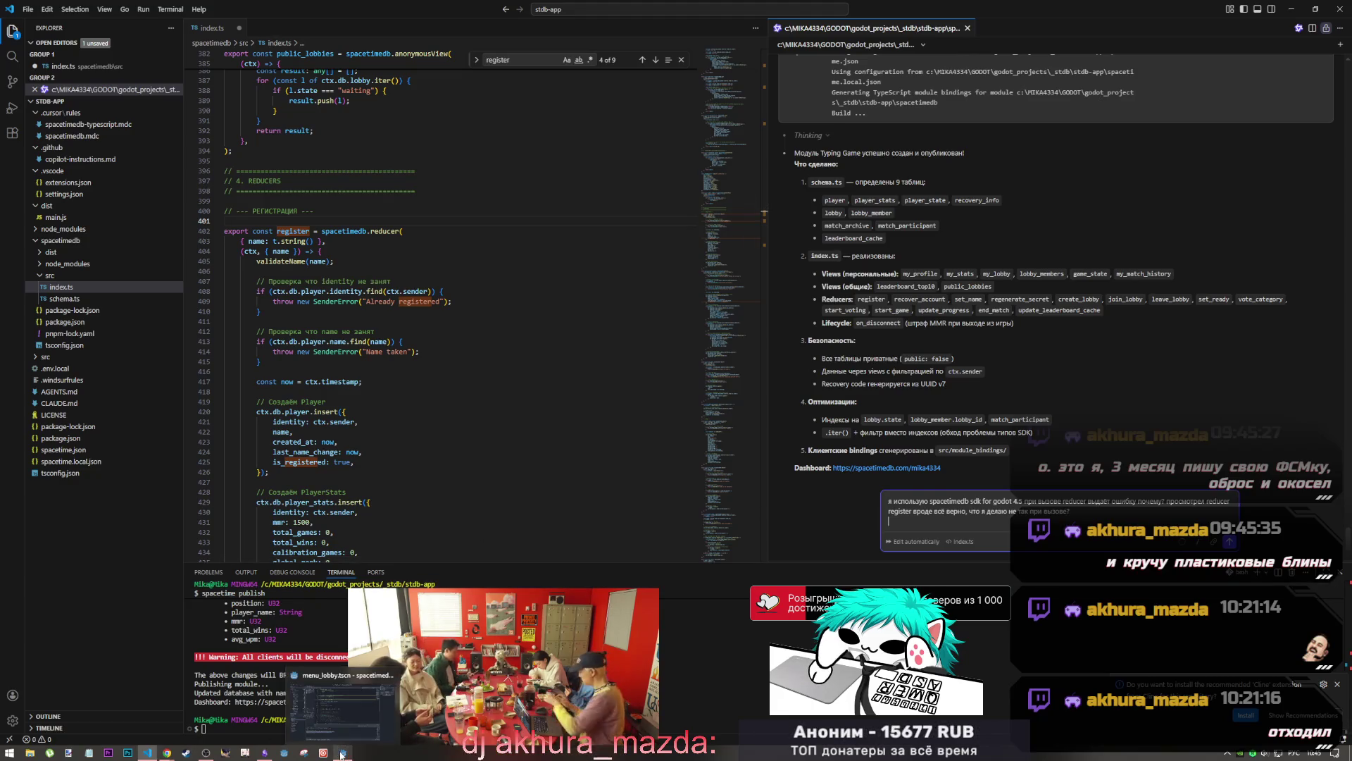
pyautogui.click(344, 719)
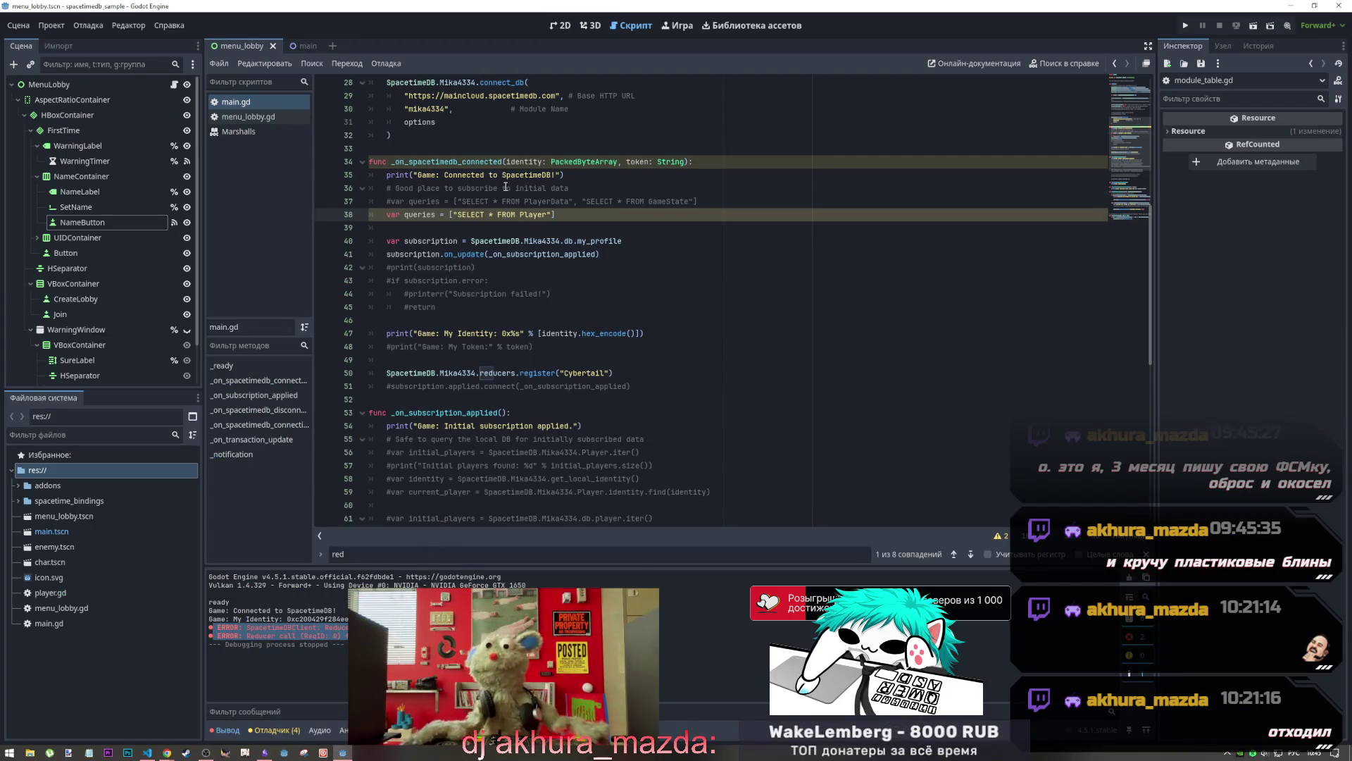
# Select the reducers.register call on line 50 of main.gd for copying
pyautogui.click(1057, 188)
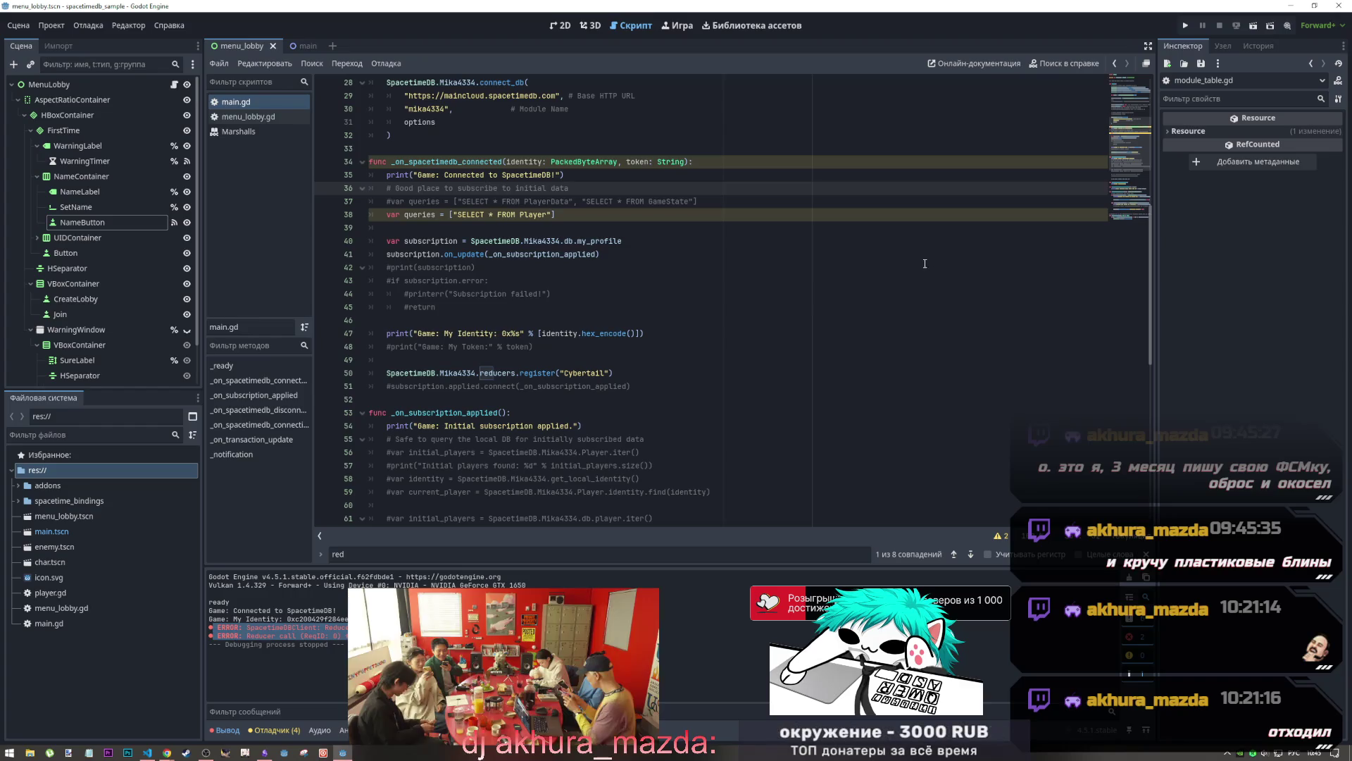
pyautogui.scroll(-8, 672, 331)
pyautogui.scroll(9, 672, 331)
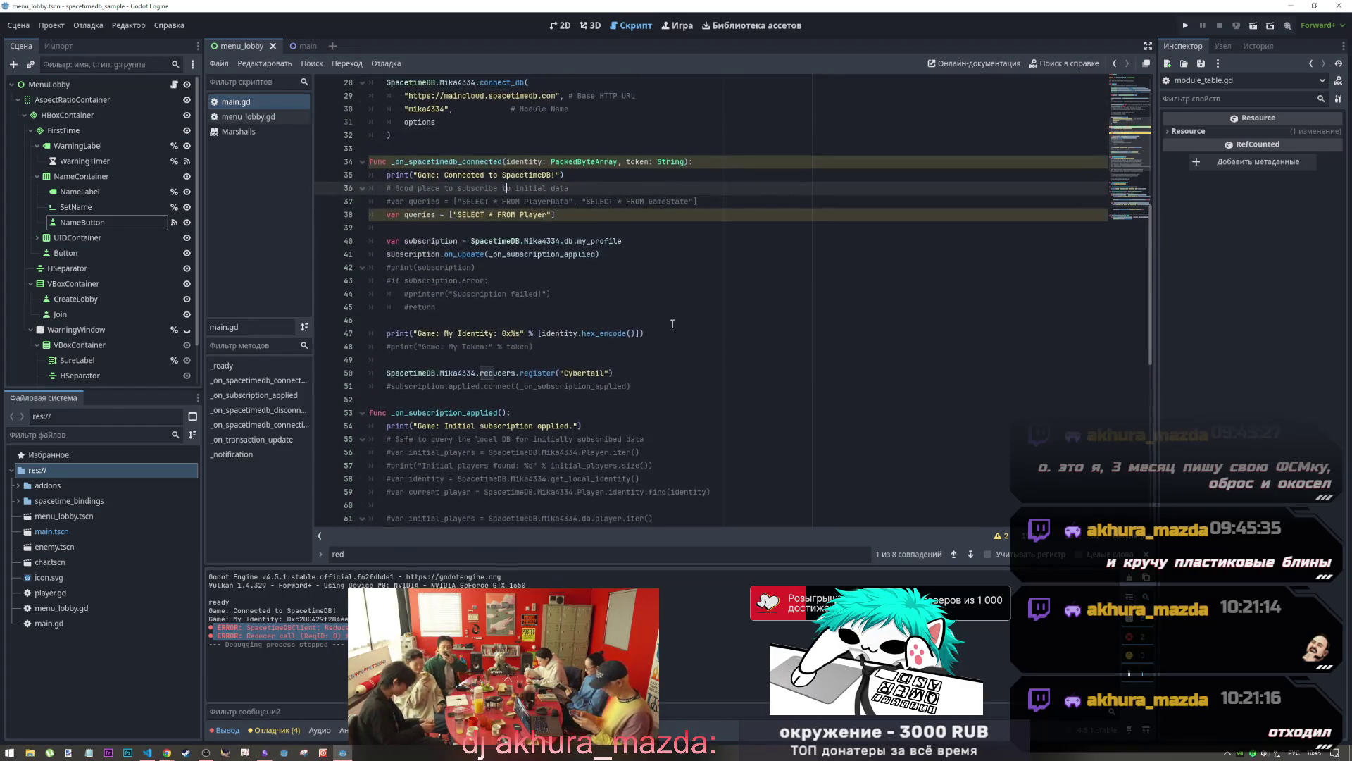
pyautogui.click(633, 414)
pyautogui.moveTo(633, 413)
pyautogui.mouseDown()
pyautogui.moveTo(370, 413)
pyautogui.moveTo(387, 414)
pyautogui.mouseUp()
pyautogui.hotkey('ctrl', 'c')
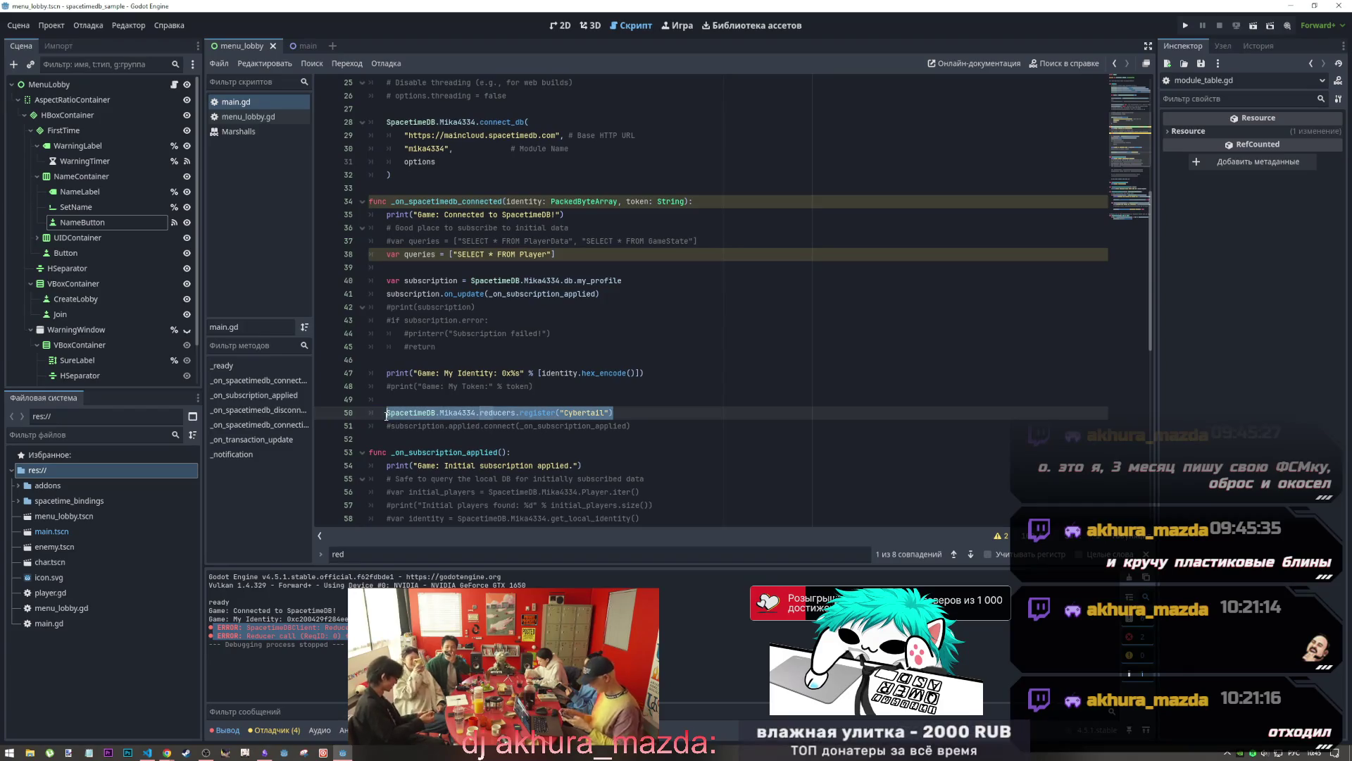
pyautogui.hotkey('alt', 'Tab')
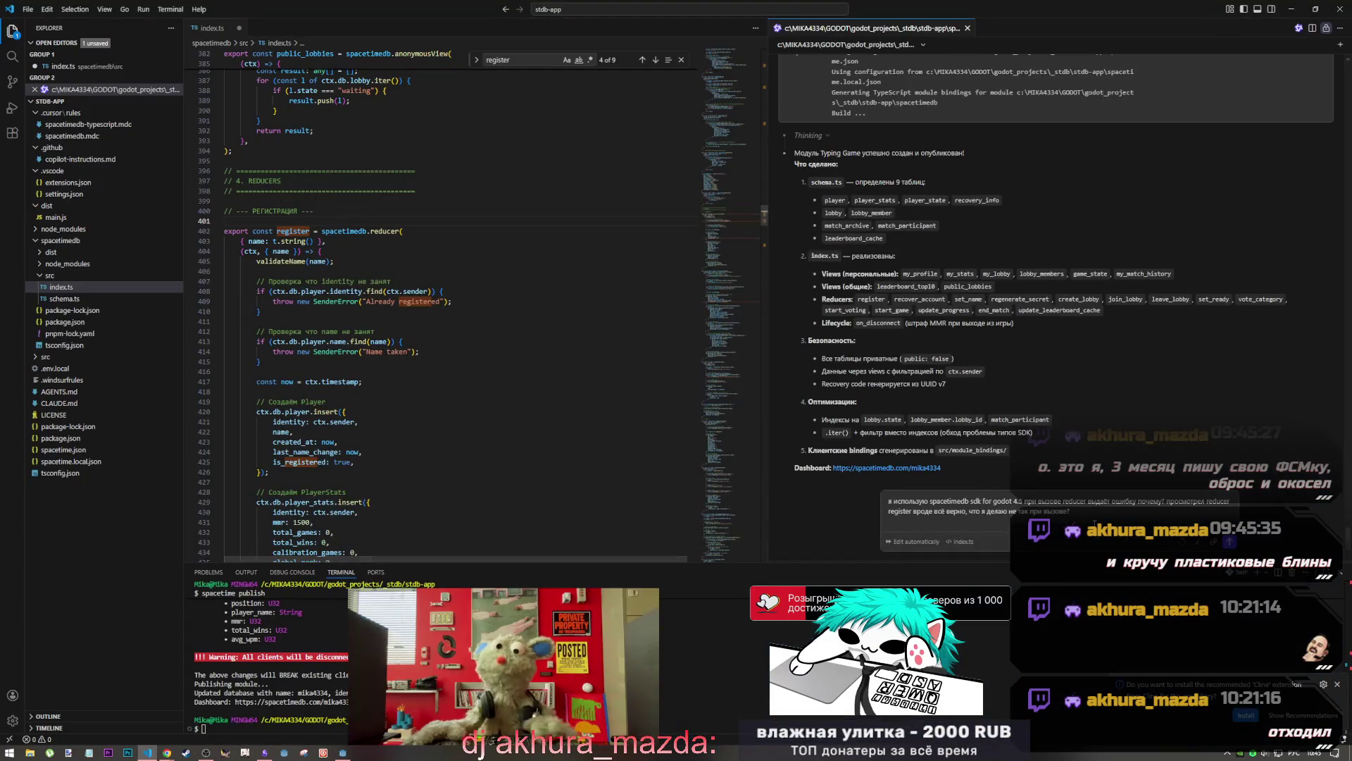
# Paste the Godot register call line into the chat question
pyautogui.hotkey('ctrl', 'v')
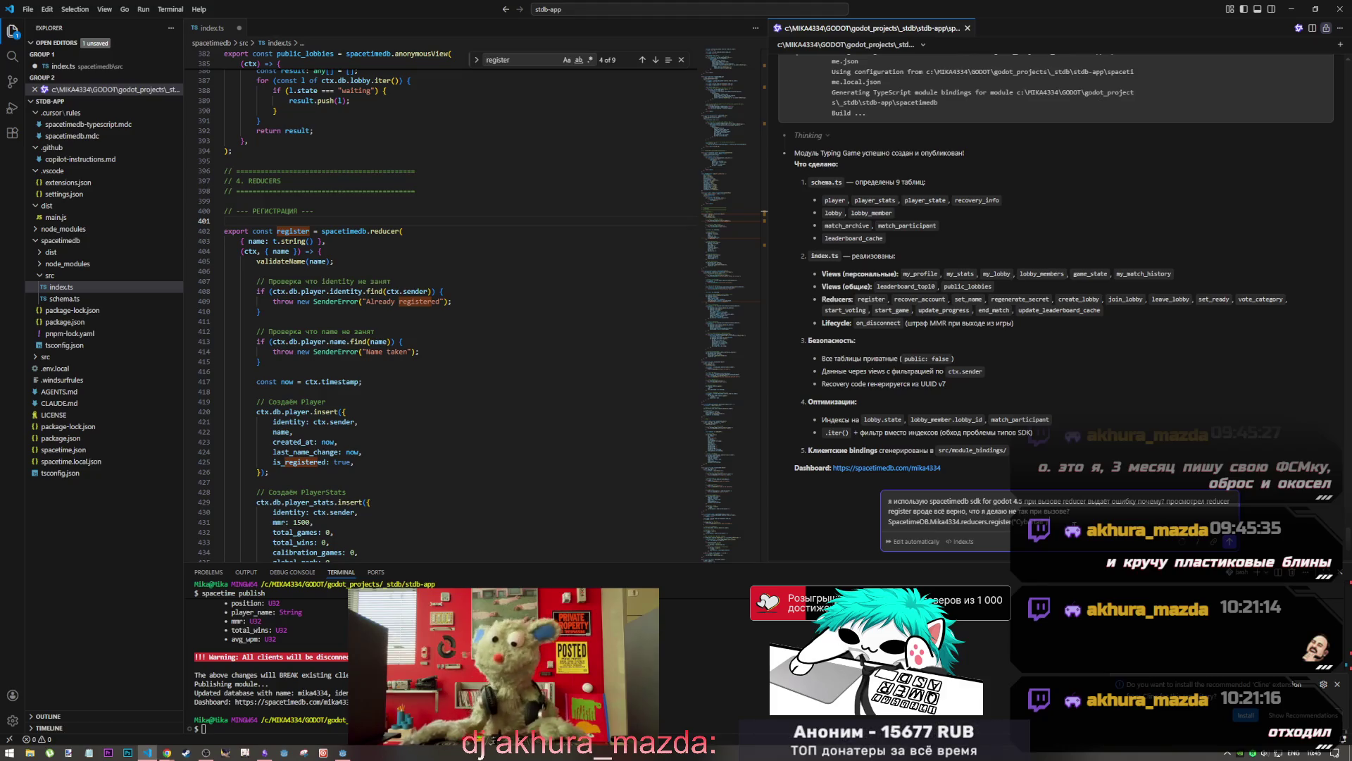
pyautogui.hotkey('alt', 'Tab')
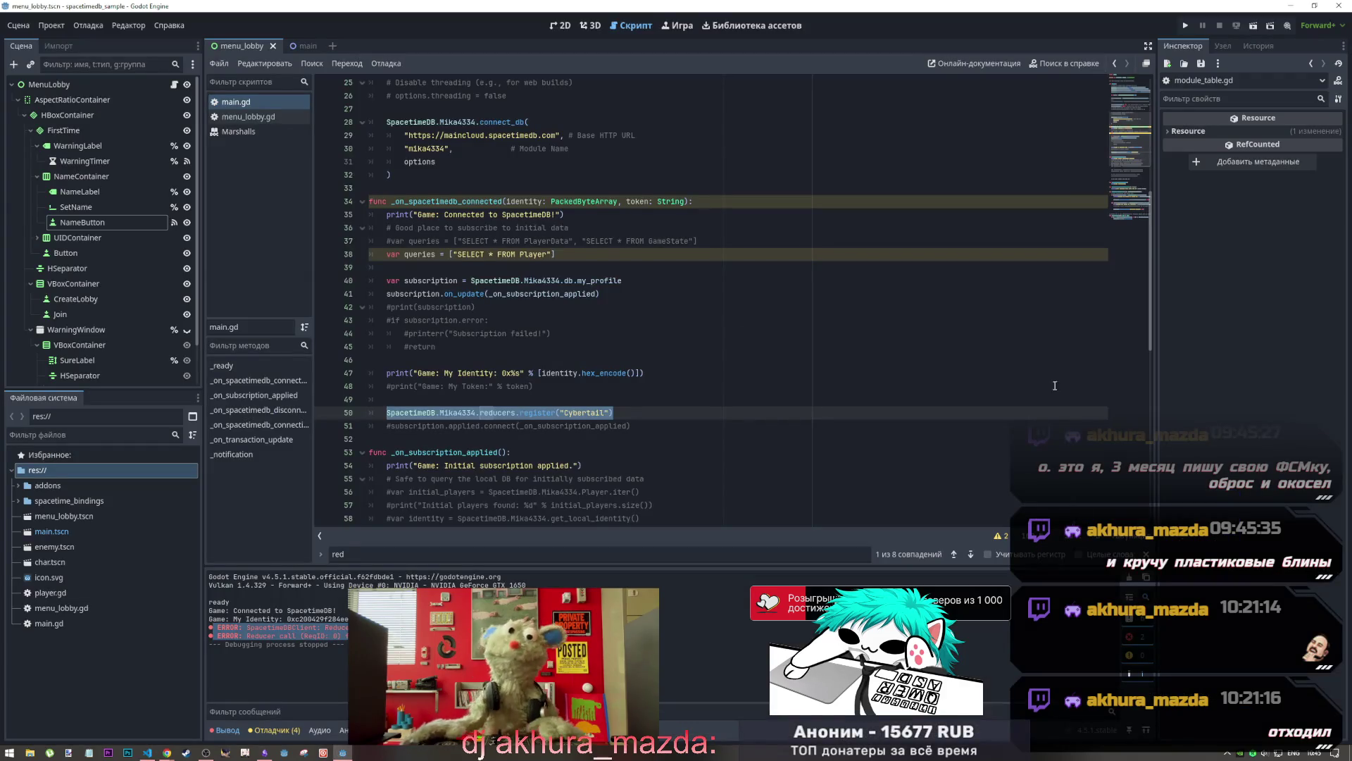
# Inspect the _on_spacetimedb_connected handler and the connected and connection_error signal wiring in _ready
pyautogui.scroll(2, 549, 401)
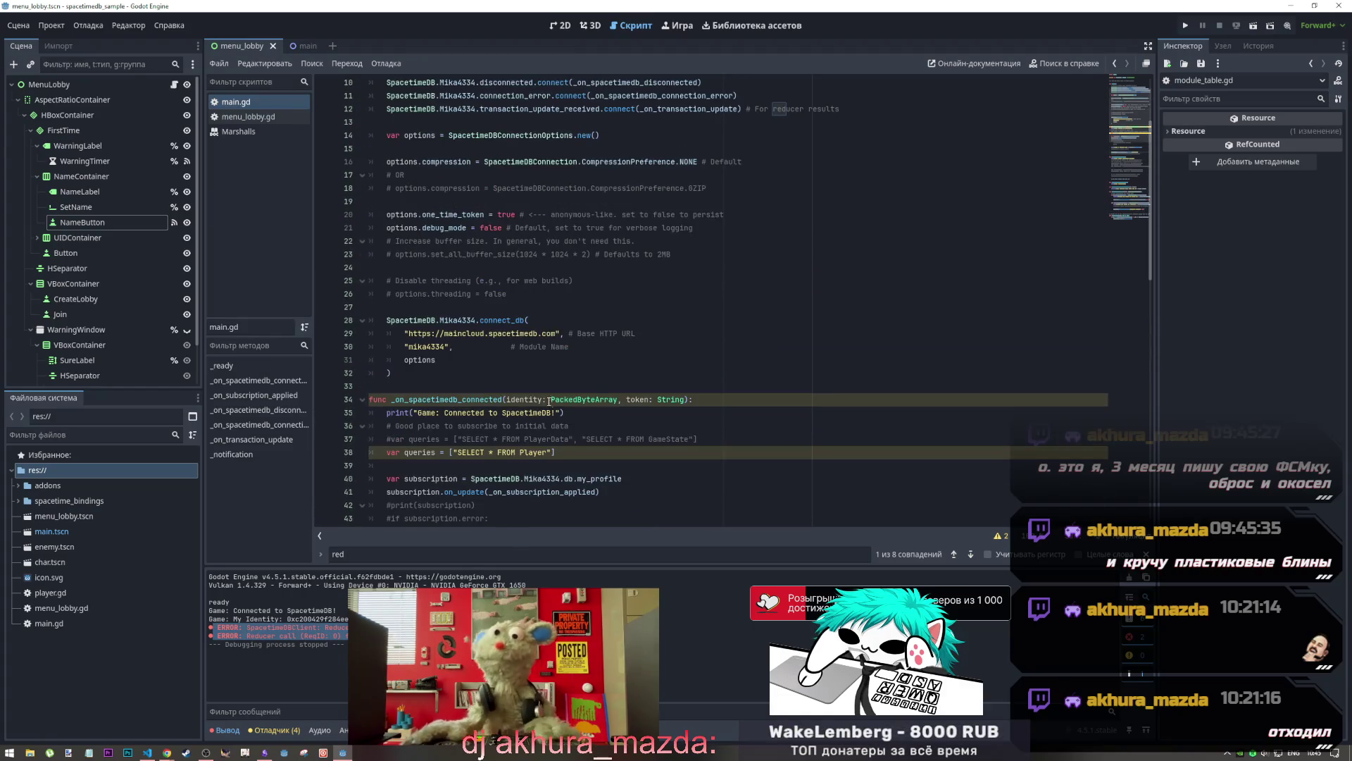
pyautogui.moveTo(506, 399); pyautogui.dragTo(395, 399)
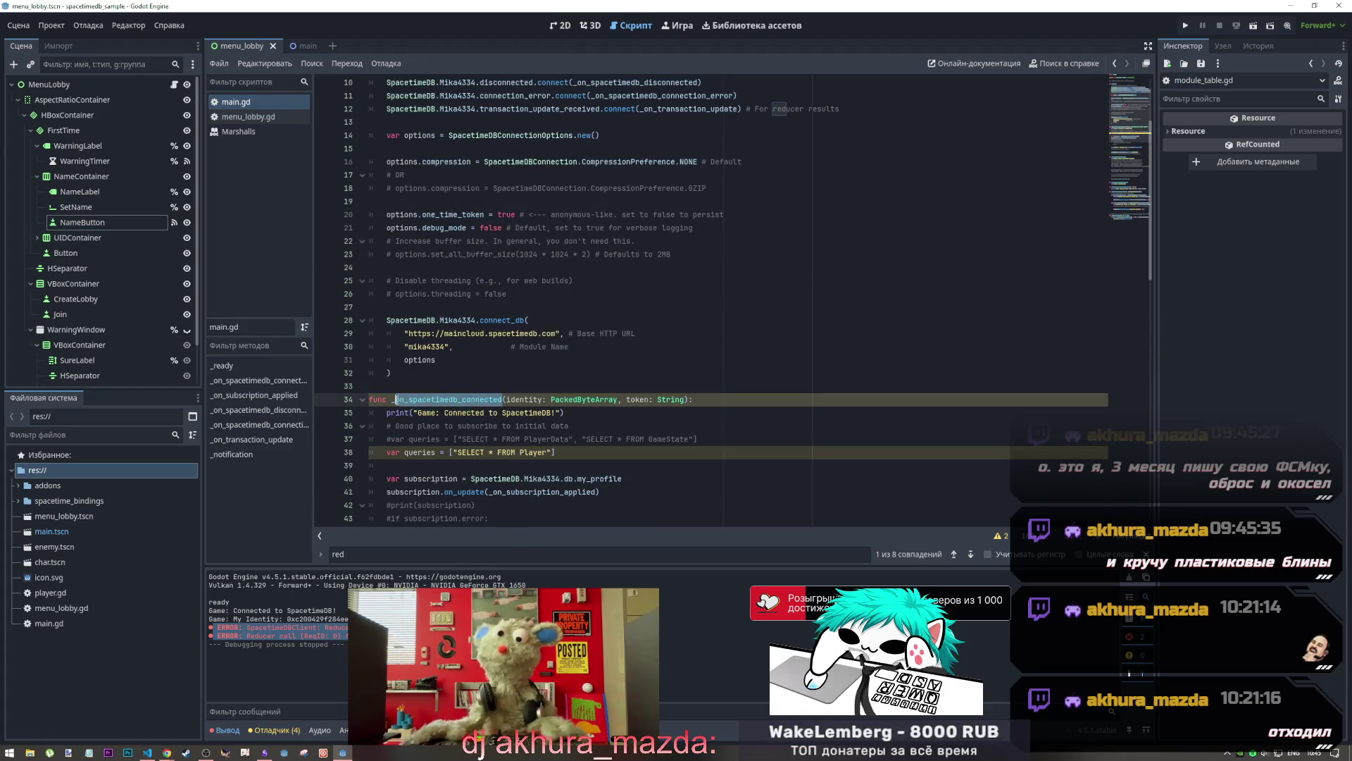
pyautogui.click(442, 398)
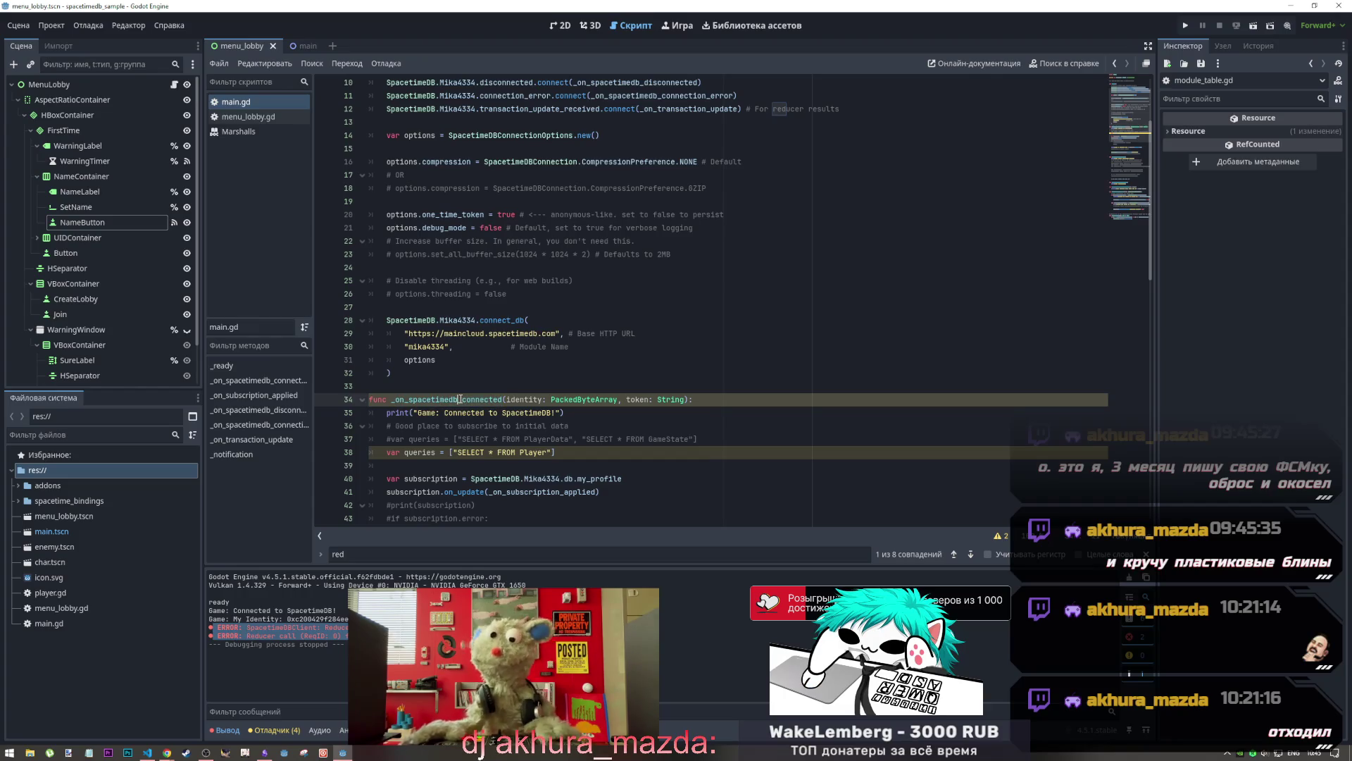
pyautogui.scroll(3, 460, 398)
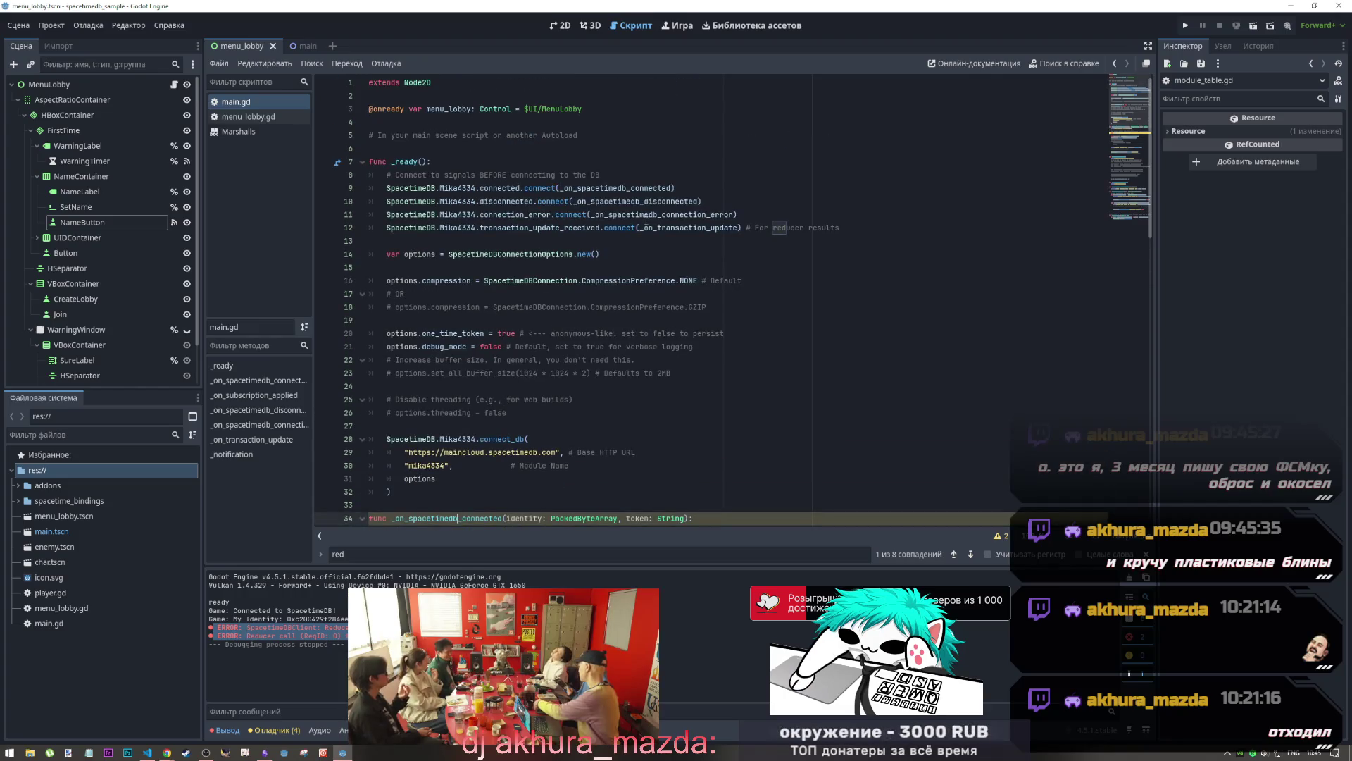
pyautogui.click(490, 214)
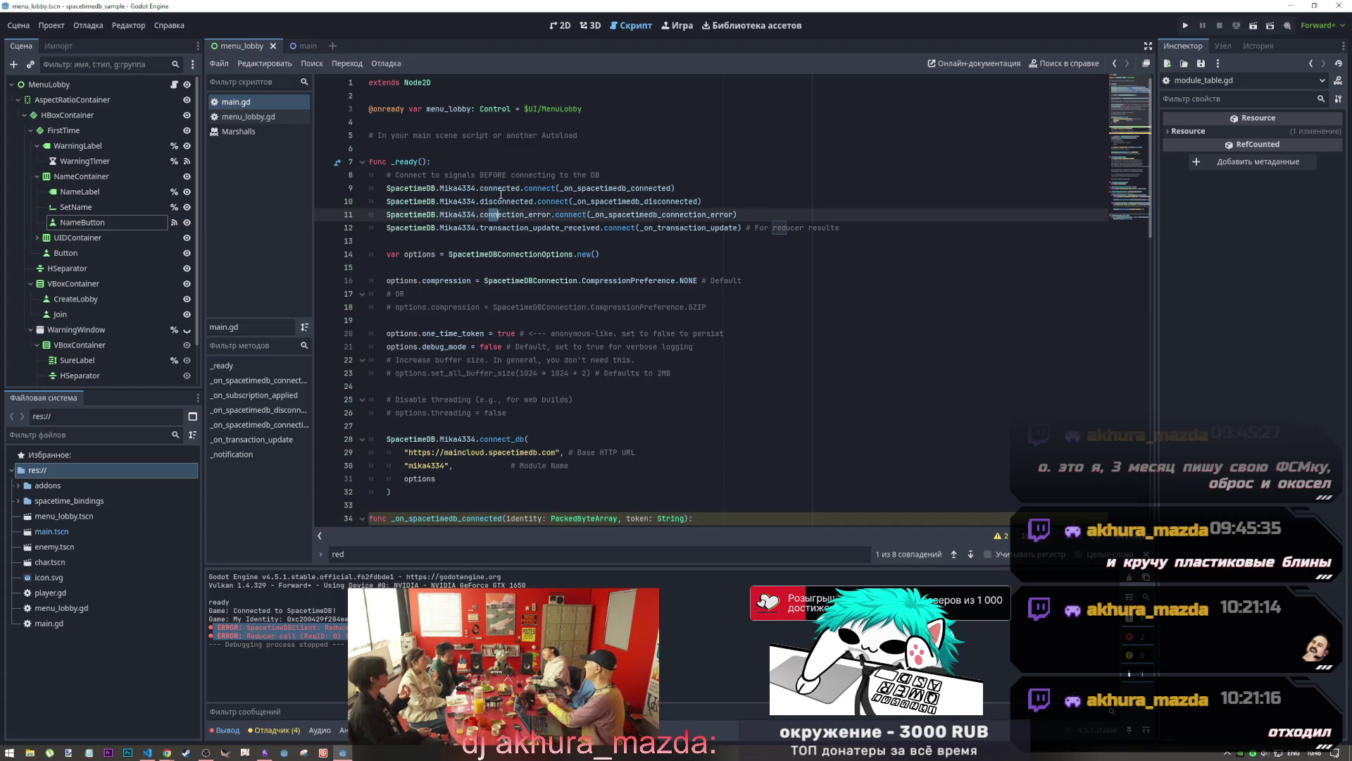
pyautogui.moveTo(503, 188); pyautogui.dragTo(519, 188)
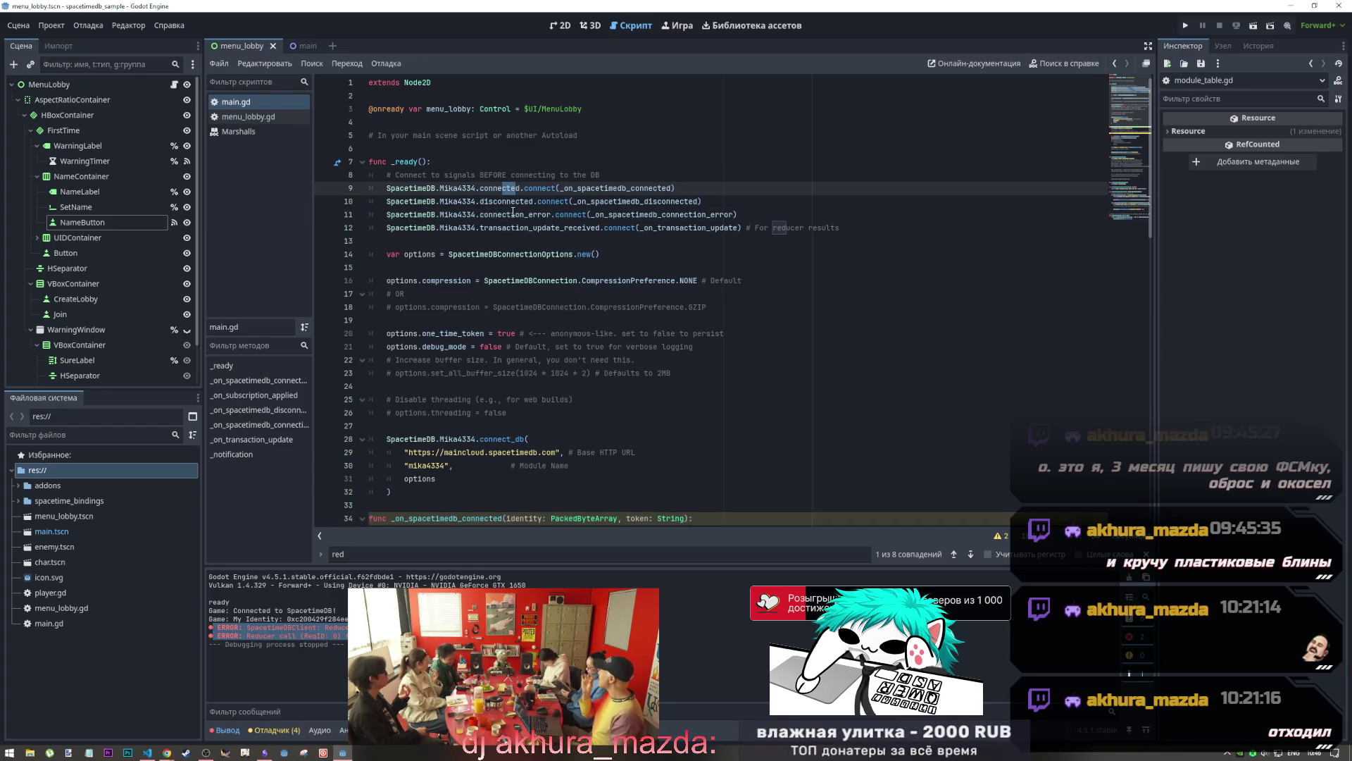
pyautogui.hotkey('alt', 'Tab')
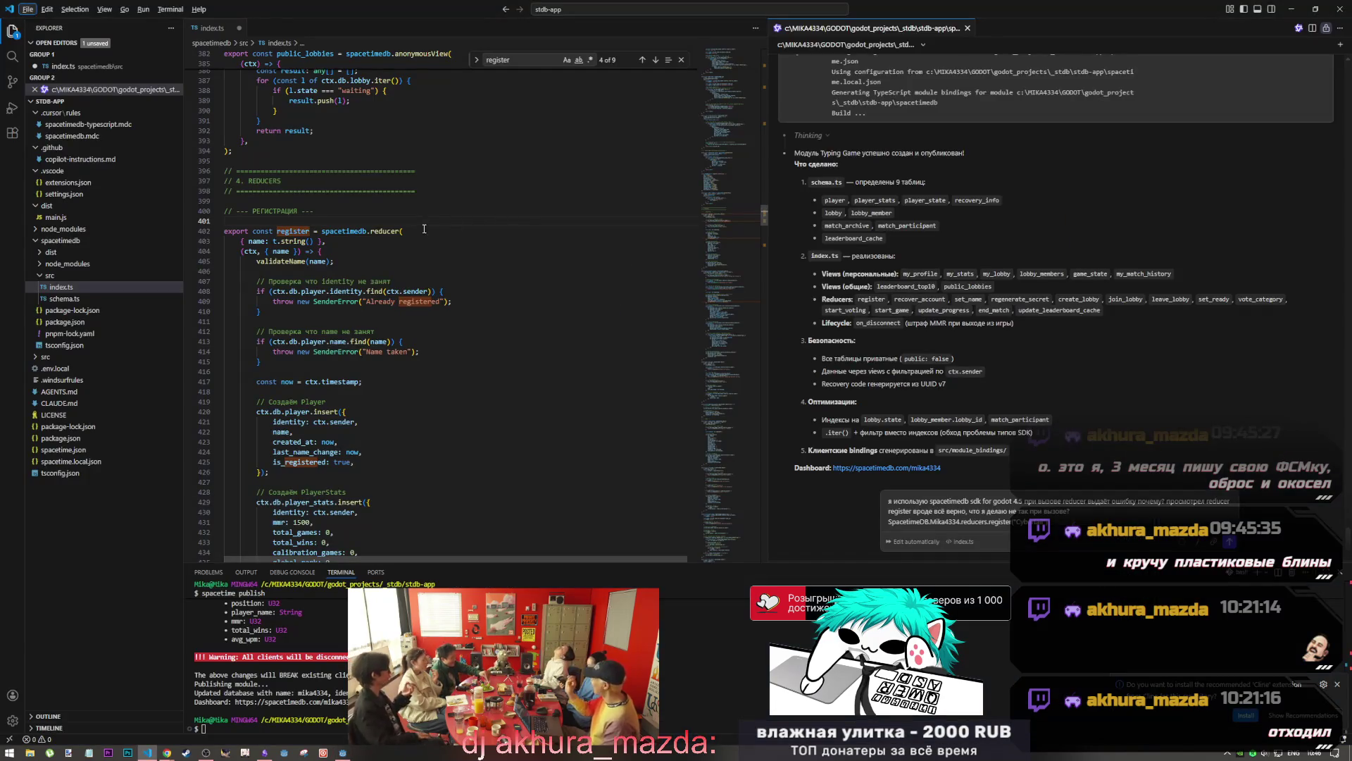
# Review the leaderboard view code in index.ts, then bring the SpacetimeDB Overview docs forward
pyautogui.scroll(15, 424, 229)
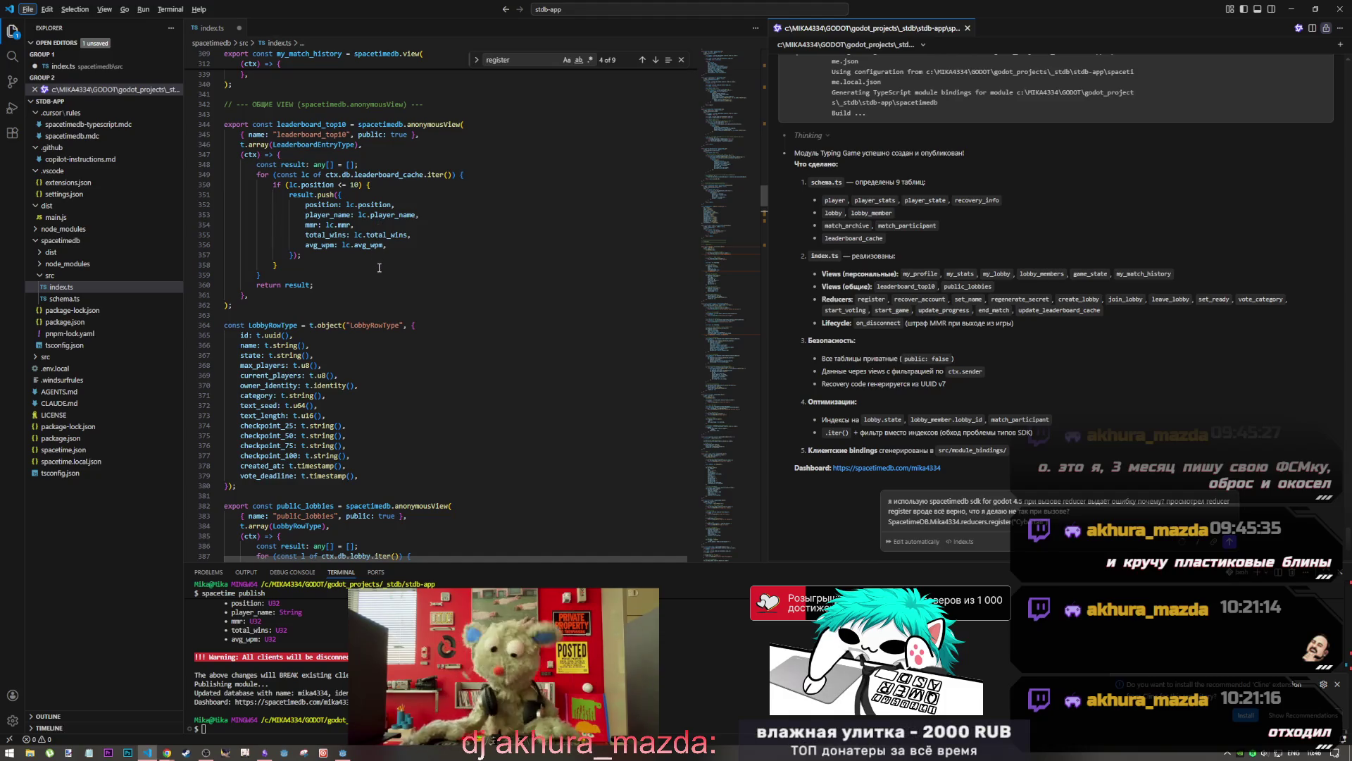
pyautogui.scroll(3, 379, 267)
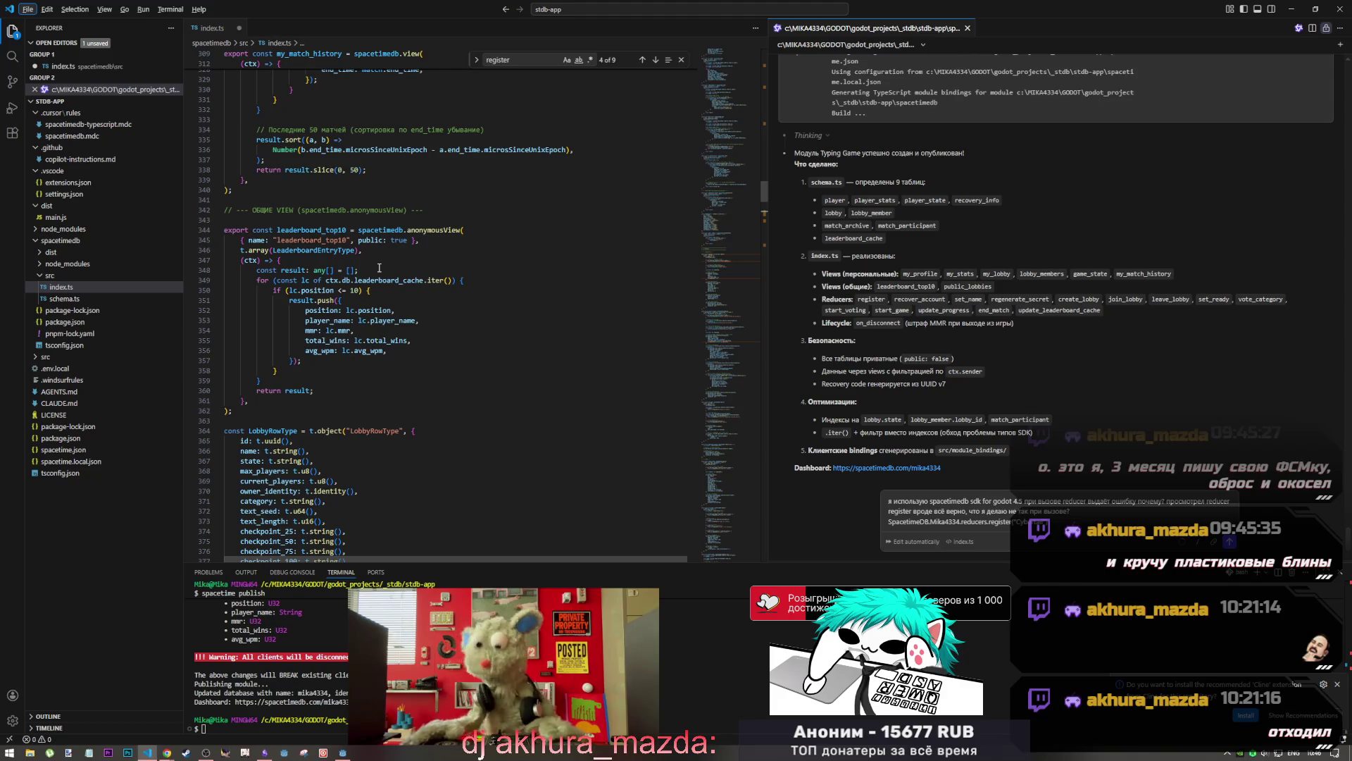
pyautogui.moveTo(167, 751)
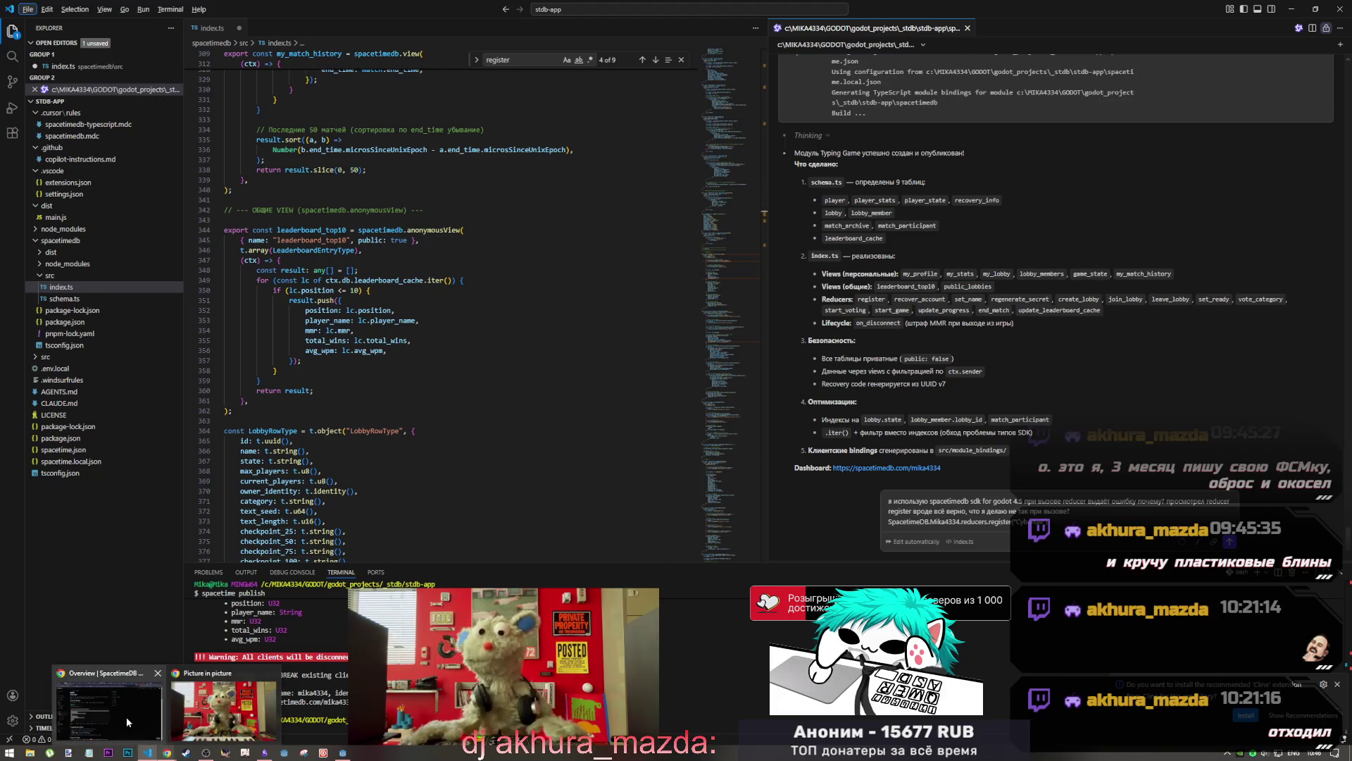
pyautogui.click(128, 721)
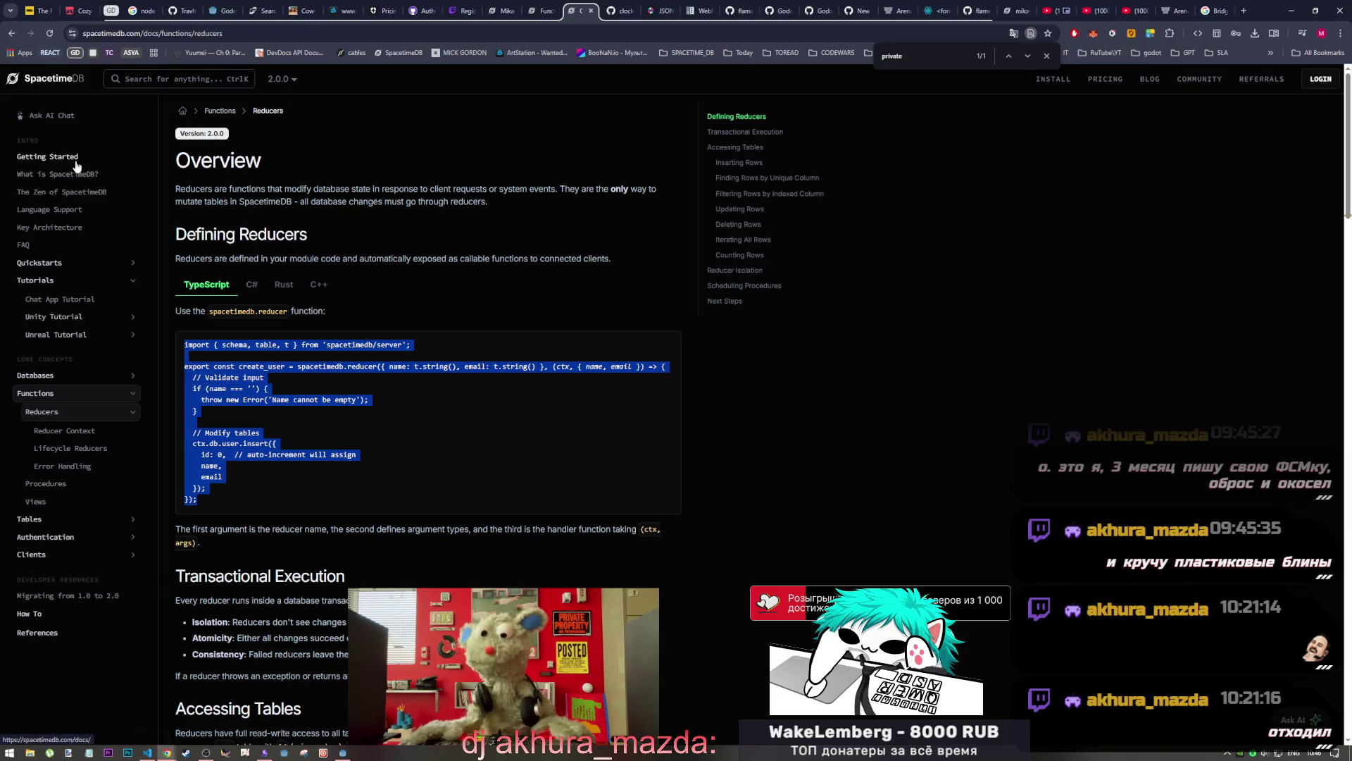
# Browse the SpacetimeDB Getting Started page and its Quickstart Guides section
pyautogui.click(70, 158)
pyautogui.scroll(-8, 406, 363)
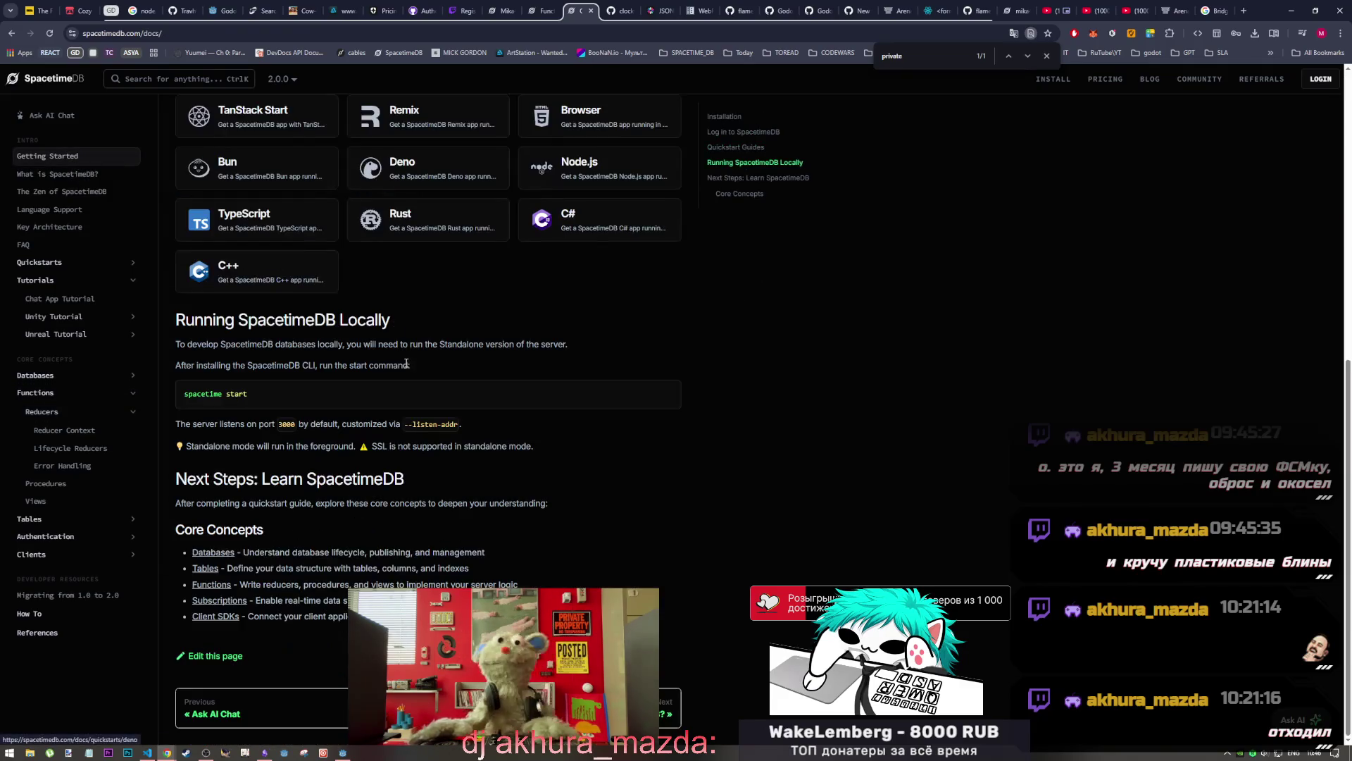
pyautogui.scroll(4, 406, 364)
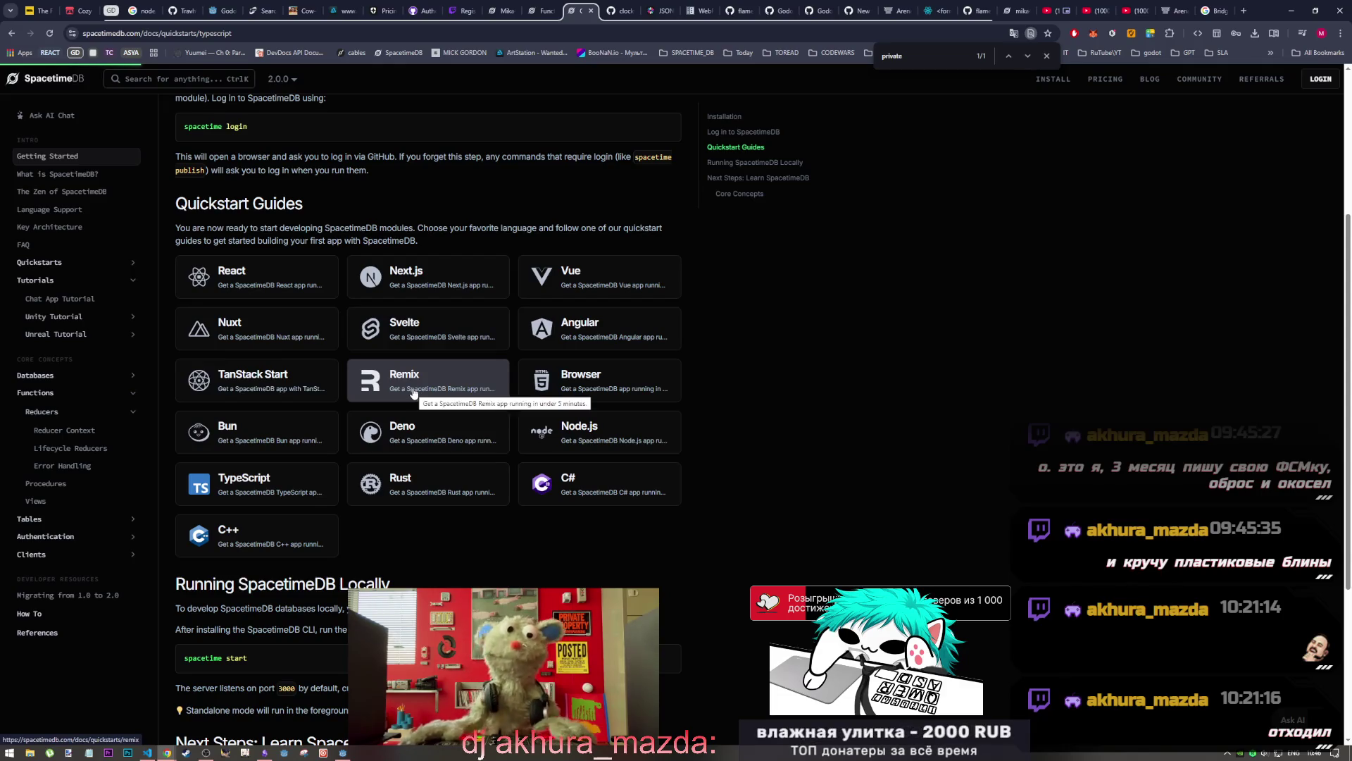
pyautogui.scroll(-7, 404, 370)
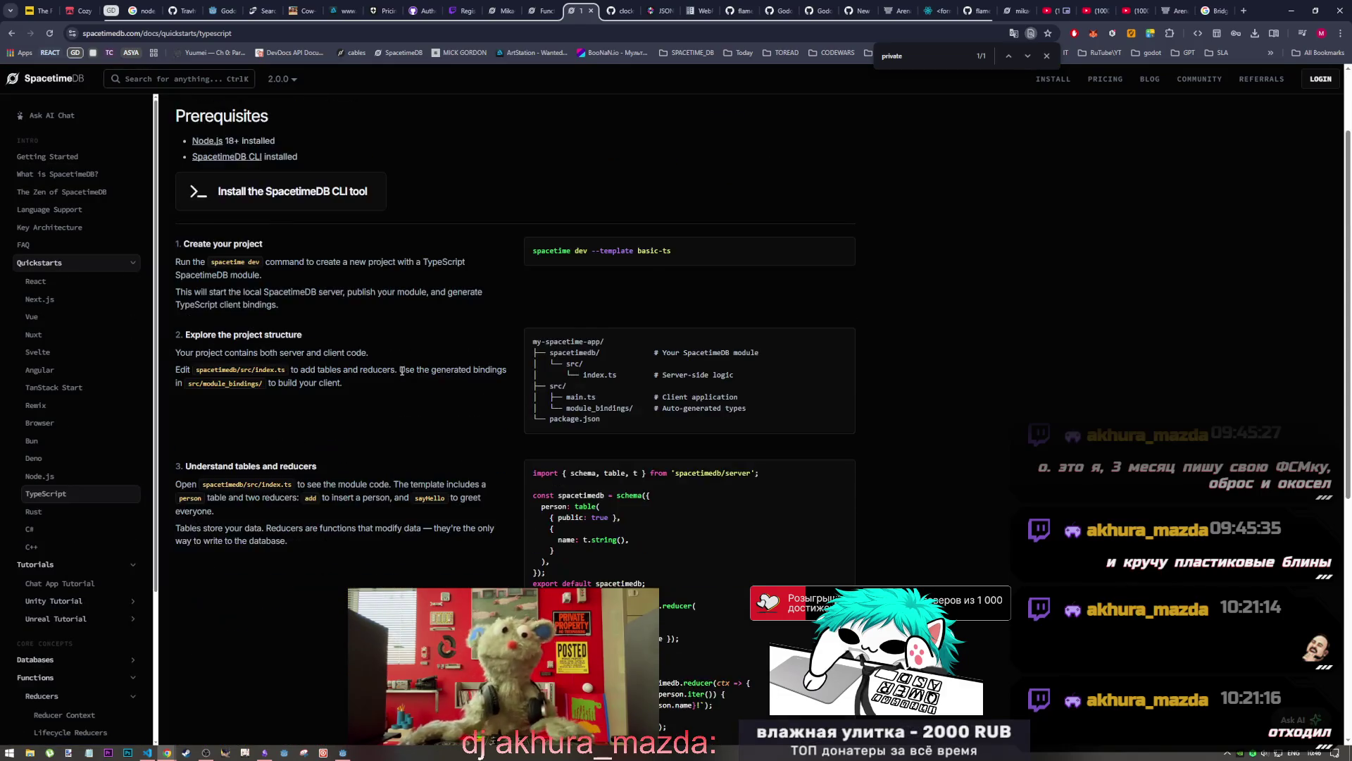
pyautogui.scroll(2, 399, 377)
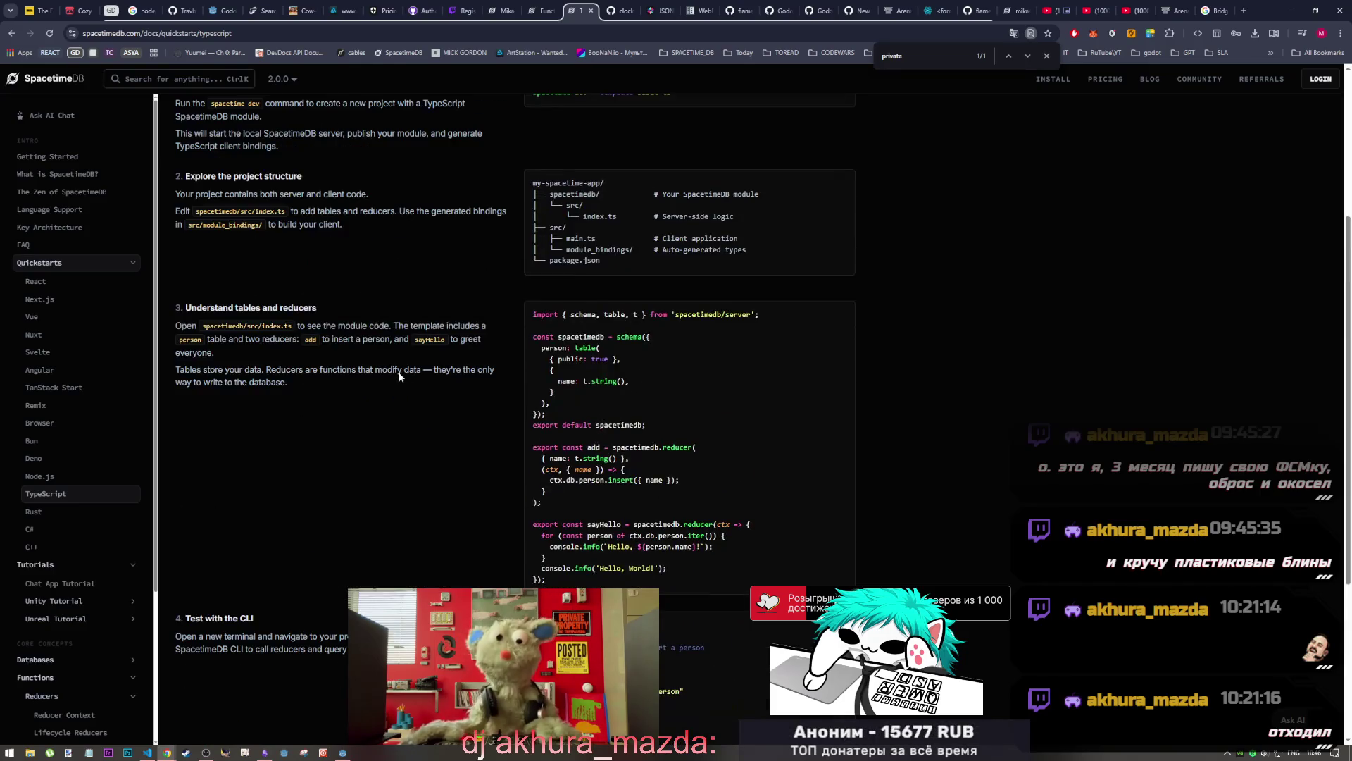
pyautogui.scroll(-2, 618, 356)
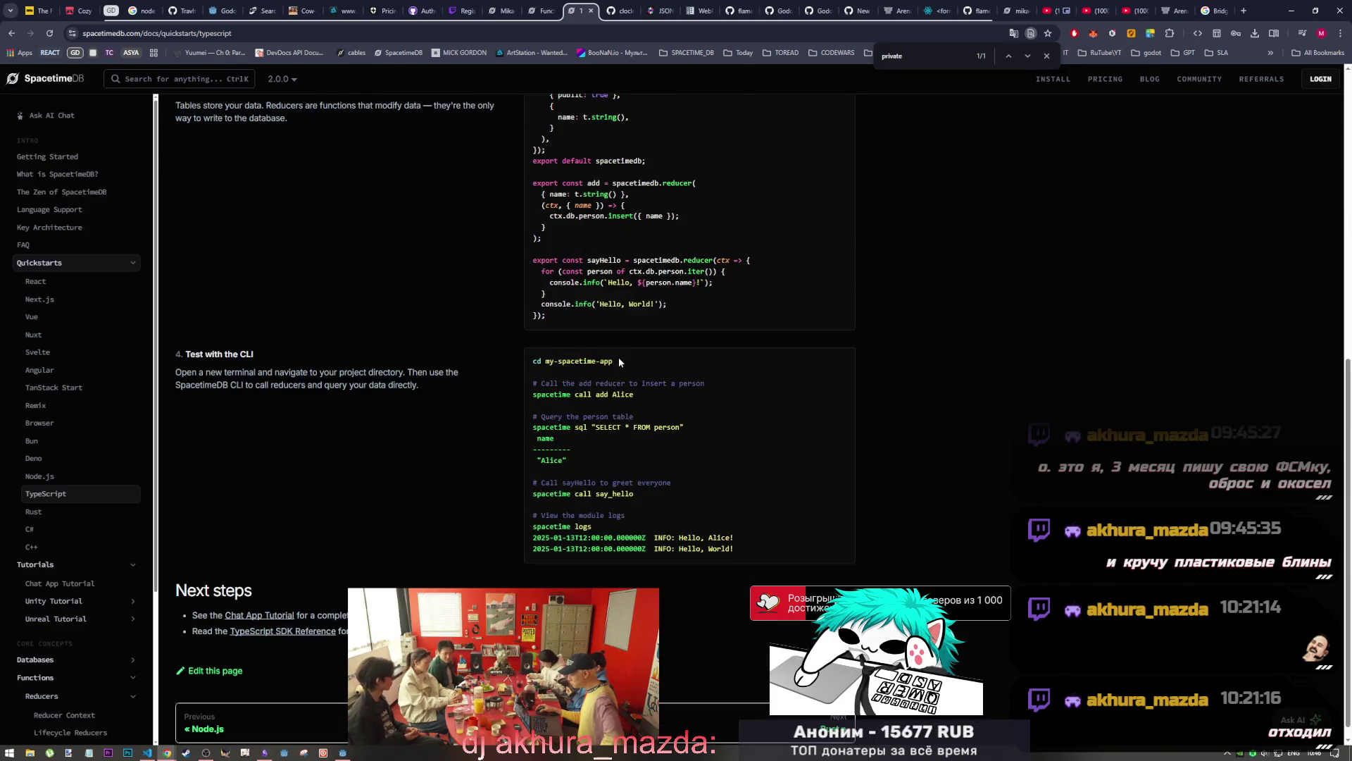
pyautogui.scroll(2, 620, 360)
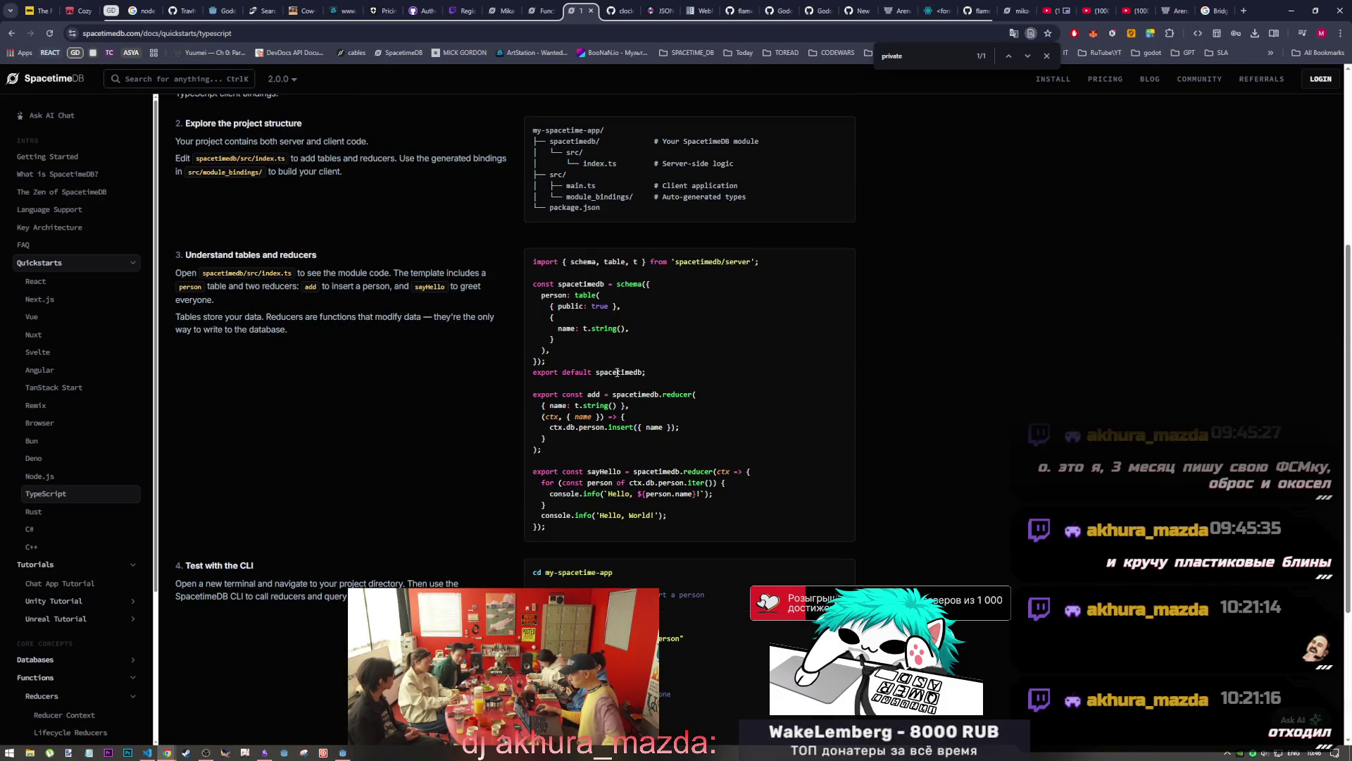
# Open the React Quickstart, collapse Quickstarts, and go to the Chat App Tutorial
pyautogui.click(61, 268)
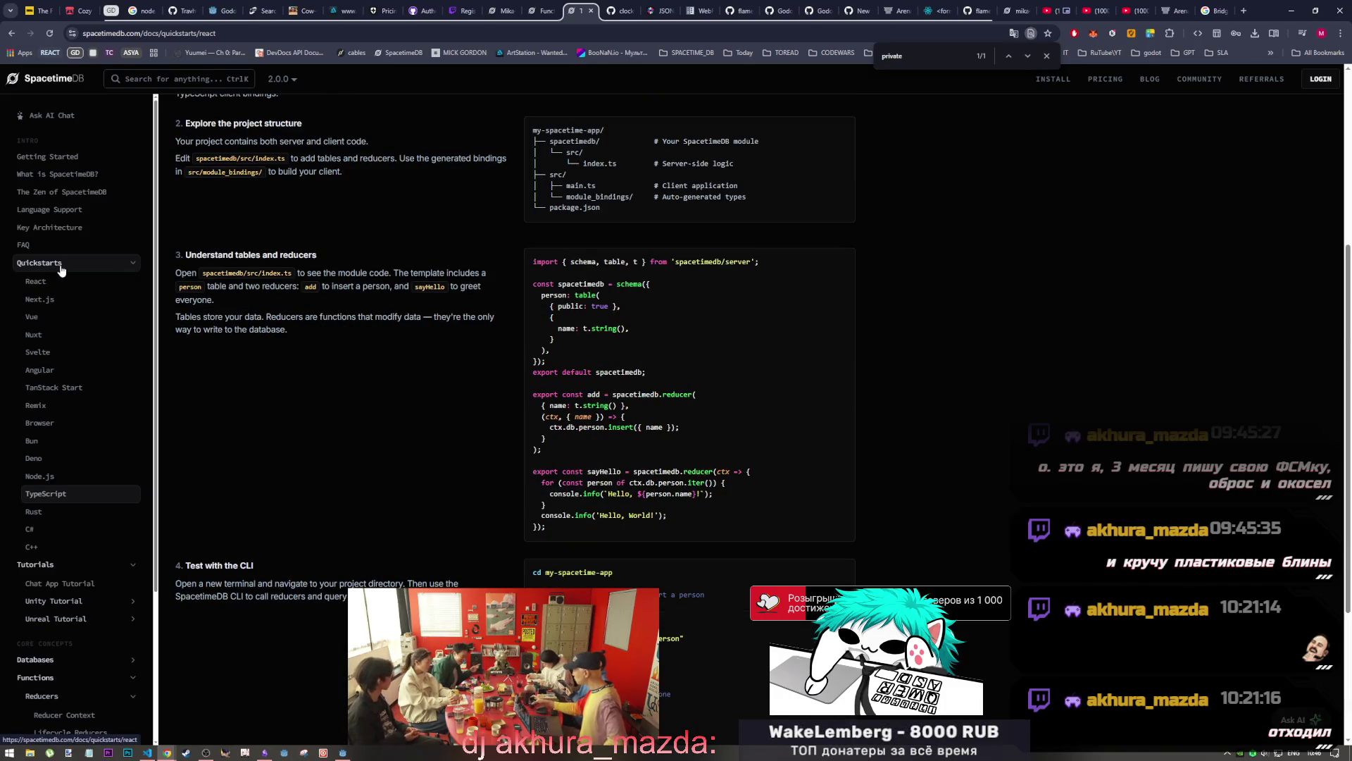
pyautogui.click(133, 265)
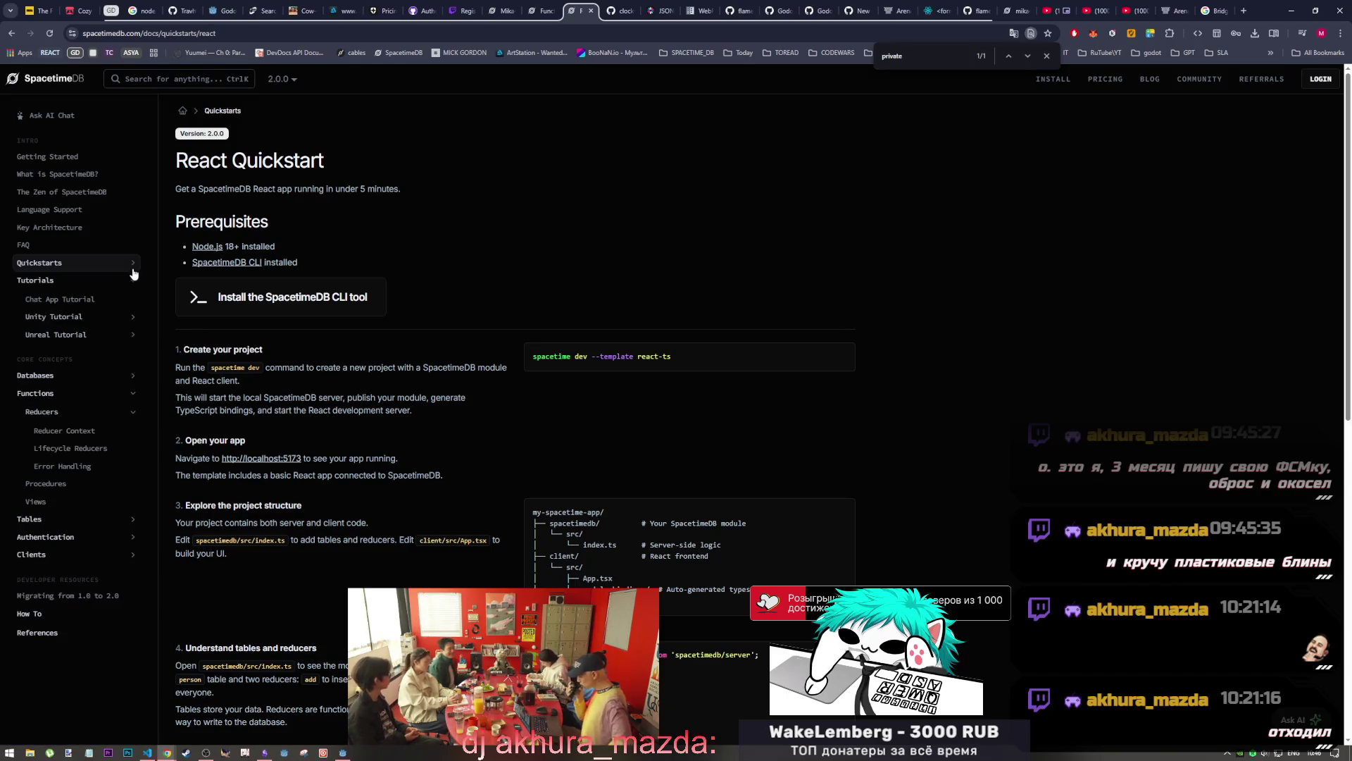
pyautogui.click(82, 299)
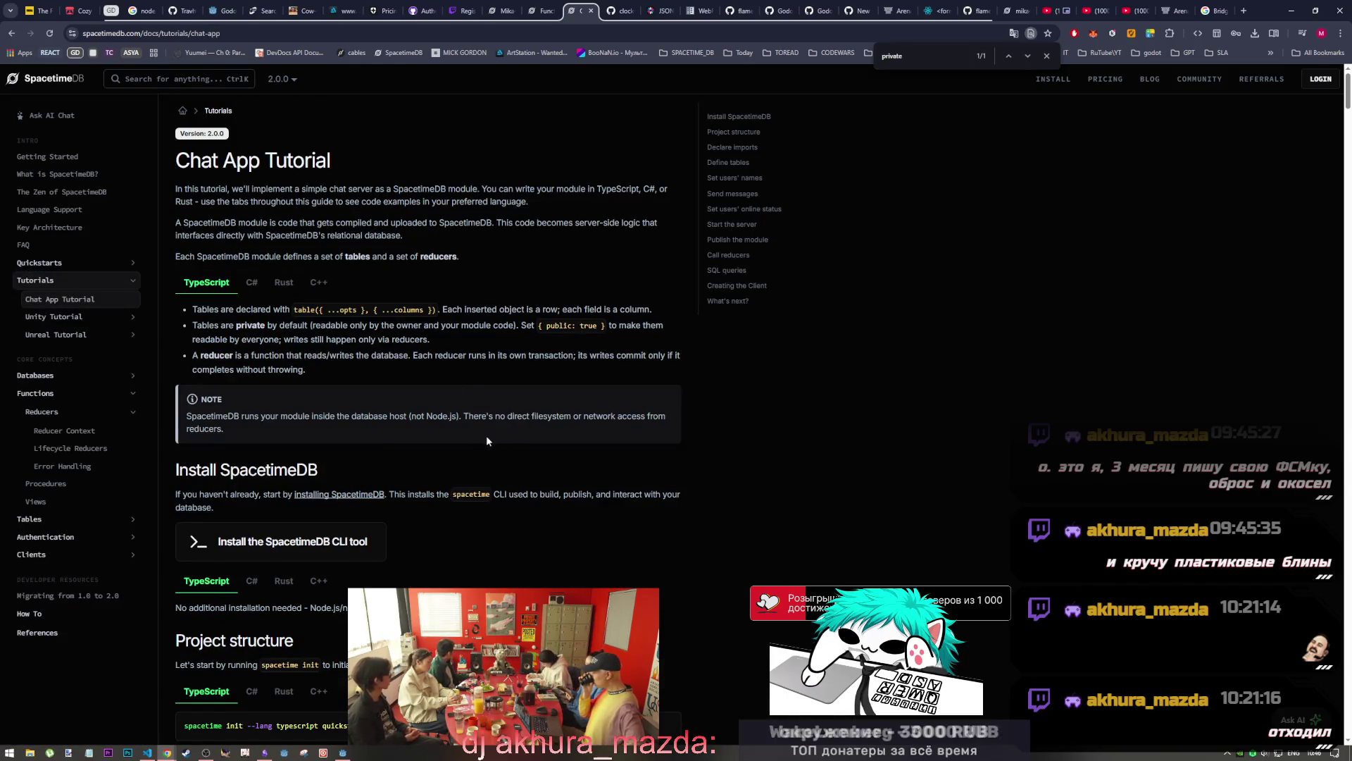
# Read the Chat App Tutorial's table definitions through its client code, then return to Godot
pyautogui.scroll(-15, 486, 441)
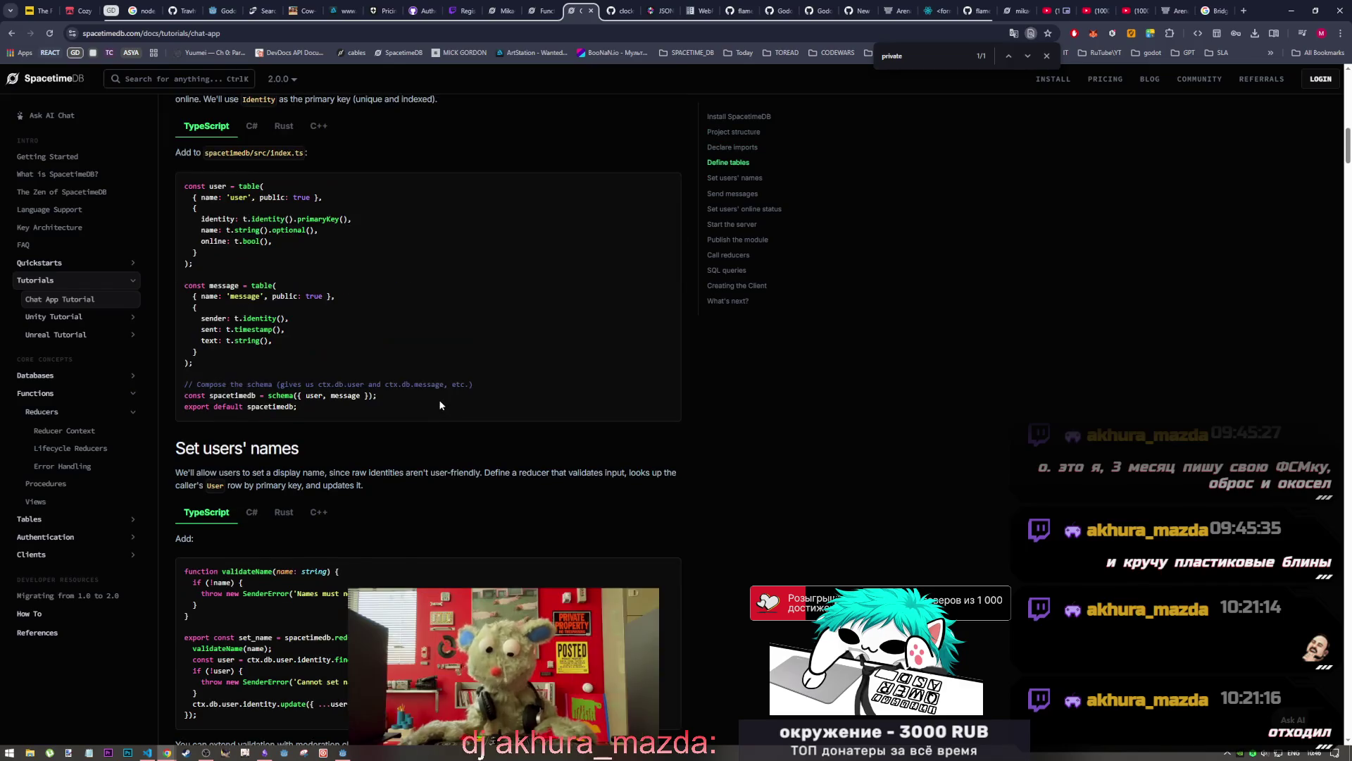
pyautogui.scroll(-5, 438, 402)
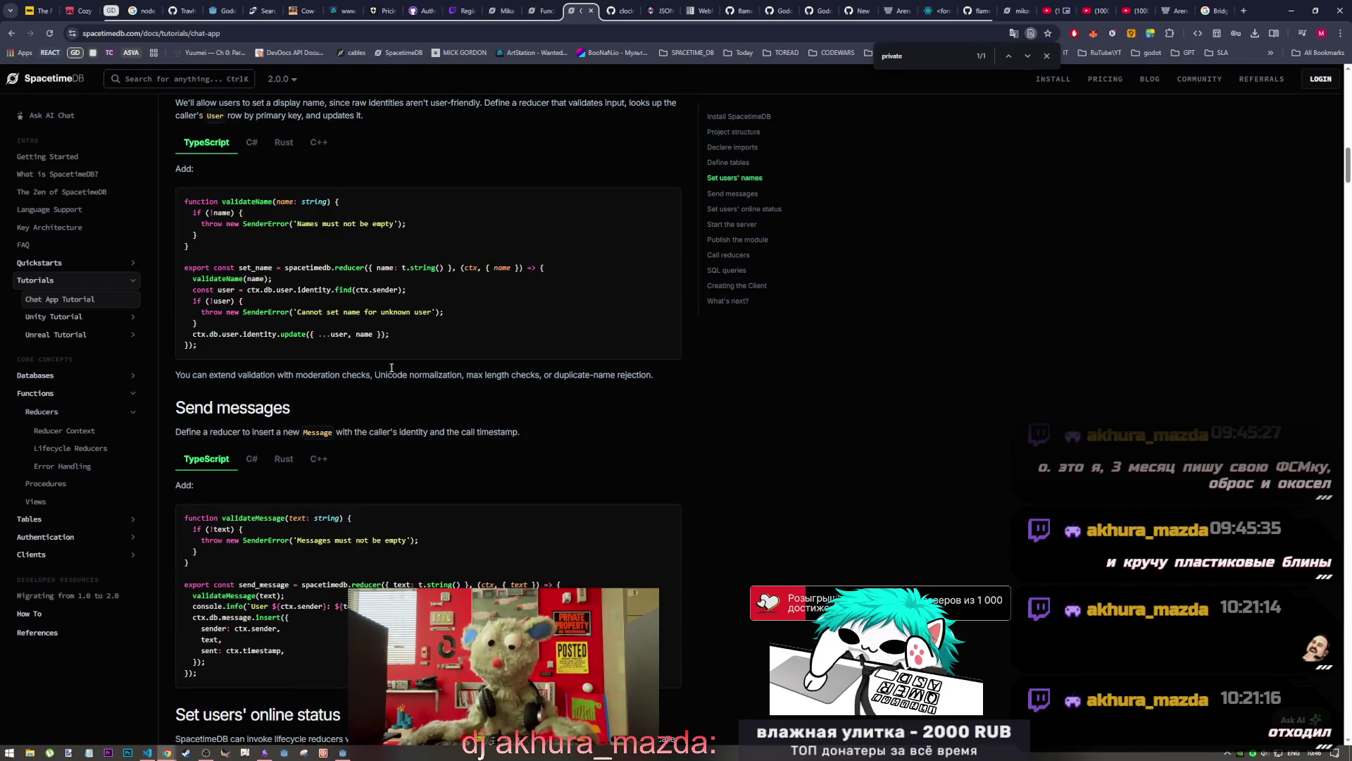
pyautogui.scroll(-11, 437, 399)
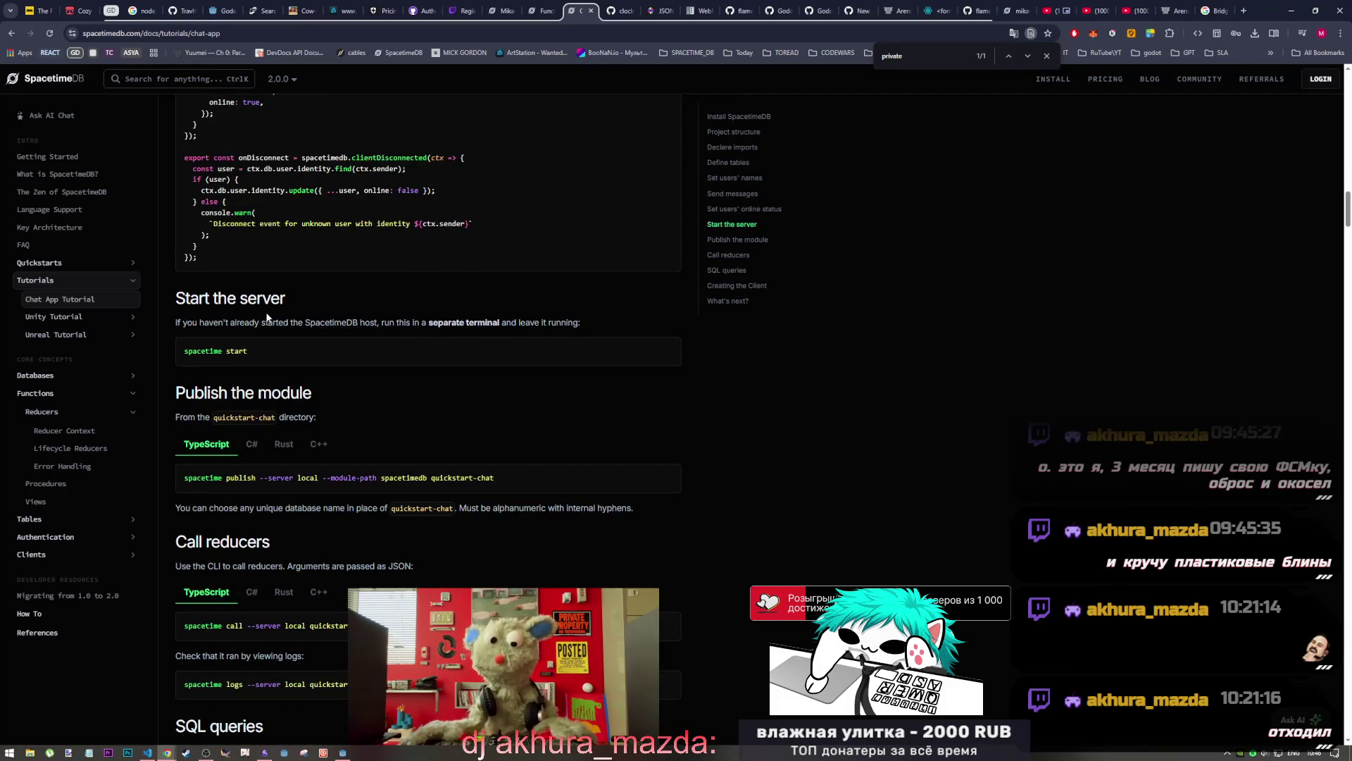
pyautogui.scroll(2, 269, 315)
pyautogui.scroll(-11, 269, 315)
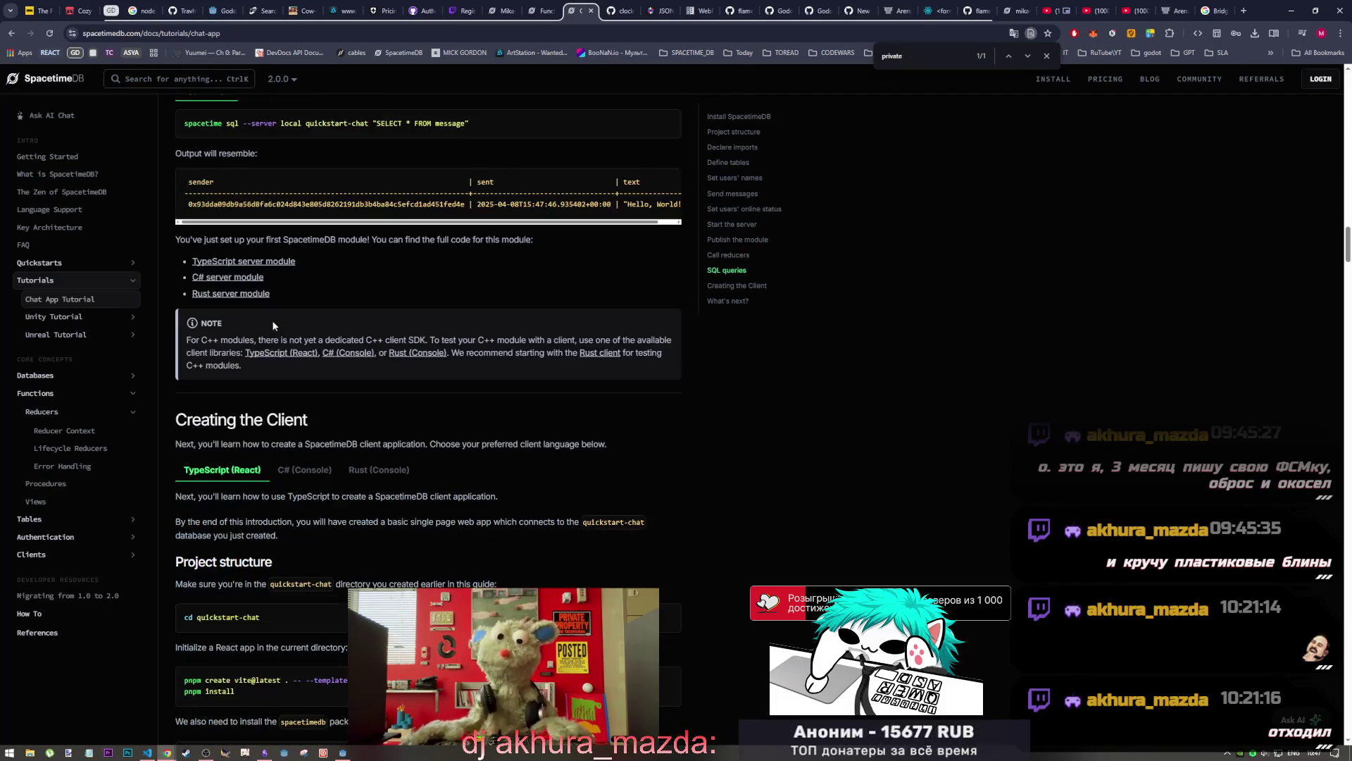
pyautogui.scroll(4, 271, 320)
pyautogui.scroll(-13, 272, 325)
pyautogui.scroll(-4, 267, 326)
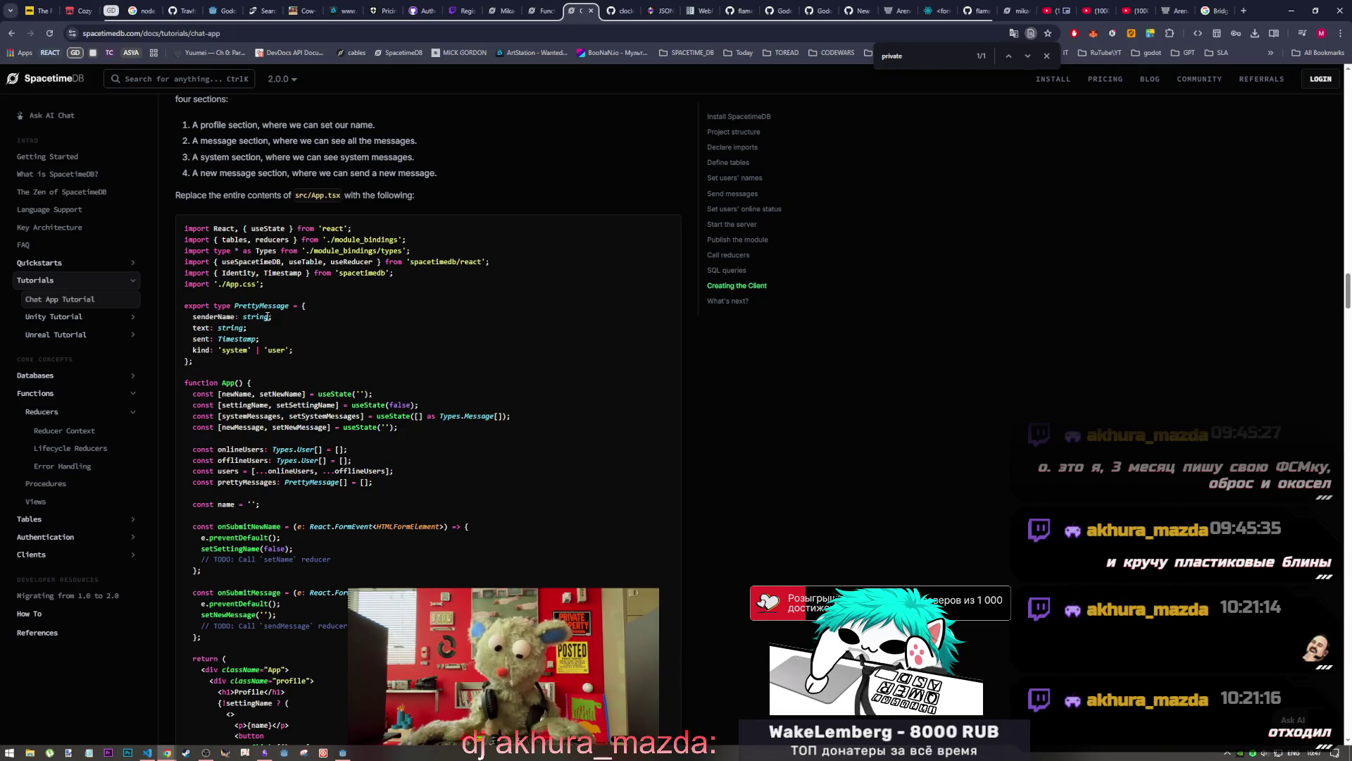
pyautogui.scroll(-15, 399, 364)
pyautogui.scroll(-20, 521, 454)
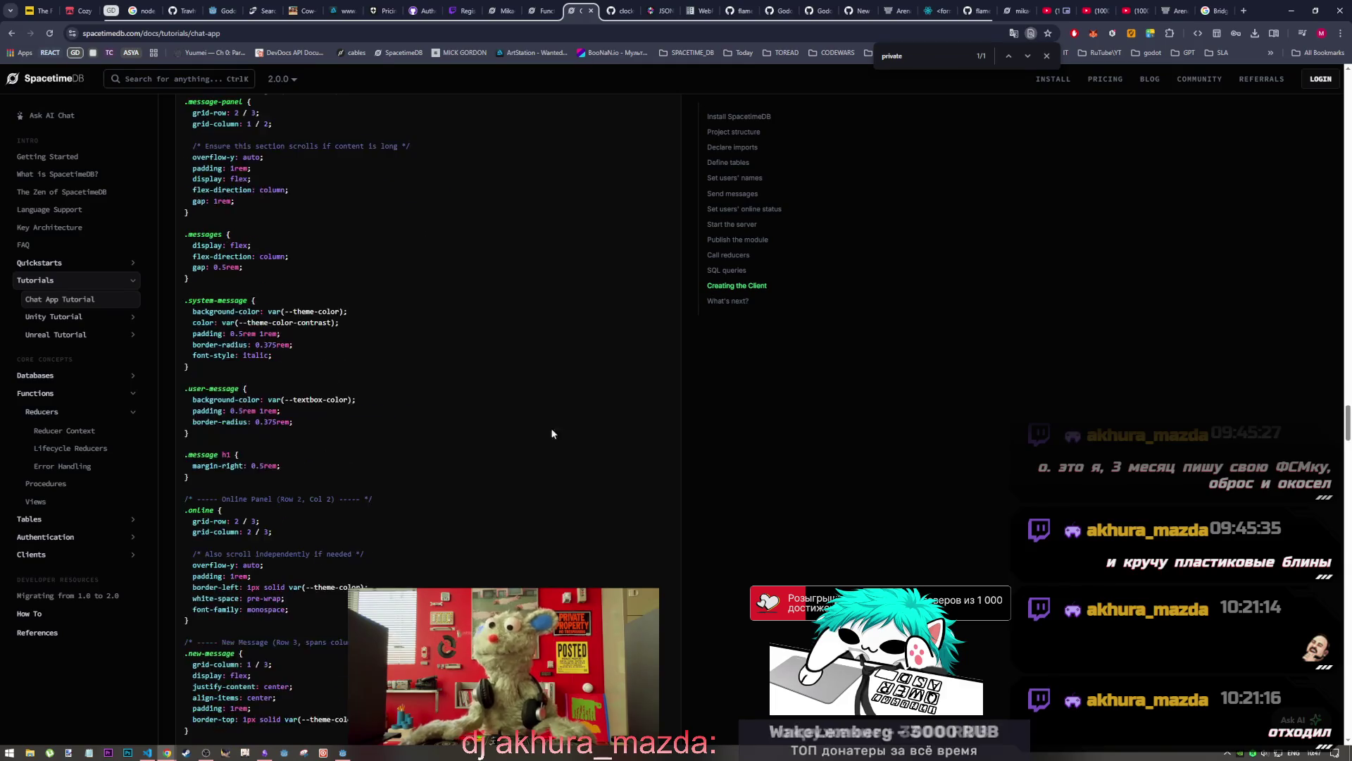
pyautogui.scroll(-20, 552, 434)
pyautogui.scroll(10, 422, 388)
pyautogui.scroll(-20, 423, 387)
pyautogui.scroll(-15, 427, 423)
pyautogui.scroll(12, 427, 422)
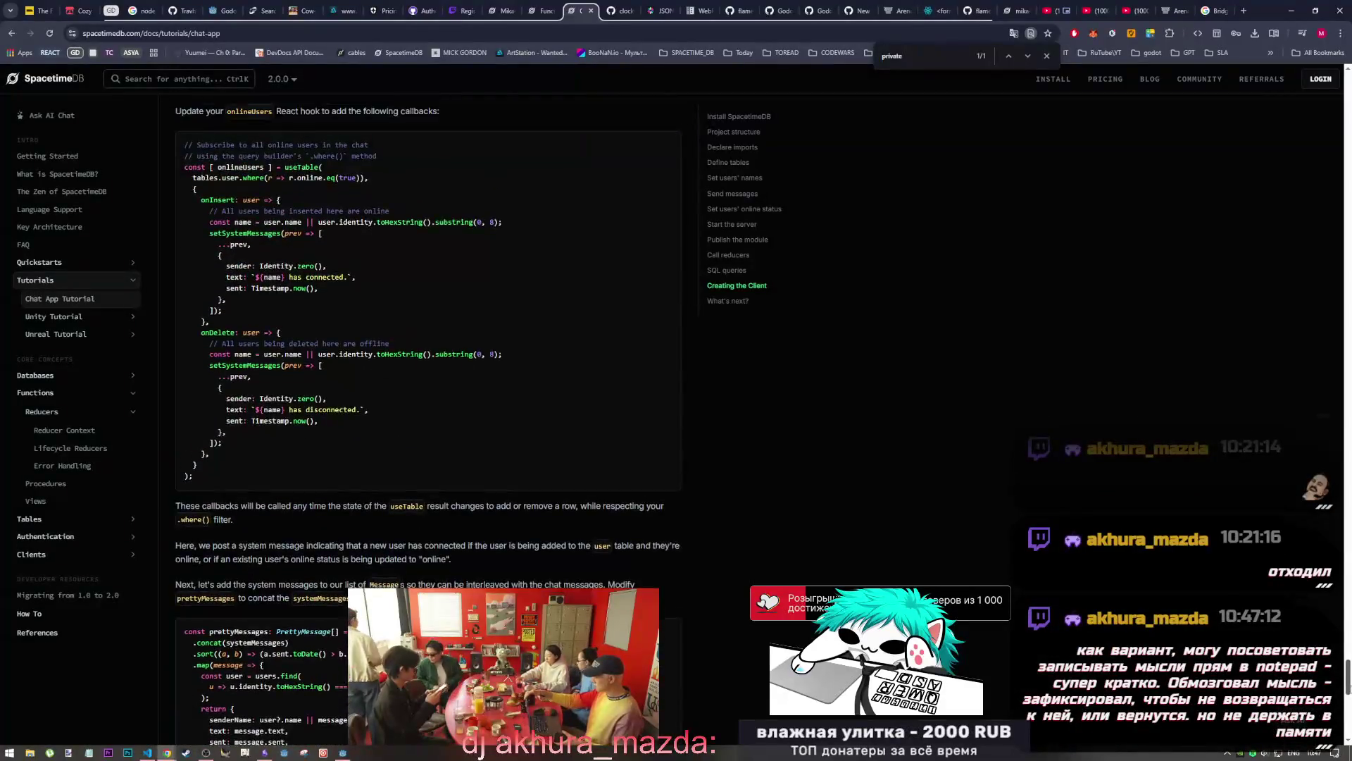
pyautogui.scroll(3, 429, 331)
pyautogui.scroll(-12, 429, 331)
pyautogui.scroll(20, 428, 422)
pyautogui.scroll(20, 171, 227)
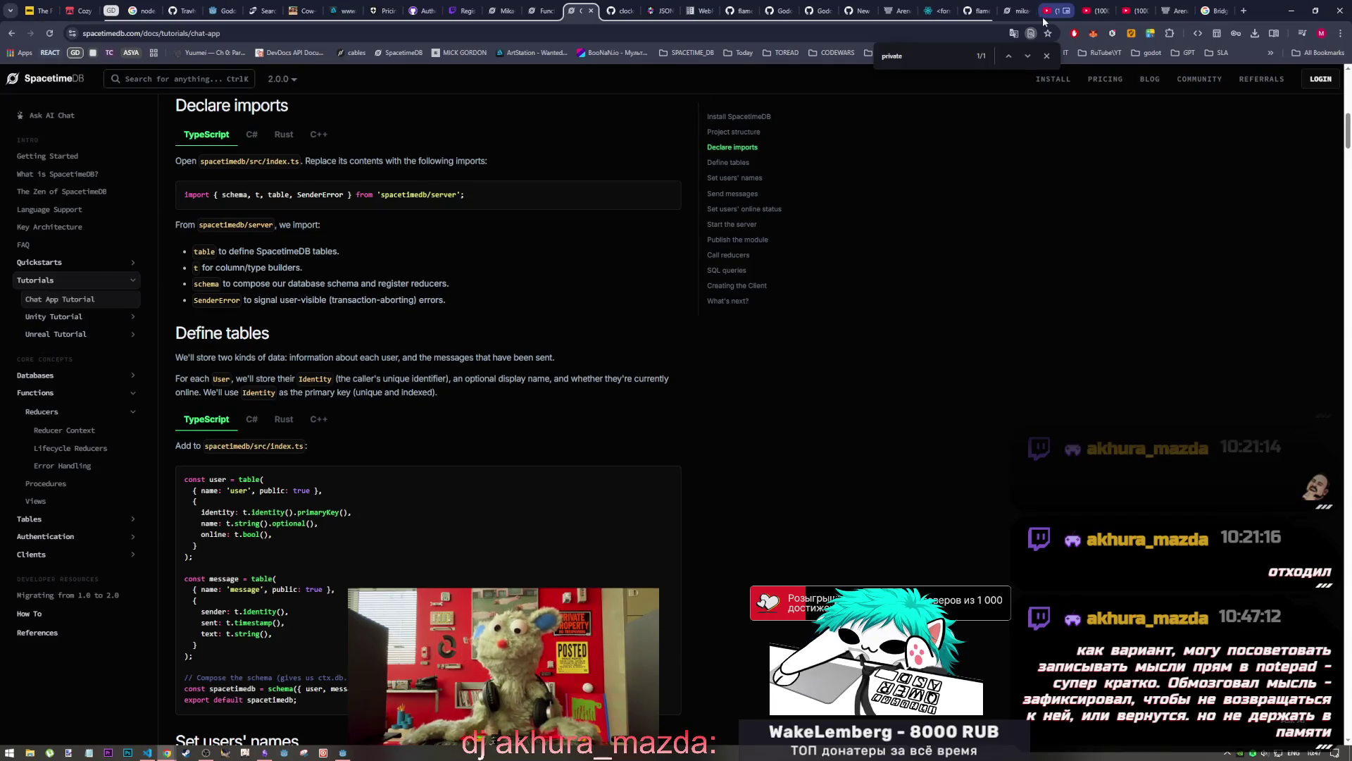
pyautogui.click(344, 753)
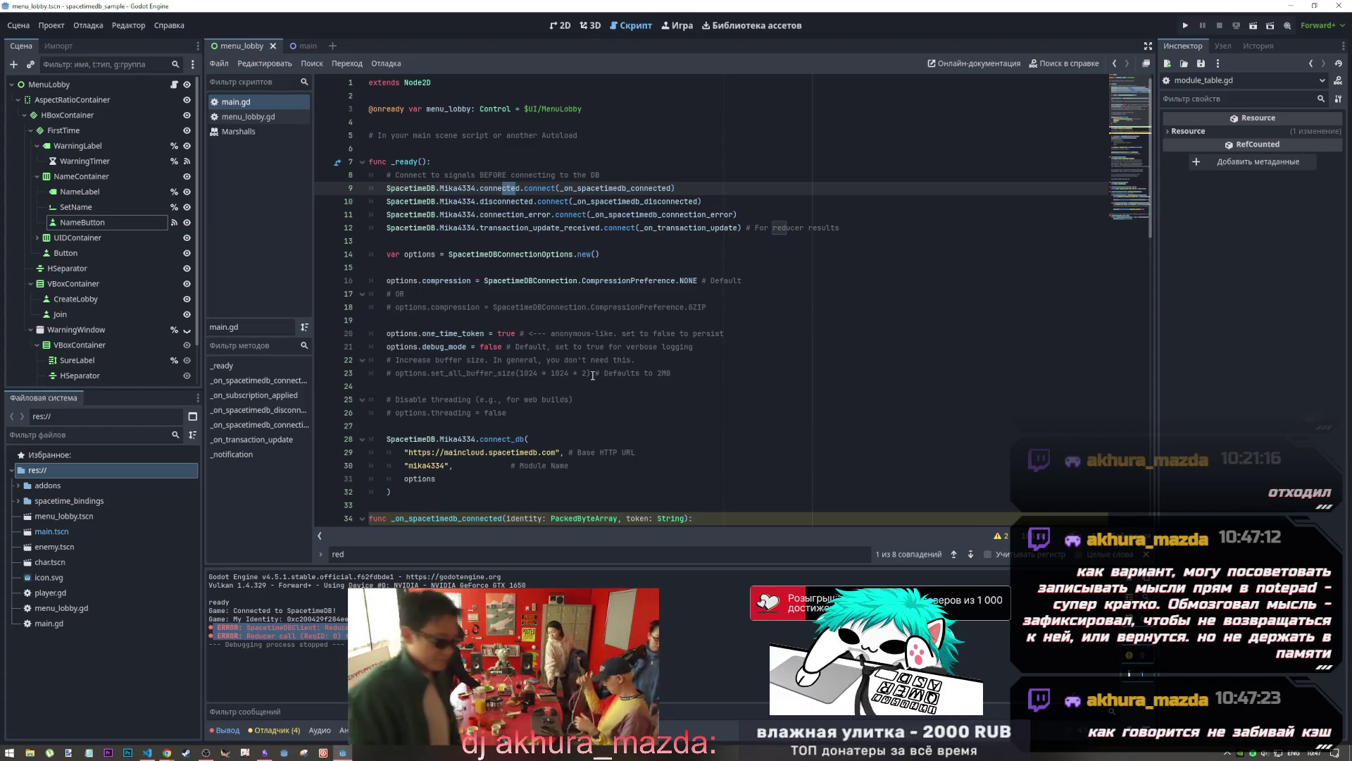
# Inspect main.gd's line 38 Player query and the commented subscription error check, then return to the docs
pyautogui.scroll(-7, 603, 422)
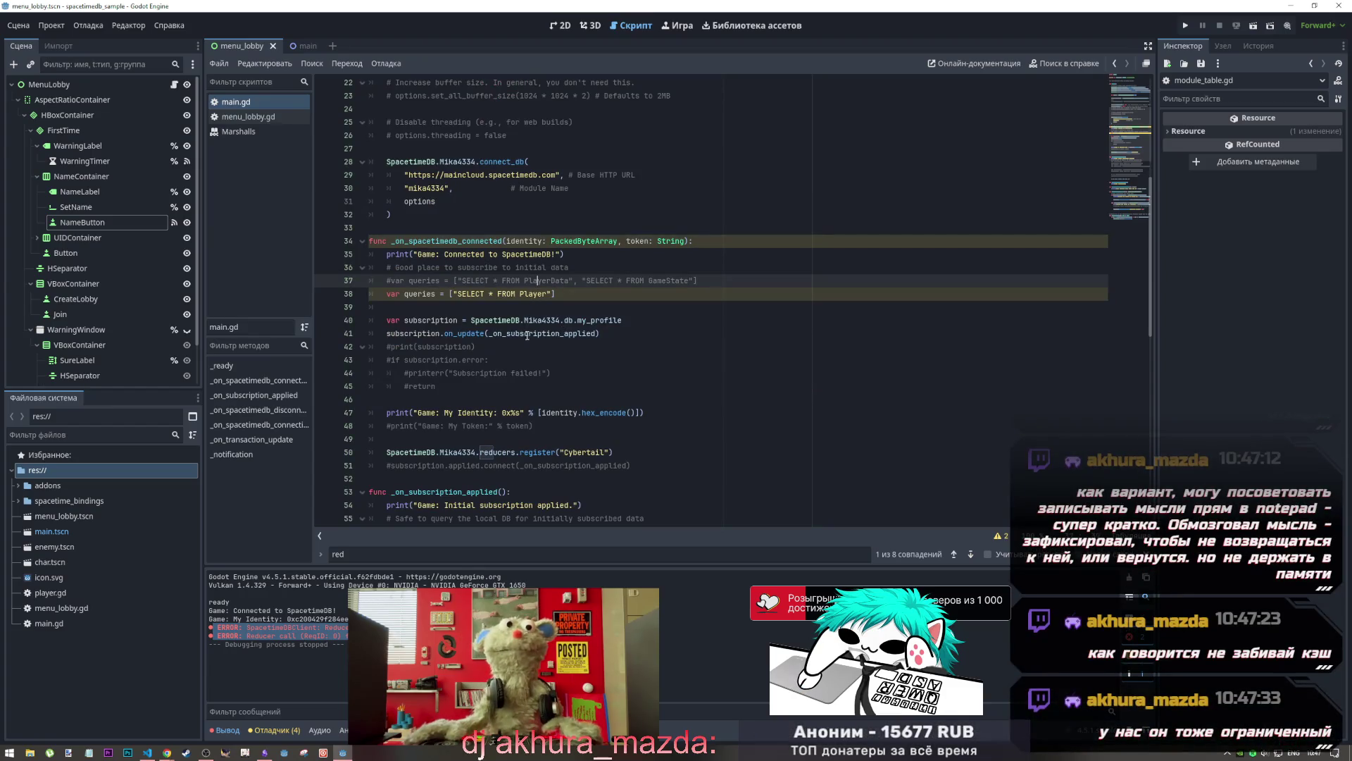
pyautogui.click(478, 295)
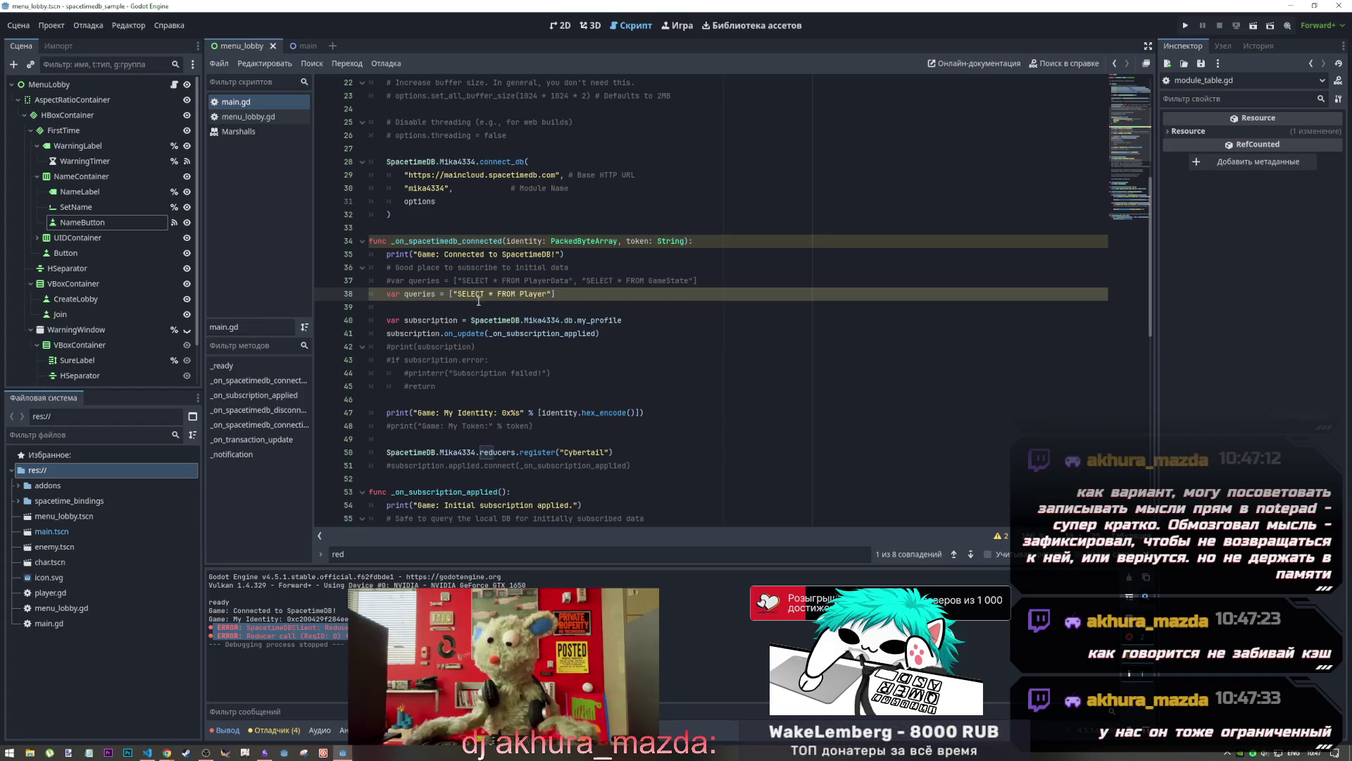
pyautogui.click(493, 360)
pyautogui.scroll(-3, 556, 472)
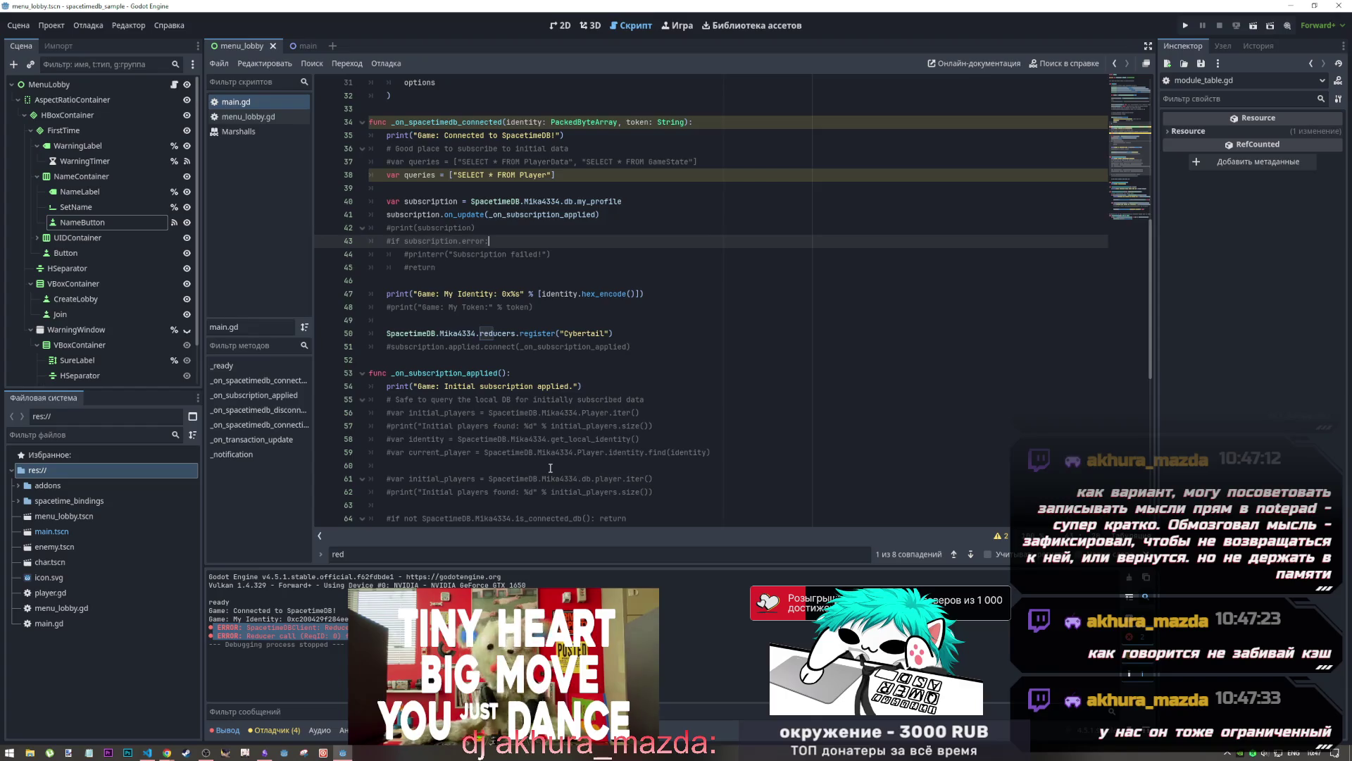
pyautogui.scroll(1, 550, 468)
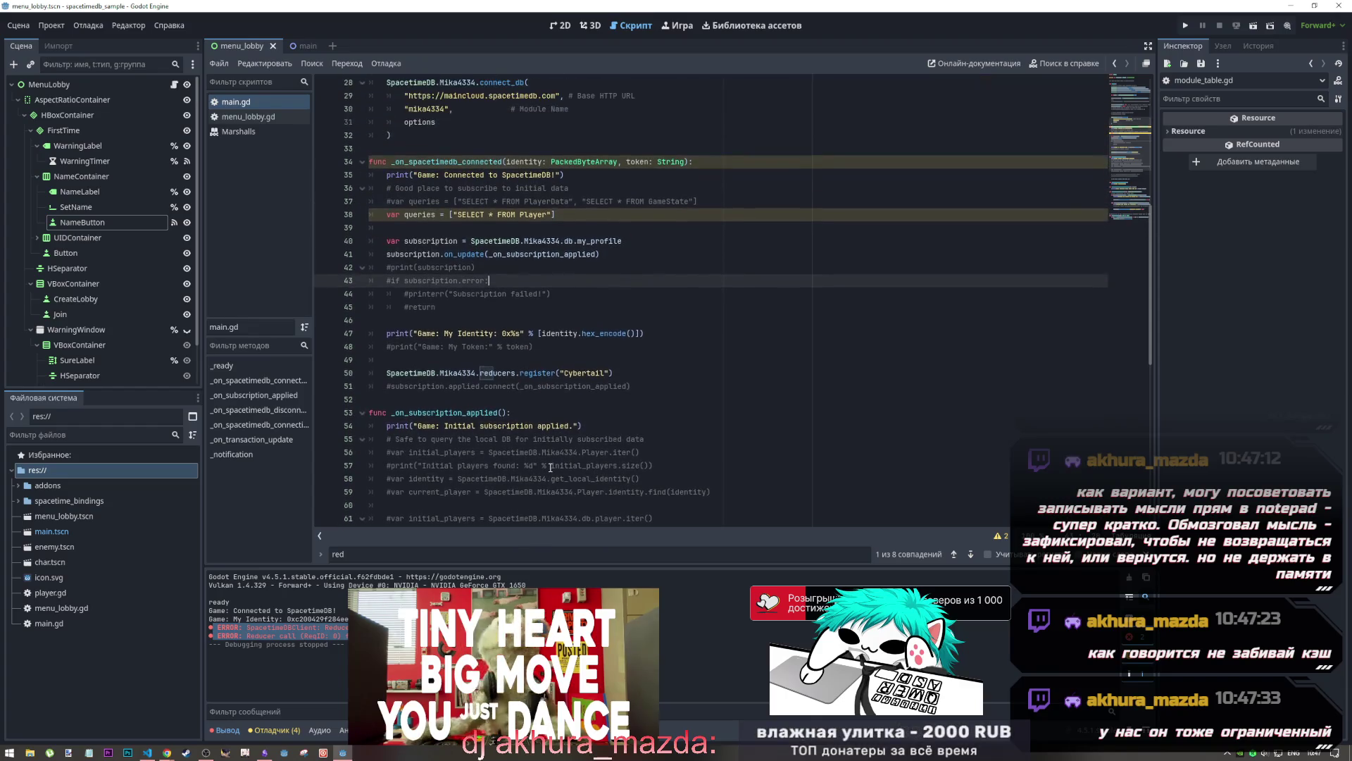
pyautogui.hotkey('alt', 'Tab')
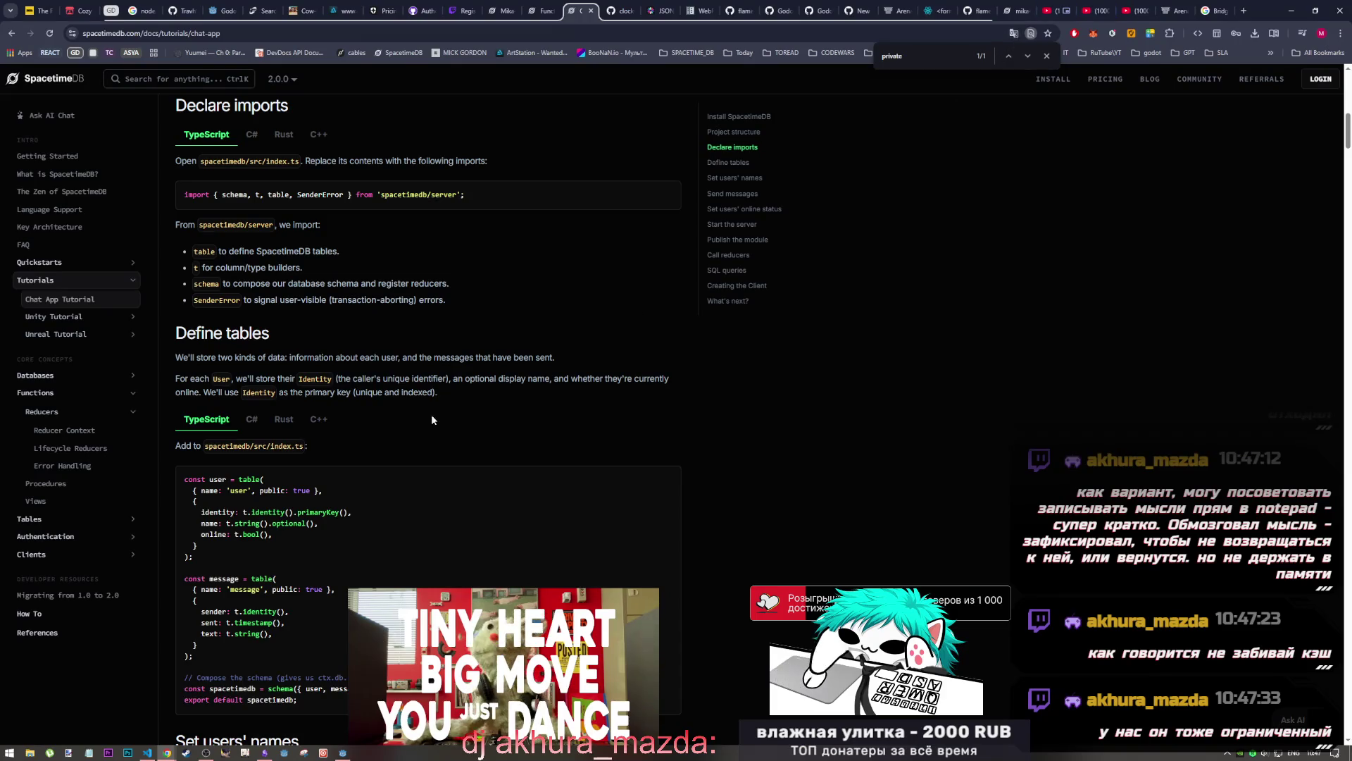
# Glance at Godot's error output, revisit the chat tutorial docs, then switch to VS Code
pyautogui.moveTo(505, 597)
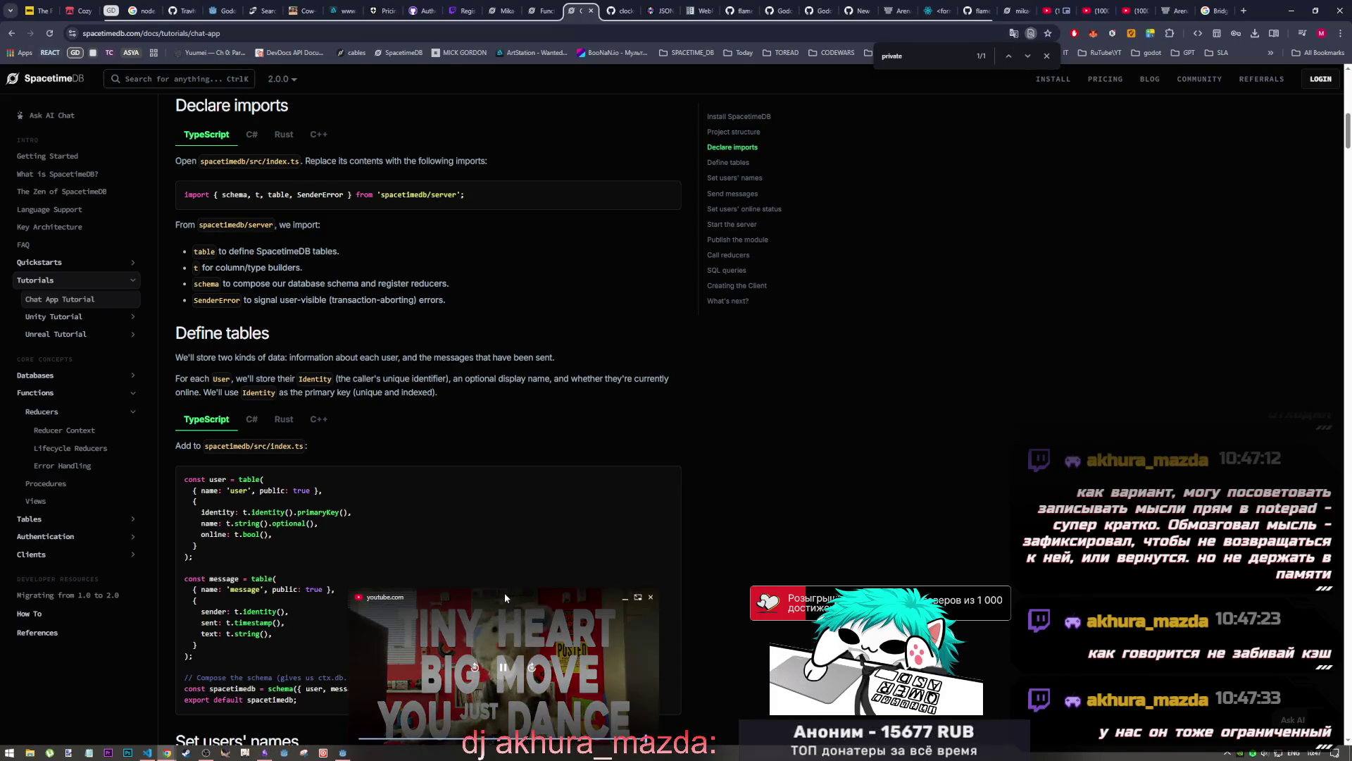
pyautogui.hotkey('alt', 'Tab')
pyautogui.hotkey('alt', 'Tab')
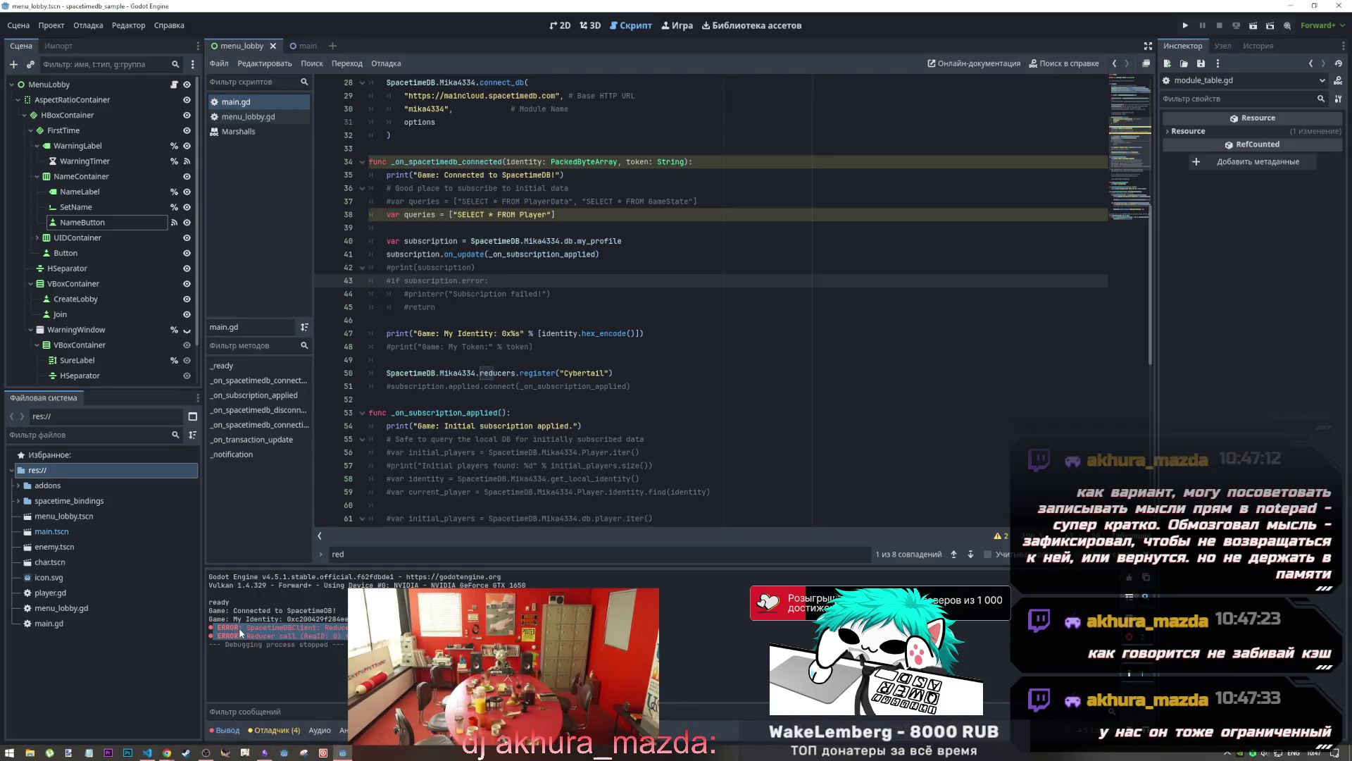
pyautogui.hotkey('alt', 'Tab')
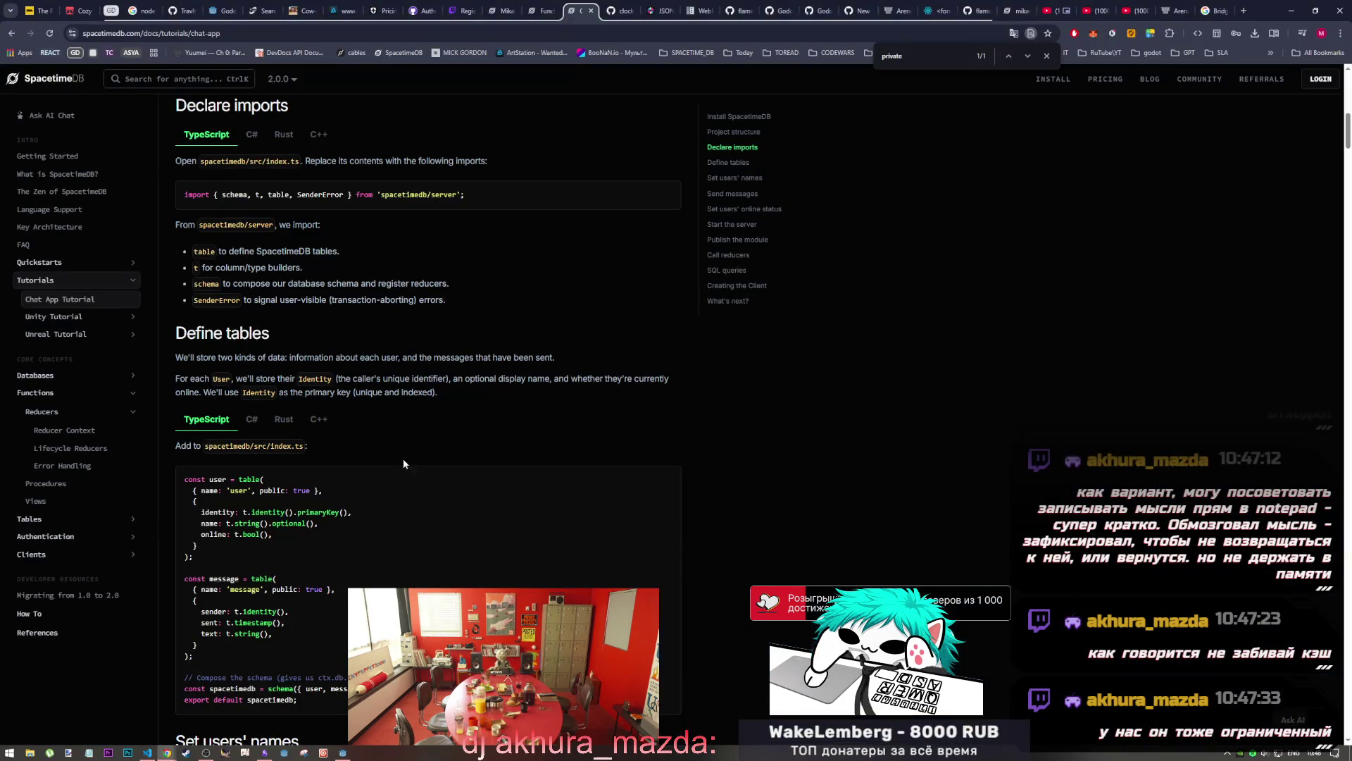
pyautogui.hotkey('alt', 'Tab')
pyautogui.press('Tab')
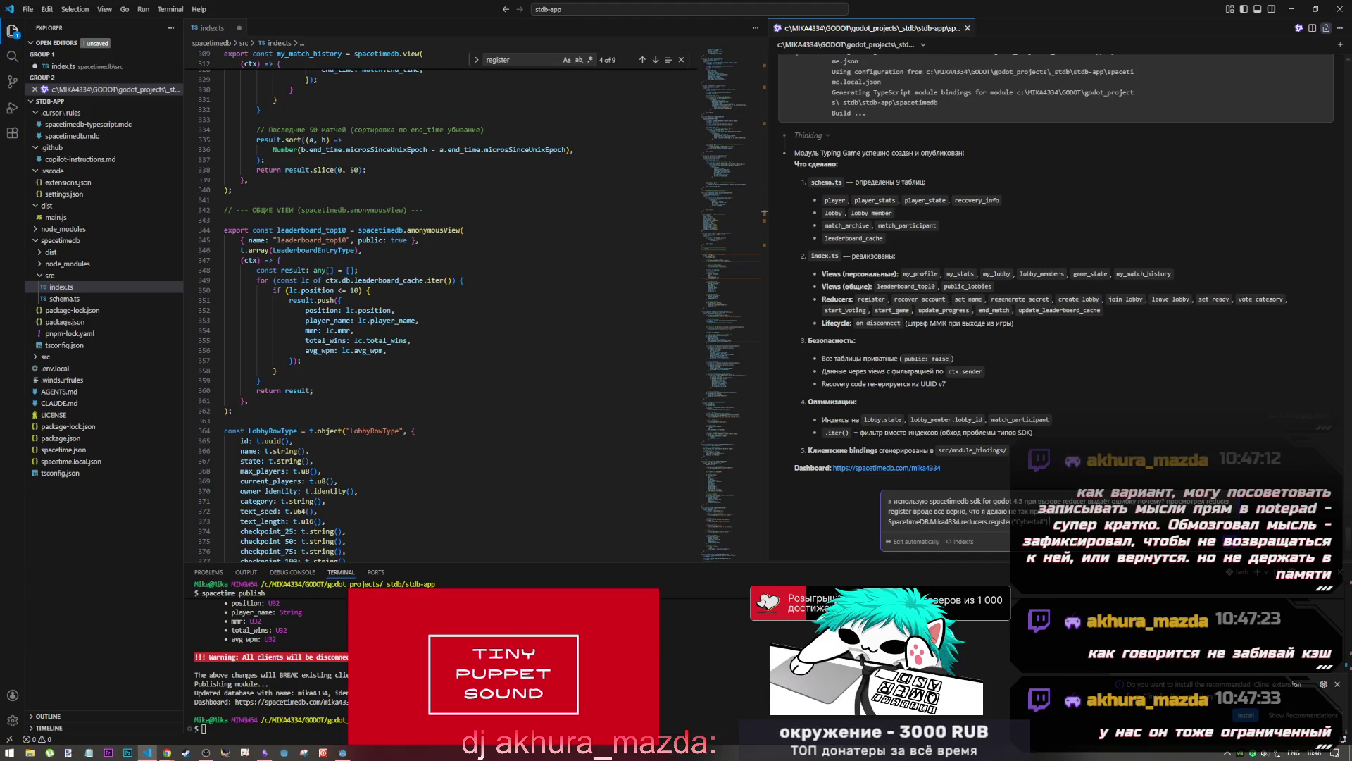
# Add a new line with a short note and paste the two failed reducer error lines into the chat
pyautogui.hotkey('shift', 'Return')
pyautogui.write('ib')
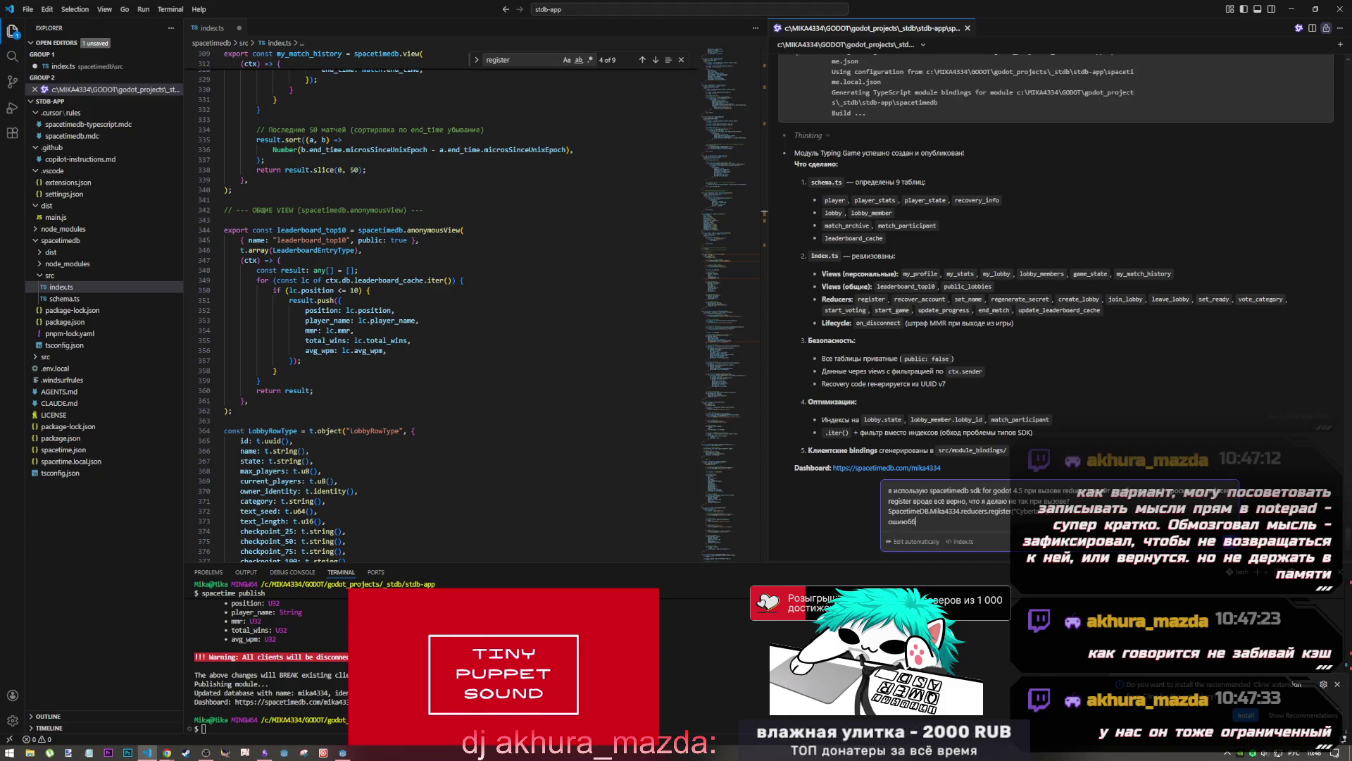
pyautogui.write('ибки fatal')
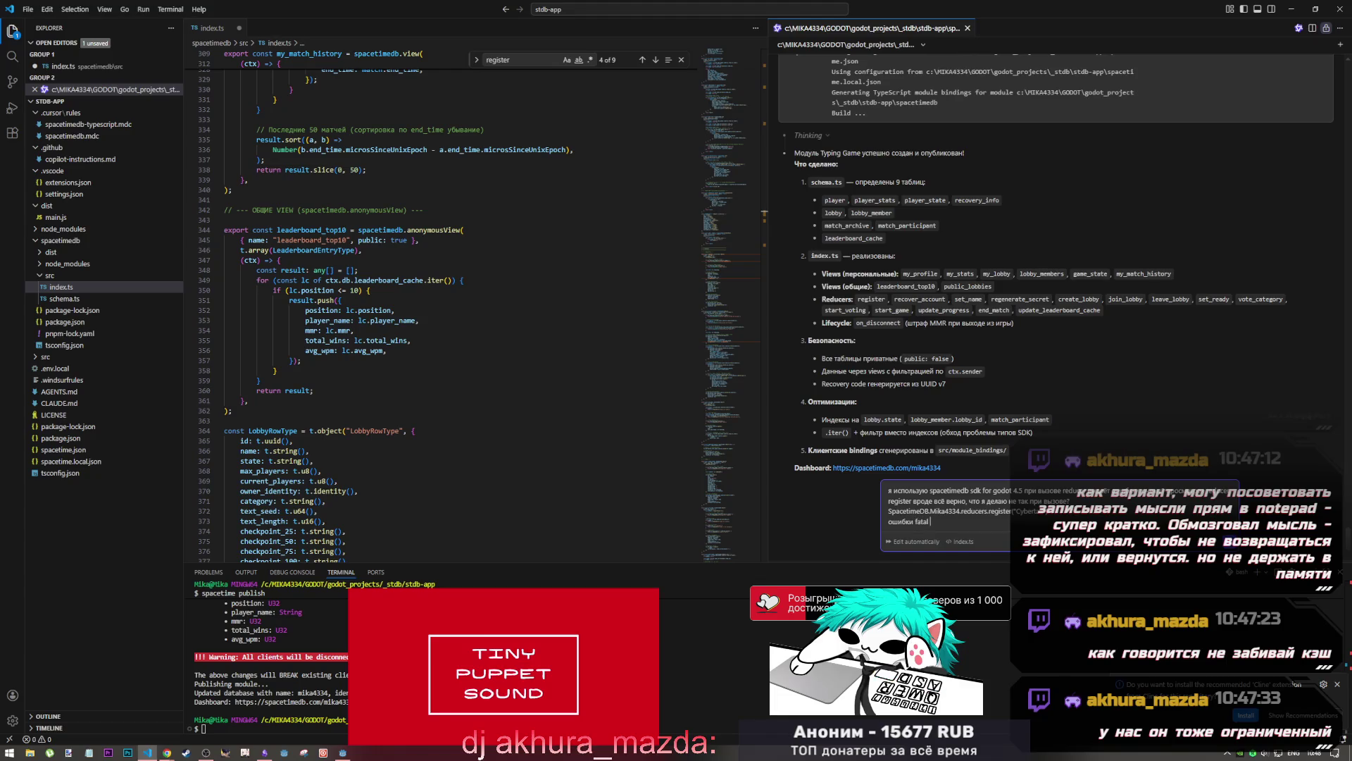
pyautogui.hotkey('ctrl', 'v')
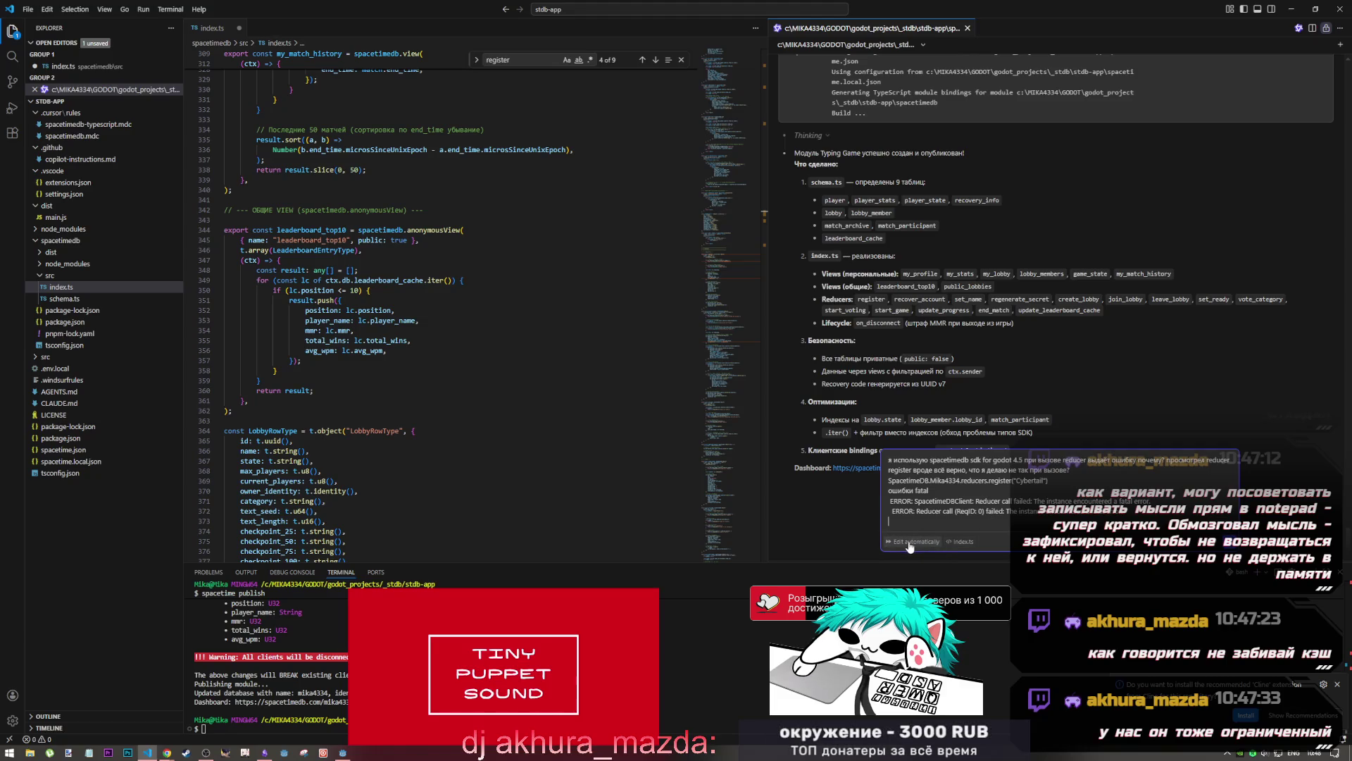
# Switch the chat mode to YOLO and back to Edit, then close the YouTube mini player
pyautogui.click(901, 544)
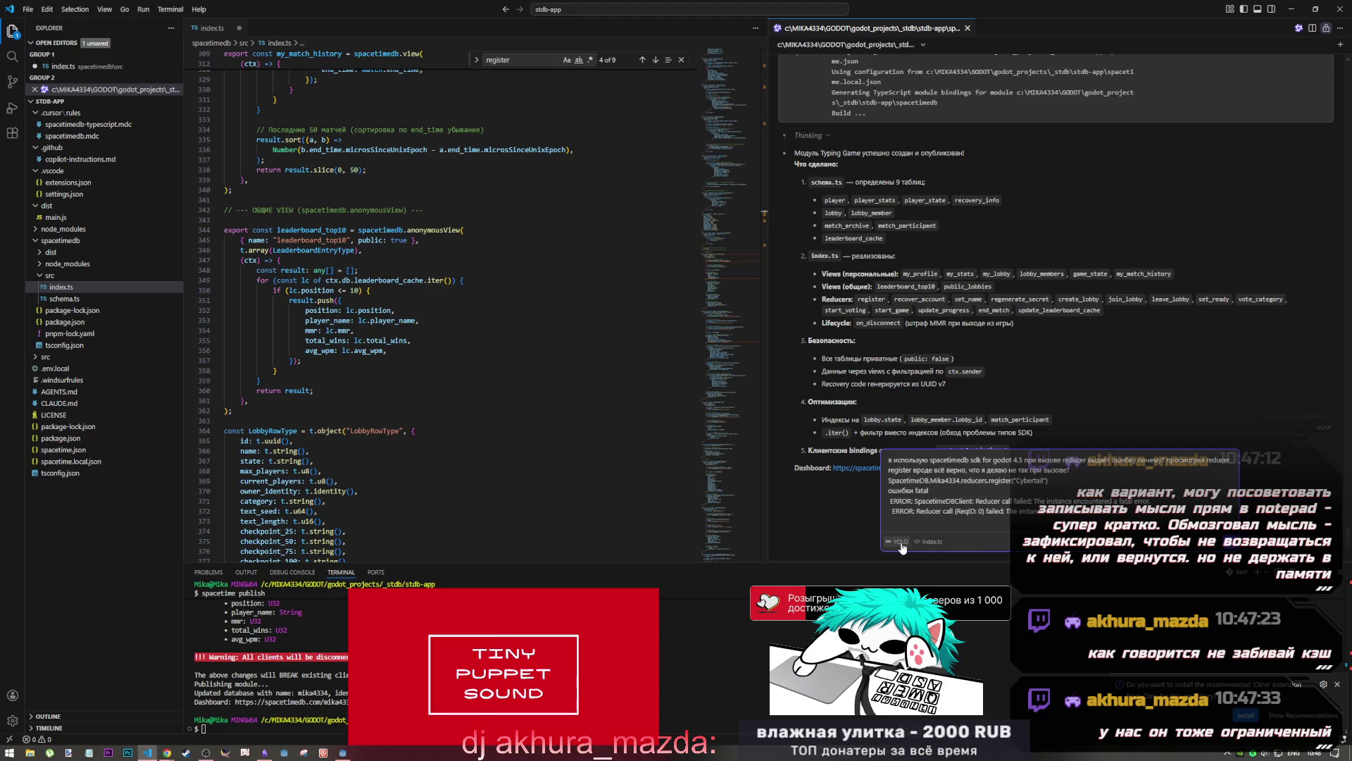
pyautogui.click(901, 542)
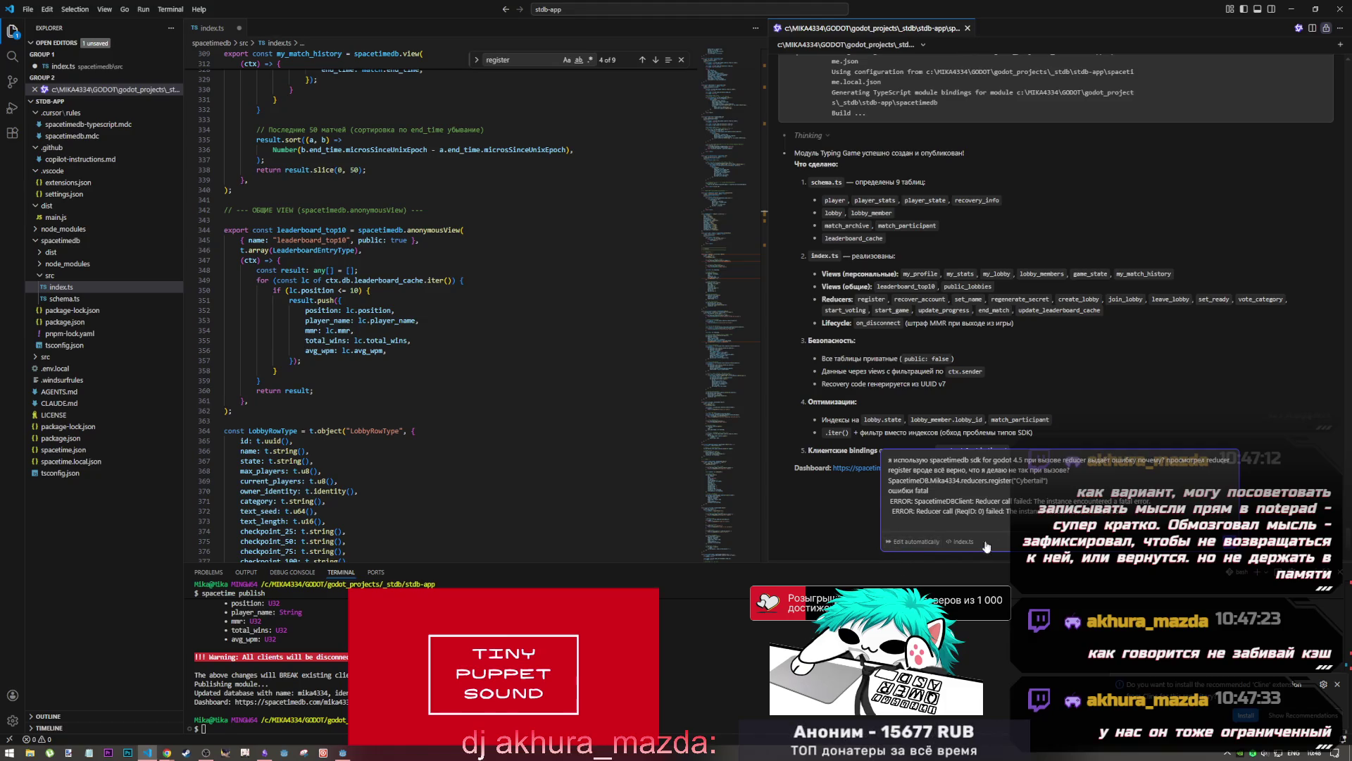
pyautogui.moveTo(520, 646)
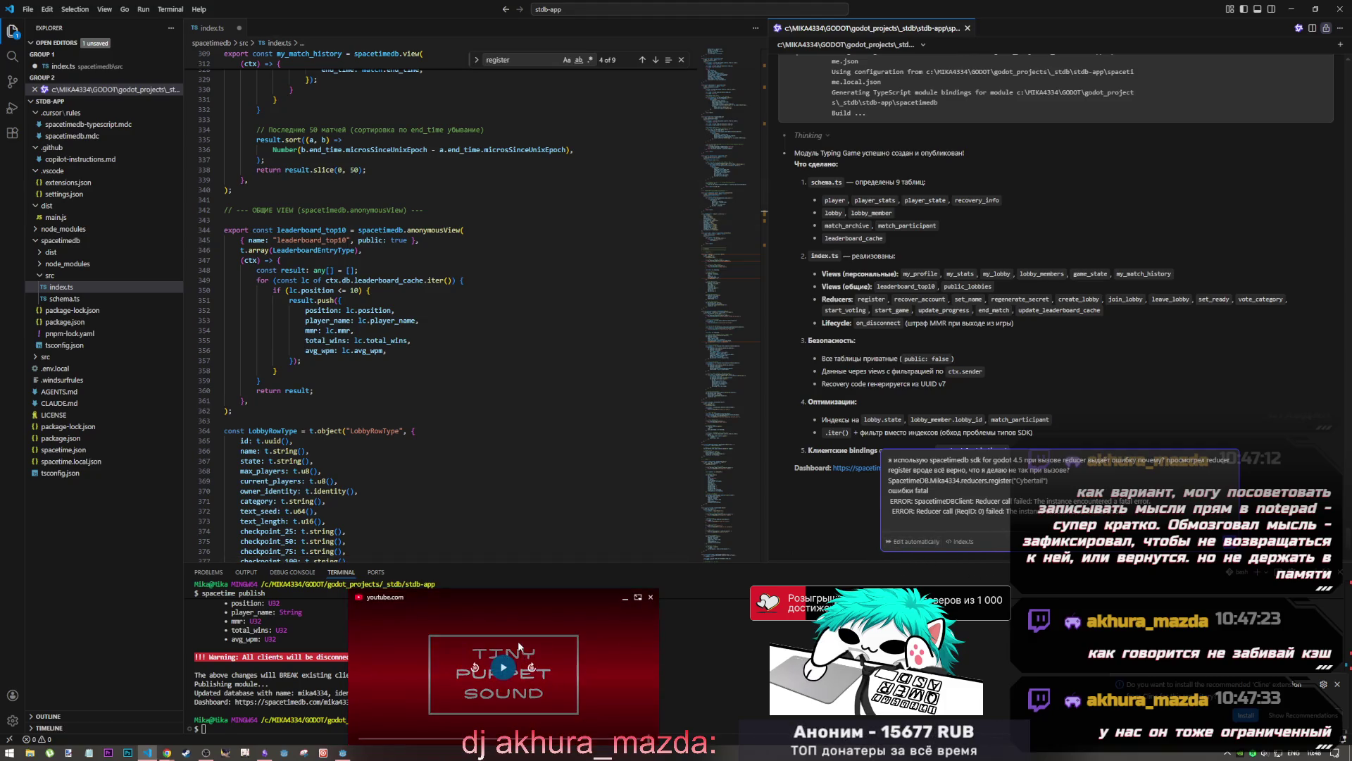
pyautogui.click(639, 598)
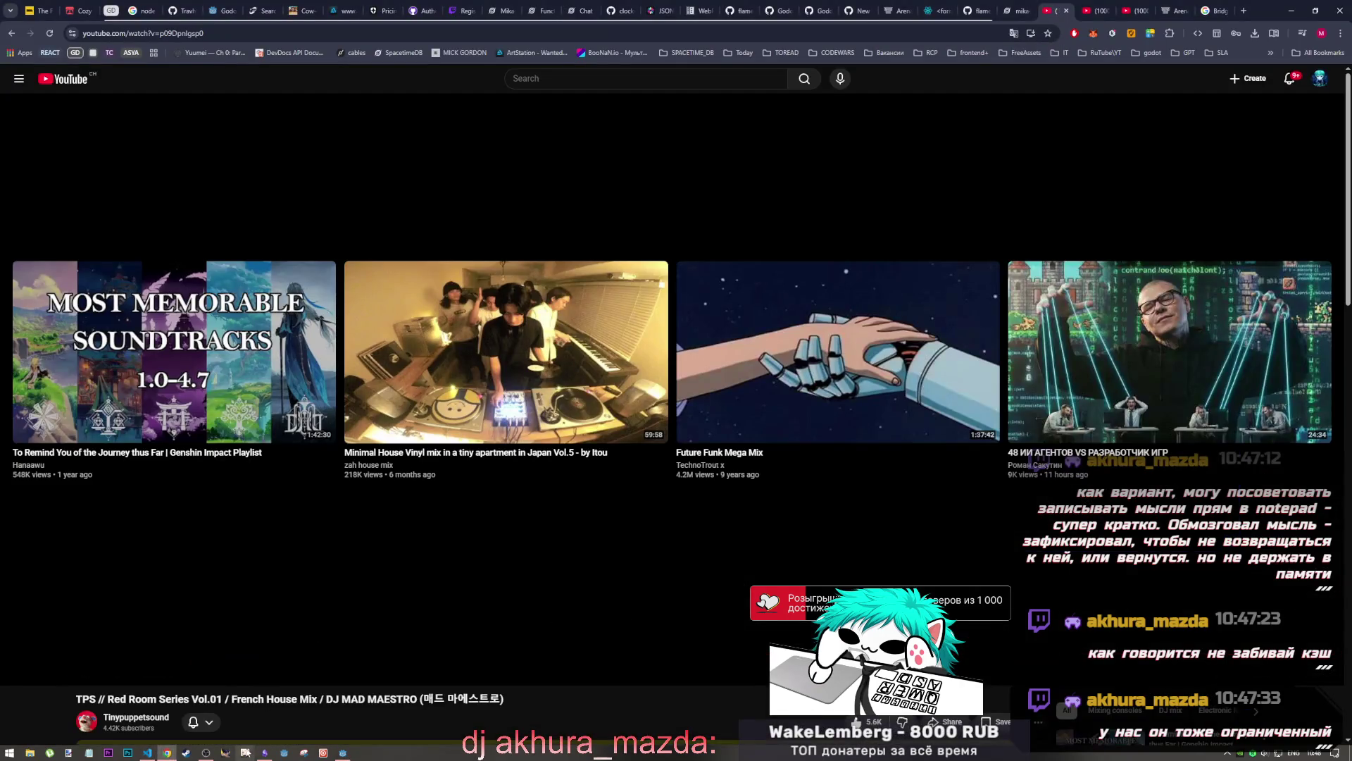
# Bring the YouTube watch page for TPS // Red Room Series Vol.01 to the front from the taskbar
pyautogui.moveTo(268, 754)
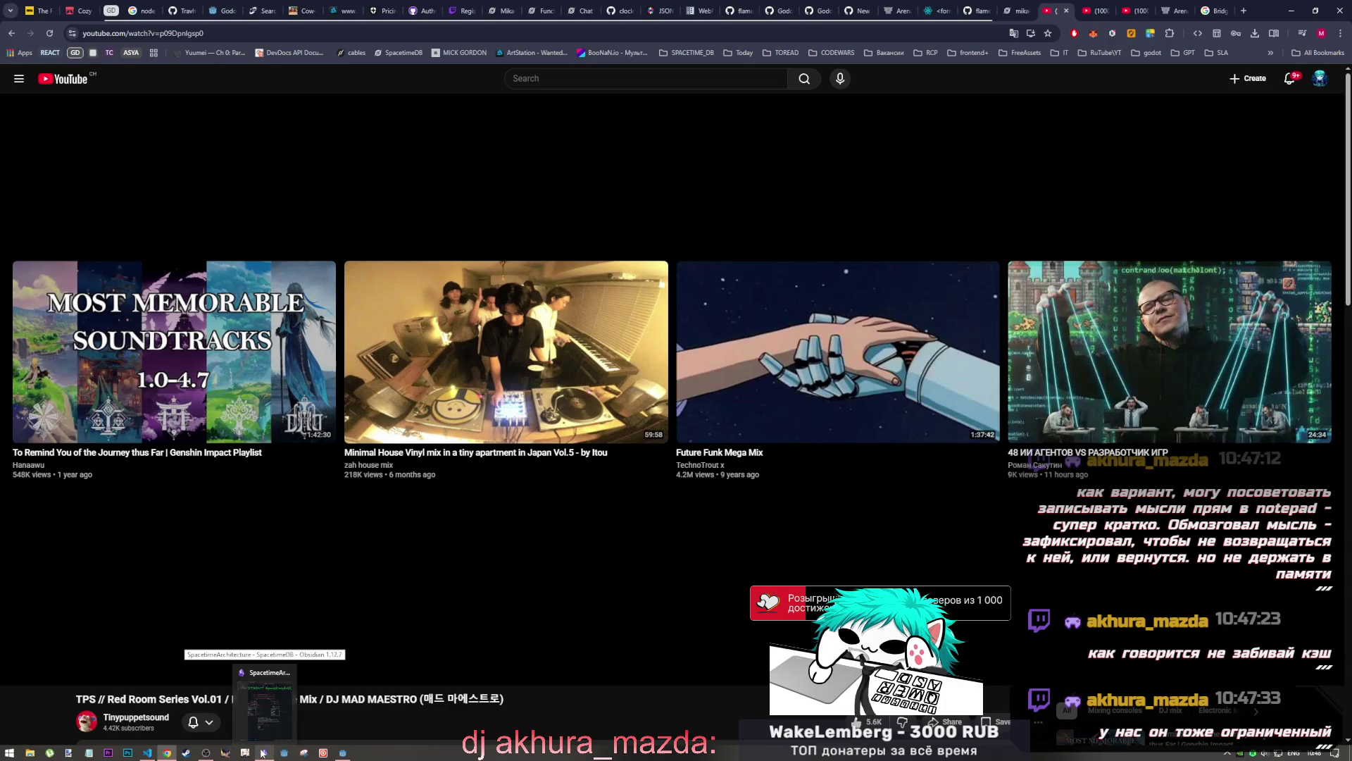
pyautogui.click(206, 752)
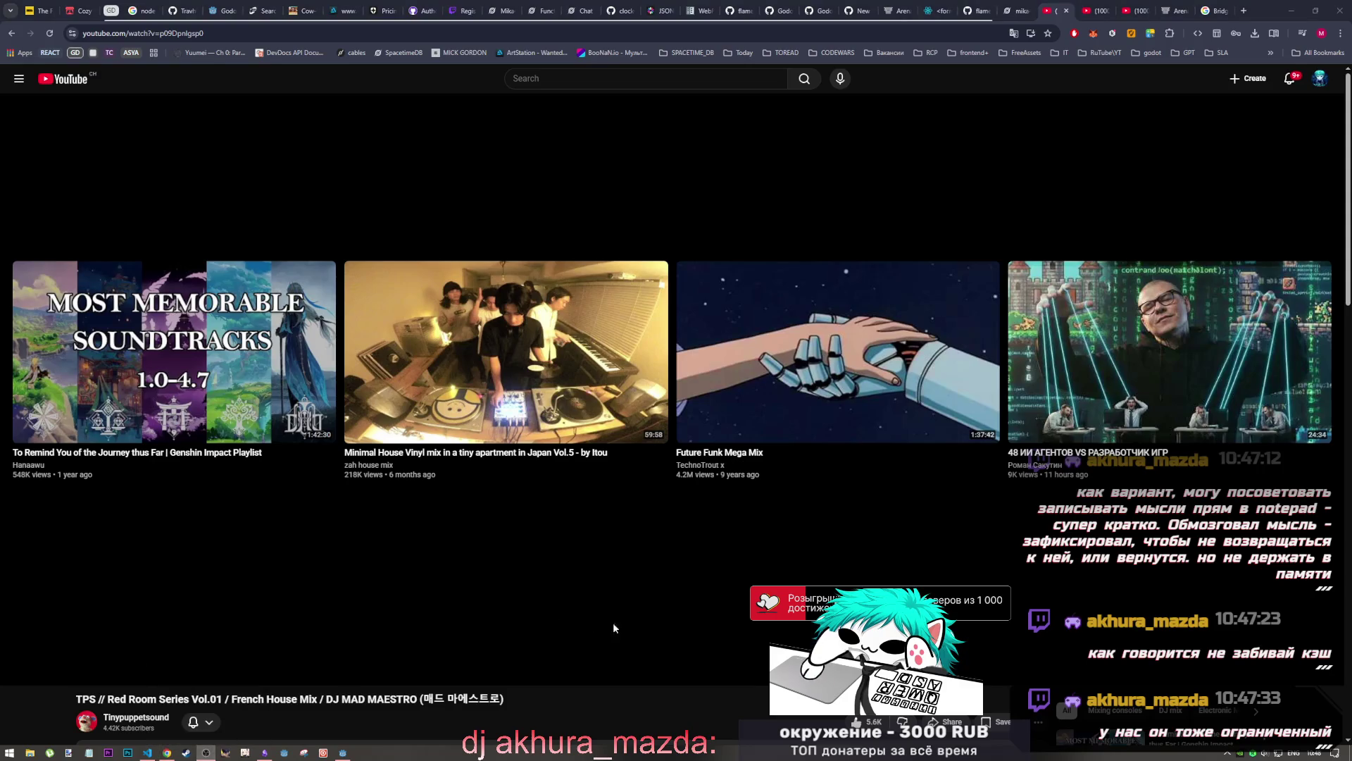
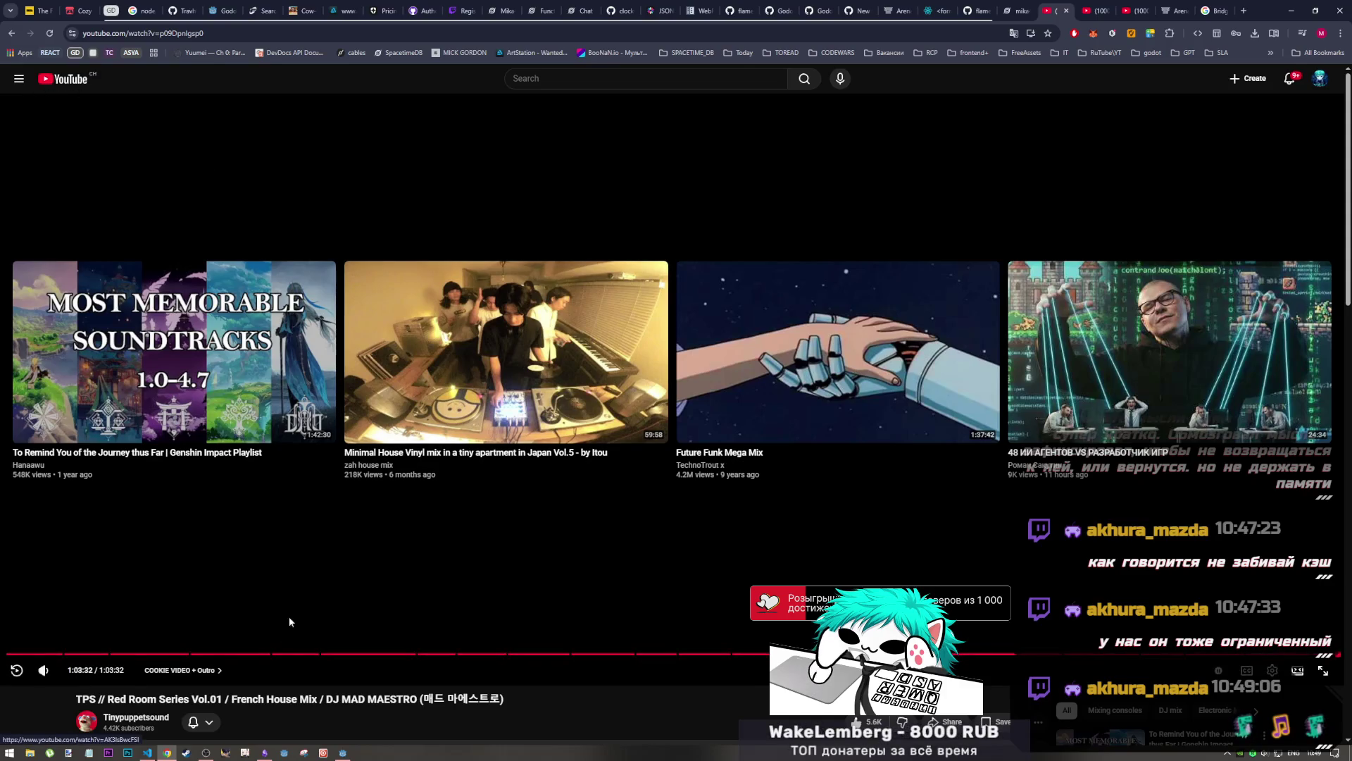
# Glance at the Player query in Godot and VS Code, then open GitHub's integration_tests.gd example
pyautogui.click(343, 752)
pyautogui.moveTo(471, 215); pyautogui.dragTo(534, 217)
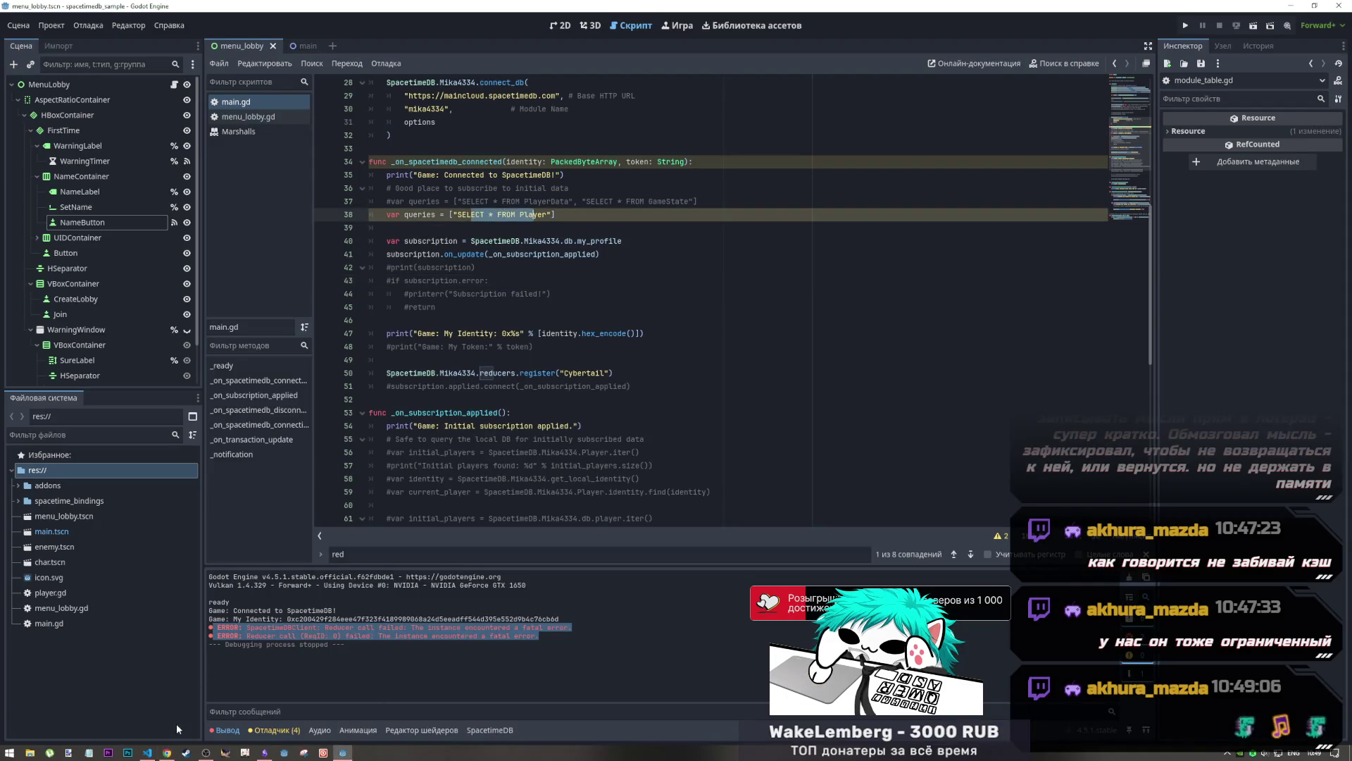
pyautogui.click(152, 752)
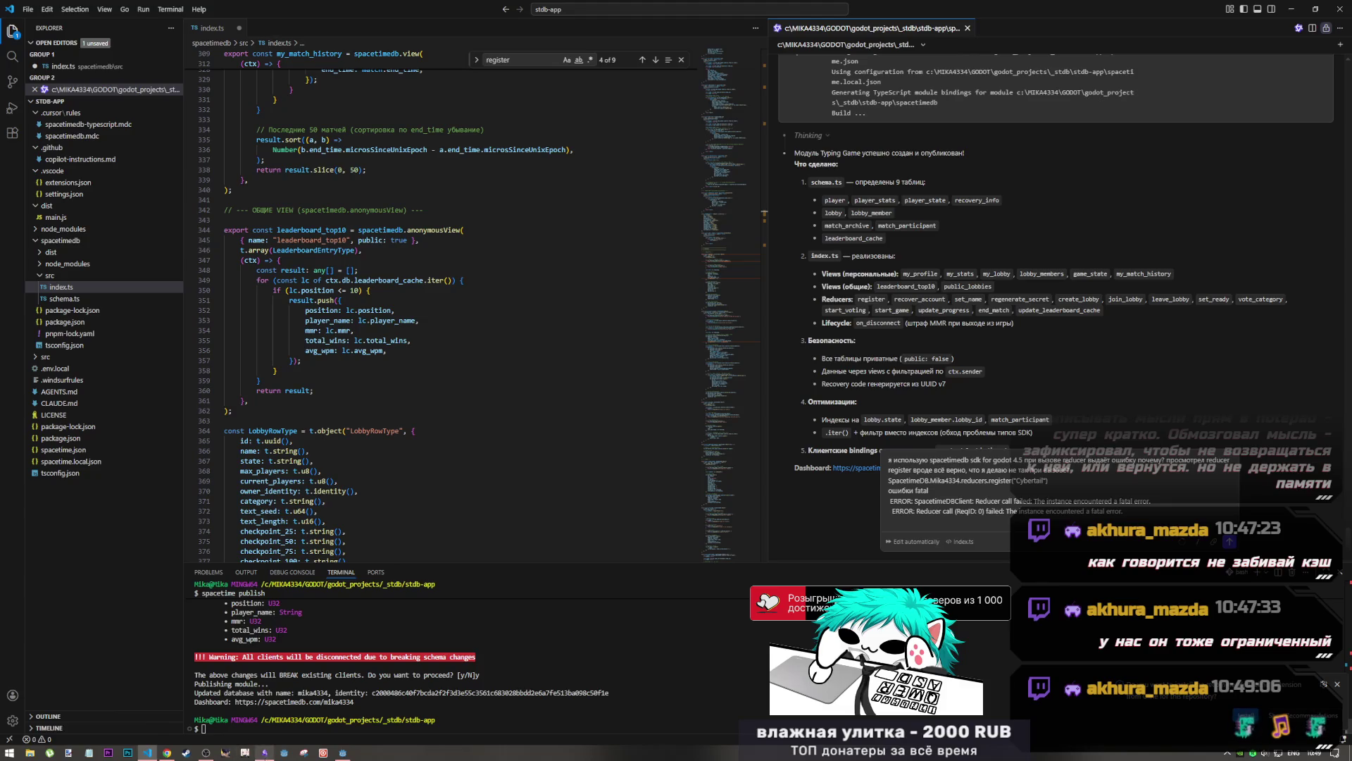
pyautogui.moveTo(267, 757)
pyautogui.click(166, 753)
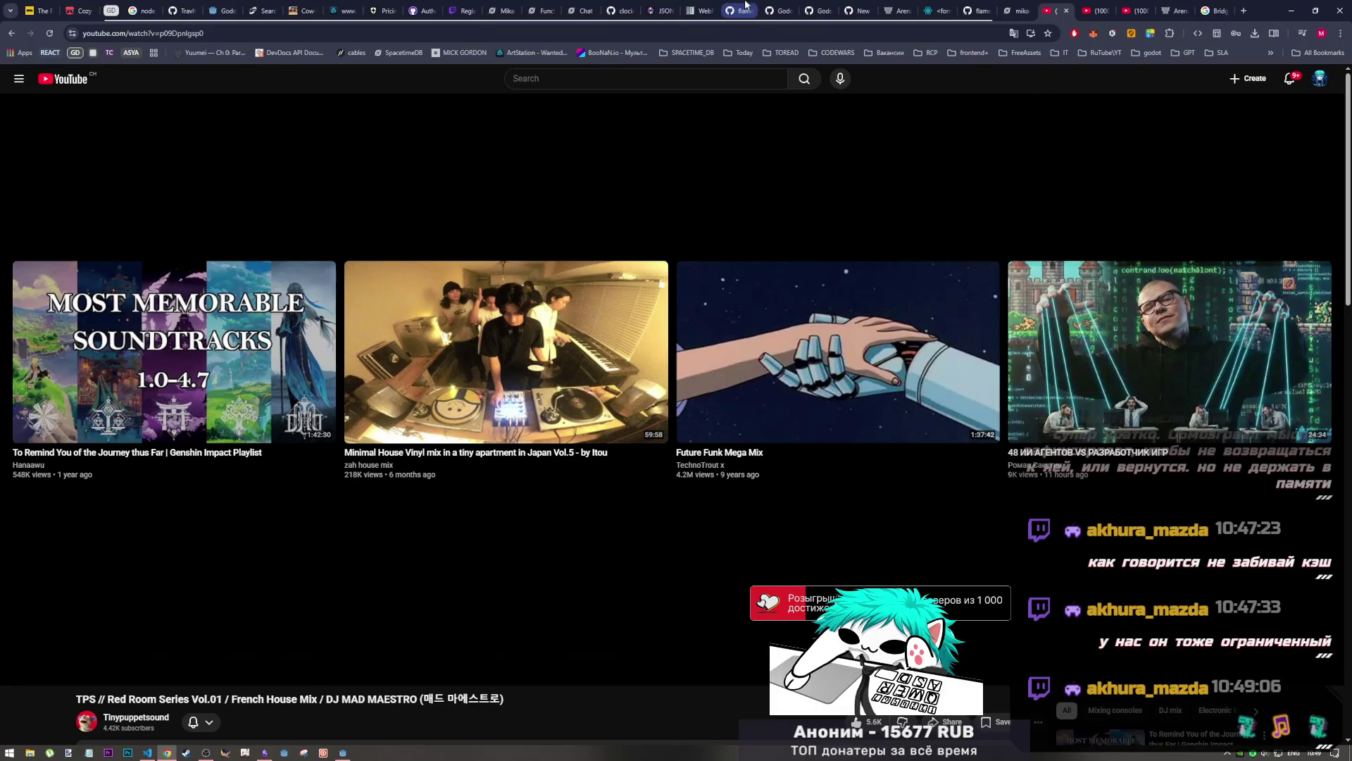
pyautogui.click(787, 8)
pyautogui.click(803, 8)
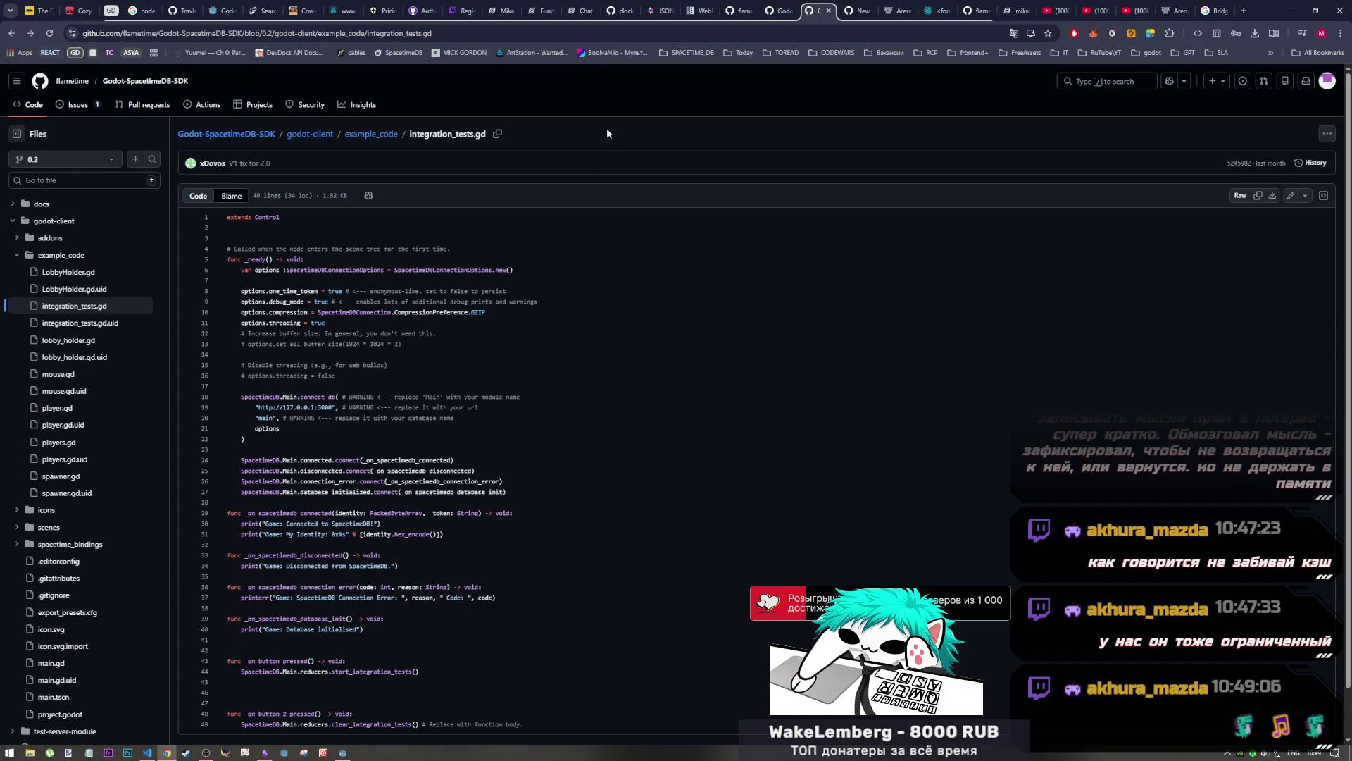
# Inspect the connected-signal hookup and identity references in integration_tests.gd, then return to api.md
pyautogui.scroll(-1, 423, 497)
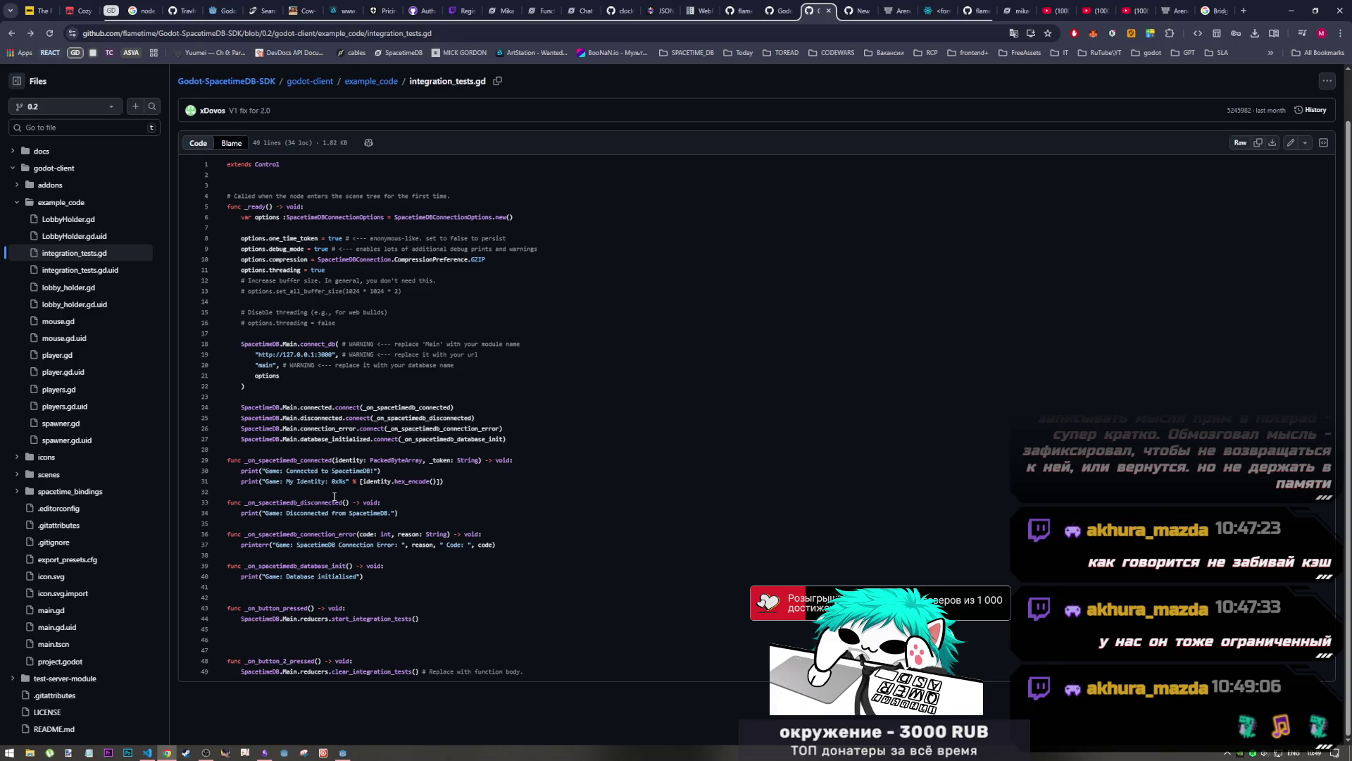
pyautogui.moveTo(340, 408); pyautogui.dragTo(434, 408)
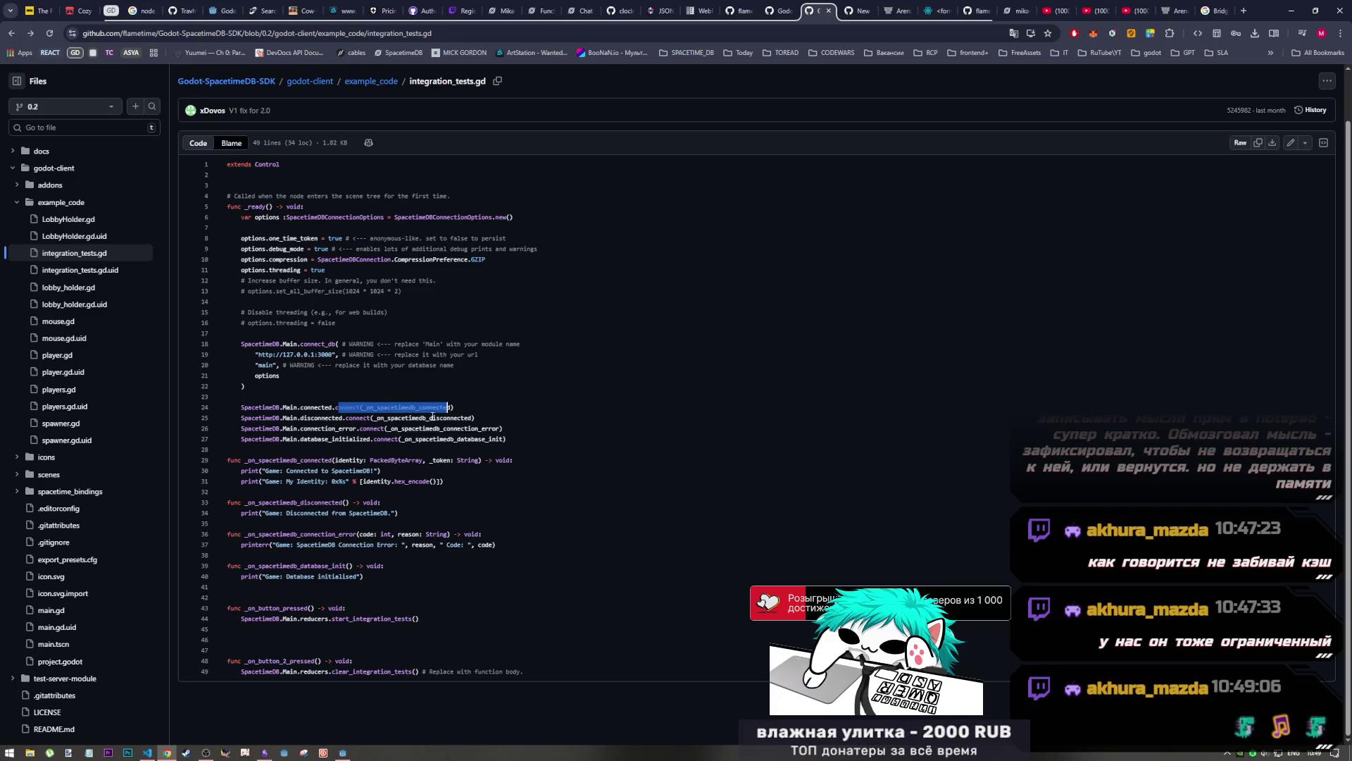
pyautogui.moveTo(343, 471)
pyautogui.mouseDown()
pyautogui.moveTo(385, 482)
pyautogui.moveTo(398, 523)
pyautogui.mouseUp()
pyautogui.click(386, 482)
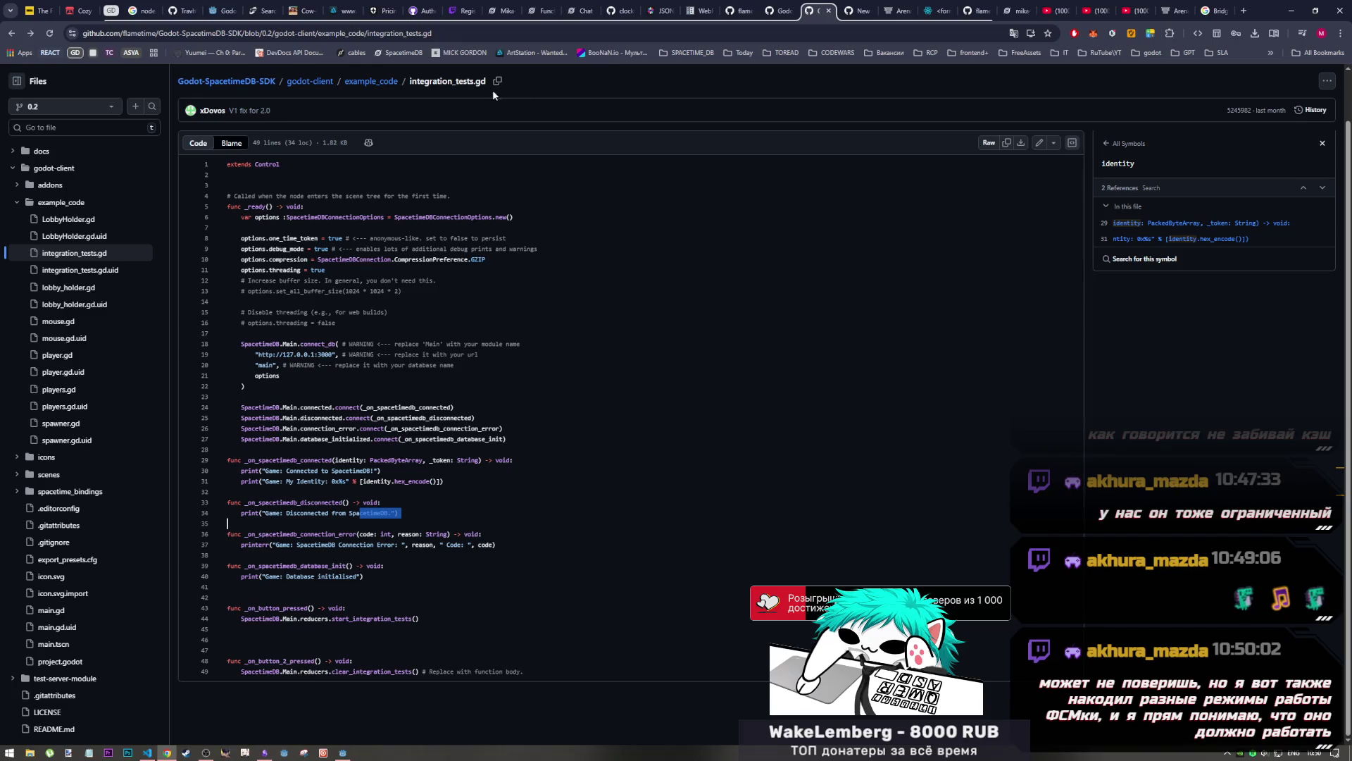
pyautogui.click(774, 11)
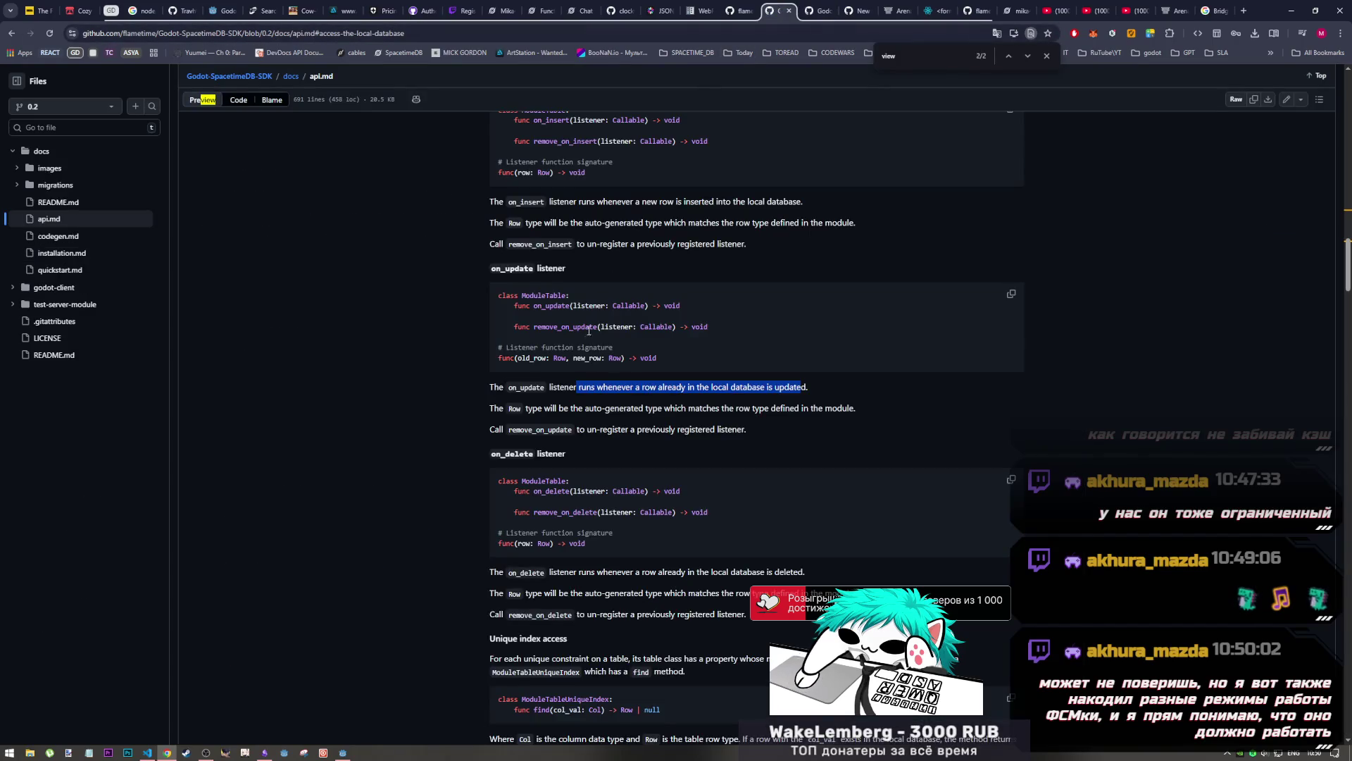
# Open quickstart.md and scroll to its example subscription queries
pyautogui.click(90, 271)
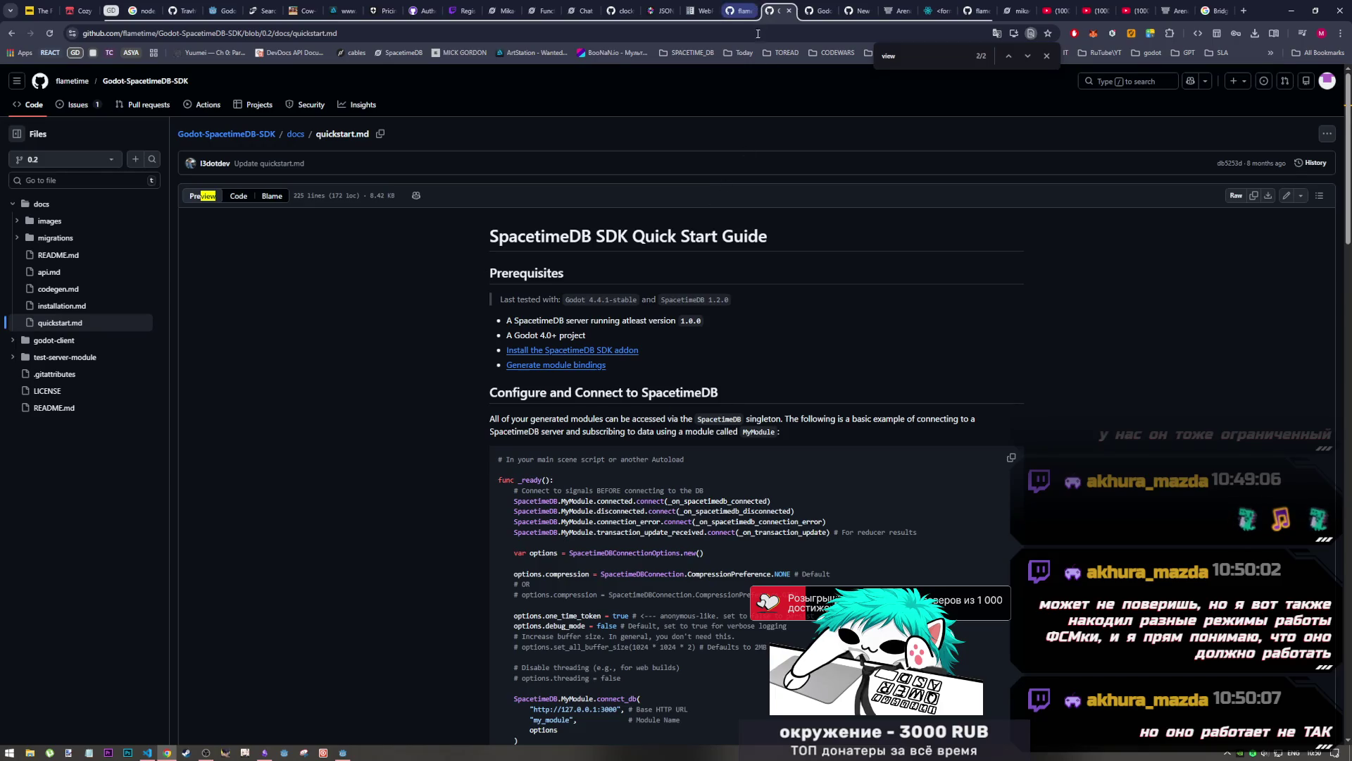
pyautogui.scroll(-3, 654, 508)
pyautogui.scroll(-1, 645, 501)
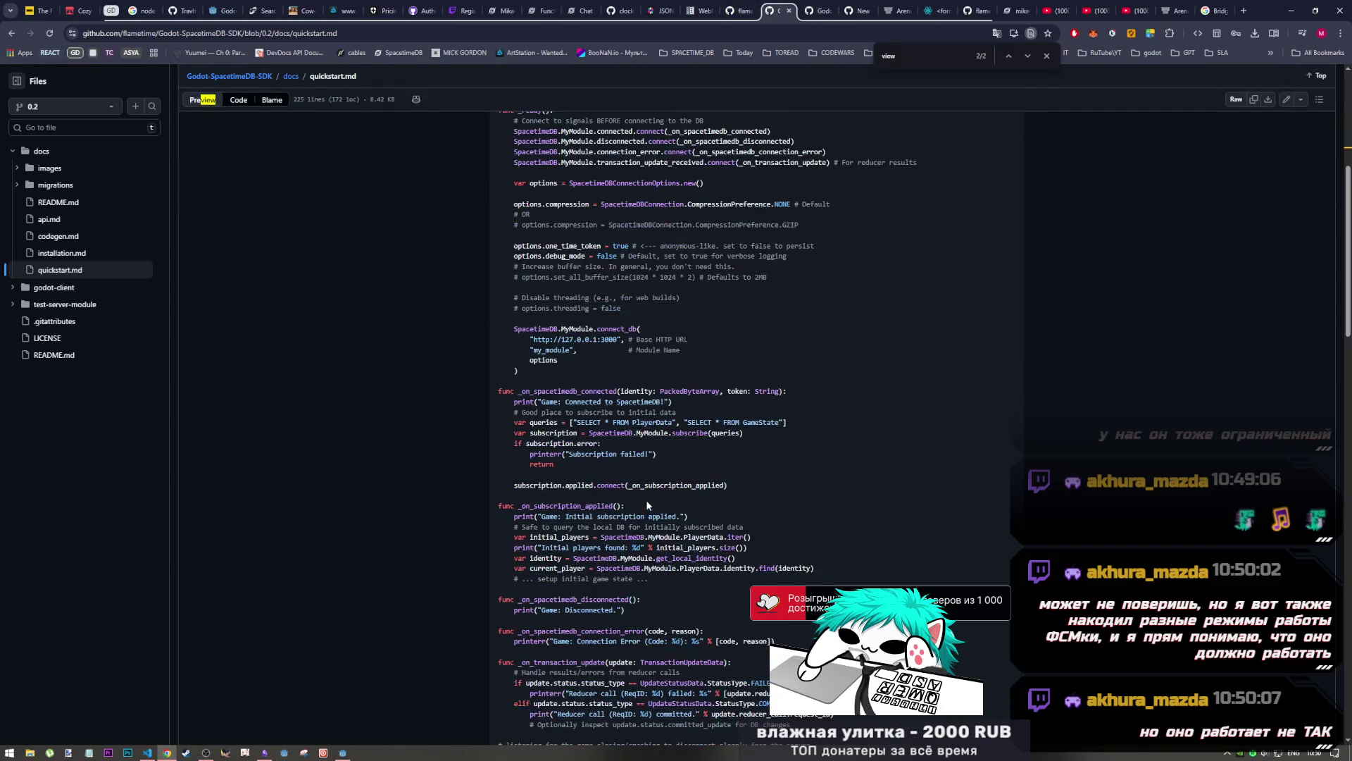
pyautogui.moveTo(530, 423); pyautogui.dragTo(680, 425)
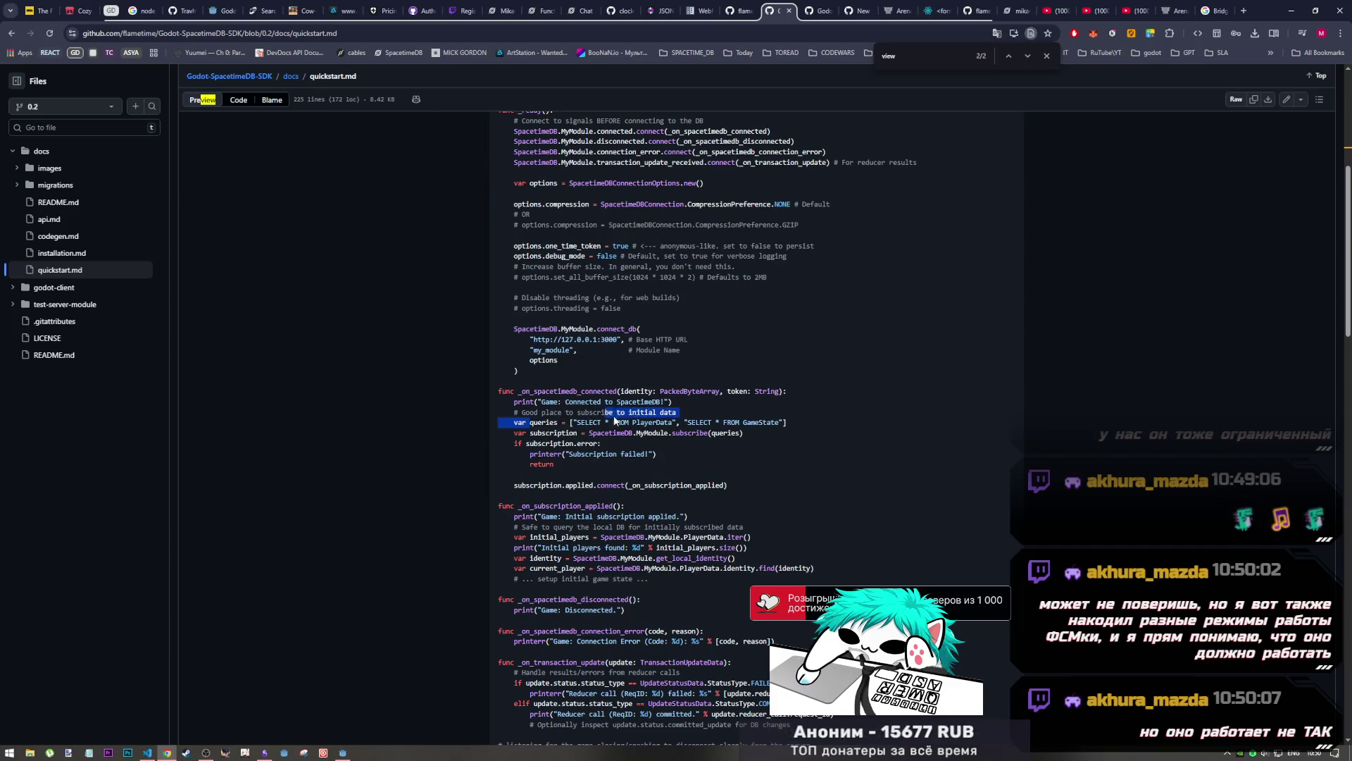
pyautogui.moveTo(522, 432)
pyautogui.mouseDown()
pyautogui.moveTo(746, 432)
pyautogui.moveTo(512, 433)
pyautogui.mouseUp()
# Copy the code from var queries through subscription.applied.connect and switch to Godot
pyautogui.hotkey('alt', 'Tab')
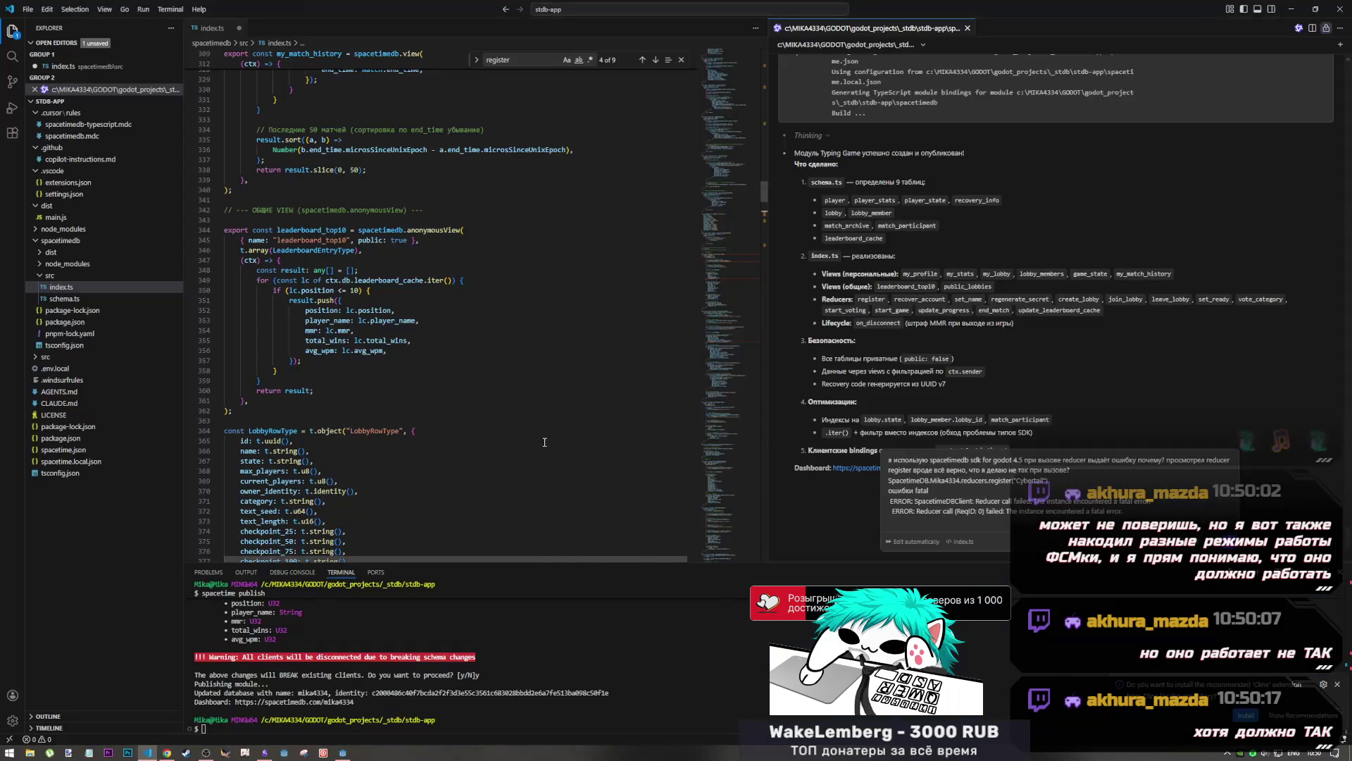
pyautogui.hotkey('alt', 'Tab')
pyautogui.click(552, 443)
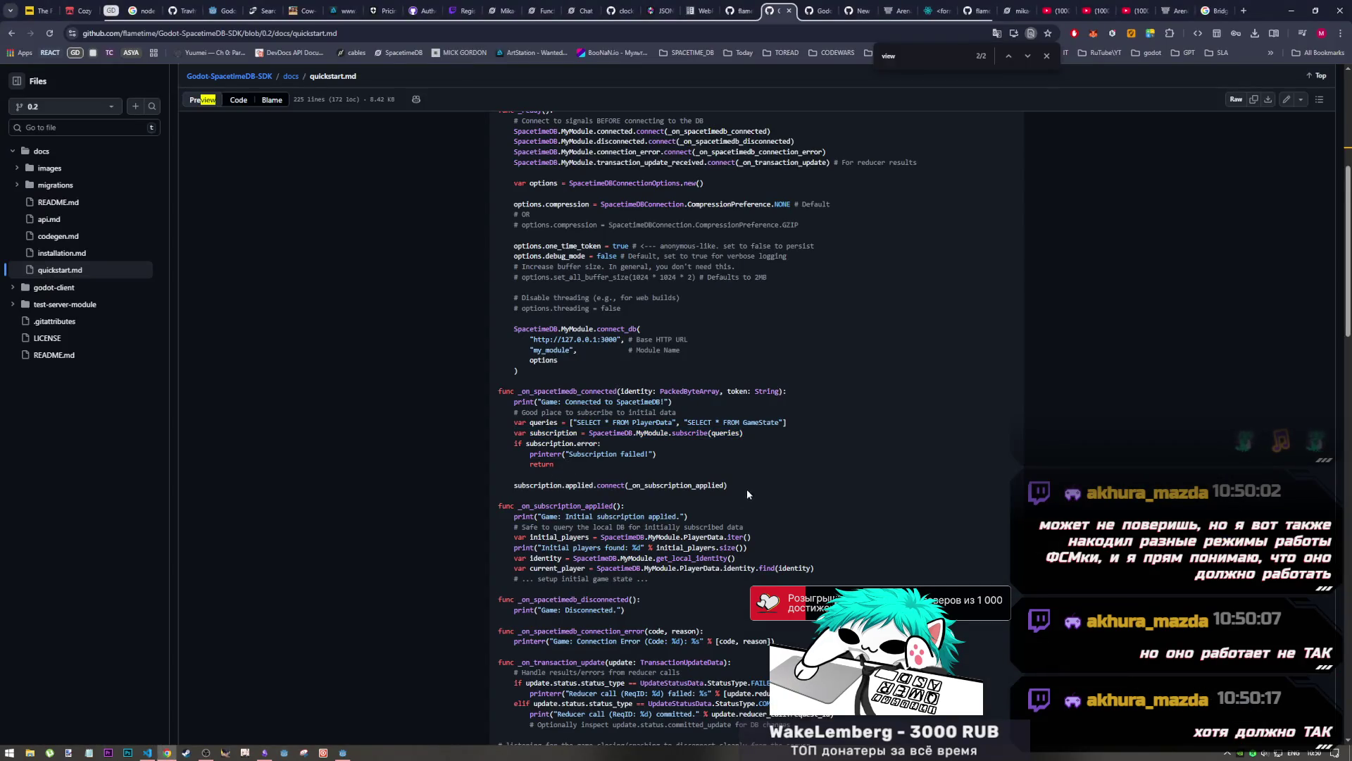
pyautogui.moveTo(727, 484)
pyautogui.mouseDown()
pyautogui.moveTo(501, 433)
pyautogui.moveTo(516, 423)
pyautogui.mouseUp()
pyautogui.hotkey('ctrl', 'c')
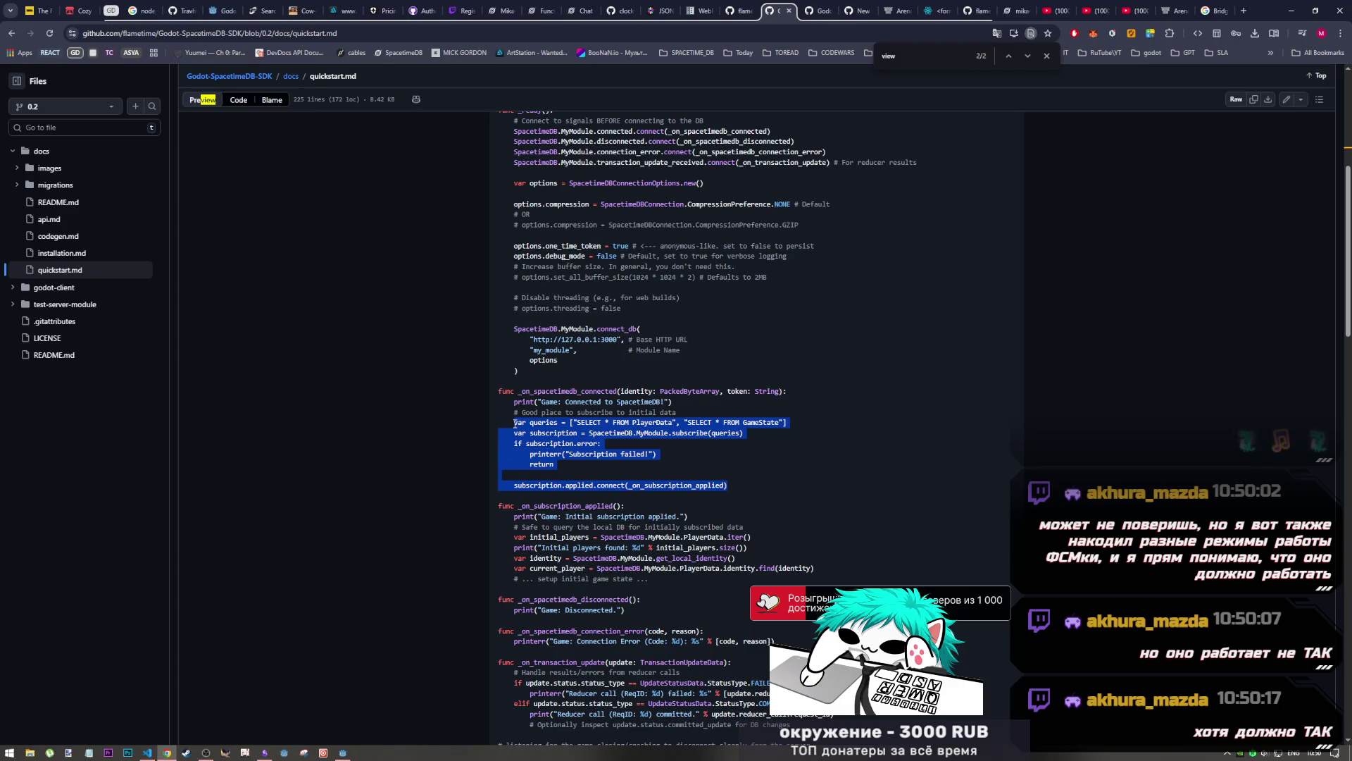
pyautogui.hotkey('alt', 'Tab')
pyautogui.hotkey('alt', 'Tab')
pyautogui.hotkey('alt', 'Tab')
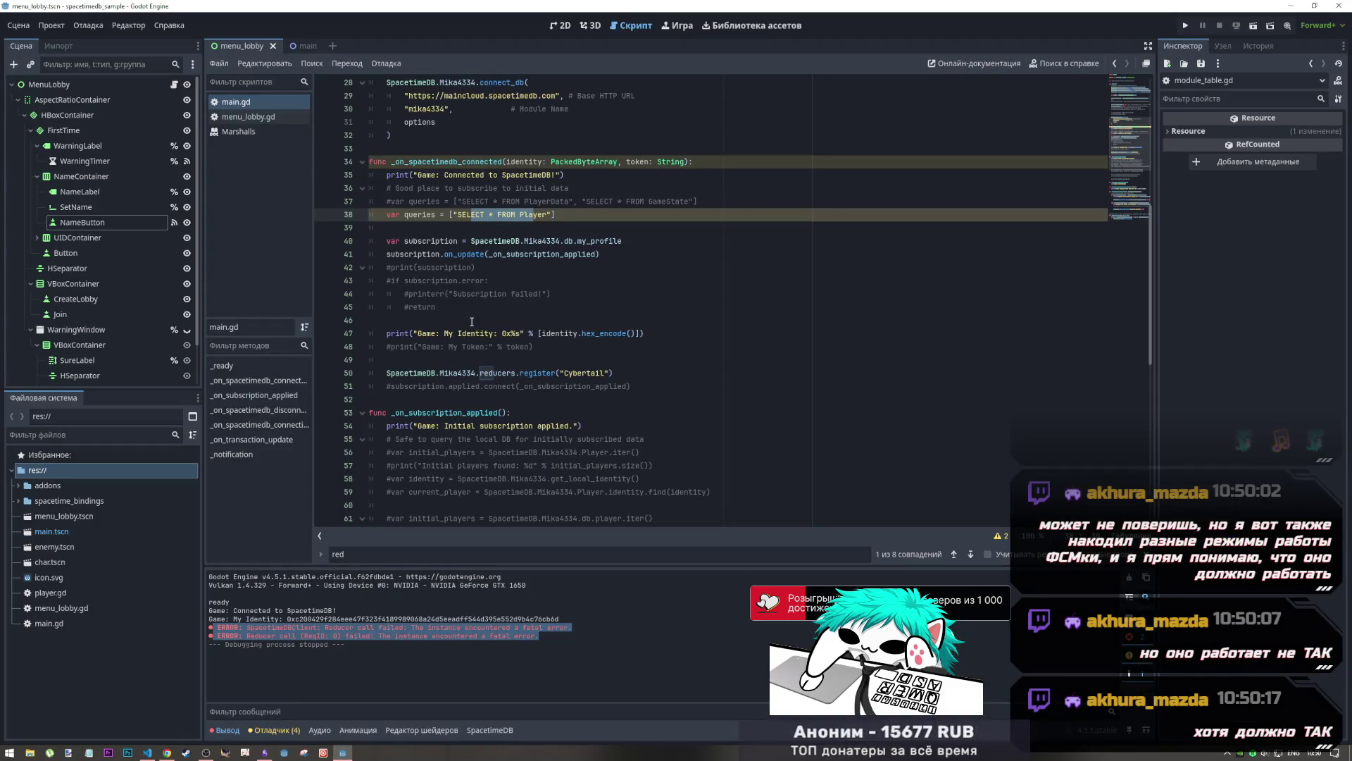
# Replace lines 40–45 of main.gd with the pasted subscription code and remove the stray blank line
pyautogui.moveTo(470, 315); pyautogui.dragTo(394, 240)
pyautogui.hotkey('ctrl', 'v')
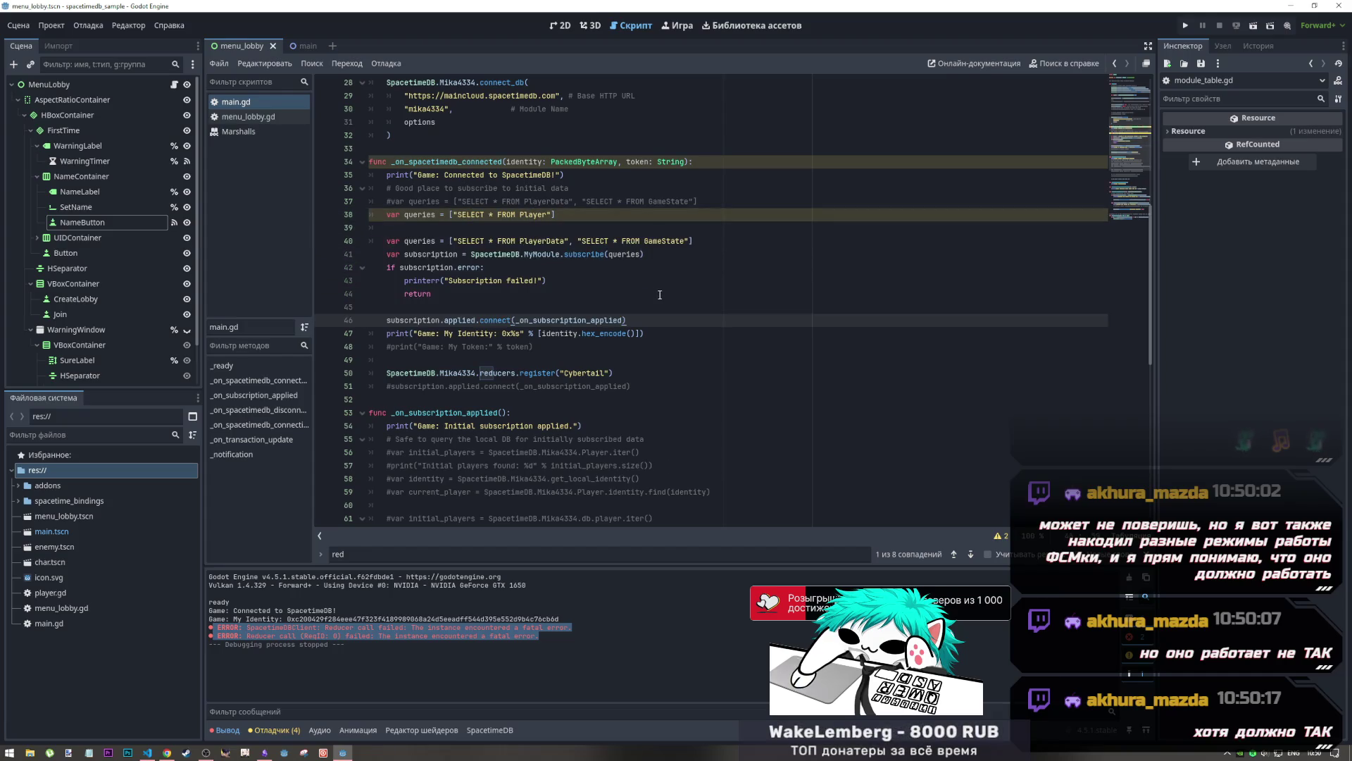
pyautogui.press('Return')
pyautogui.moveTo(630, 320); pyautogui.dragTo(318, 311)
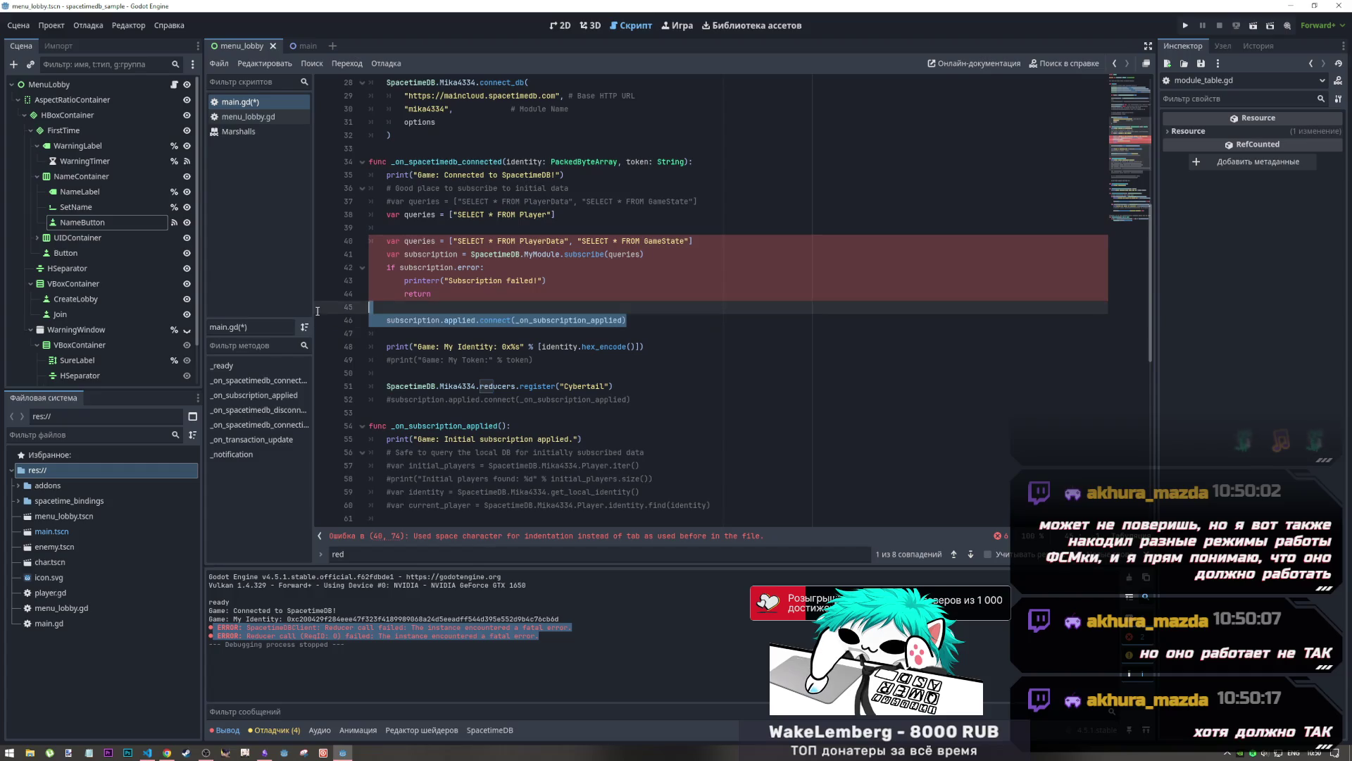
pyautogui.click(386, 307)
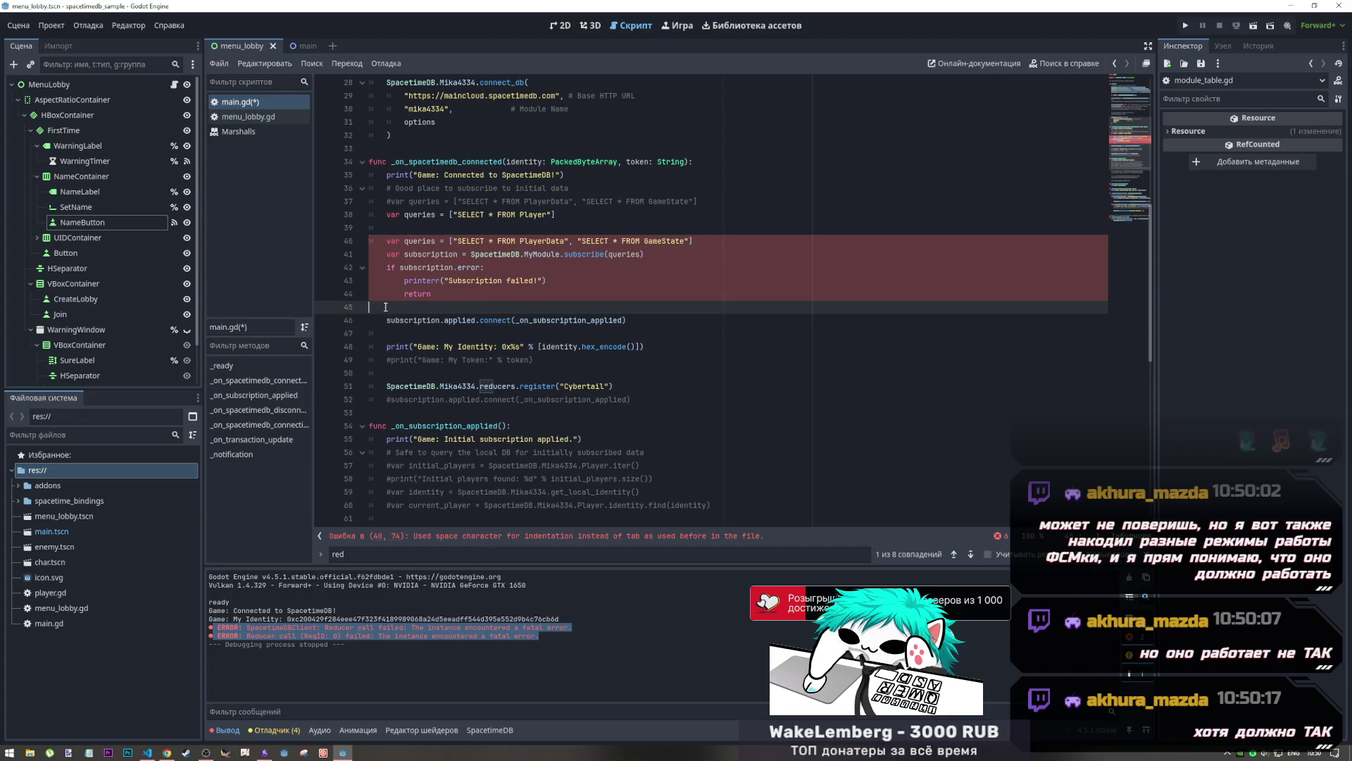
pyautogui.press('BackSpace')
pyautogui.press('BackSpace')
# Delete the old duplicate Player query line and leftover empty lines, then save main.gd
pyautogui.click(520, 241)
pyautogui.moveTo(557, 214); pyautogui.dragTo(364, 221)
pyautogui.press('BackSpace')
pyautogui.press('BackSpace')
pyautogui.press('Delete')
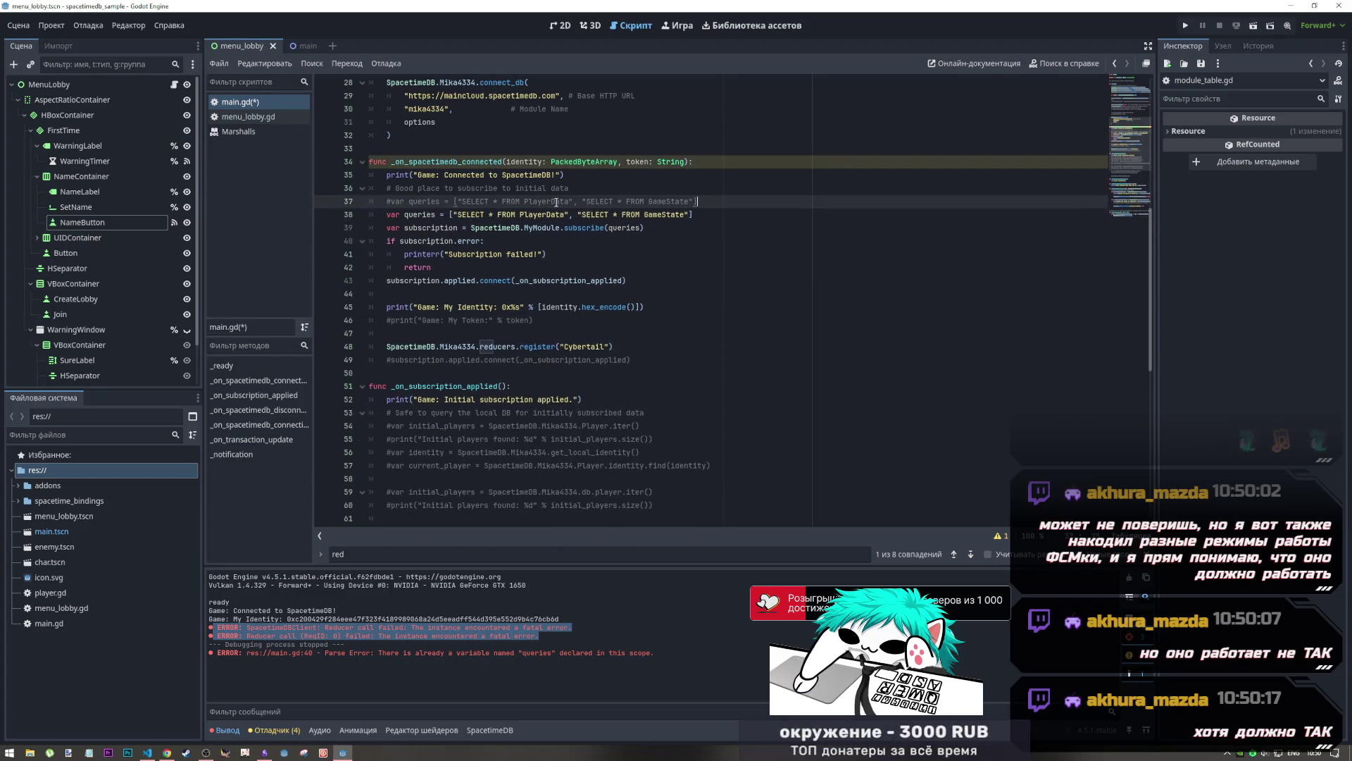
pyautogui.hotkey('ctrl', 's')
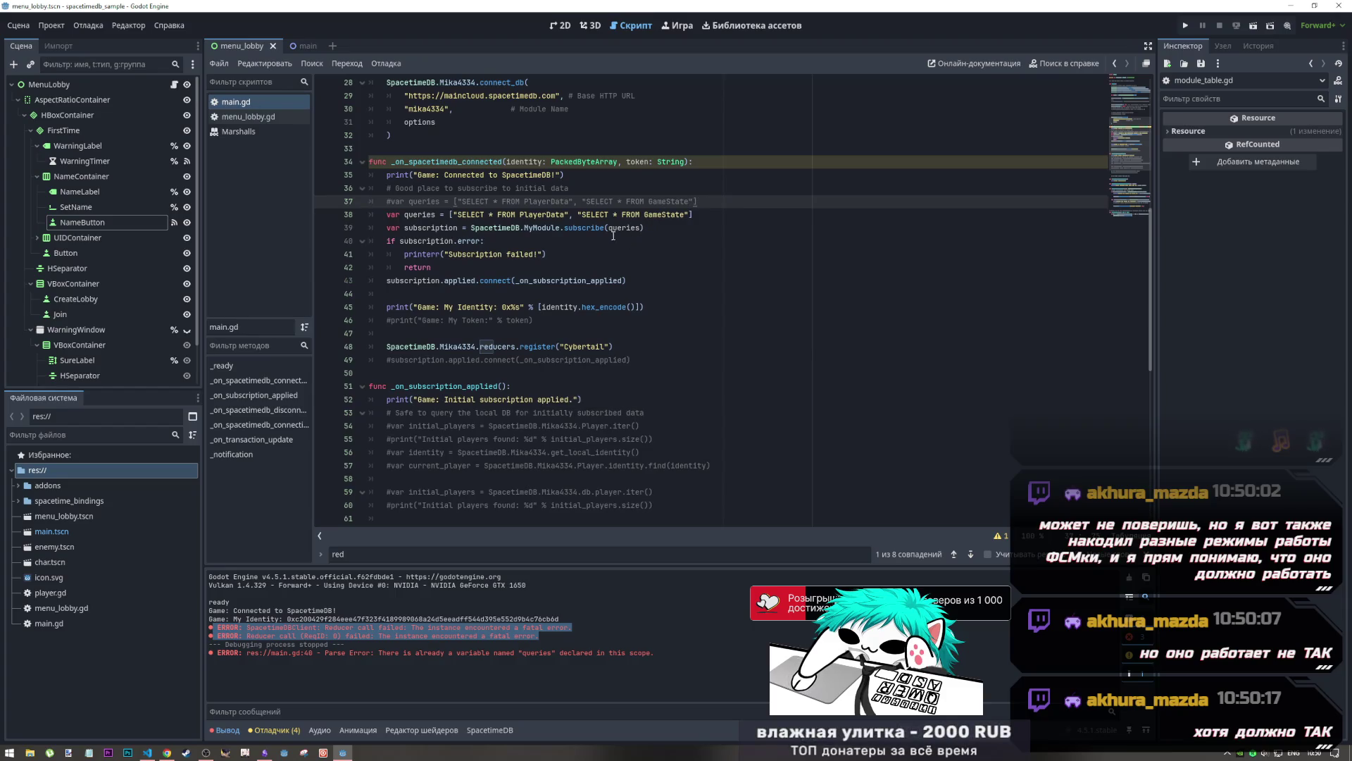
# Change PlayerData to Player in the queries line and save main.gd
pyautogui.click(580, 216)
pyautogui.moveTo(566, 216)
pyautogui.mouseDown()
pyautogui.moveTo(543, 216)
pyautogui.moveTo(670, 216)
pyautogui.mouseUp()
pyautogui.press('BackSpace')
pyautogui.press('BackSpace')
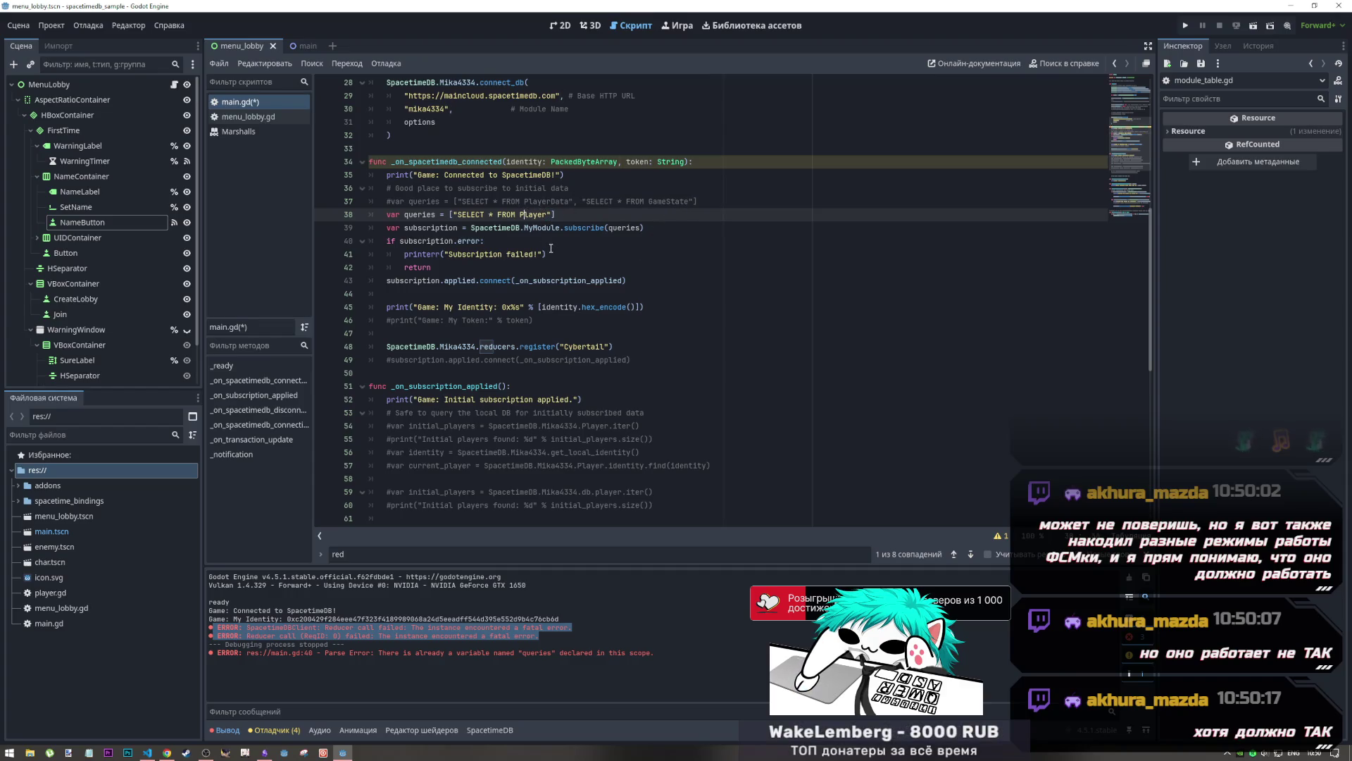
pyautogui.hotkey('ctrl', 's')
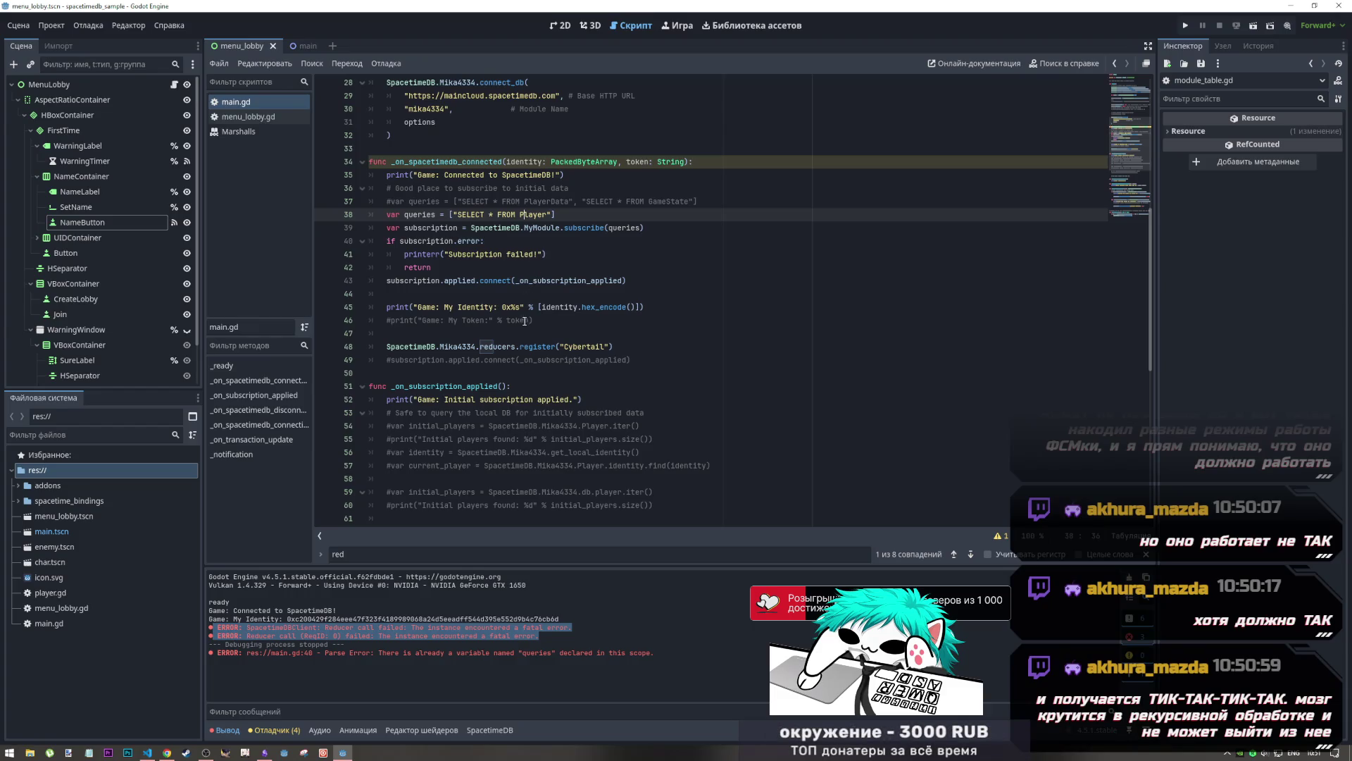
# Review the register reducer call and subscription block, then run the project
pyautogui.moveTo(614, 347); pyautogui.dragTo(386, 351)
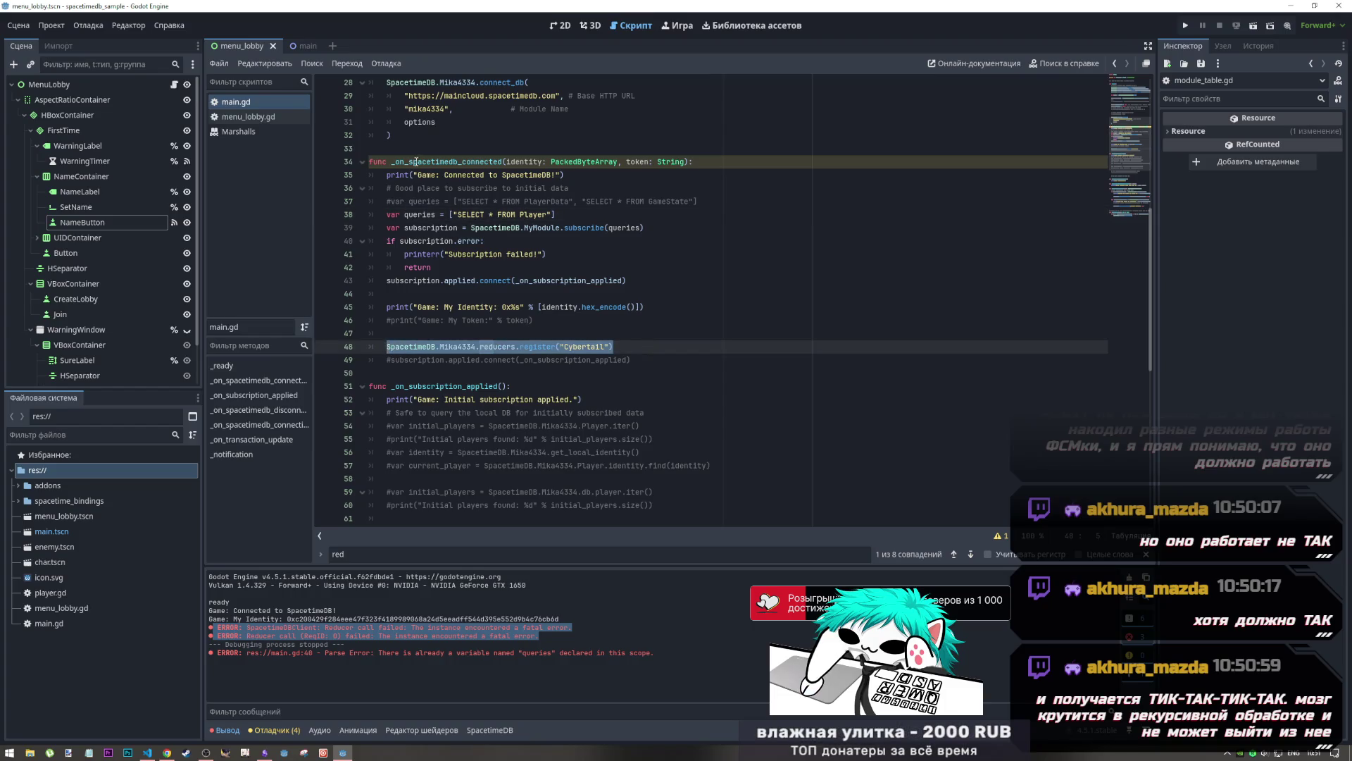
pyautogui.moveTo(455, 188); pyautogui.dragTo(493, 276)
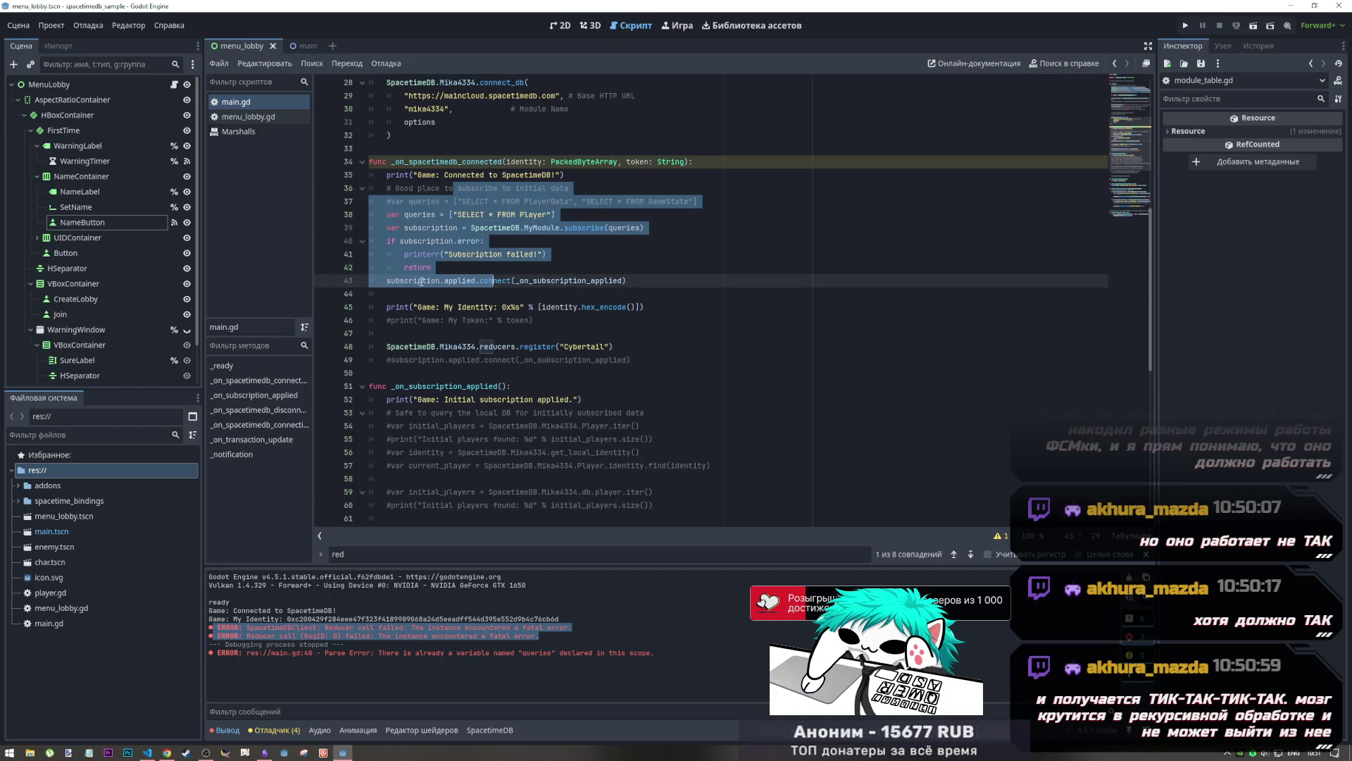
pyautogui.click(493, 275)
pyautogui.moveTo(434, 347); pyautogui.dragTo(537, 346)
pyautogui.click(1186, 25)
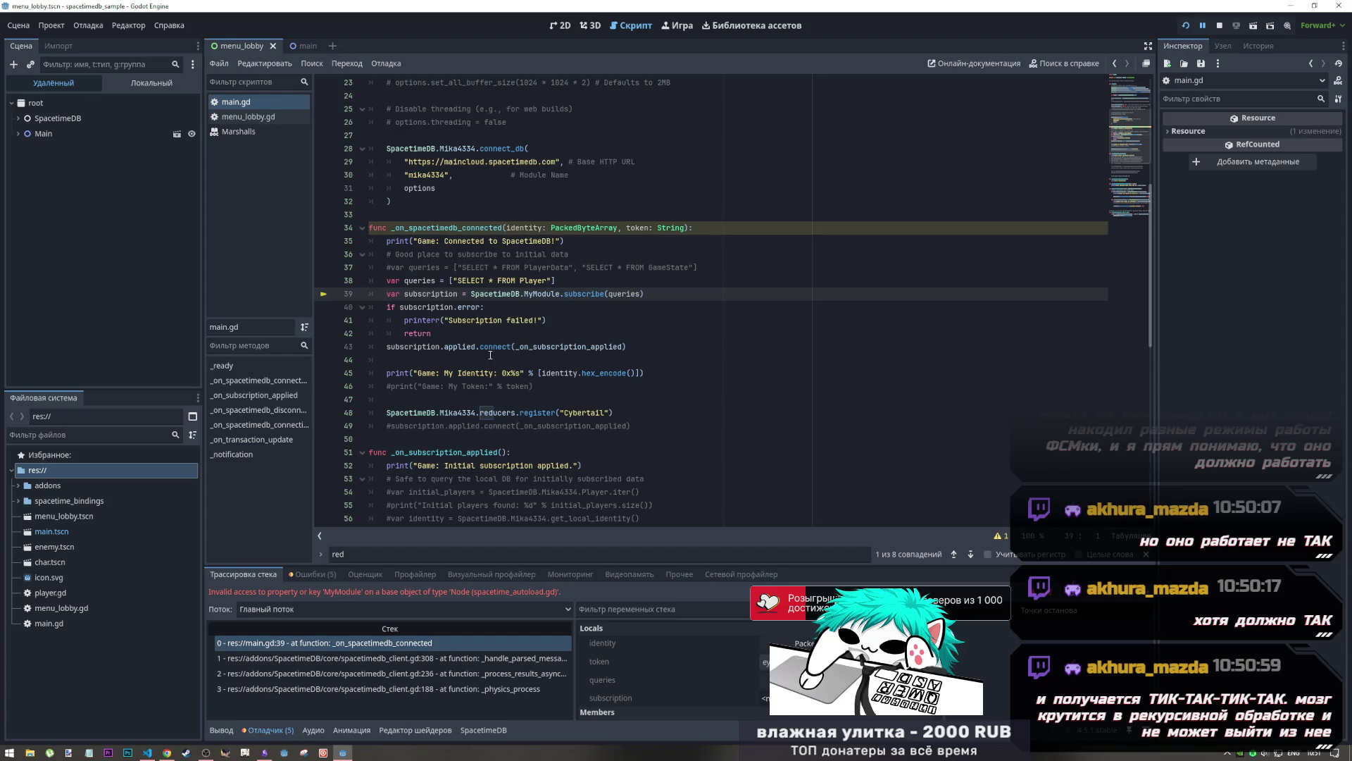
# Replace MyModule on line 39 with the Mika4334 module name
pyautogui.scroll(5, 558, 292)
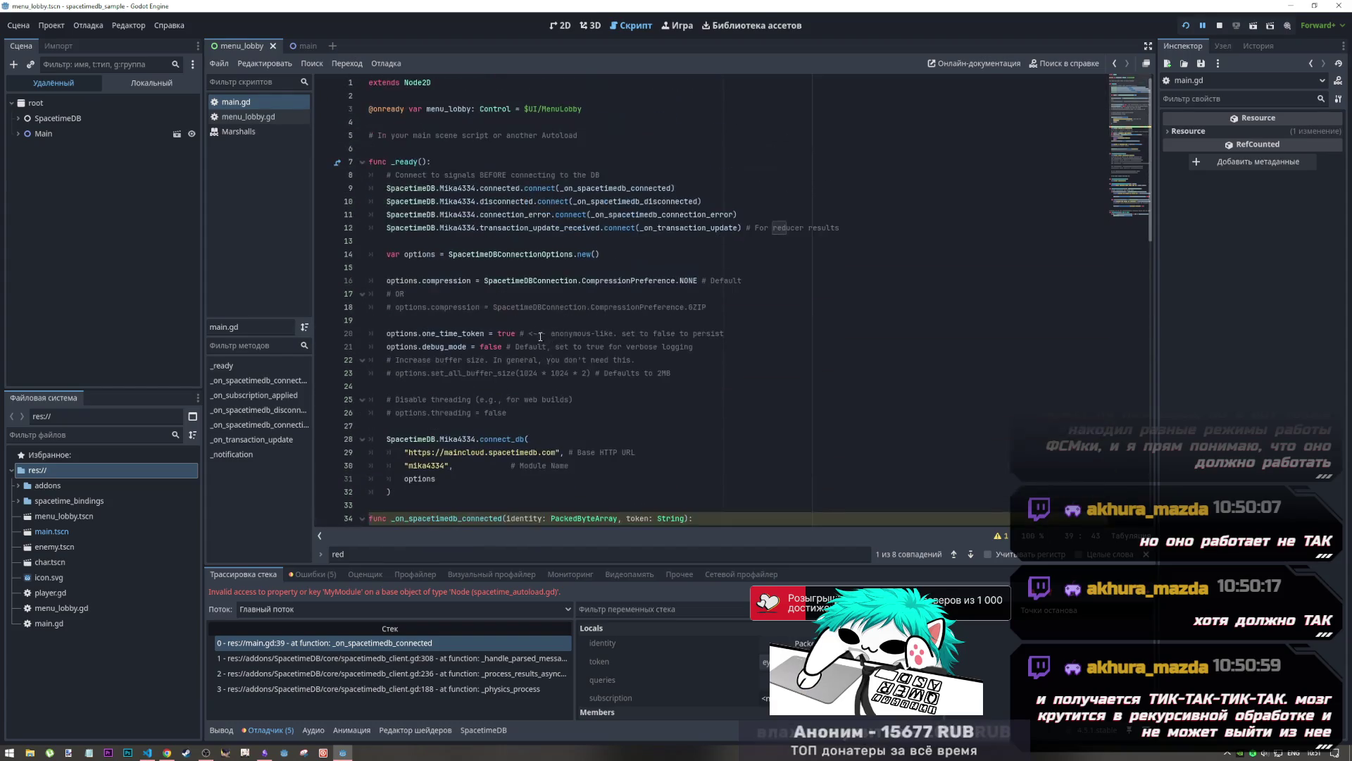
pyautogui.doubleClick(458, 228)
pyautogui.hotkey('ctrl', 'c')
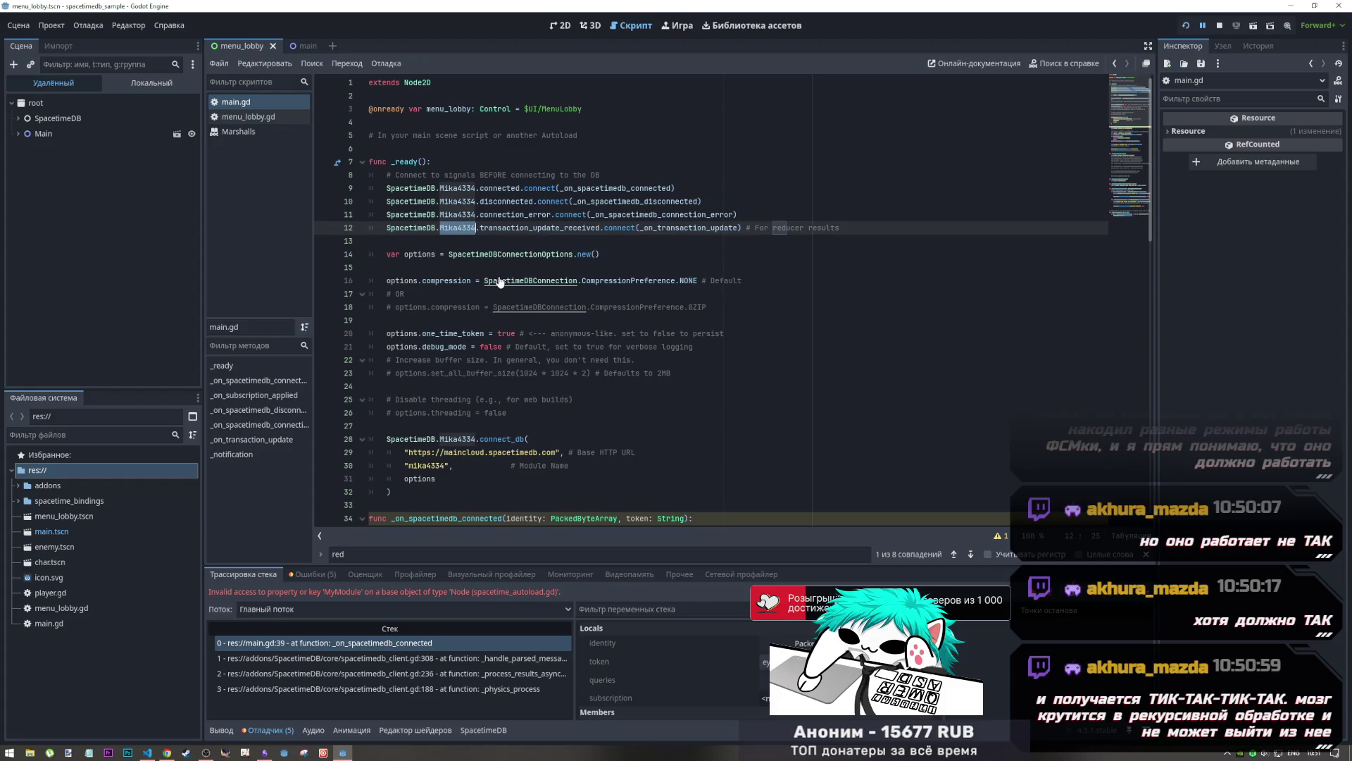
pyautogui.scroll(-5, 535, 338)
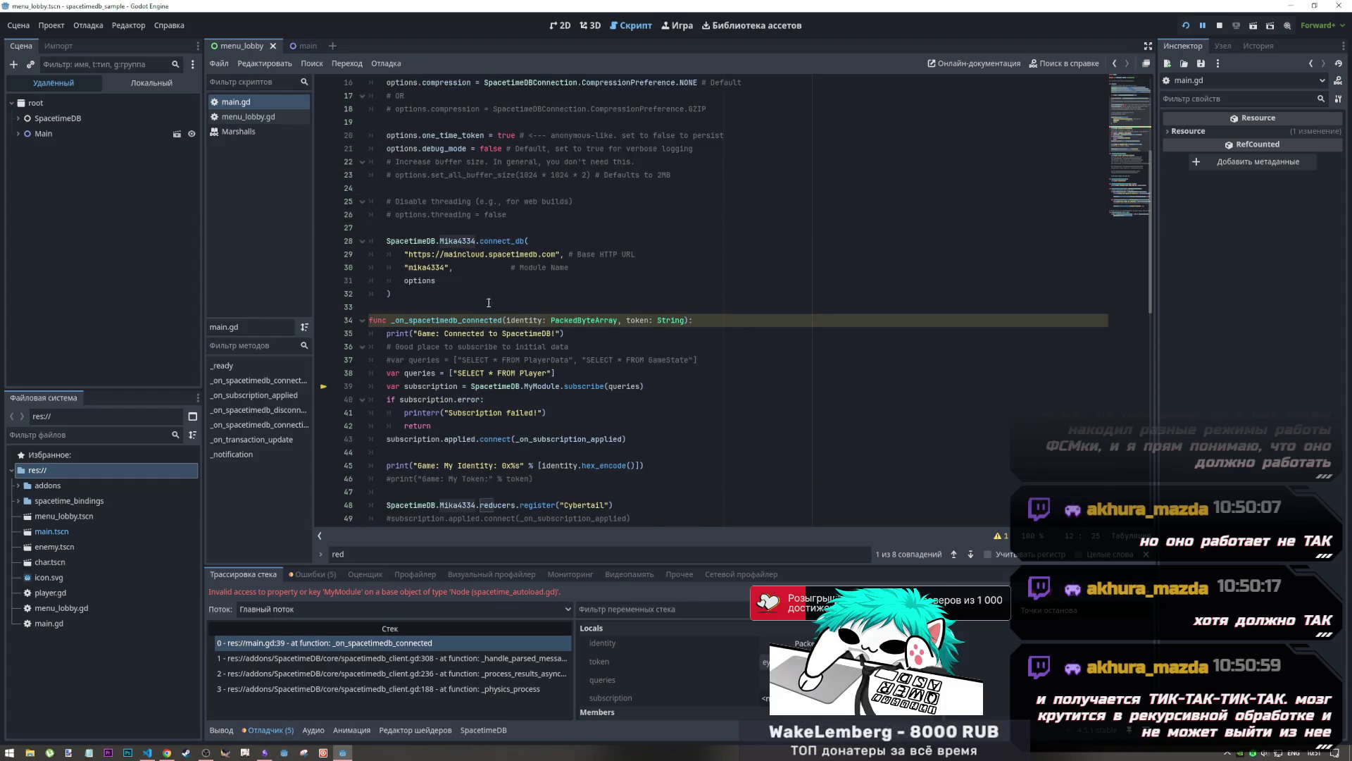
pyautogui.scroll(-1, 538, 344)
pyautogui.doubleClick(539, 348)
pyautogui.hotkey('ctrl', 'v')
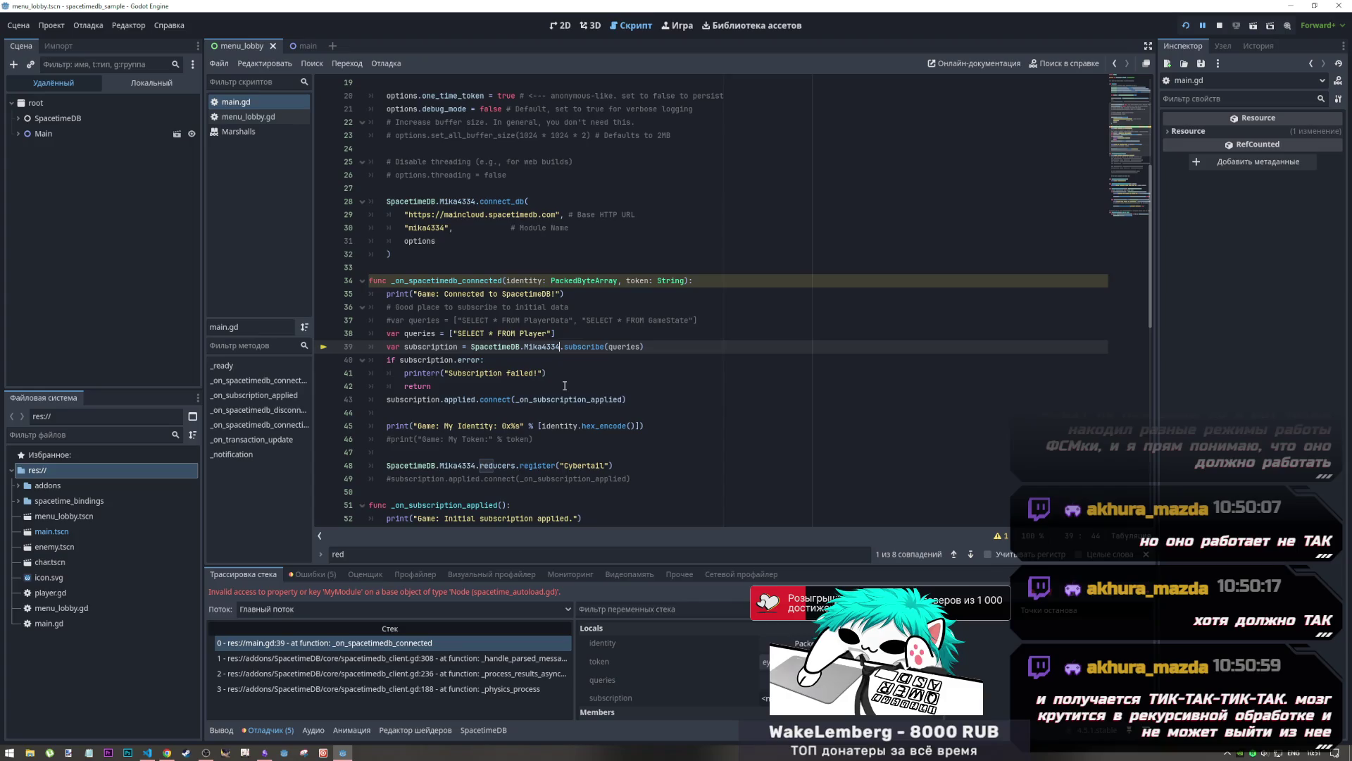
# Rerun the game to test the connection, then cycle windows back to the Godot editor
pyautogui.click(1187, 26)
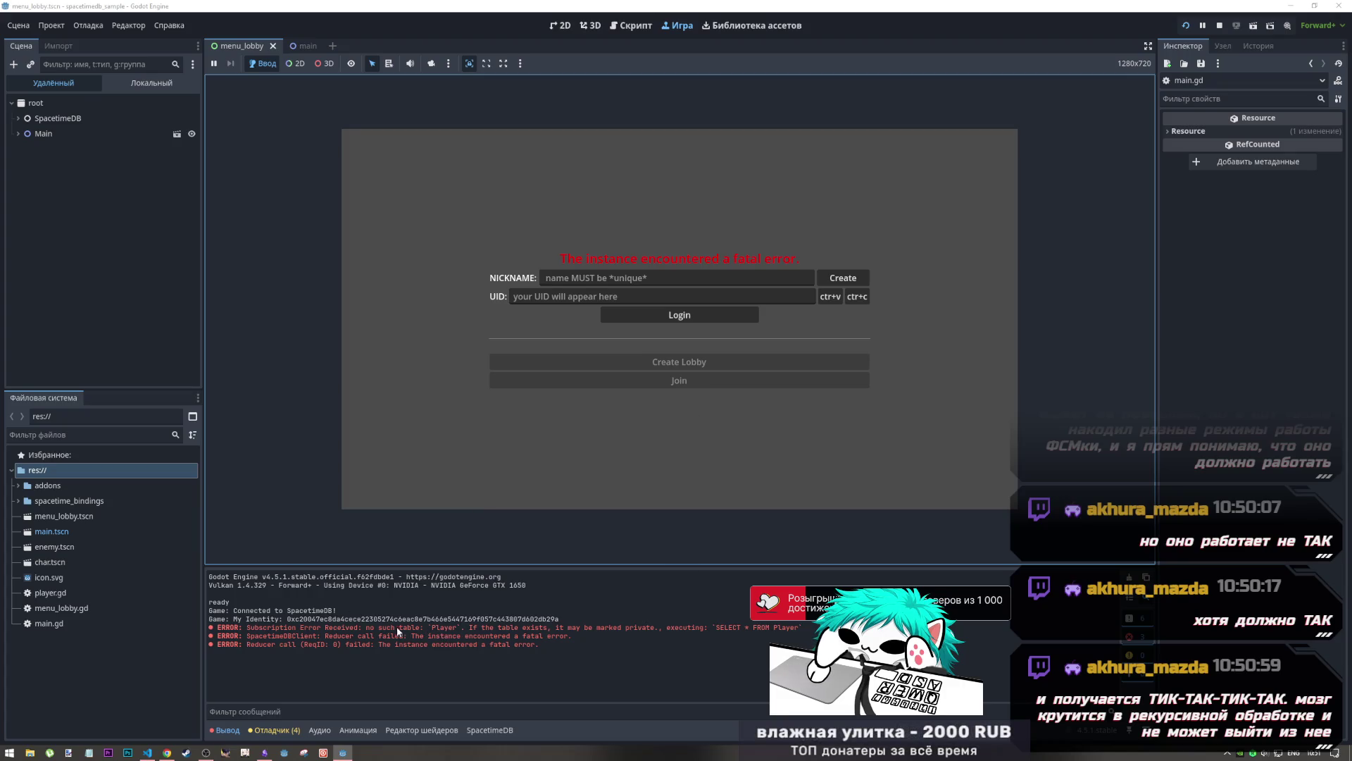
pyautogui.hotkey('alt', 'Tab')
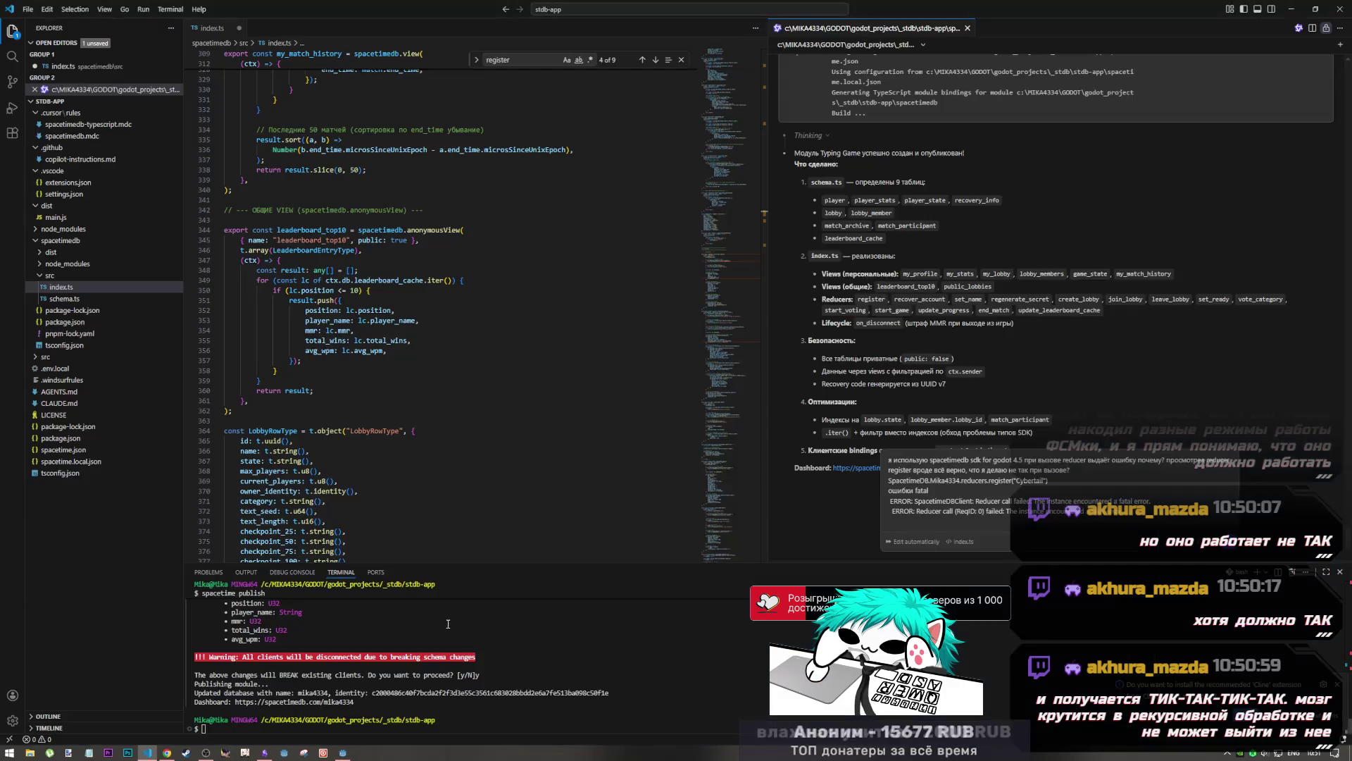
pyautogui.hotkey('alt', 'Tab')
pyautogui.hotkey('alt', 'Tab')
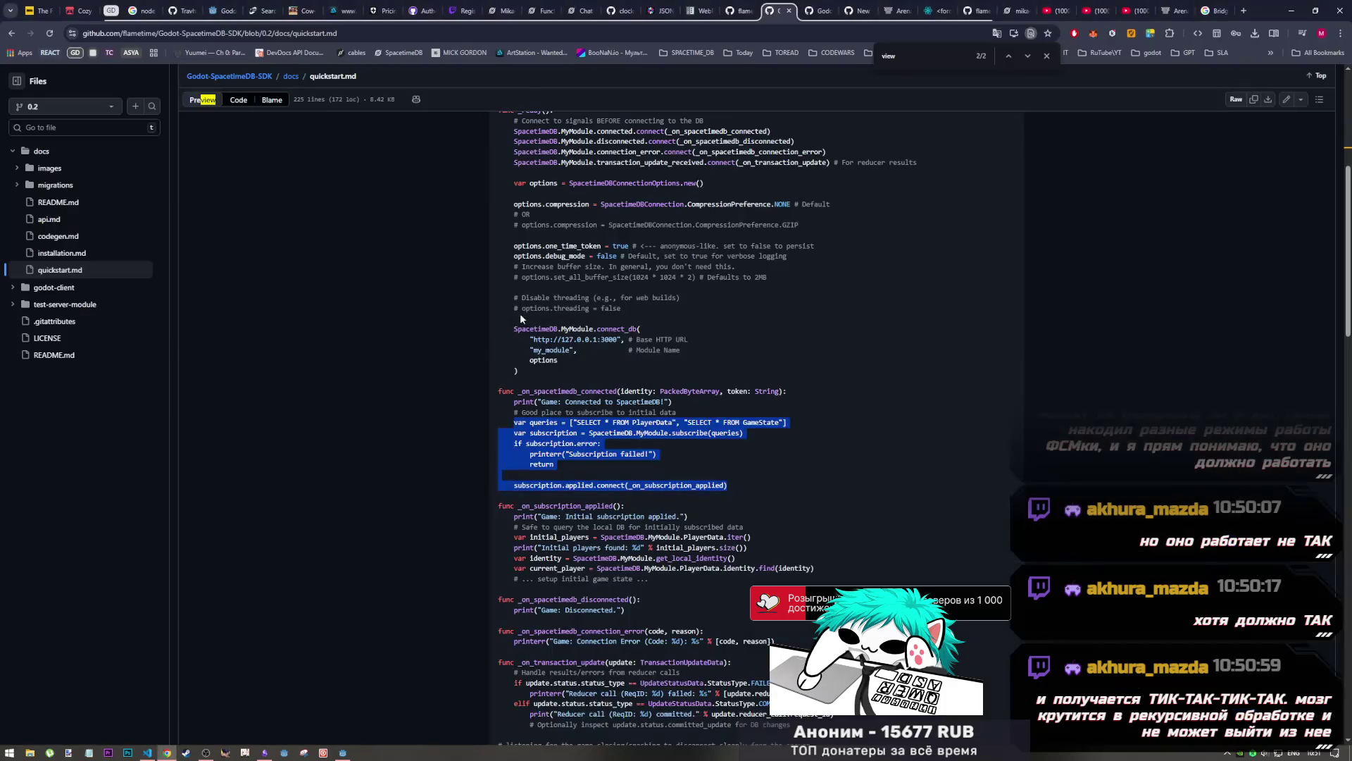
pyautogui.hotkey('alt', 'Tab')
pyautogui.hotkey('alt', 'Tab')
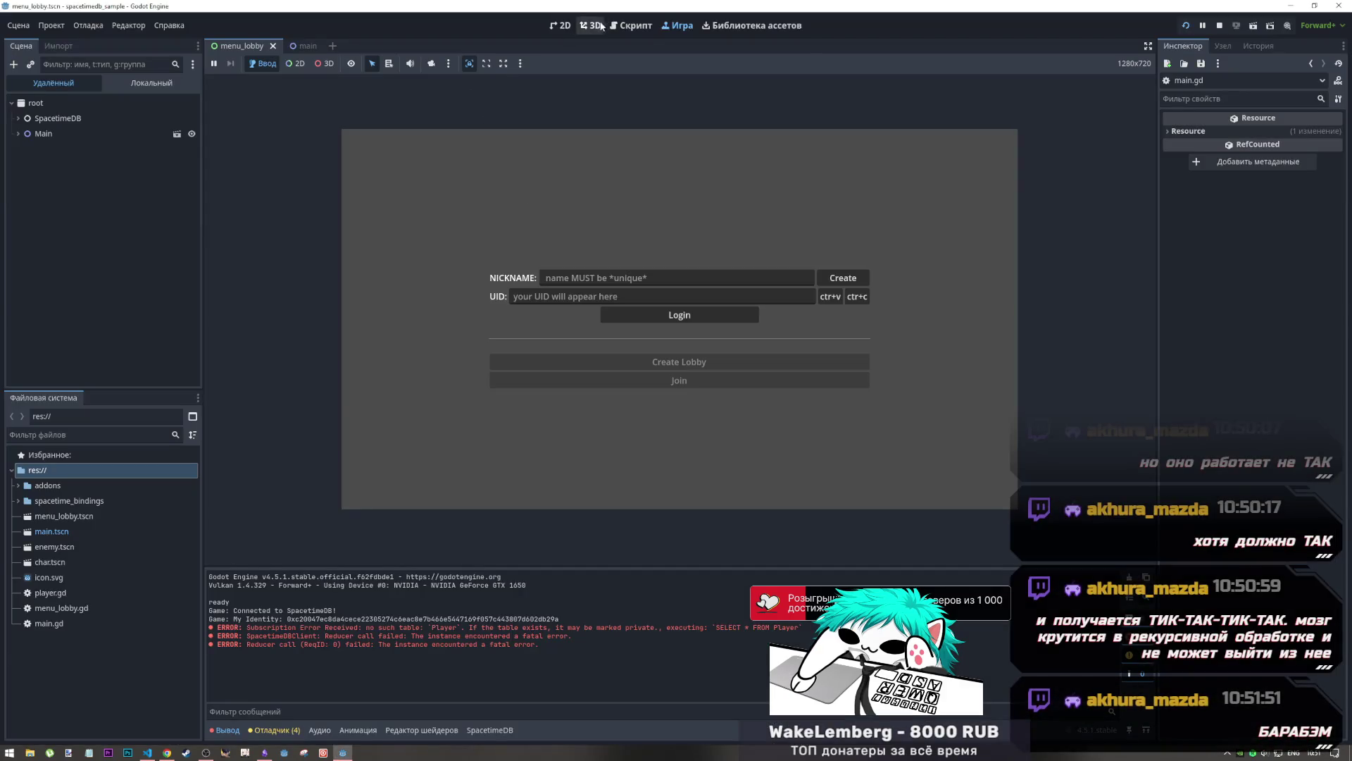
pyautogui.click(632, 26)
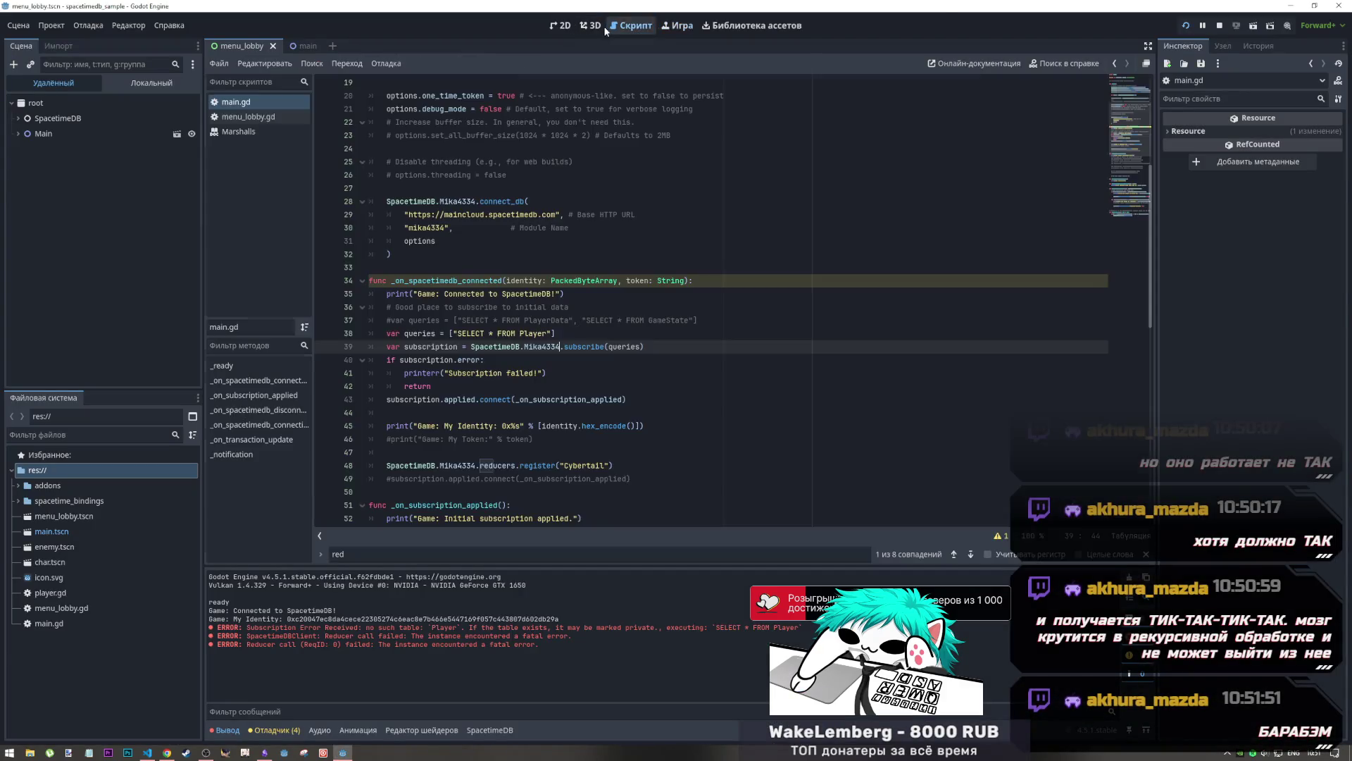
# Change the query to 'SELECT * FROM player' in lowercase and save main.gd
pyautogui.click(585, 29)
pyautogui.click(632, 26)
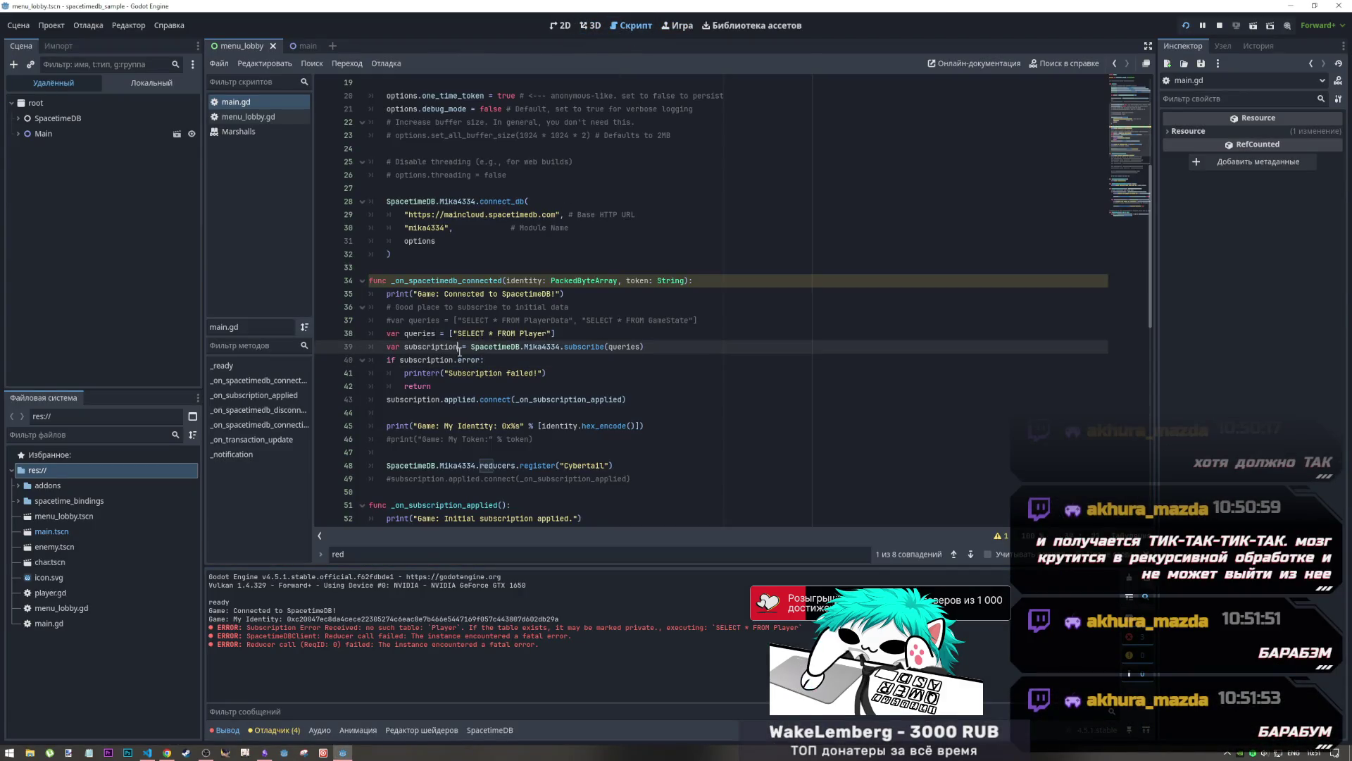
pyautogui.scroll(-2, 486, 402)
pyautogui.click(539, 374)
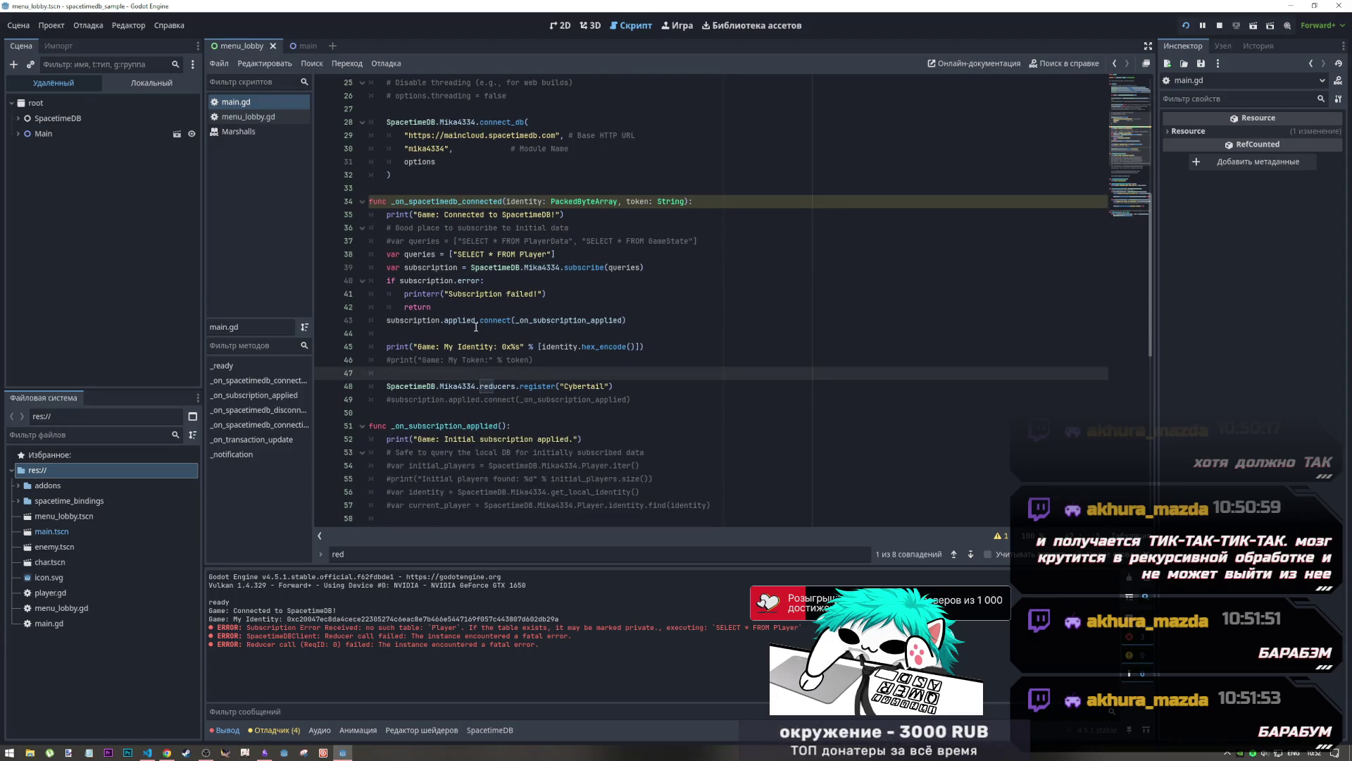
pyautogui.click(529, 255)
pyautogui.press('BackSpace')
pyautogui.write('p')
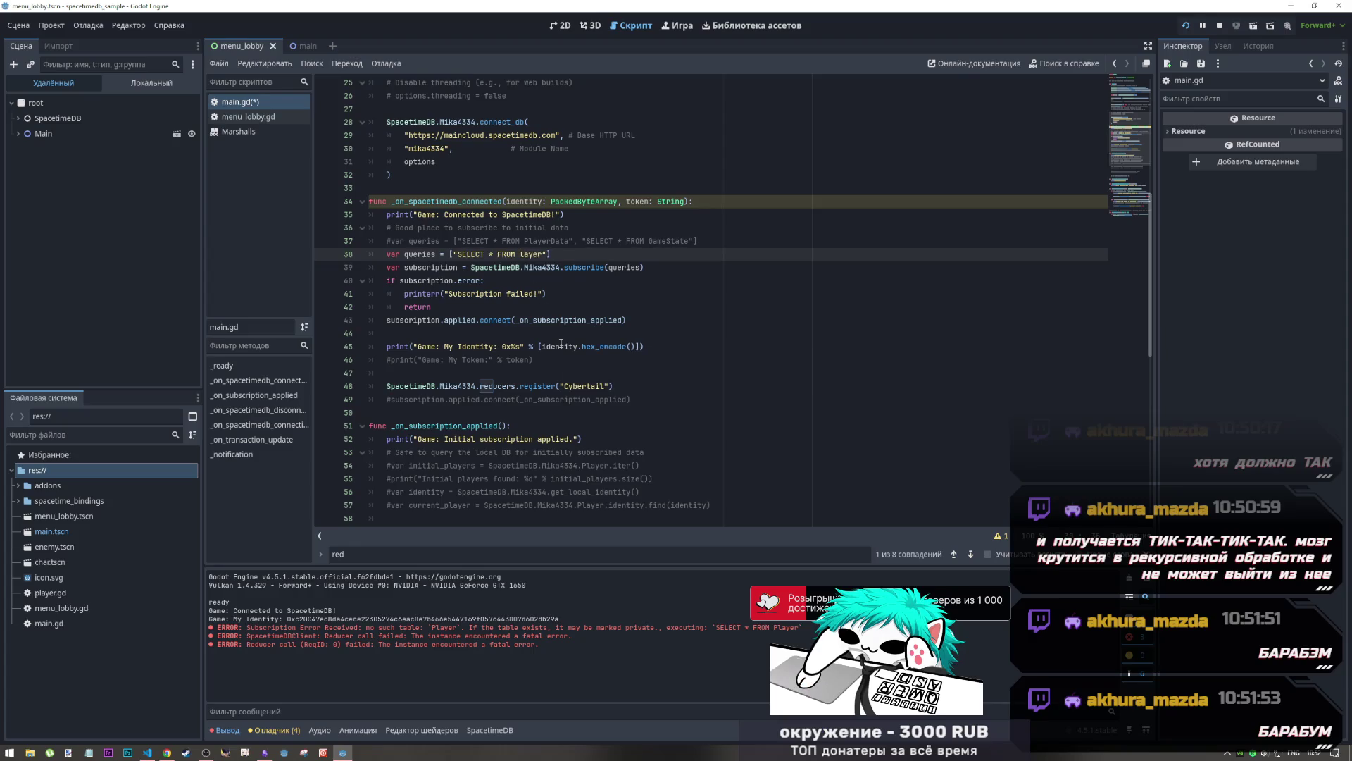
pyautogui.hotkey('ctrl', 's')
# Alt+Tab back to the browser showing the SDK quickstart page
pyautogui.hotkey('alt', 'Tab')
pyautogui.hotkey('alt', 'Tab')
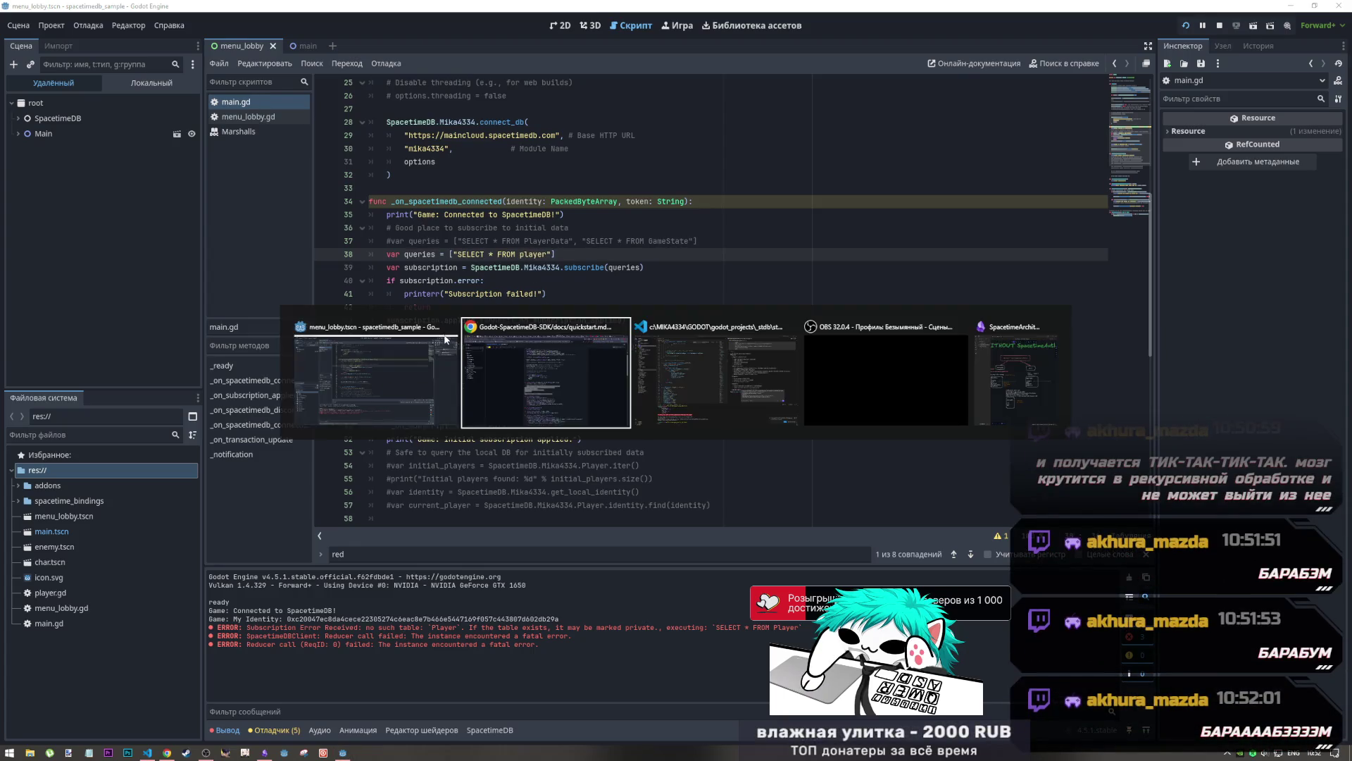
pyautogui.hotkey('alt', 'Tab')
pyautogui.hotkey('alt', 'Tab')
pyautogui.hotkey('alt', 'Tab')
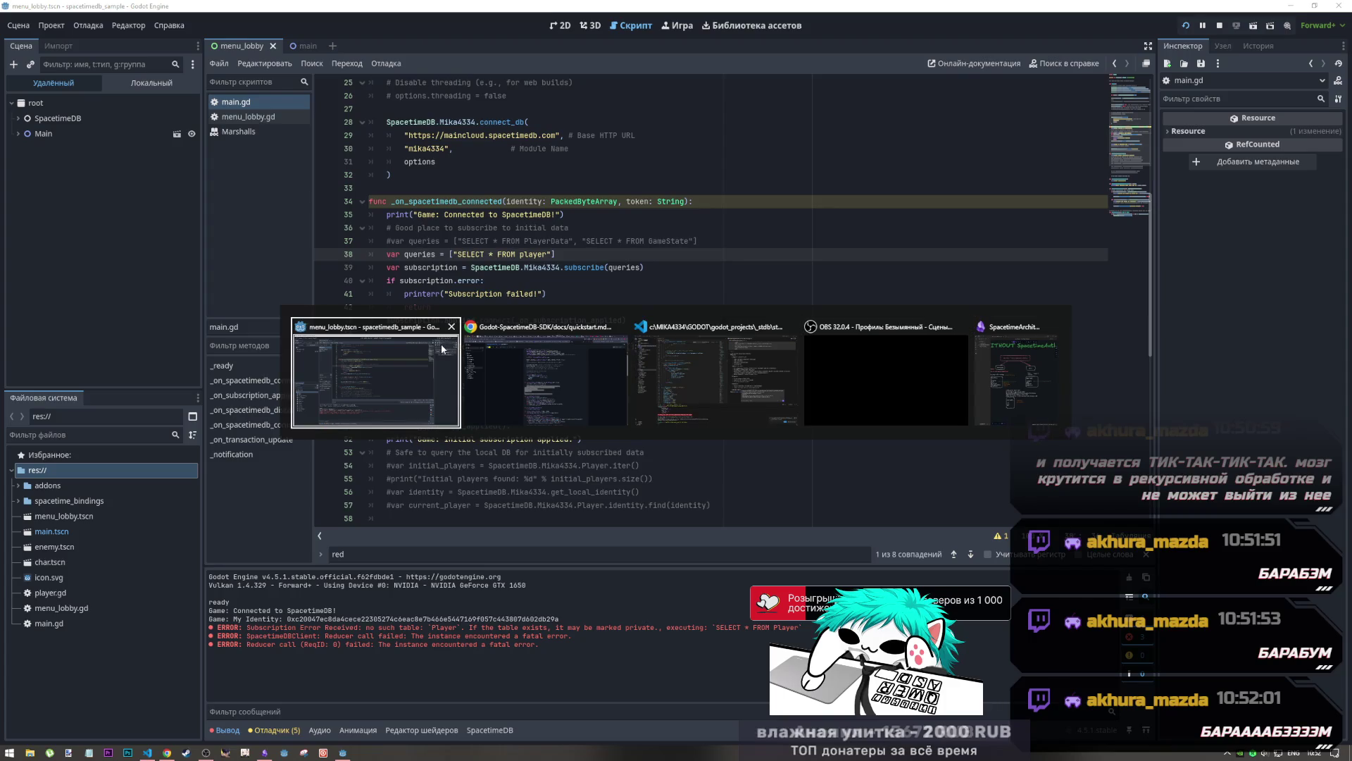
pyautogui.hotkey('alt', 'Tab')
pyautogui.hotkey('alt', 'Tab')
pyautogui.hotkey('alt', 'Tab')
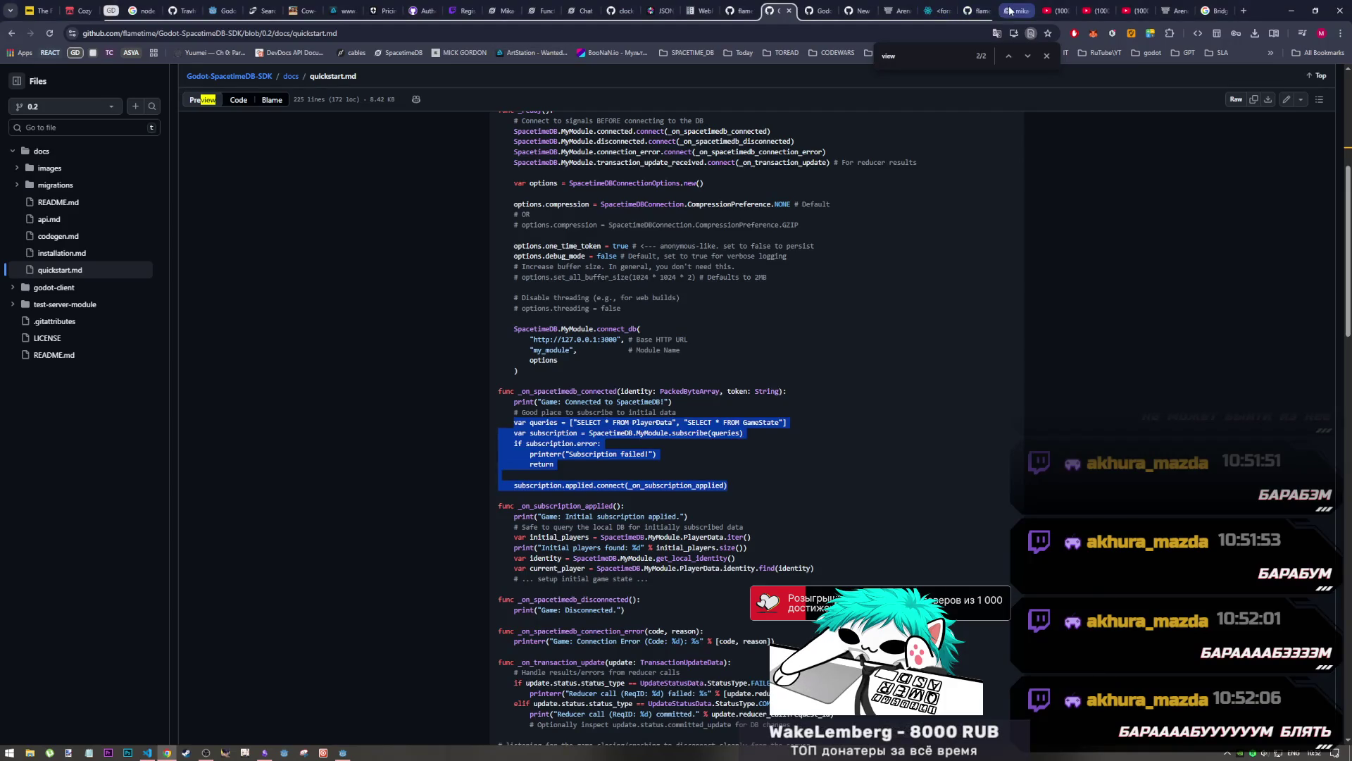
# Open the player table in the SpacetimeDB dashboard, reload the page with F5, and reopen it
pyautogui.click(1014, 11)
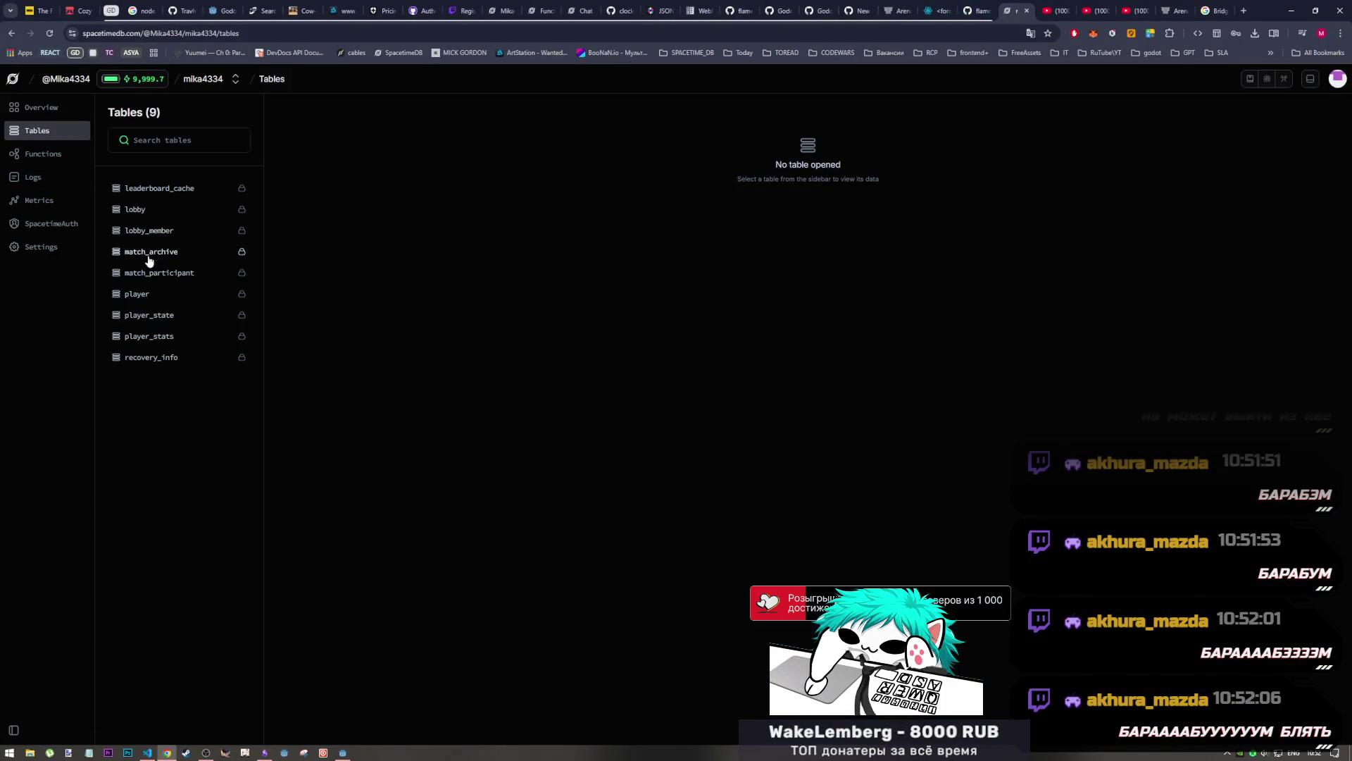
pyautogui.click(150, 295)
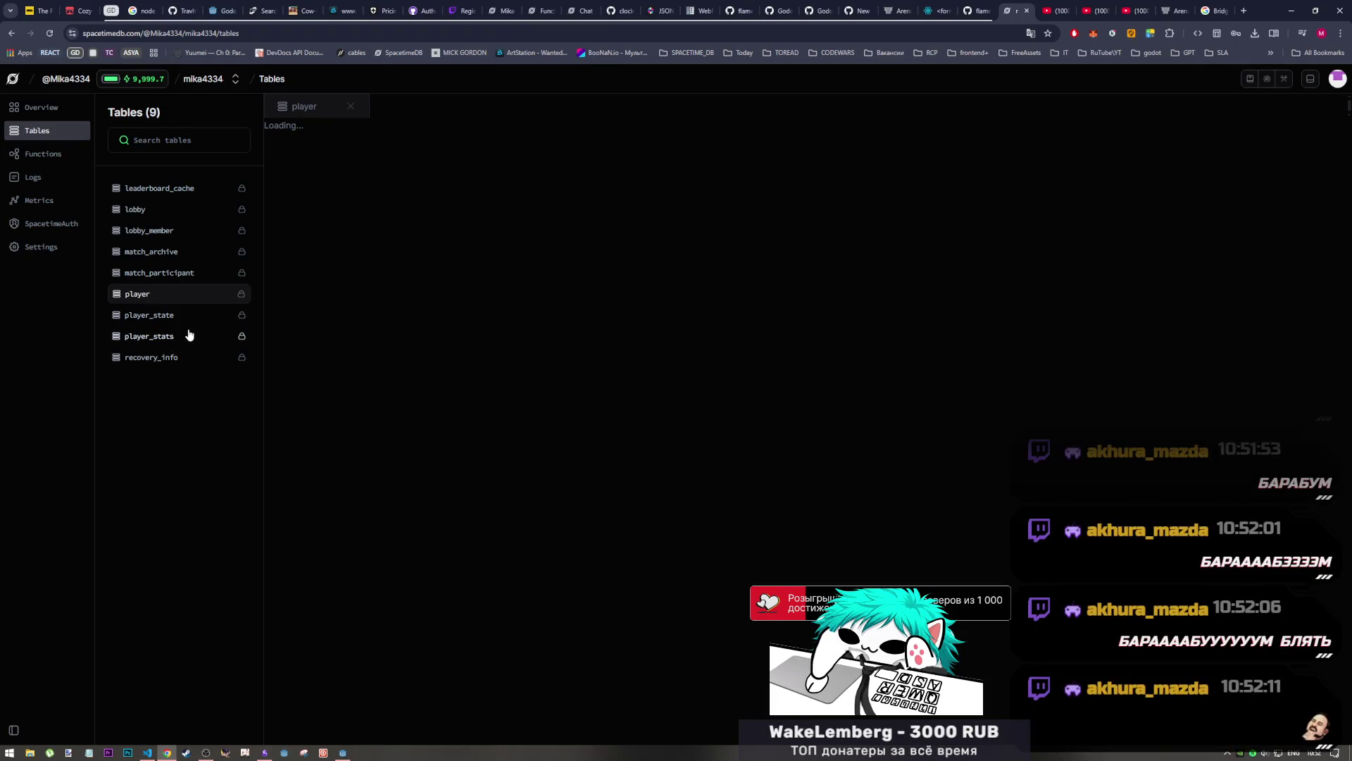
pyautogui.hotkey('alt', 'Tab')
pyautogui.press('Tab')
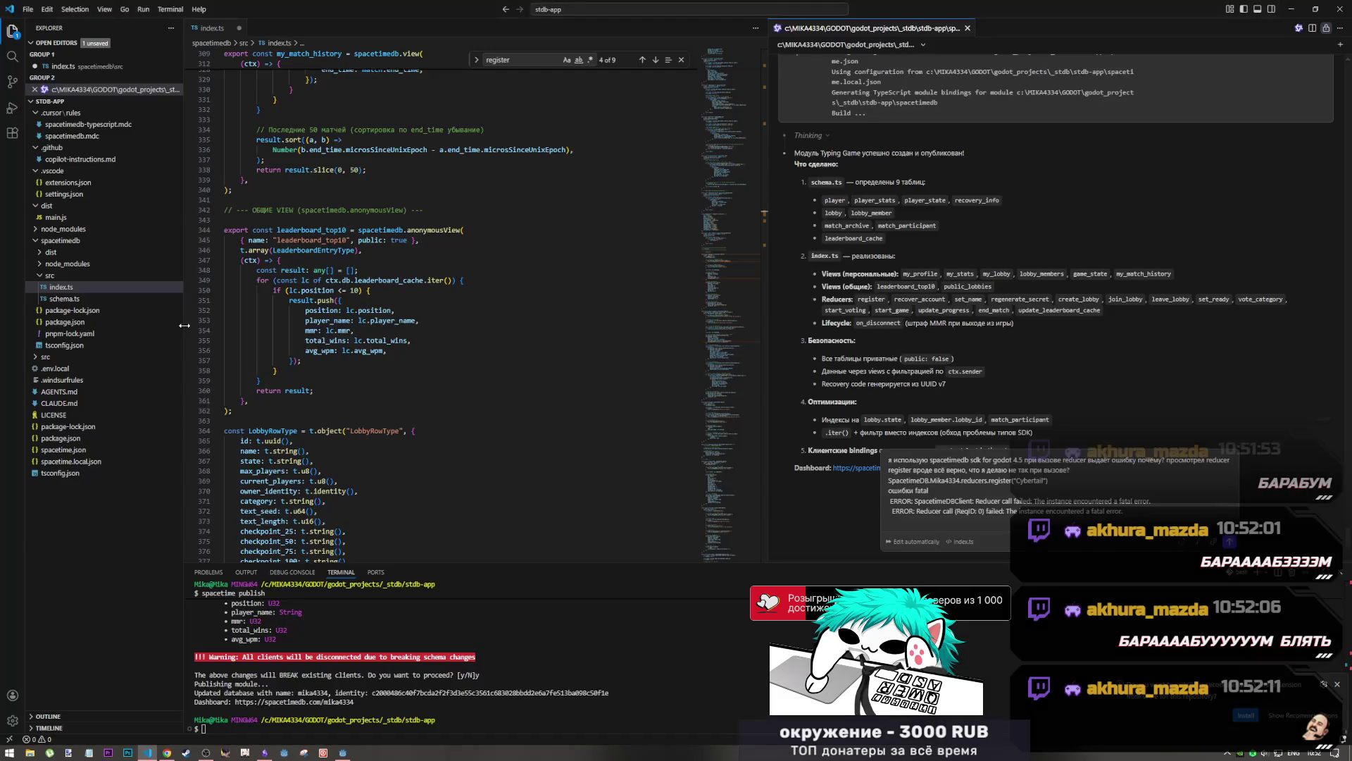
pyautogui.hotkey('alt', 'Tab')
pyautogui.press('Tab')
pyautogui.press('Tab')
pyautogui.press('Tab')
pyautogui.press('Tab')
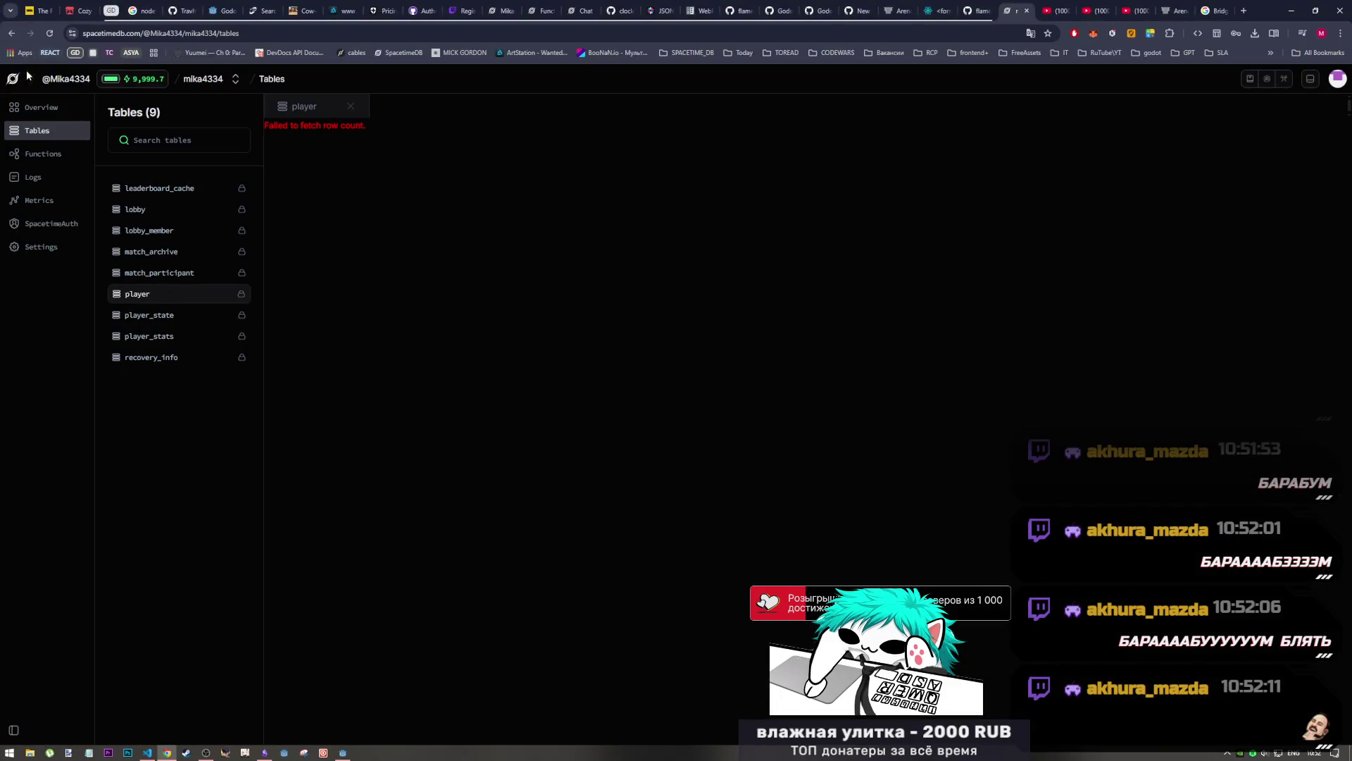
pyautogui.press('F5')
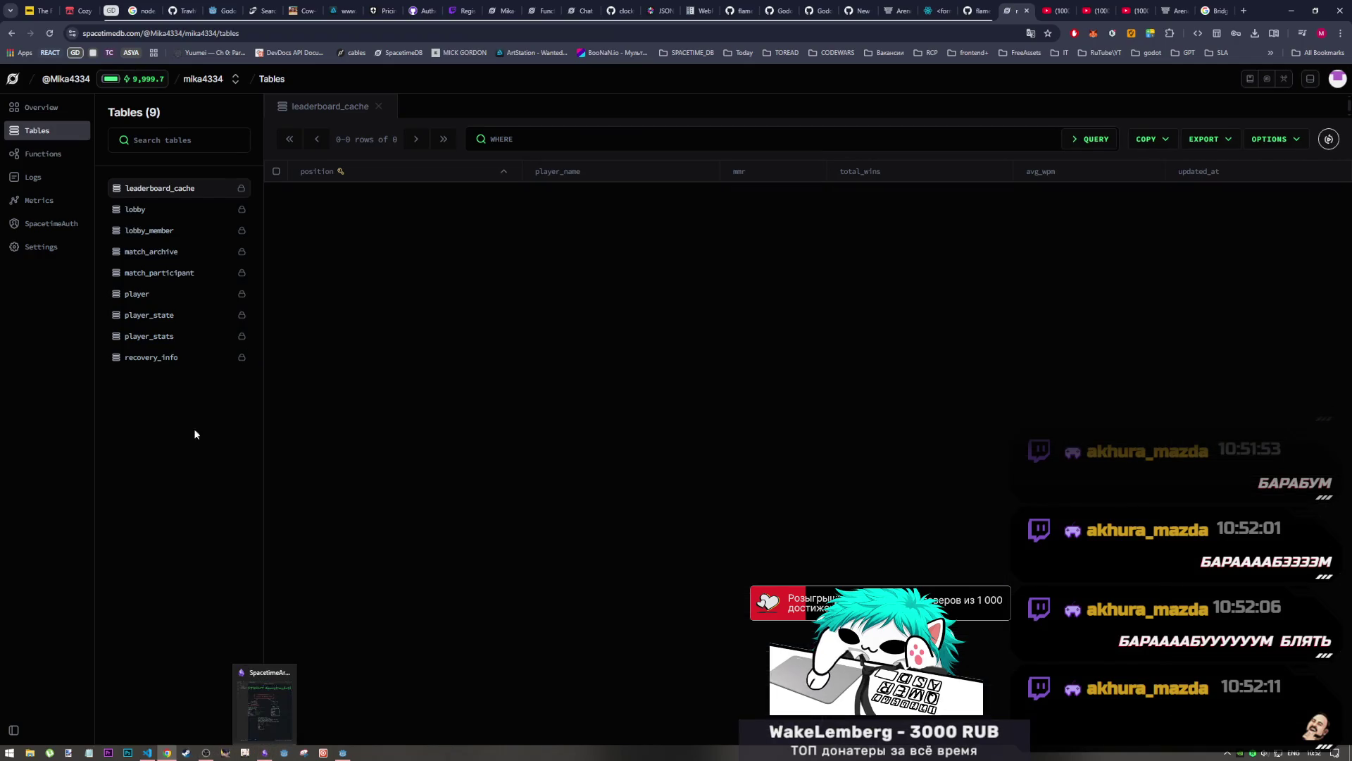
pyautogui.click(150, 298)
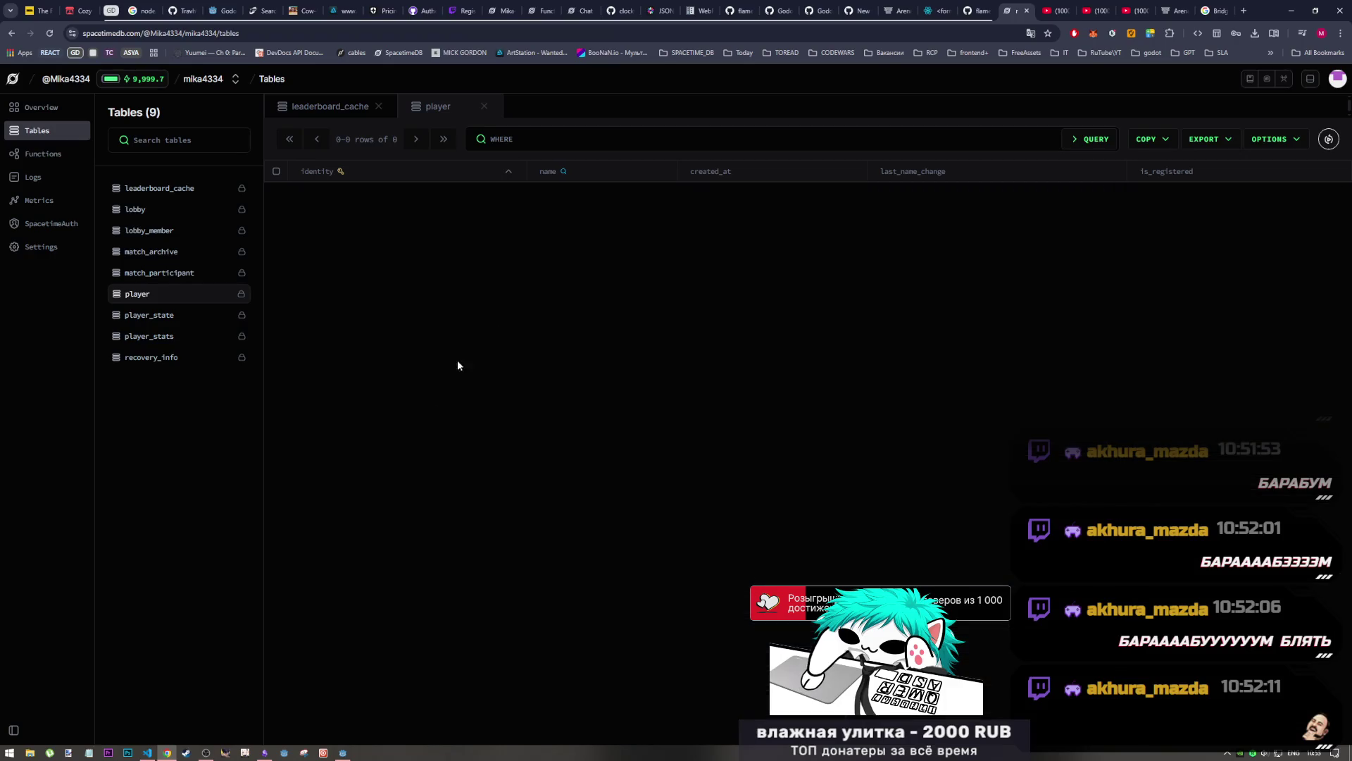
# Confirm the player table shows 0 rows, then bring VS Code with index.ts and the publish output forward
pyautogui.click(205, 752)
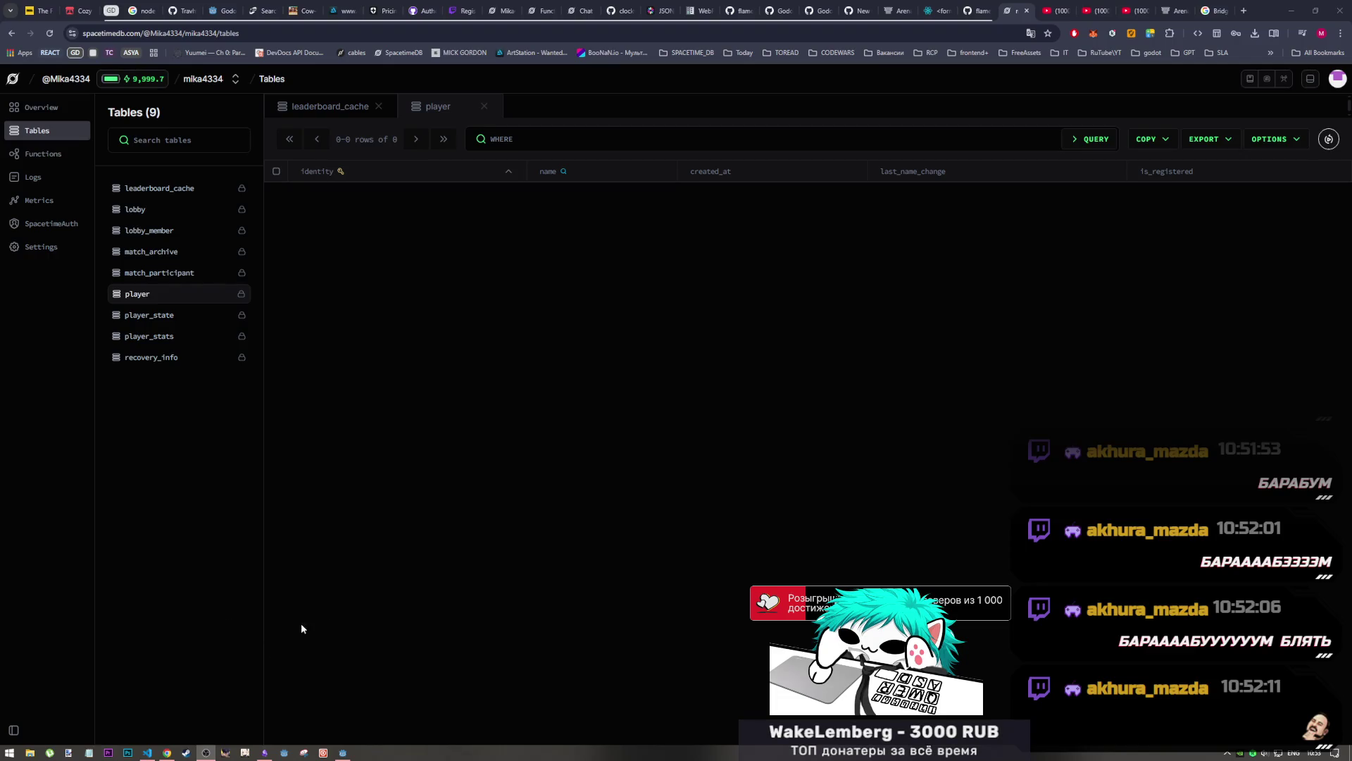
pyautogui.moveTo(152, 754)
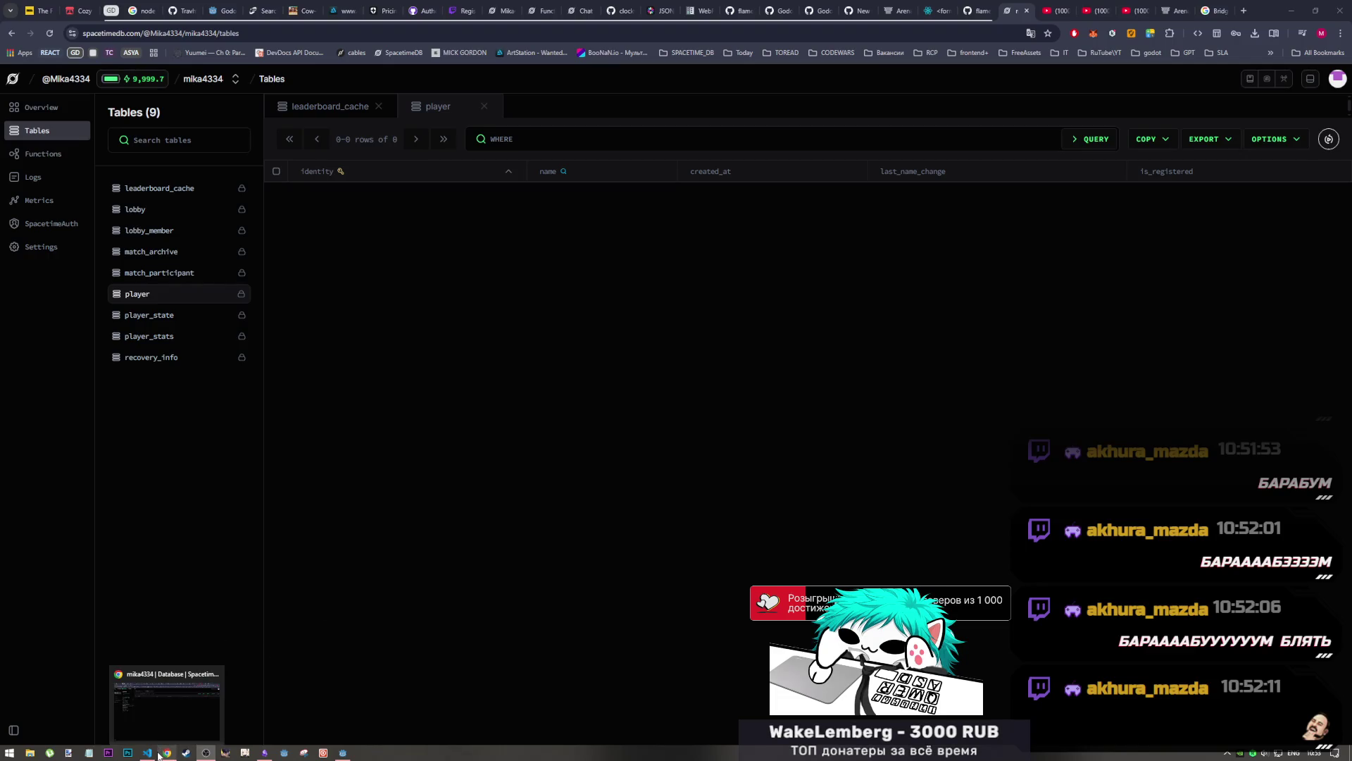
pyautogui.click(167, 752)
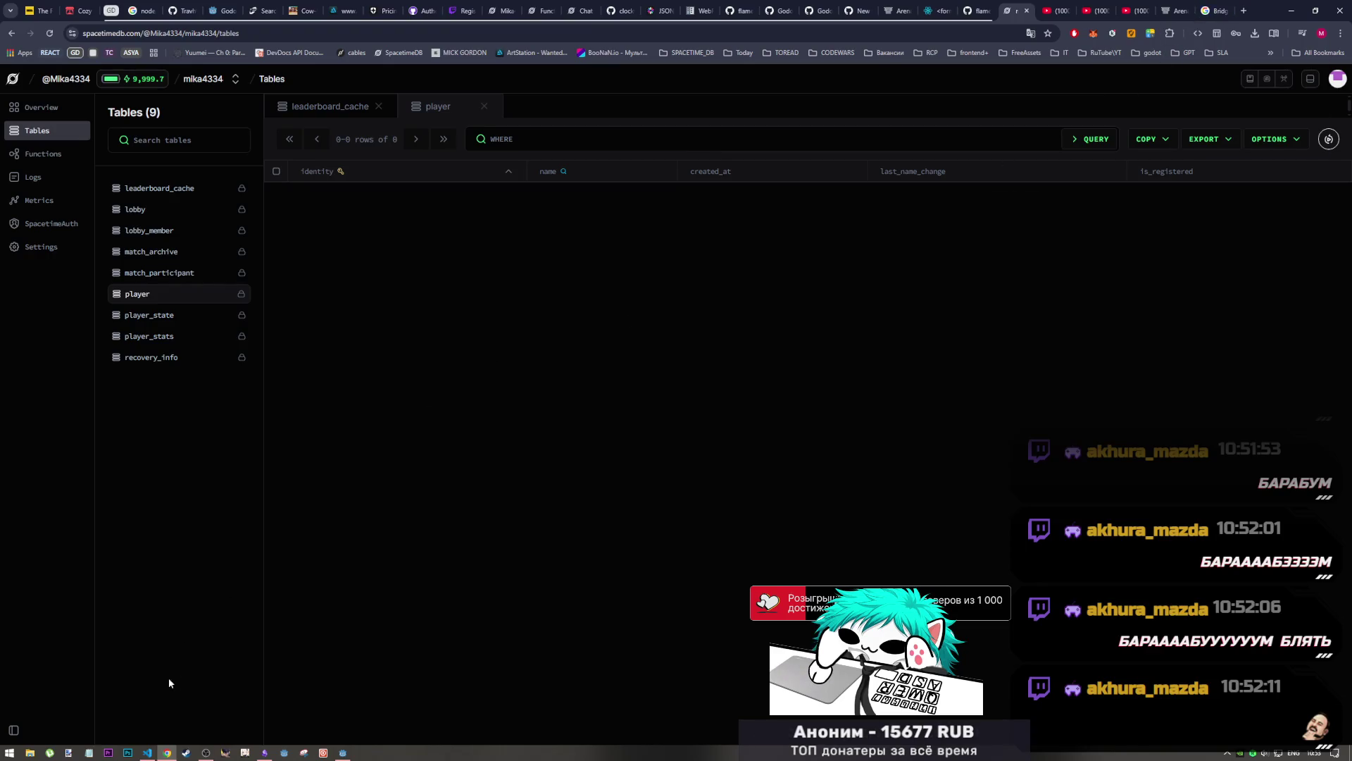
pyautogui.click(148, 752)
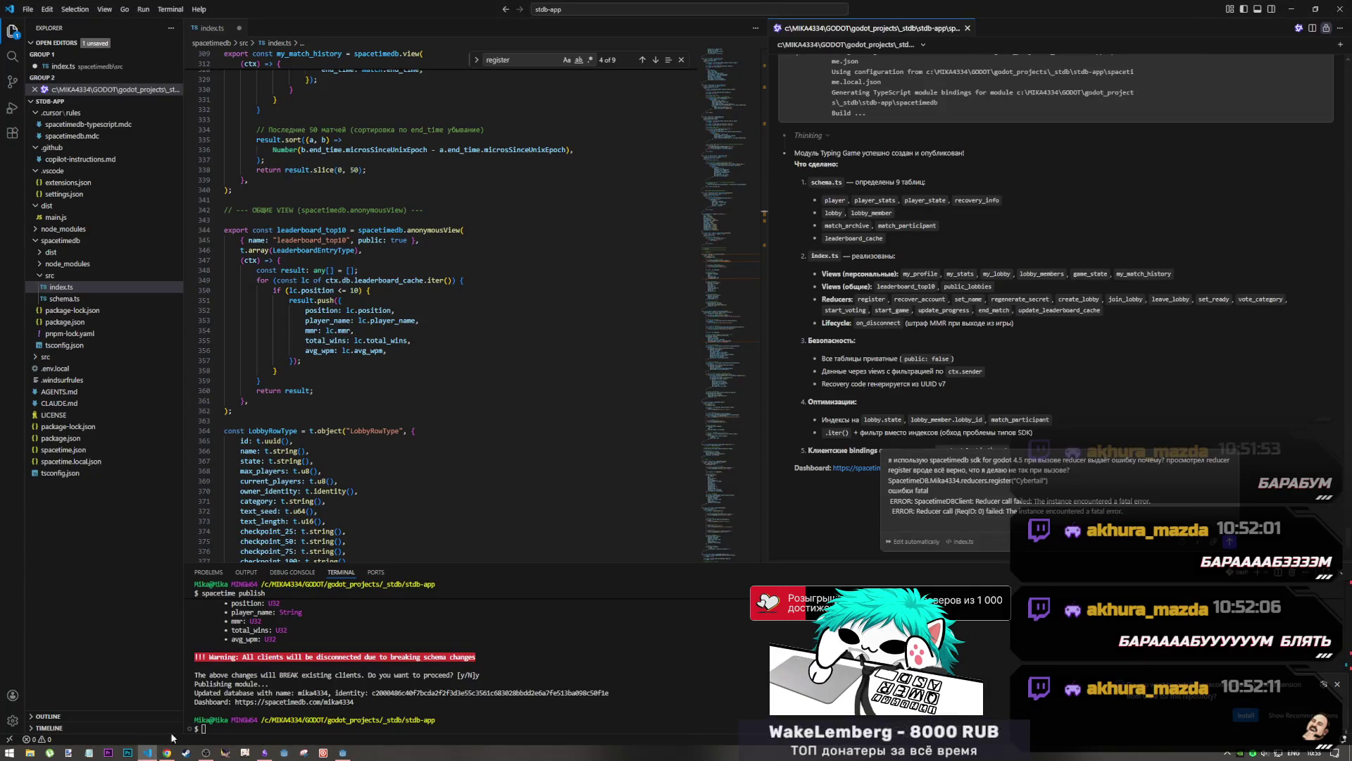
# Send Qwen Code the question about the failing register reducer, then reopen integration_tests.gd in Chrome
pyautogui.click(1102, 512)
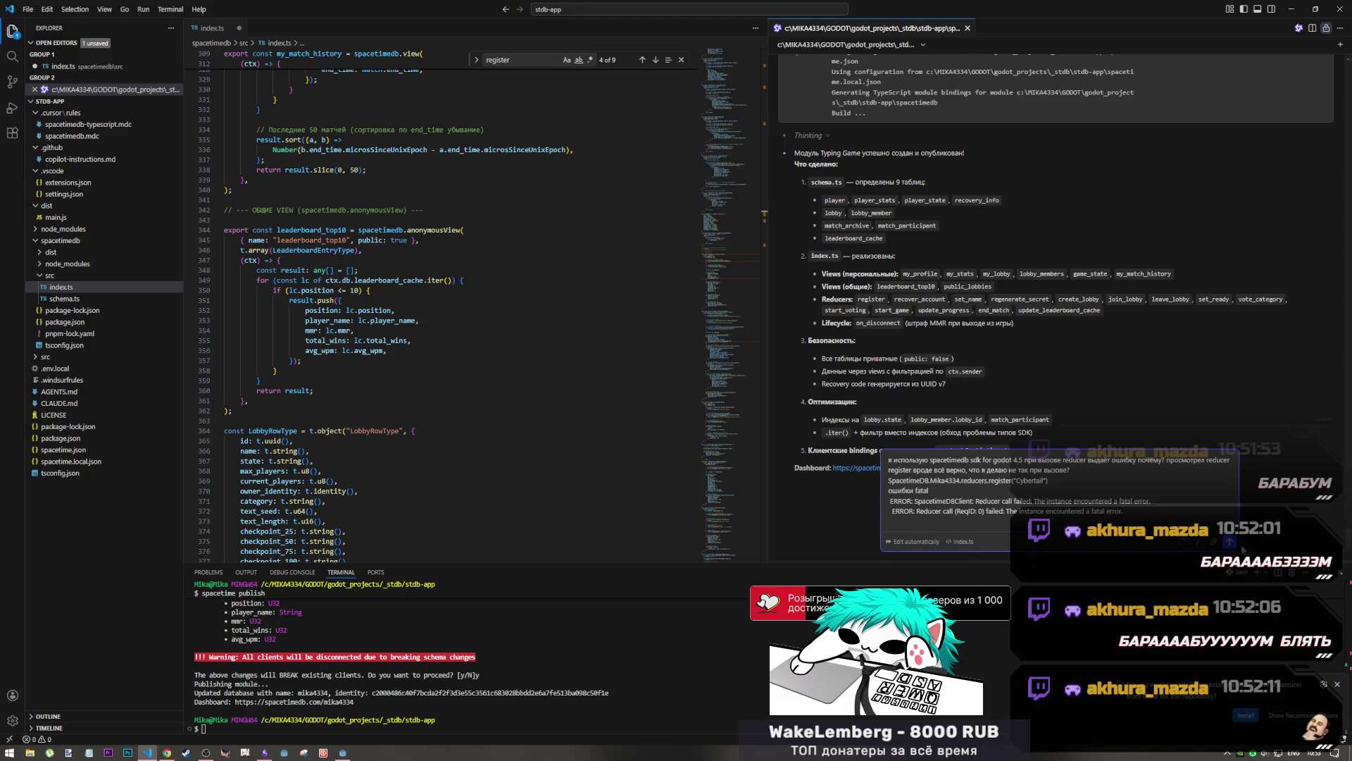
pyautogui.click(1230, 542)
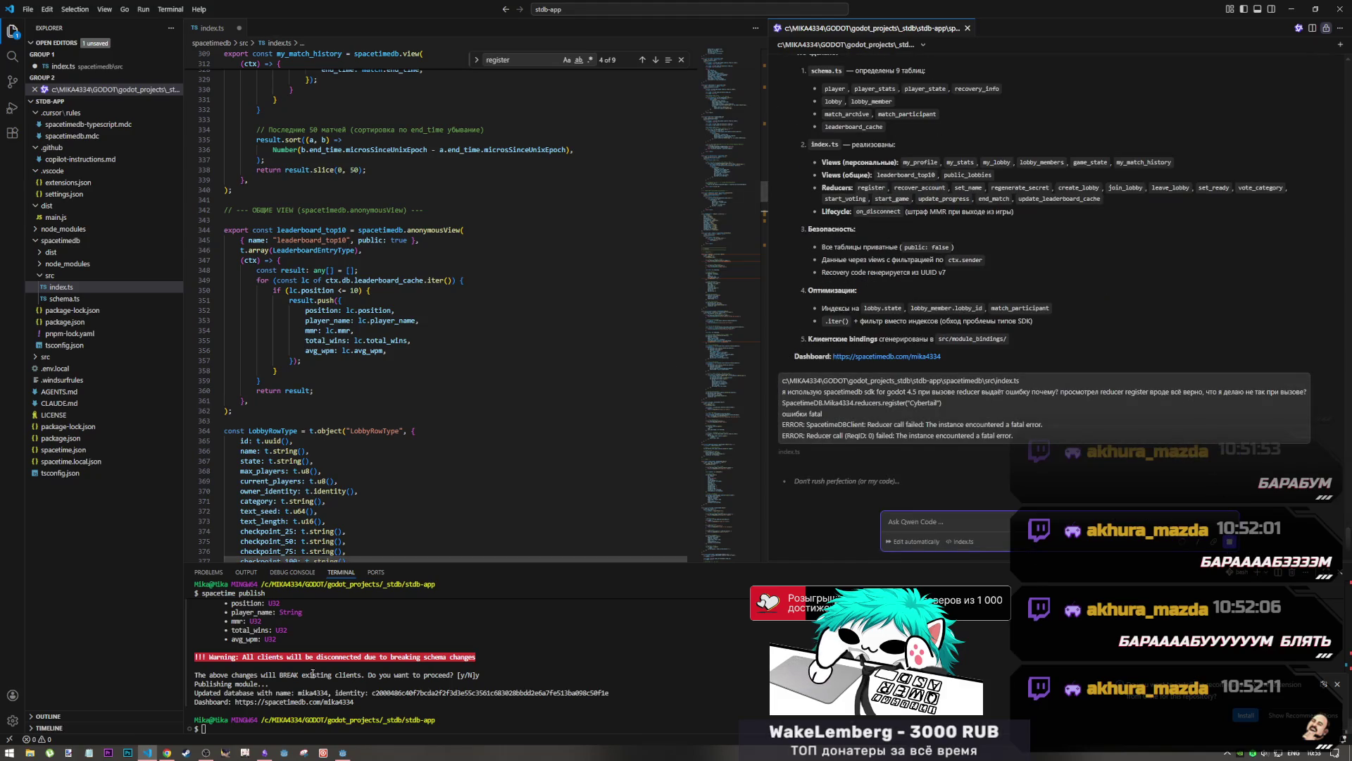
pyautogui.click(163, 749)
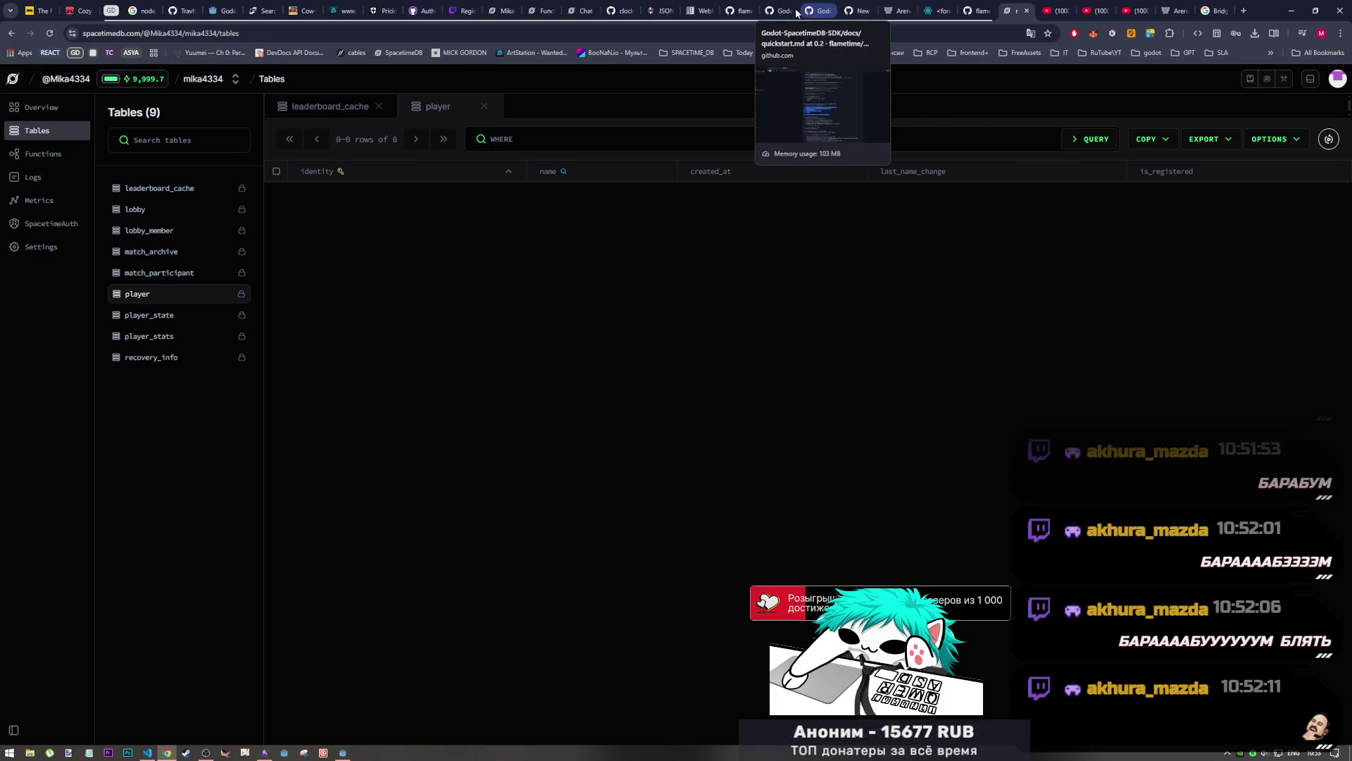
pyautogui.click(817, 10)
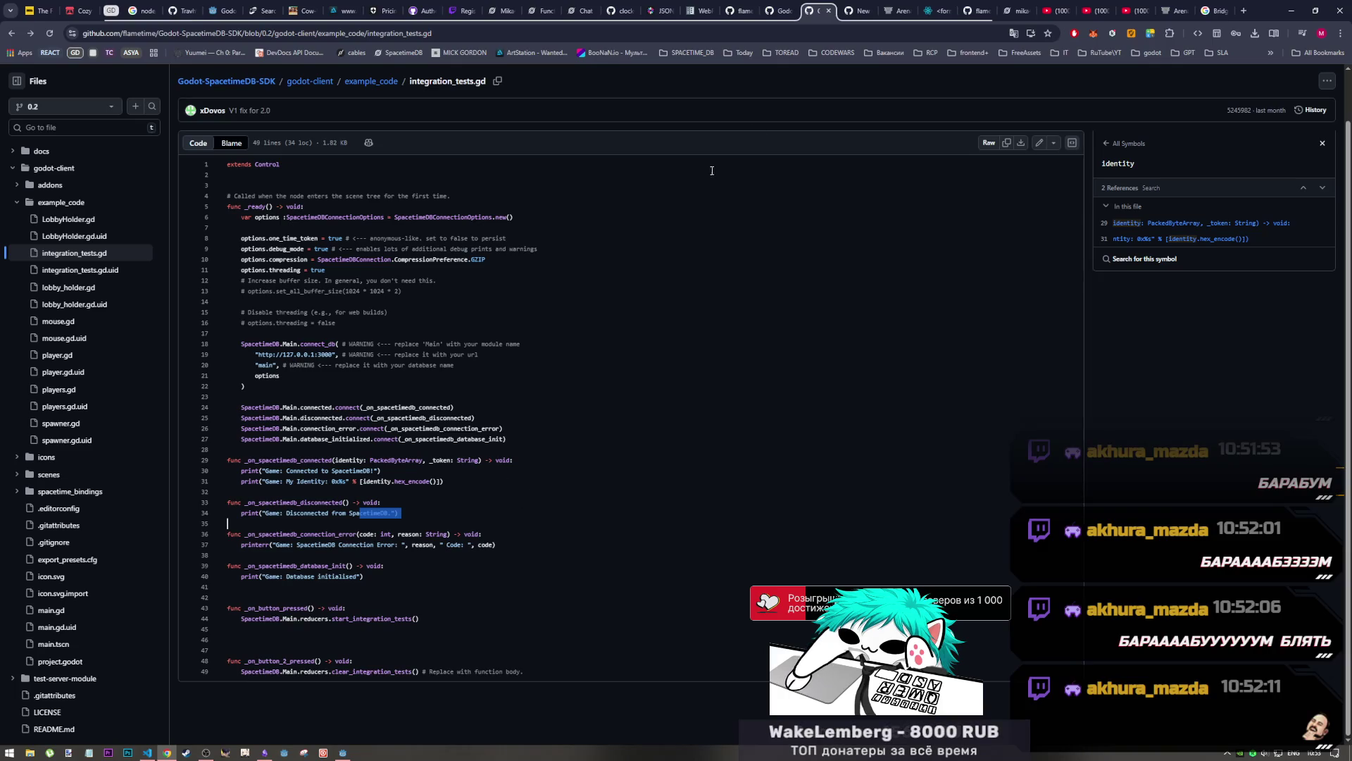
# Scroll through the quickstart.md subscription code, then return to Godot's main.gd and its error log
pyautogui.click(778, 10)
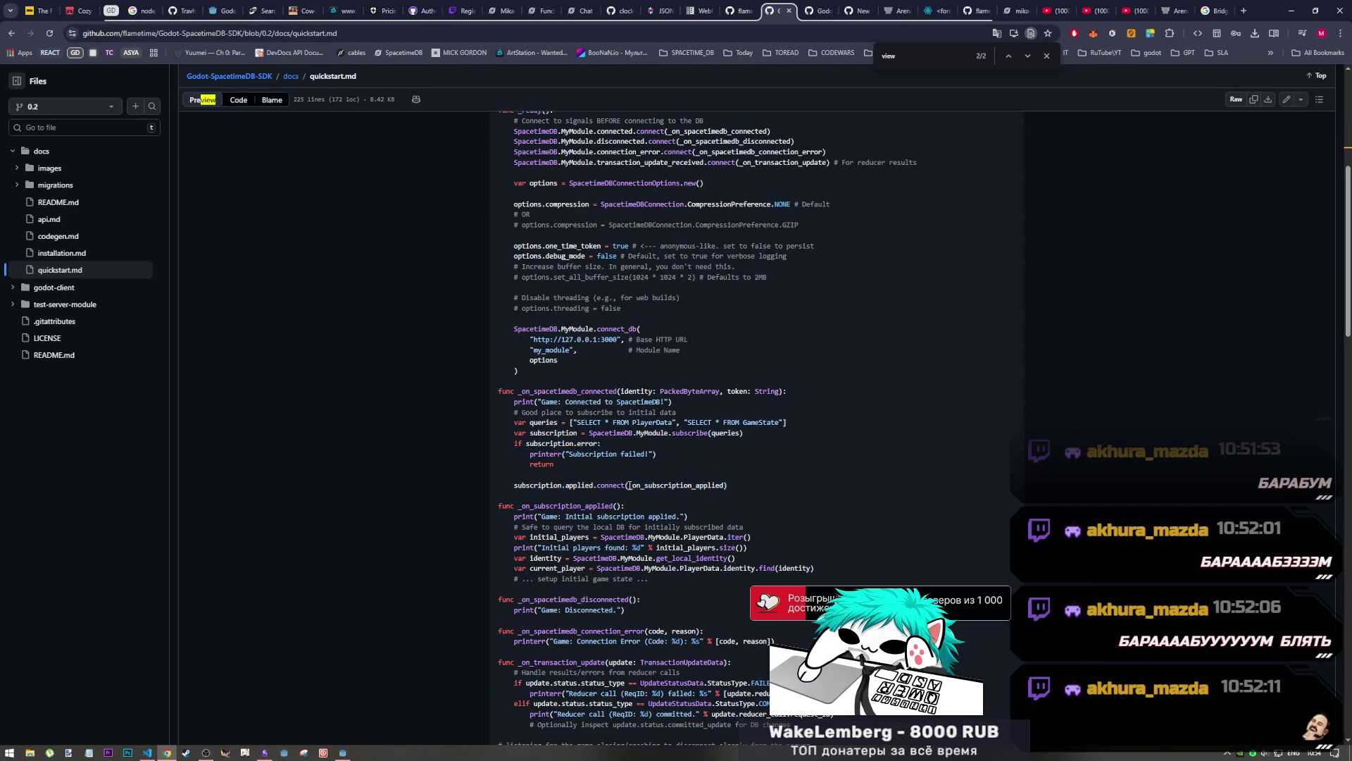
pyautogui.scroll(-1, 630, 485)
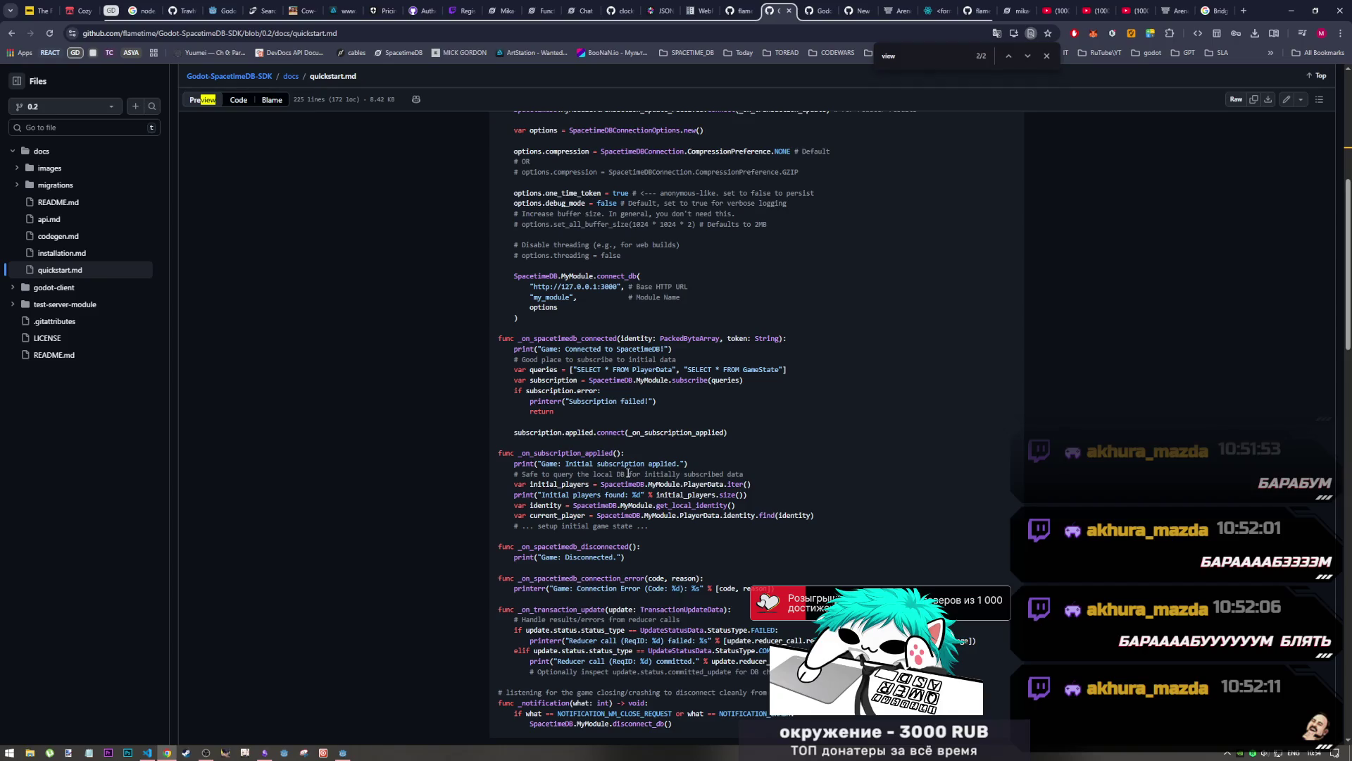
pyautogui.click(343, 752)
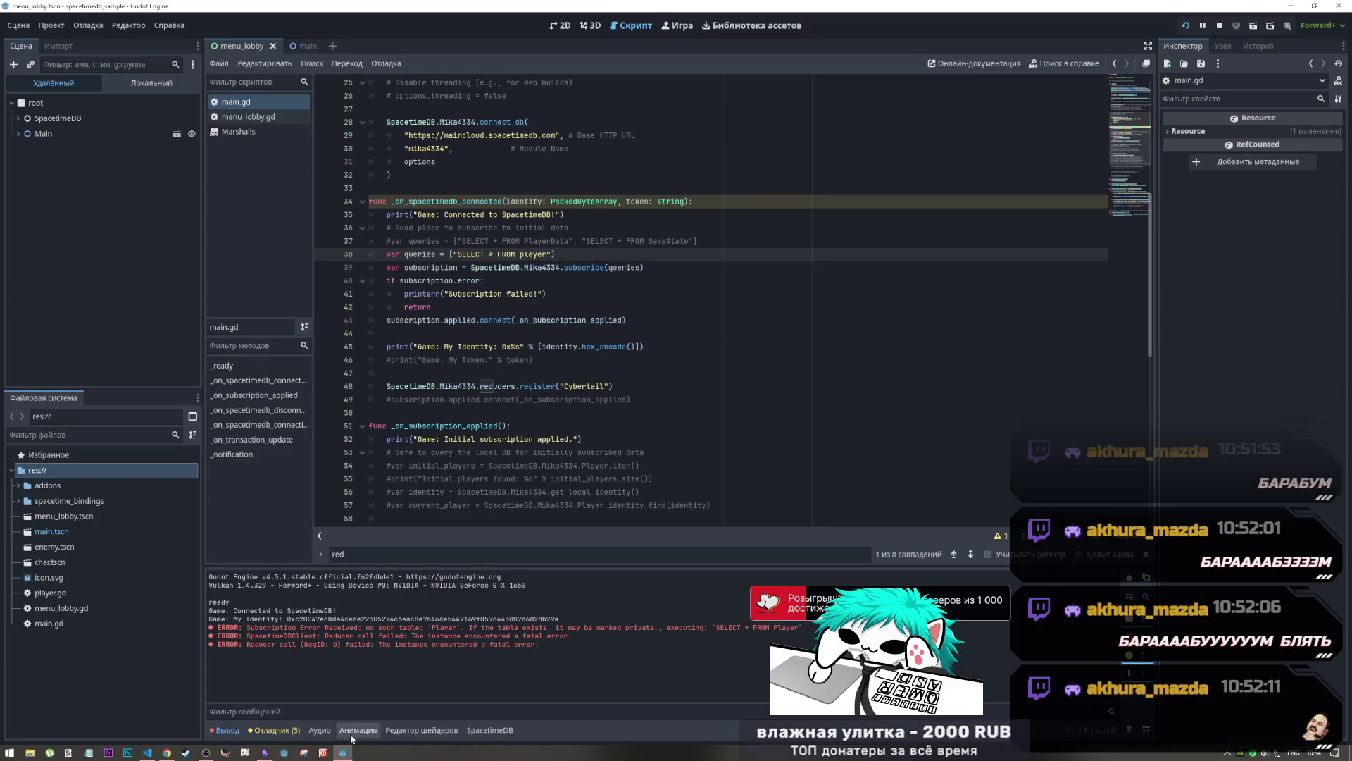
# Remove the register("Cybertail") line from the connected handler
pyautogui.click(550, 373)
pyautogui.click(549, 400)
pyautogui.scroll(-4, 550, 409)
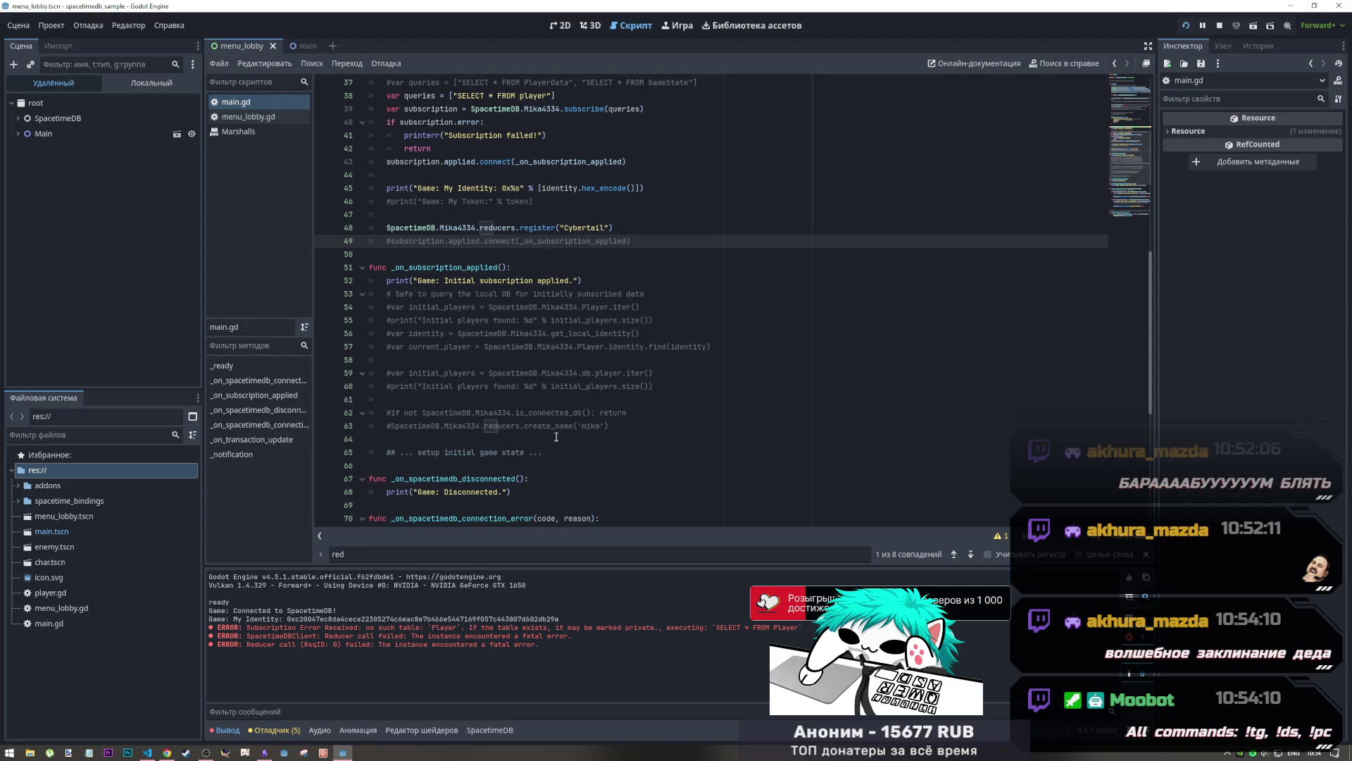
pyautogui.scroll(2, 553, 422)
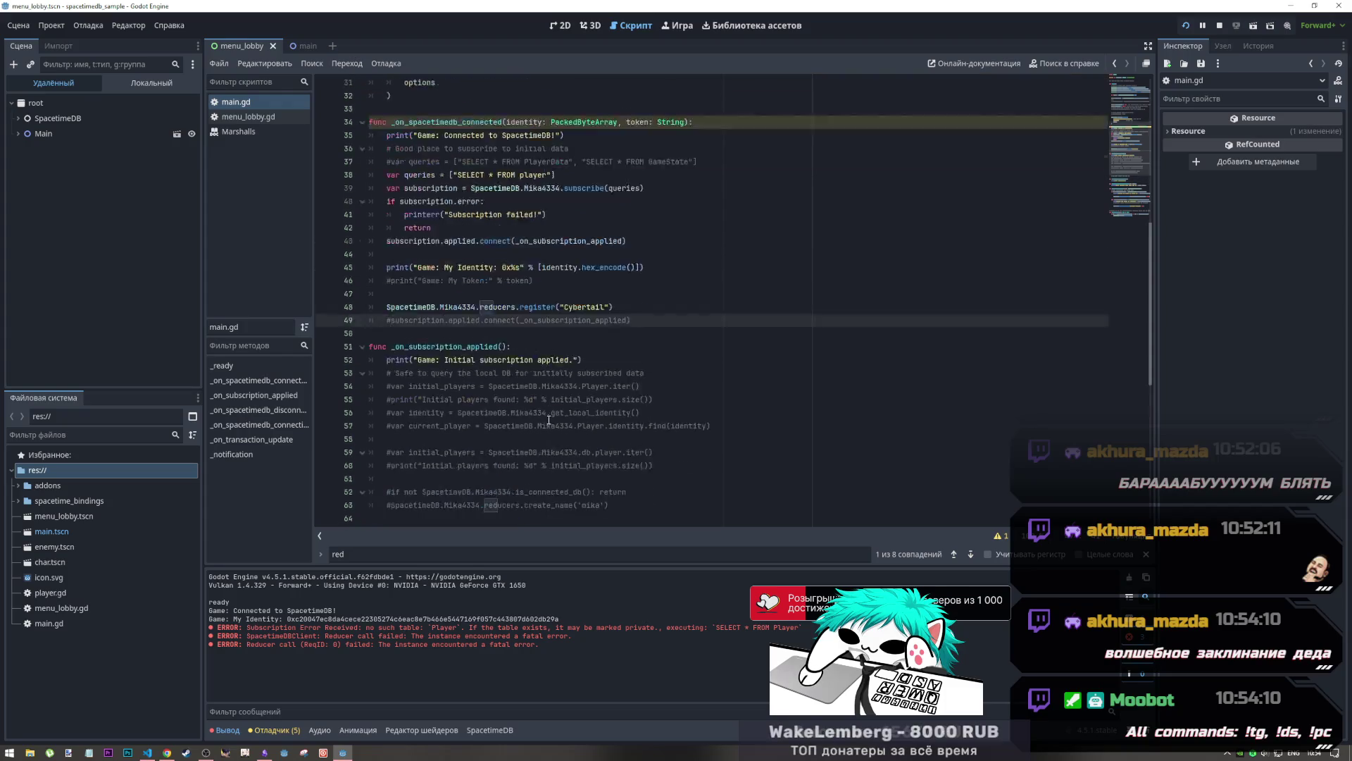
pyautogui.click(535, 267)
pyautogui.tripleClick(534, 267)
pyautogui.hotkey('ctrl', 'c')
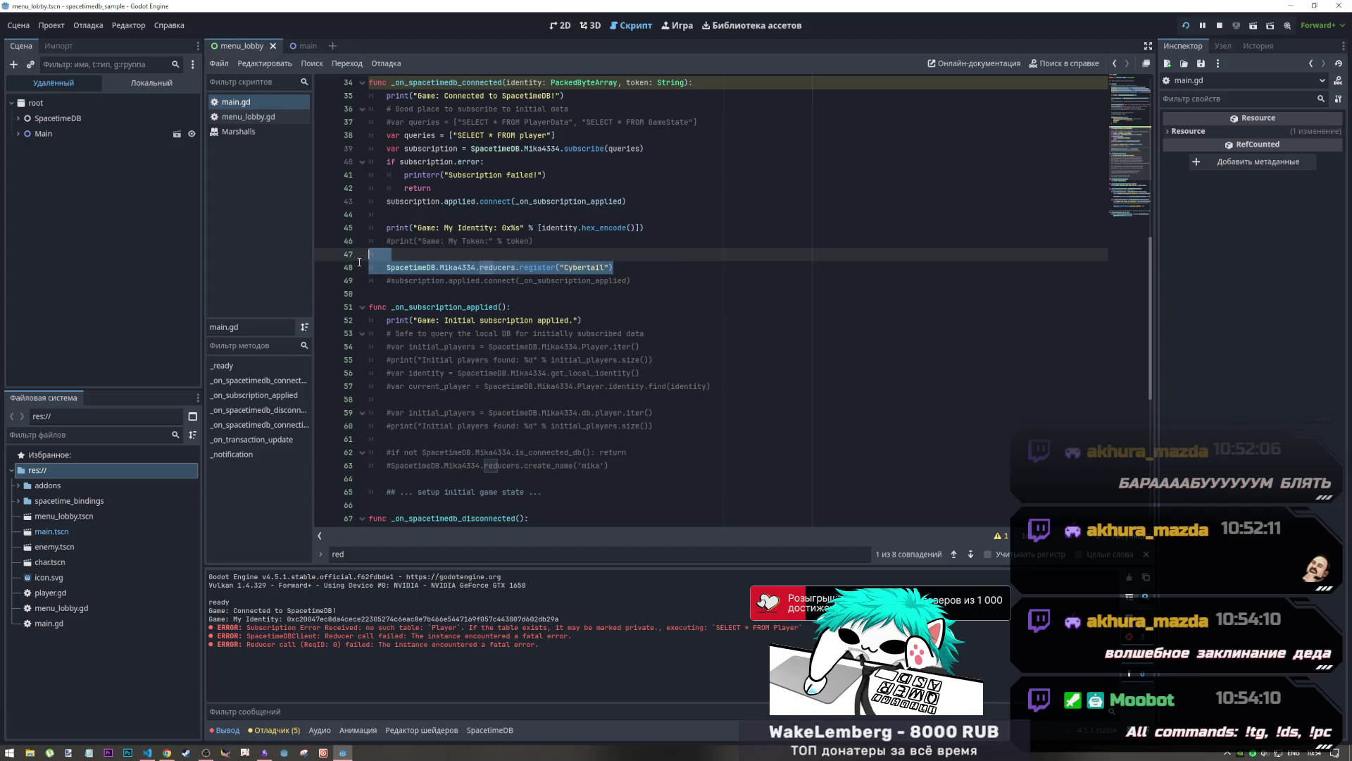
pyautogui.press('BackSpace')
pyautogui.press('BackSpace')
pyautogui.press('BackSpace')
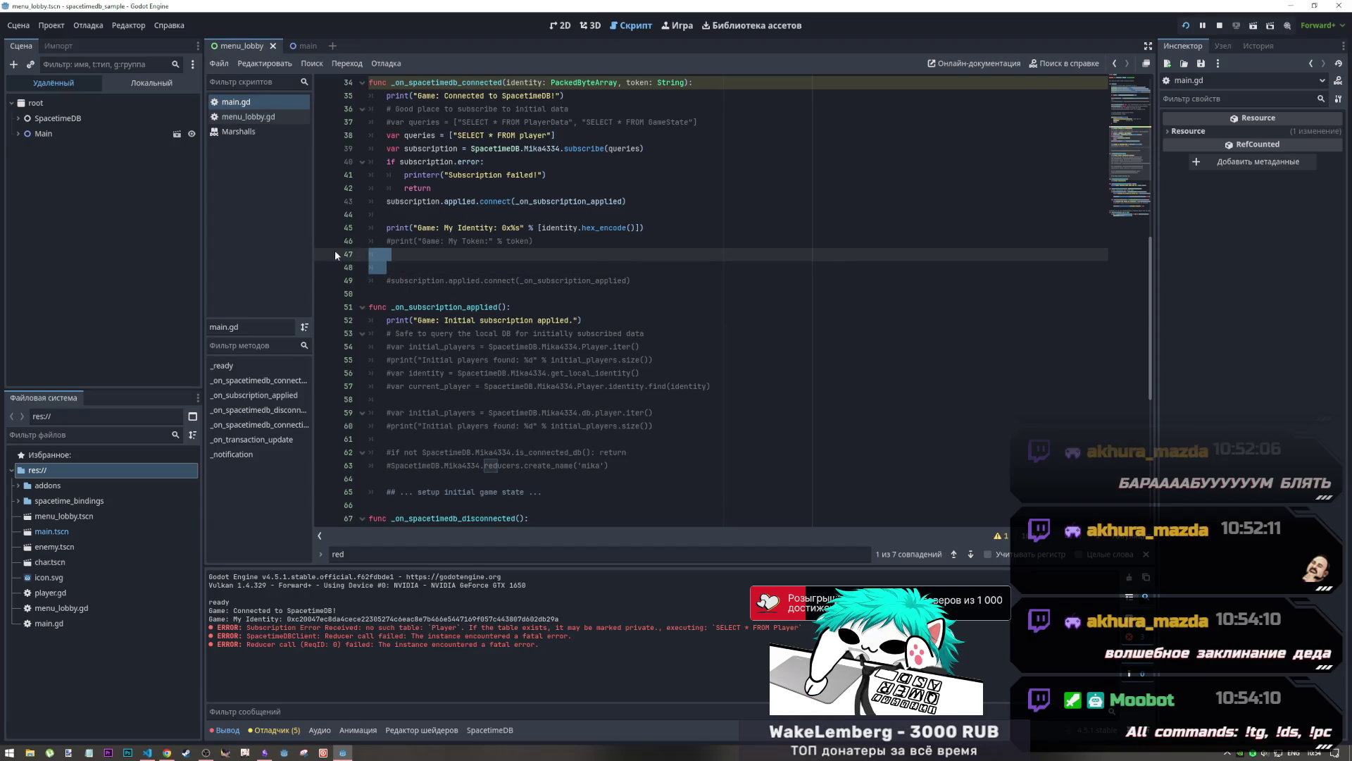
# Paste the register call into _on_subscription_applied, save main.gd, and run the project
pyautogui.click(634, 465)
pyautogui.hotkey('ctrl', 'v')
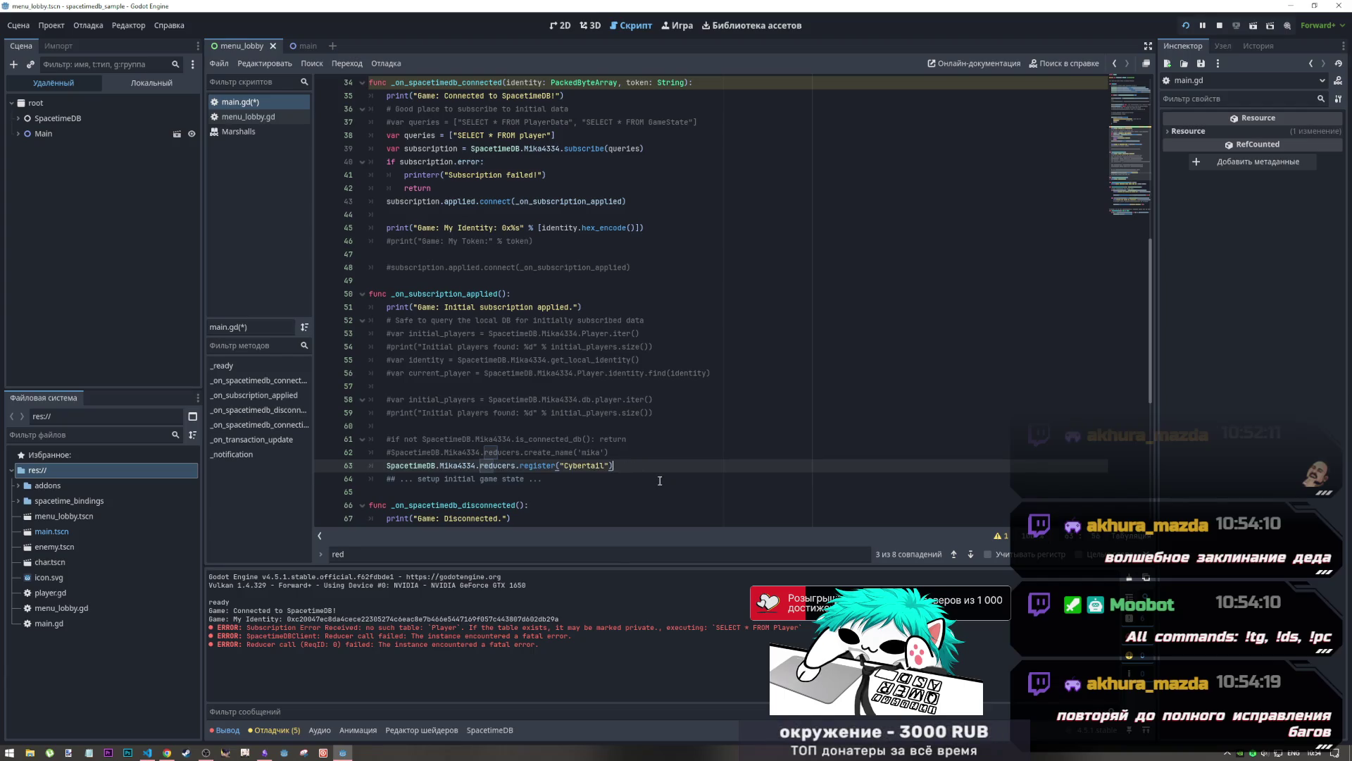
pyautogui.press('Return')
pyautogui.hotkey('ctrl', 's')
pyautogui.press('F5')
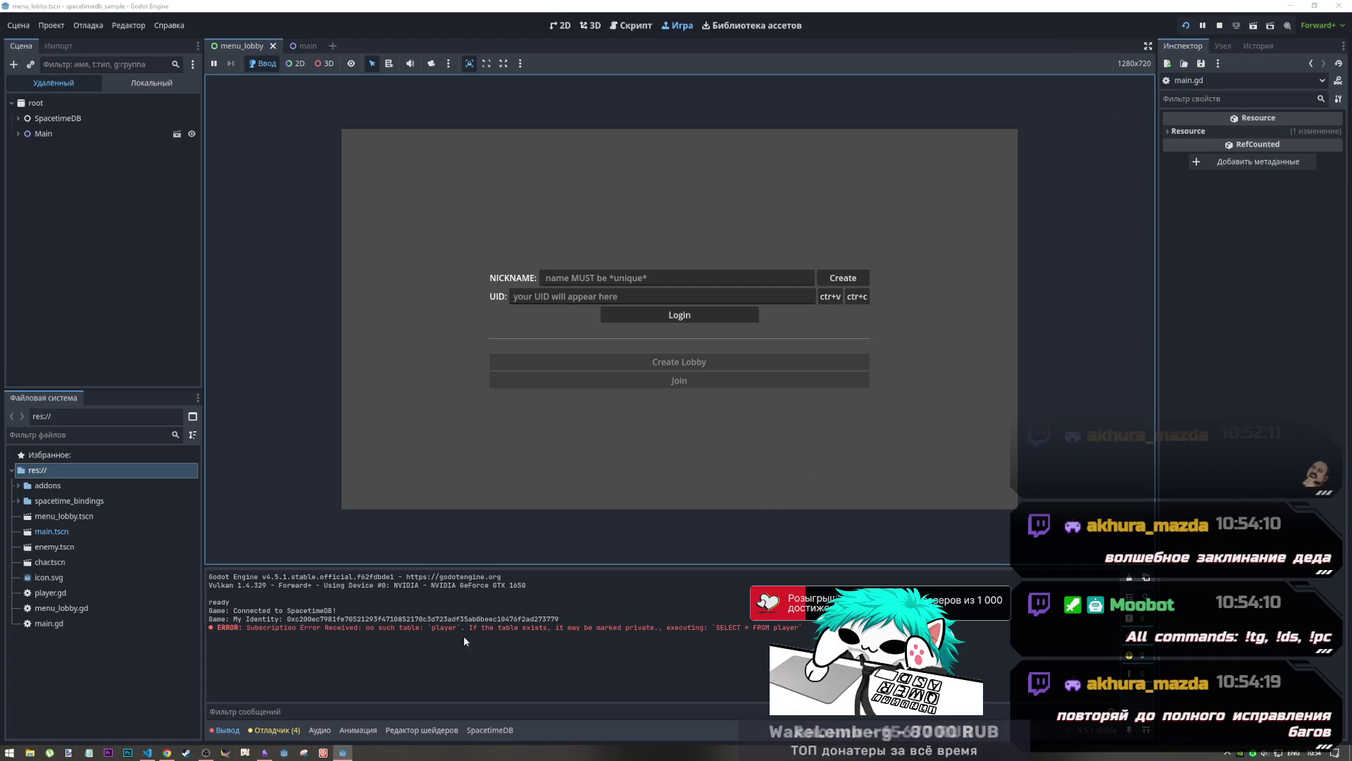
# Switch through the 3D and 2D views back to the main.gd script
pyautogui.click(591, 25)
pyautogui.click(560, 25)
pyautogui.click(625, 26)
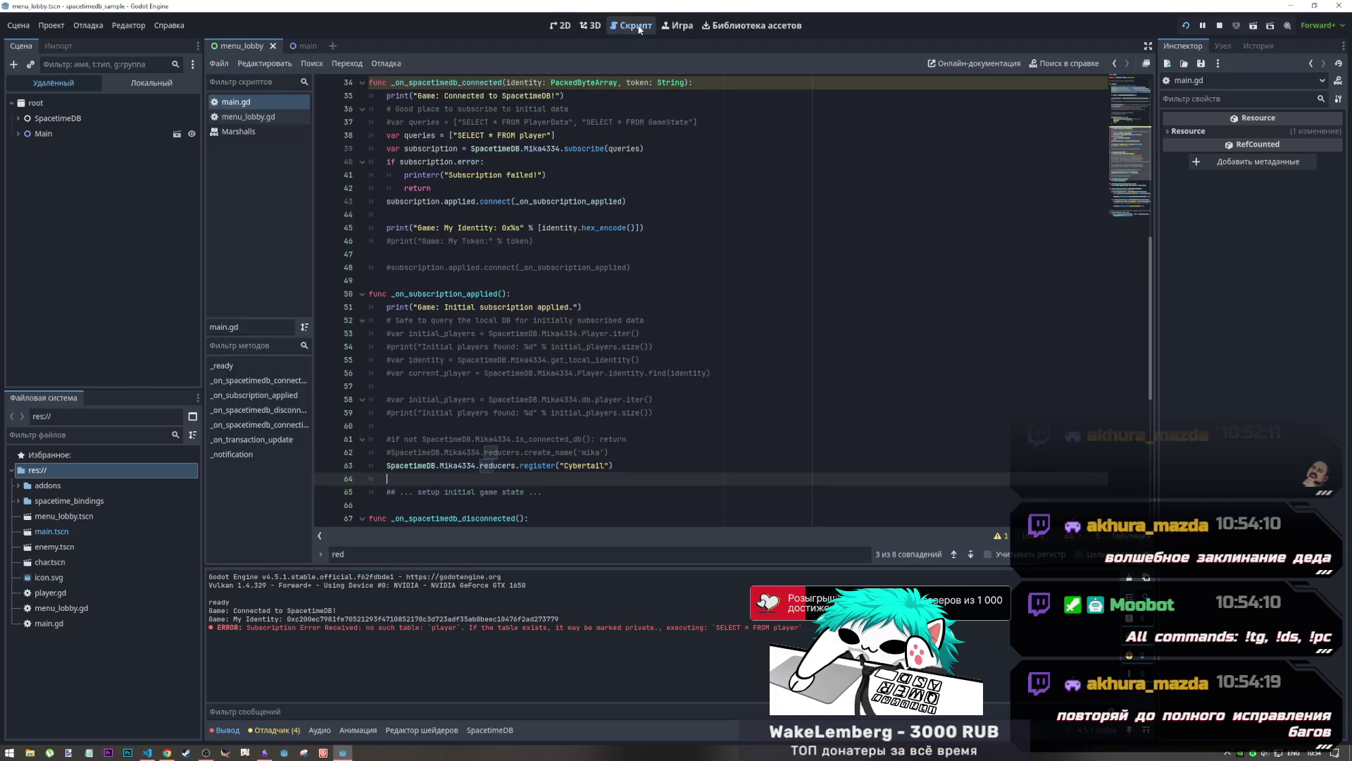
pyautogui.scroll(3, 457, 338)
pyautogui.scroll(-2, 454, 345)
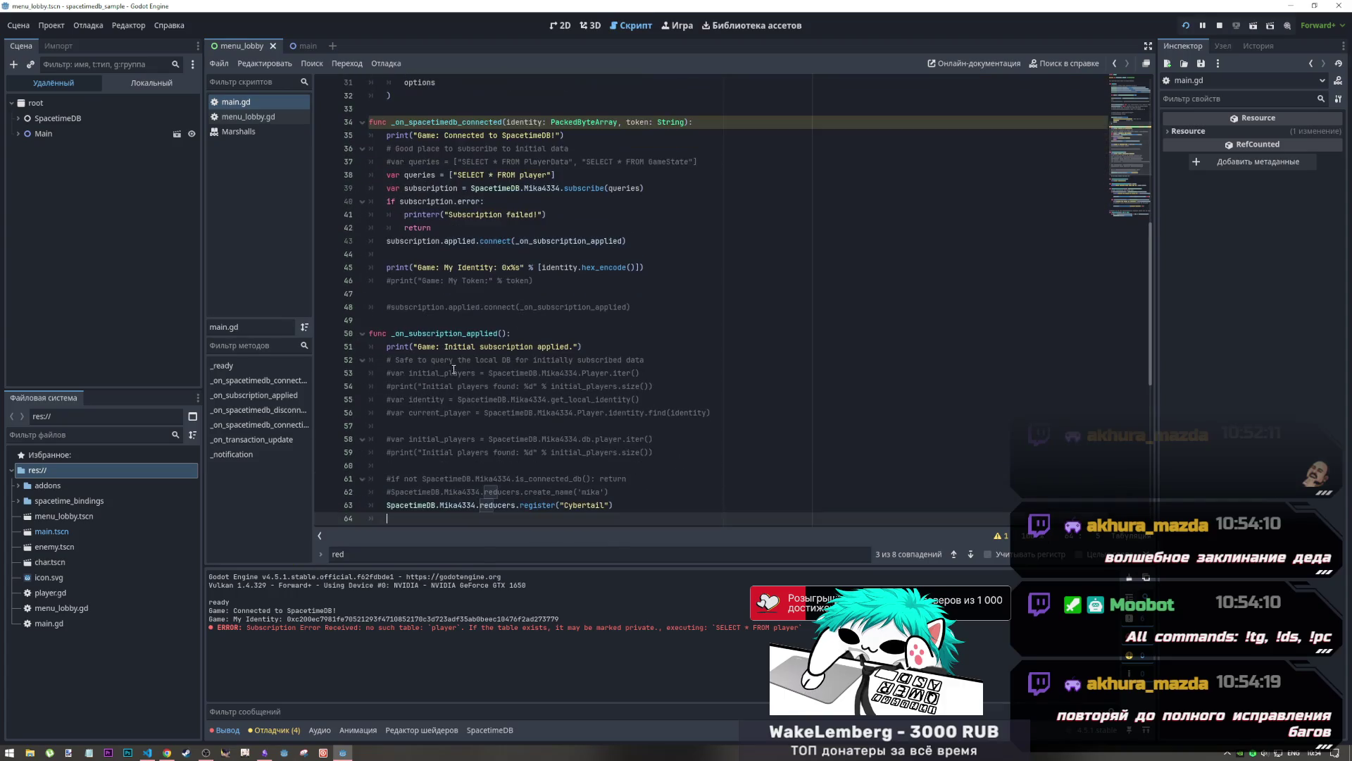
# Review the subscribe call and SELECT query, then stop the running game
pyautogui.click(507, 347)
pyautogui.click(579, 188)
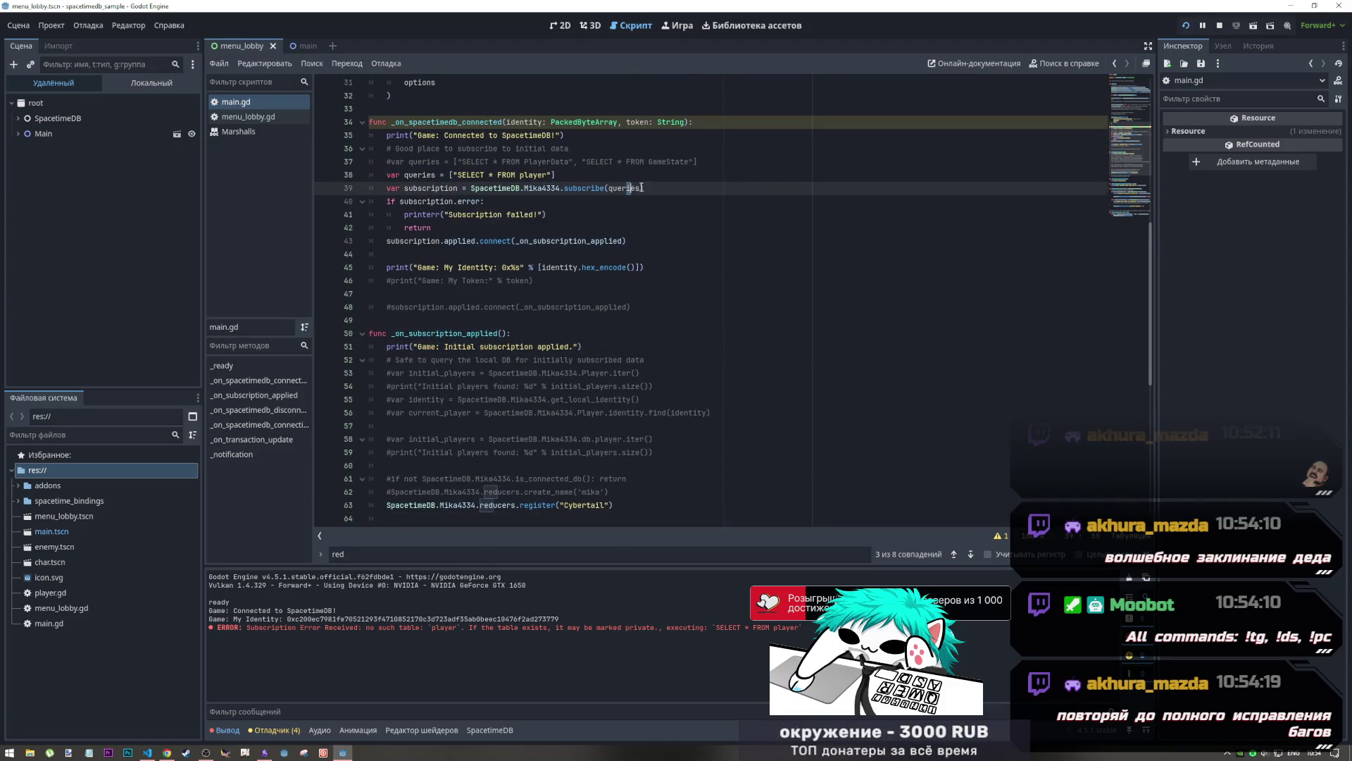
pyautogui.click(511, 175)
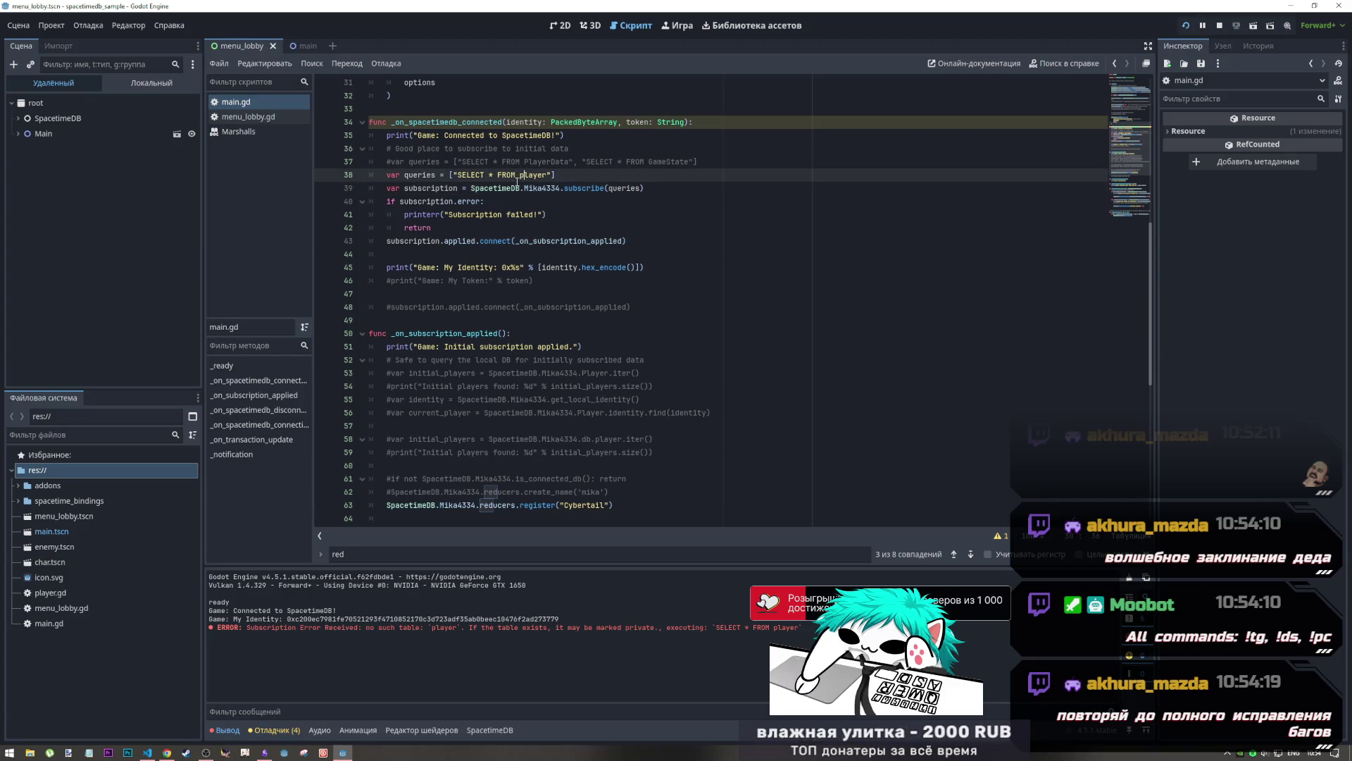
pyautogui.scroll(-3, 494, 468)
pyautogui.scroll(4, 521, 352)
pyautogui.click(548, 229)
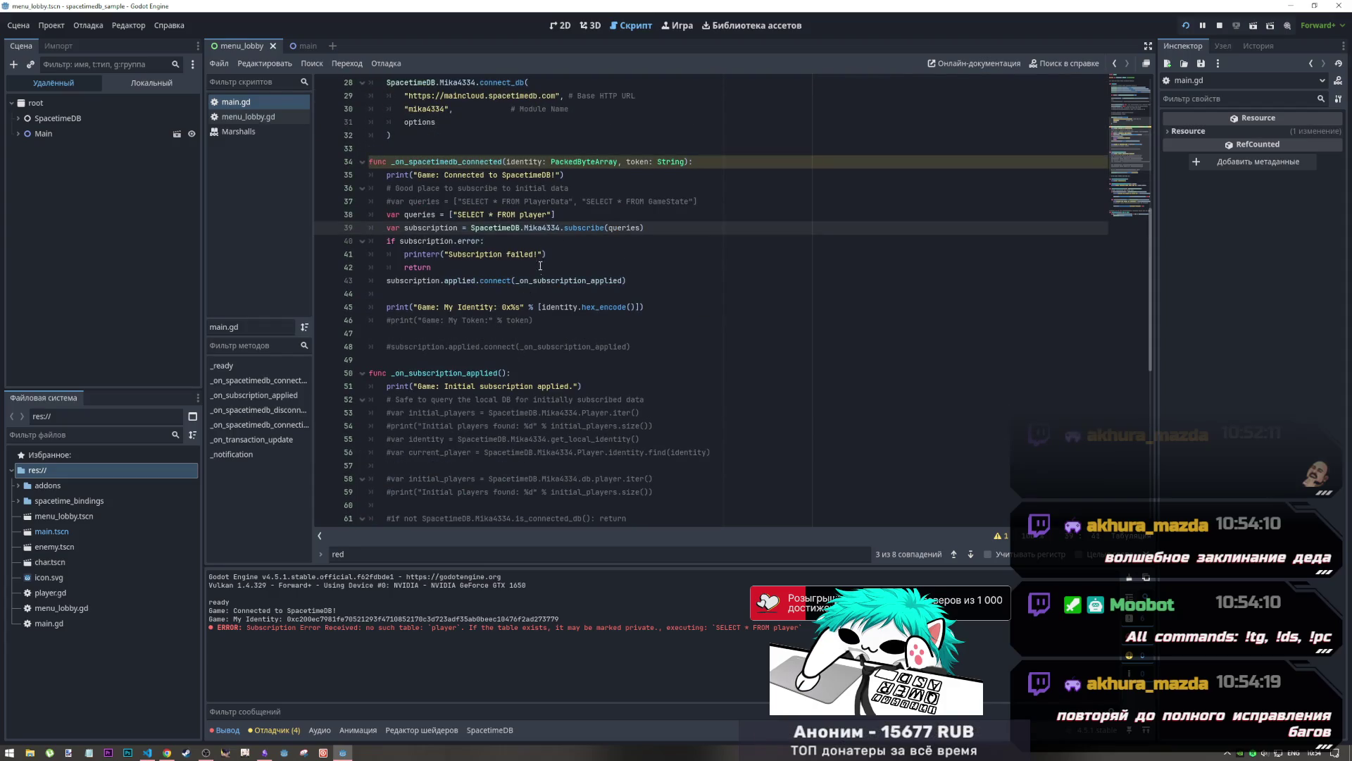
pyautogui.click(540, 280)
pyautogui.click(1220, 26)
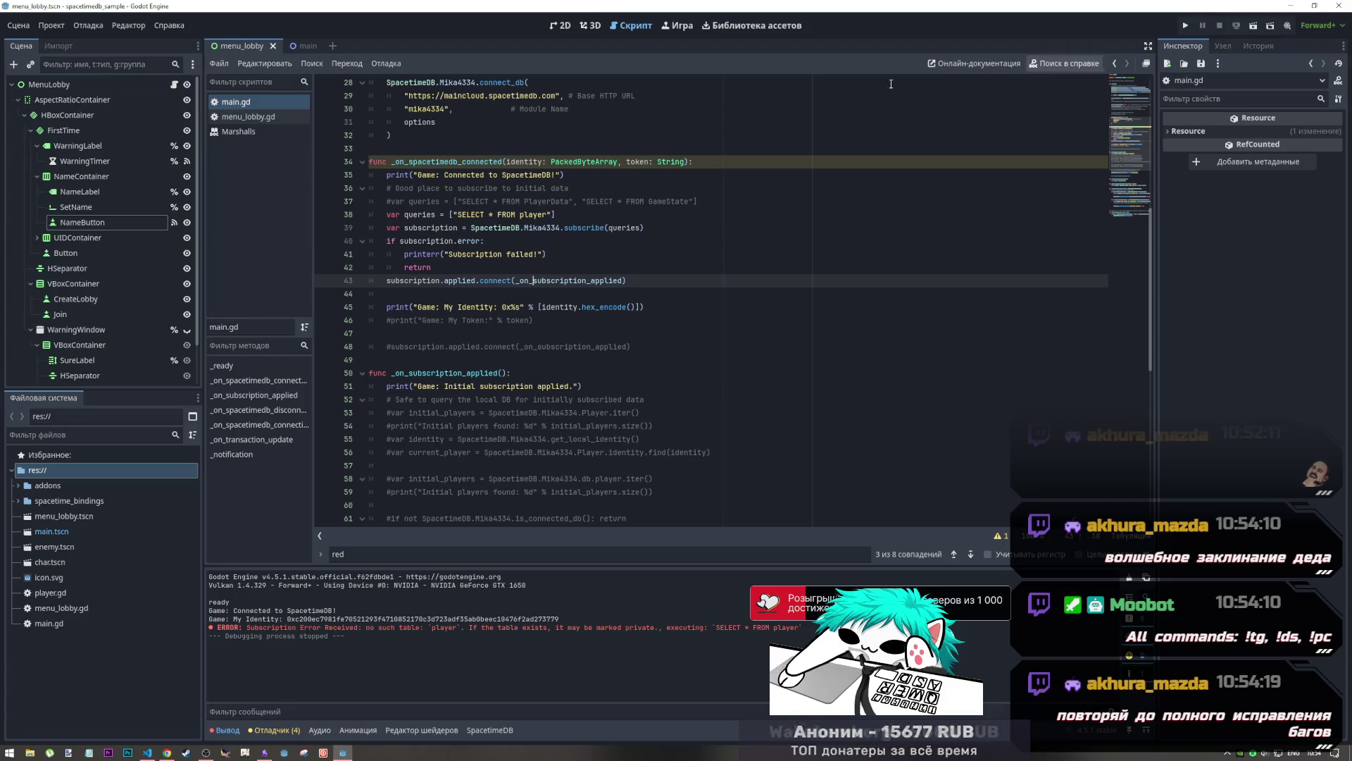
# Change the query's table name to 'Player' so it reads SELECT * FROM Player
pyautogui.click(513, 348)
pyautogui.click(521, 215)
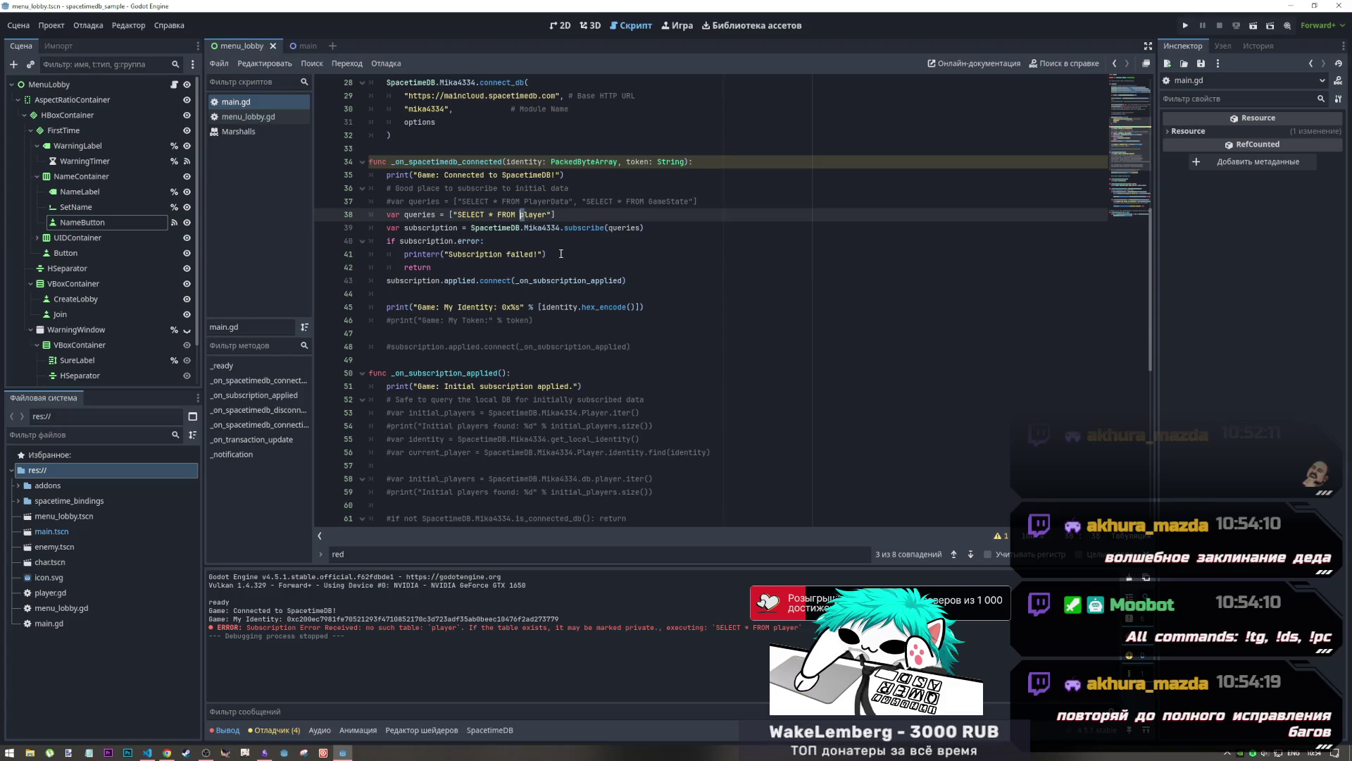
pyautogui.press('Delete')
pyautogui.write('P')
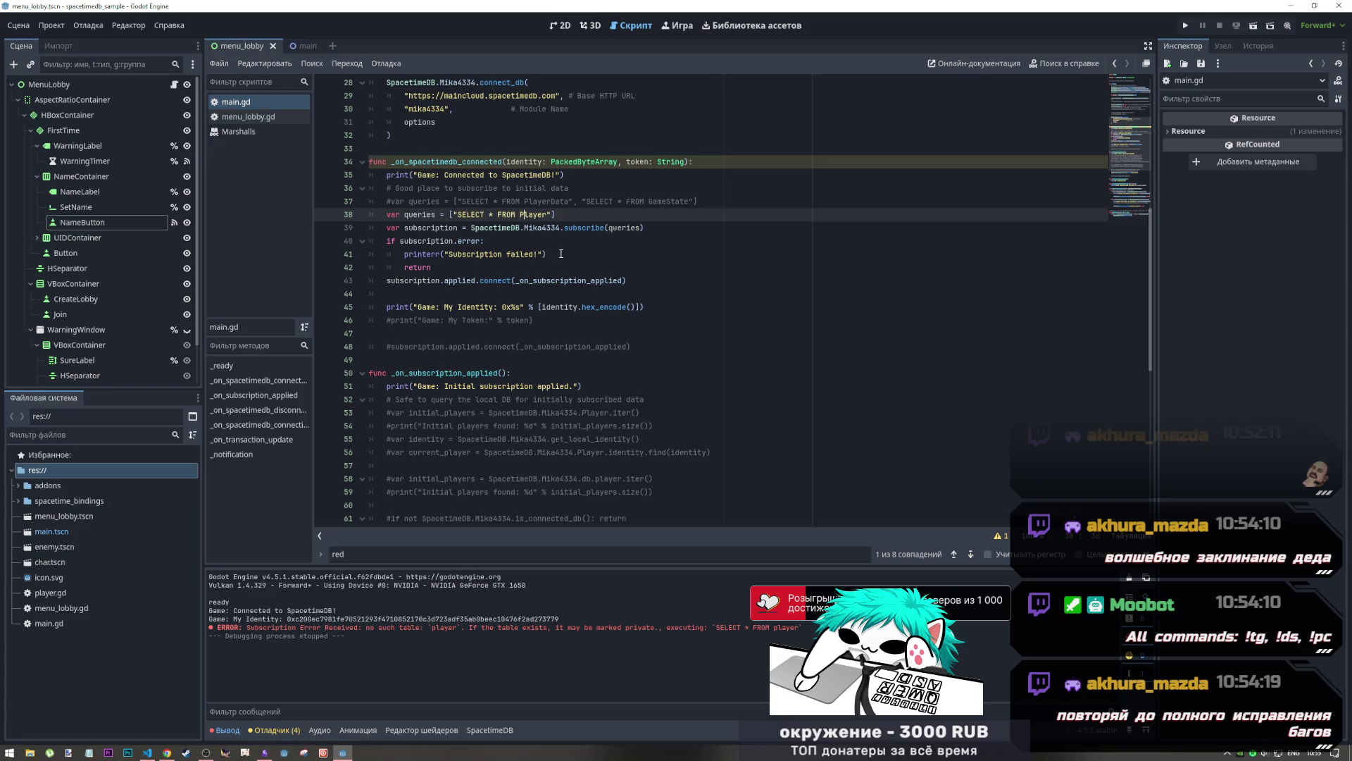
# Rerun the game, inspect the 'no such table' error, stop it, and open integration_tests.gd
pyautogui.hotkey('alt', 'Tab')
pyautogui.hotkey('alt', 'Tab')
pyautogui.hotkey('alt', 'Tab')
pyautogui.hotkey('alt', 'Tab')
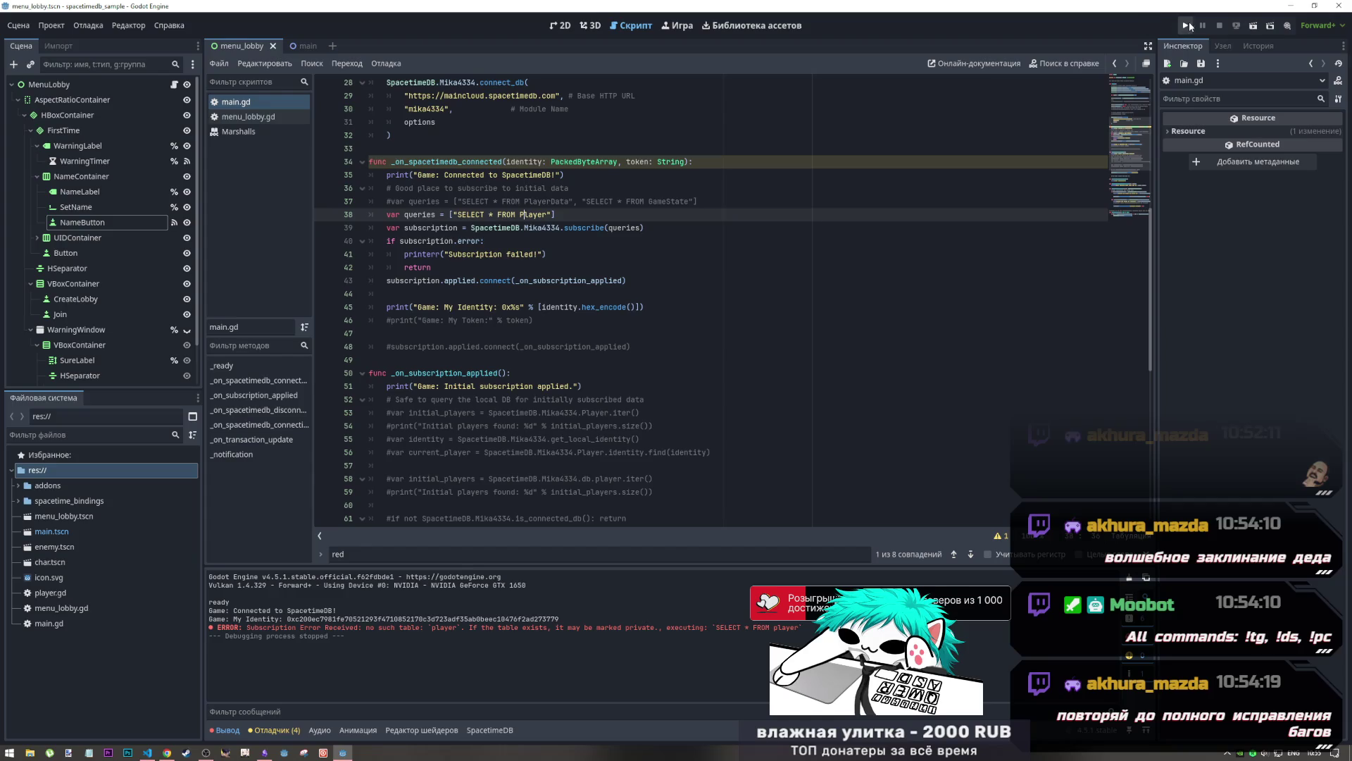
pyautogui.click(1187, 27)
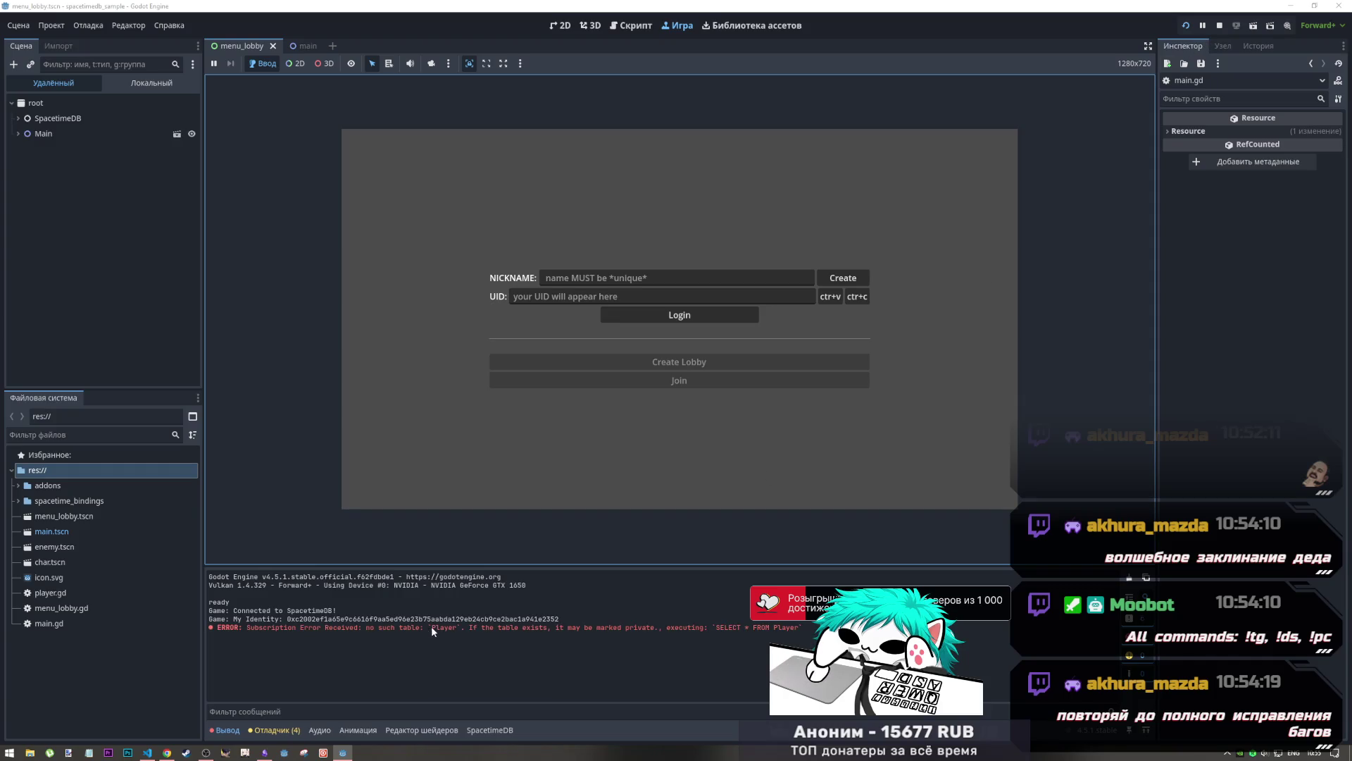
pyautogui.moveTo(432, 625); pyautogui.dragTo(465, 627)
pyautogui.click(389, 625)
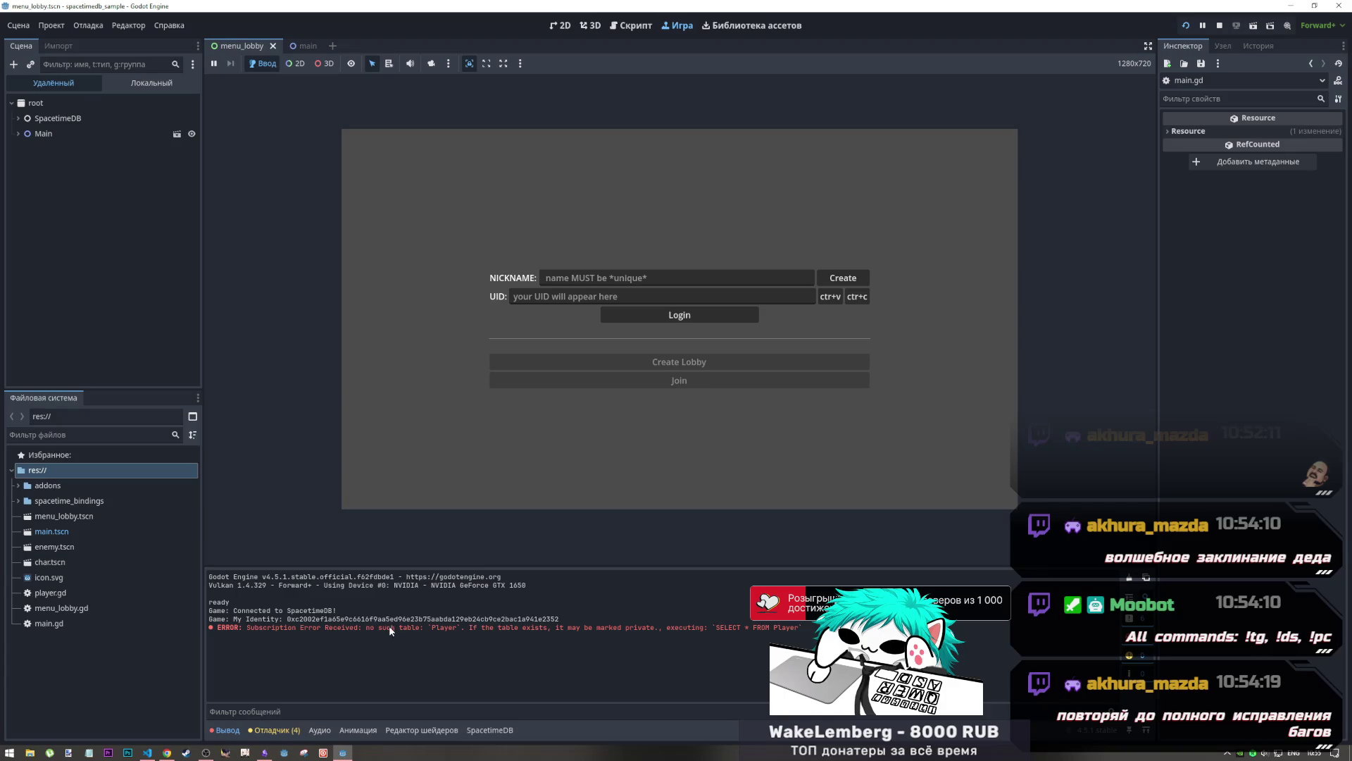
pyautogui.moveTo(469, 627); pyautogui.dragTo(658, 628)
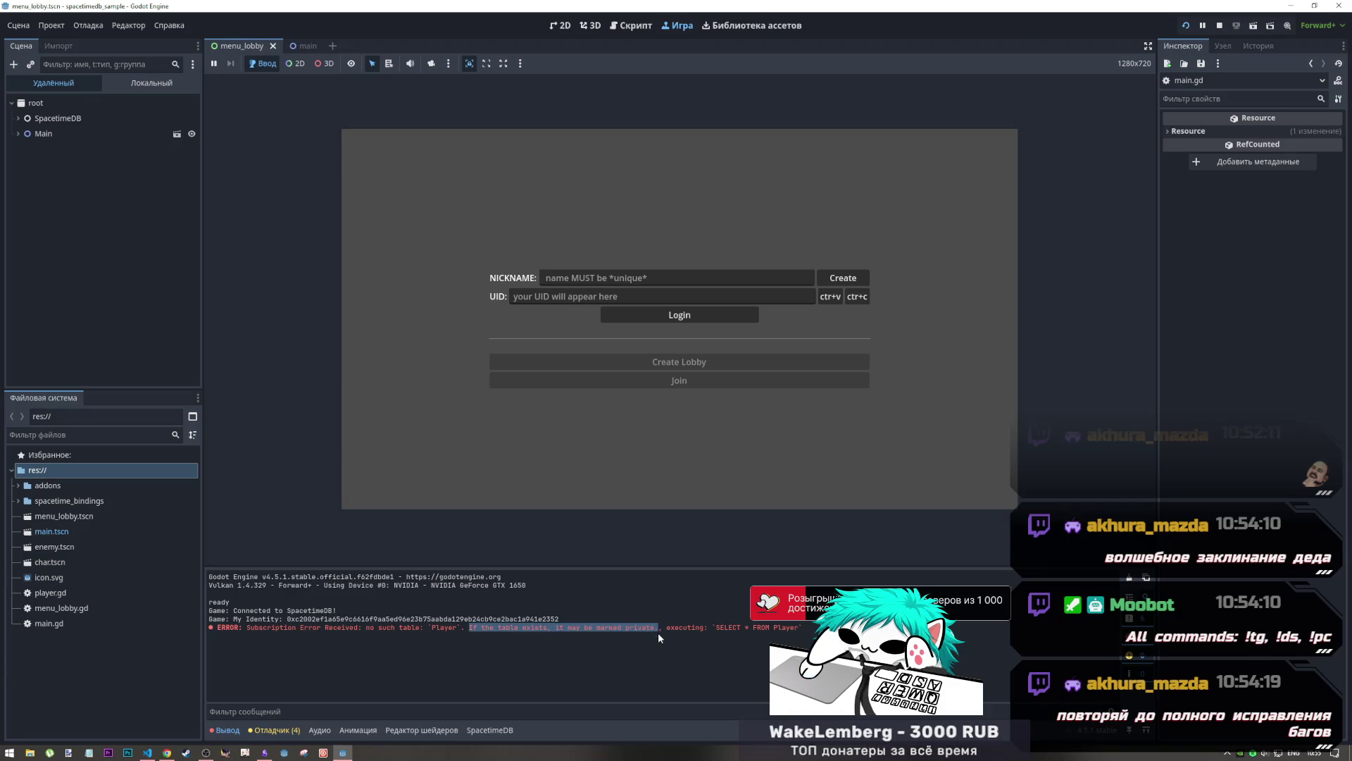
pyautogui.click(1219, 28)
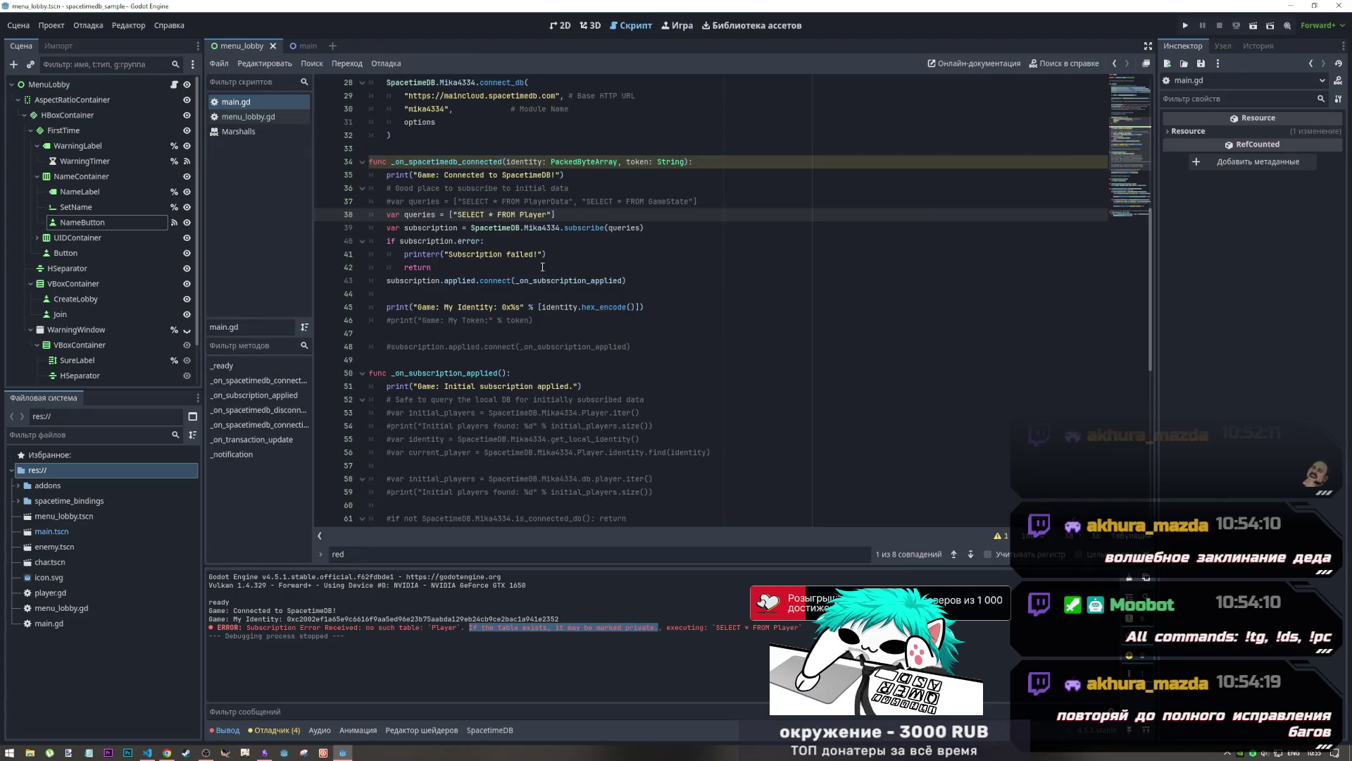
pyautogui.hotkey('alt', 'Tab')
pyautogui.click(821, 9)
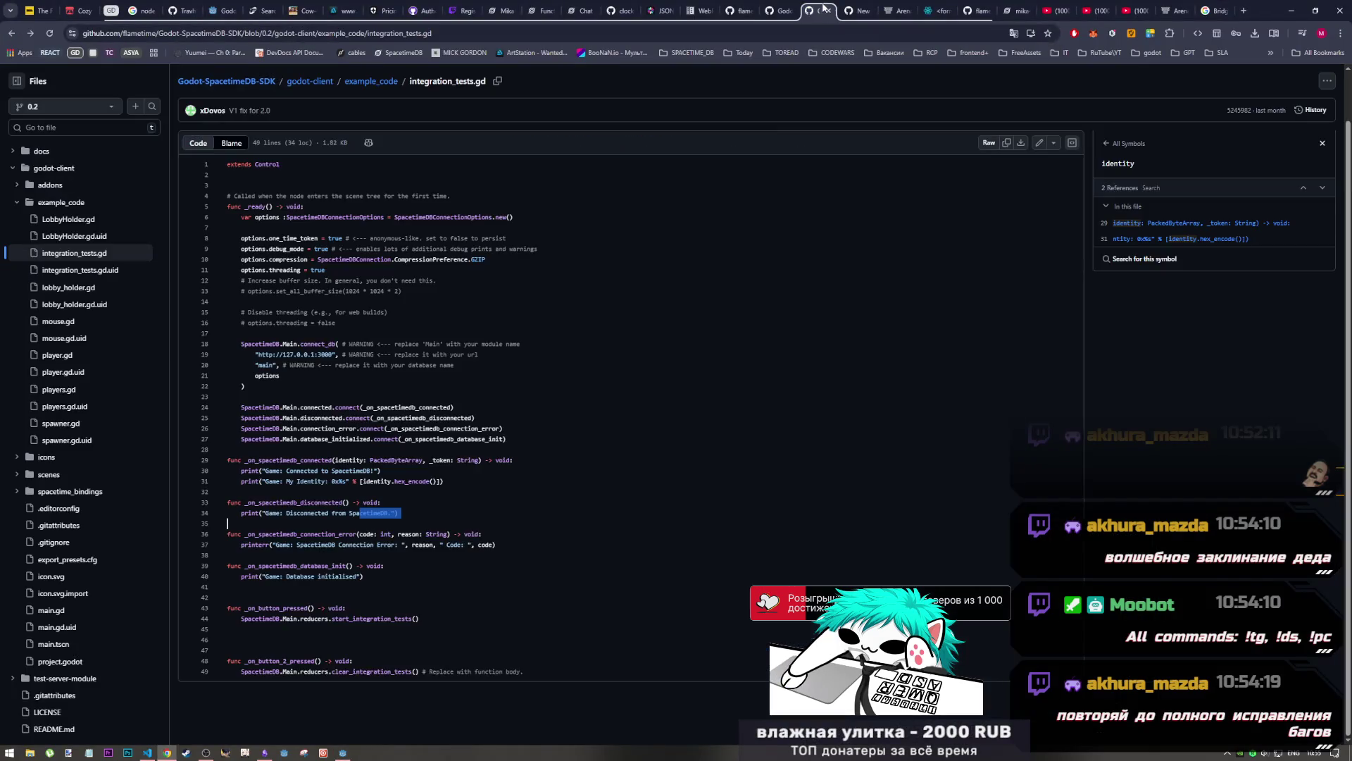
# Navigate the SDK docs from codegen.md to the quickstart.md guide
pyautogui.click(861, 9)
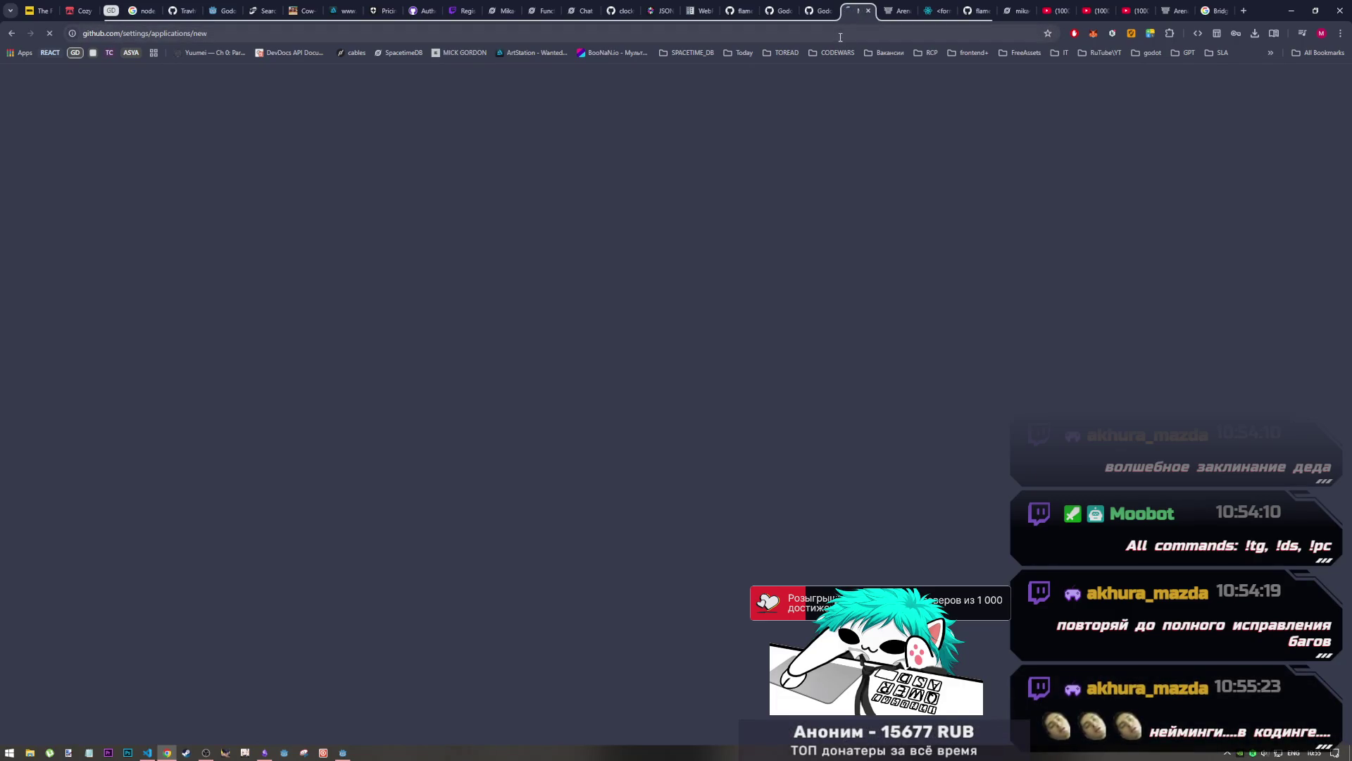
pyautogui.click(782, 6)
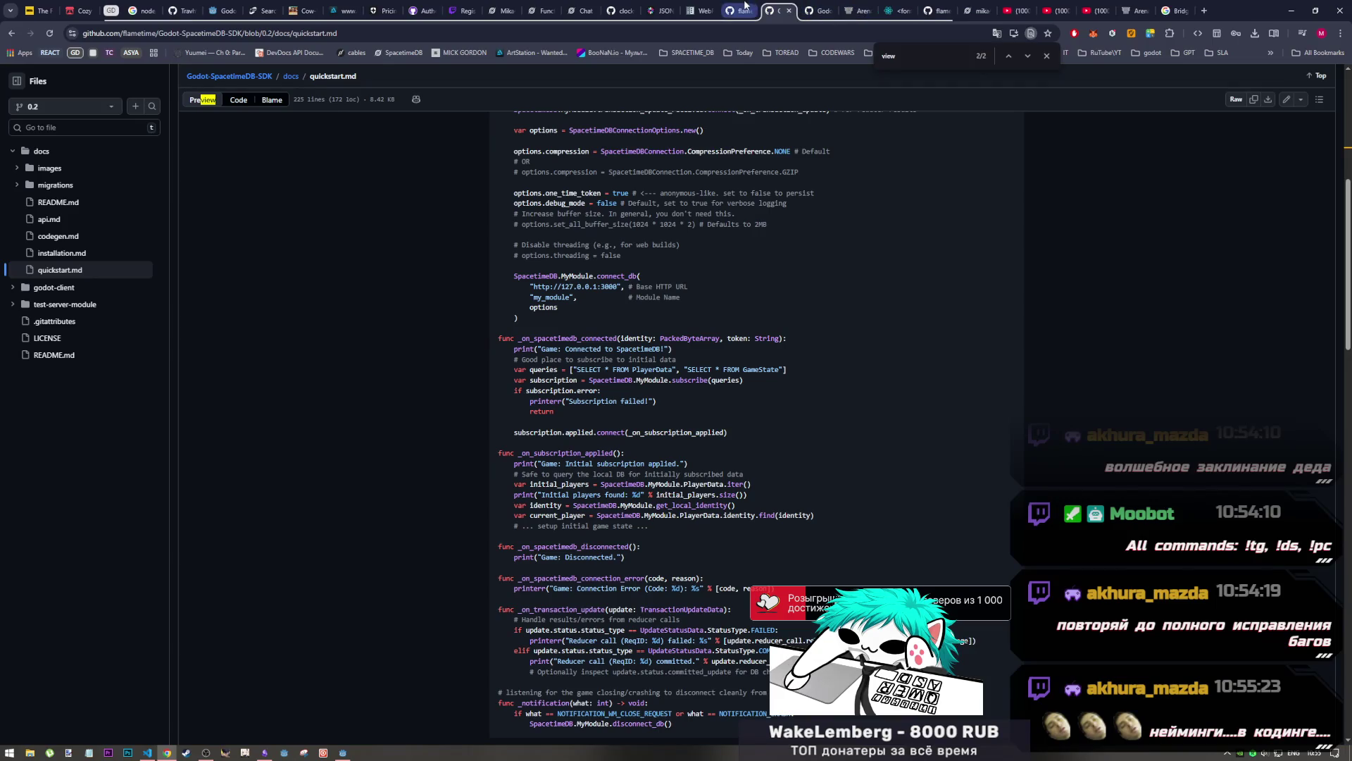
pyautogui.click(61, 242)
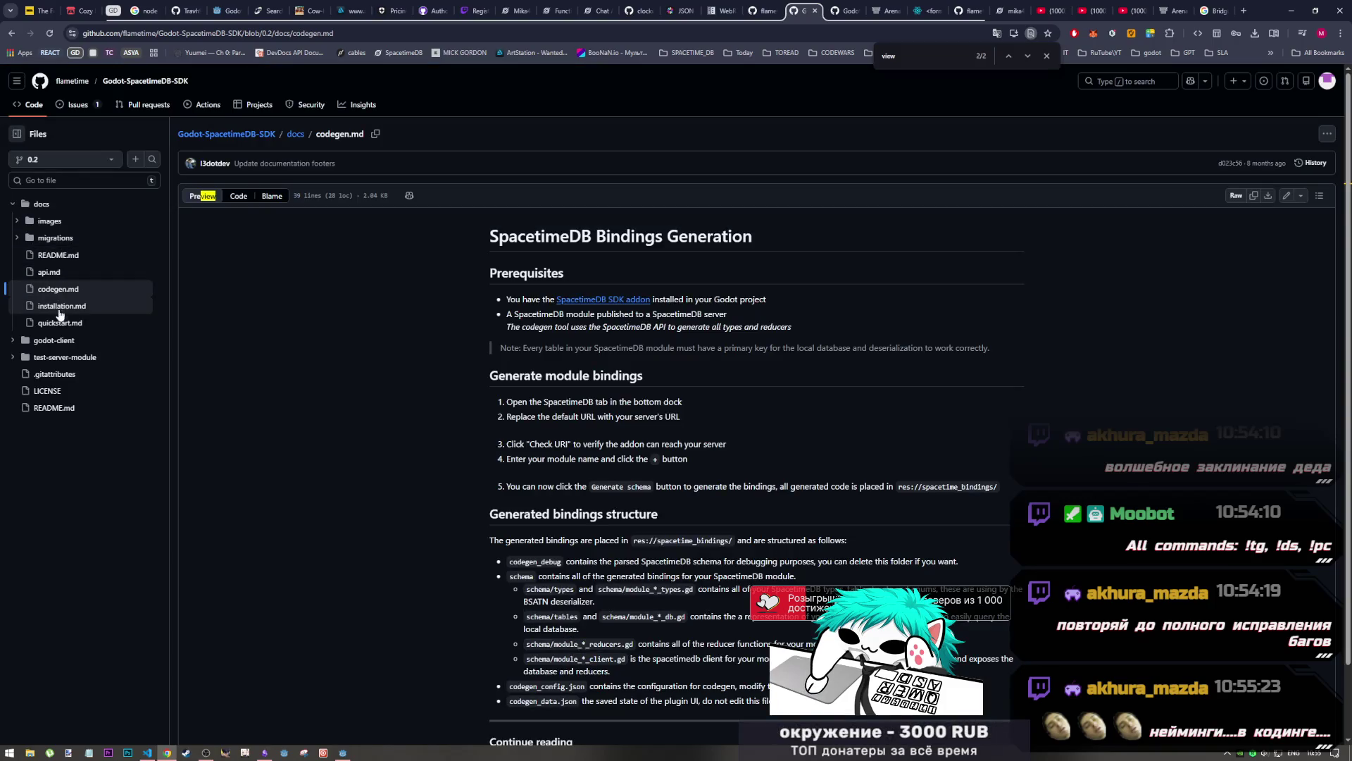
pyautogui.click(61, 323)
pyautogui.scroll(-15, 578, 436)
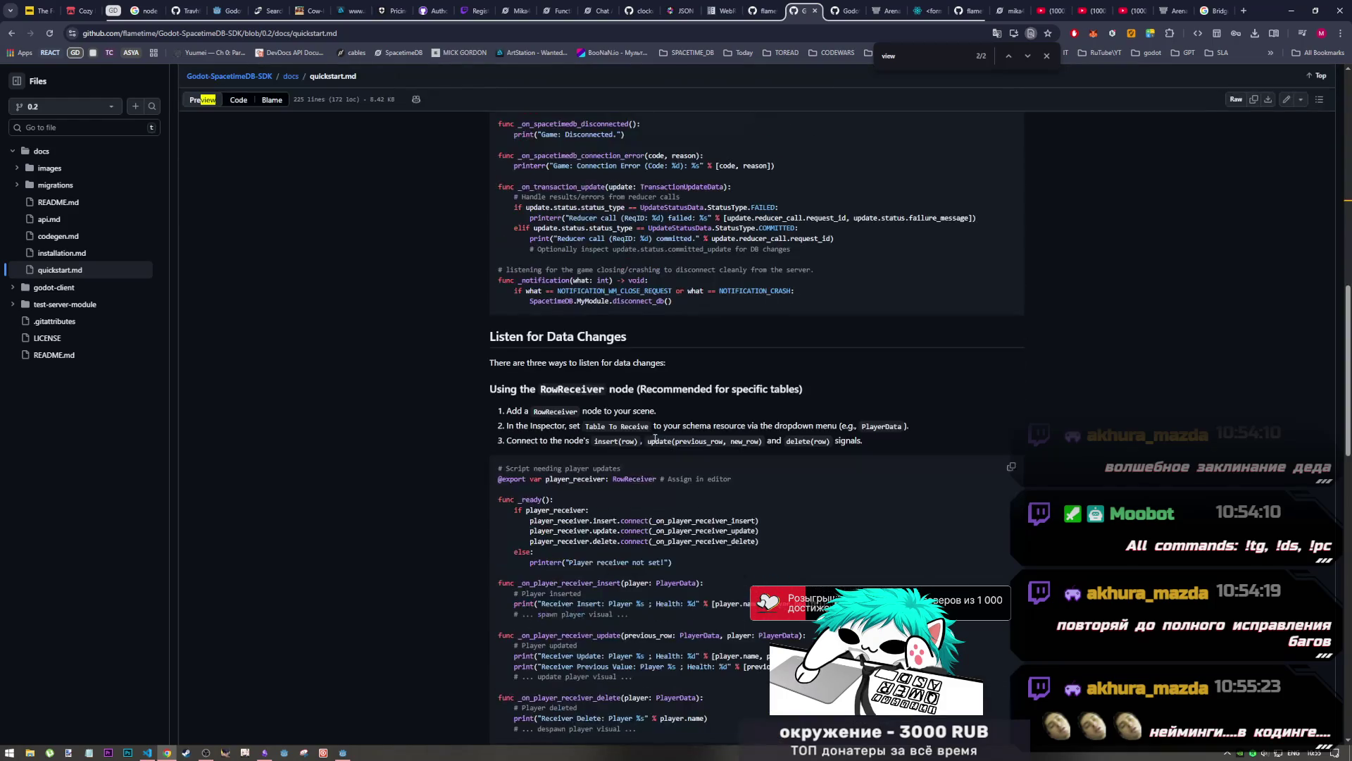
# Select text around the RowReceiver heading in quickstart.md
pyautogui.moveTo(505, 389); pyautogui.dragTo(803, 395)
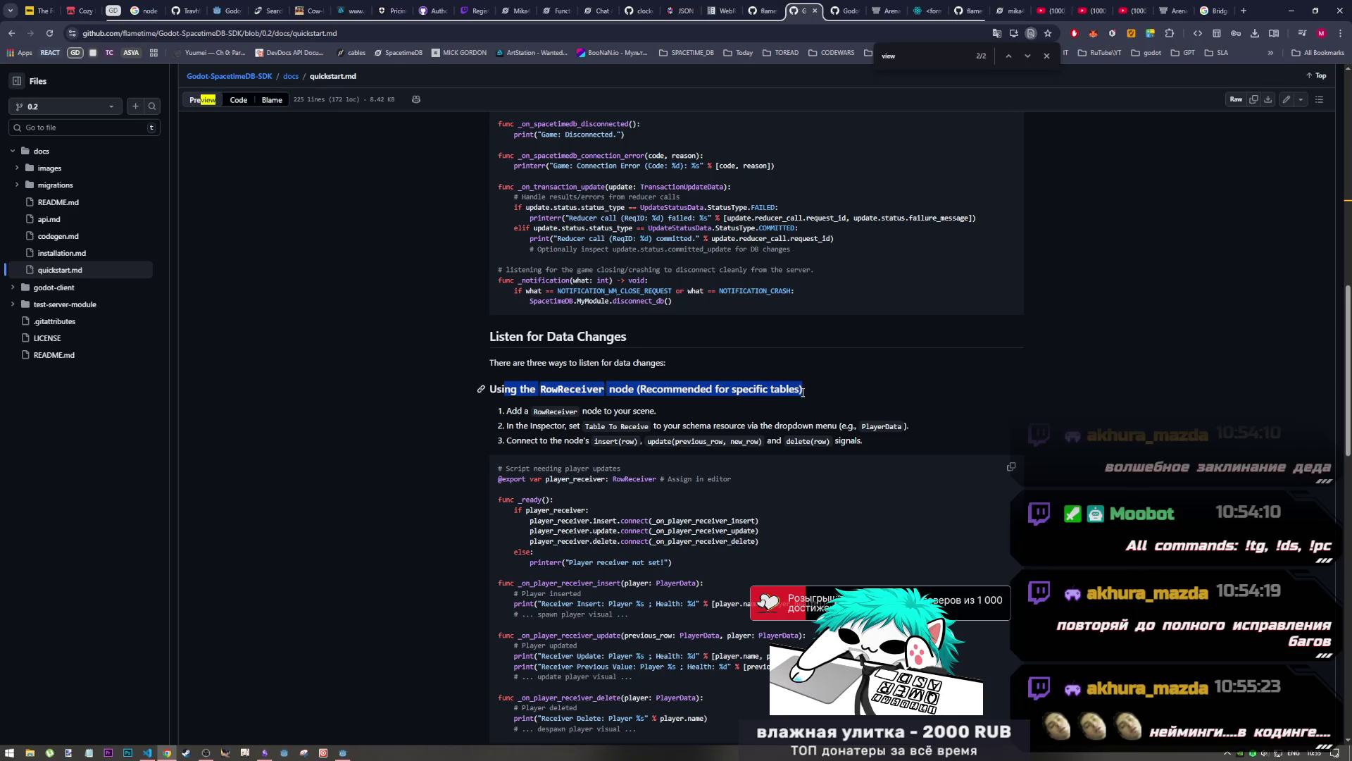
pyautogui.click(803, 396)
pyautogui.scroll(-3, 751, 440)
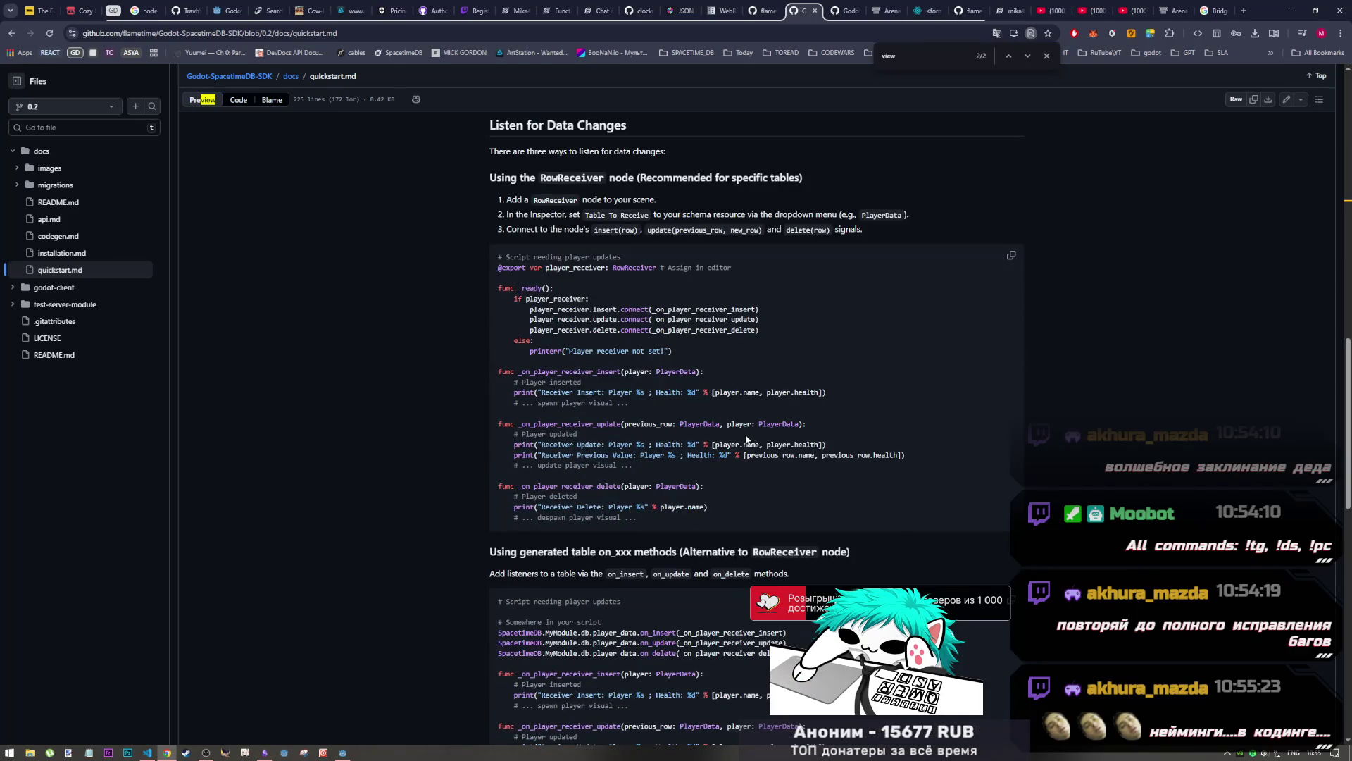
pyautogui.scroll(2, 746, 440)
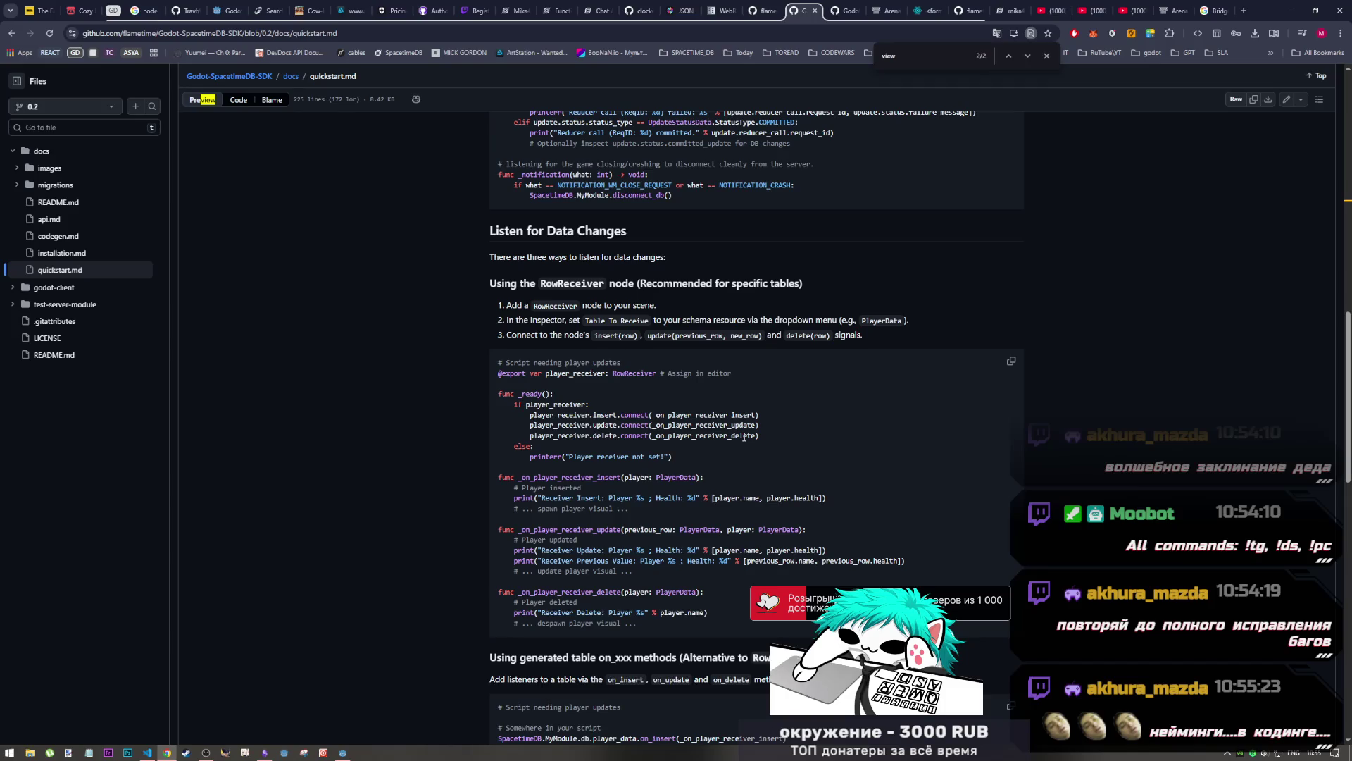
pyautogui.scroll(-2, 720, 468)
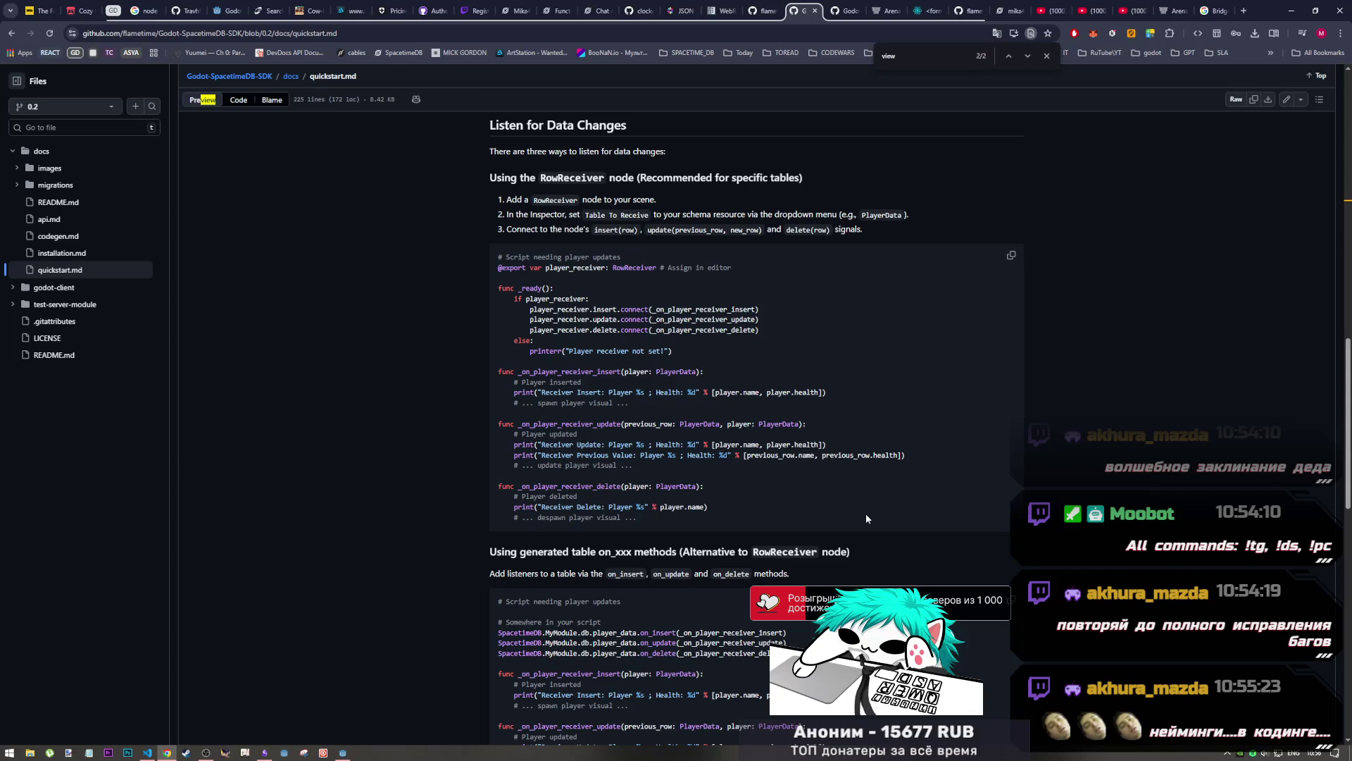
pyautogui.moveTo(629, 177)
pyautogui.mouseDown()
pyautogui.moveTo(744, 178)
pyautogui.moveTo(733, 179)
pyautogui.mouseUp()
pyautogui.click(773, 182)
pyautogui.click(814, 182)
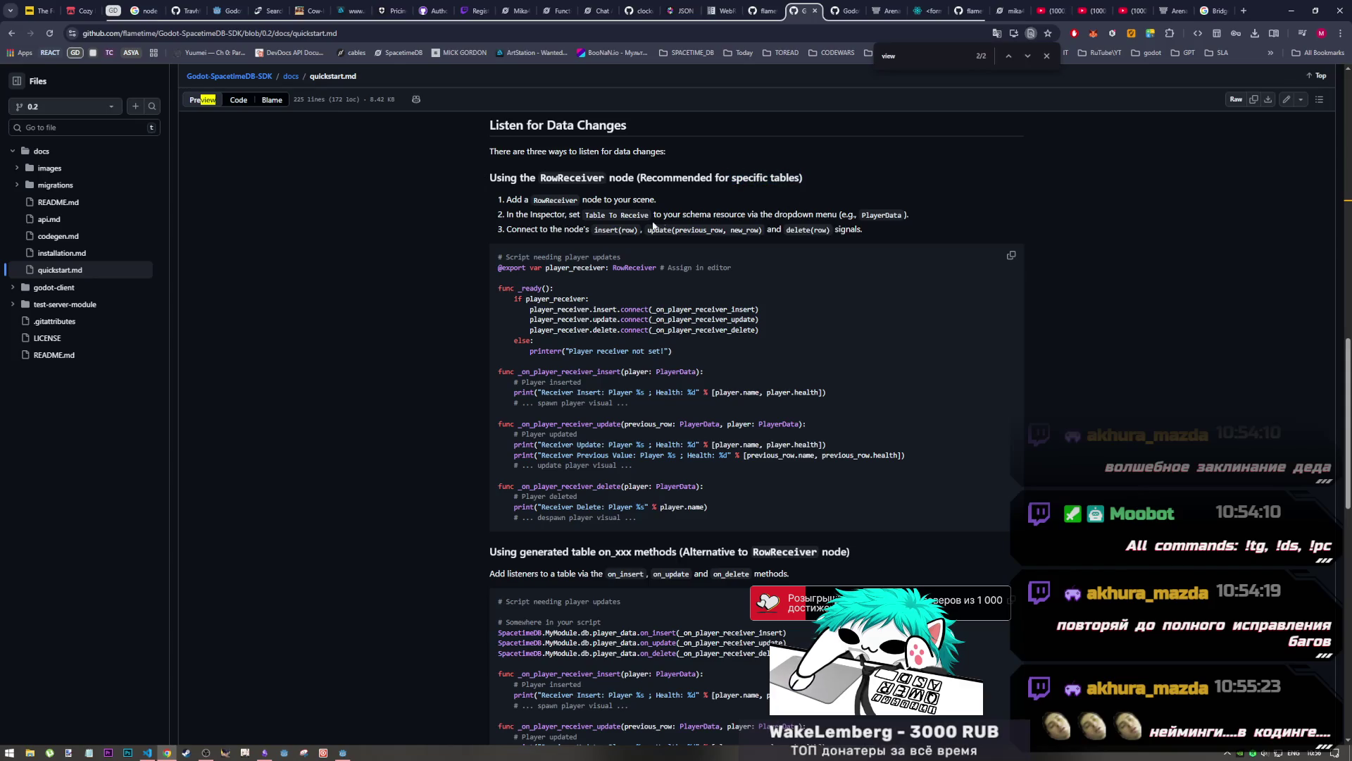
# Select the callback part of the move_user example and return to Godot
pyautogui.scroll(15, 563, 267)
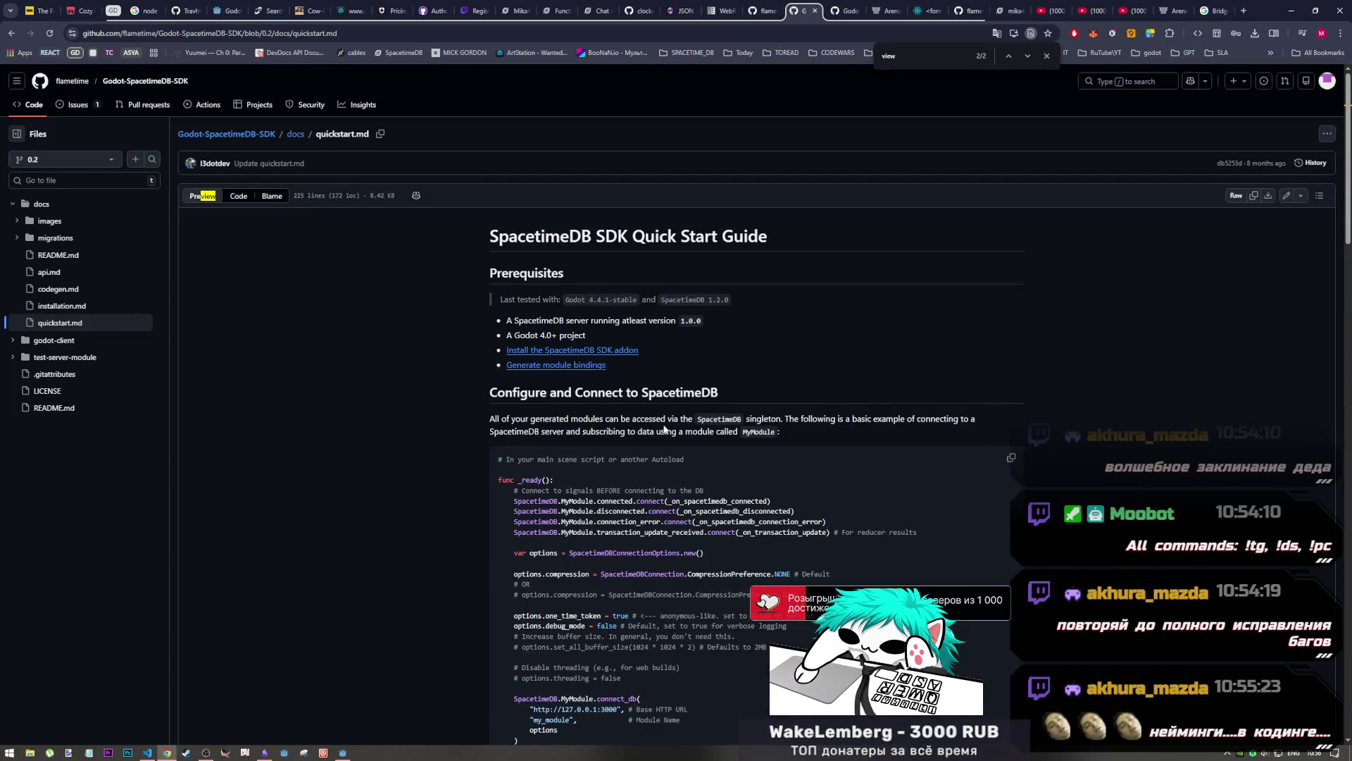
pyautogui.scroll(-12, 810, 373)
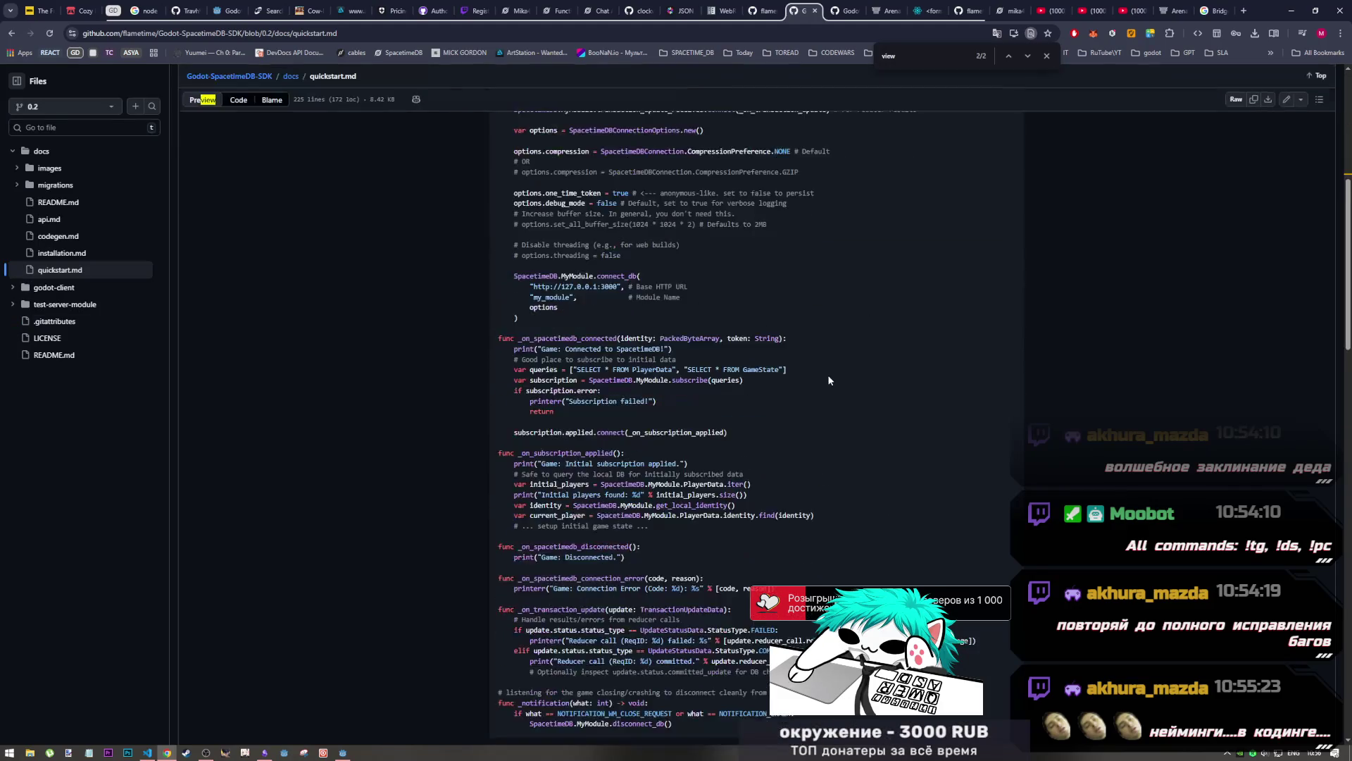
pyautogui.scroll(-12, 822, 367)
pyautogui.moveTo(519, 397); pyautogui.dragTo(672, 375)
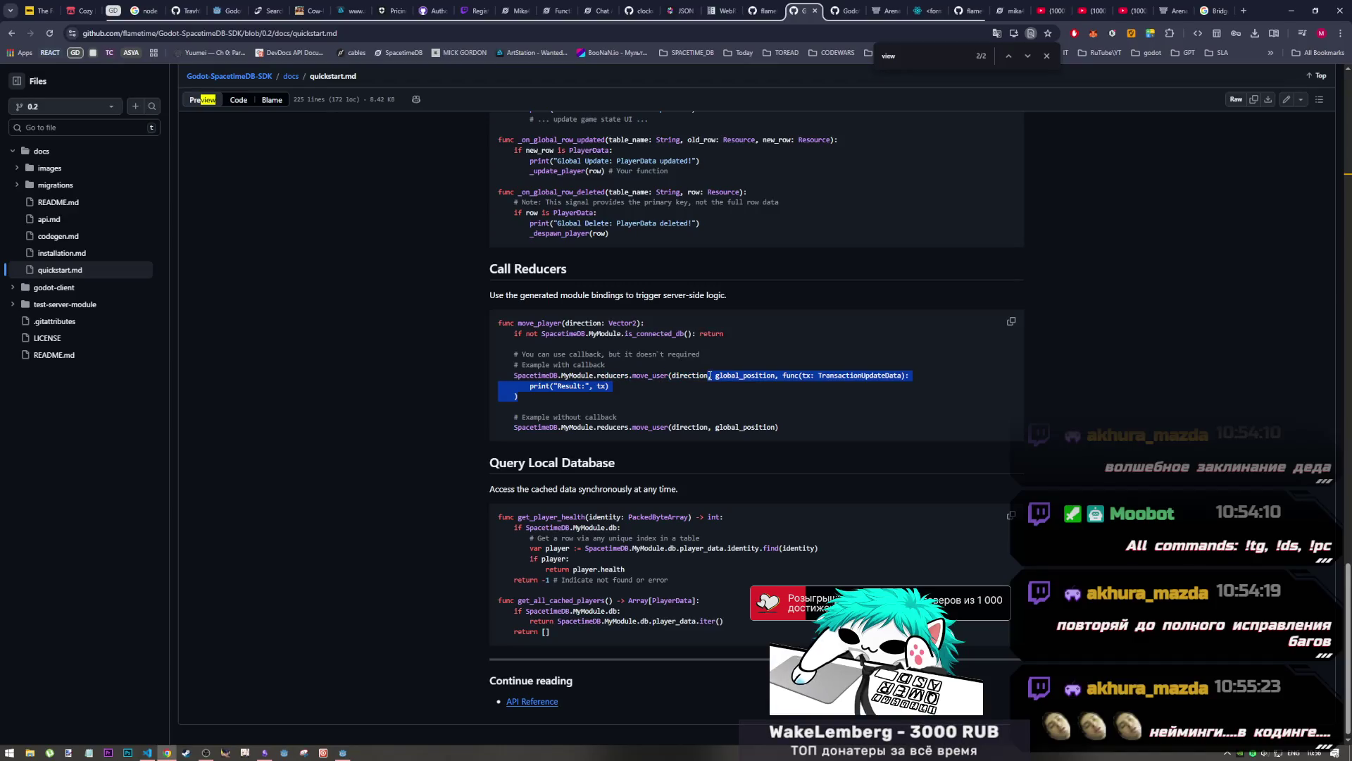
pyautogui.hotkey('alt', 'Tab')
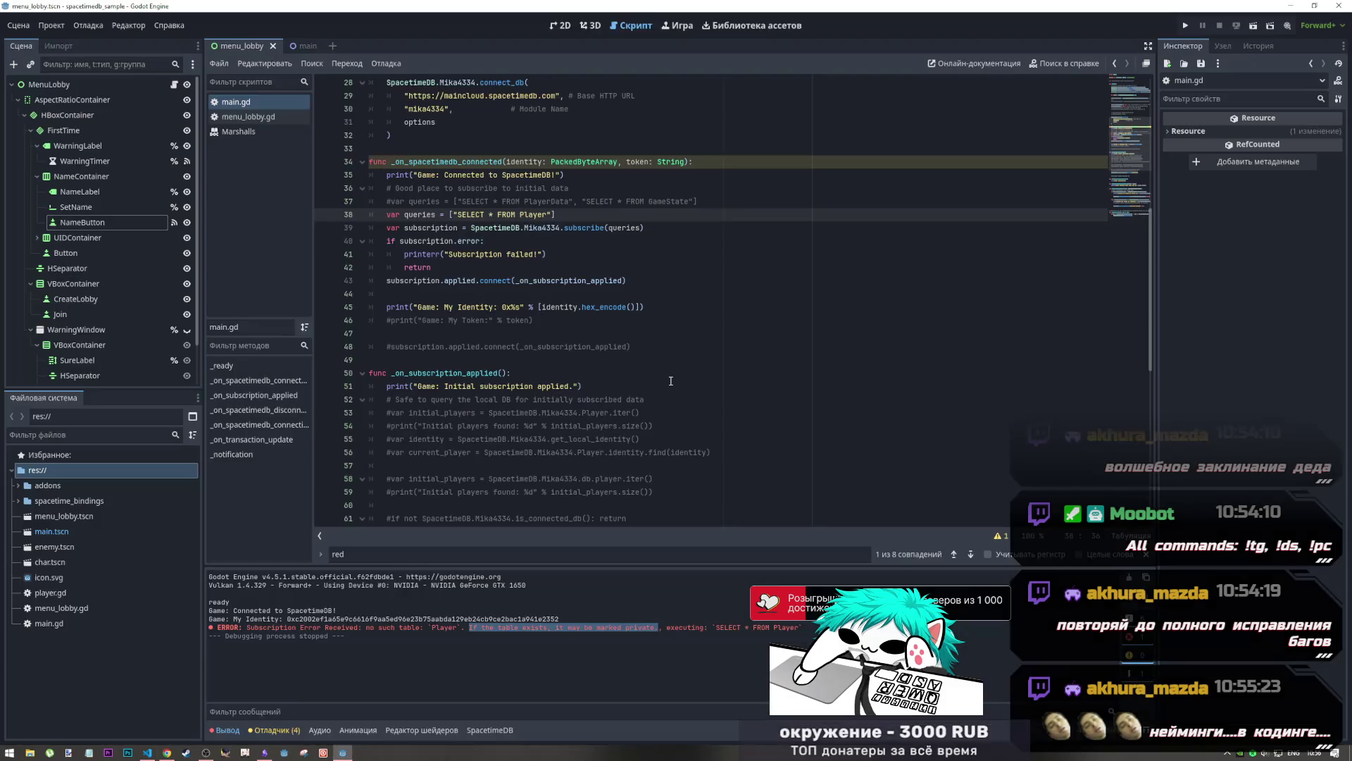
# Move the register("Cybertail") line below the commented connect line
pyautogui.scroll(-5, 586, 319)
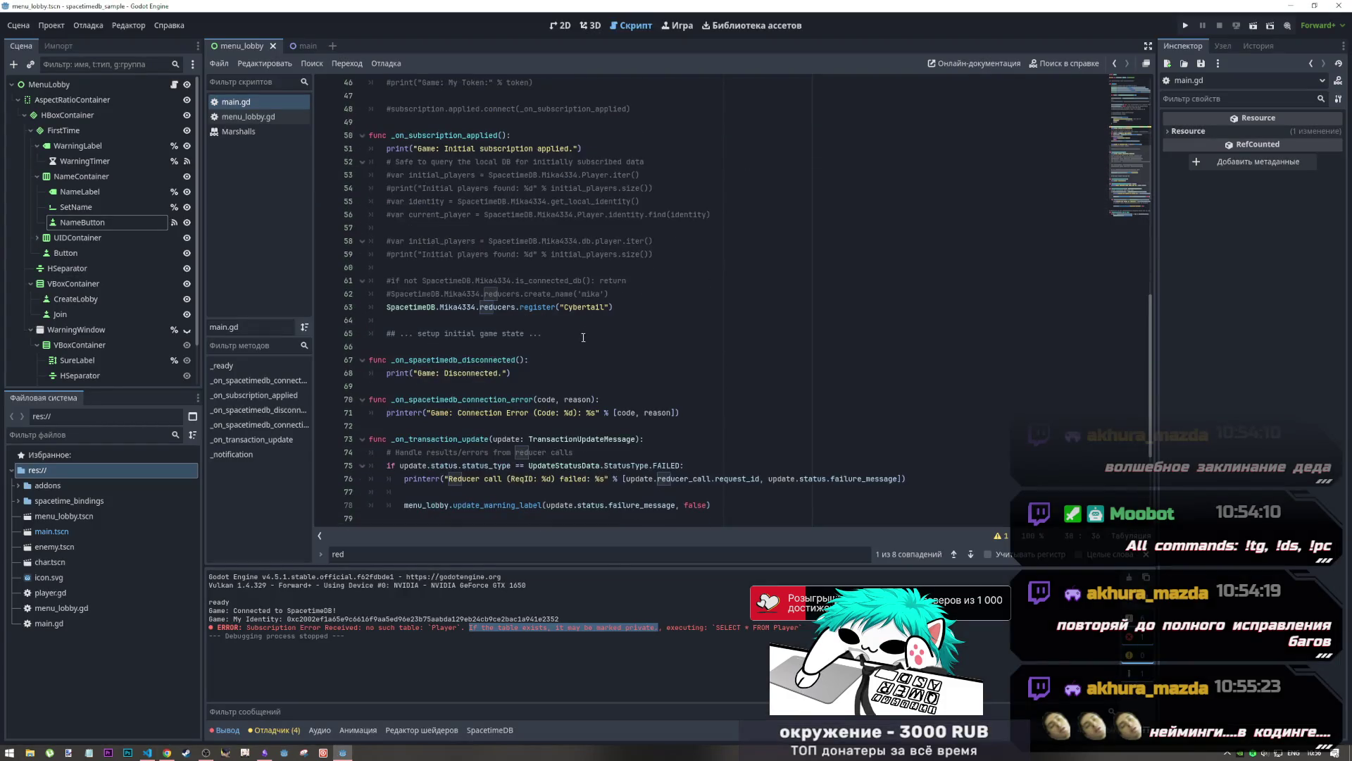
pyautogui.scroll(2, 627, 322)
pyautogui.moveTo(638, 393)
pyautogui.mouseDown()
pyautogui.moveTo(377, 394)
pyautogui.moveTo(614, 386)
pyautogui.moveTo(564, 207)
pyautogui.moveTo(520, 203)
pyautogui.mouseUp()
pyautogui.press('Tab')
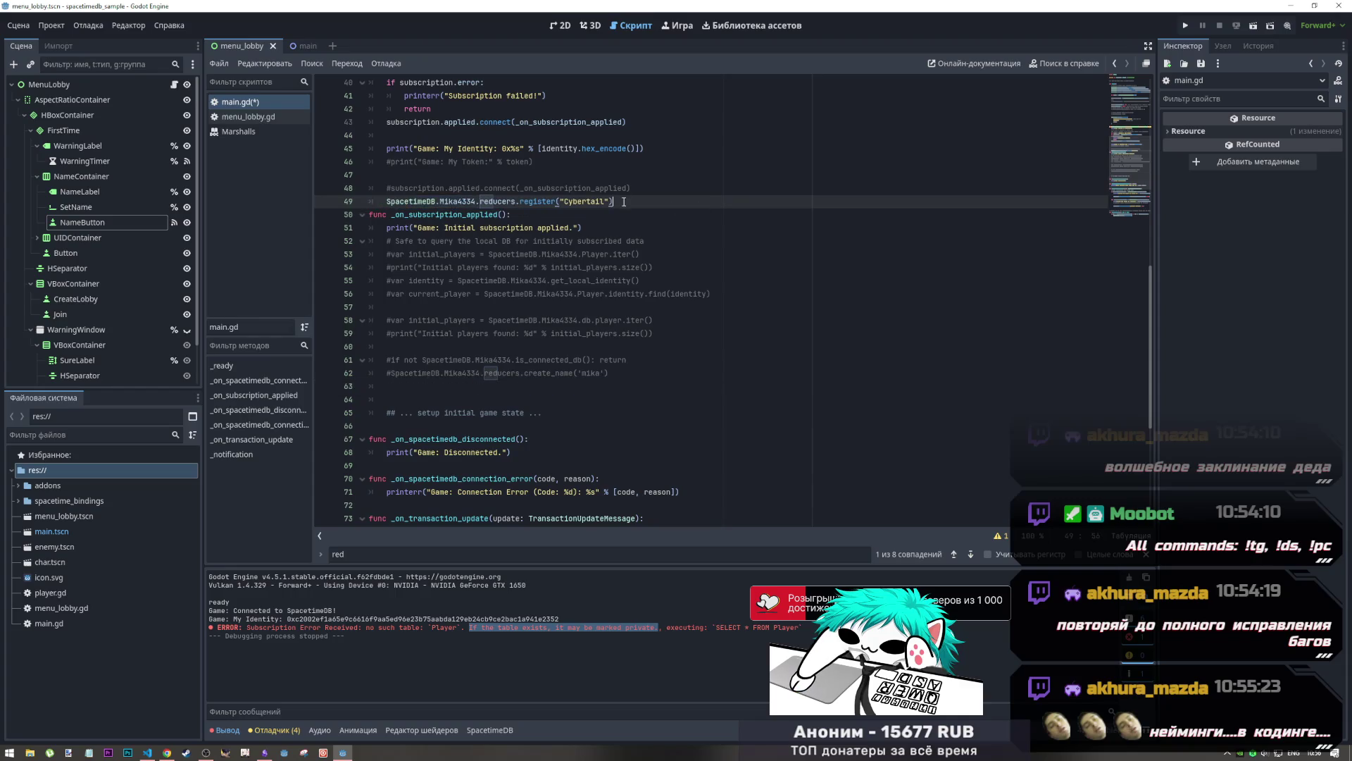
pyautogui.click(618, 205)
pyautogui.press('Return')
# Paste the docs' callback into the register call, drop the extra arguments, and save
pyautogui.click(619, 207)
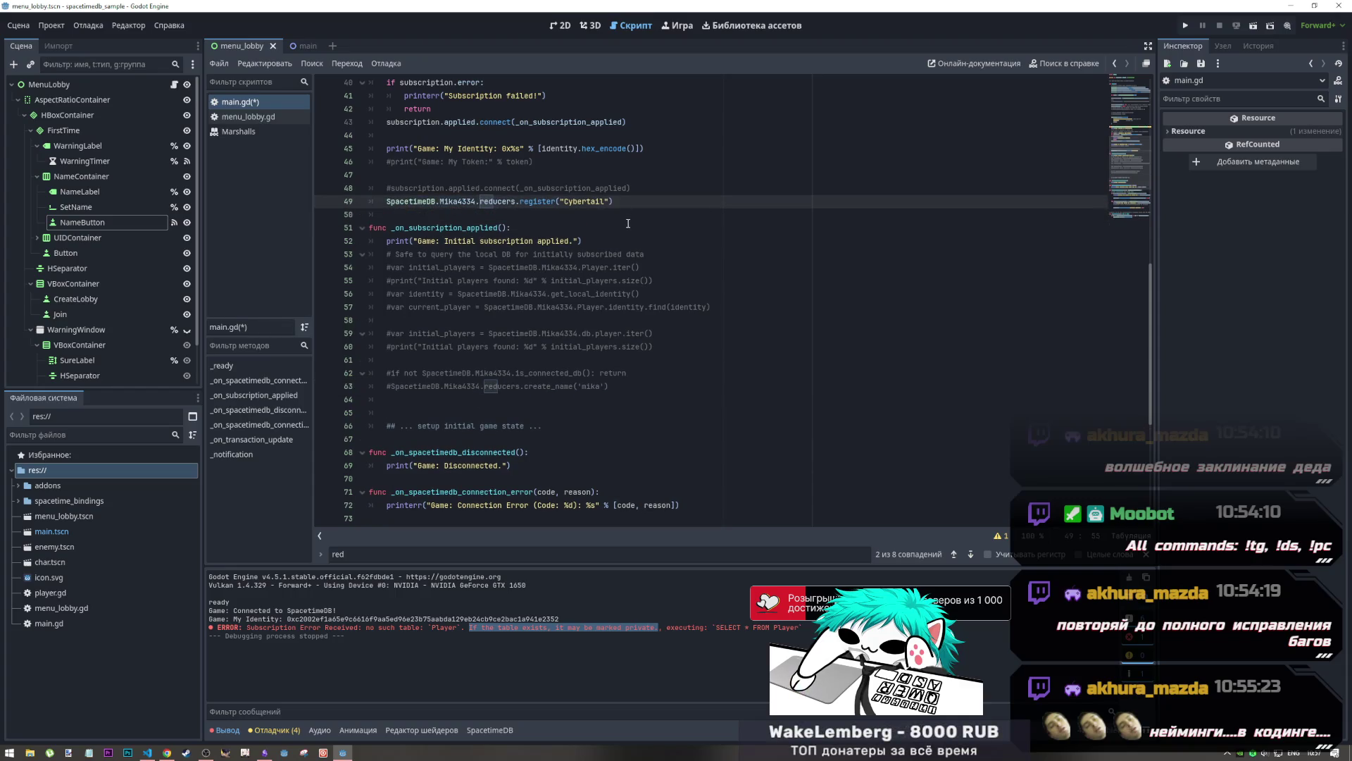
pyautogui.write(',')
pyautogui.hotkey('ctrl', 'v')
pyautogui.moveTo(614, 203); pyautogui.dragTo(735, 203)
pyautogui.press('BackSpace')
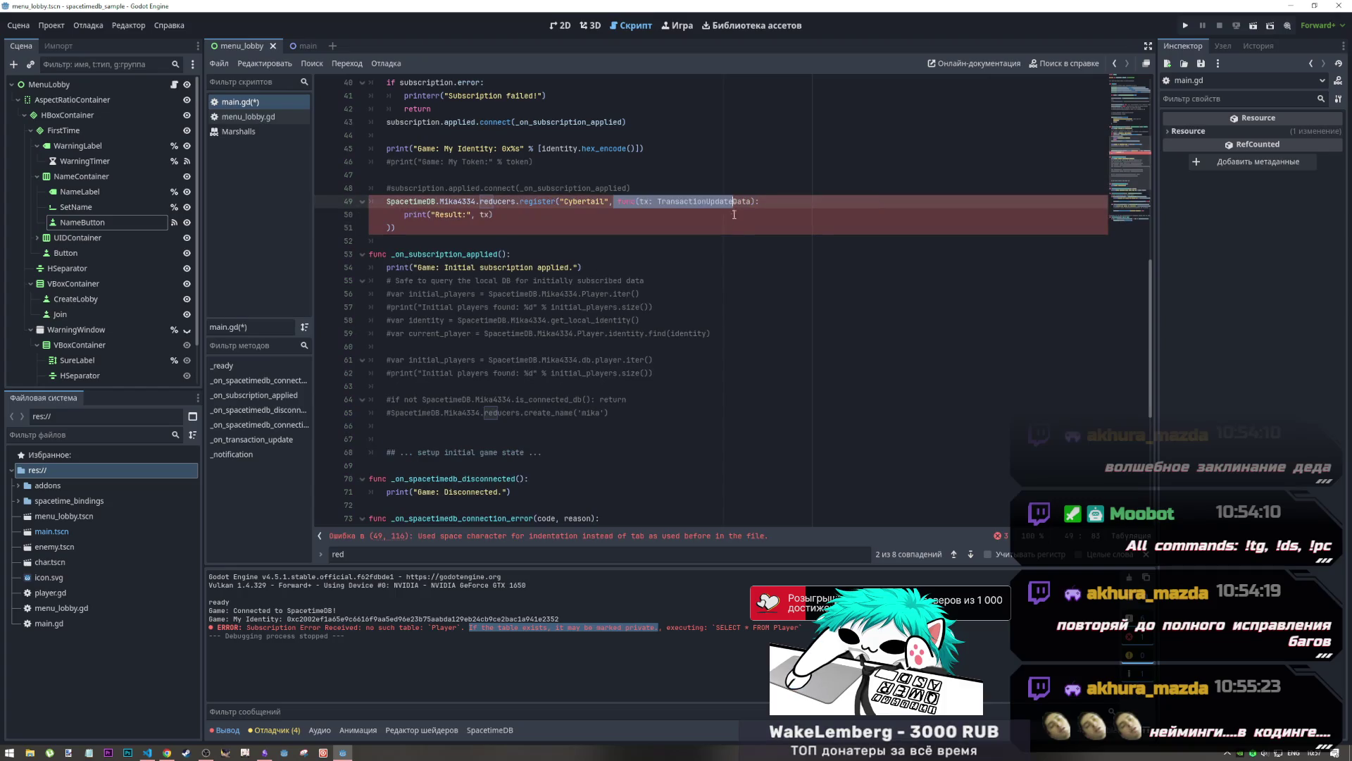
pyautogui.click(753, 201)
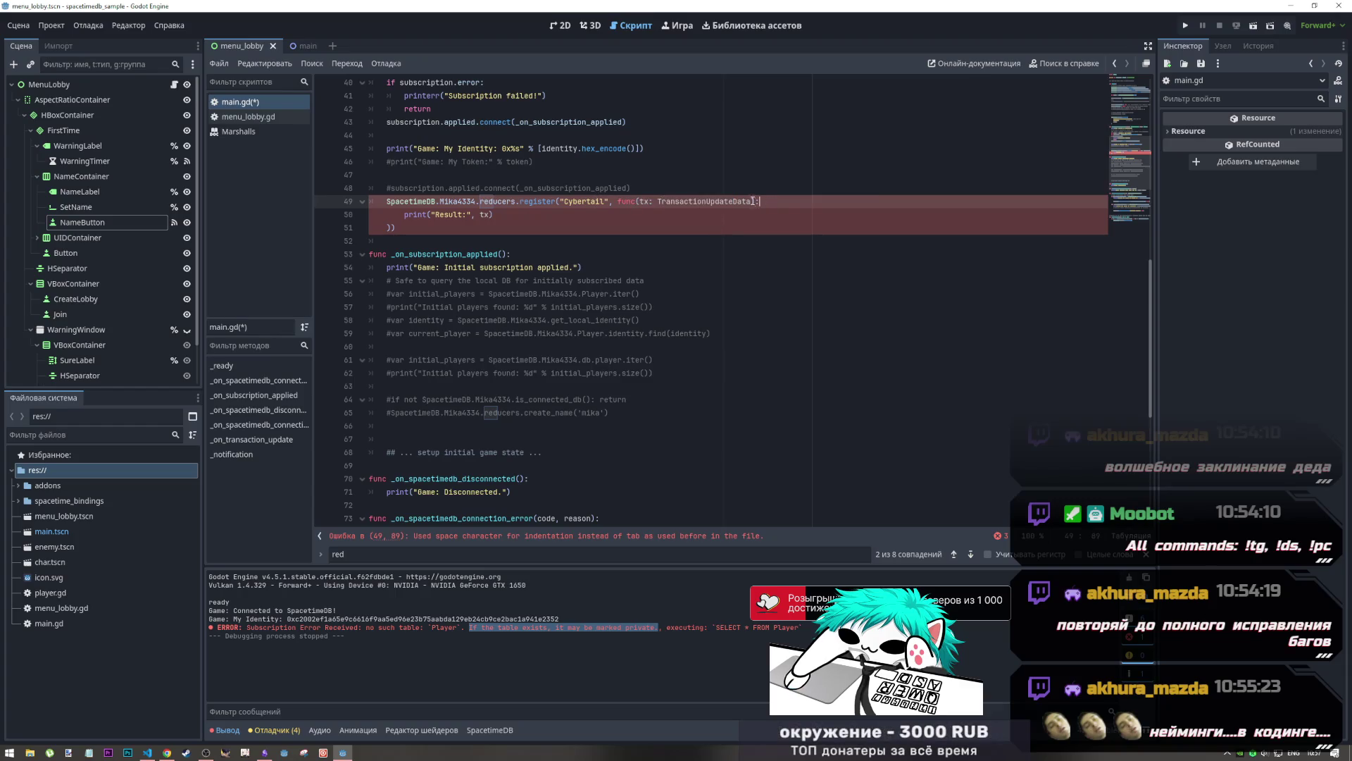
pyautogui.click(407, 215)
pyautogui.press('BackSpace')
pyautogui.press('BackSpace')
pyautogui.press('BackSpace')
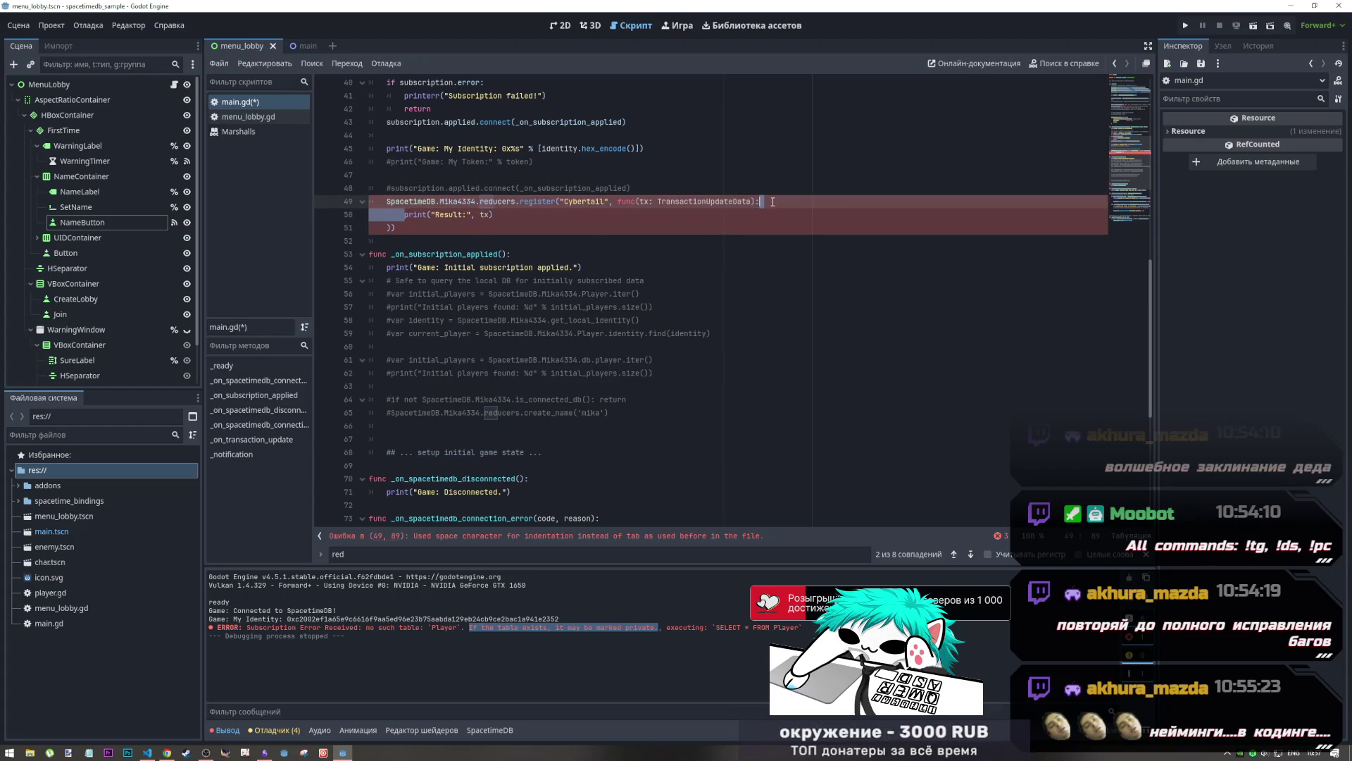
pyautogui.hotkey('ctrl', 's')
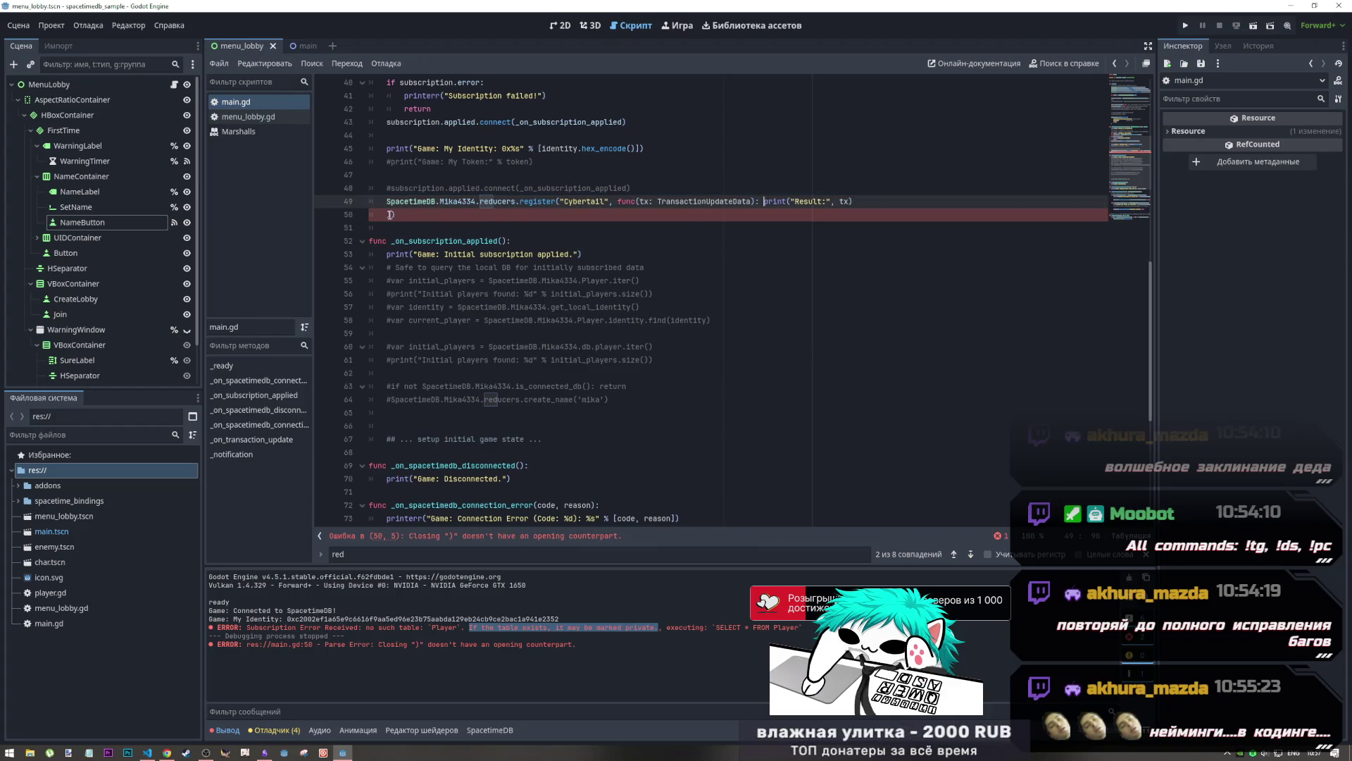
# Join the lone closing parenthesis onto line 49 and compare syntax with the quickstart docs
pyautogui.moveTo(390, 215); pyautogui.dragTo(863, 193)
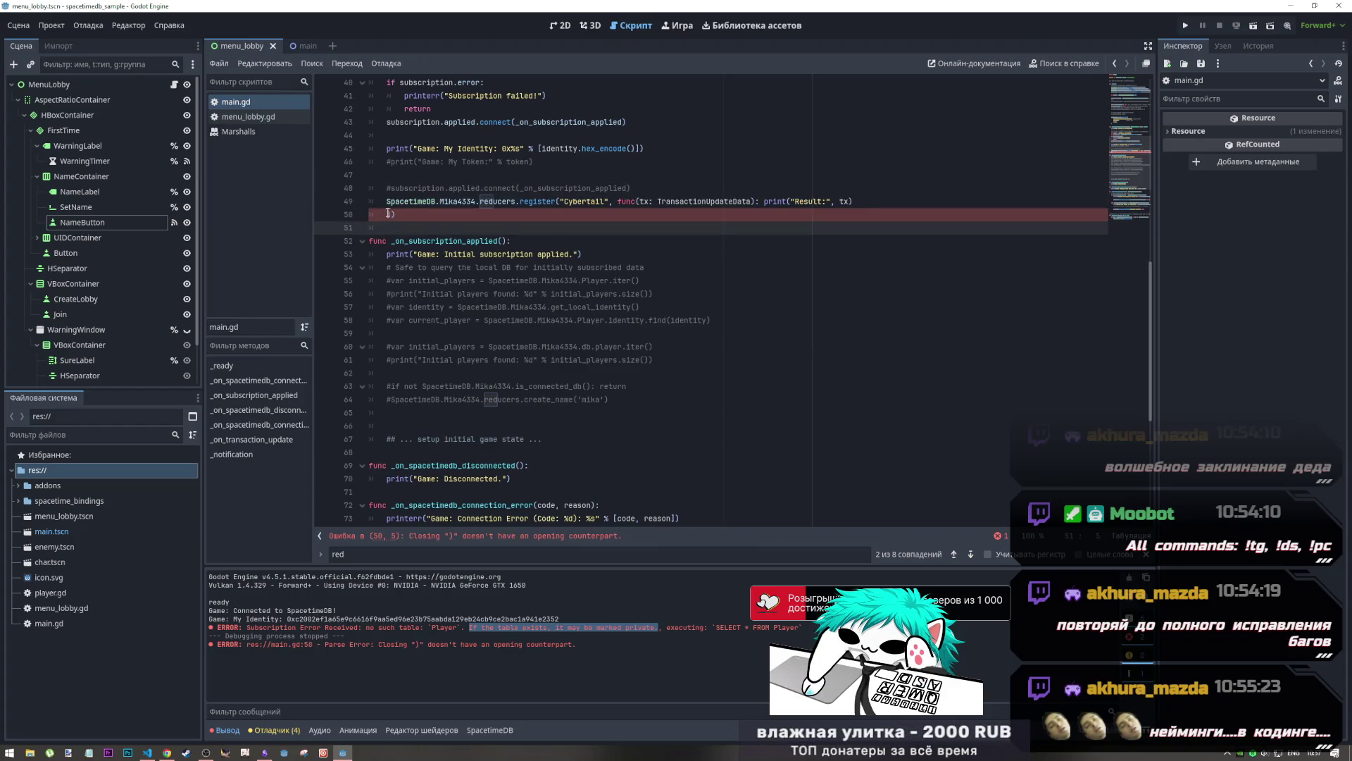
pyautogui.press('BackSpace')
pyautogui.press('BackSpace')
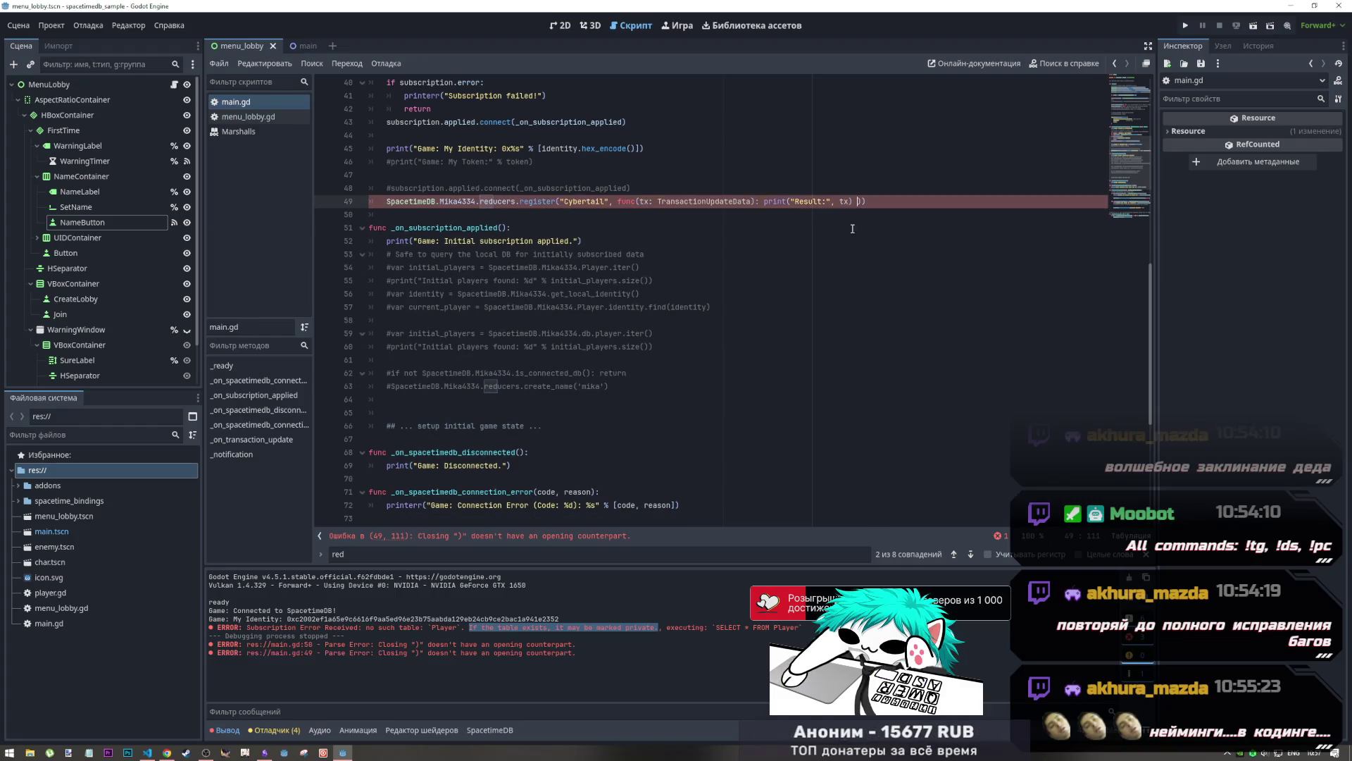
pyautogui.click(650, 254)
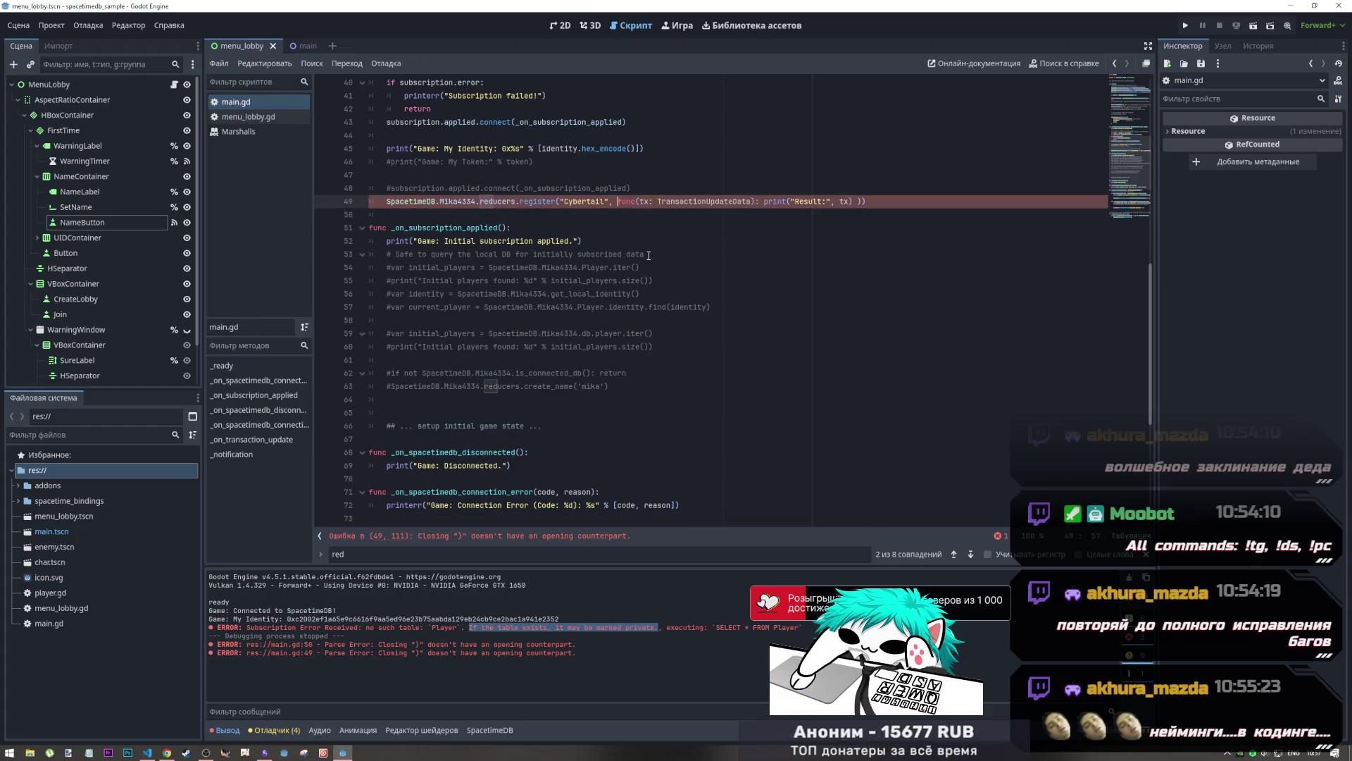
pyautogui.click(754, 205)
pyautogui.hotkey('alt', 'Tab')
pyautogui.click(698, 384)
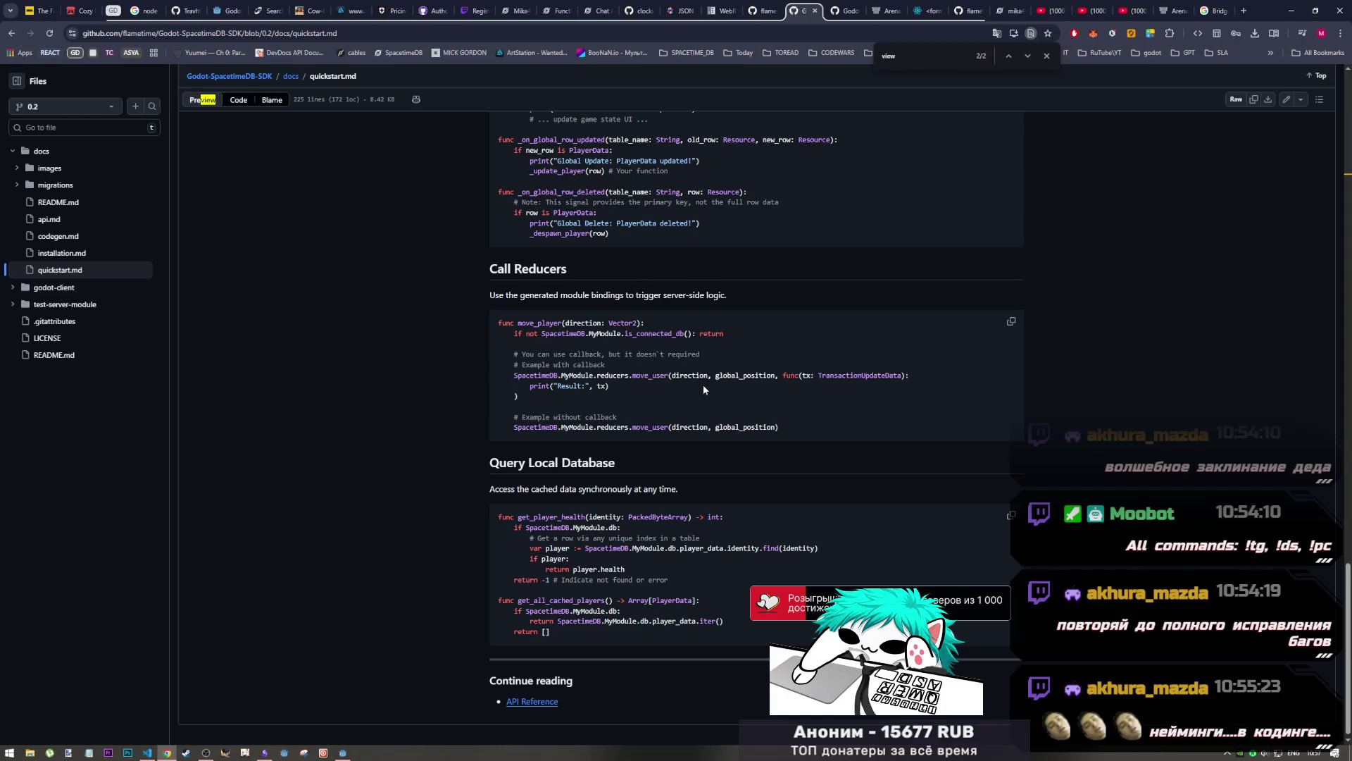
pyautogui.hotkey('alt', 'Tab')
pyautogui.hotkey('alt', 'Tab')
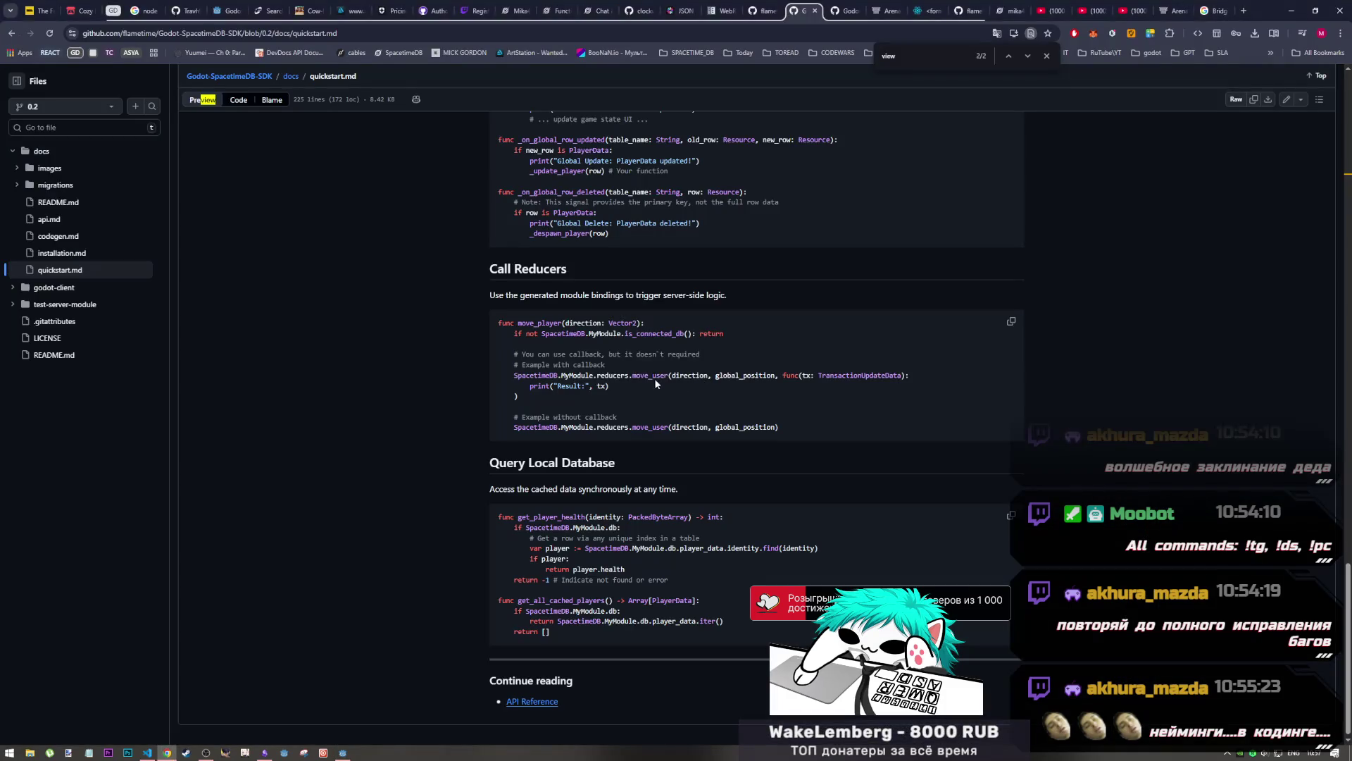
pyautogui.hotkey('alt', 'Tab')
pyautogui.click(655, 189)
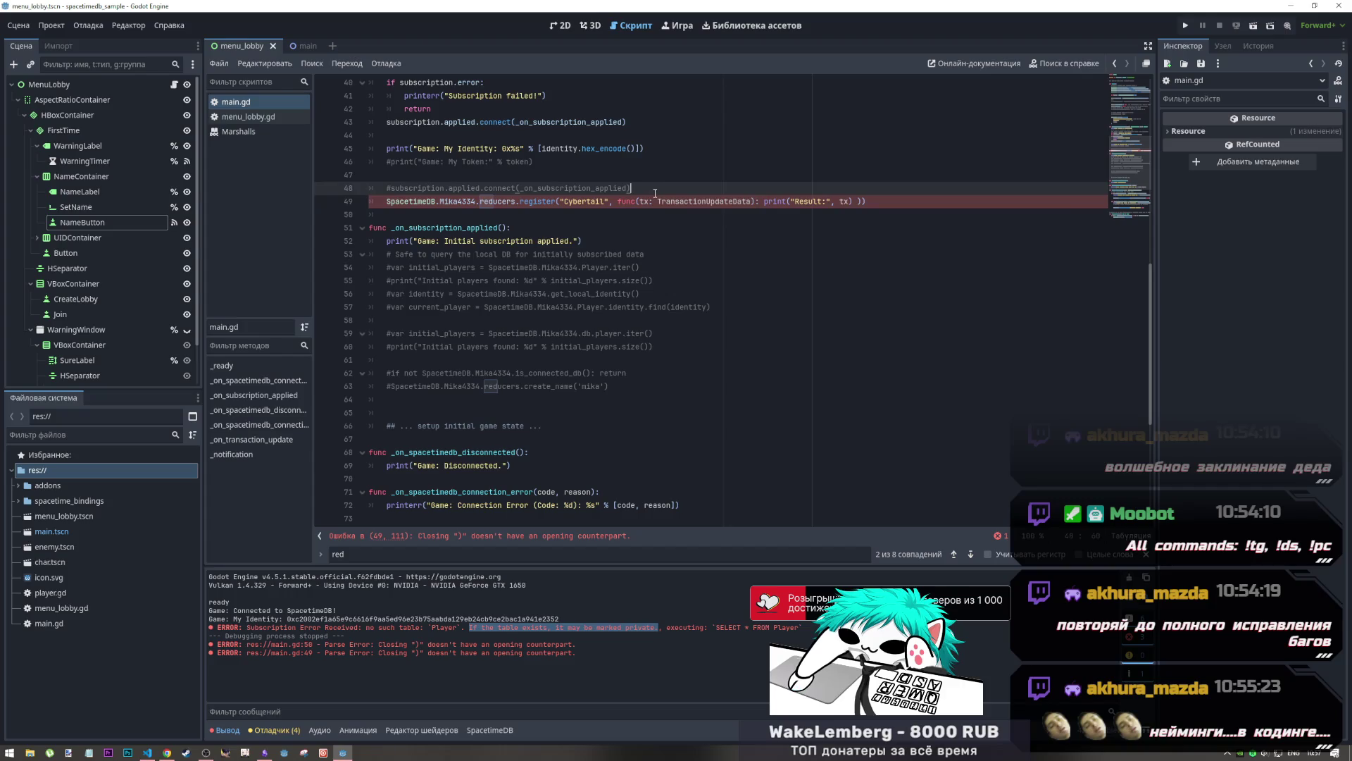
# Add var n = "Cybertail" above the register call, moving the string out of it
pyautogui.press('Return')
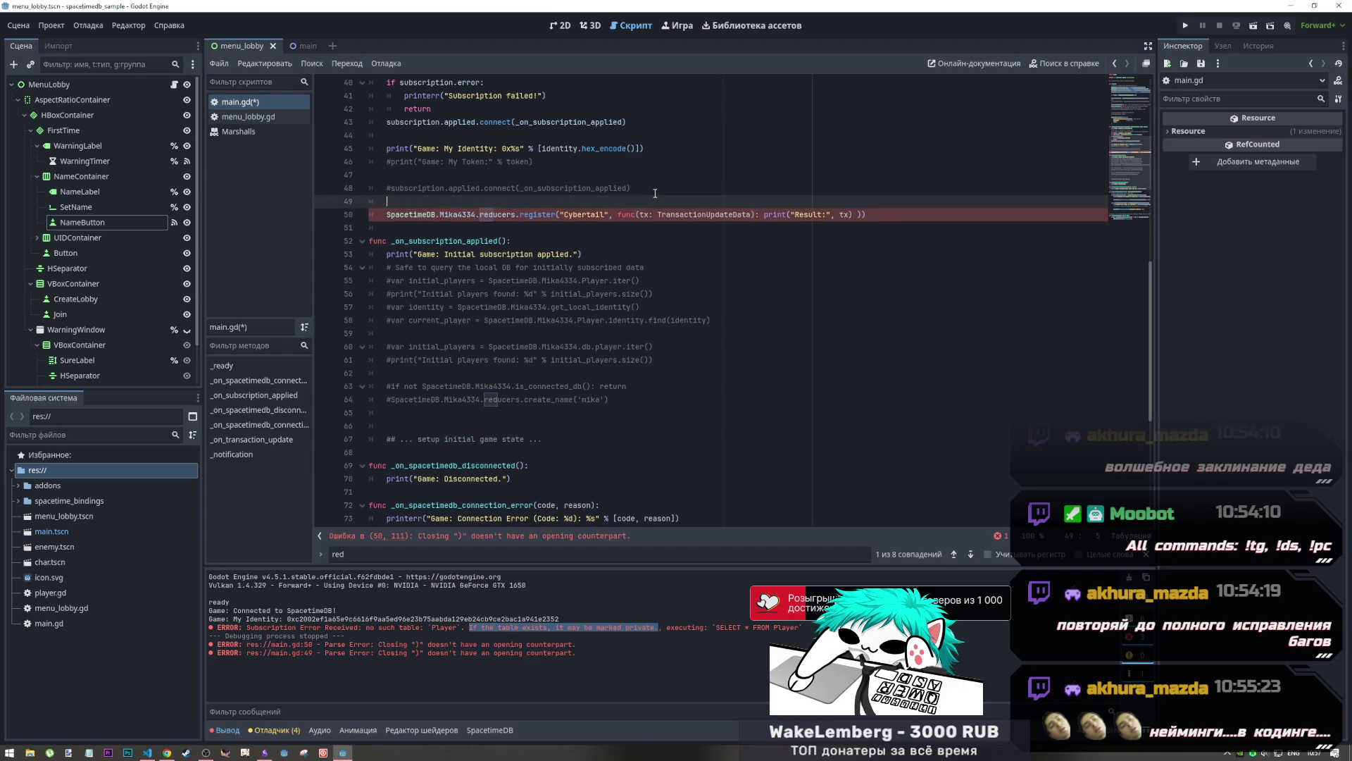
pyautogui.press('BackSpace')
pyautogui.write('v')
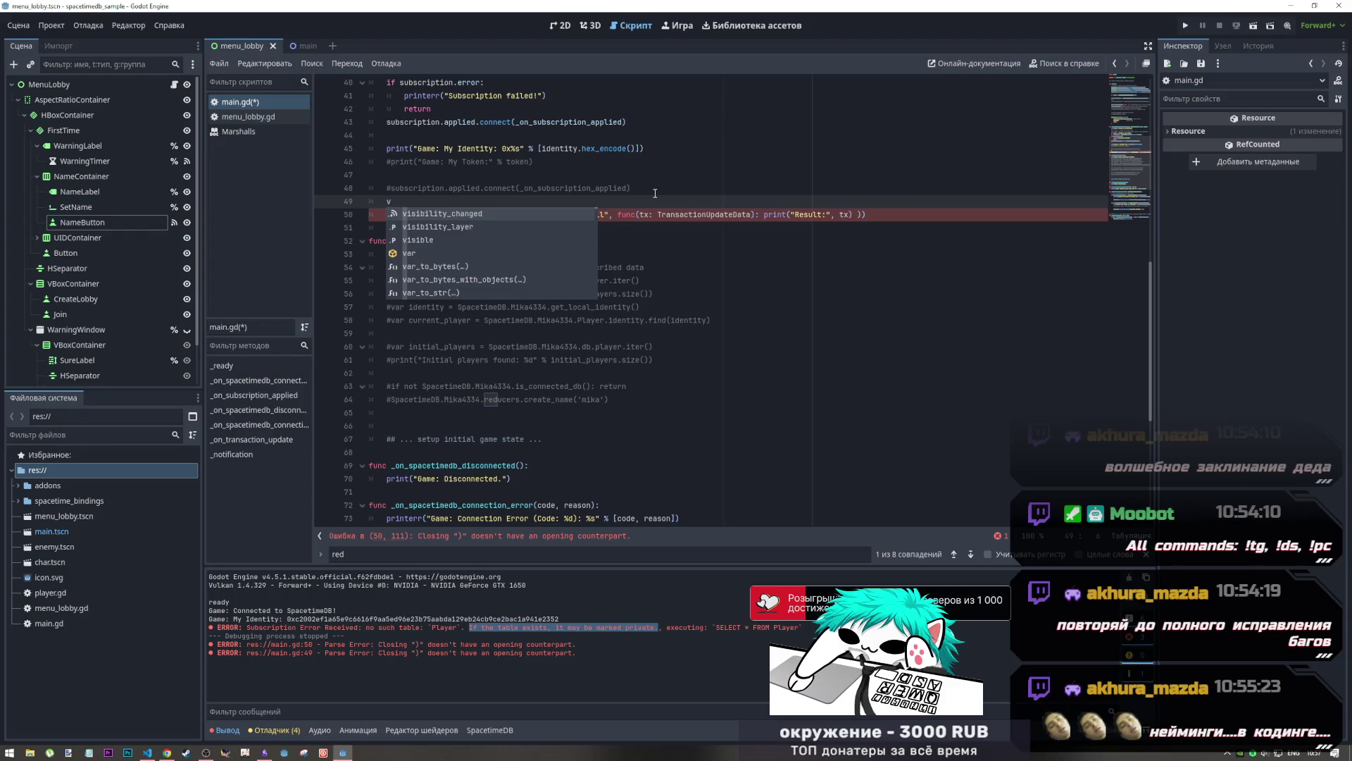
pyautogui.write('ar nam')
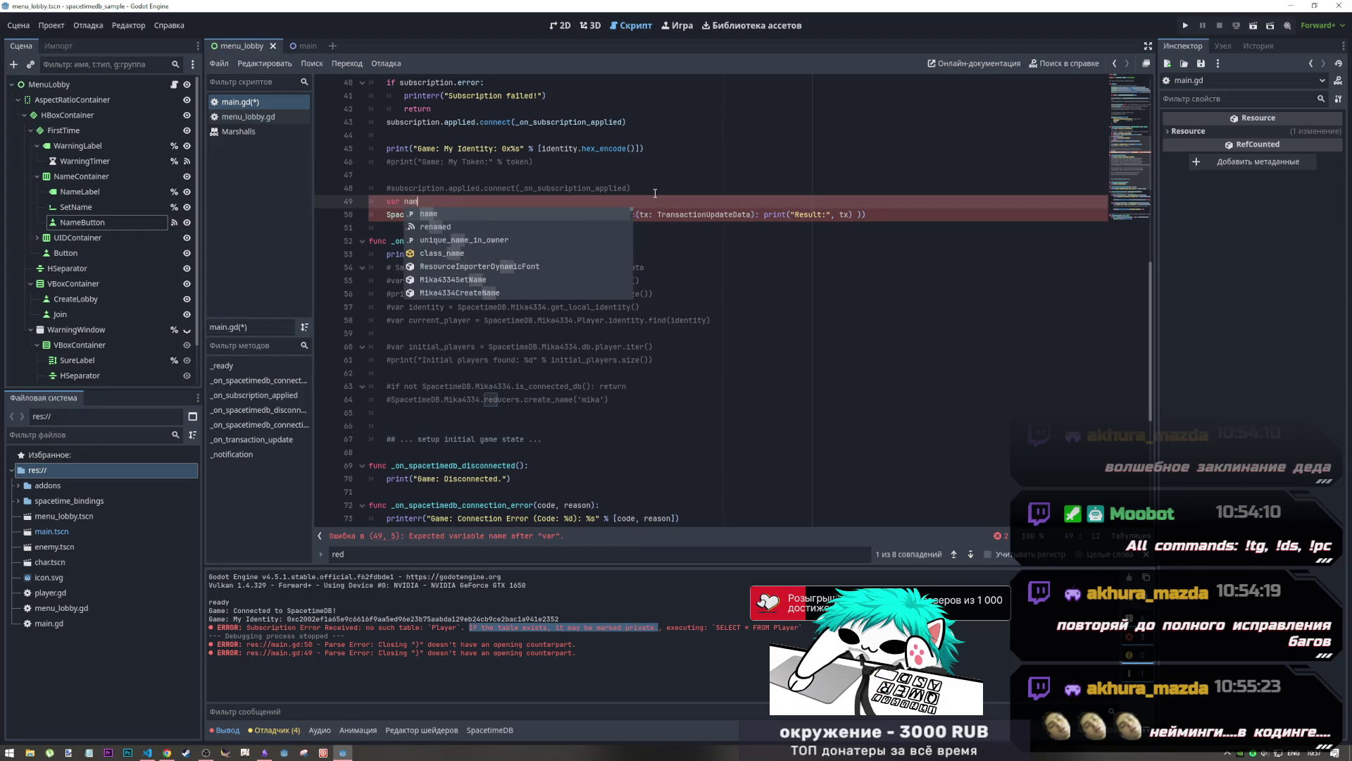
pyautogui.press('BackSpace')
pyautogui.write('=')
pyautogui.click(652, 188)
pyautogui.click(709, 211)
pyautogui.moveTo(607, 214); pyautogui.dragTo(582, 214)
pyautogui.keyDown('shift'); pyautogui.click(561, 214); pyautogui.keyUp('shift')
pyautogui.hotkey('ctrl', 'x')
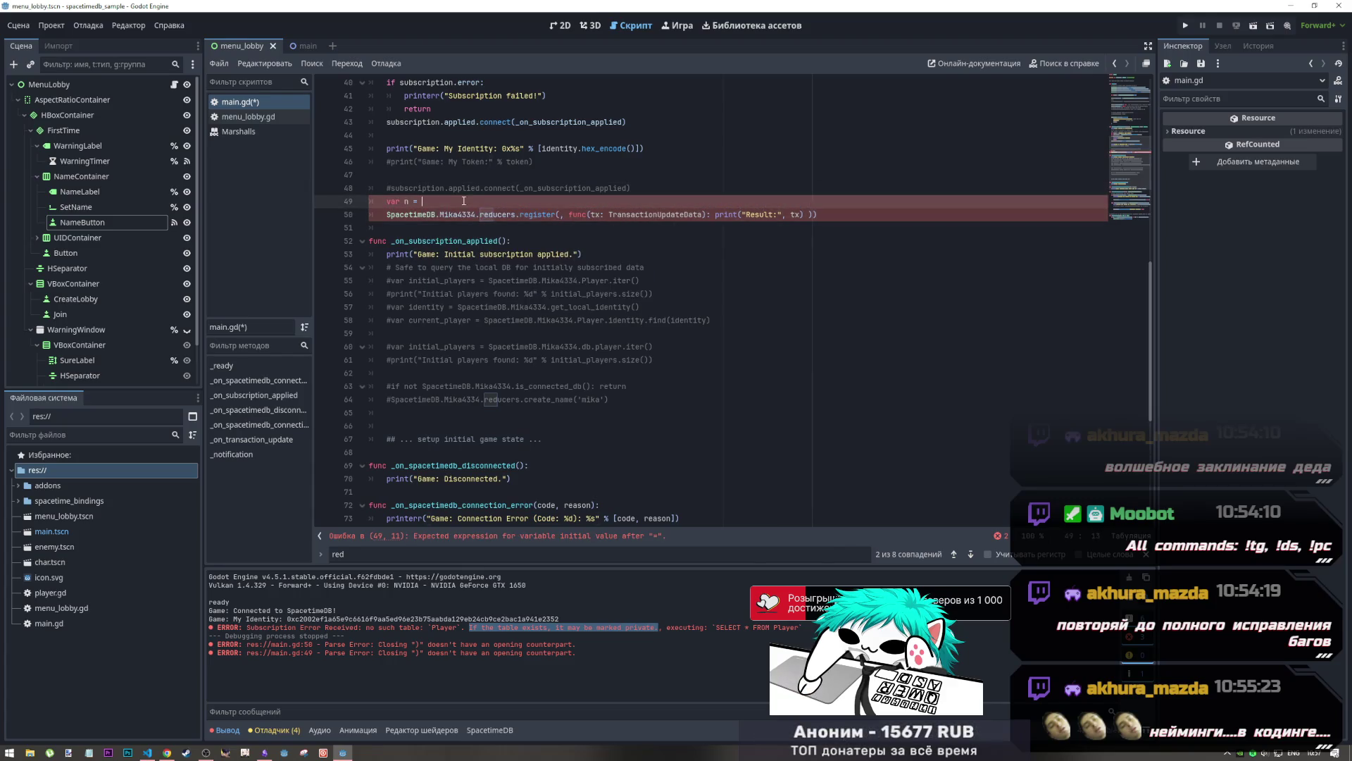
pyautogui.click(472, 201)
pyautogui.hotkey('ctrl', 'v')
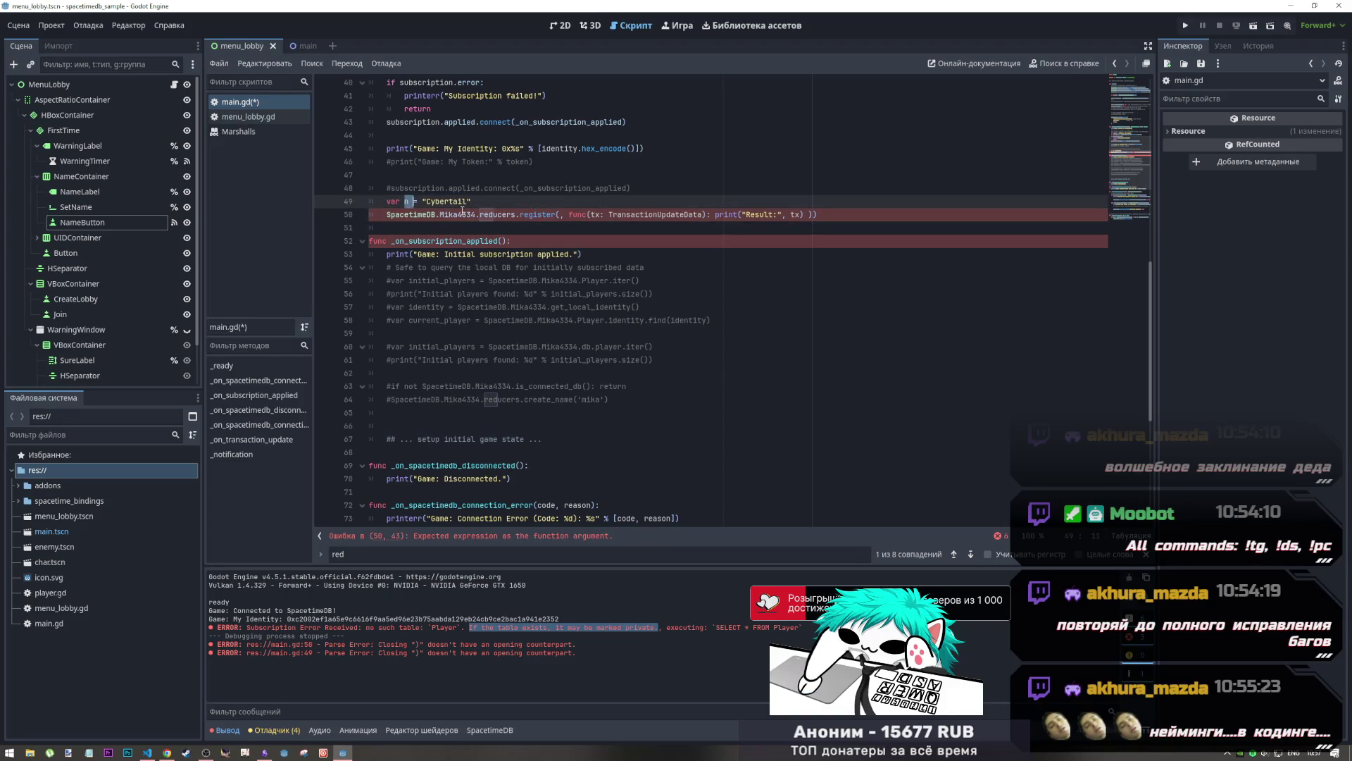
# Pass n to register and delete the inline func(tx: TransactionUpdateData): header
pyautogui.click(561, 214)
pyautogui.write('n')
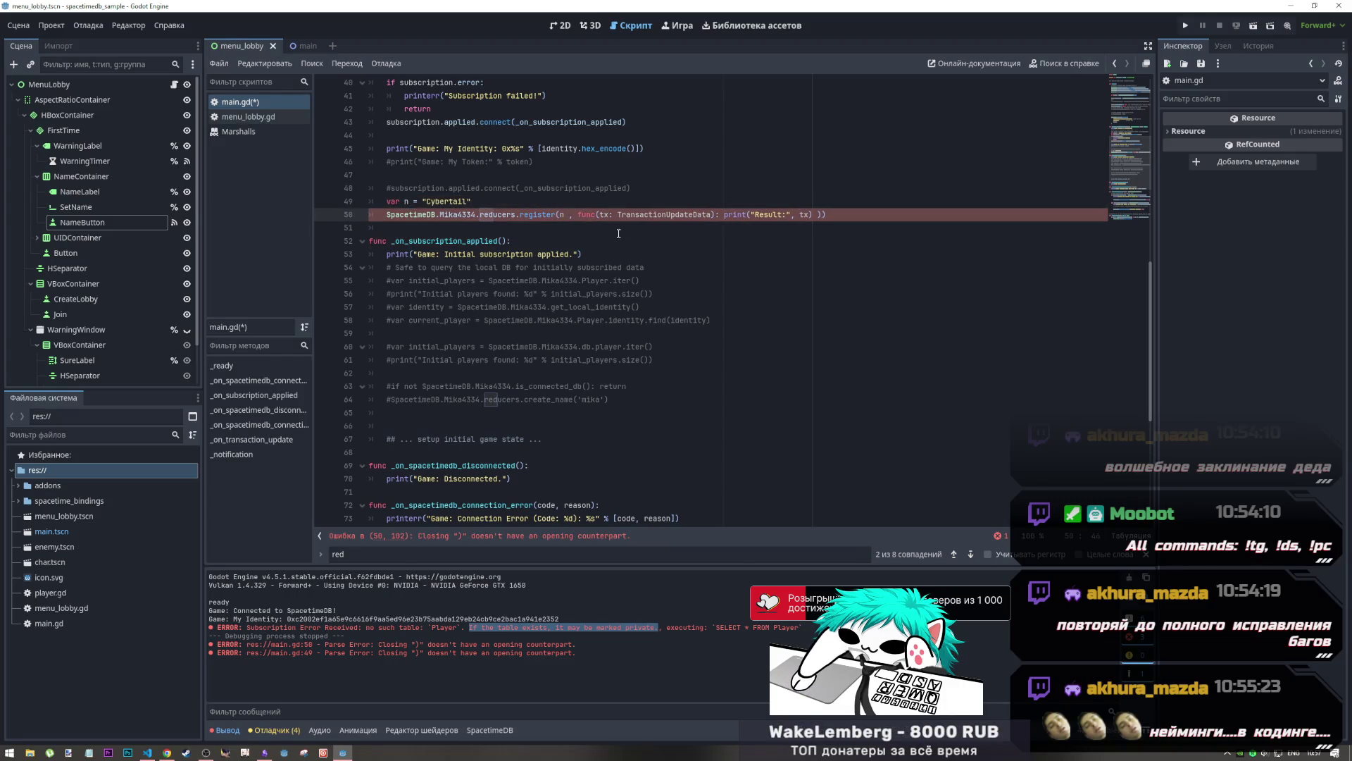
pyautogui.click(820, 214)
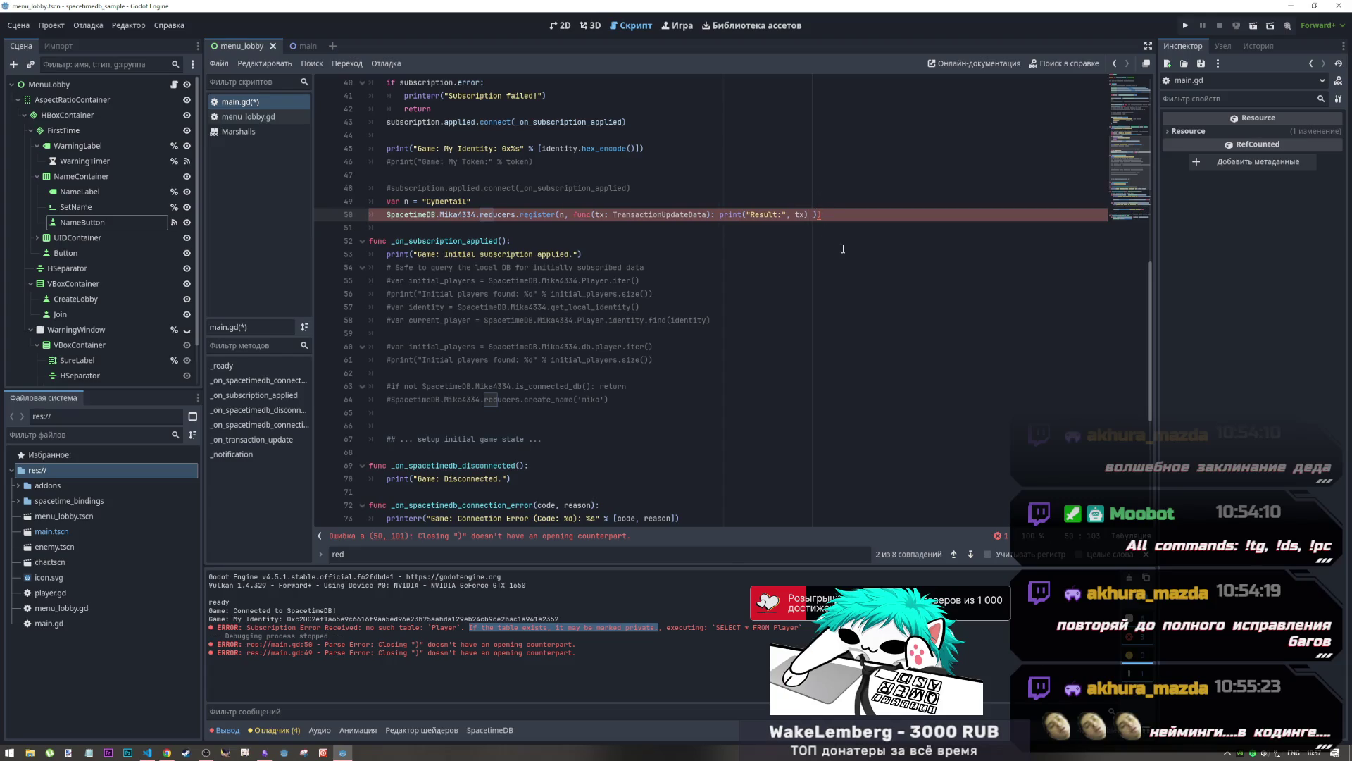
pyautogui.press('Delete')
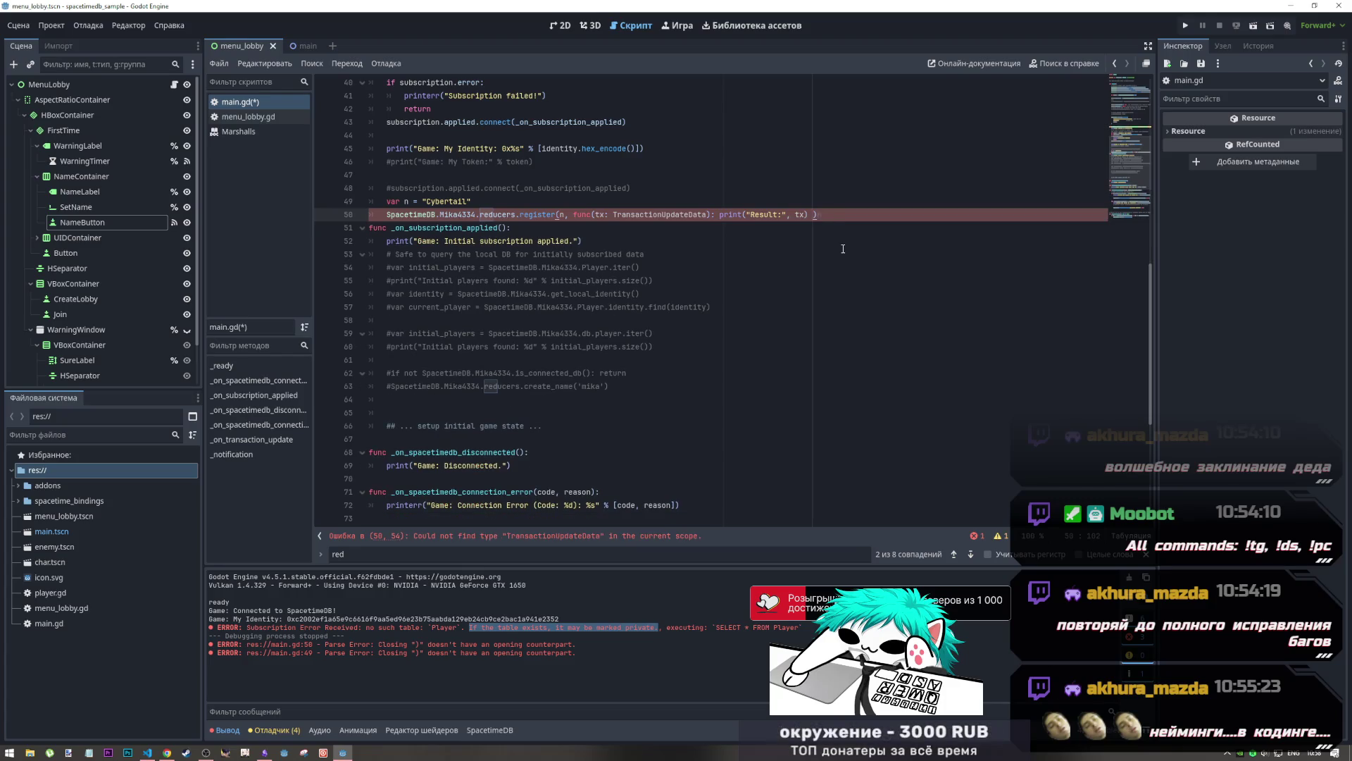
pyautogui.press('Return')
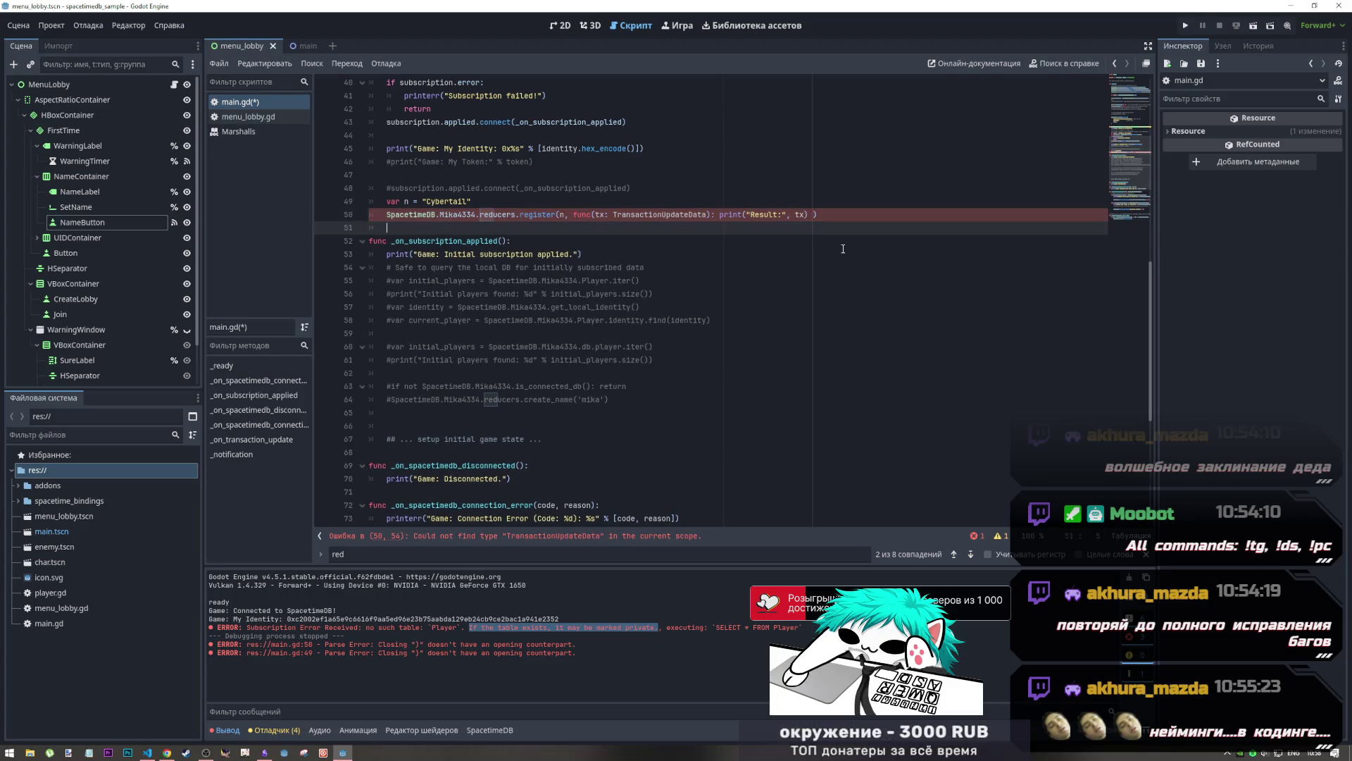
pyautogui.press('Left')
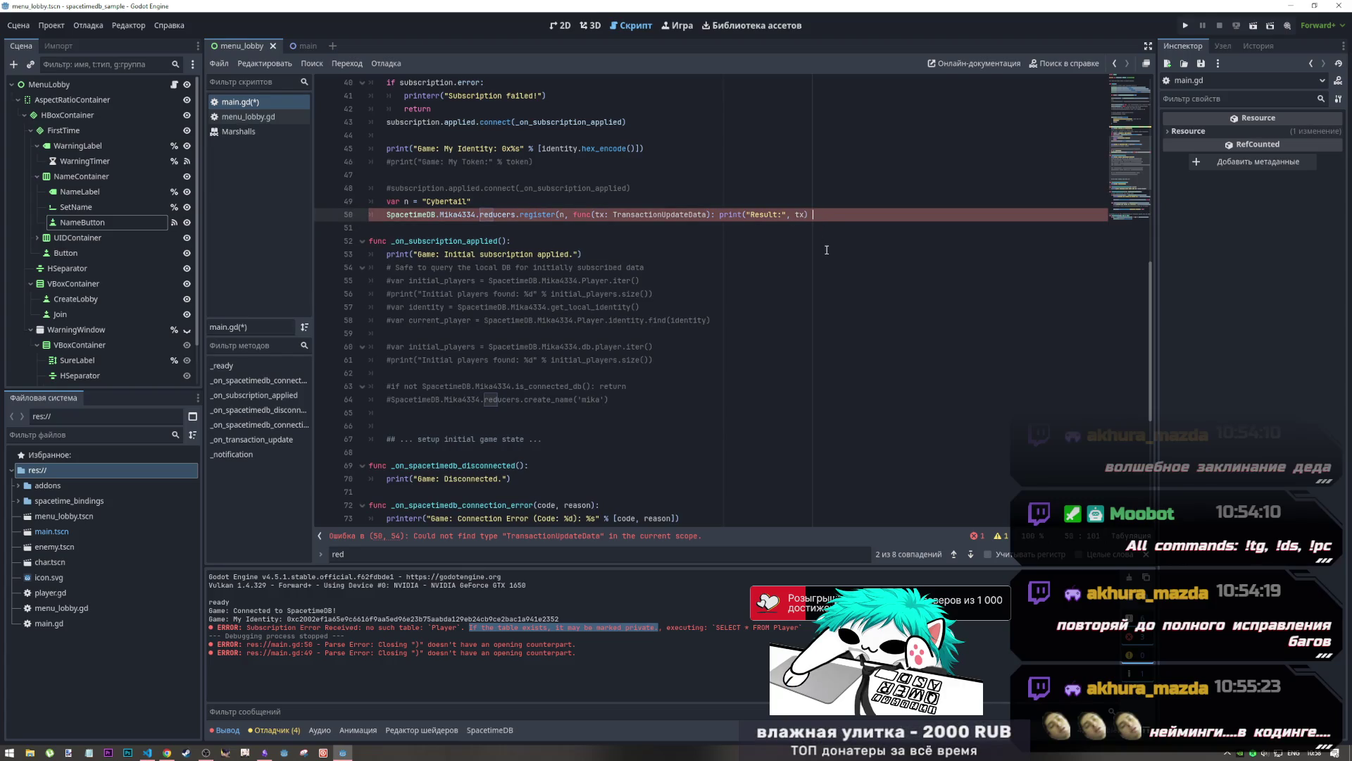
pyautogui.moveTo(810, 214); pyautogui.dragTo(574, 217)
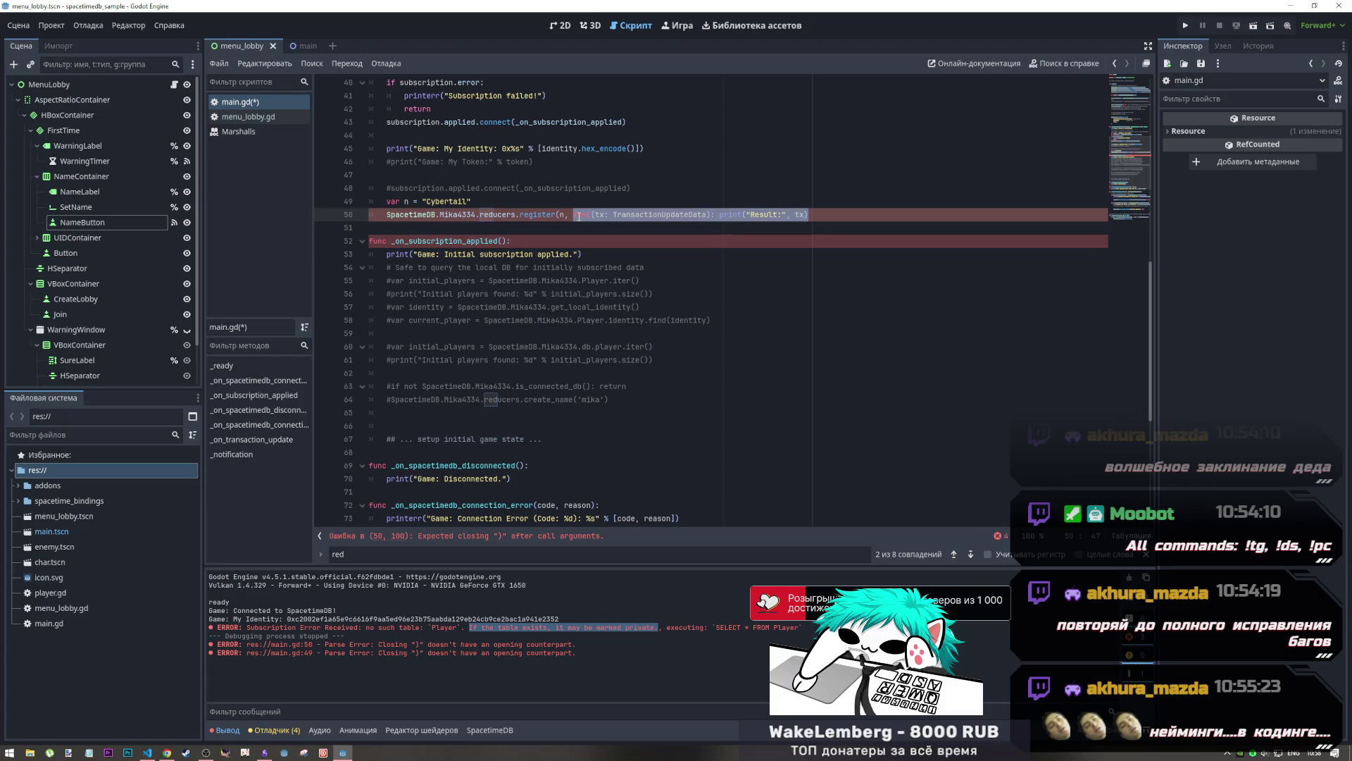
pyautogui.moveTo(720, 214); pyautogui.dragTo(574, 216)
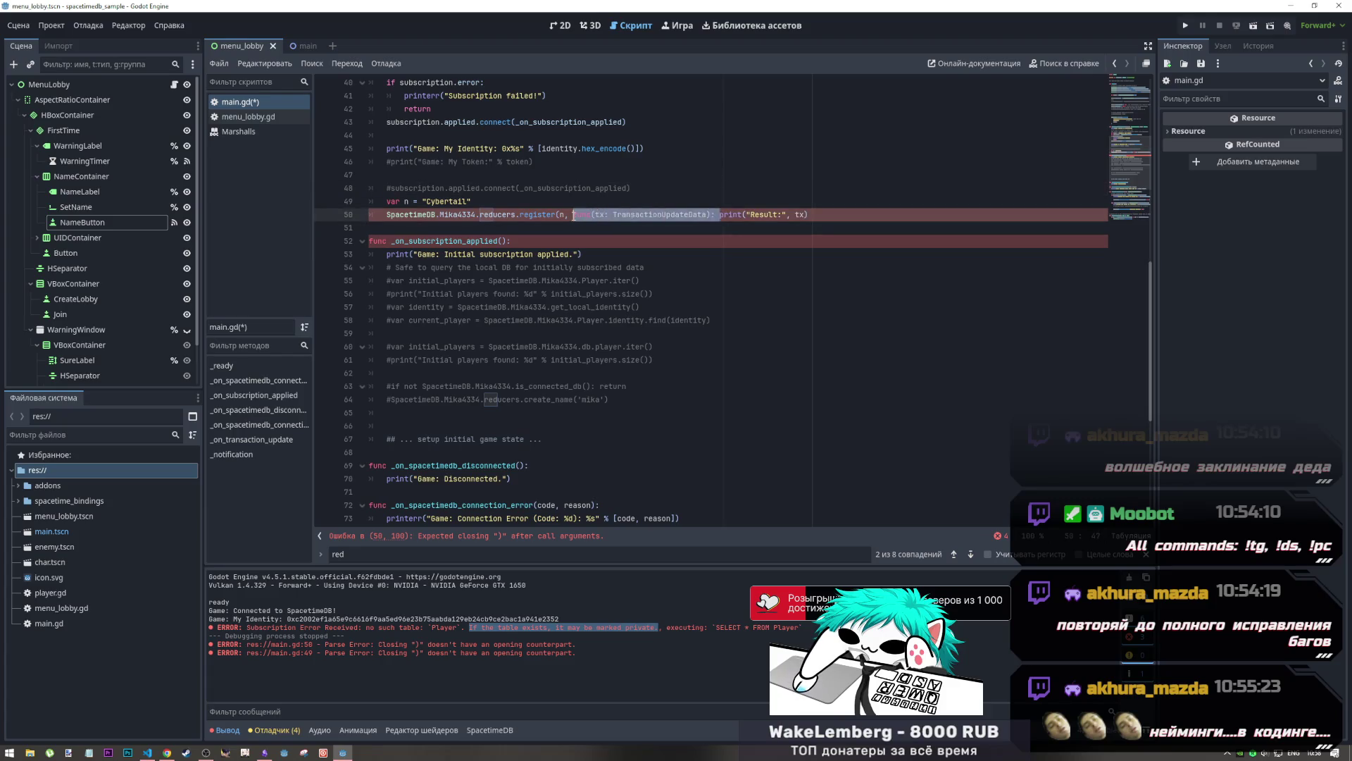
pyautogui.press('BackSpace')
pyautogui.write(')')
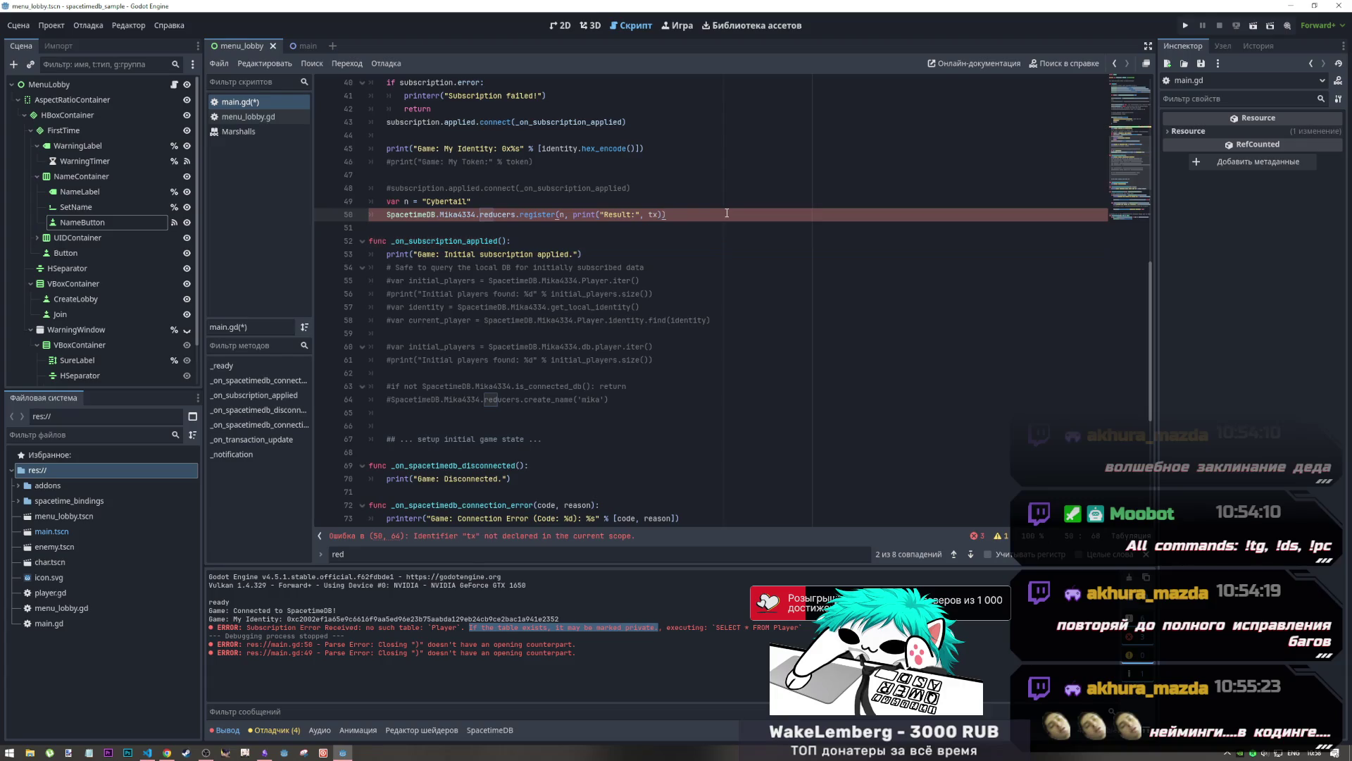
# Replace the register call's print argument with show_name(tx)
pyautogui.press('BackSpace')
pyautogui.moveTo(660, 215); pyautogui.dragTo(573, 215)
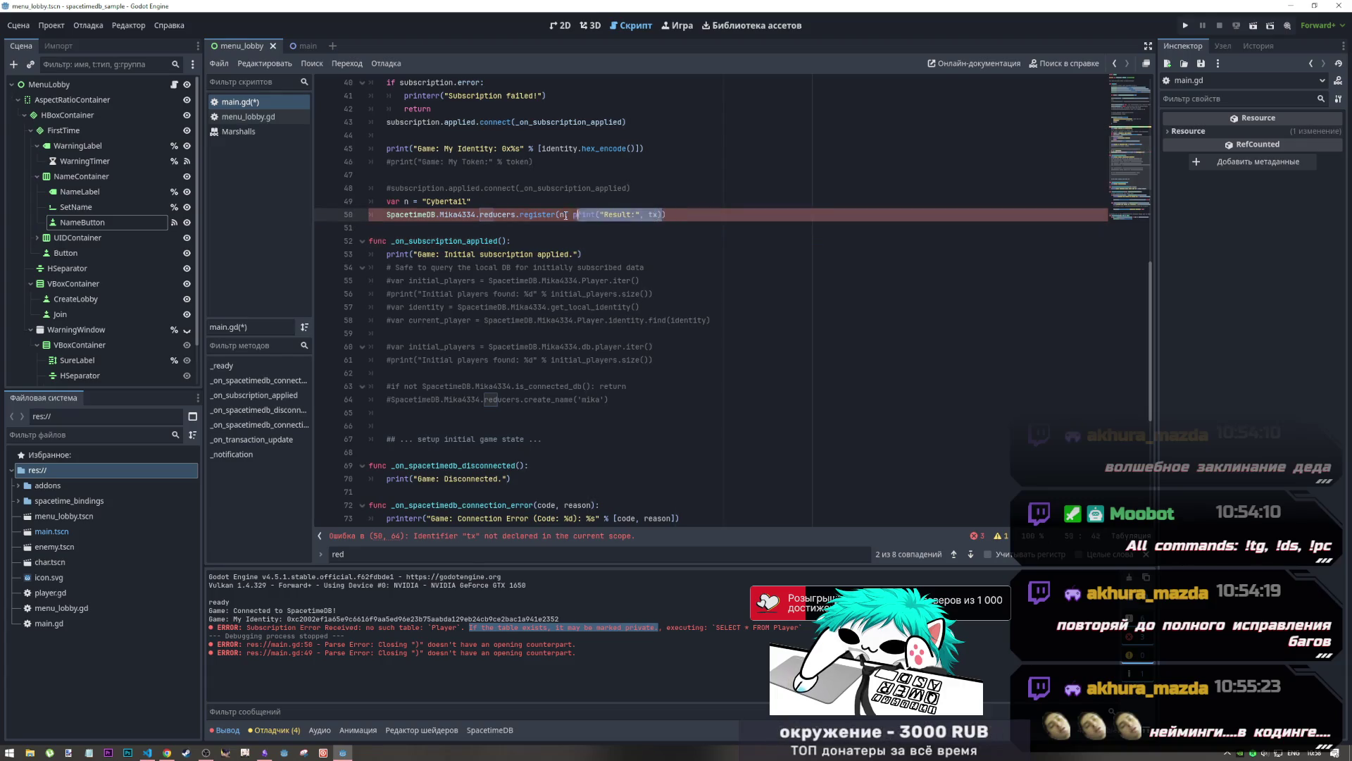
pyautogui.press('BackSpace')
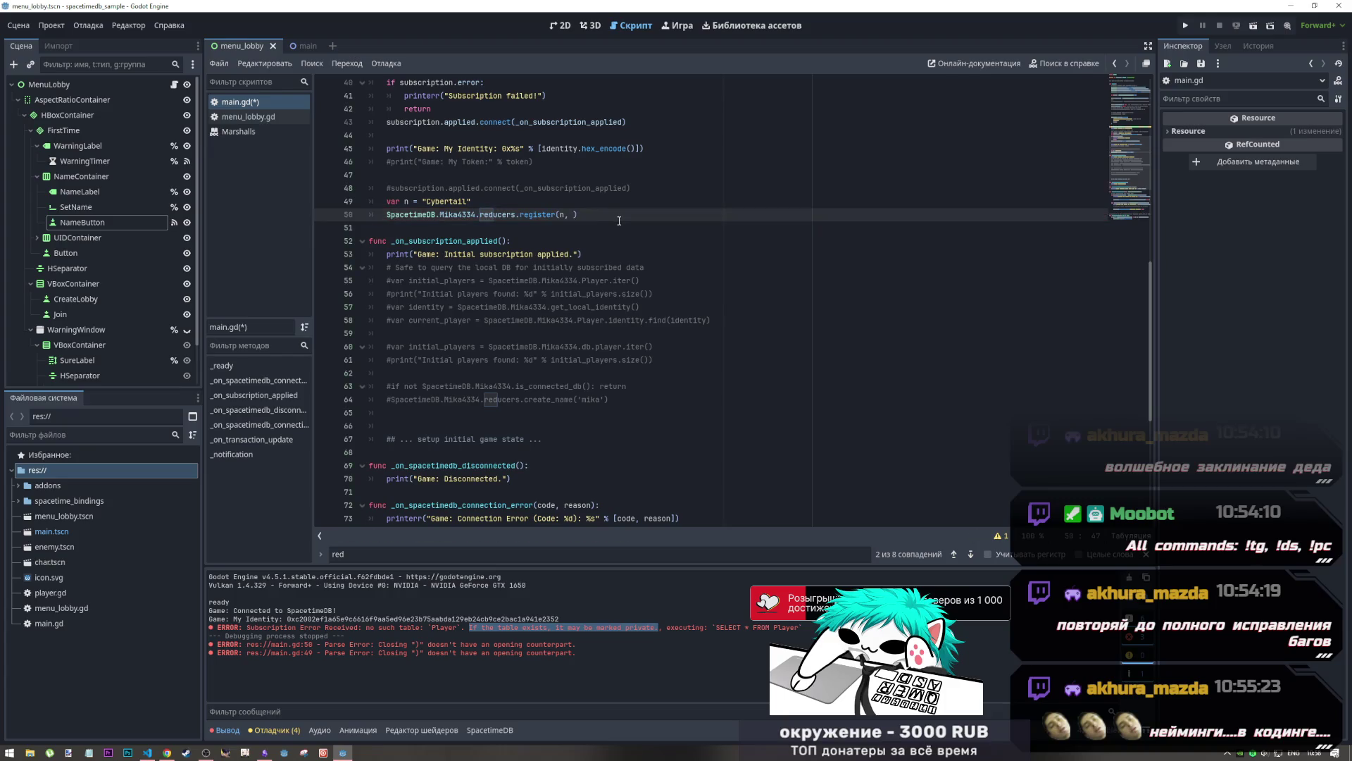
pyautogui.write('t')
pyautogui.press('BackSpace')
pyautogui.press('BackSpace')
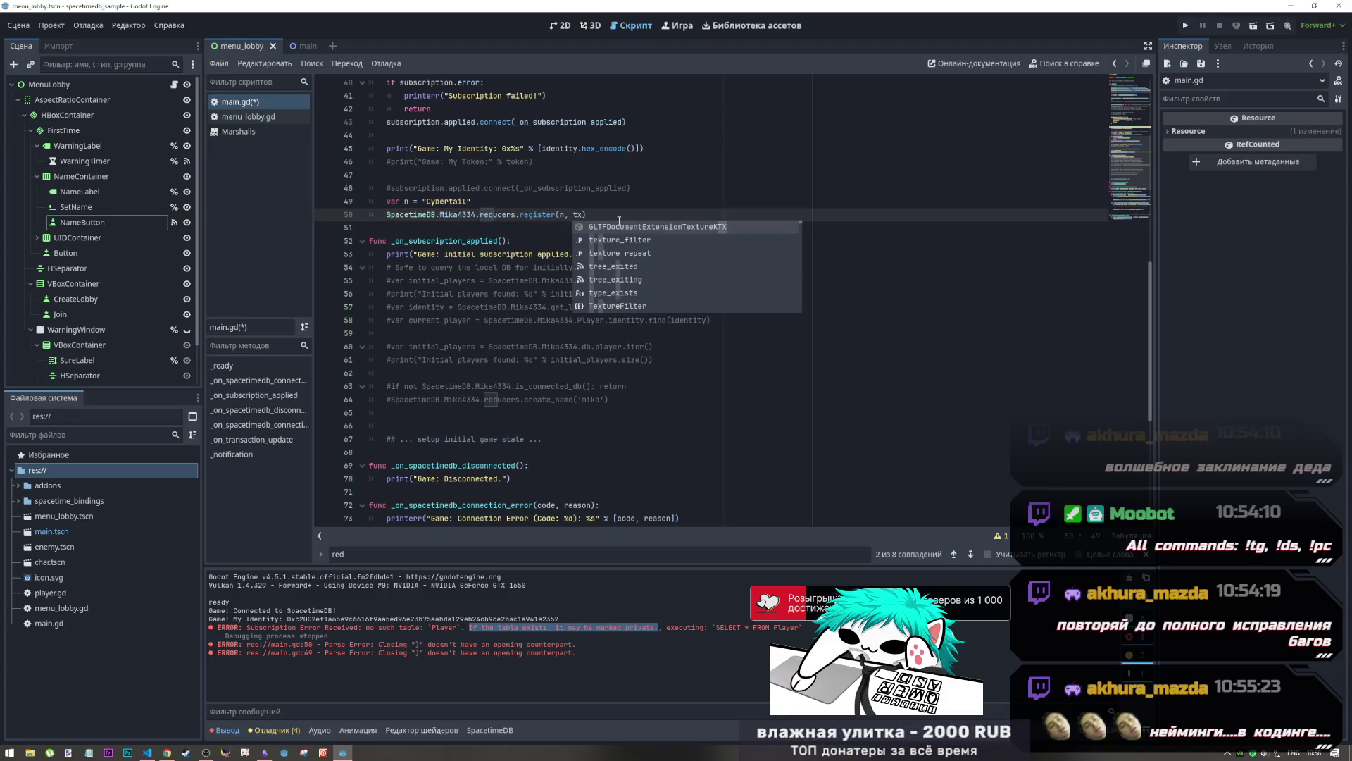
pyautogui.write('s')
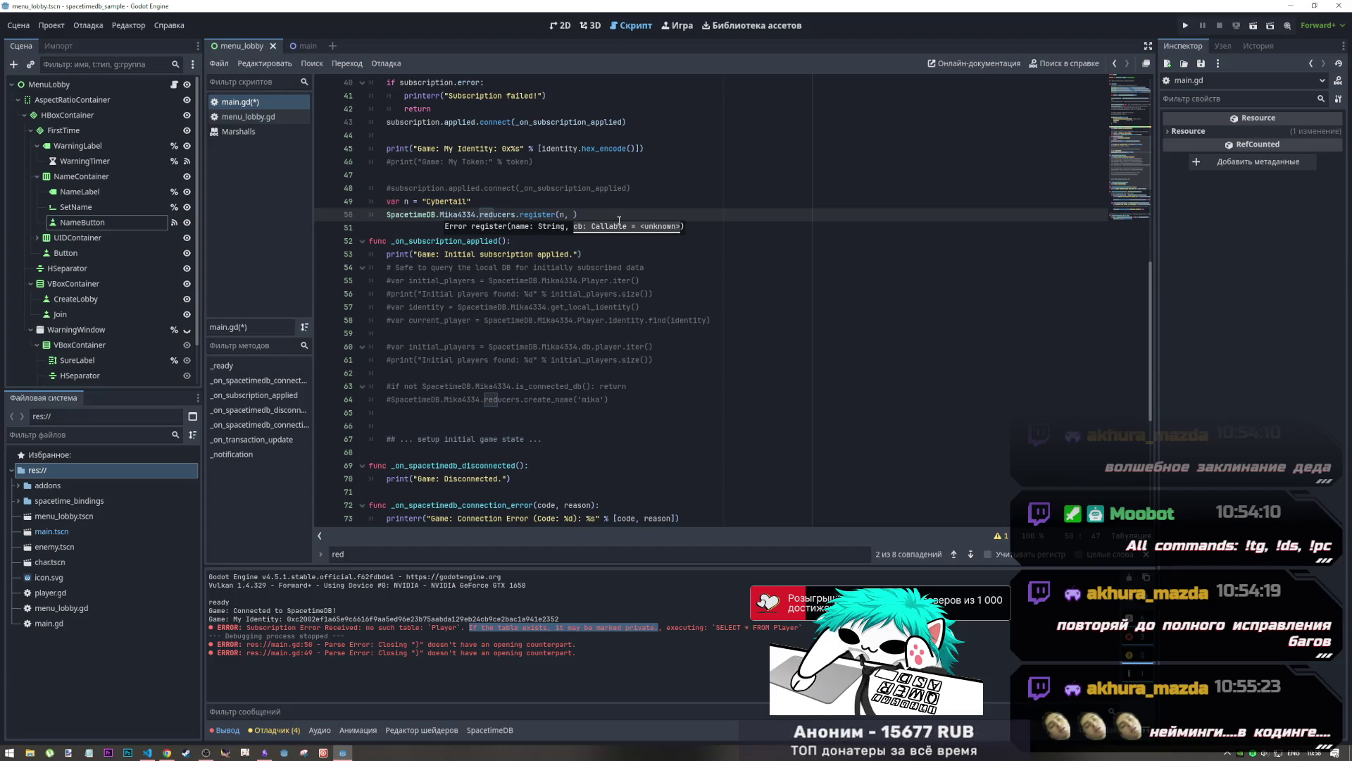
pyautogui.write('how')
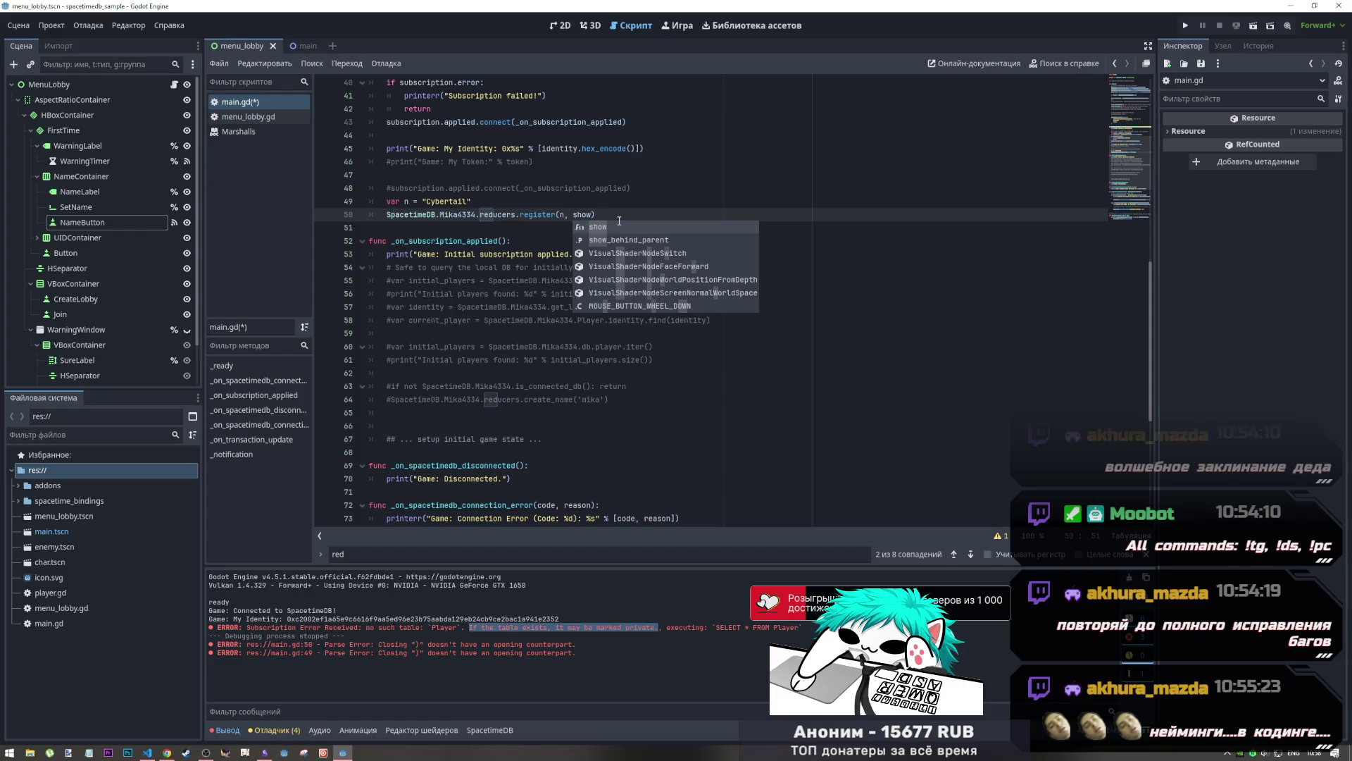
pyautogui.write('_name')
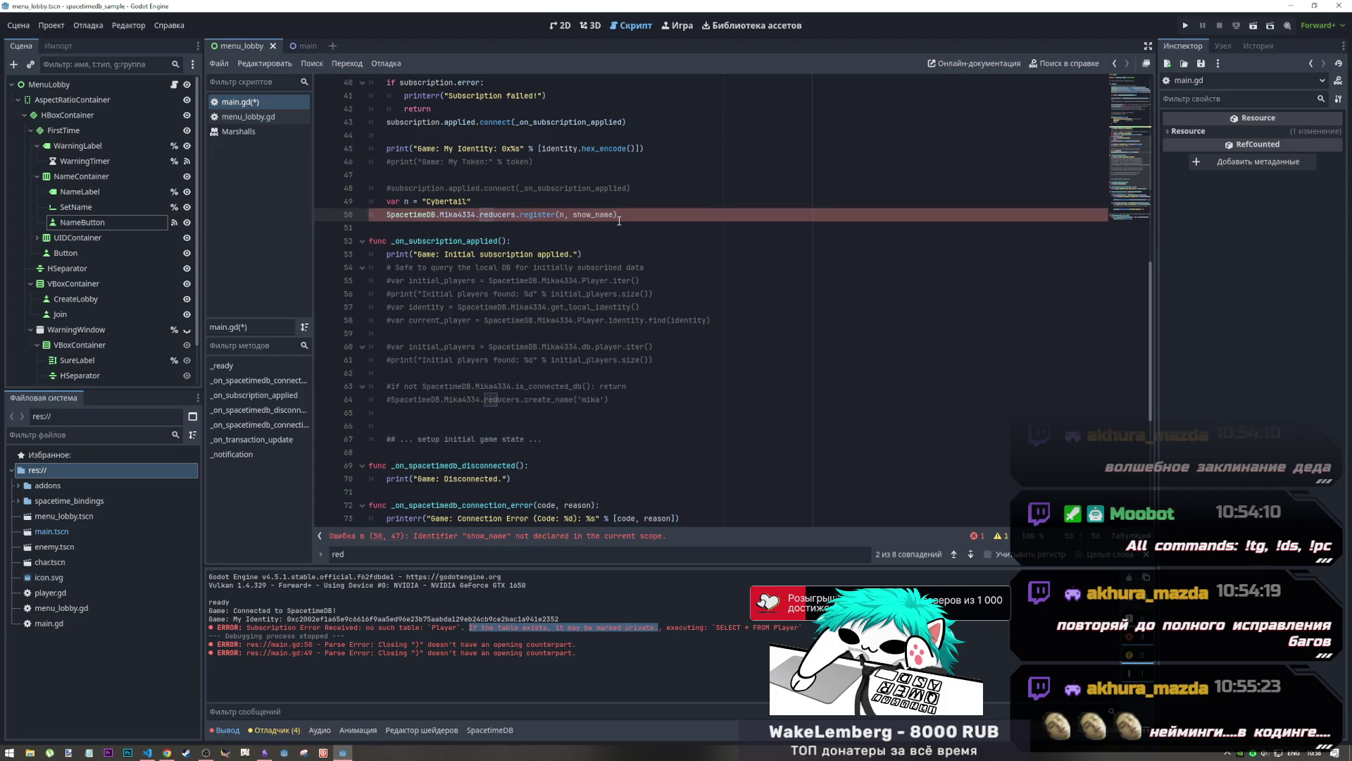
pyautogui.write('(print("Result:", tx)')
pyautogui.press('BackSpace')
pyautogui.press('BackSpace')
pyautogui.press('BackSpace')
pyautogui.write('txt')
pyautogui.press('BackSpace')
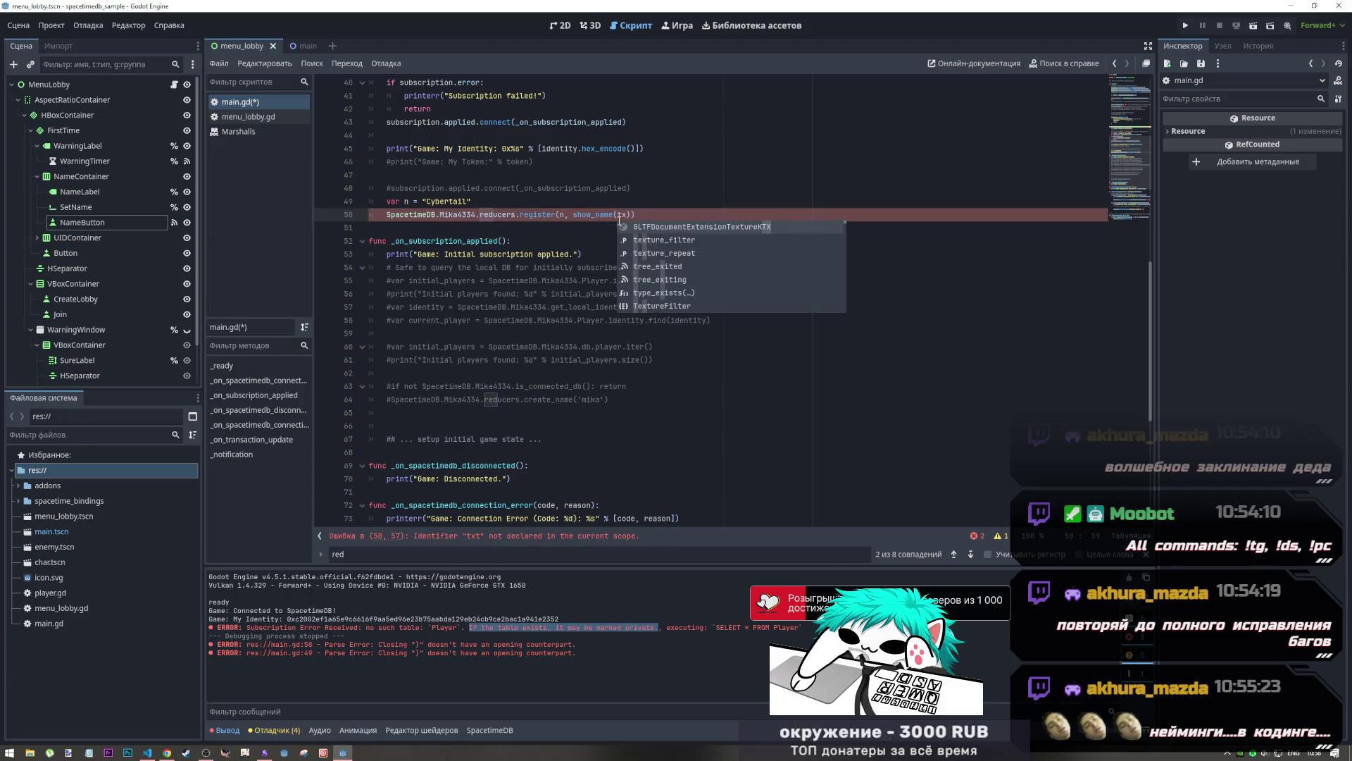
pyautogui.press('Down')
# Add a show_name(tx) function printing "Result:" with tx, and save main.gd
pyautogui.press('Return')
pyautogui.press('Return')
pyautogui.write('func show_')
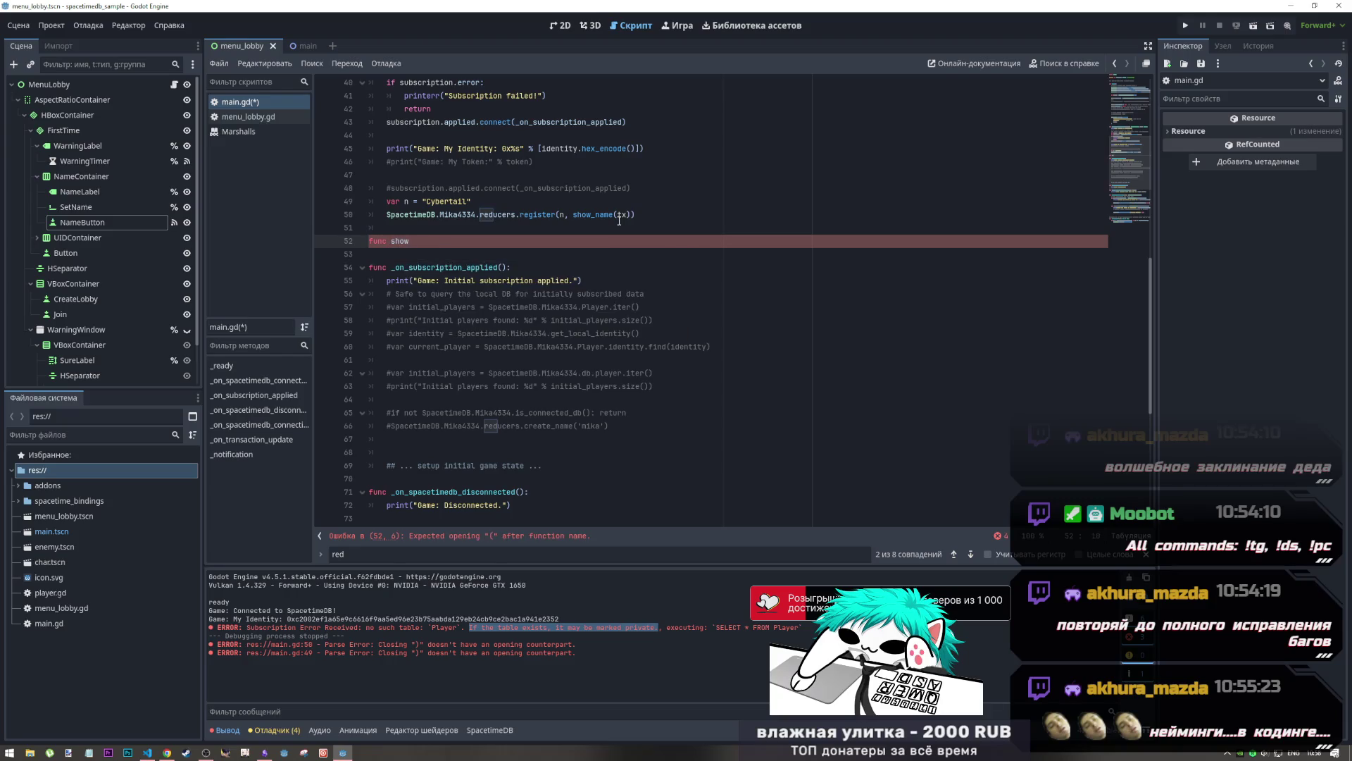
pyautogui.write('name(a):')
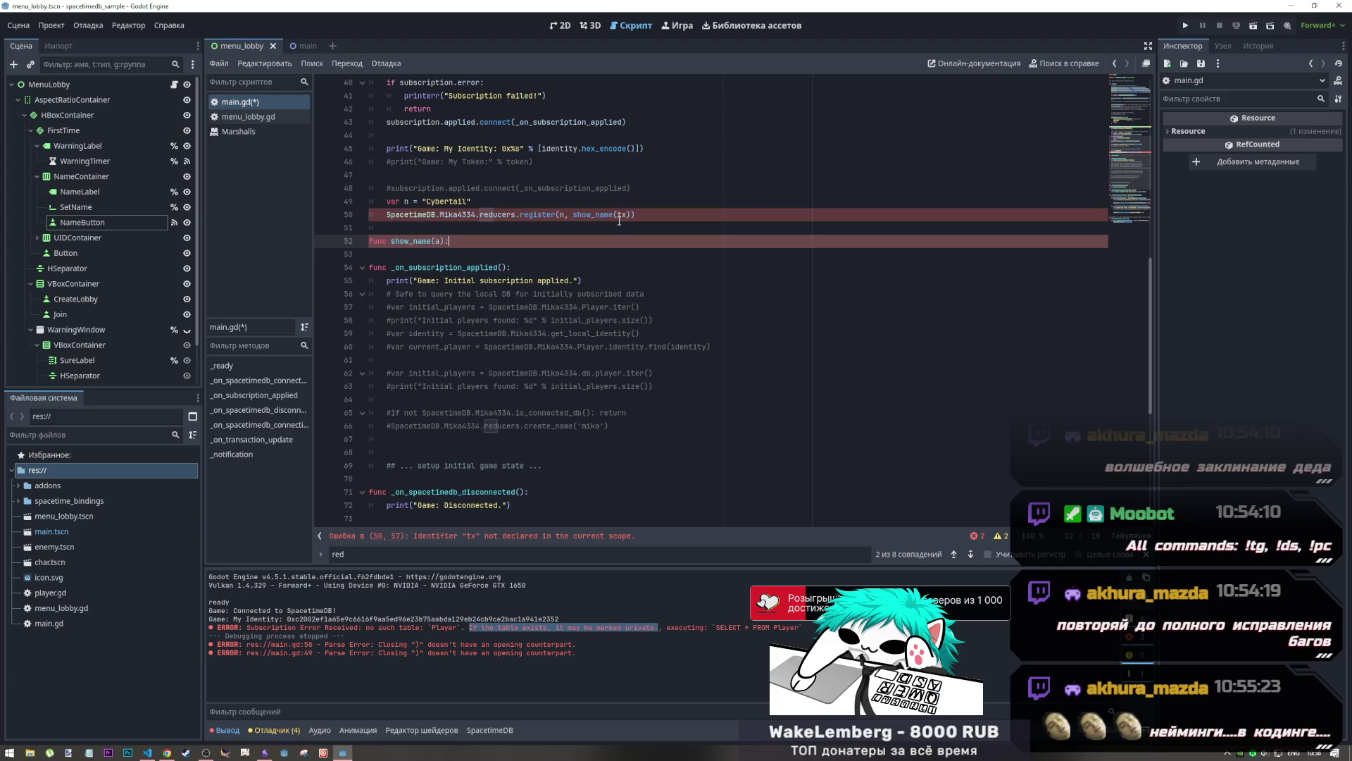
pyautogui.press('Return')
pyautogui.write('print("Result:", tx)')
pyautogui.press('Left')
pyautogui.doubleClick(440, 240)
pyautogui.write('tx')
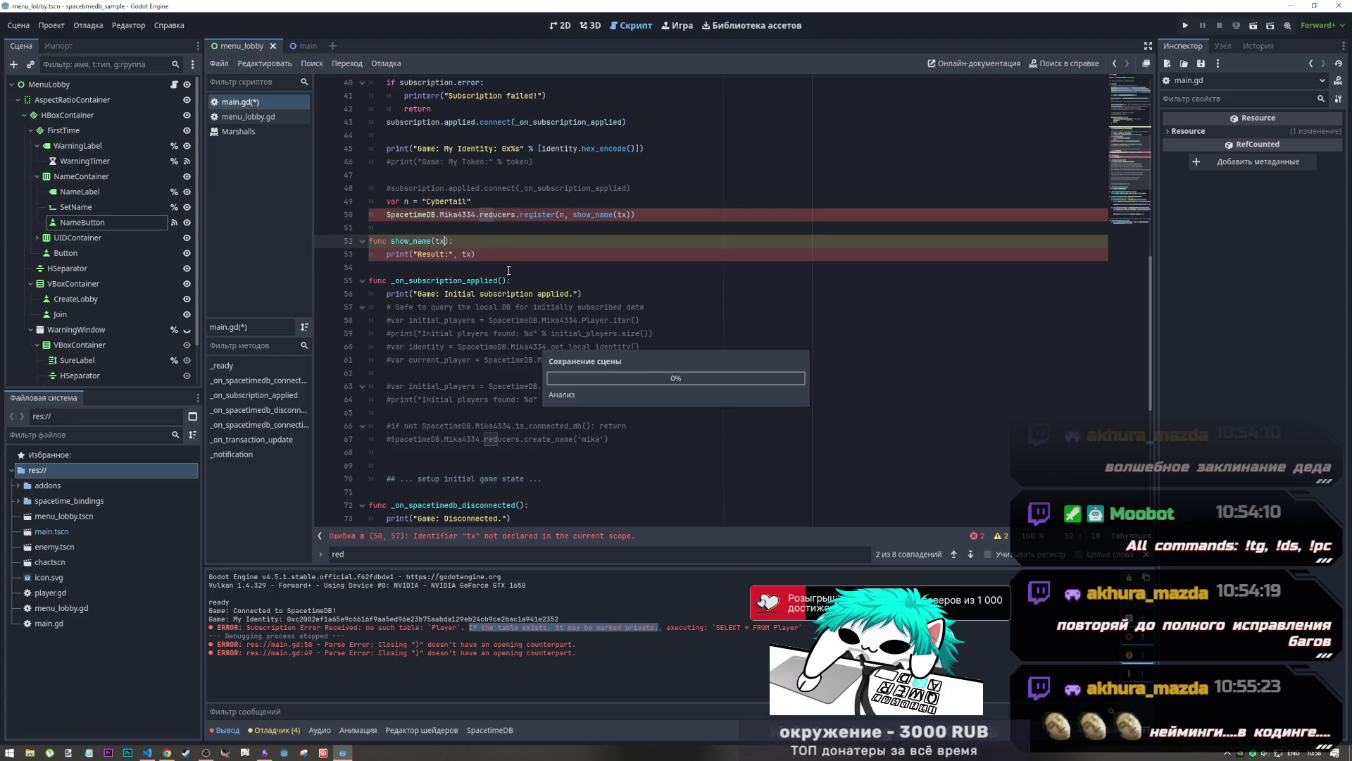
pyautogui.press('End')
pyautogui.hotkey('ctrl', 's')
pyautogui.press('Up')
pyautogui.press('Up')
pyautogui.press('Up')
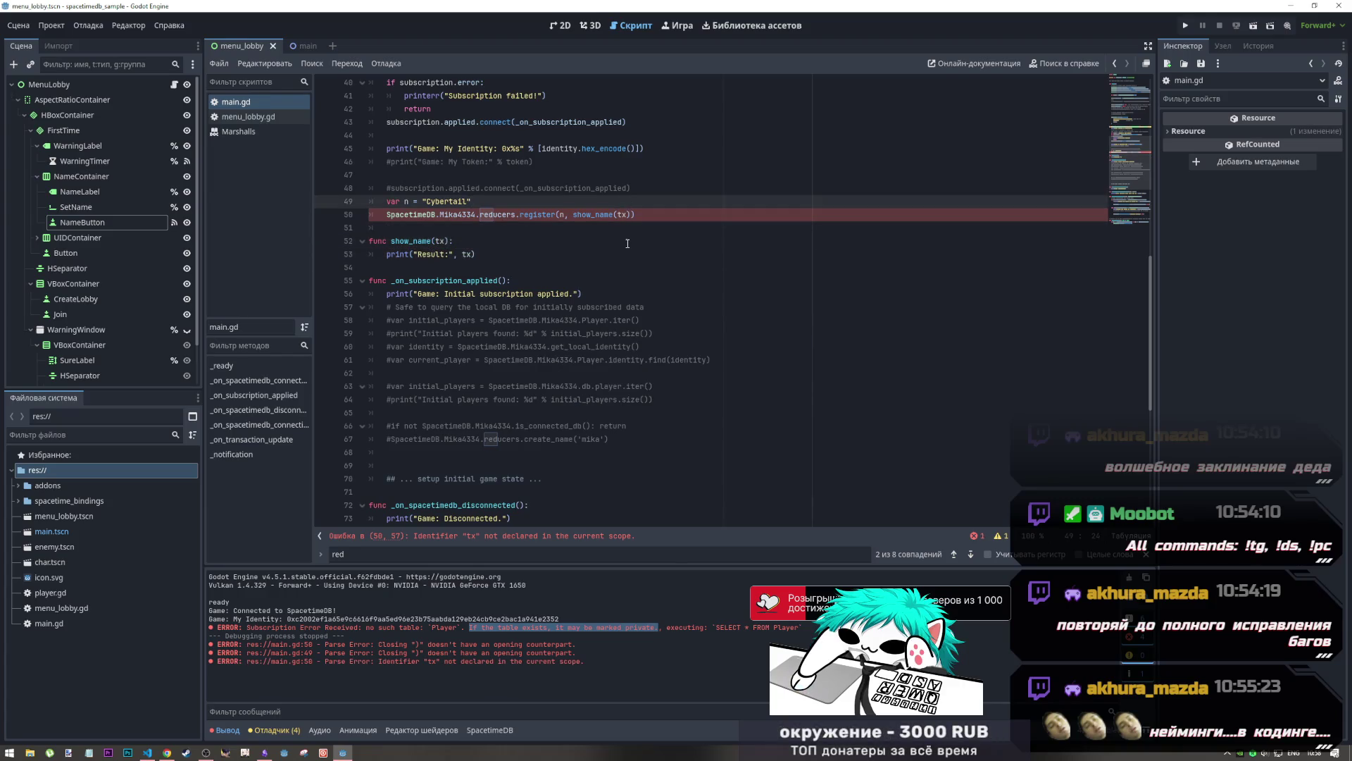
pyautogui.hotkey('alt', 'Tab')
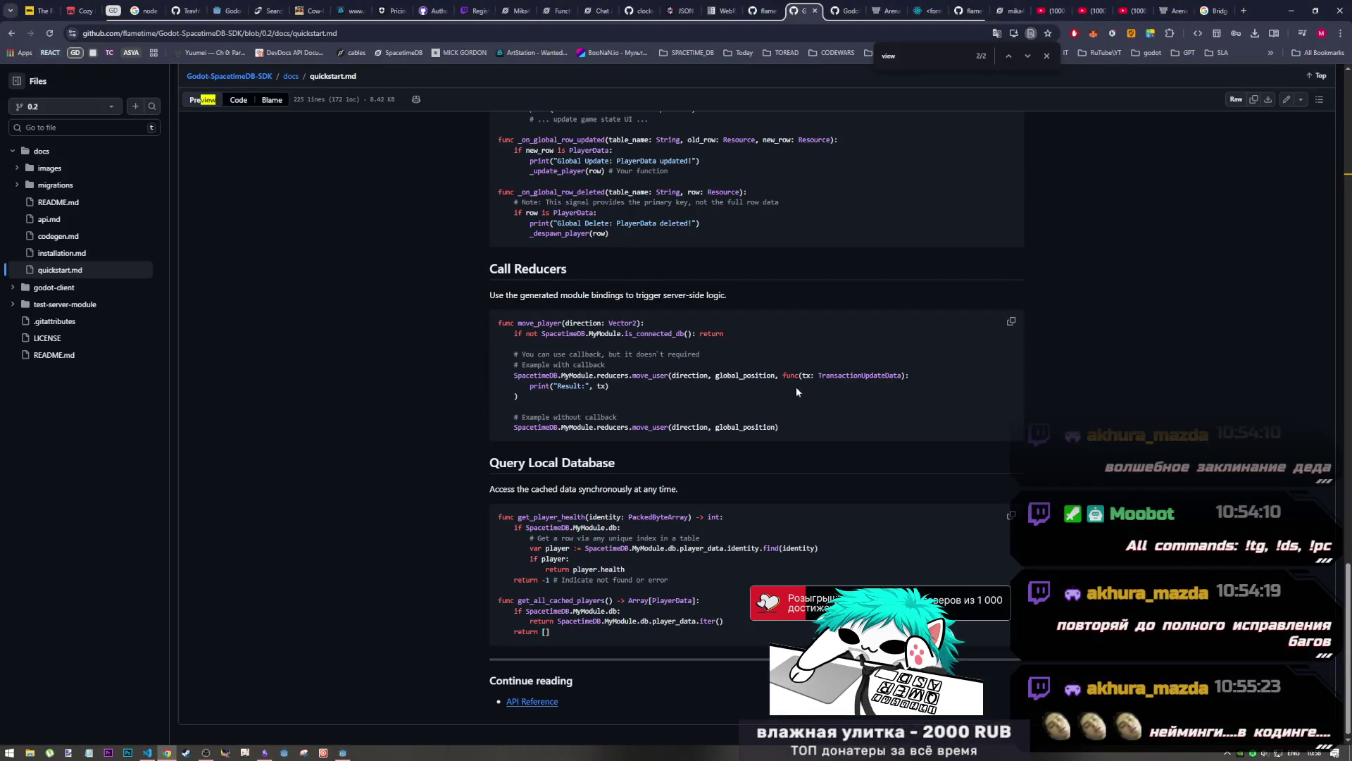
# Select 'with callback' in the Call Reducers example, then return to line 50 of main.gd
pyautogui.moveTo(780, 375); pyautogui.dragTo(806, 378)
pyautogui.click(542, 366)
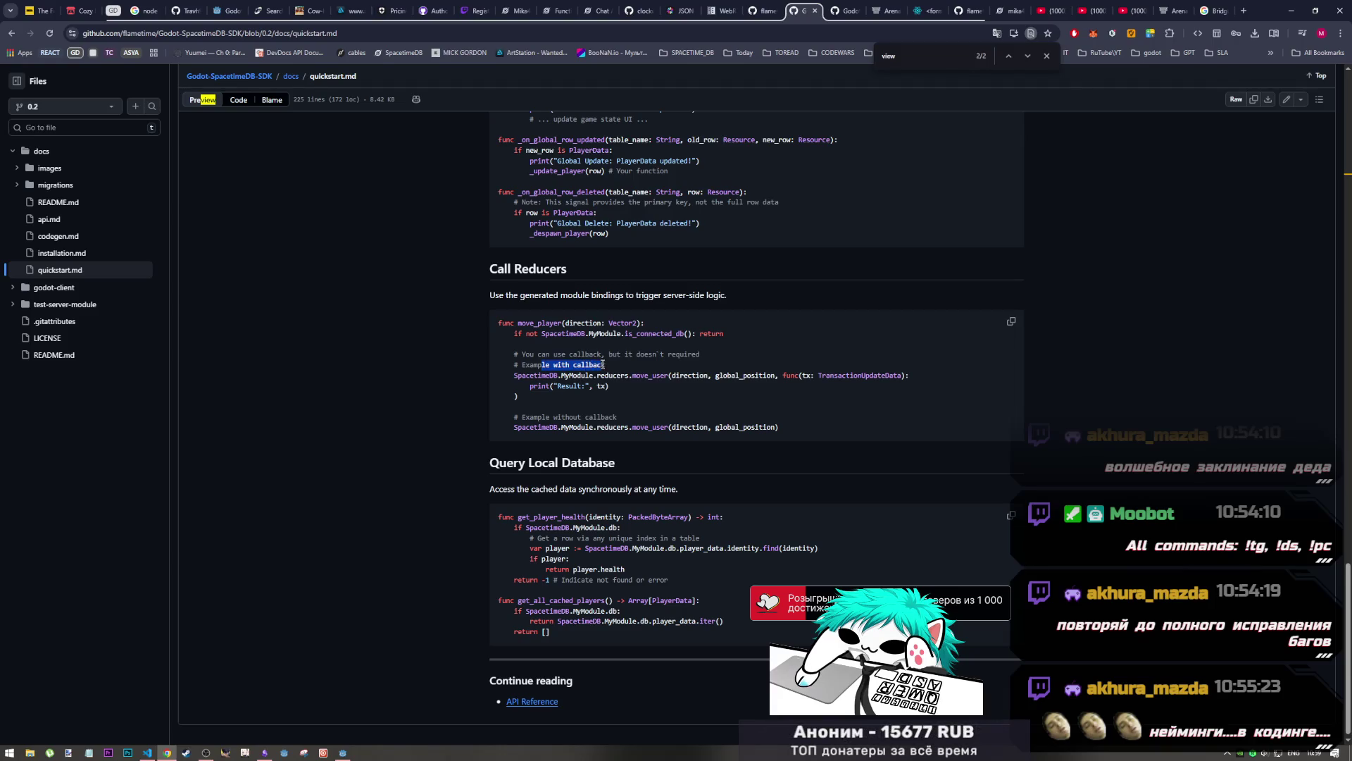
pyautogui.moveTo(606, 366); pyautogui.dragTo(554, 368)
pyautogui.hotkey('alt', 'Tab')
pyautogui.click(509, 232)
pyautogui.click(580, 221)
pyautogui.press('Right')
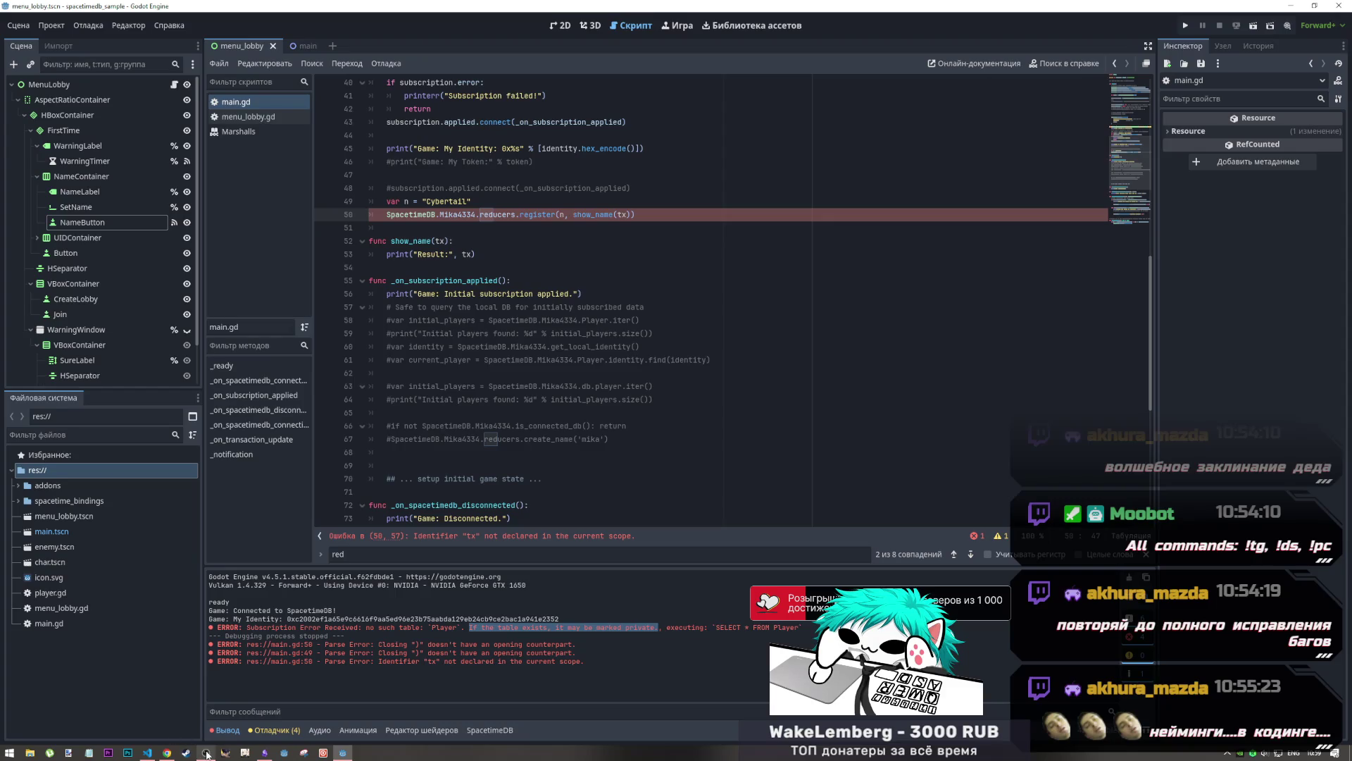
pyautogui.moveTo(205, 751)
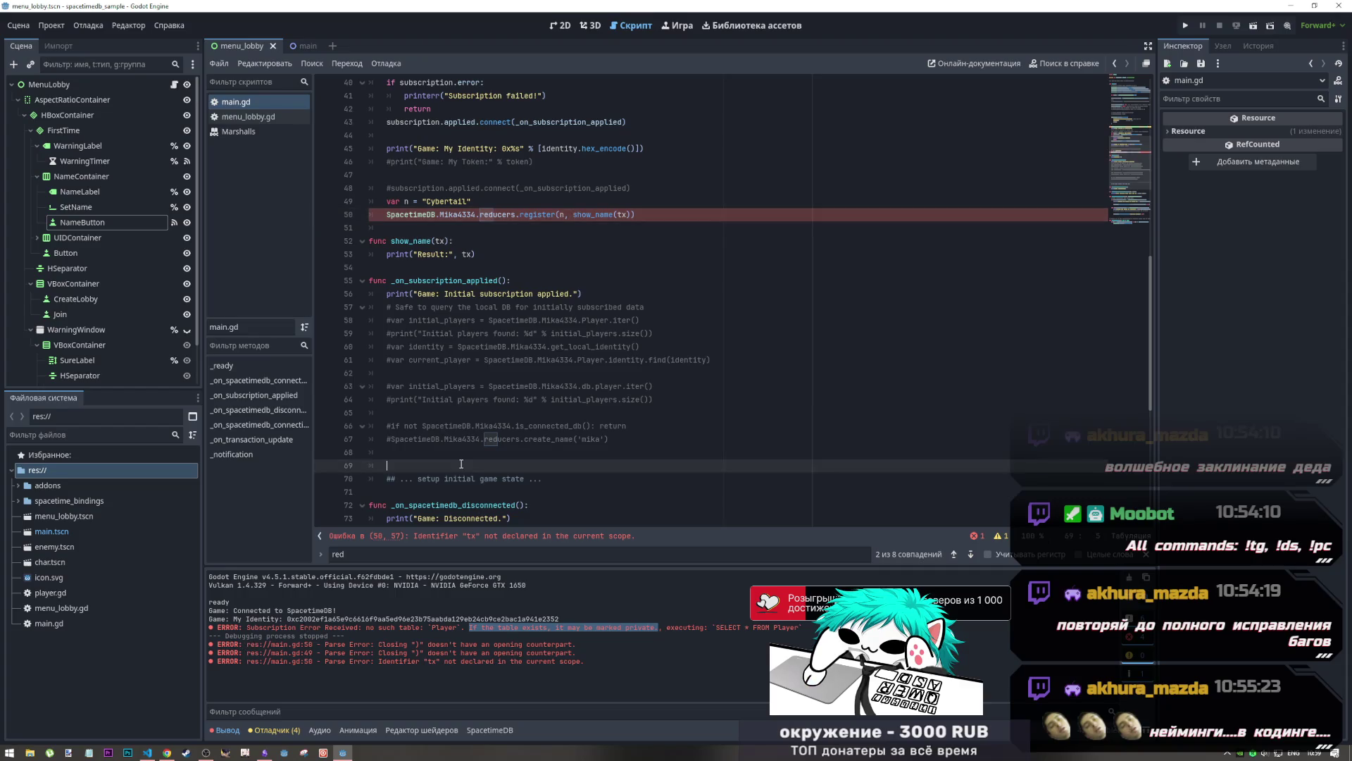
pyautogui.click(513, 214)
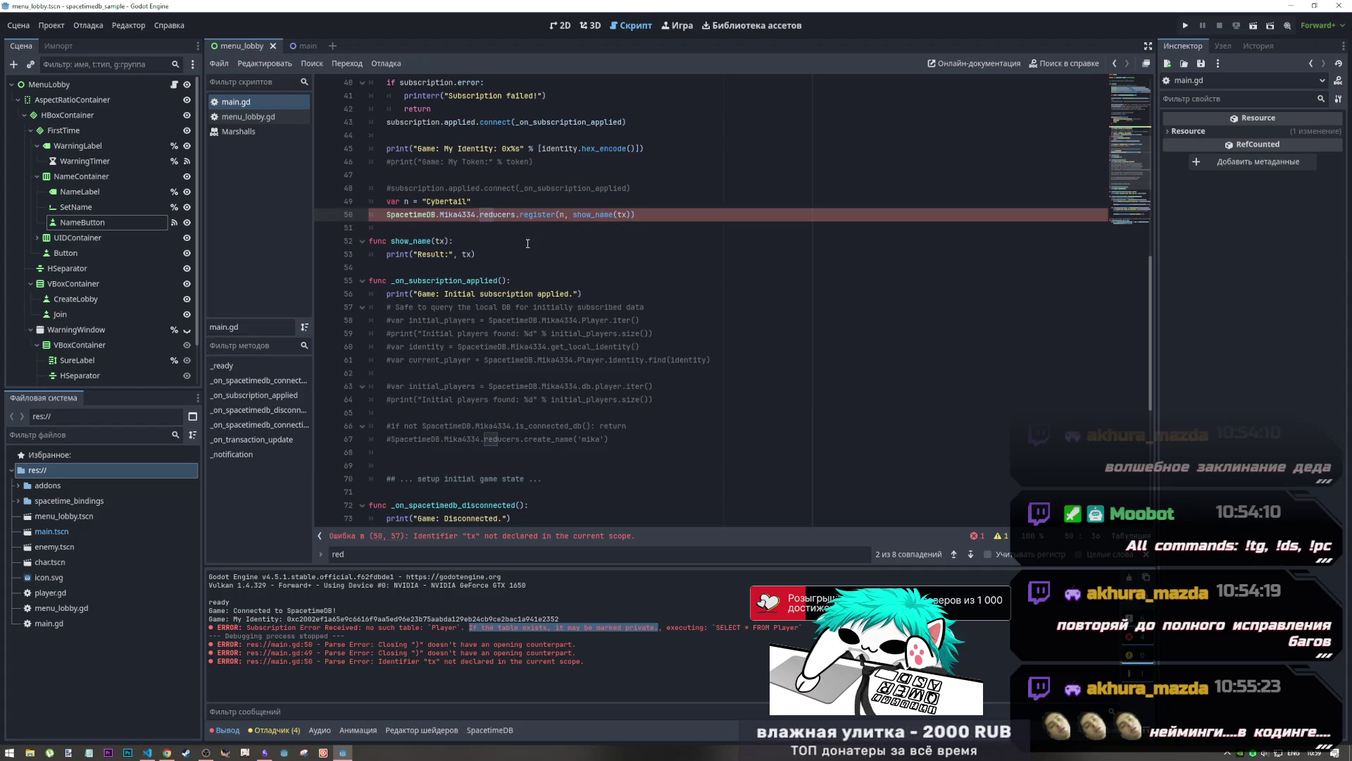
pyautogui.hotkey('alt', 'Tab')
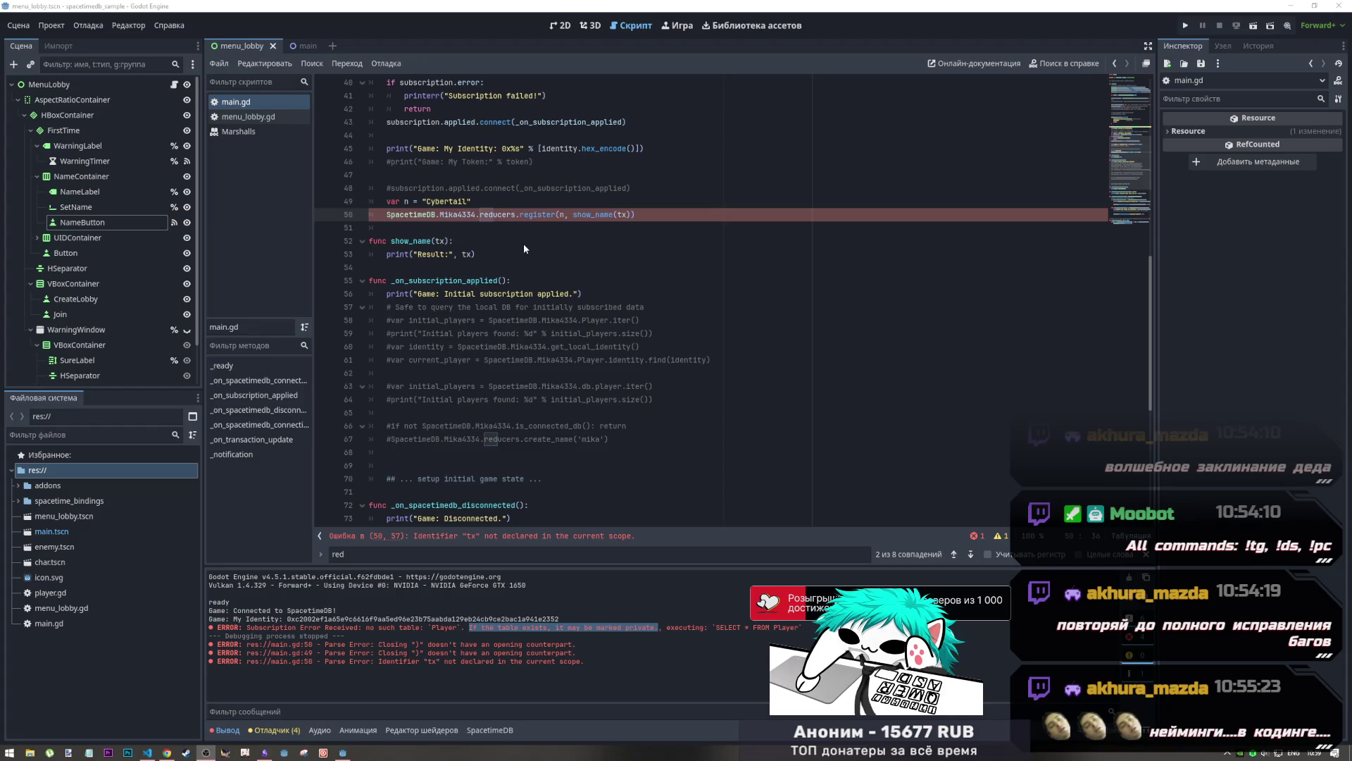
pyautogui.click(423, 215)
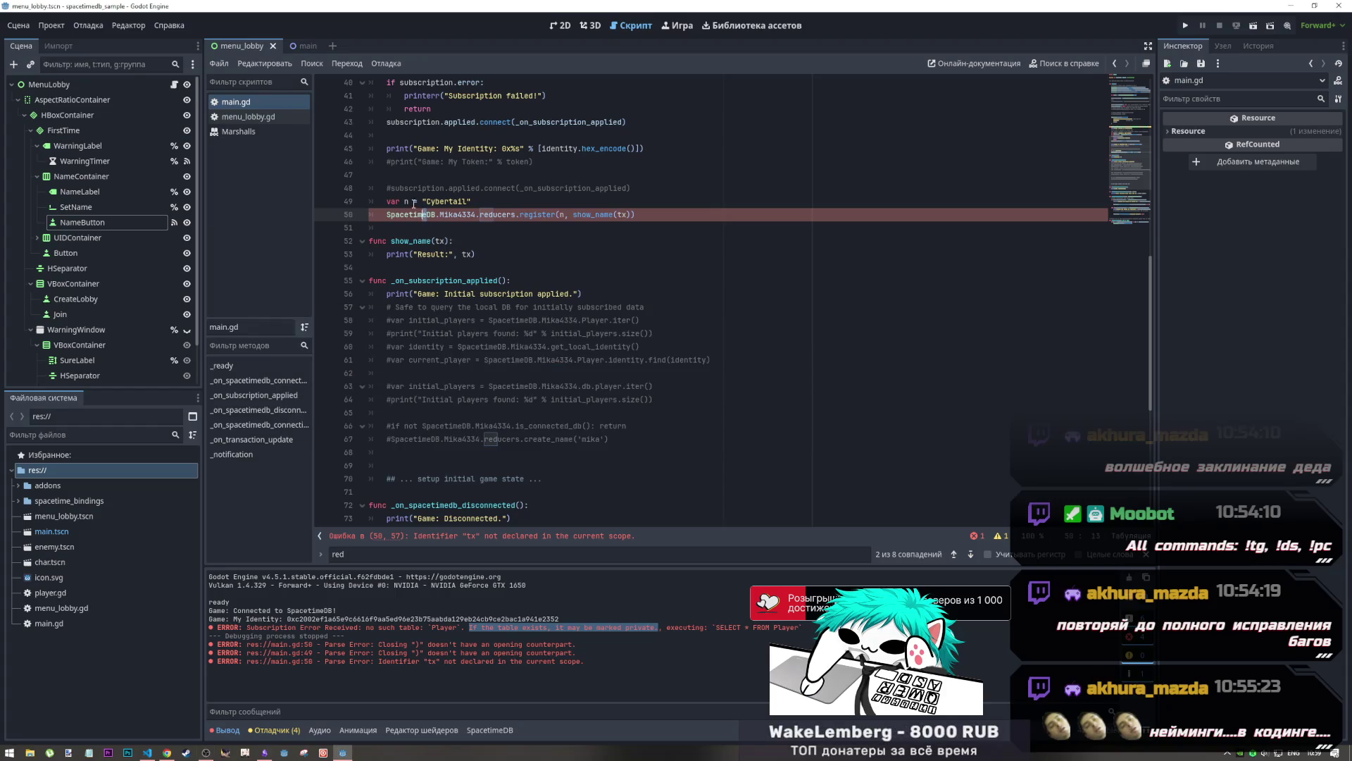
pyautogui.click(632, 214)
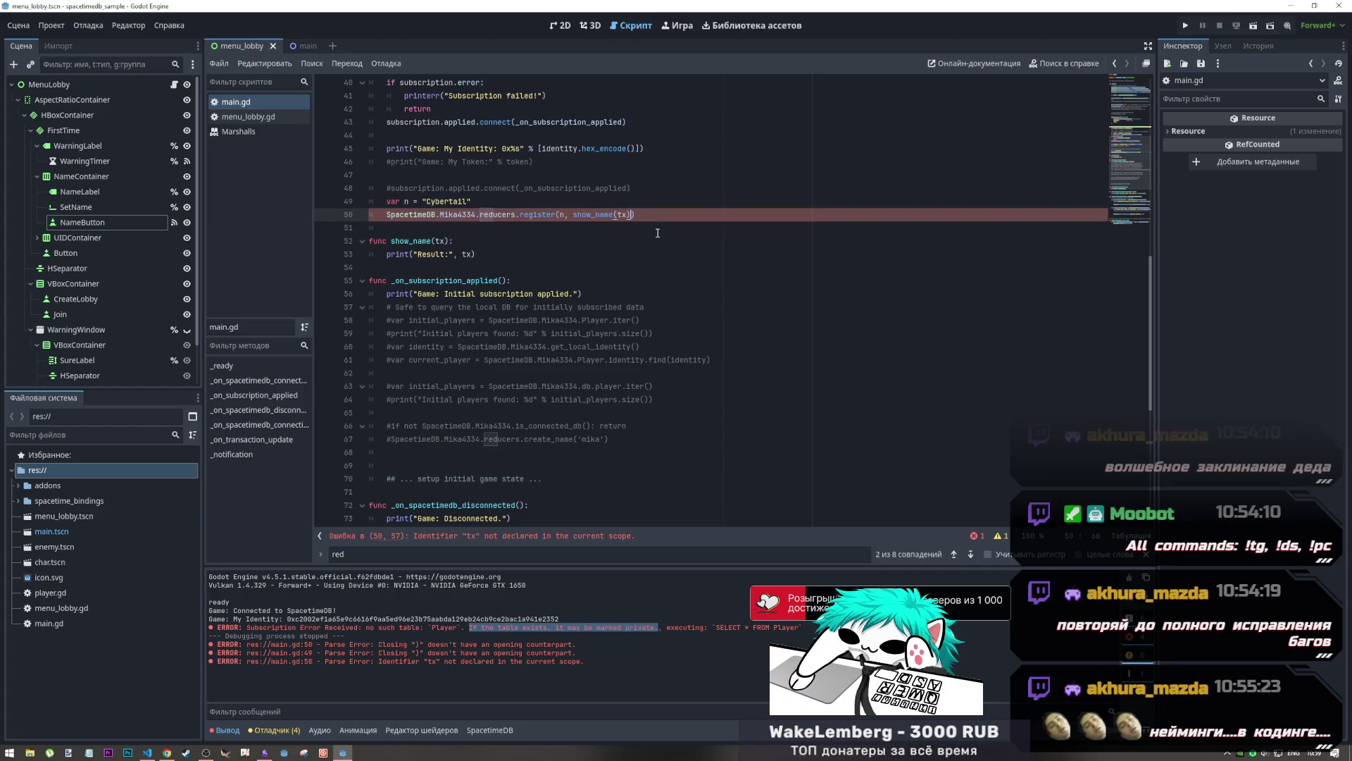
pyautogui.write(')')
pyautogui.click(562, 214)
pyautogui.doubleClick(561, 214)
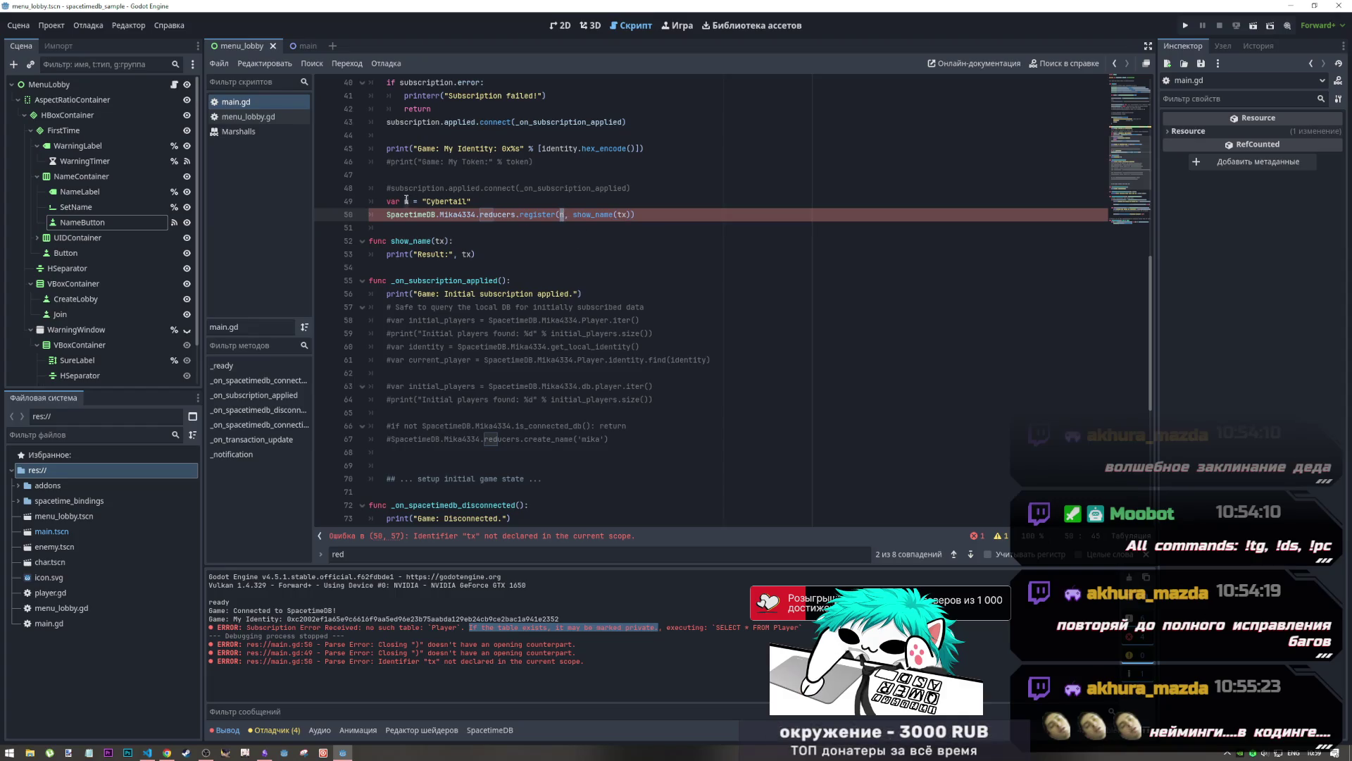
pyautogui.write('n,')
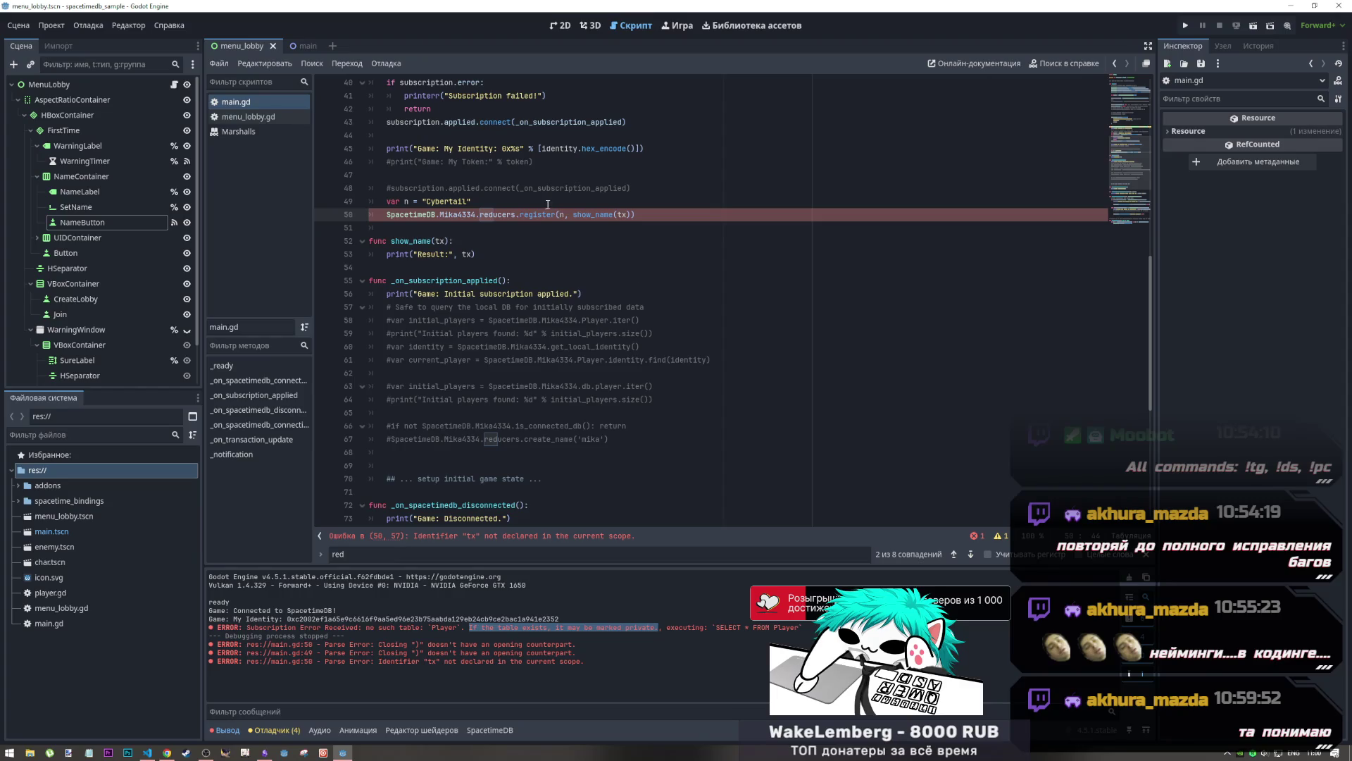
pyautogui.moveTo(573, 214); pyautogui.dragTo(632, 214)
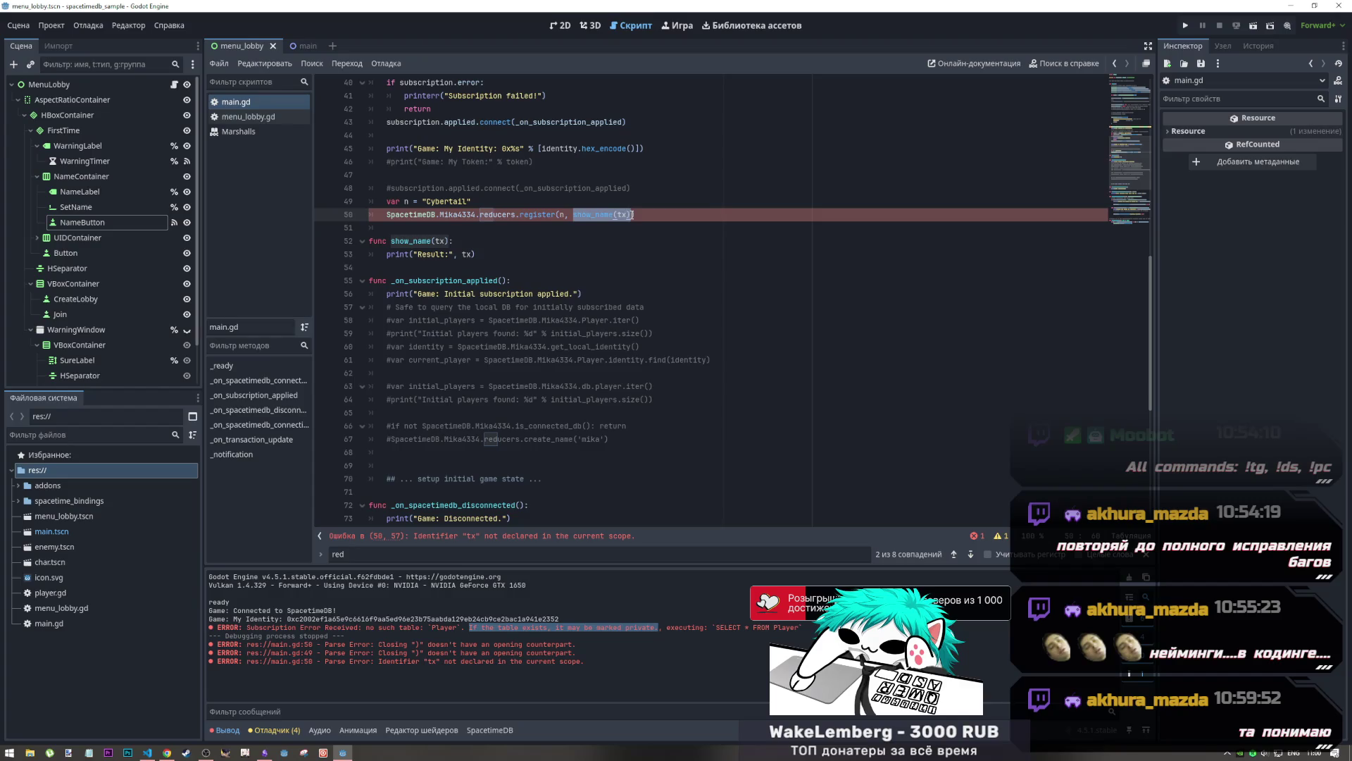
pyautogui.click(572, 214)
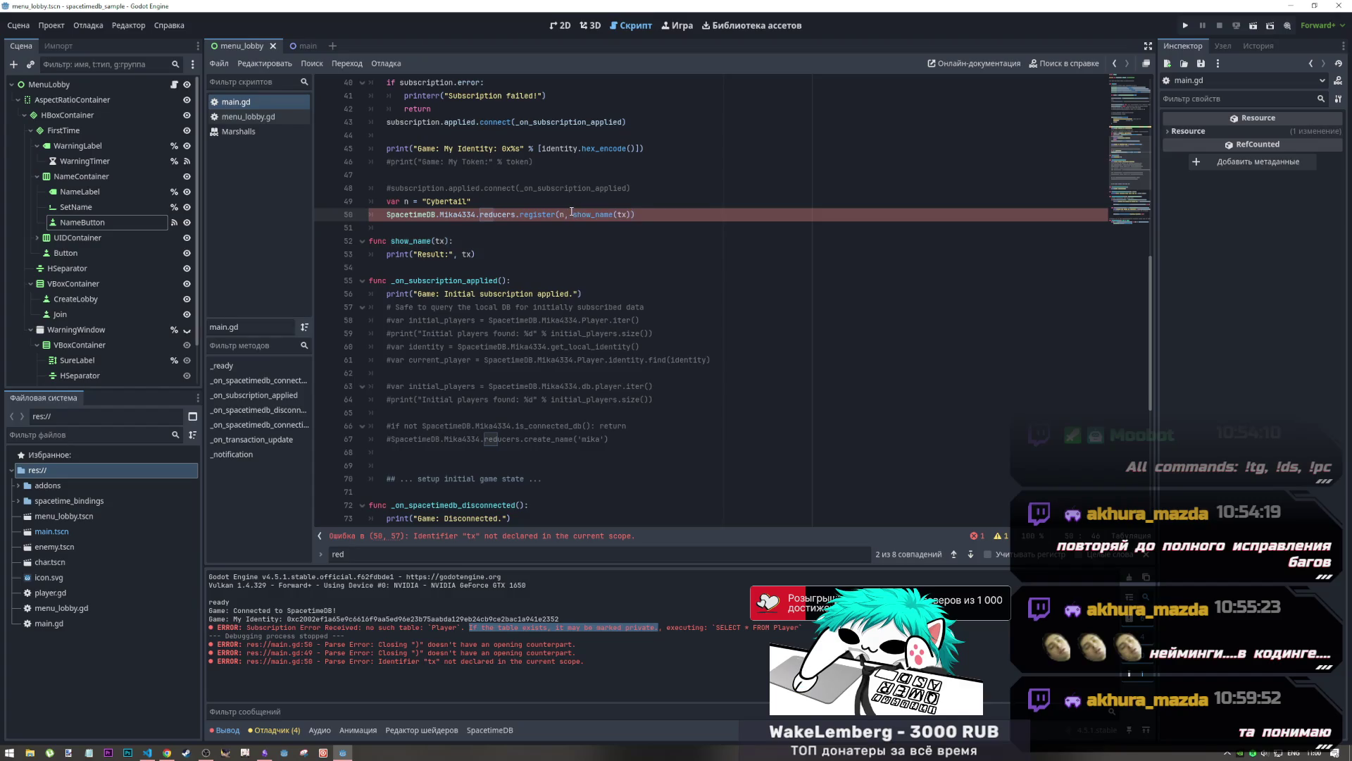
pyautogui.hotkey('alt', 'Tab')
pyautogui.hotkey('alt', 'Tab')
pyautogui.hotkey('alt', 'Tab')
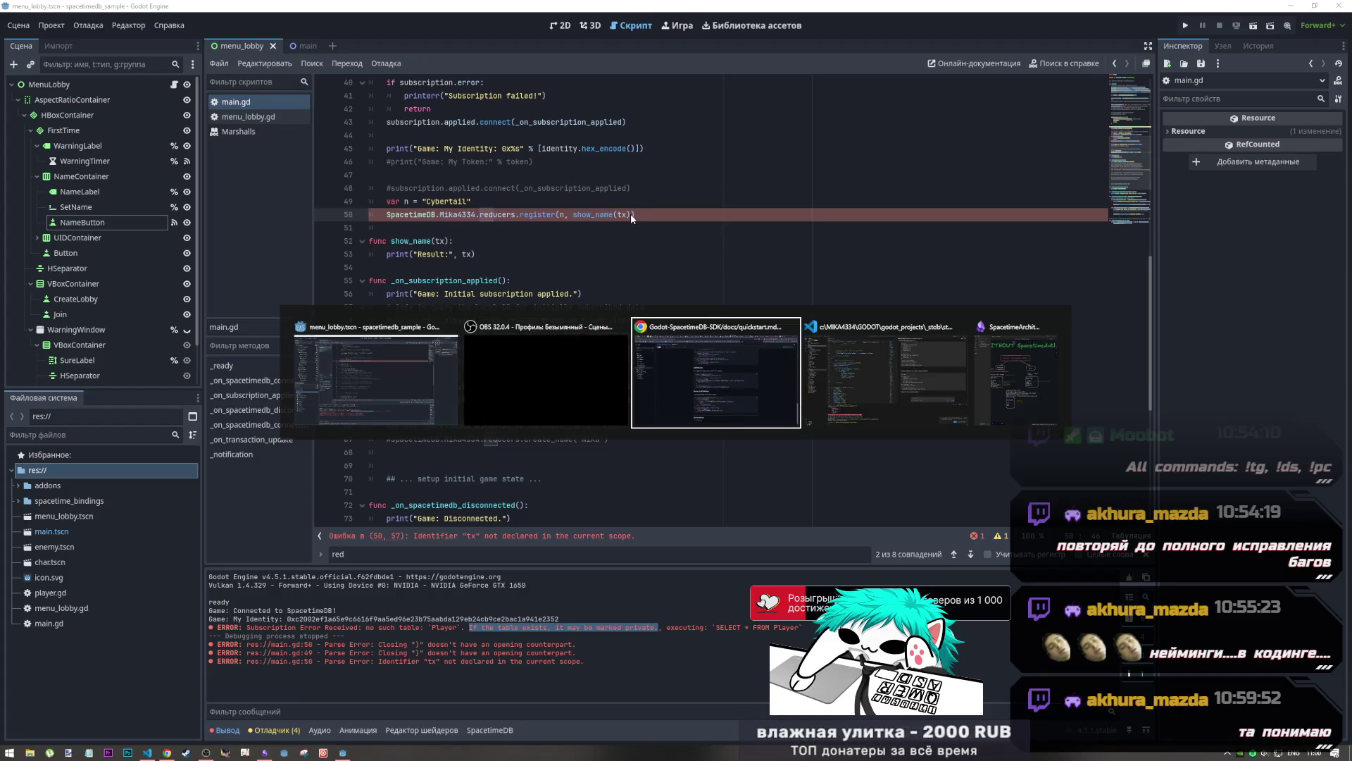
# Select the example's func(tx: TransactionUpdateData): callback header and its reducer arguments
pyautogui.click(630, 379)
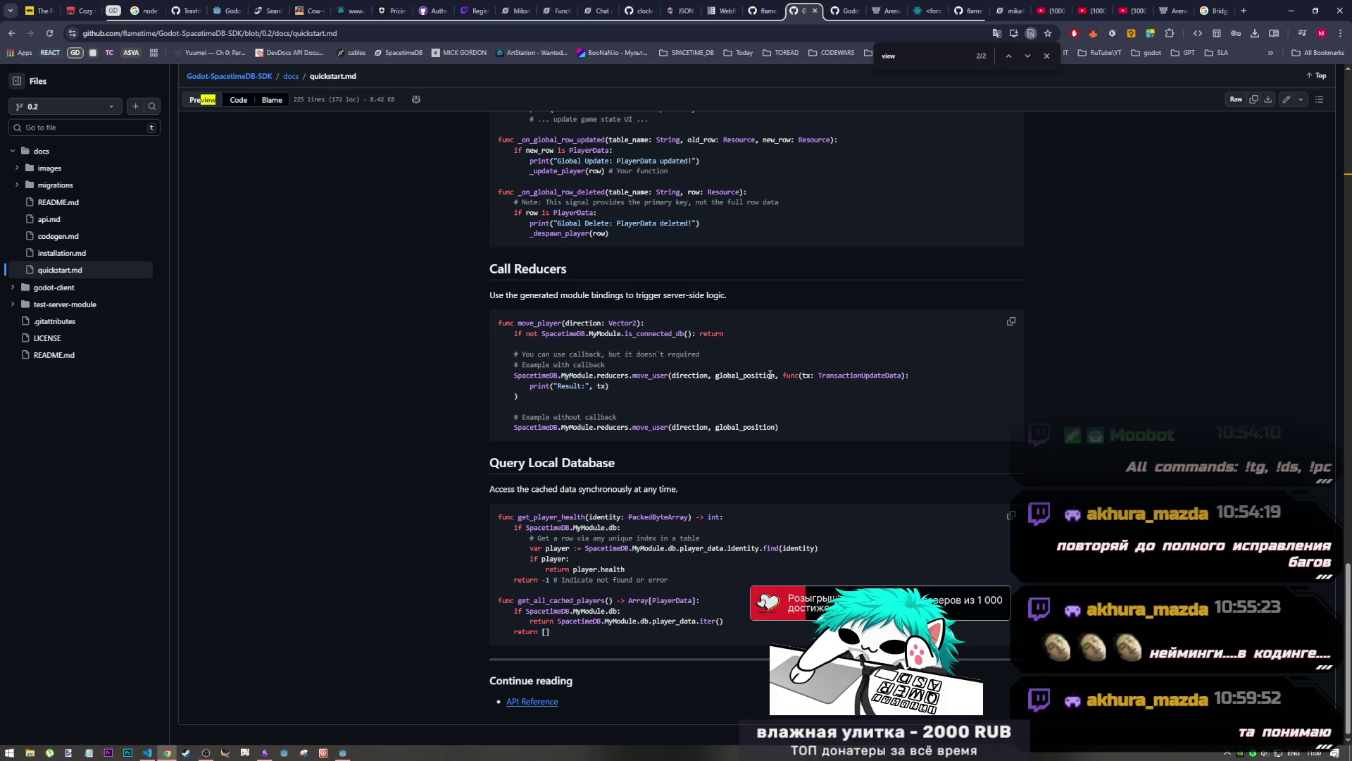
pyautogui.moveTo(784, 375)
pyautogui.mouseDown()
pyautogui.moveTo(917, 380)
pyautogui.moveTo(920, 393)
pyautogui.moveTo(920, 377)
pyautogui.mouseUp()
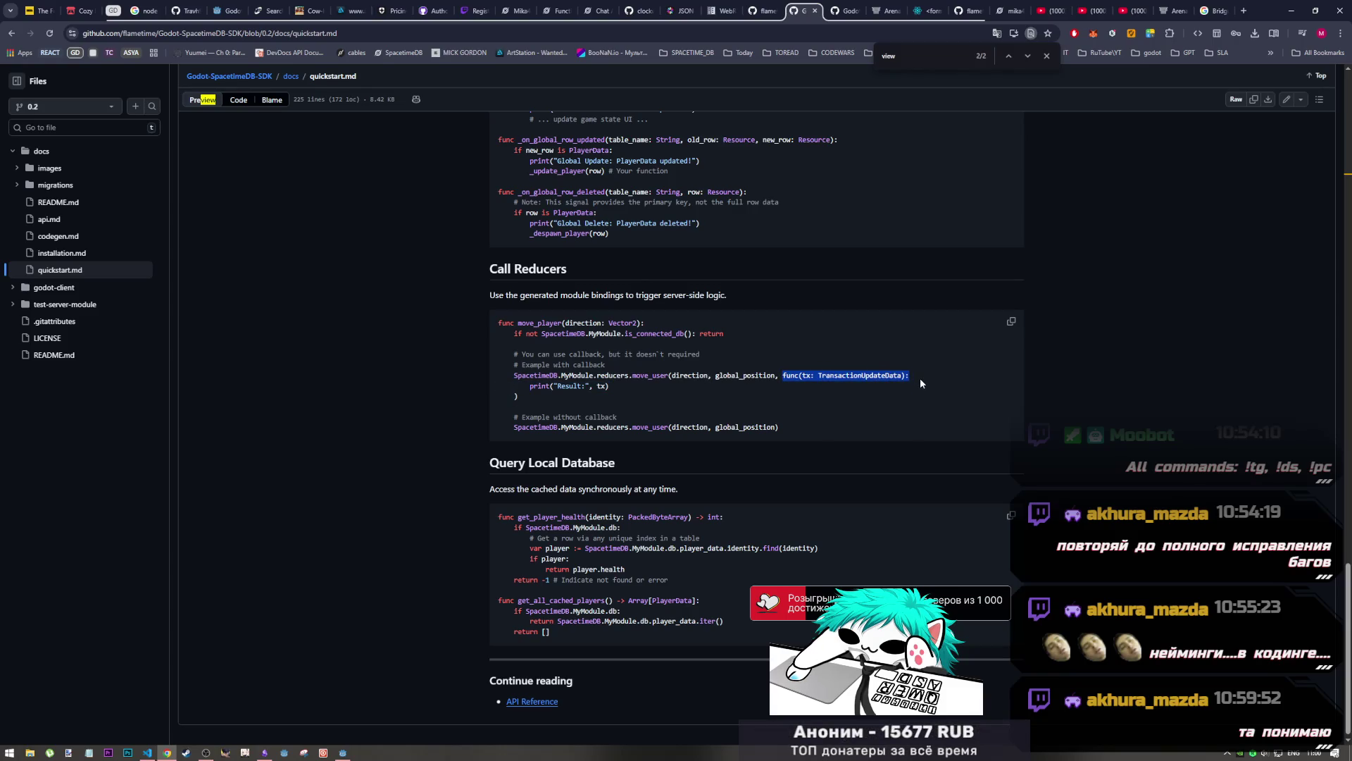
pyautogui.moveTo(783, 376); pyautogui.dragTo(678, 375)
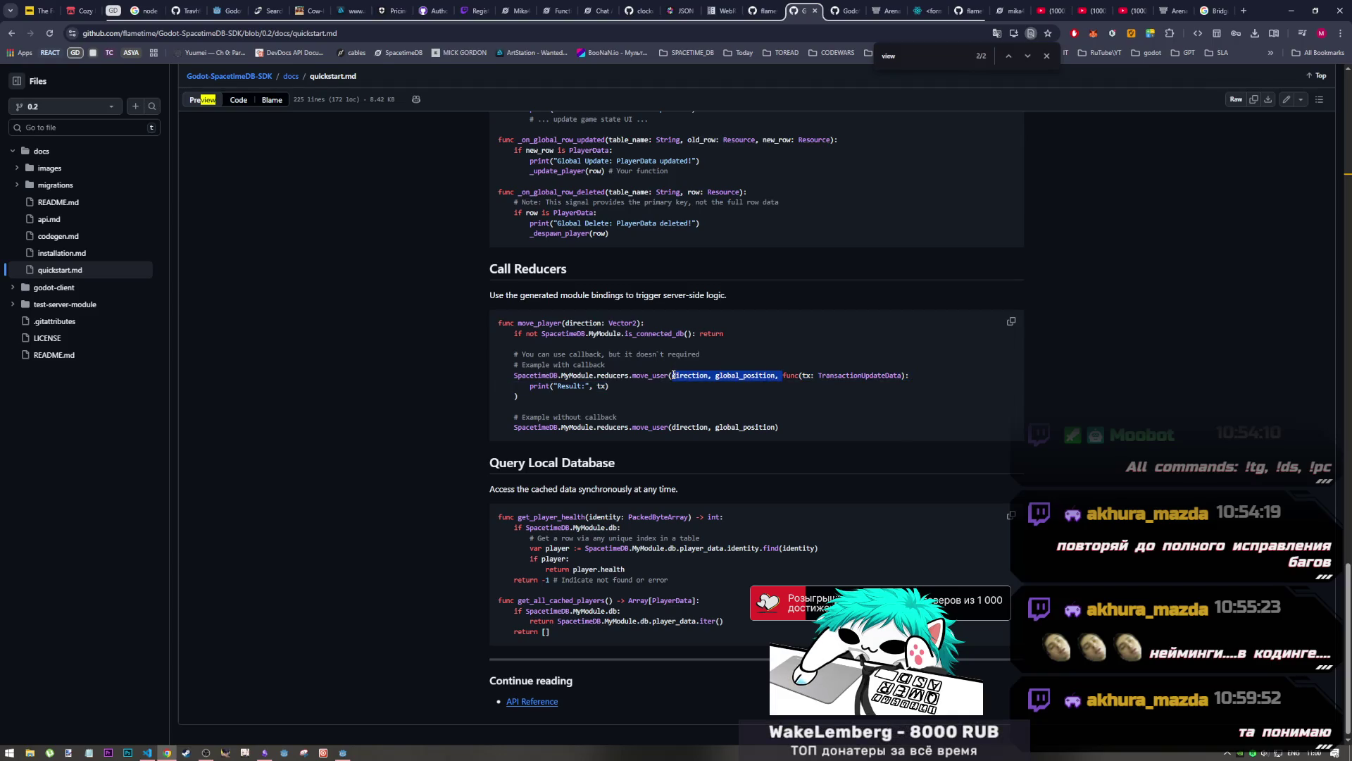
pyautogui.hotkey('alt', 'Tab')
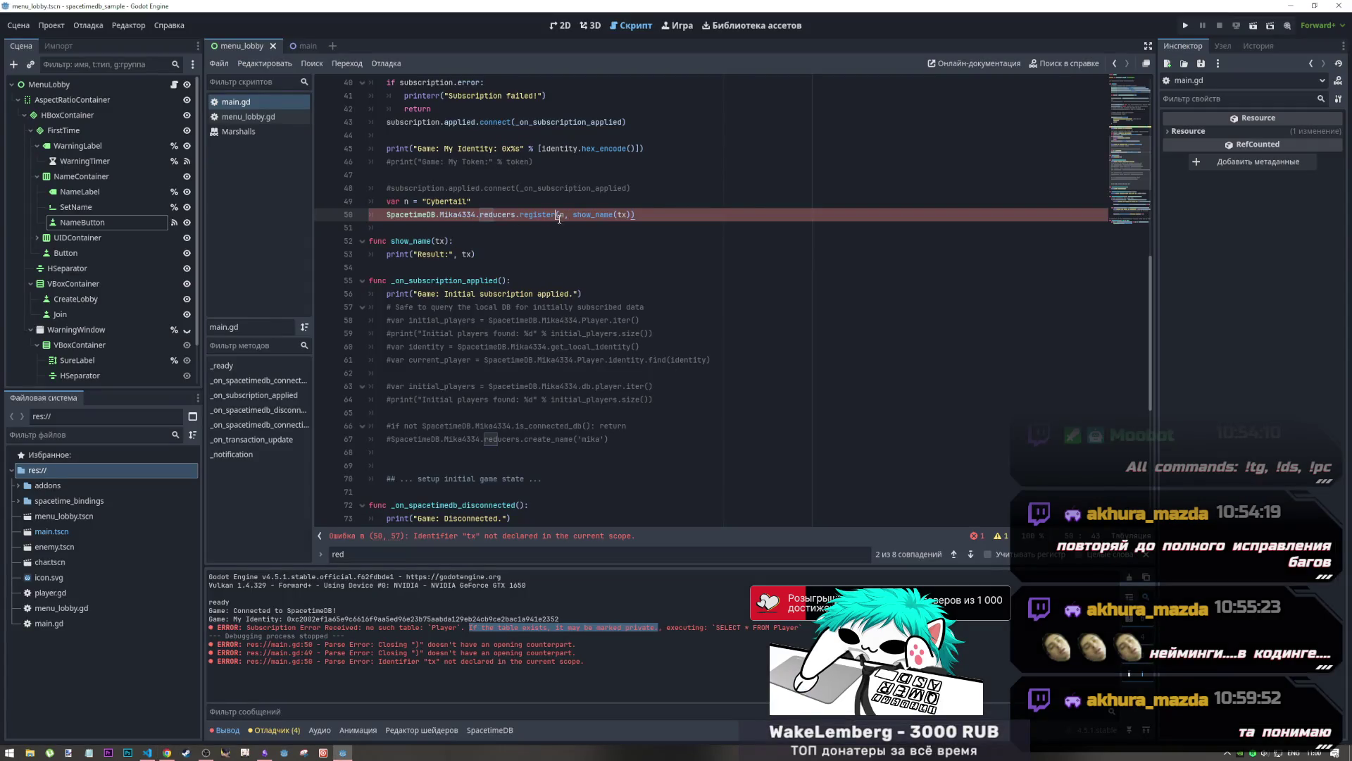
# Delete the show_name function and paste the callback lambda in place of show_name in register
pyautogui.click(639, 220)
pyautogui.moveTo(479, 254); pyautogui.dragTo(354, 246)
pyautogui.hotkey('ctrl', 'c')
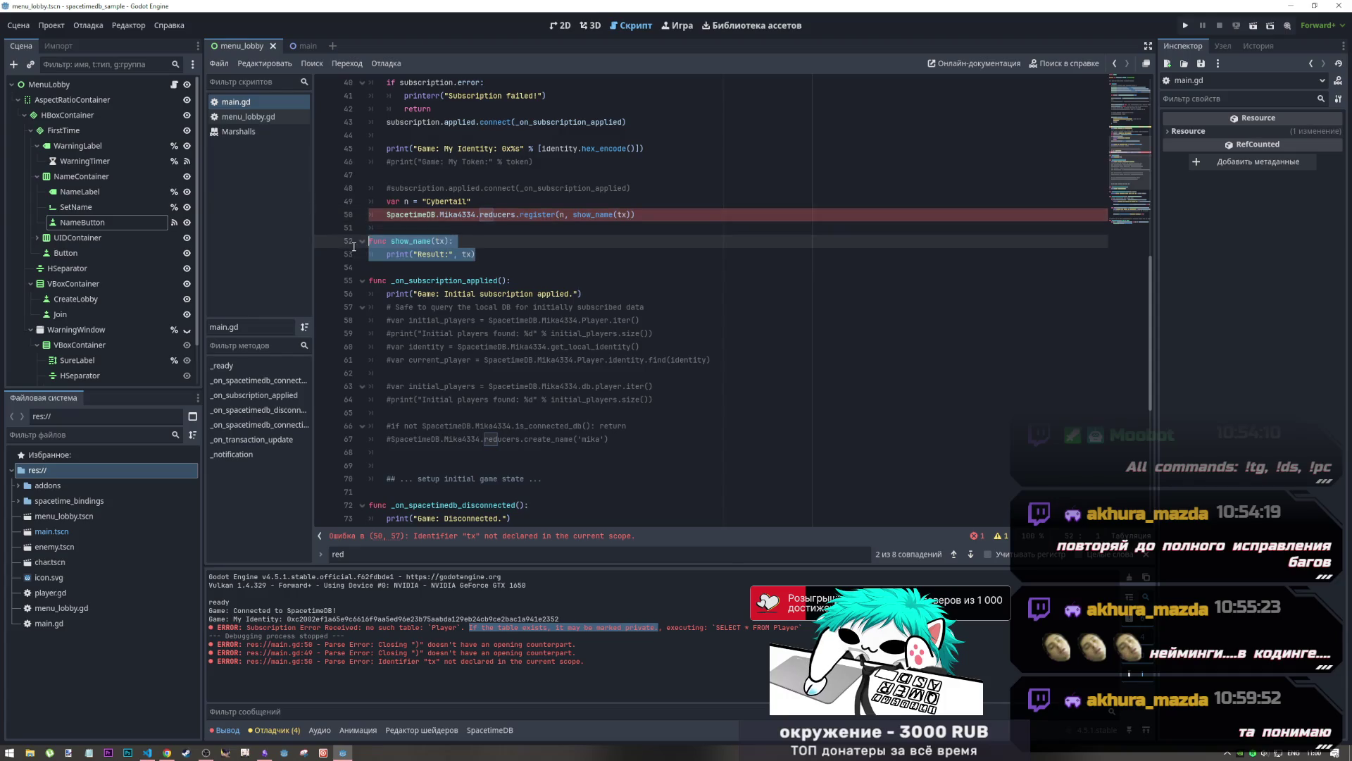
pyautogui.press('BackSpace')
pyautogui.doubleClick(572, 215)
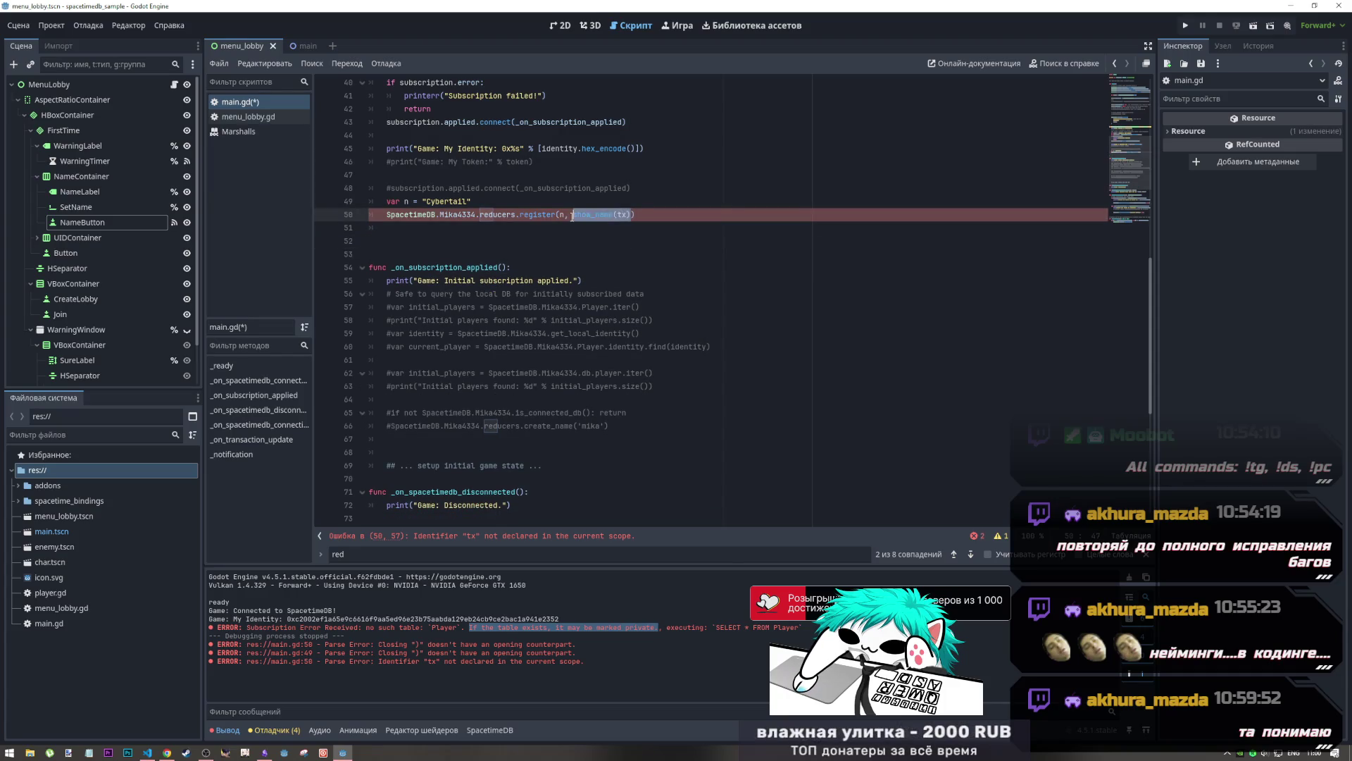
pyautogui.hotkey('ctrl', 'v')
pyautogui.click(551, 237)
pyautogui.press('BackSpace')
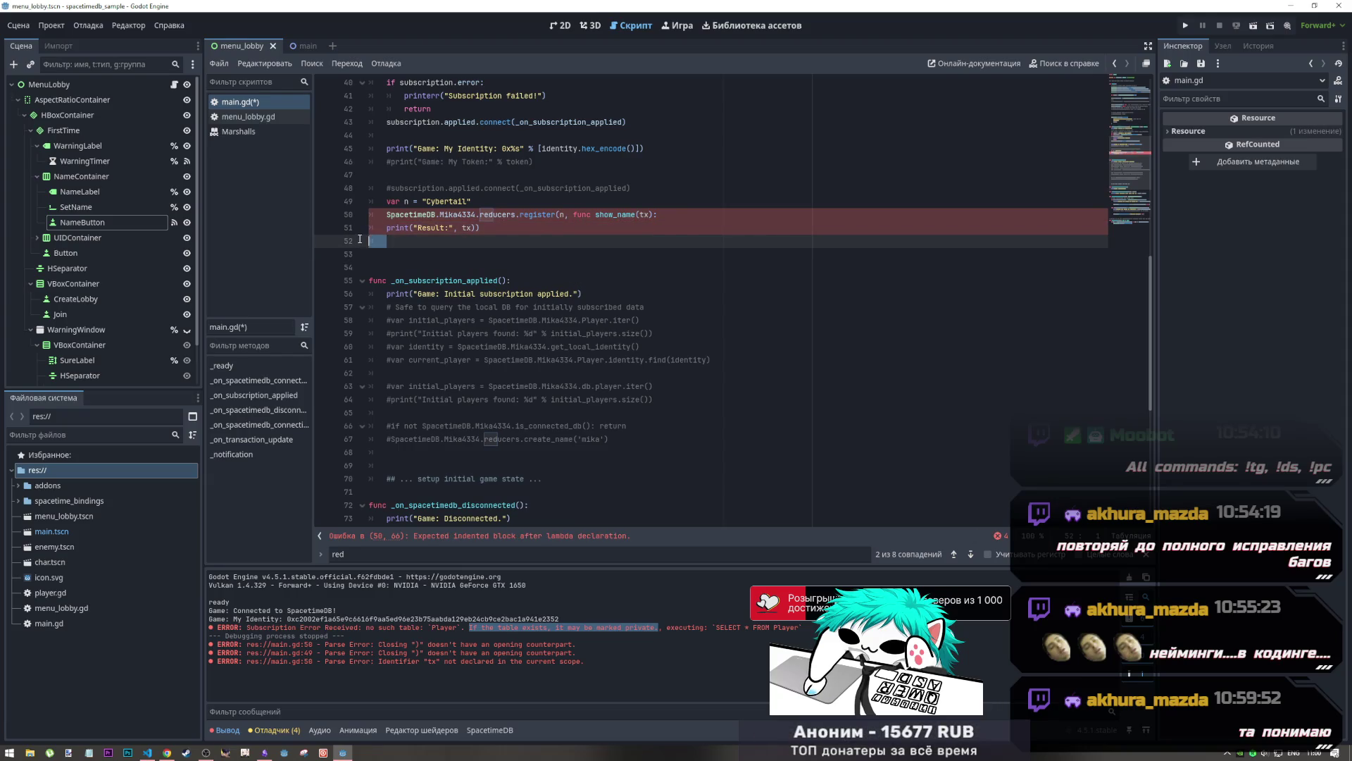
pyautogui.press('BackSpace')
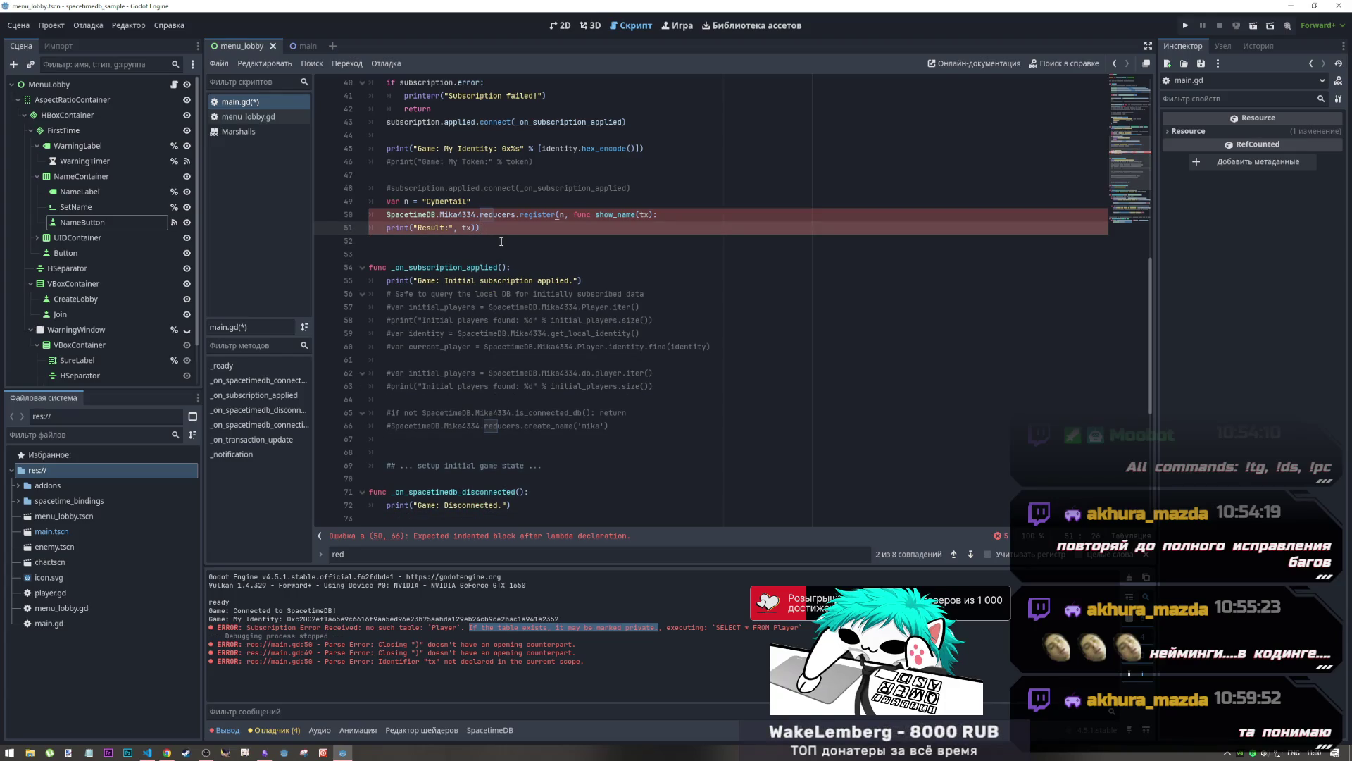
pyautogui.click(561, 214)
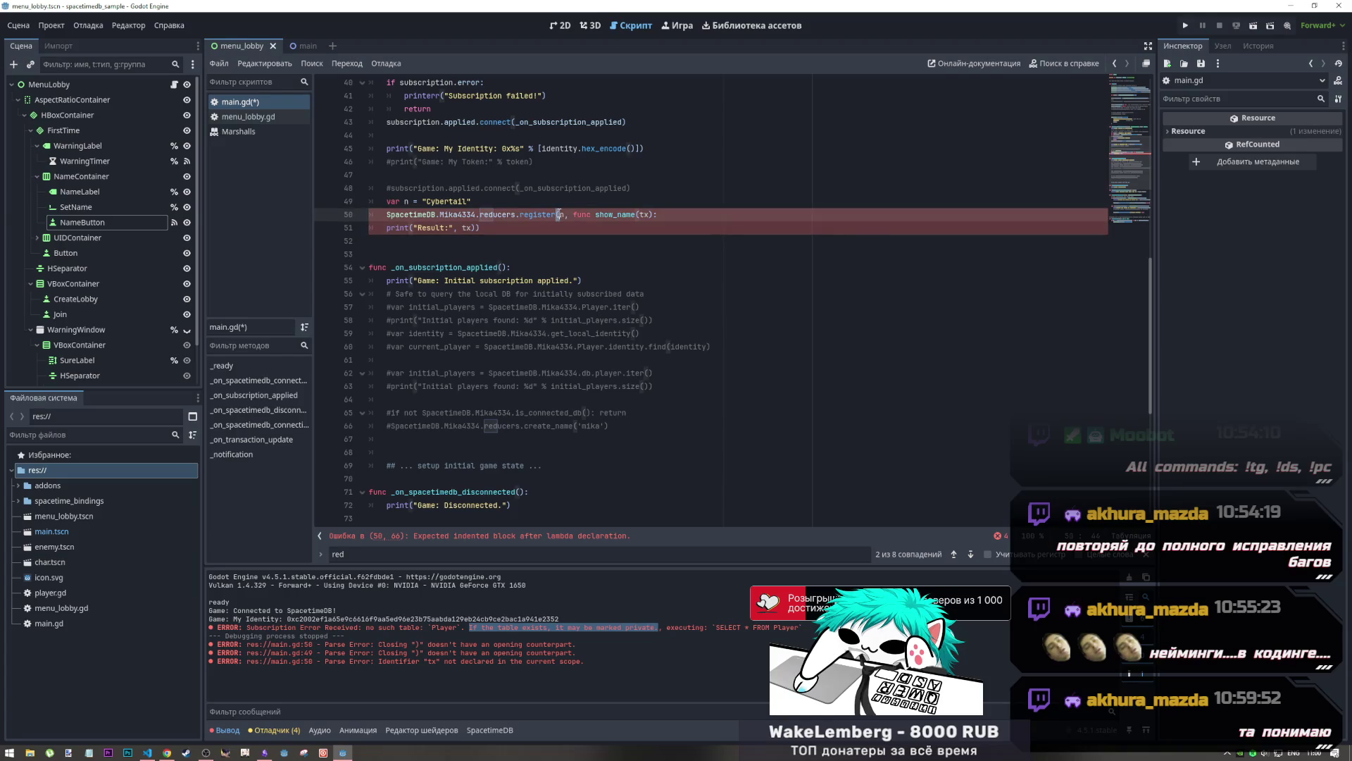
pyautogui.keyDown('ctrl'); pyautogui.click(561, 215); pyautogui.keyUp('ctrl')
# Copy the 'if not SpacetimeDB.MyModule.is_connected_db(): return' guard line from the quickstart's Call Reducers example
pyautogui.hotkey('alt', 'Tab')
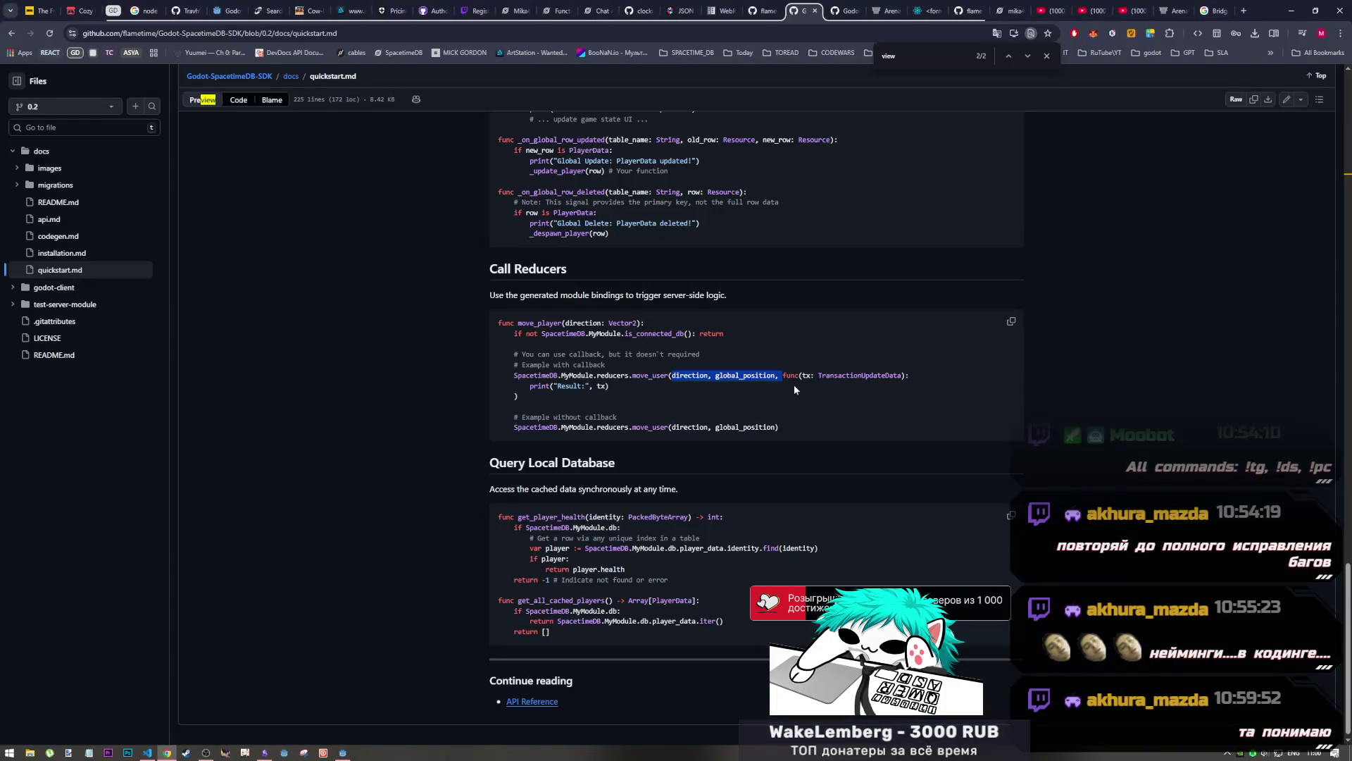
pyautogui.moveTo(783, 376); pyautogui.dragTo(879, 392)
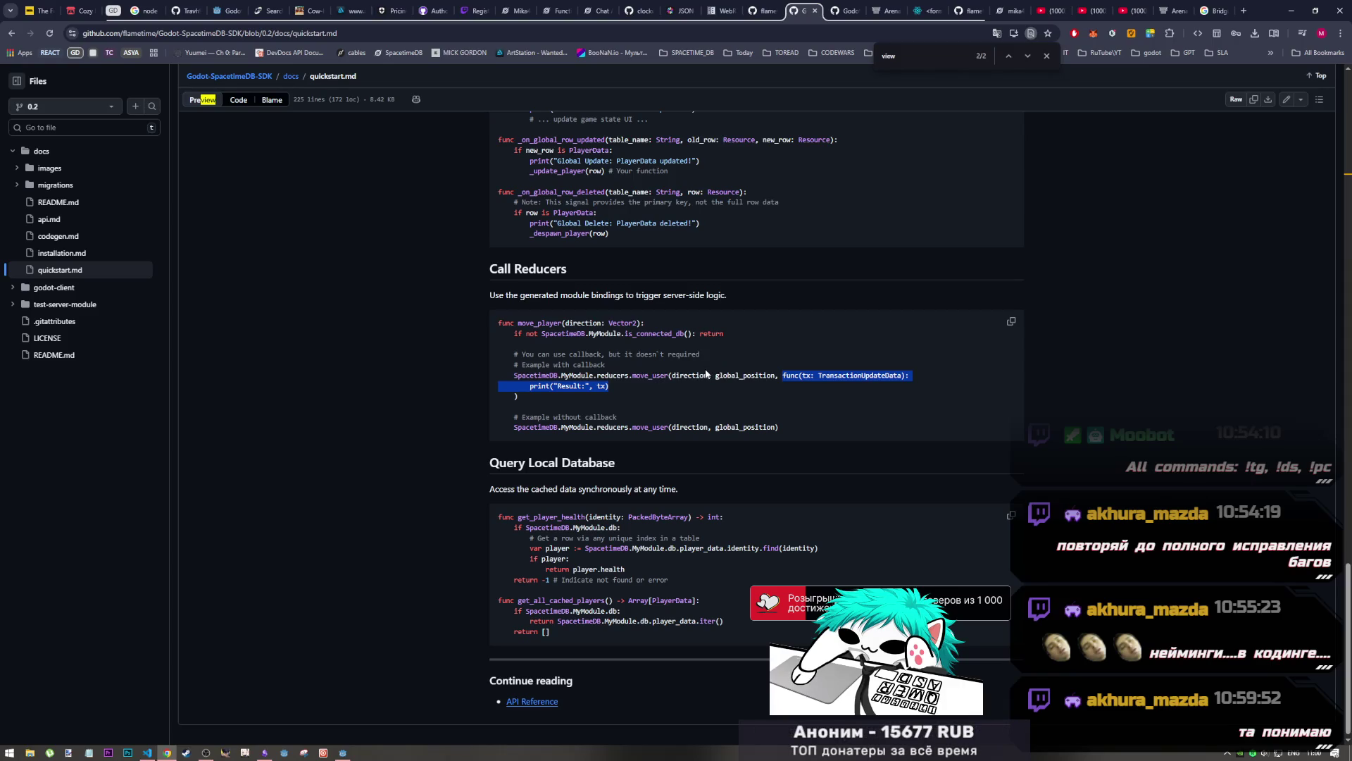
pyautogui.moveTo(726, 334); pyautogui.dragTo(520, 337)
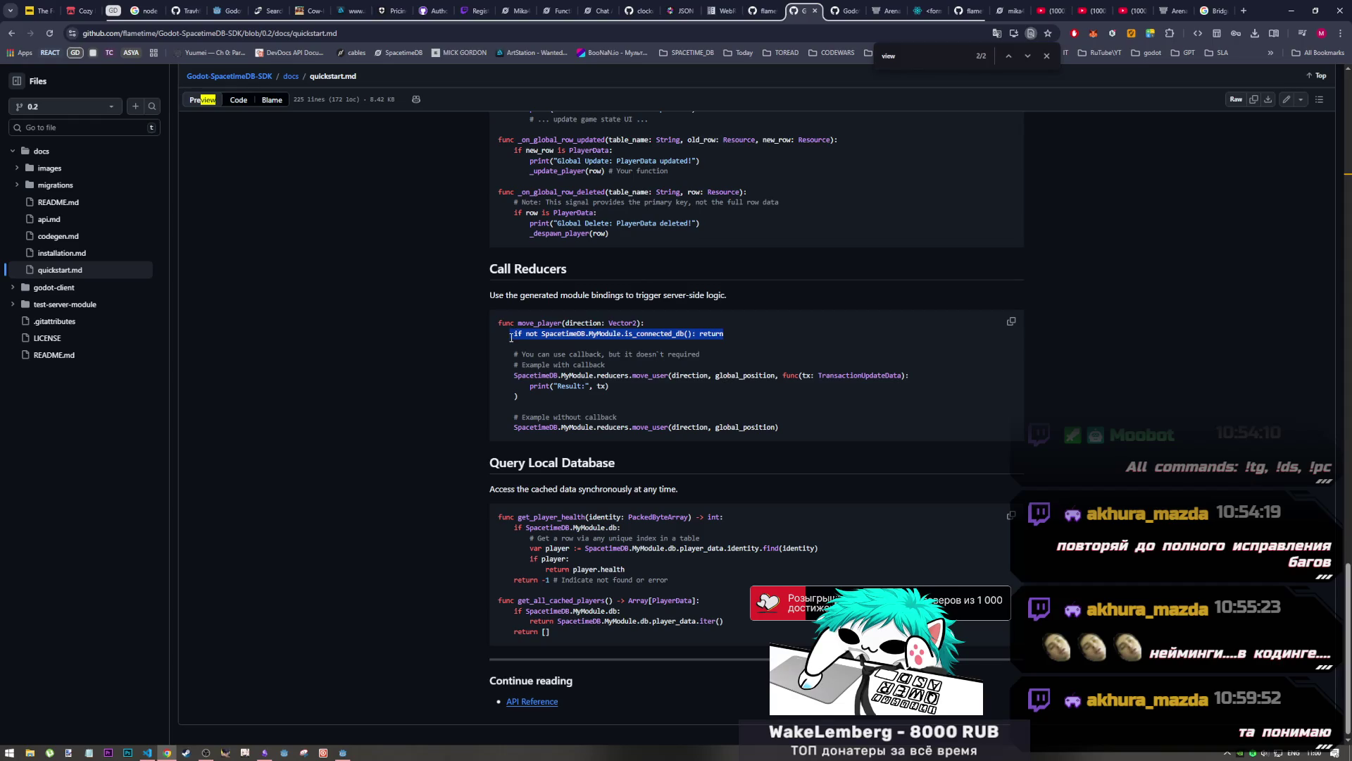
pyautogui.hotkey('alt', 'Tab')
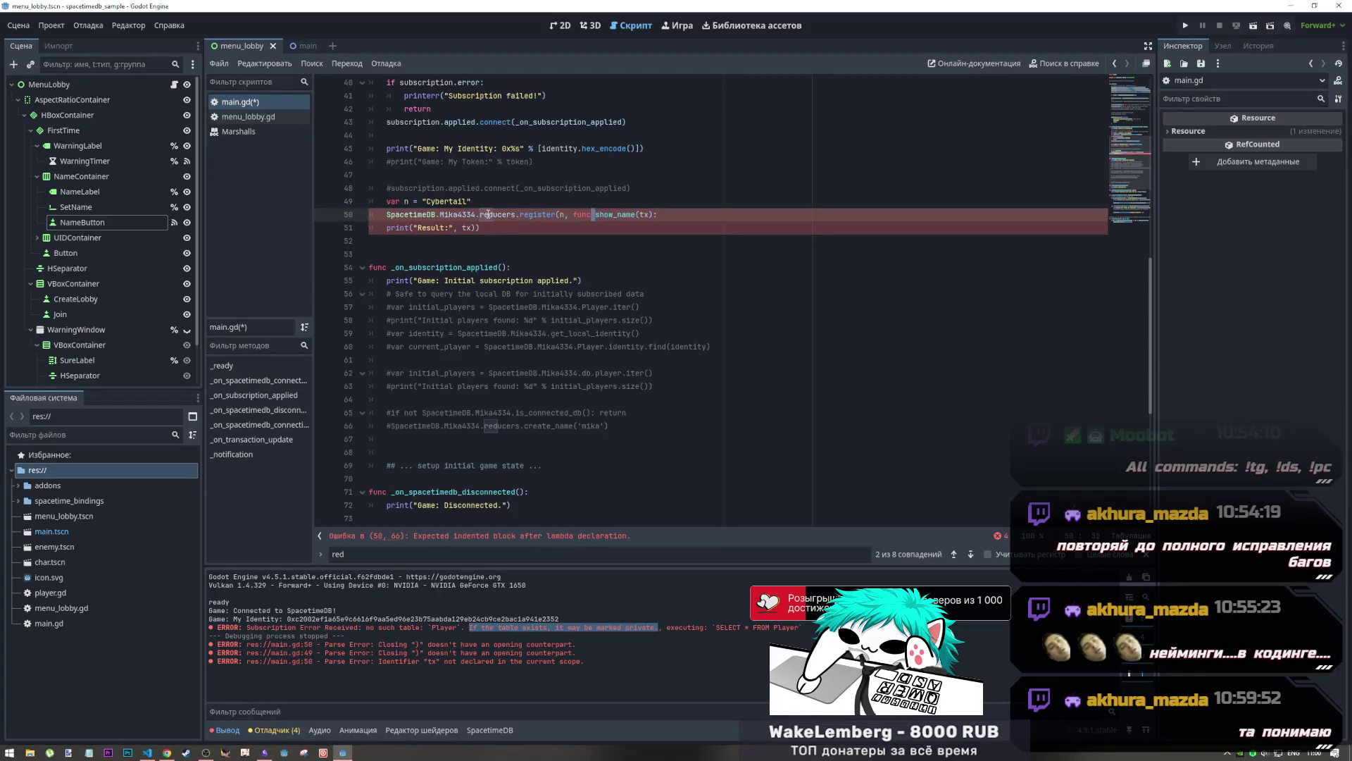
# Paste the is_connected_db guard as line 50 and compare it with the docs' example reducer call
pyautogui.press('Return')
pyautogui.write('if not SpacetimeDB.MyModule.is_connected_db(): return')
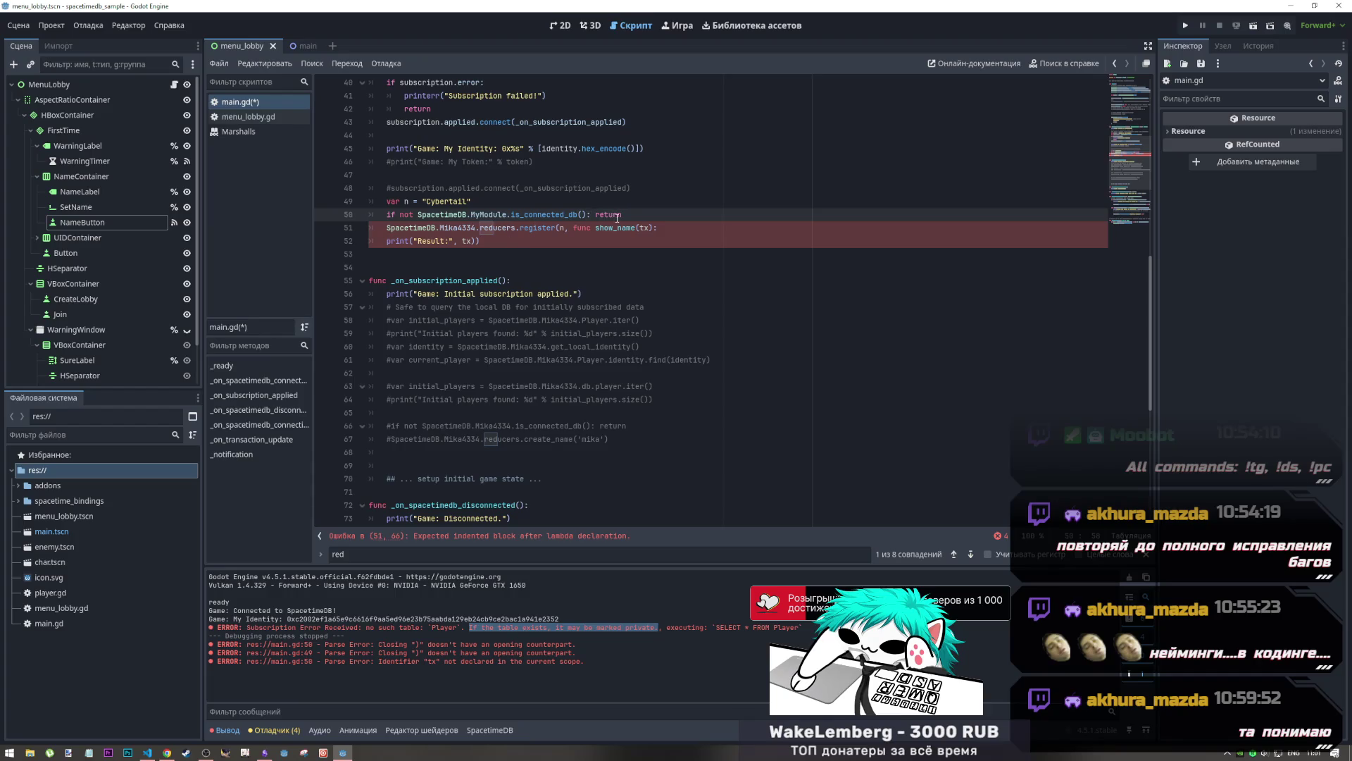
pyautogui.click(500, 207)
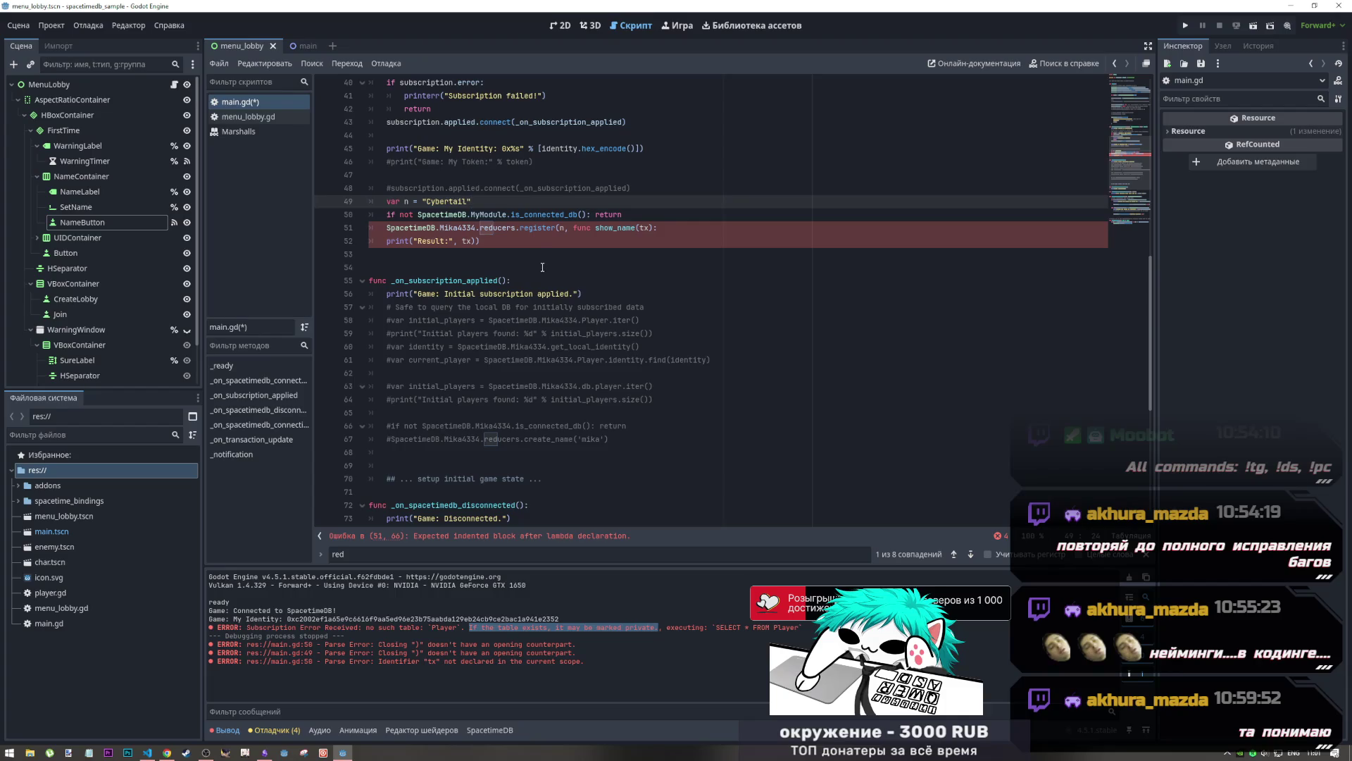
pyautogui.hotkey('alt', 'Tab')
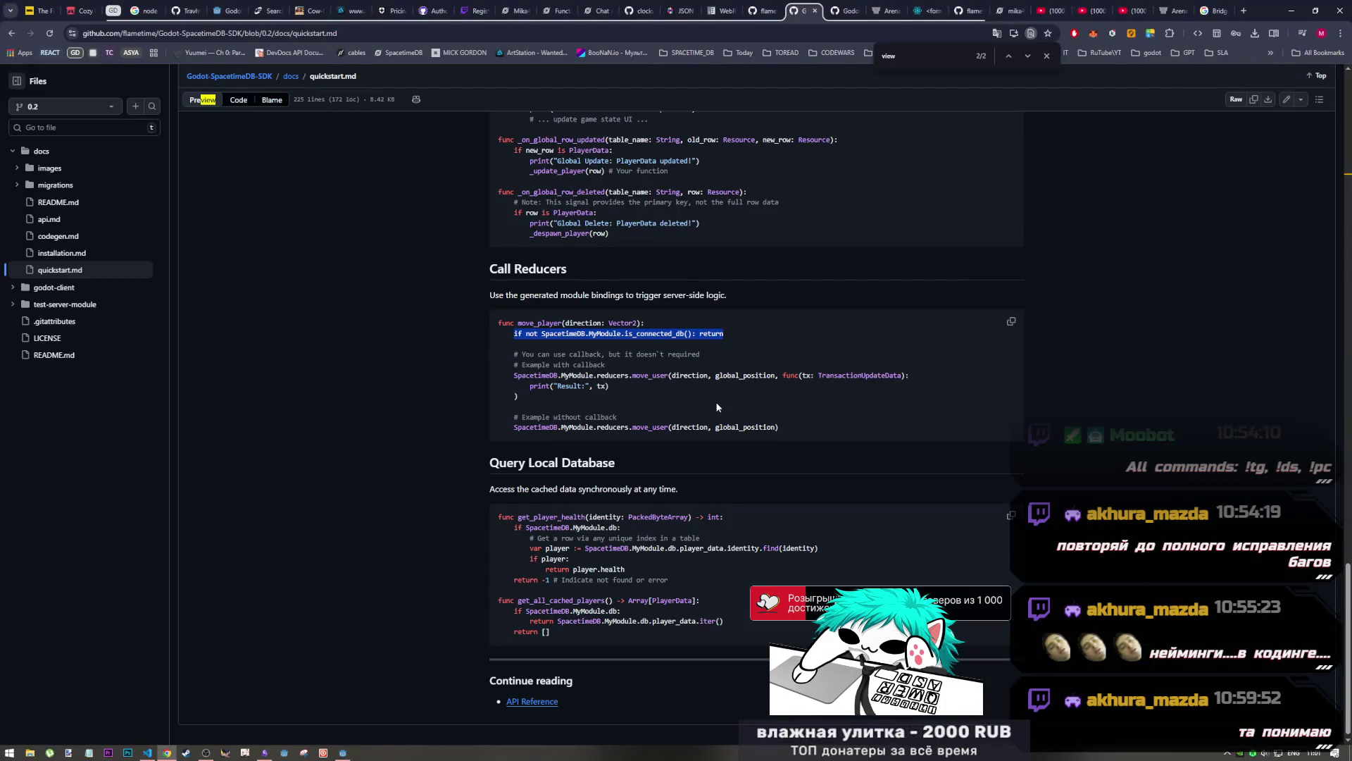
pyautogui.click(602, 366)
pyautogui.moveTo(509, 373); pyautogui.dragTo(549, 397)
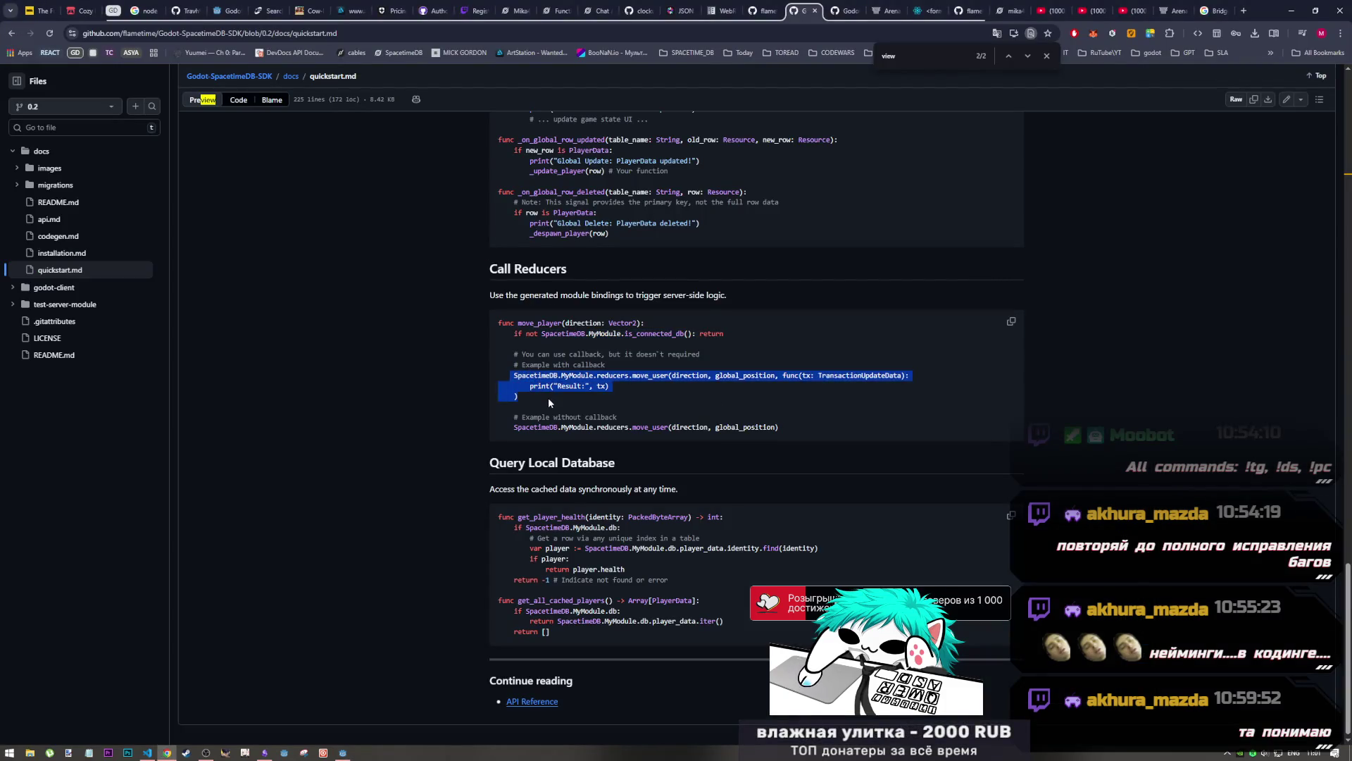
pyautogui.hotkey('alt', 'Tab')
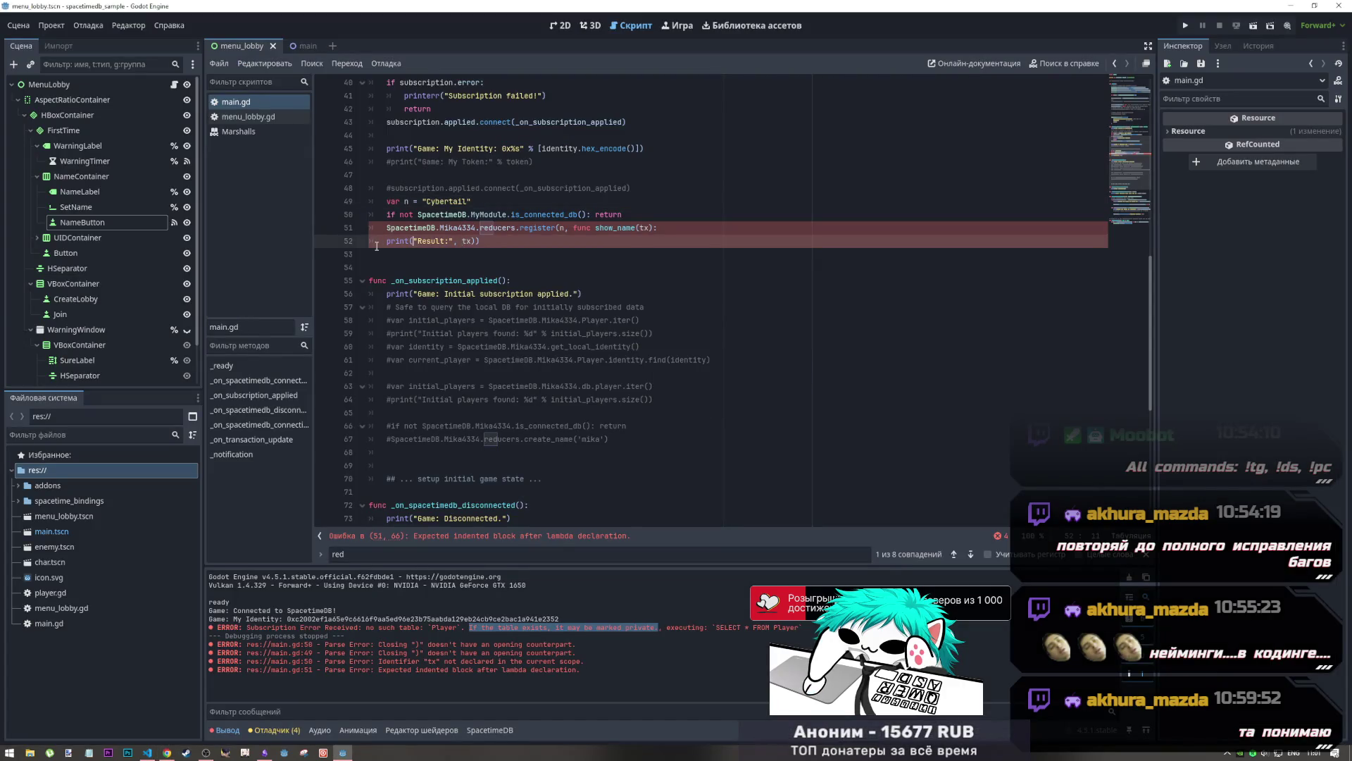
# Join the print line onto the lambda line so the callback is one line, then run the project
pyautogui.press('BackSpace')
pyautogui.press('BackSpace')
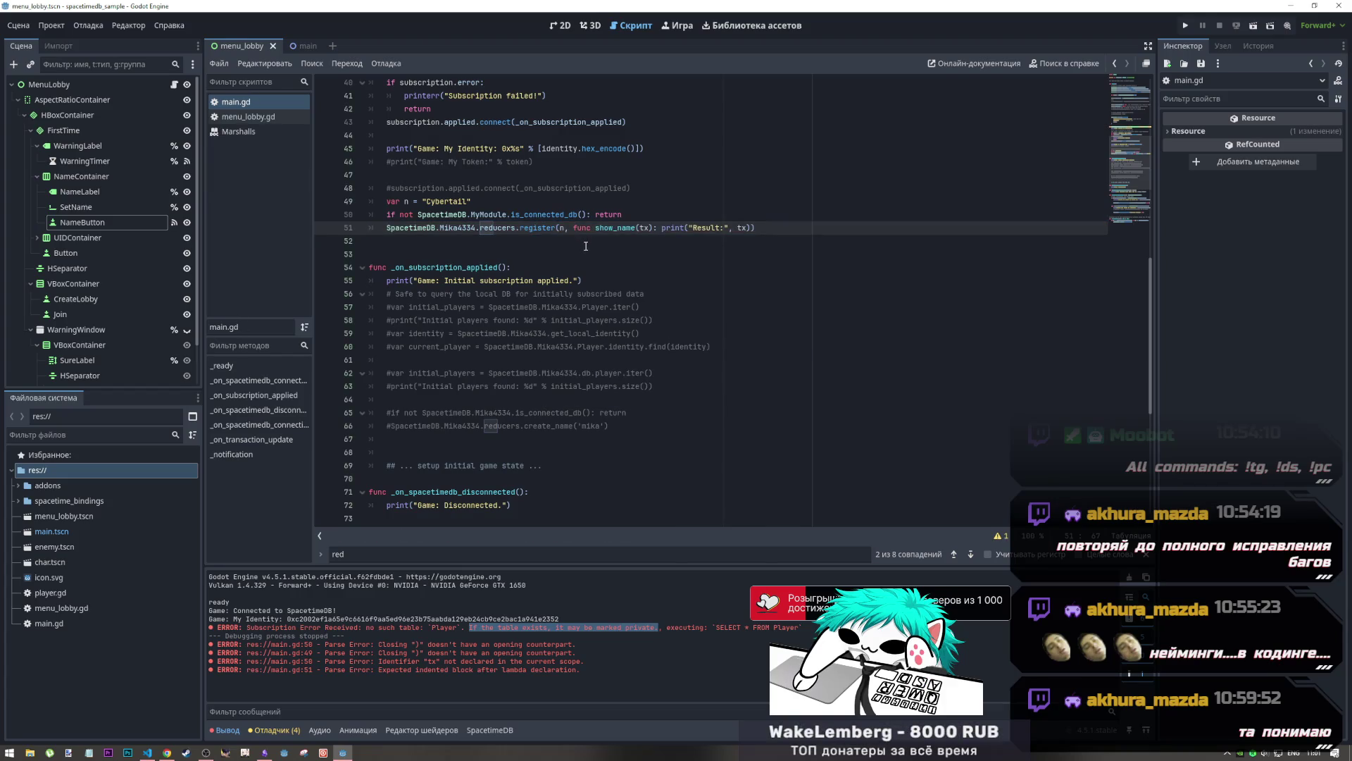
pyautogui.moveTo(753, 229)
pyautogui.mouseDown()
pyautogui.moveTo(558, 228)
pyautogui.moveTo(751, 227)
pyautogui.mouseUp()
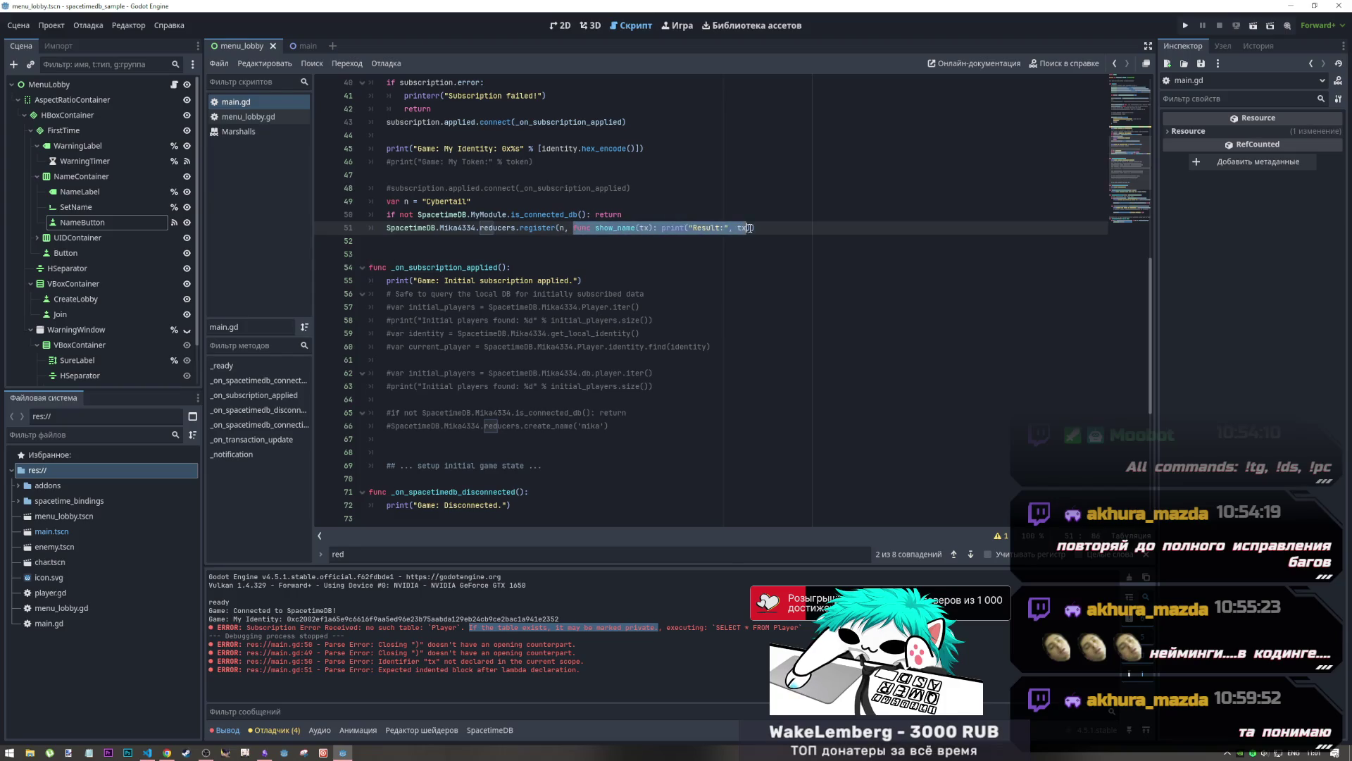
pyautogui.press('Up')
pyautogui.press('Up')
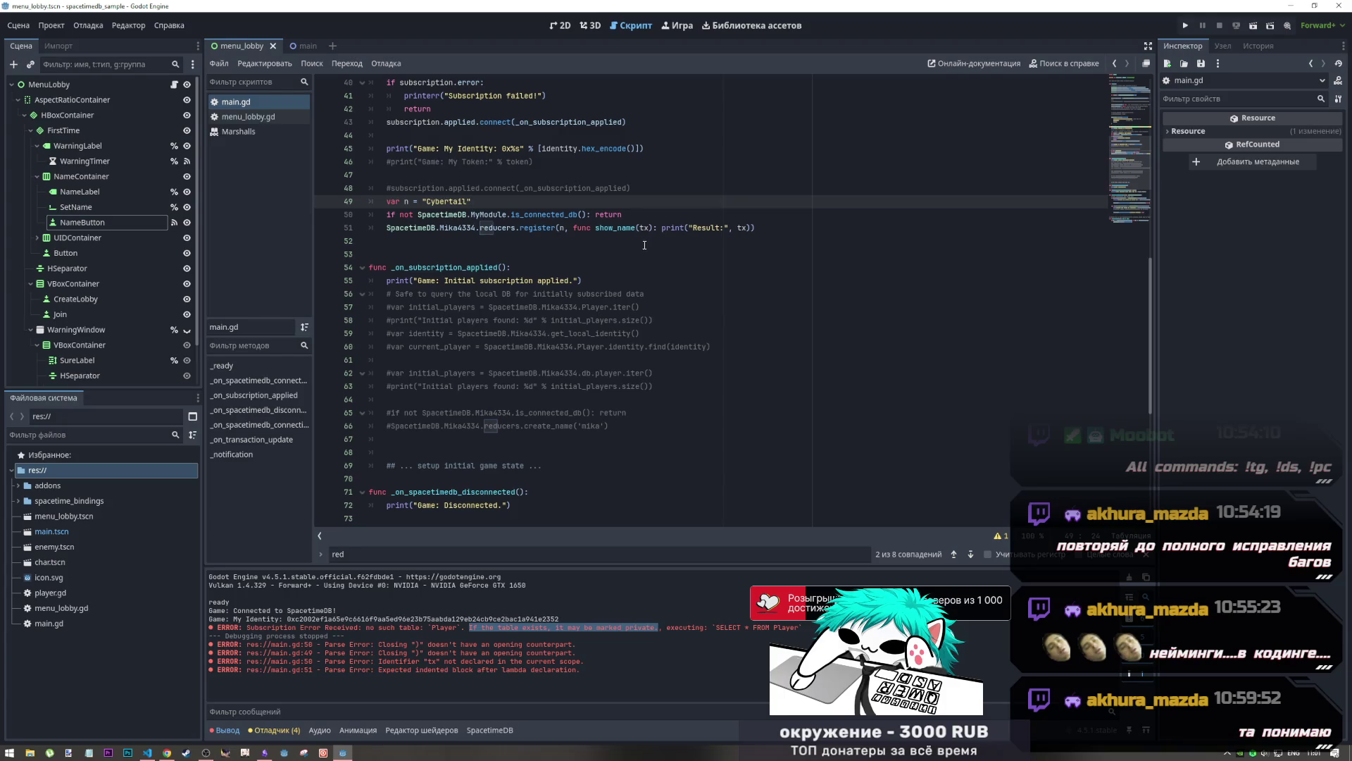
pyautogui.click(1185, 26)
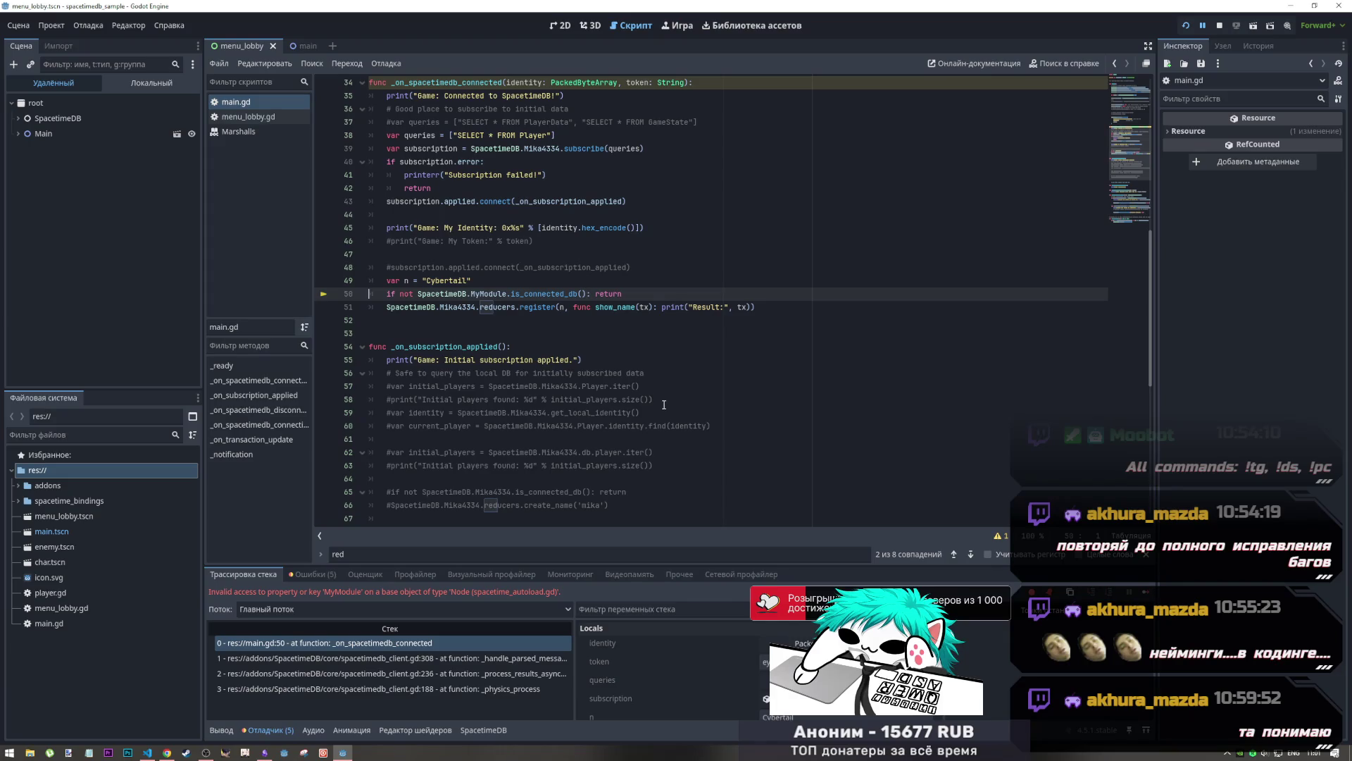
# Stop the game, replace MyModule with Mika4334 in the connection guard, and save the script
pyautogui.press('F8')
pyautogui.doubleClick(456, 307)
pyautogui.hotkey('ctrl', 'c')
pyautogui.doubleClick(456, 294)
pyautogui.hotkey('ctrl', 'v')
pyautogui.hotkey('ctrl', 's')
# Rerun the game, inspect the table error in the output, and stop it
pyautogui.press('F5')
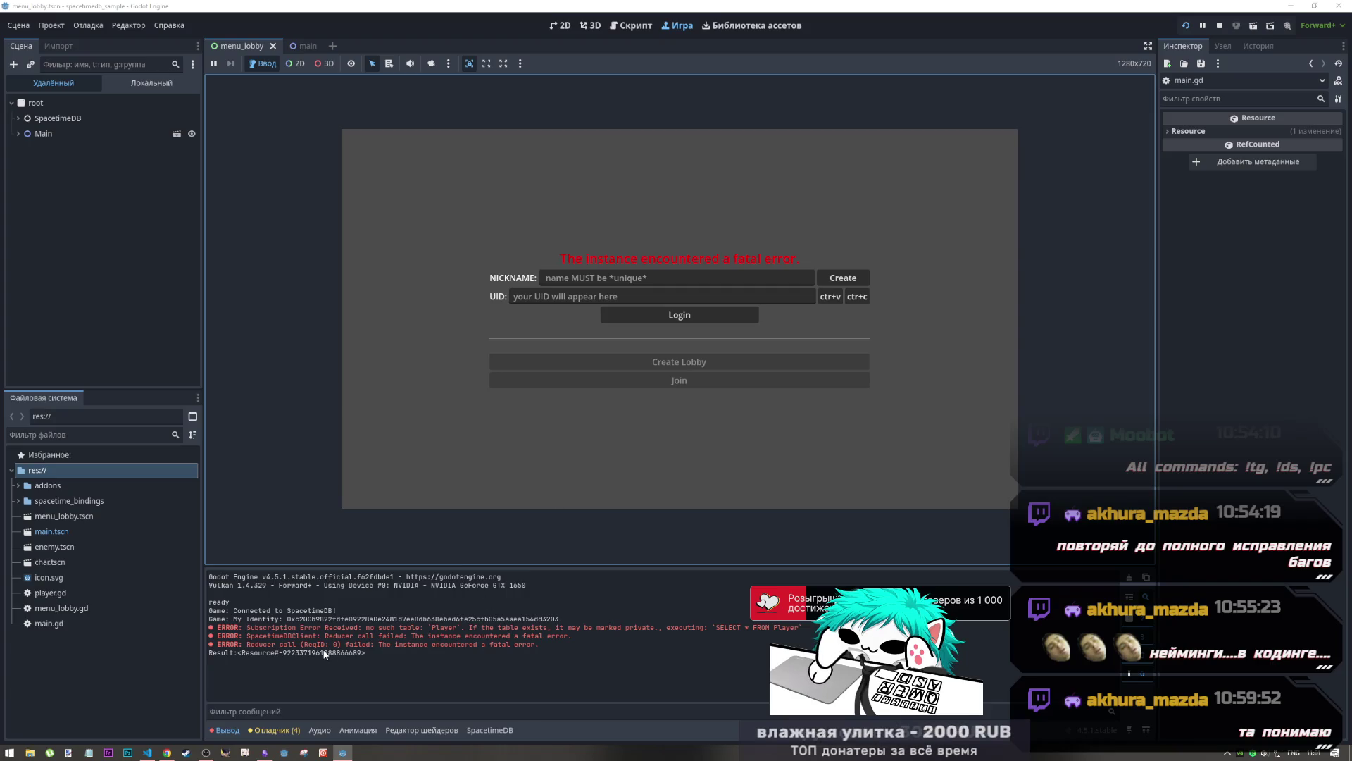
pyautogui.moveTo(395, 627)
pyautogui.mouseDown()
pyautogui.moveTo(674, 636)
pyautogui.moveTo(625, 628)
pyautogui.mouseUp()
pyautogui.click(1222, 26)
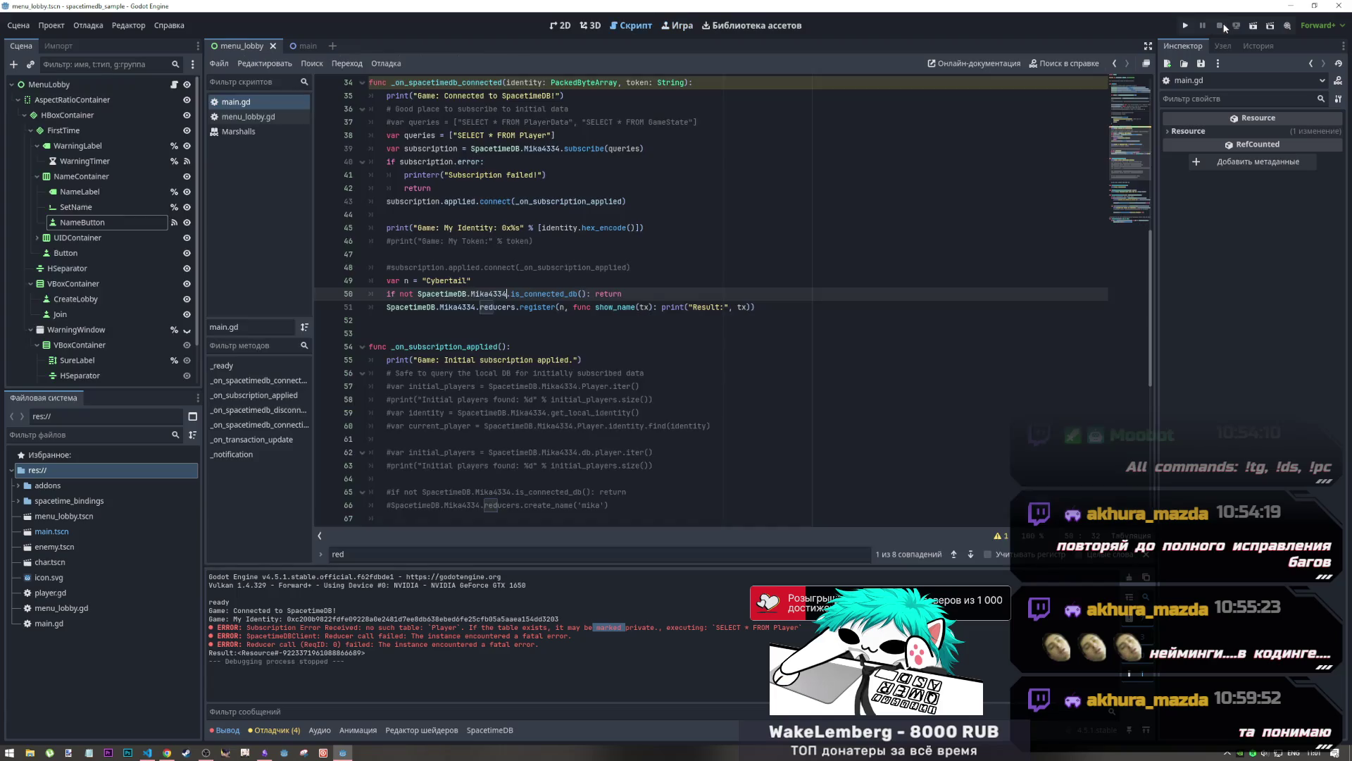
pyautogui.hotkey('alt', 'Tab')
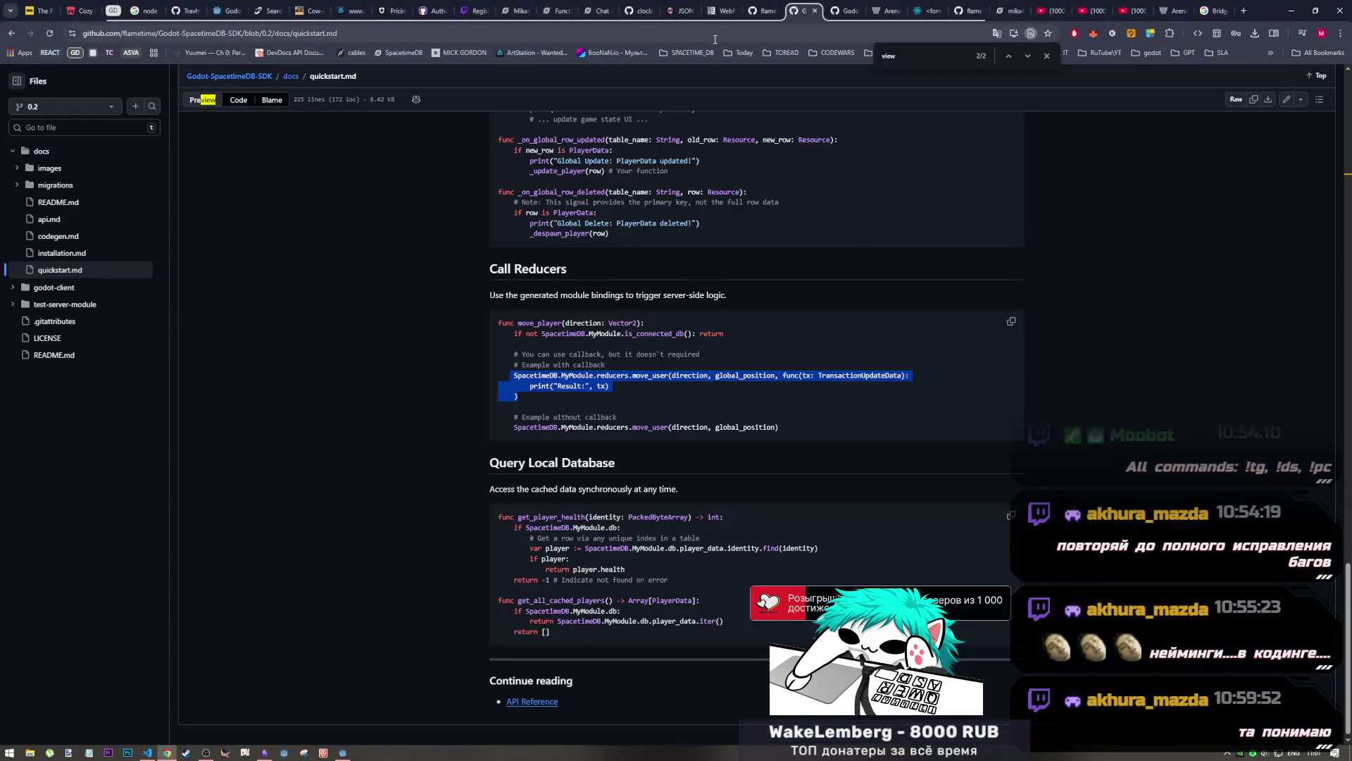
# Get back from OBS to the quickstart docs and scroll to the top of the guide
pyautogui.hotkey('alt', 'Tab')
pyautogui.rightClick(344, 140)
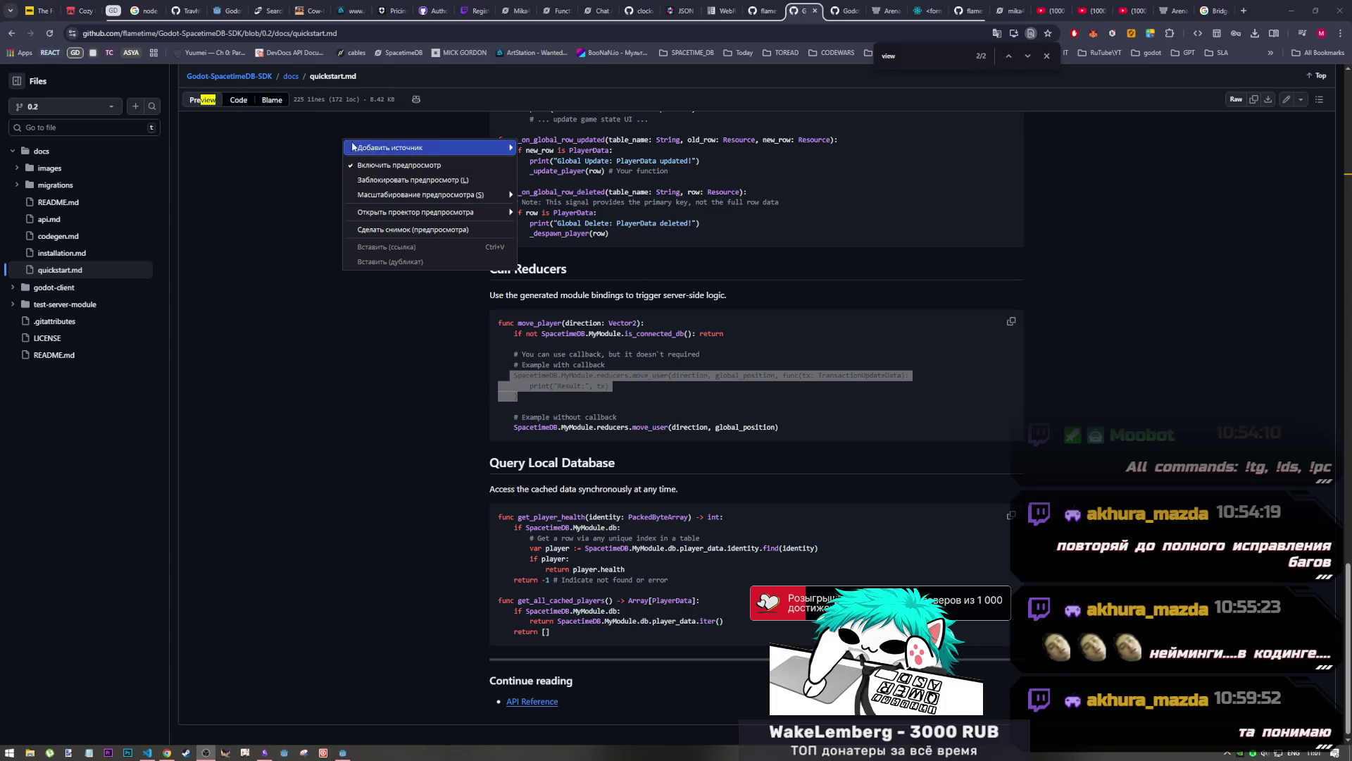
pyautogui.hotkey('alt', 'Tab')
pyautogui.press('Tab')
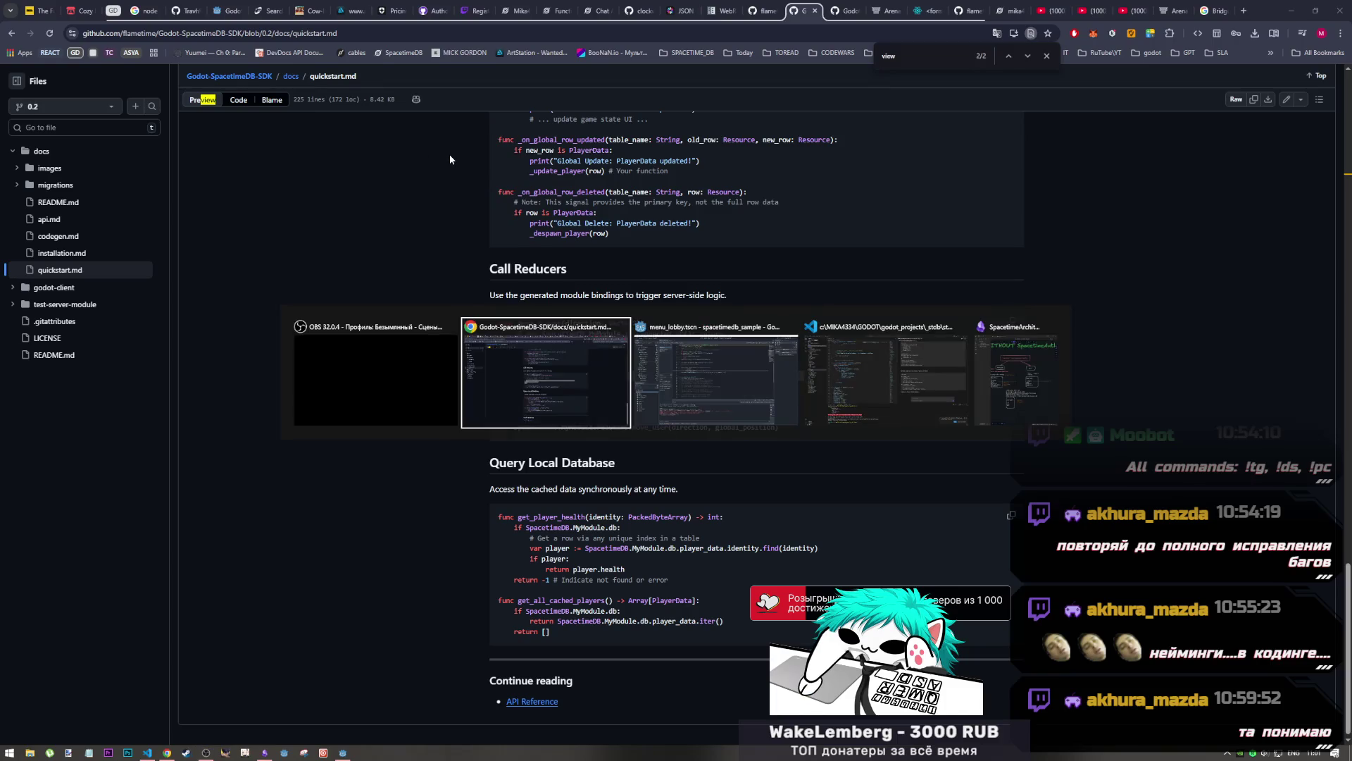
pyautogui.press('Tab')
pyautogui.press('Tab')
pyautogui.press('Tab')
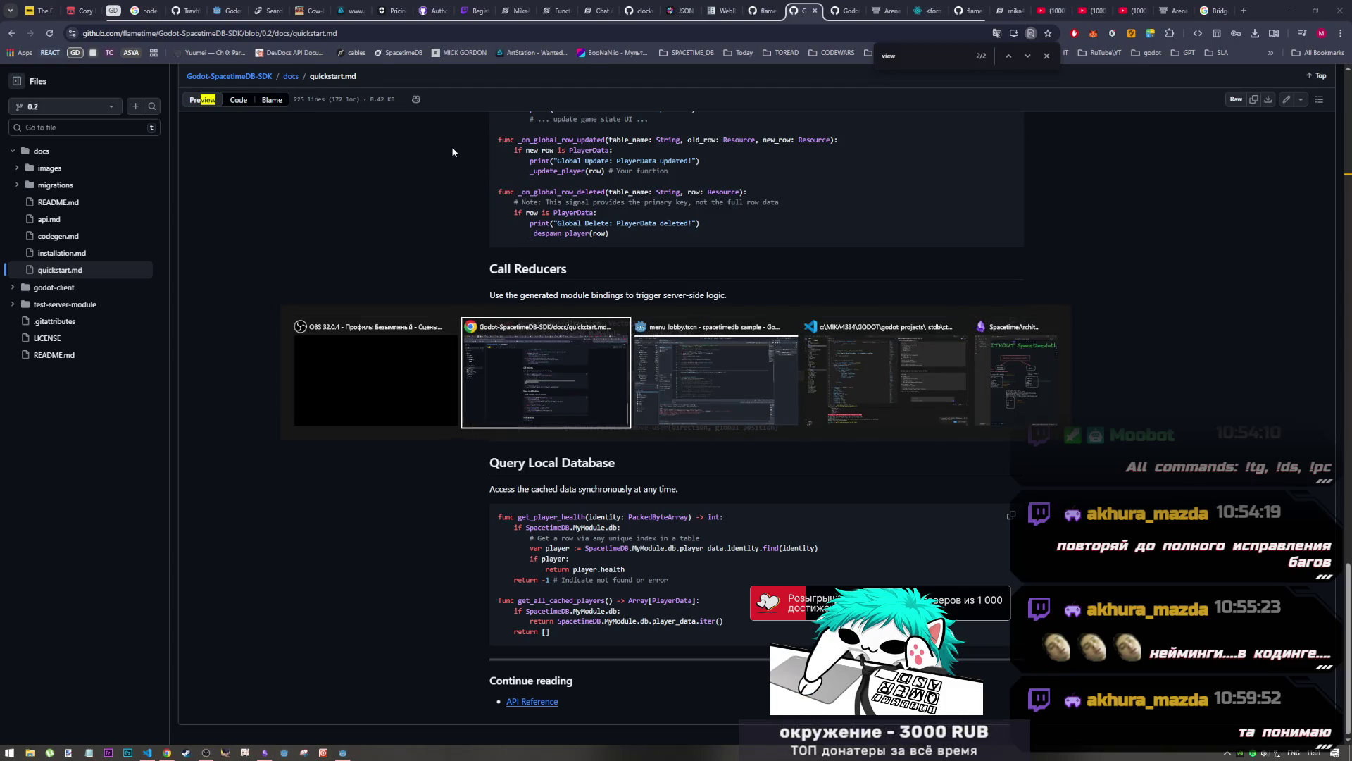
pyautogui.click(751, 380)
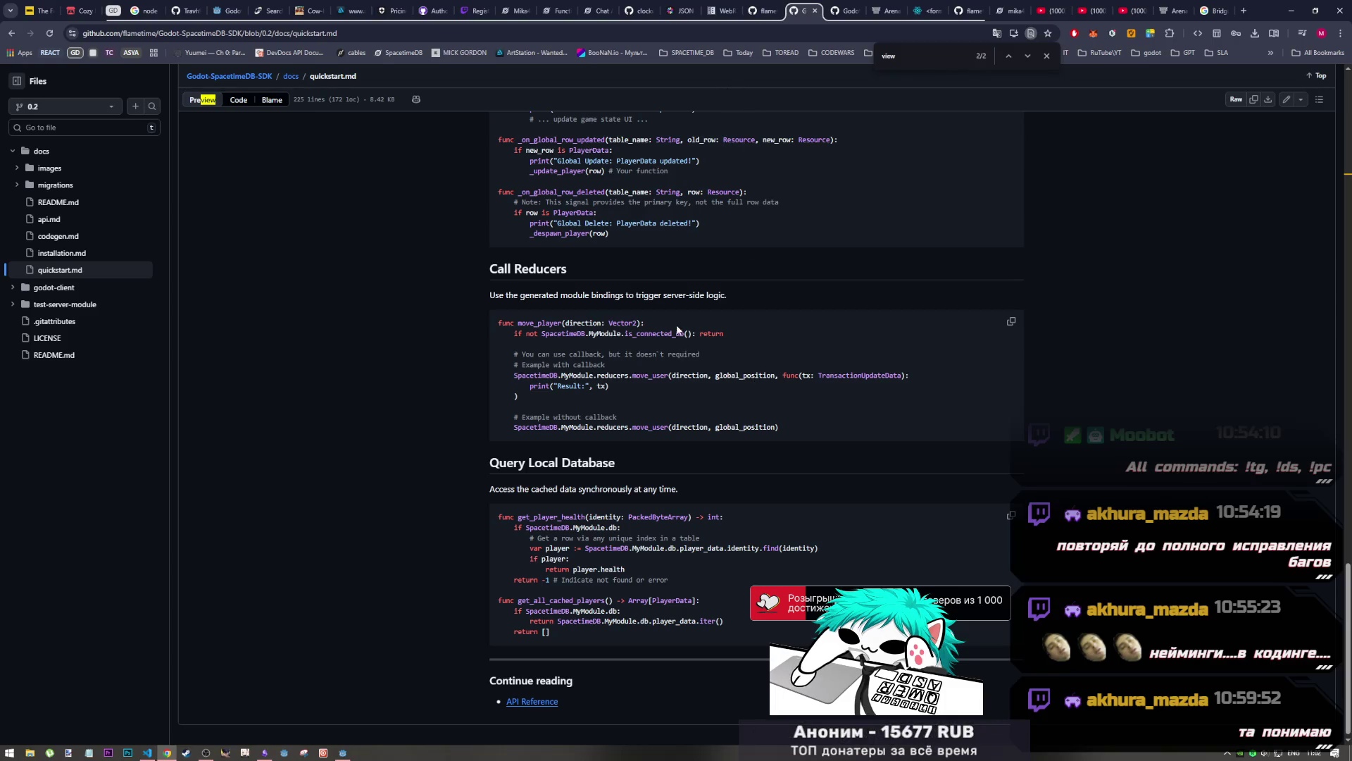
pyautogui.scroll(4, 630, 336)
pyautogui.scroll(5, 630, 336)
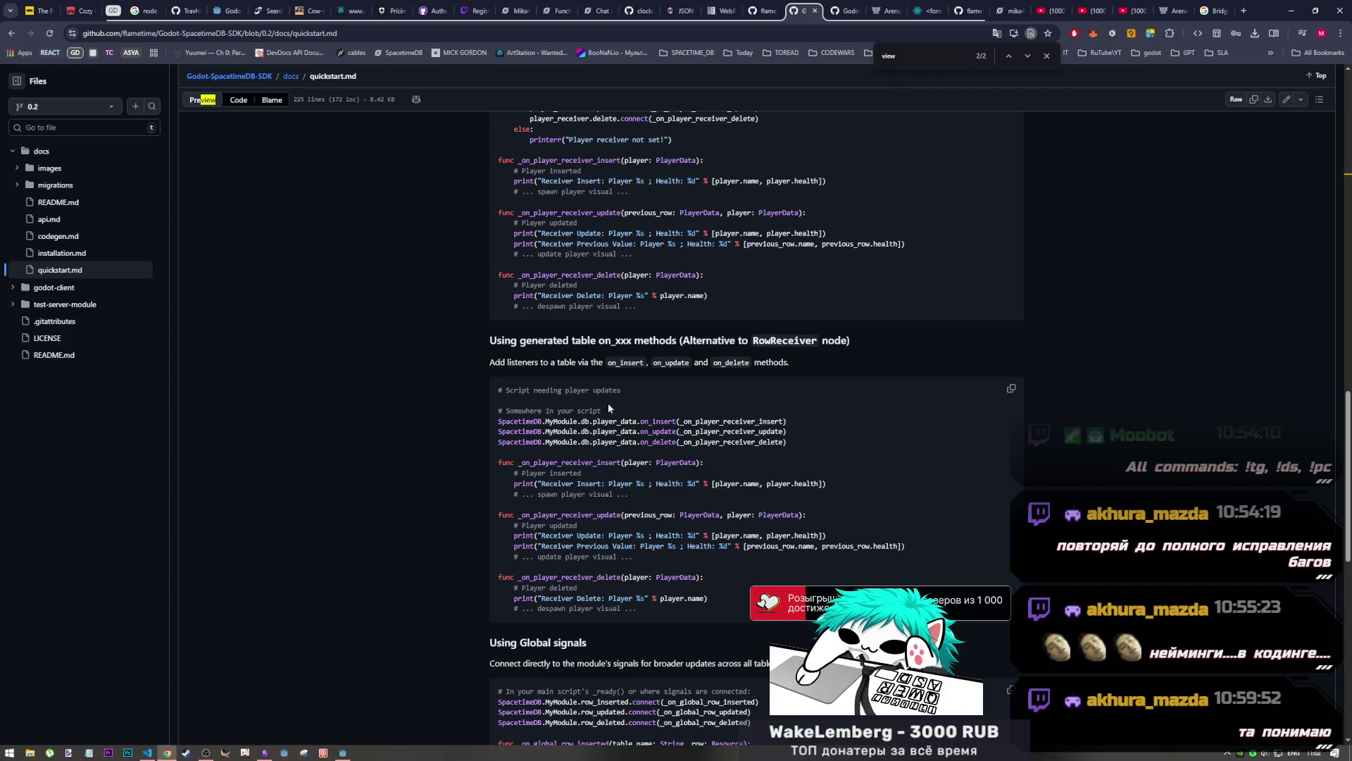
pyautogui.scroll(3, 607, 404)
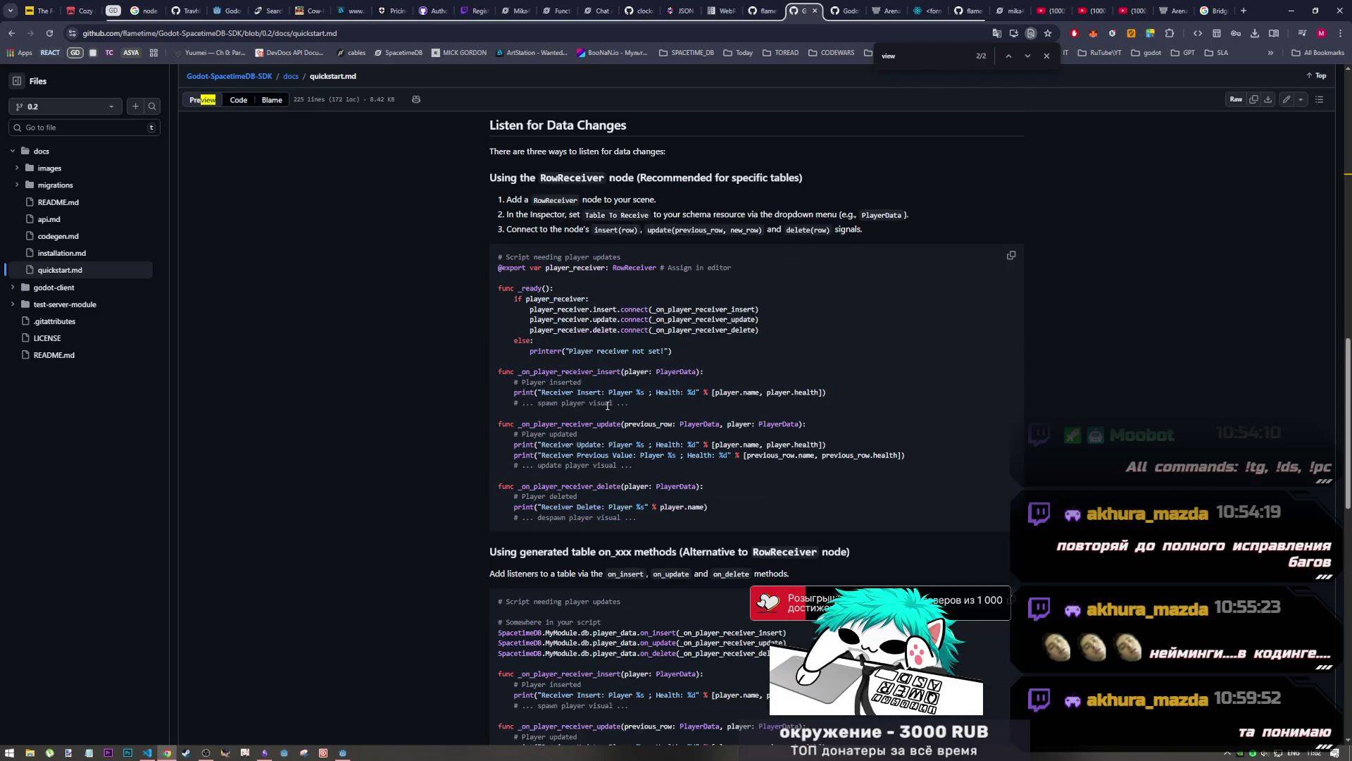
pyautogui.scroll(5, 607, 404)
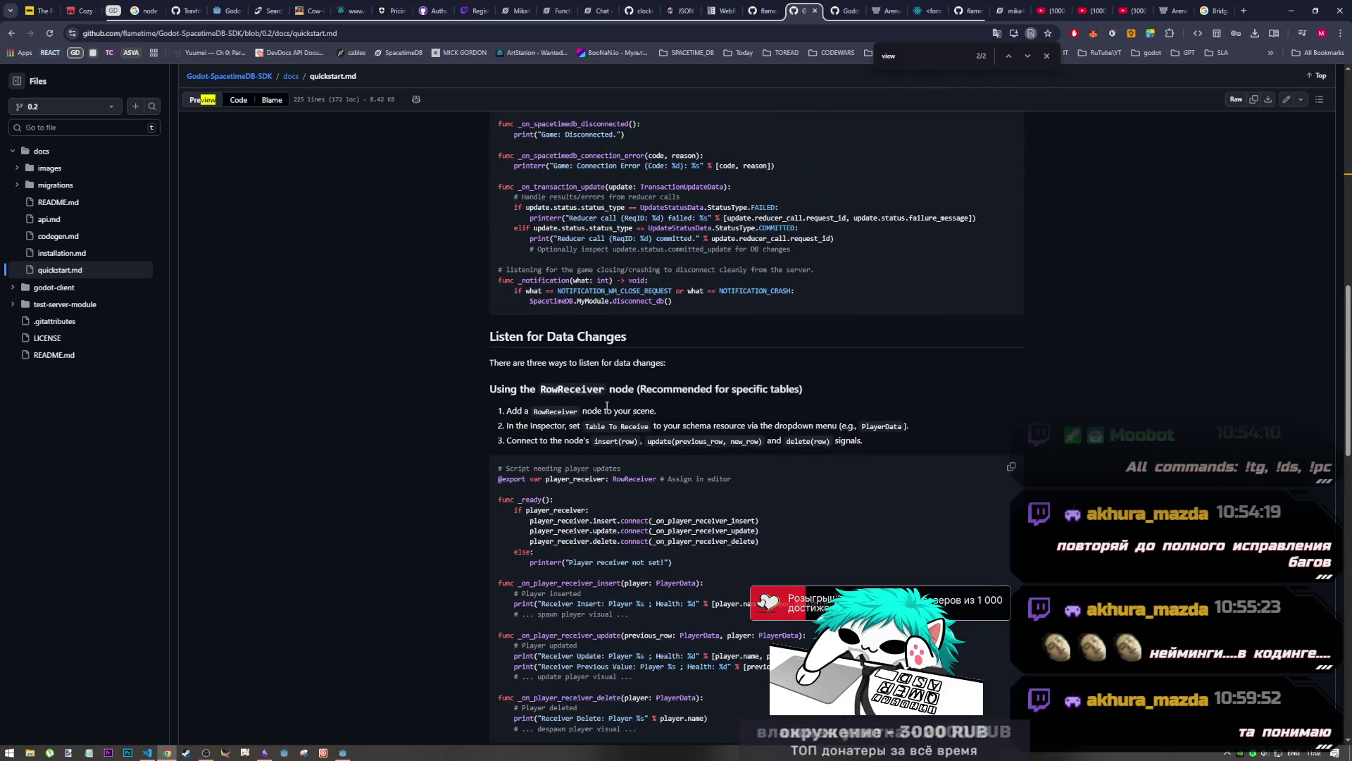
pyautogui.scroll(-4, 606, 412)
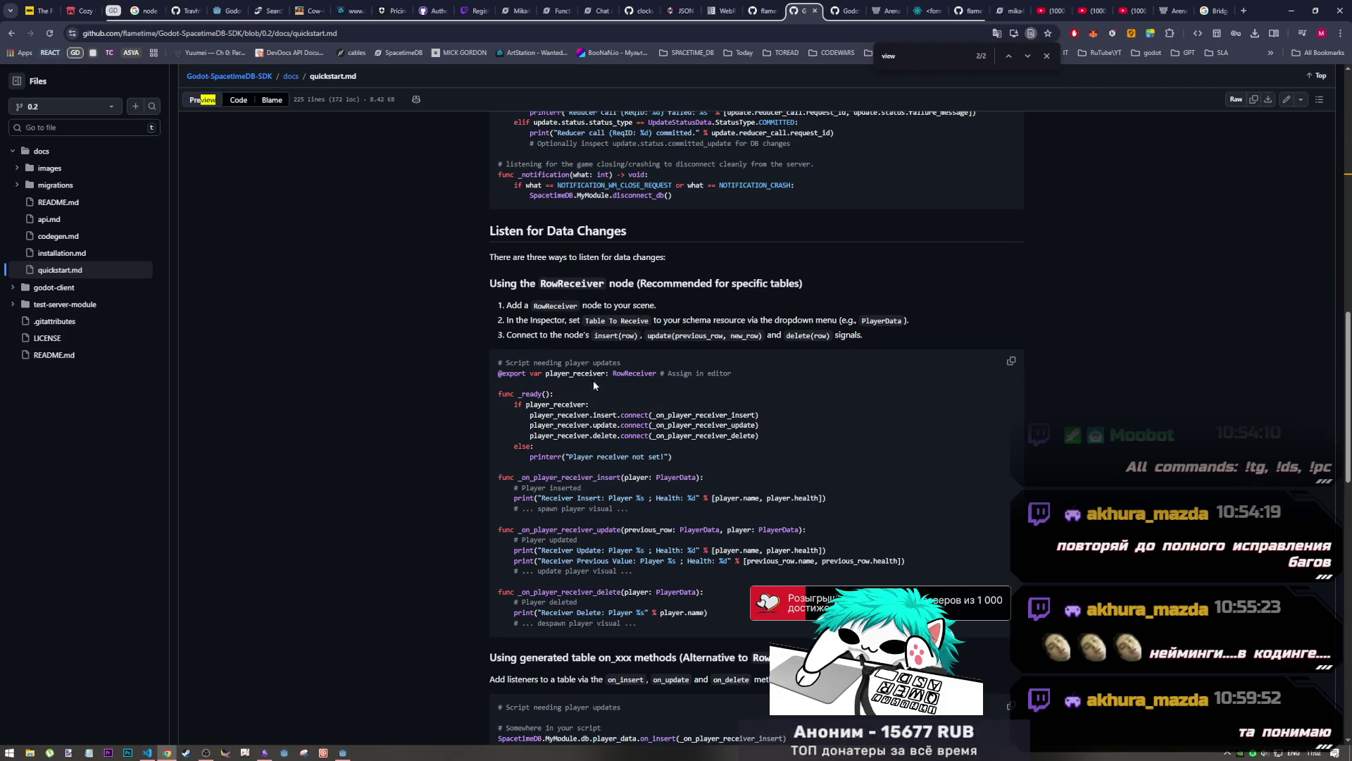
# Highlight the RowReceiver insert and delete signal connection lines in the connect example
pyautogui.moveTo(688, 374)
pyautogui.mouseDown()
pyautogui.moveTo(731, 374)
pyautogui.moveTo(555, 361)
pyautogui.moveTo(732, 374)
pyautogui.mouseUp()
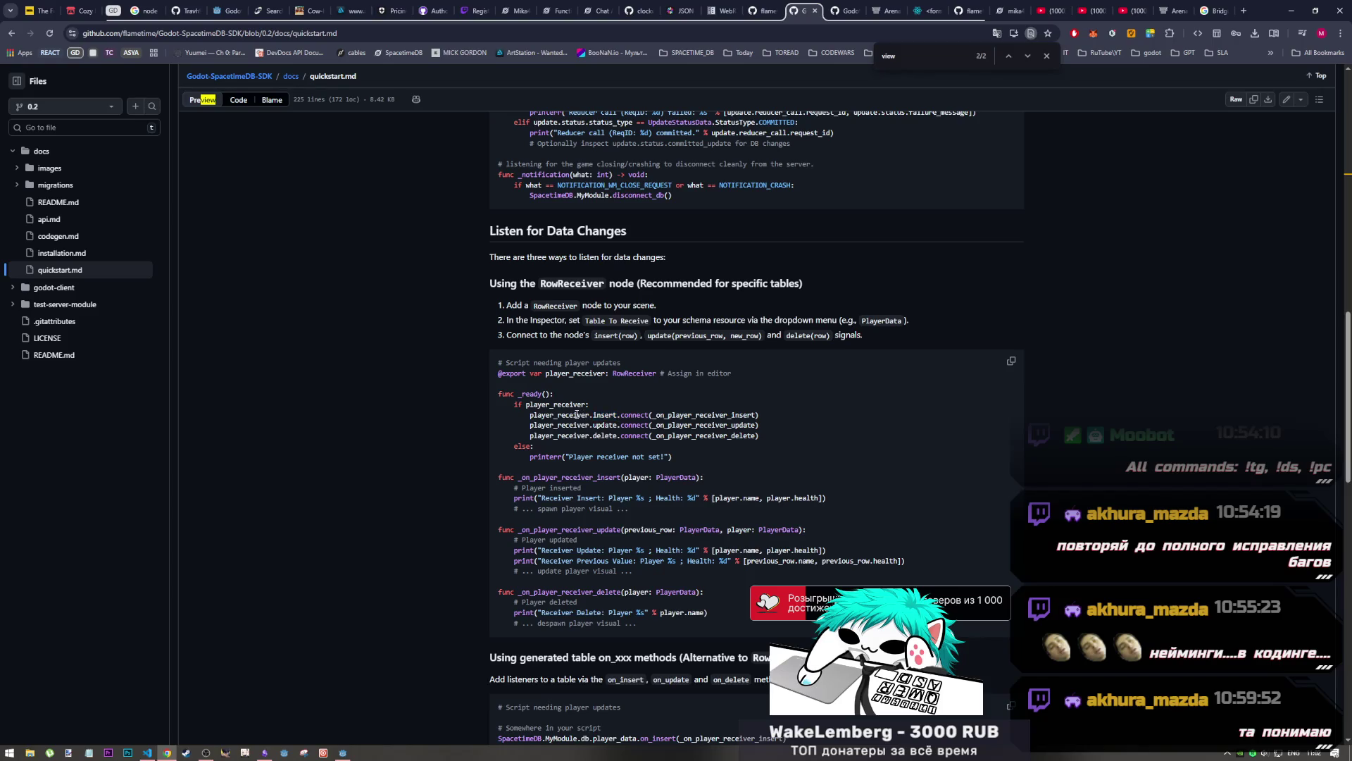
pyautogui.moveTo(595, 415); pyautogui.dragTo(761, 421)
pyautogui.moveTo(590, 435); pyautogui.dragTo(787, 449)
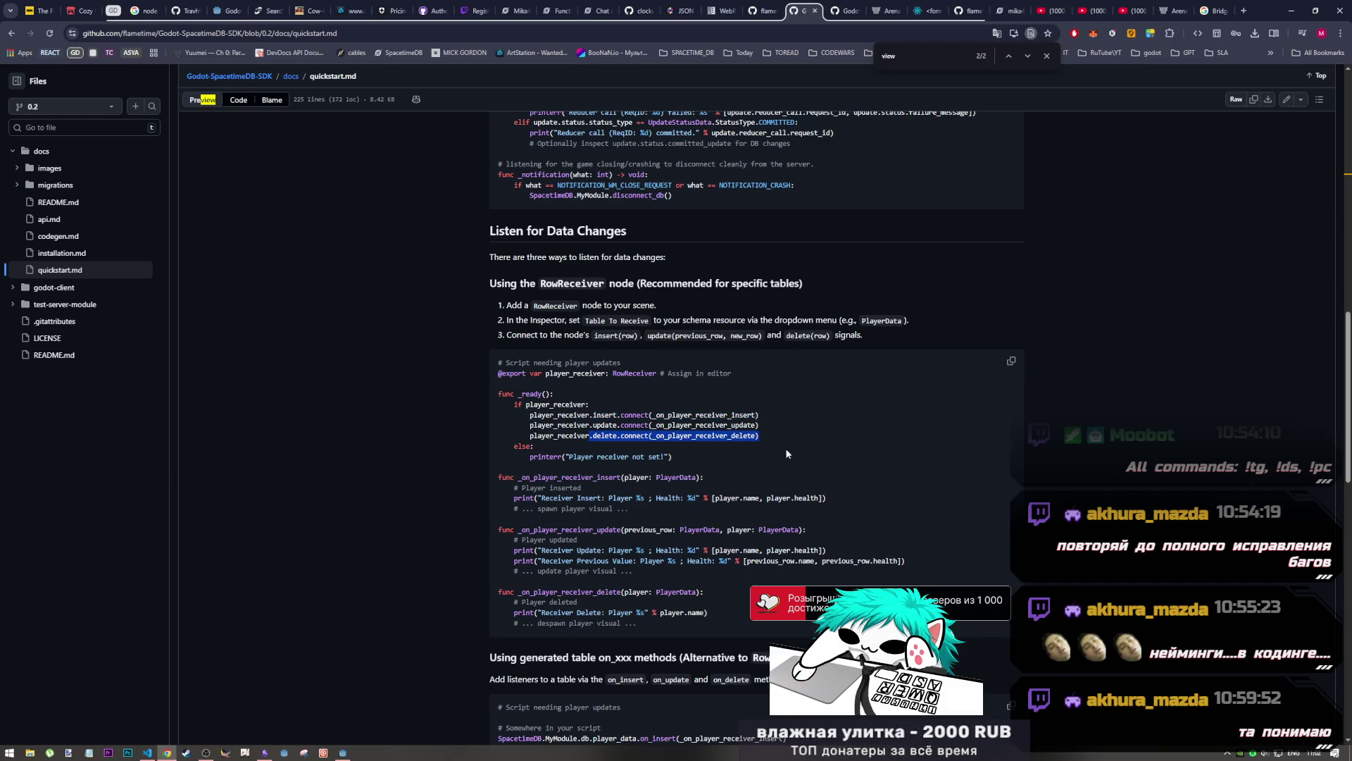
pyautogui.scroll(12, 719, 379)
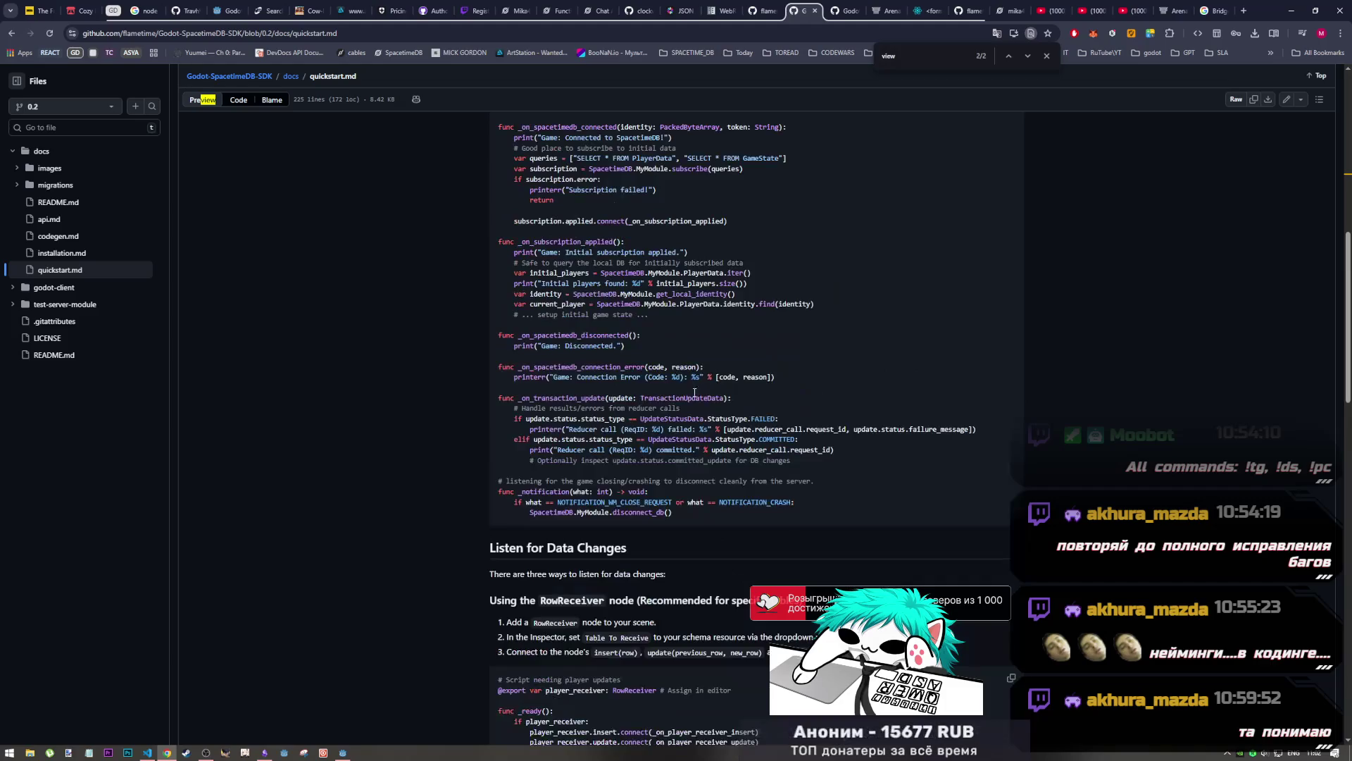
pyautogui.scroll(5, 683, 395)
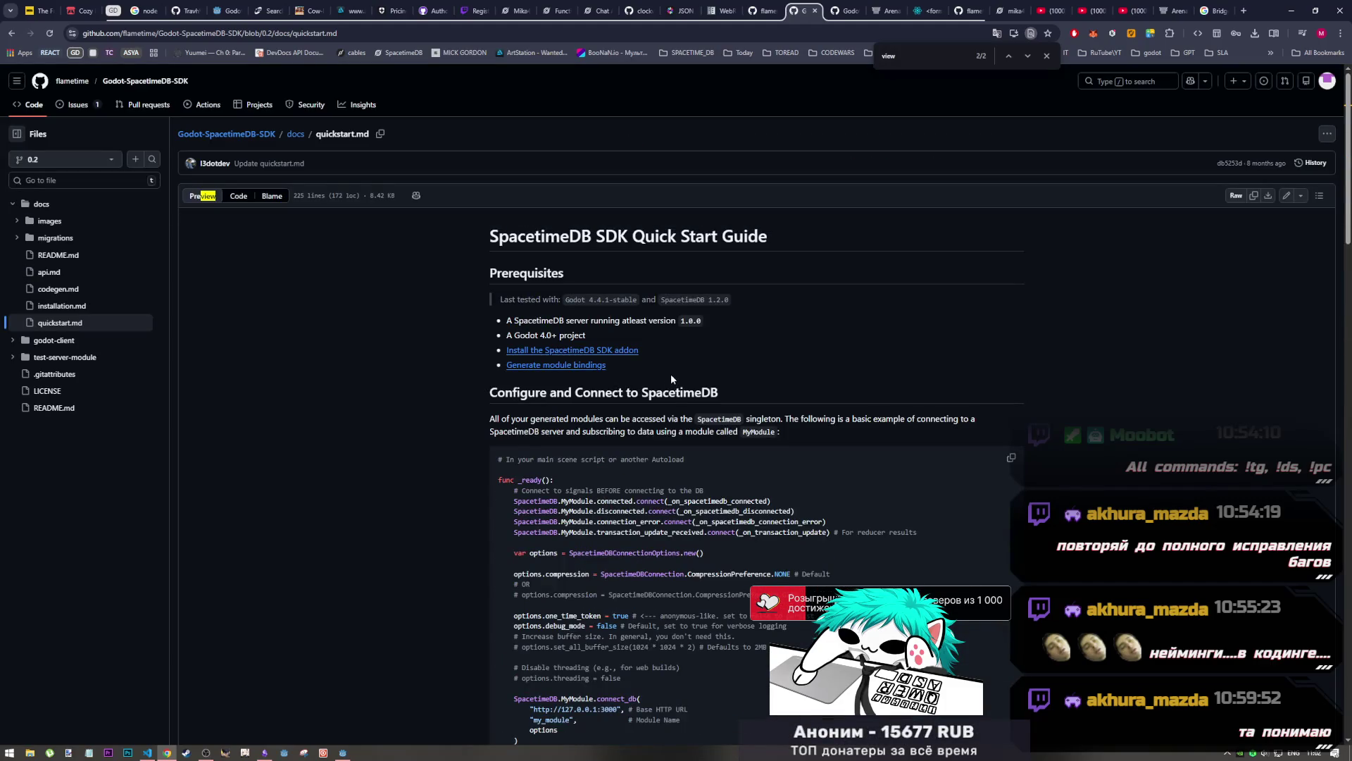
pyautogui.scroll(-7, 676, 373)
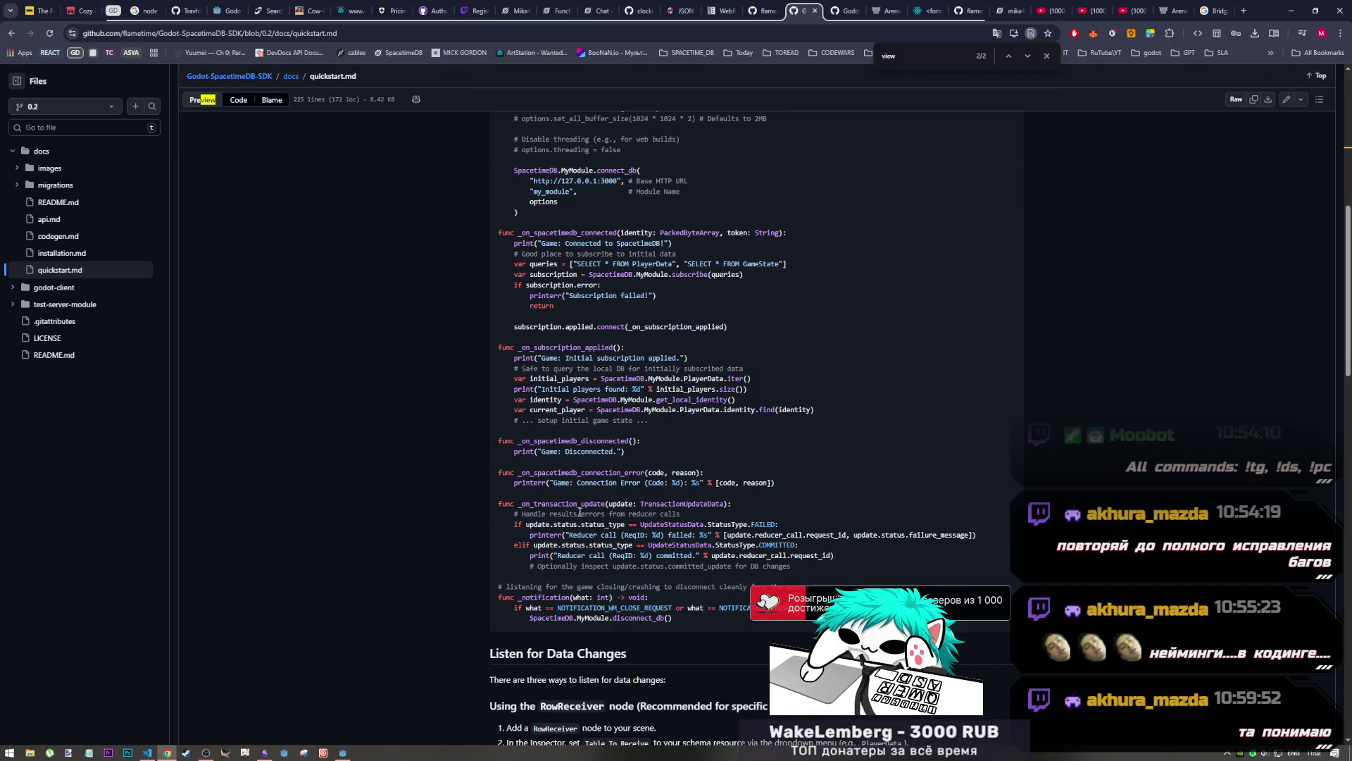
pyautogui.click(343, 753)
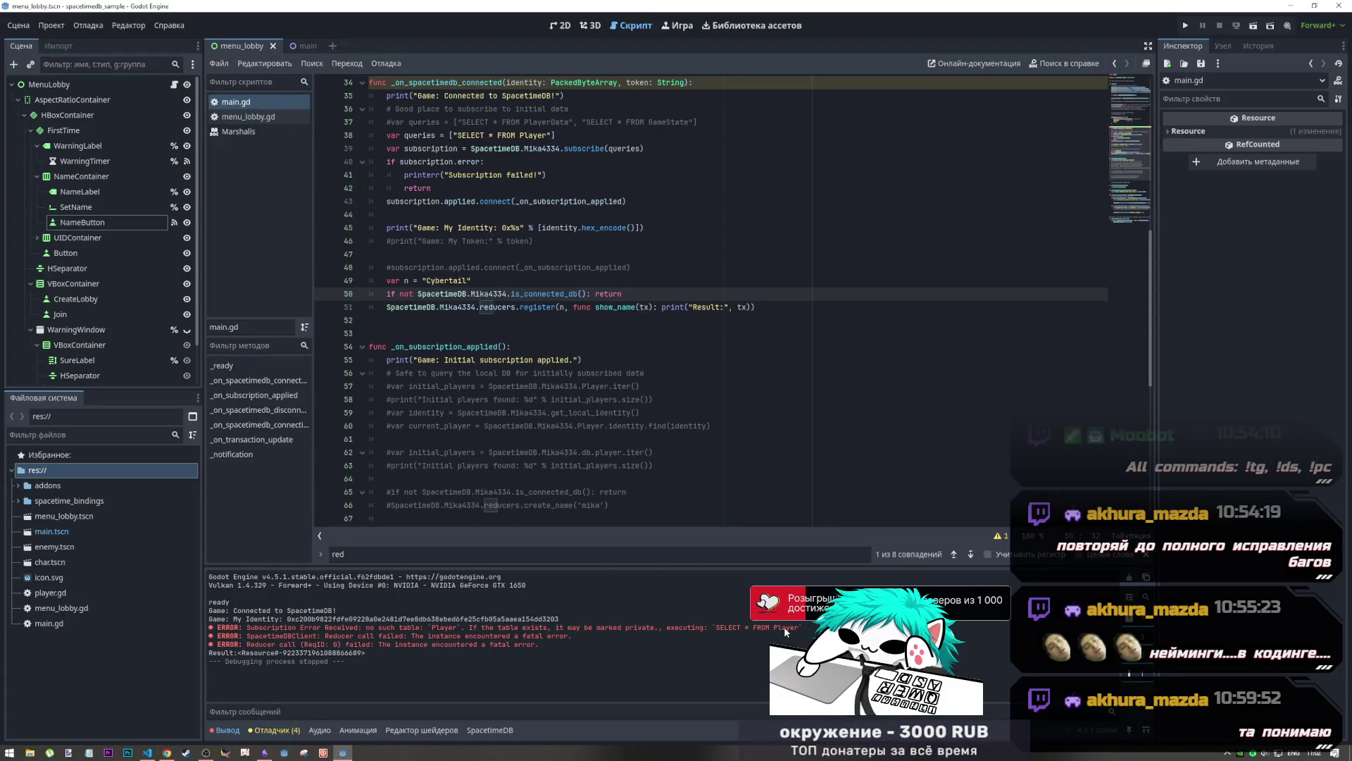
# Highlight the failing 'SELECT * FROM Player' query in Godot's Output log, then bring up VS Code
pyautogui.moveTo(801, 627); pyautogui.dragTo(712, 627)
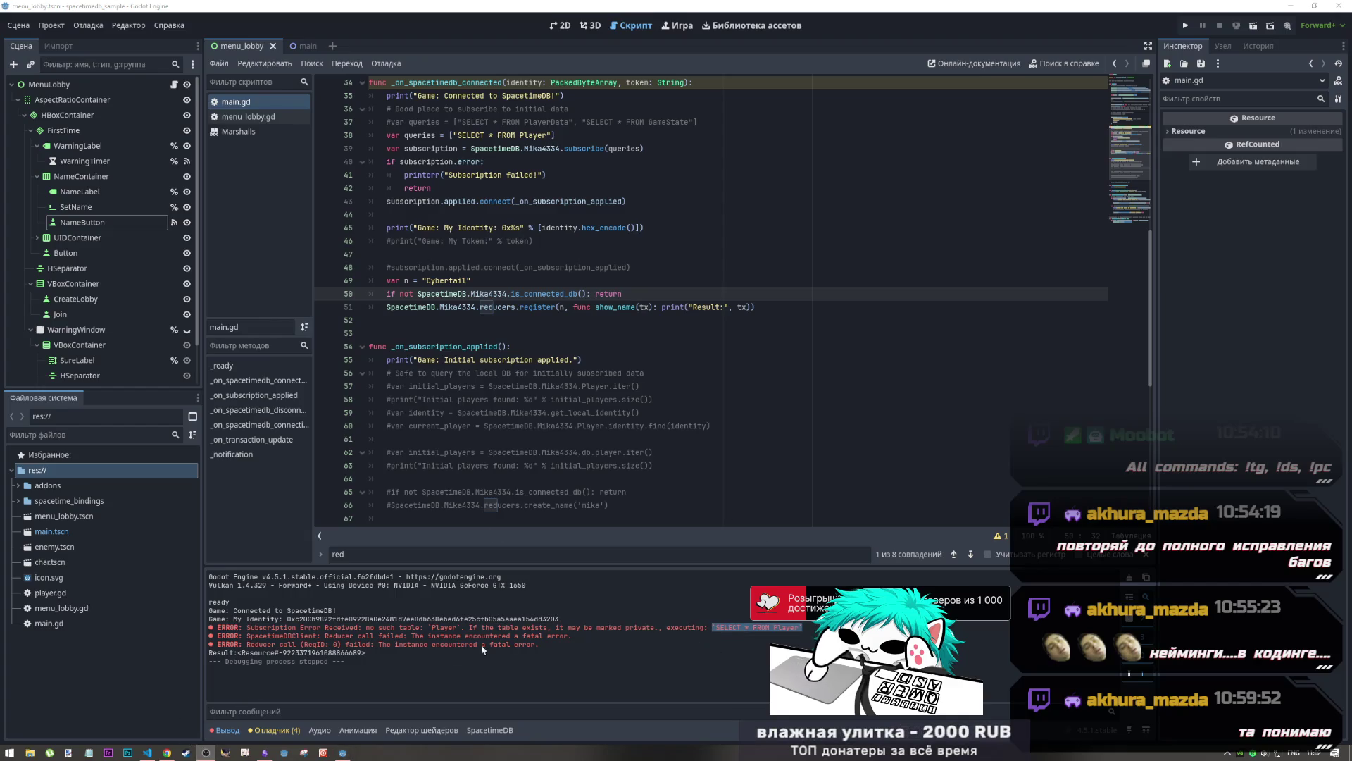
pyautogui.click(167, 752)
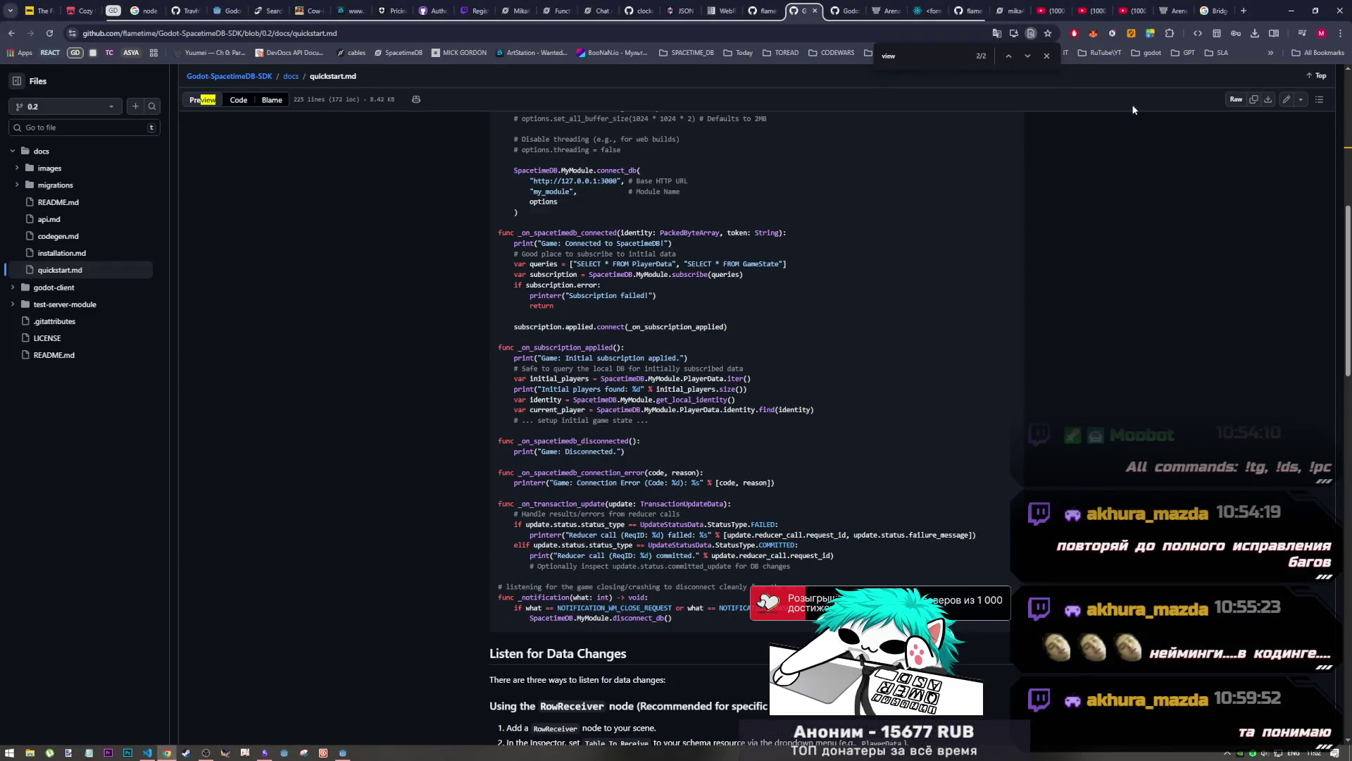
pyautogui.click(147, 752)
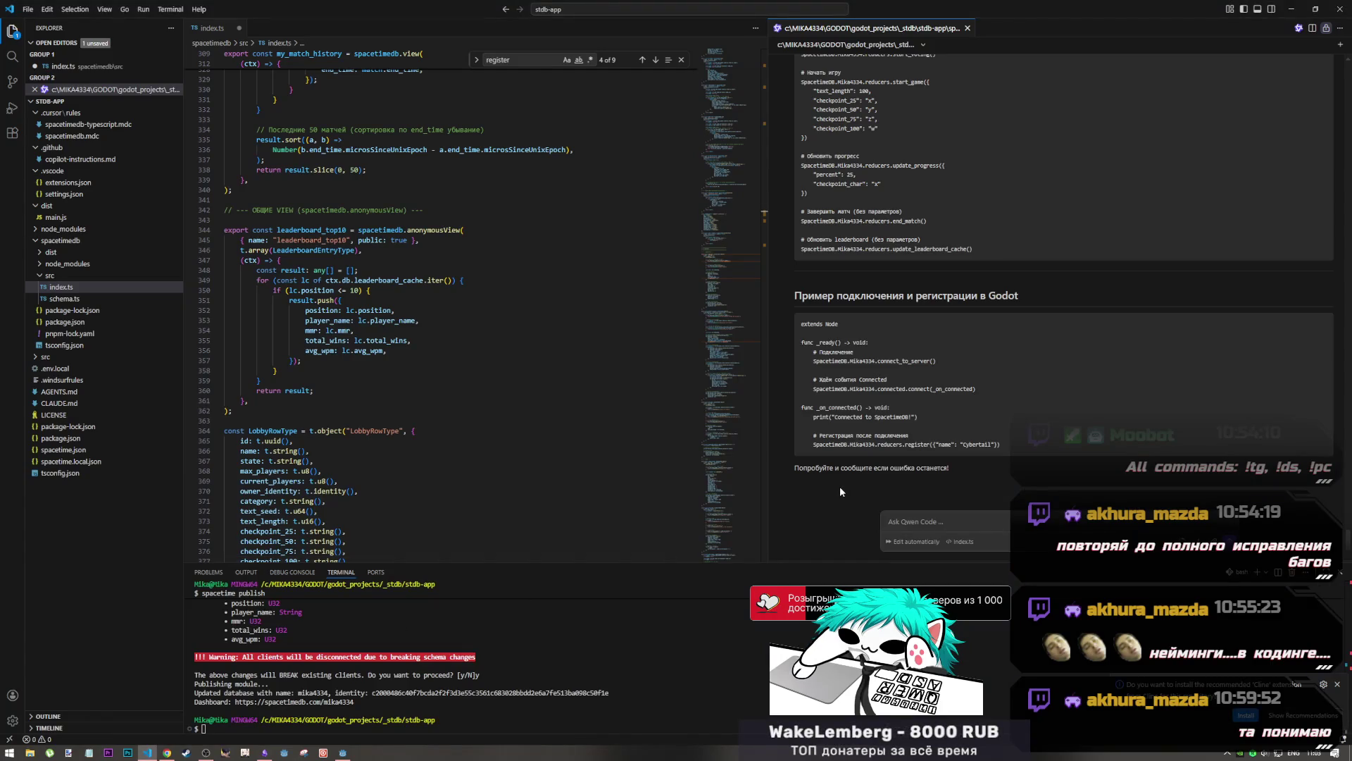
# Copy the chat's corrected register call passing {"name": "Cybertail"} from the VS Code assistant
pyautogui.scroll(10, 909, 367)
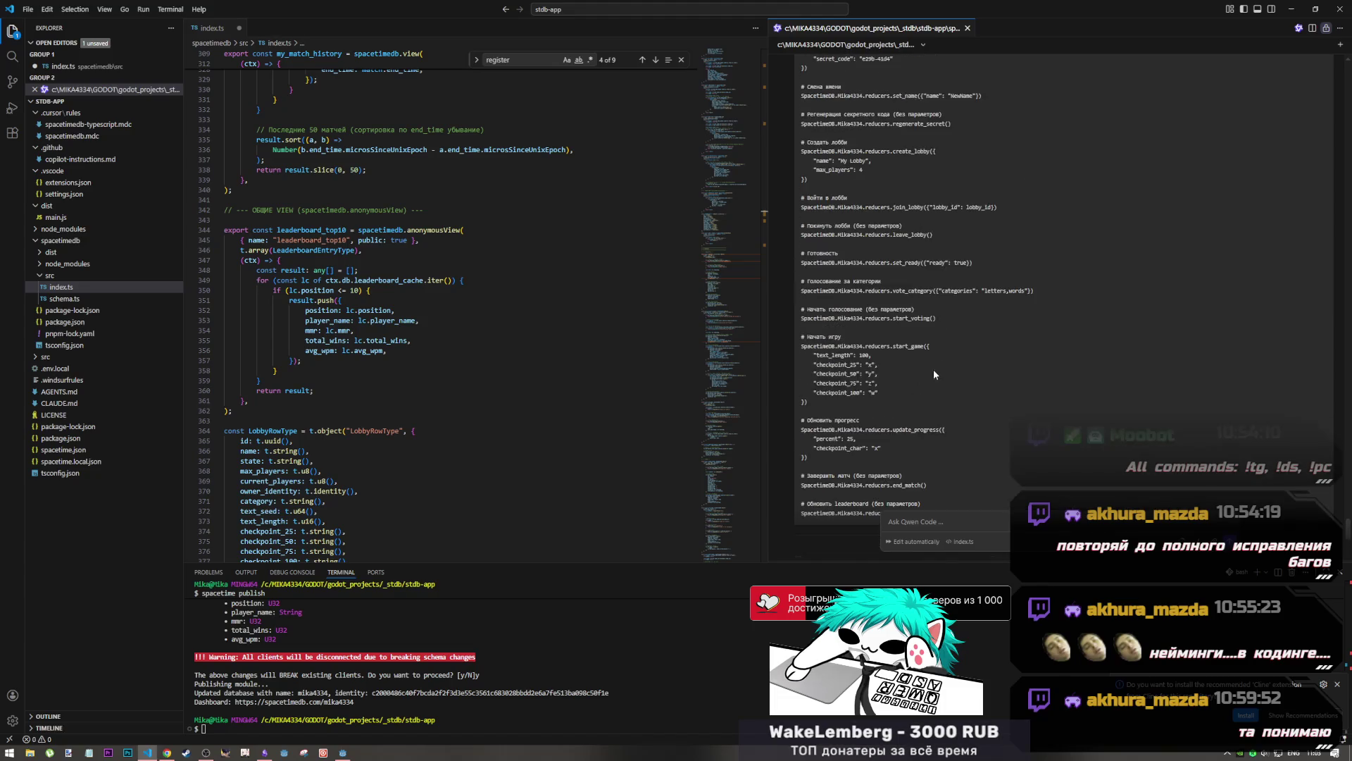
pyautogui.scroll(5, 927, 392)
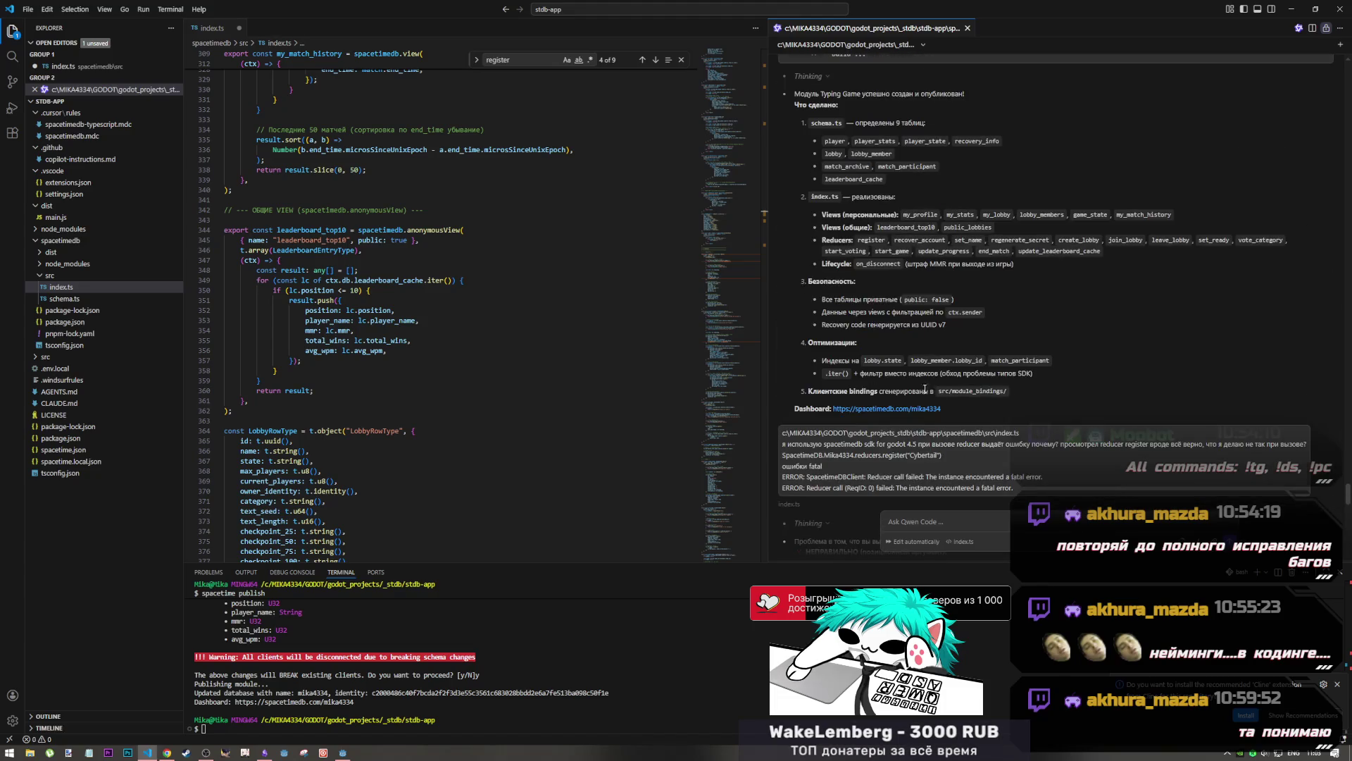
pyautogui.scroll(-4, 925, 388)
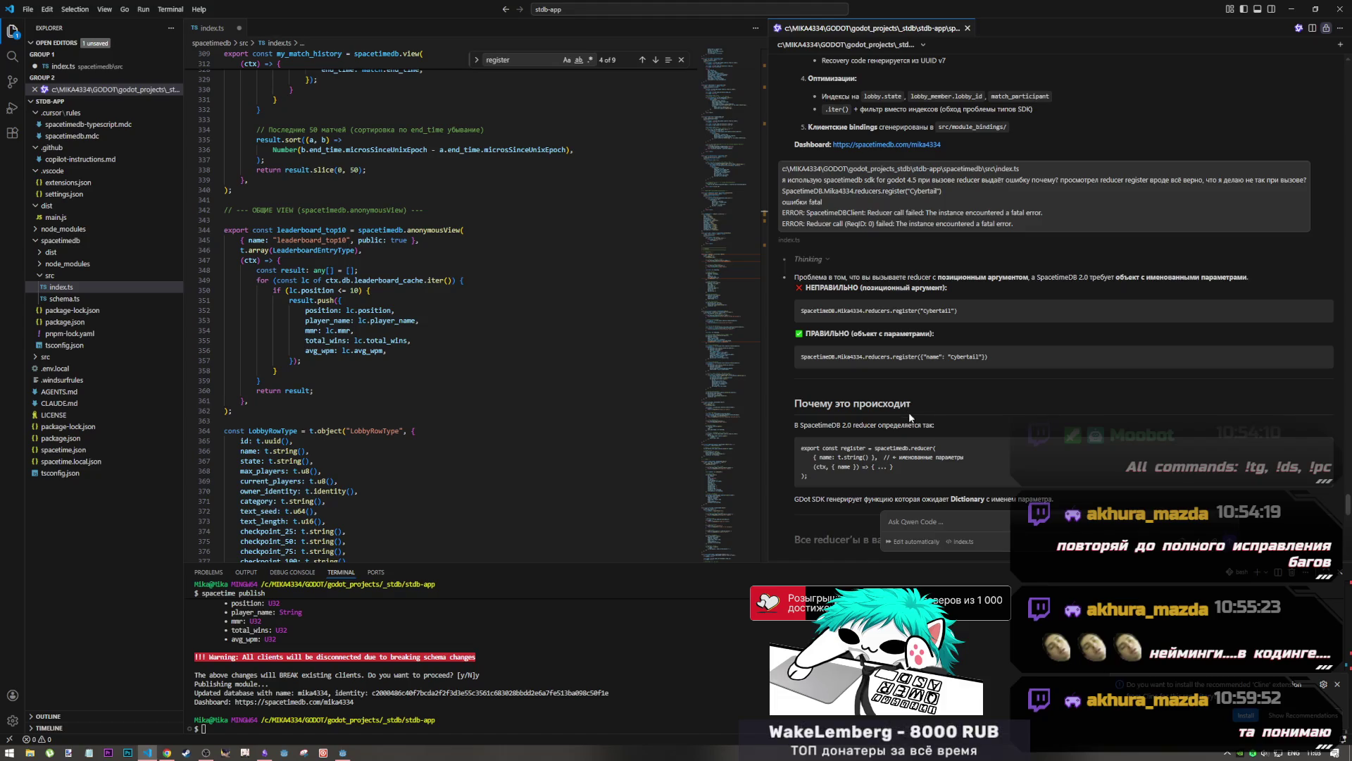
pyautogui.moveTo(992, 361); pyautogui.dragTo(794, 358)
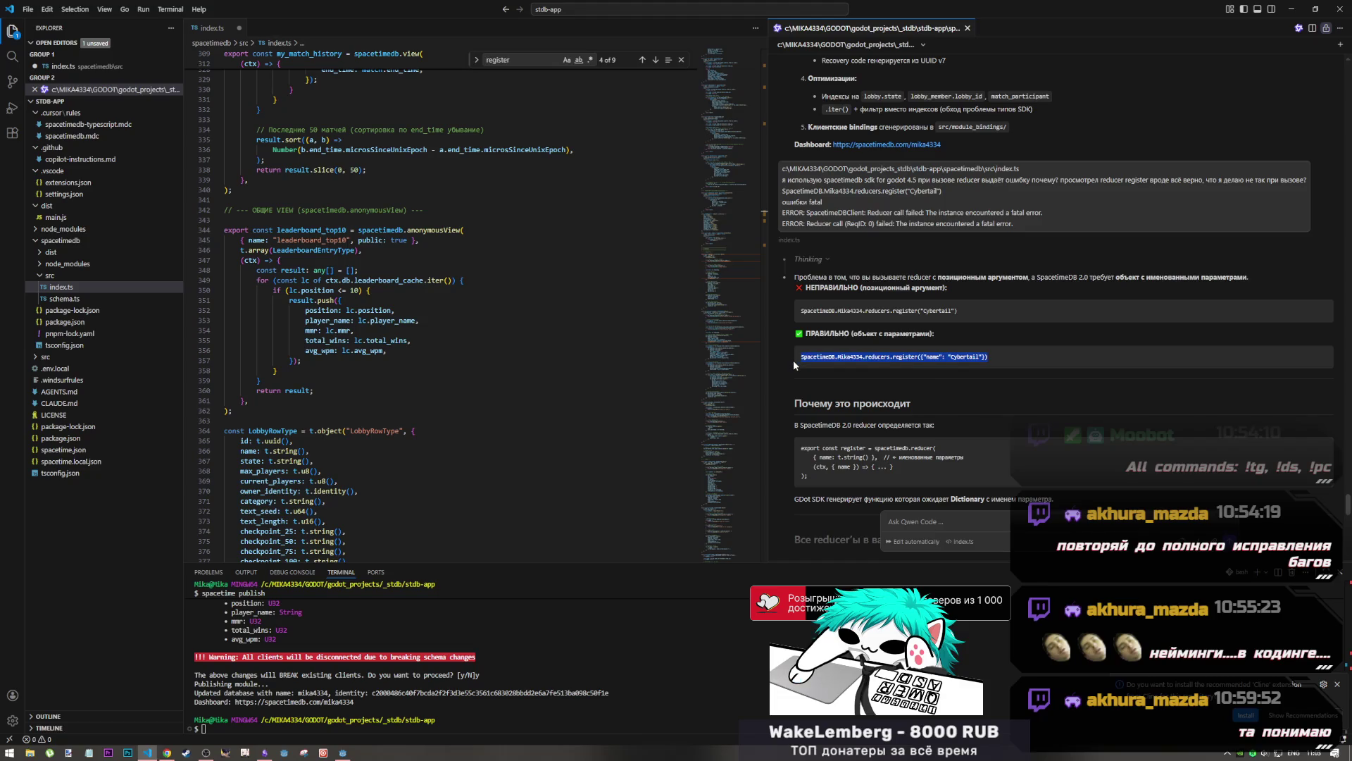
pyautogui.hotkey('alt', 'Tab')
pyautogui.hotkey('alt', 'Tab')
pyautogui.hotkey('alt', 'Tab')
pyautogui.hotkey('alt', 'Tab')
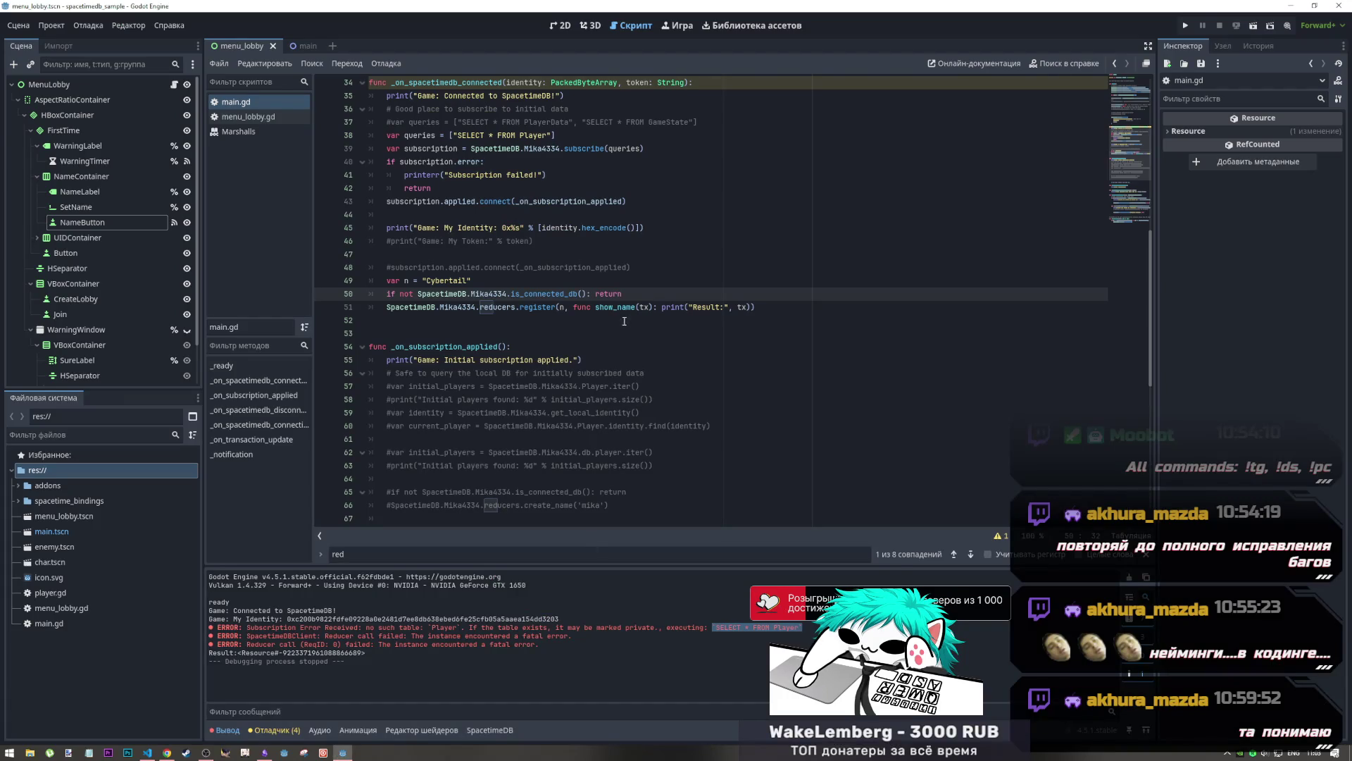
# Paste the corrected register call as line 51 and attach the show_name callback after a comma
pyautogui.press('Return')
pyautogui.write('SpacetimeDB.Mika4334.reducers.register({"name": "Cybertail"})')
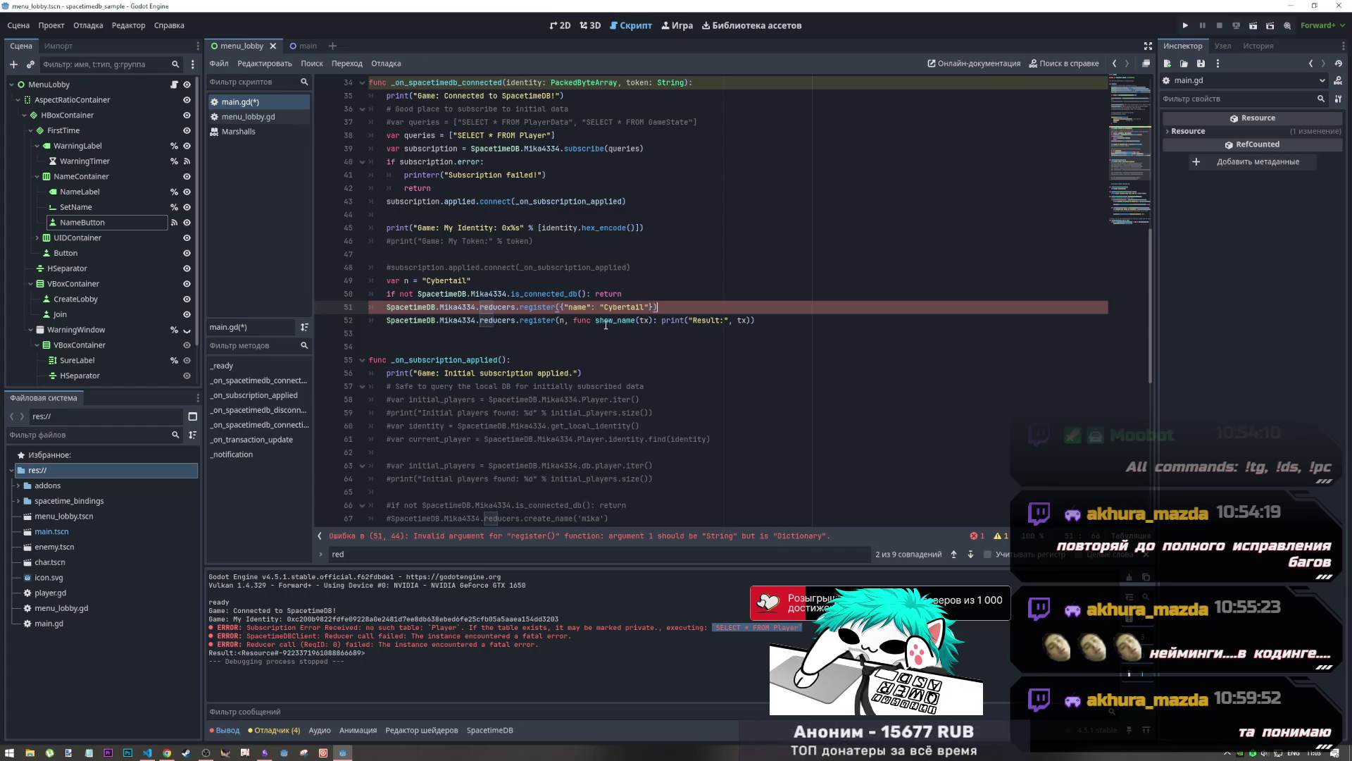
pyautogui.moveTo(572, 321); pyautogui.dragTo(653, 307)
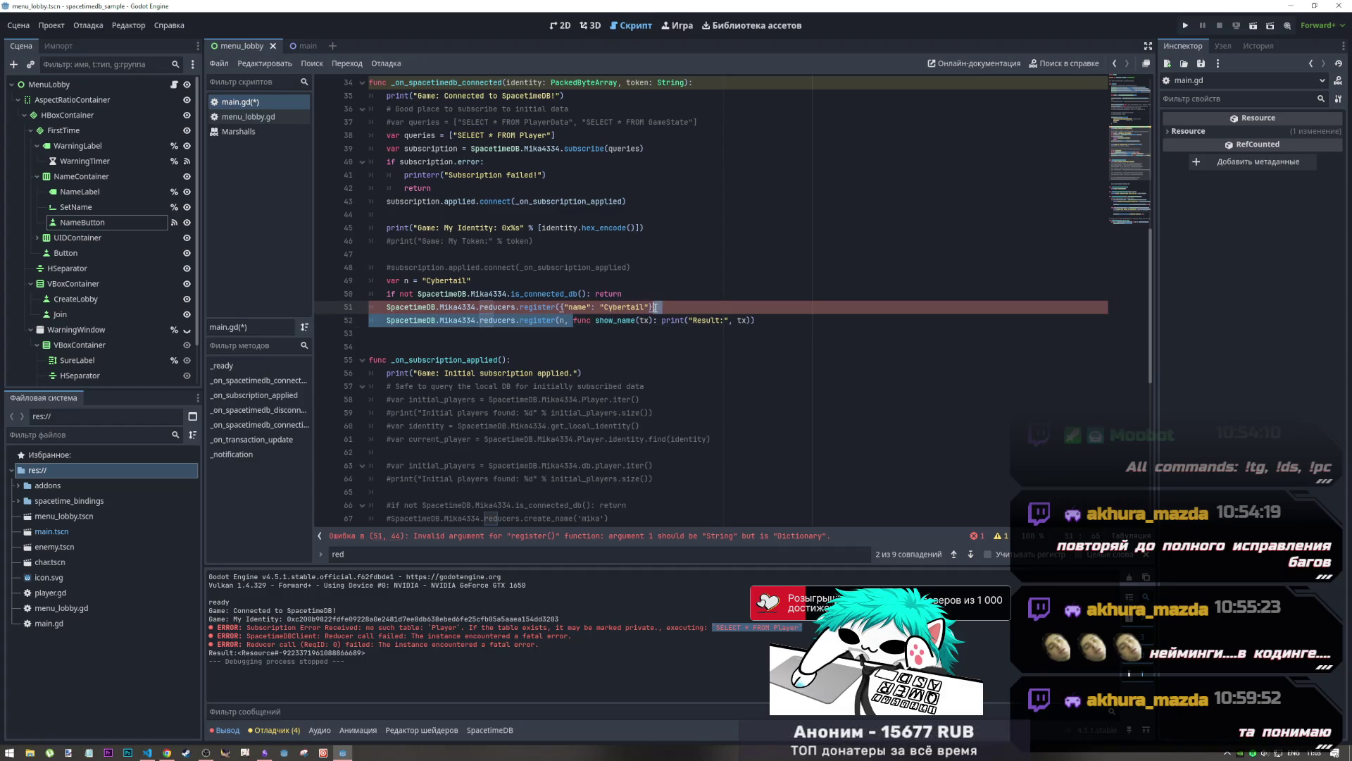
pyautogui.press('BackSpace')
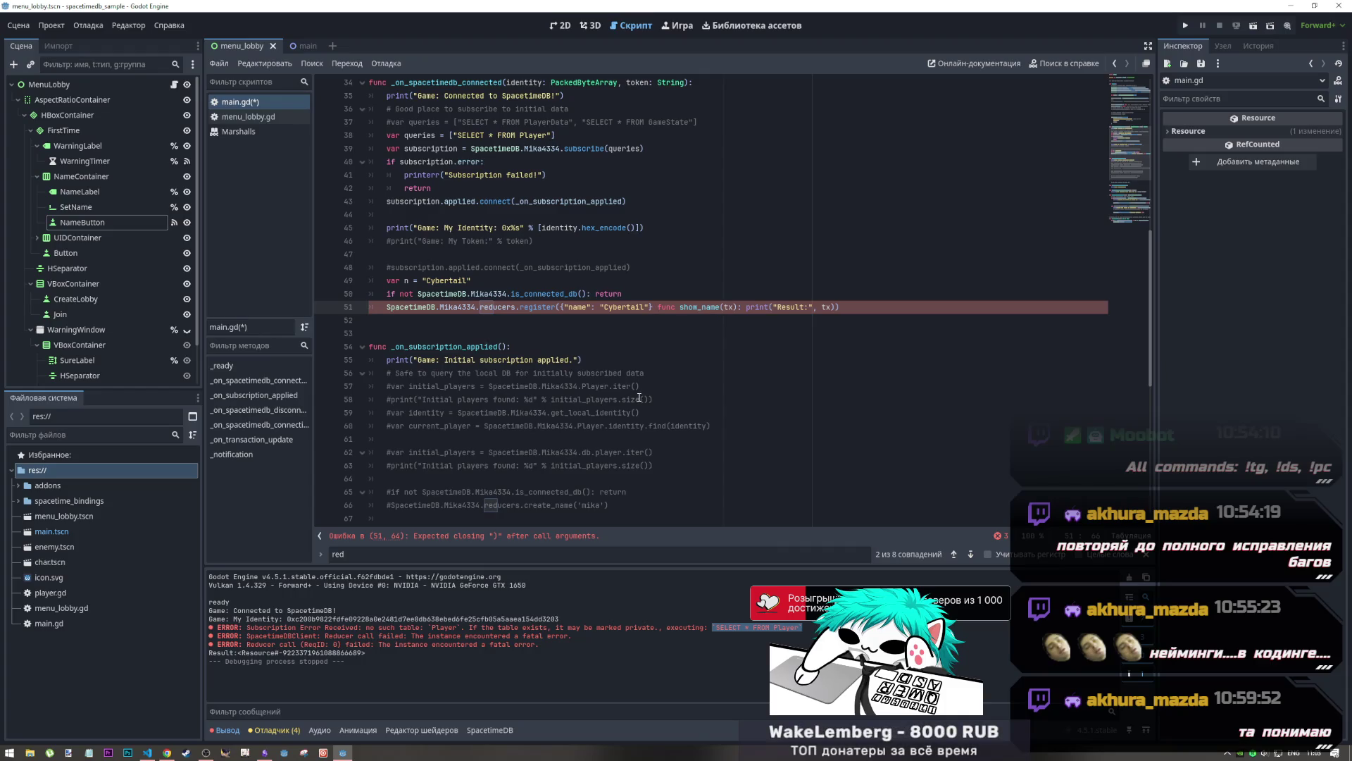
pyautogui.write(',')
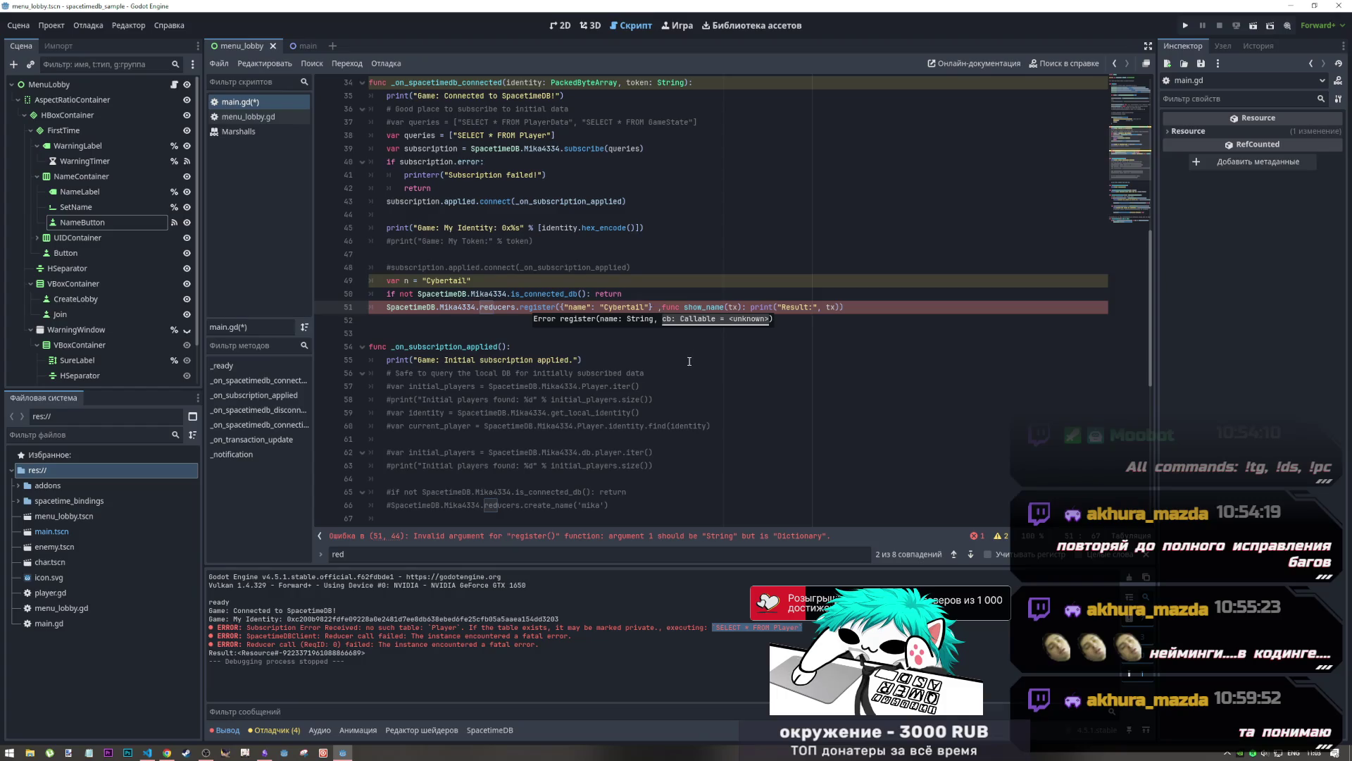
pyautogui.hotkey('alt', 'Tab')
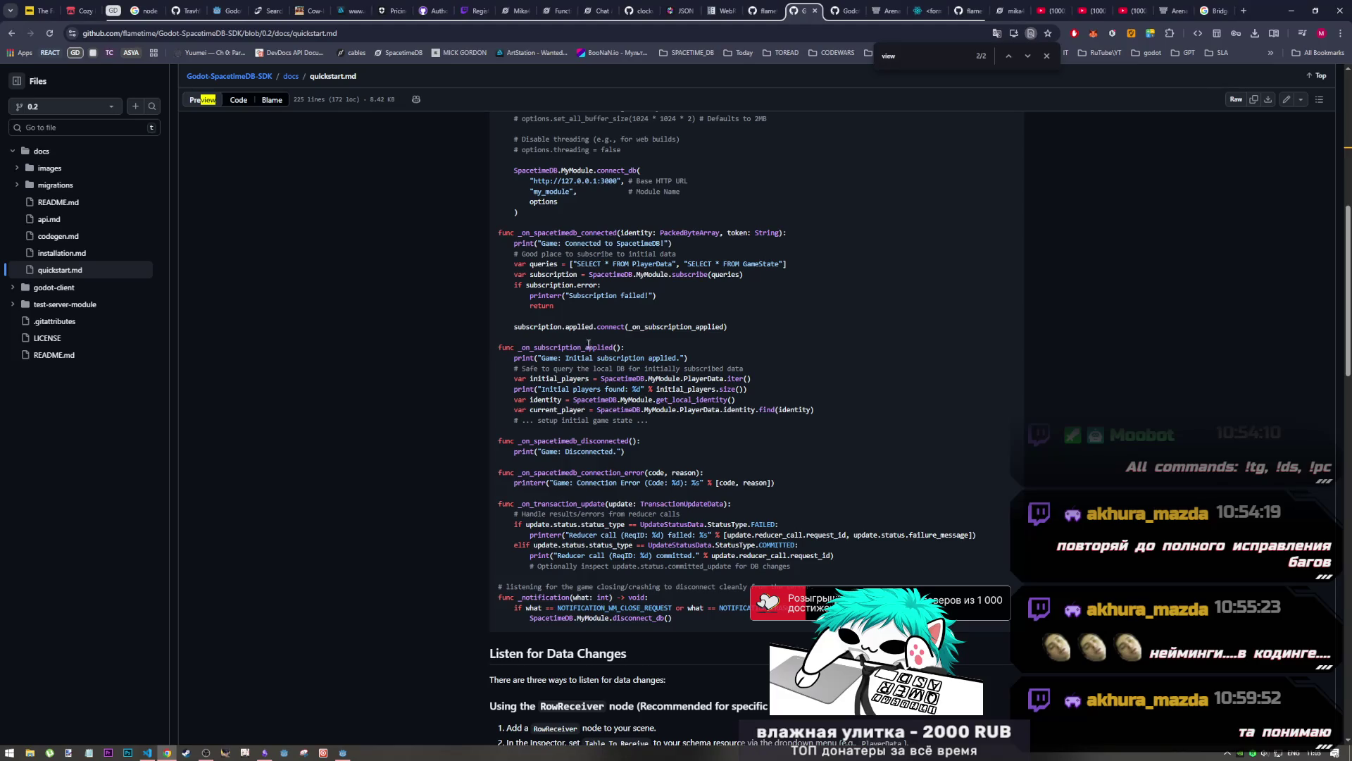
# Glance at the VS Code chat's fix again, then return to the Godot script editor
pyautogui.hotkey('alt', 'Tab')
pyautogui.click(637, 358)
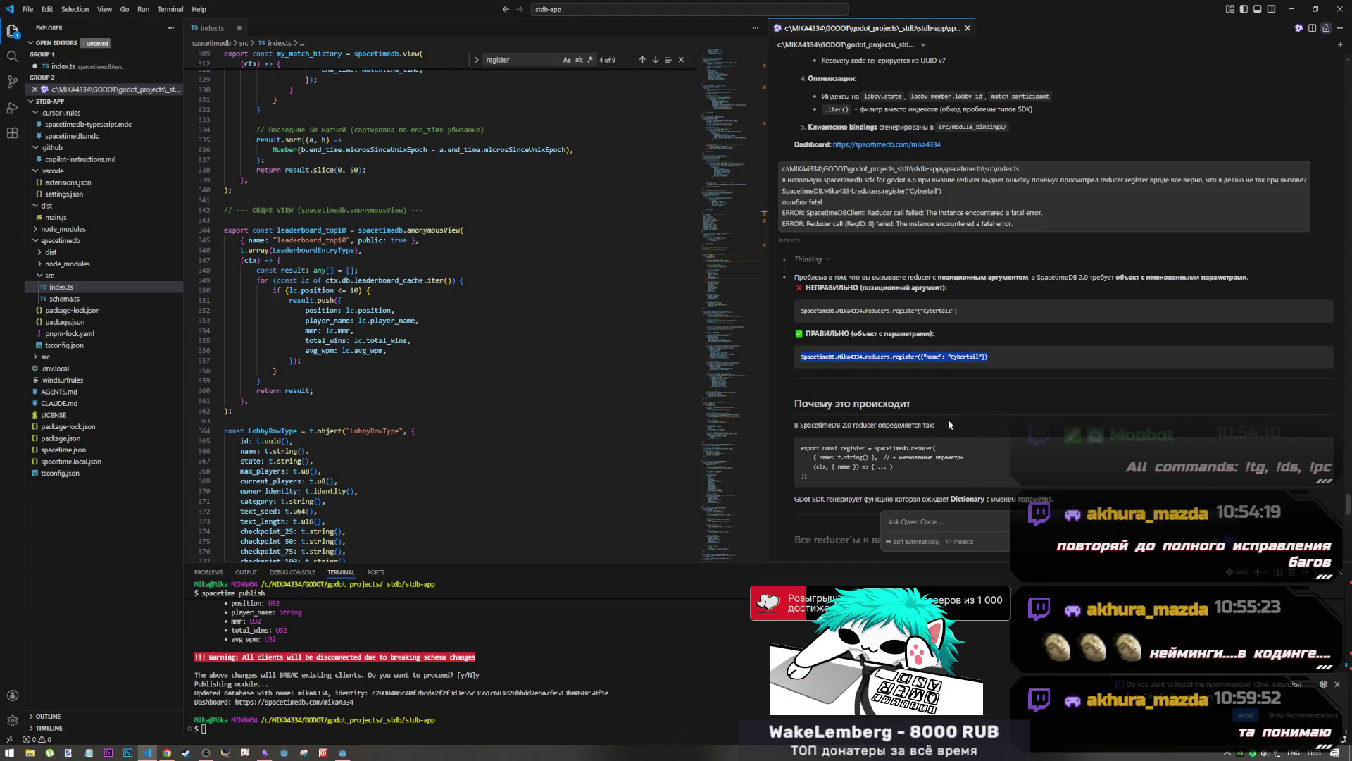
pyautogui.hotkey('alt', 'Tab')
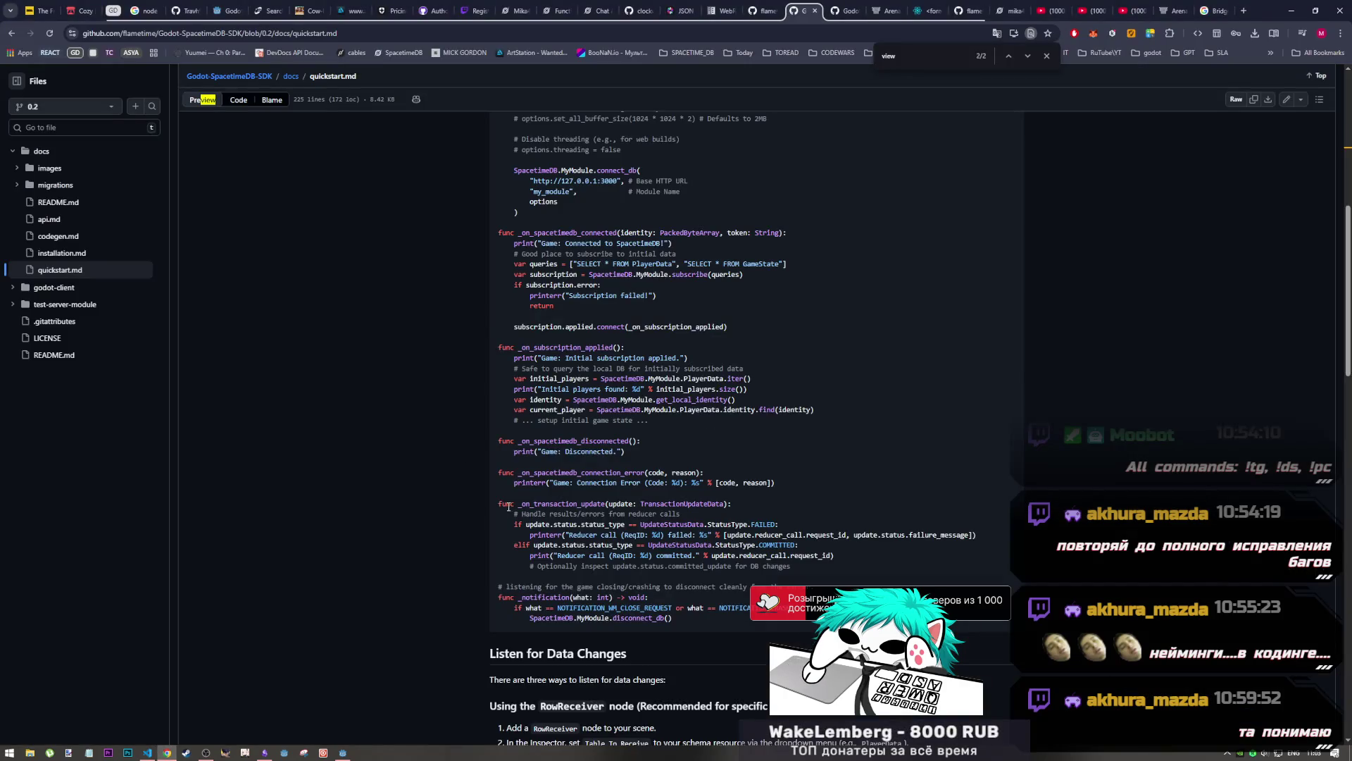
pyautogui.hotkey('alt', 'Tab')
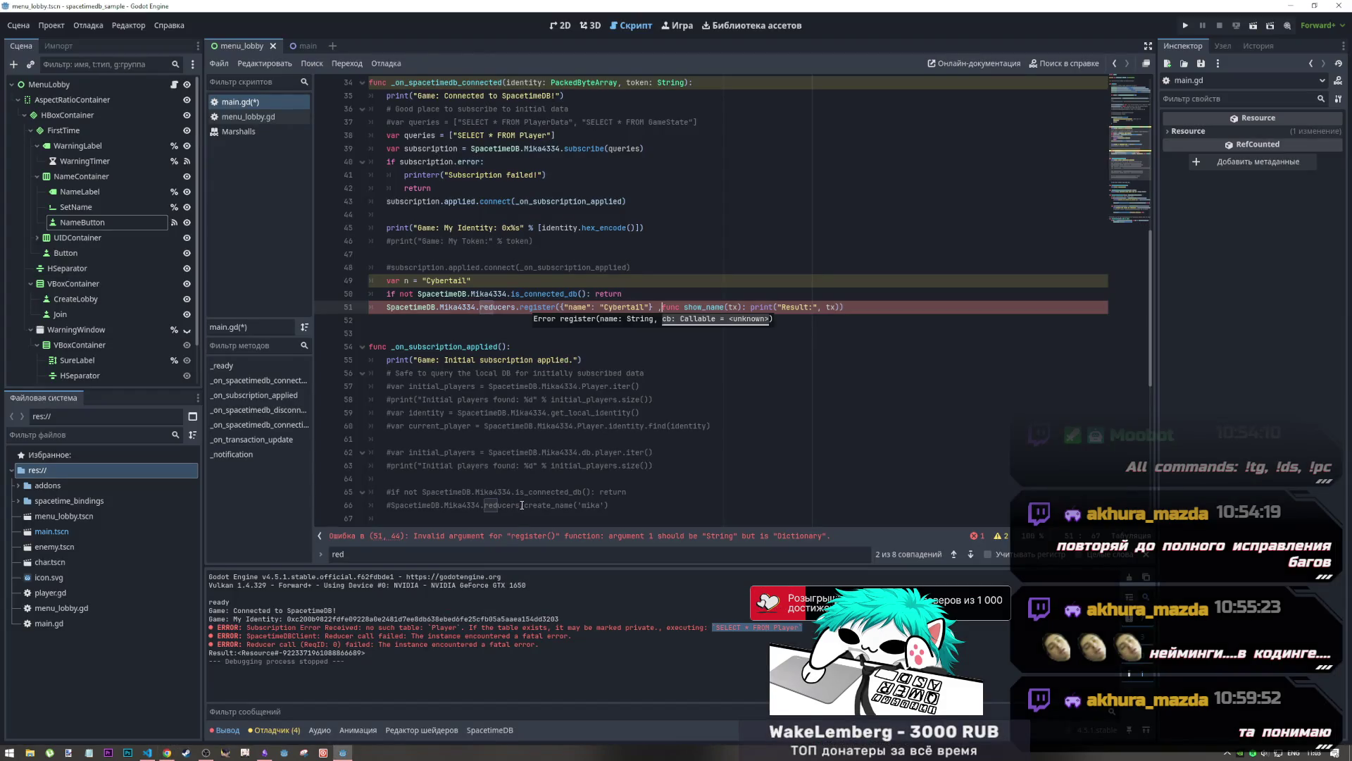
pyautogui.click(219, 730)
# Open the debugger's errors and warnings list and browse the menu_lobby.gd init_uid warning
pyautogui.click(224, 733)
pyautogui.click(272, 730)
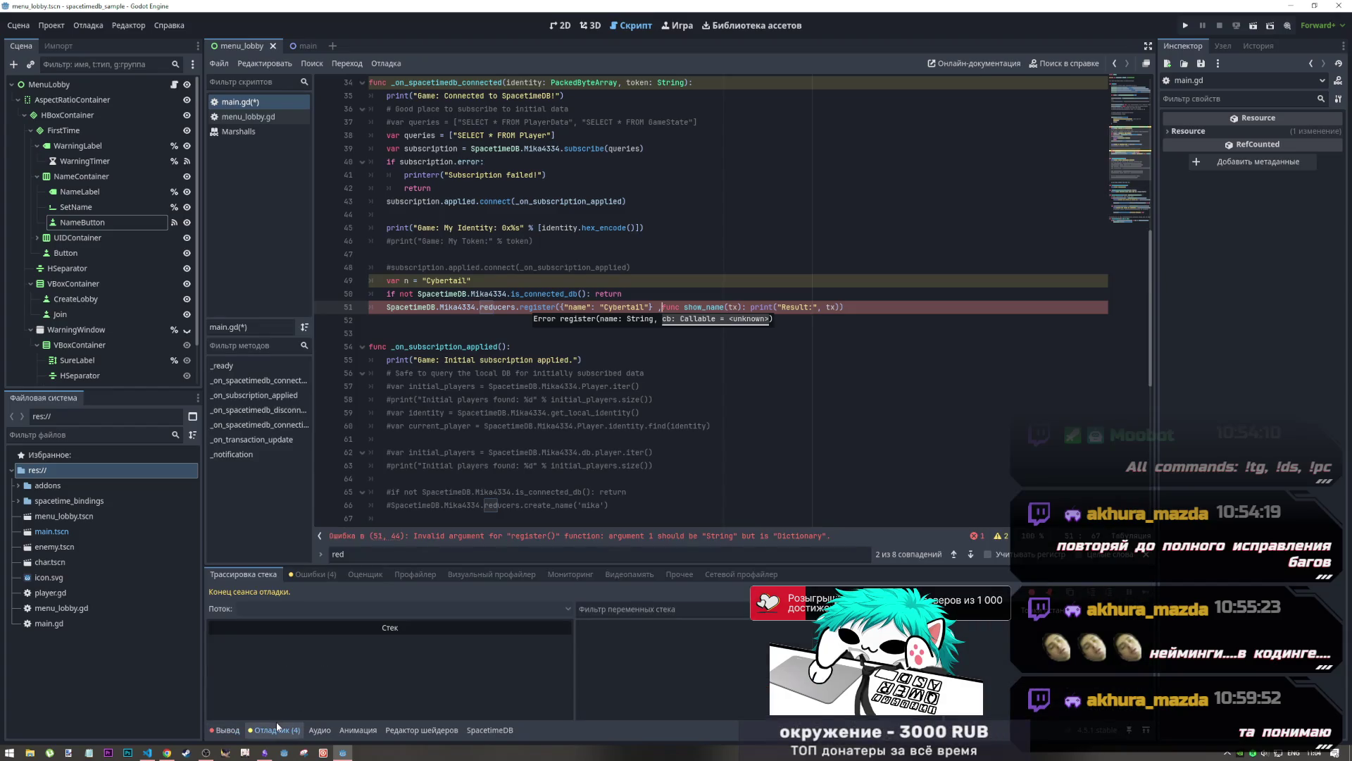
pyautogui.click(275, 730)
pyautogui.click(278, 730)
pyautogui.click(306, 573)
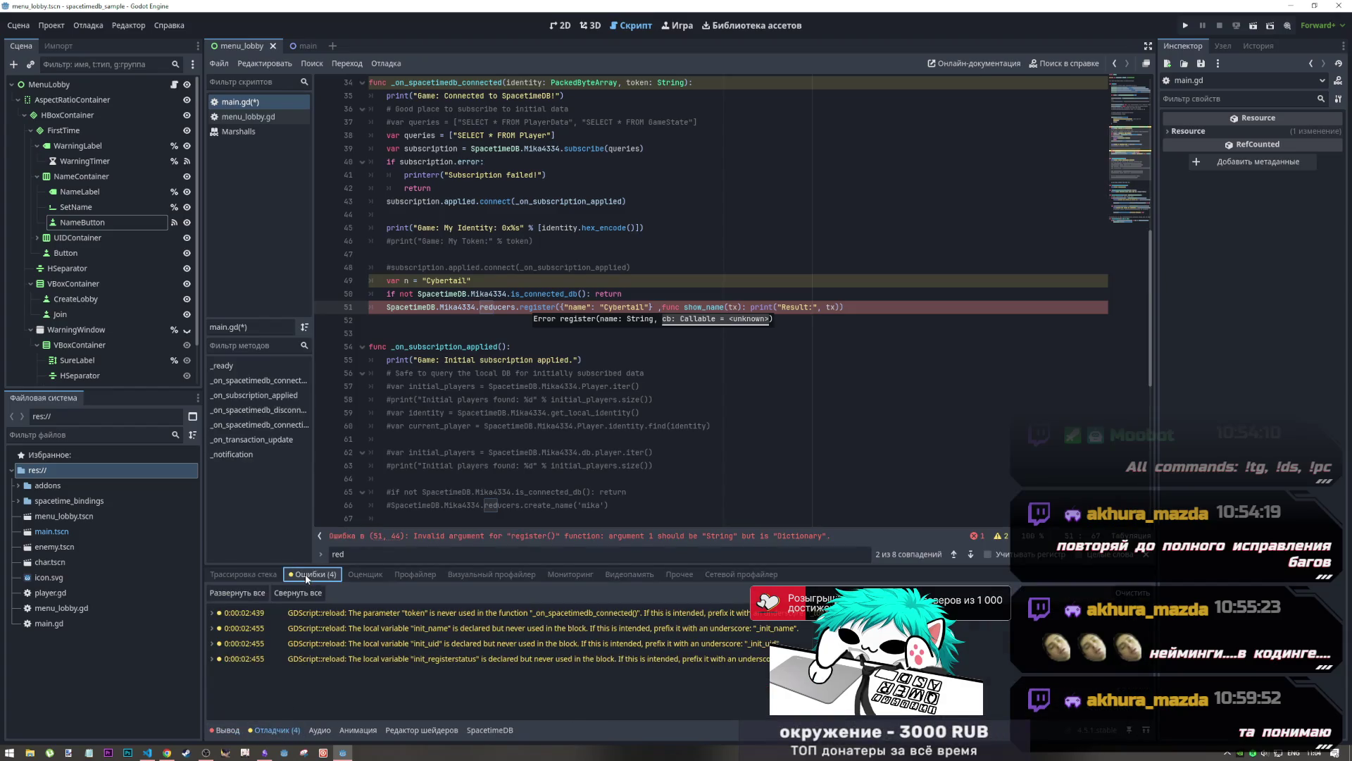
pyautogui.click(329, 612)
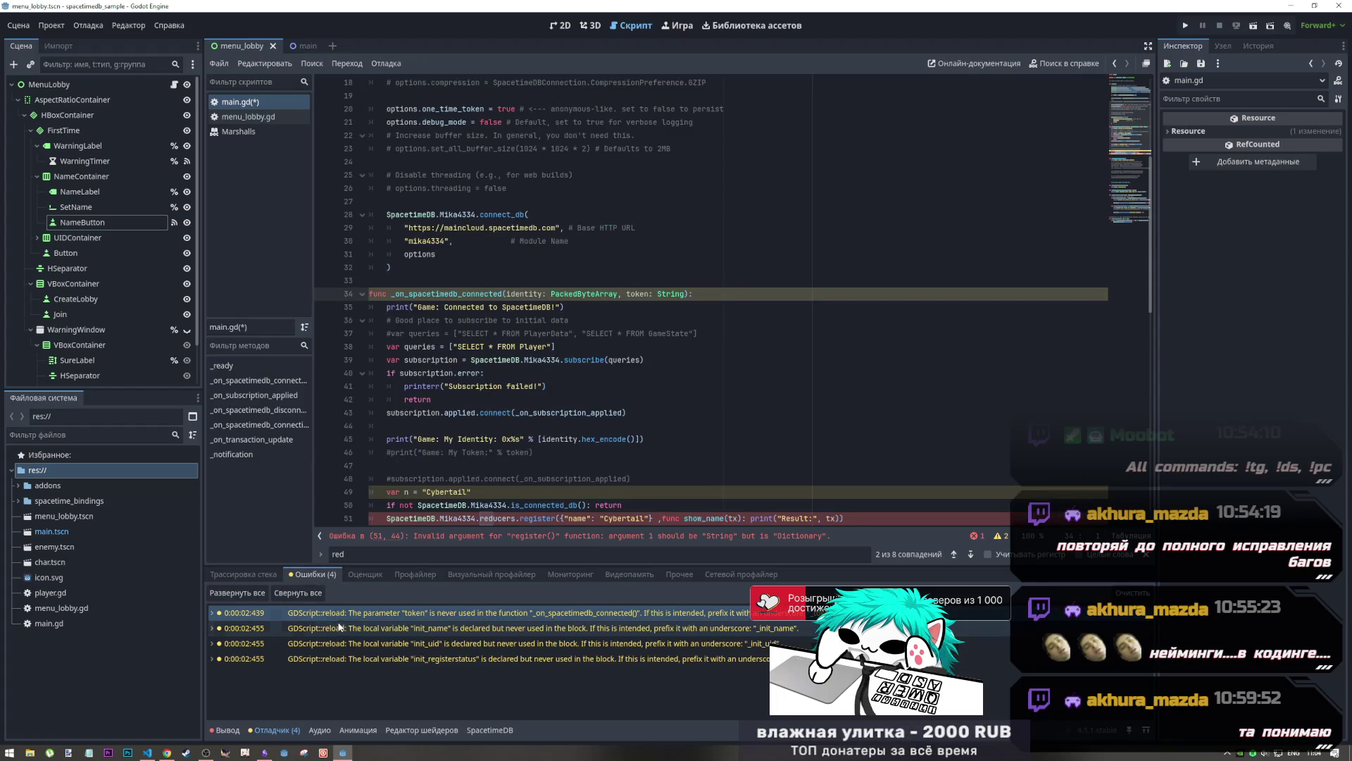
pyautogui.click(339, 626)
pyautogui.click(366, 648)
# Jump to the line 51 String-versus-Dictionary register error, briefly checking the quickstart guide
pyautogui.click(366, 613)
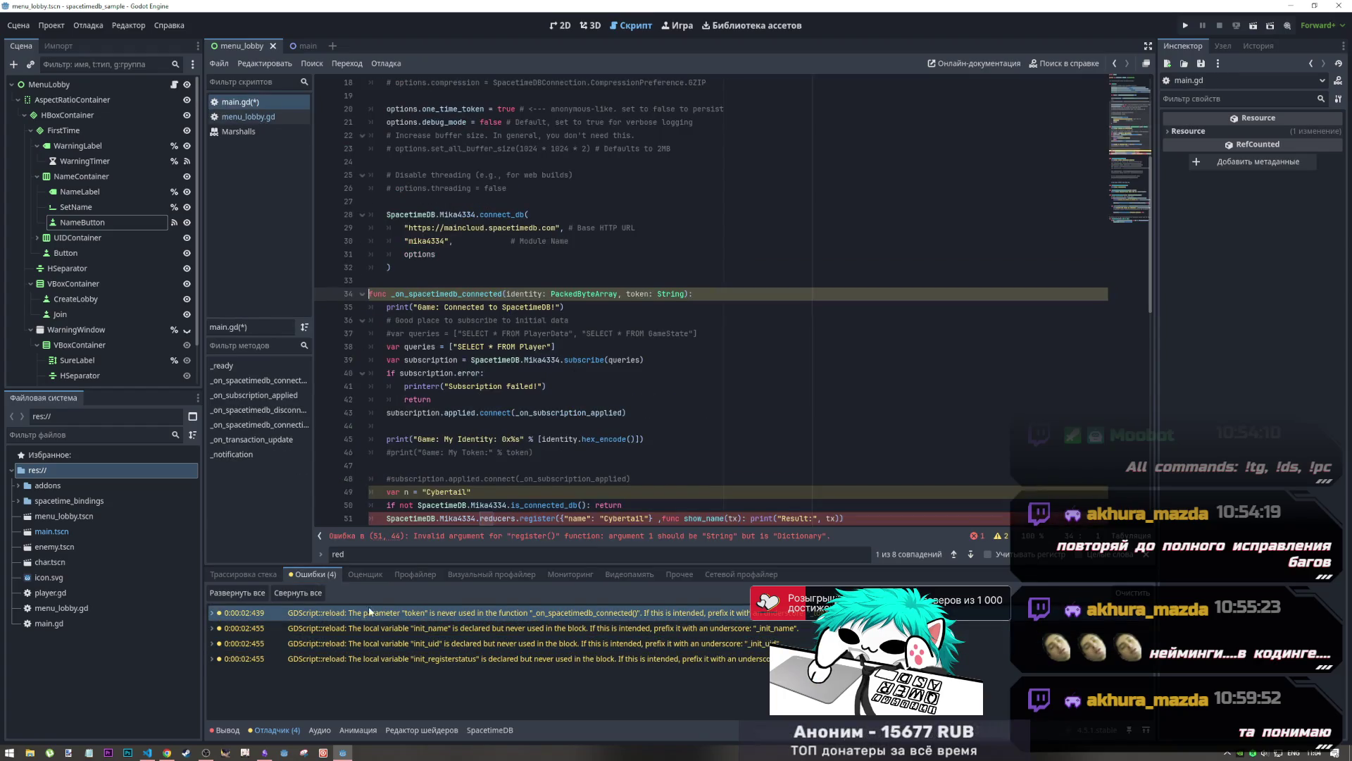
pyautogui.scroll(-1, 599, 509)
pyautogui.scroll(-3, 598, 508)
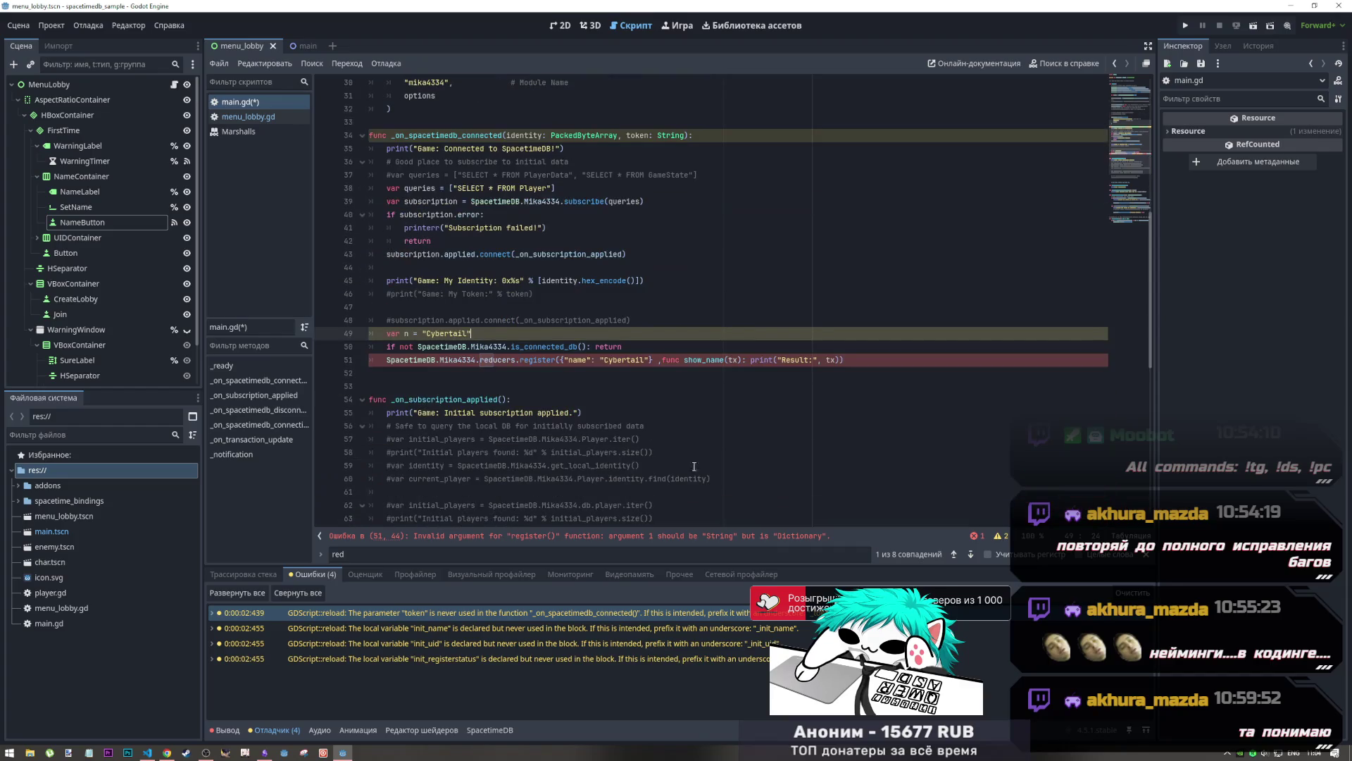
pyautogui.click(694, 539)
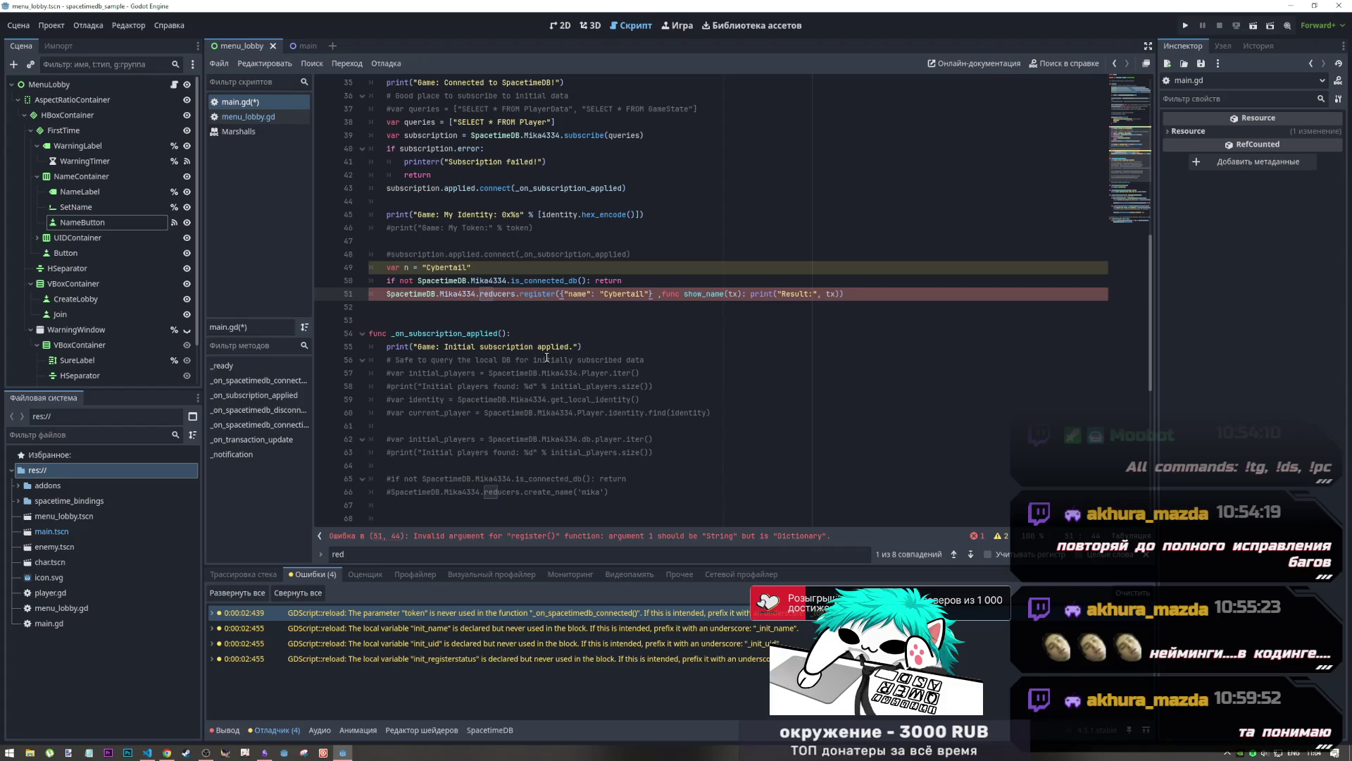
pyautogui.hotkey('alt', 'Tab')
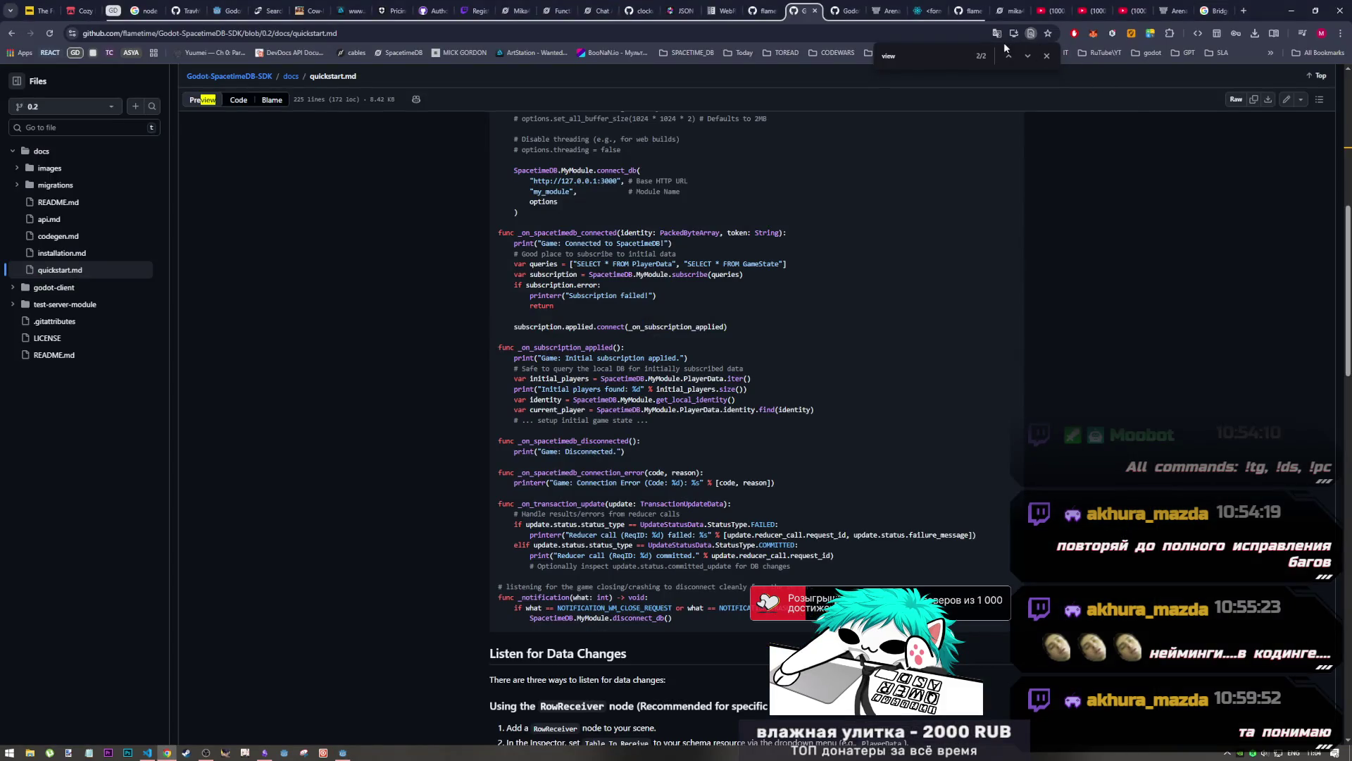
pyautogui.hotkey('alt', 'Tab')
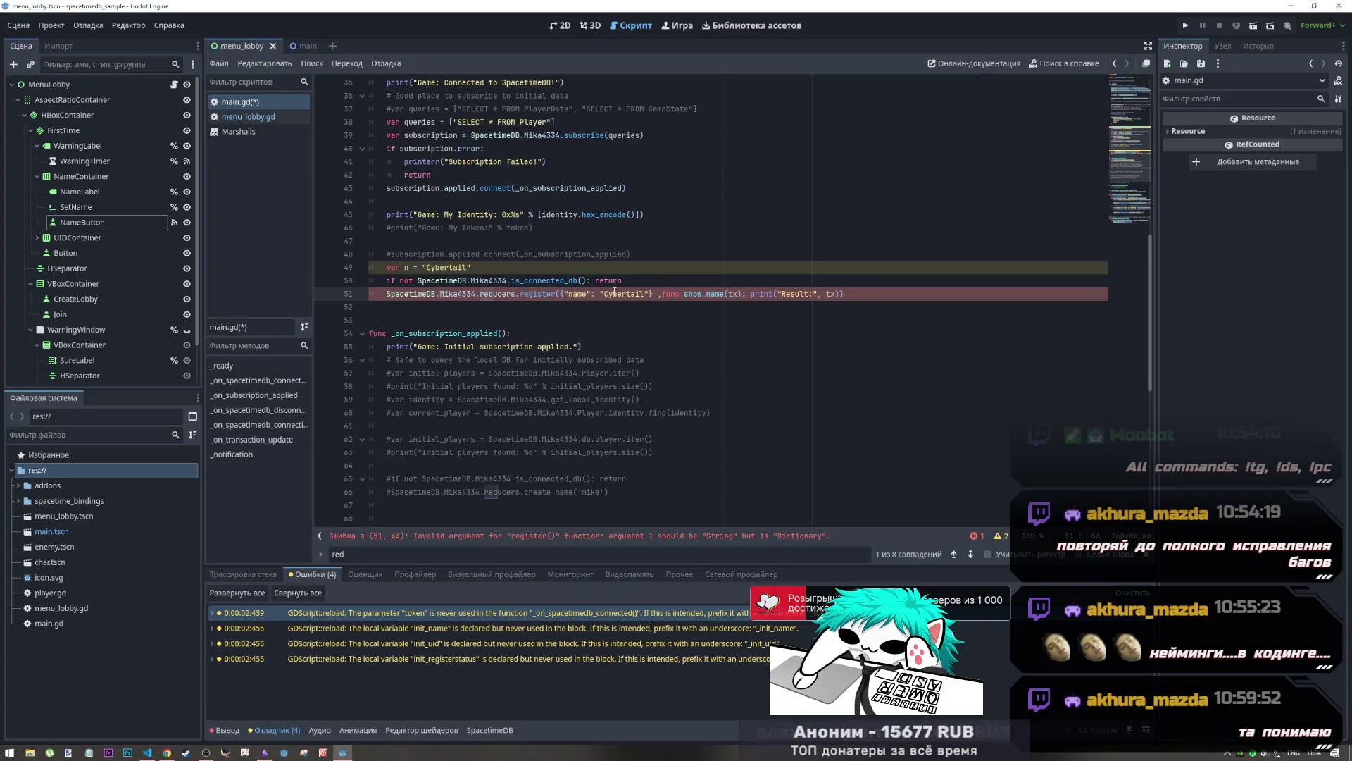
# Strip the dictionary braces from line 51, pass n instead of "Cybertail" to register, and save
pyautogui.moveTo(600, 294); pyautogui.dragTo(573, 294)
pyautogui.press('BackSpace')
pyautogui.press('Right')
pyautogui.press('Right')
pyautogui.press('Right')
pyautogui.press('Delete')
pyautogui.press('Delete')
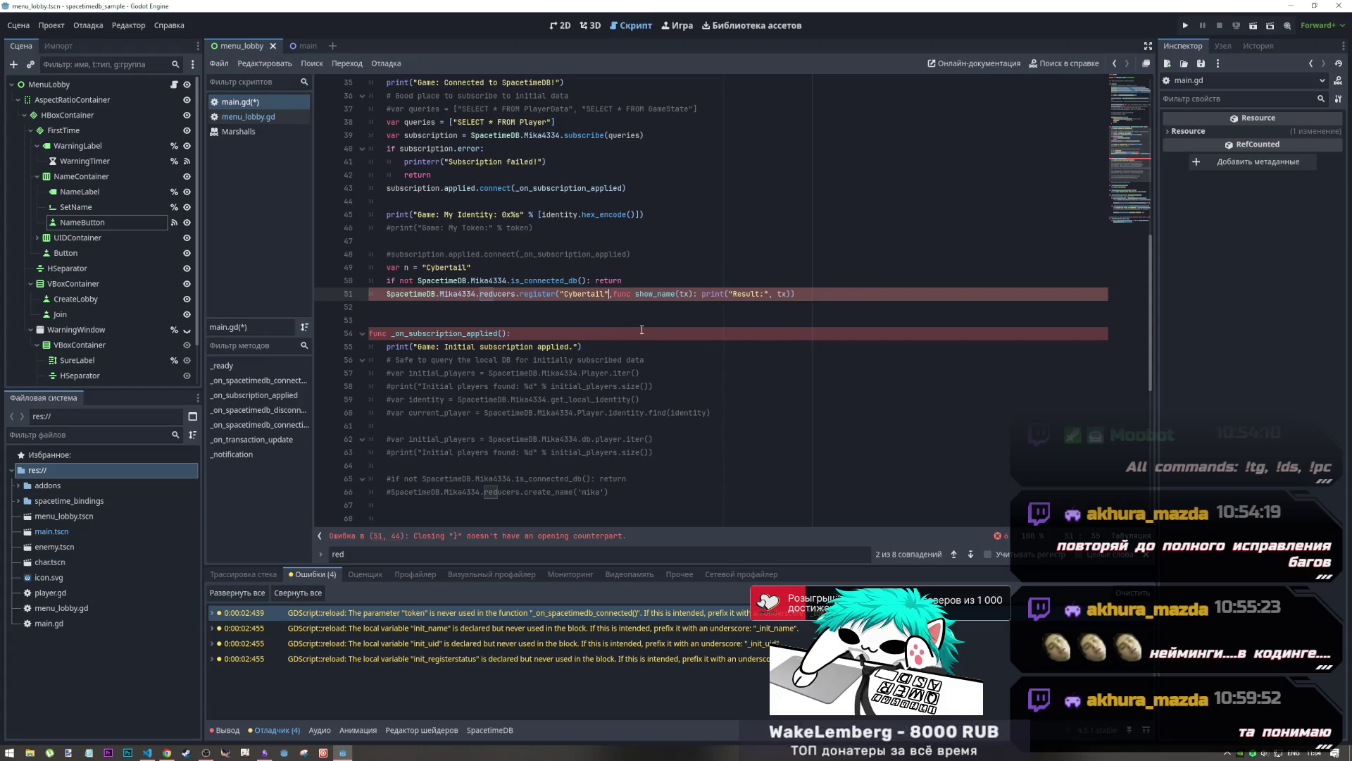
pyautogui.click(596, 294)
pyautogui.doubleClick(596, 296)
pyautogui.click(479, 269)
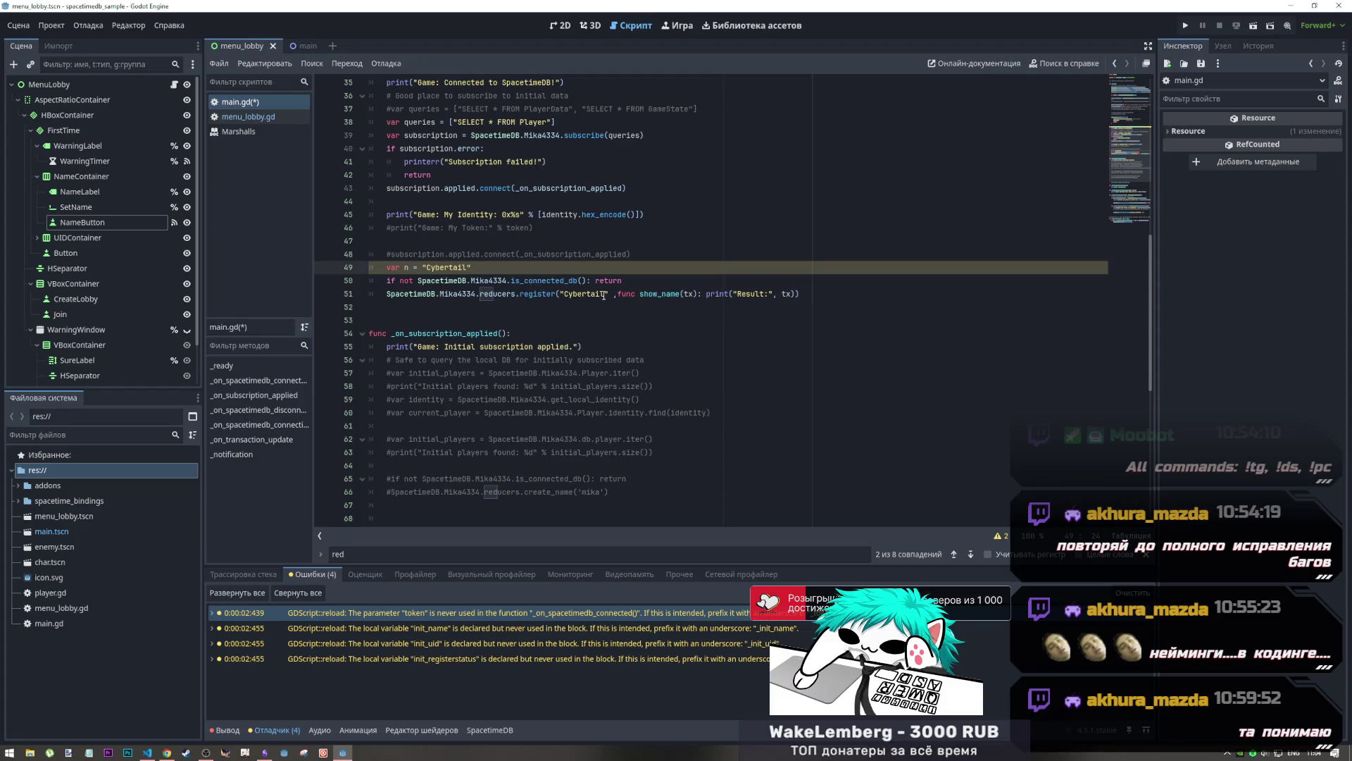
pyautogui.moveTo(610, 294); pyautogui.dragTo(563, 294)
pyautogui.write('n')
pyautogui.press('Escape')
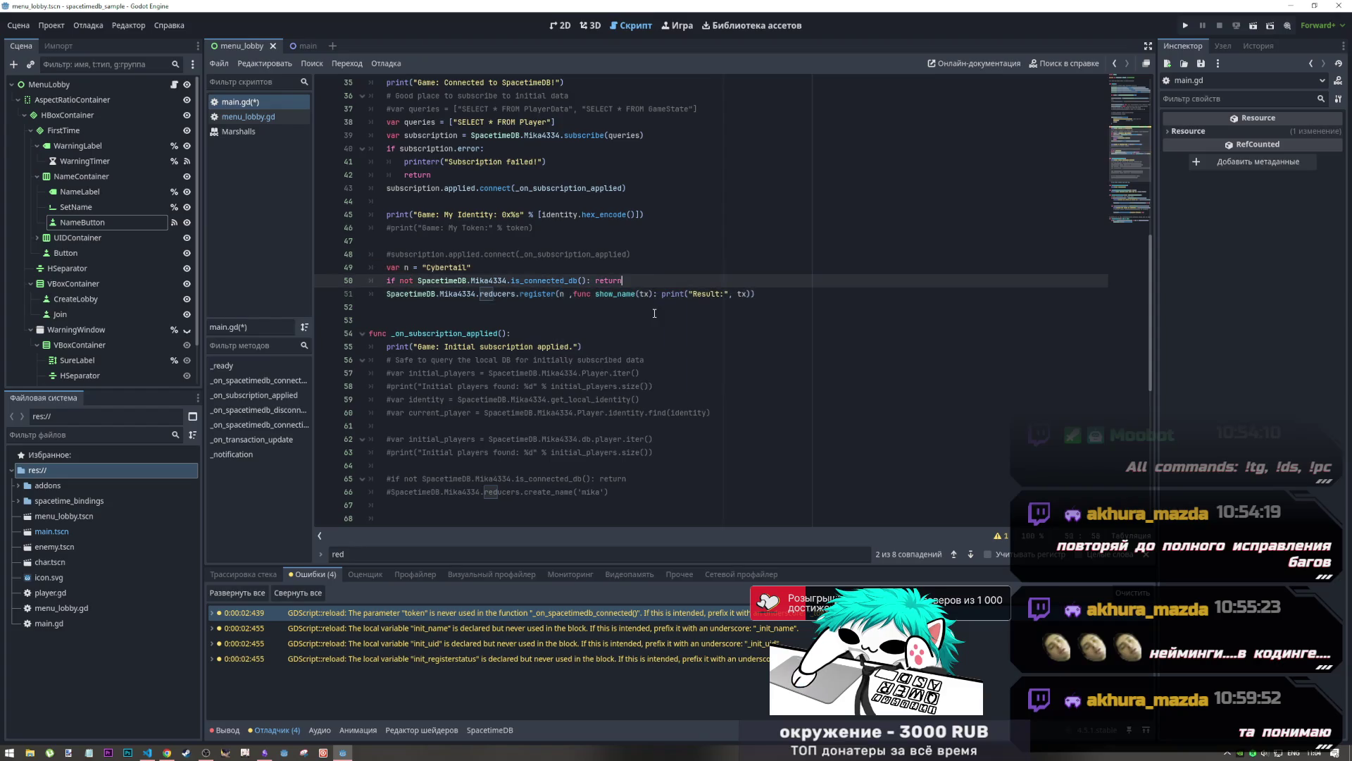
pyautogui.hotkey('ctrl', 's')
# Type the line 49 declaration as var n:String
pyautogui.click(408, 267)
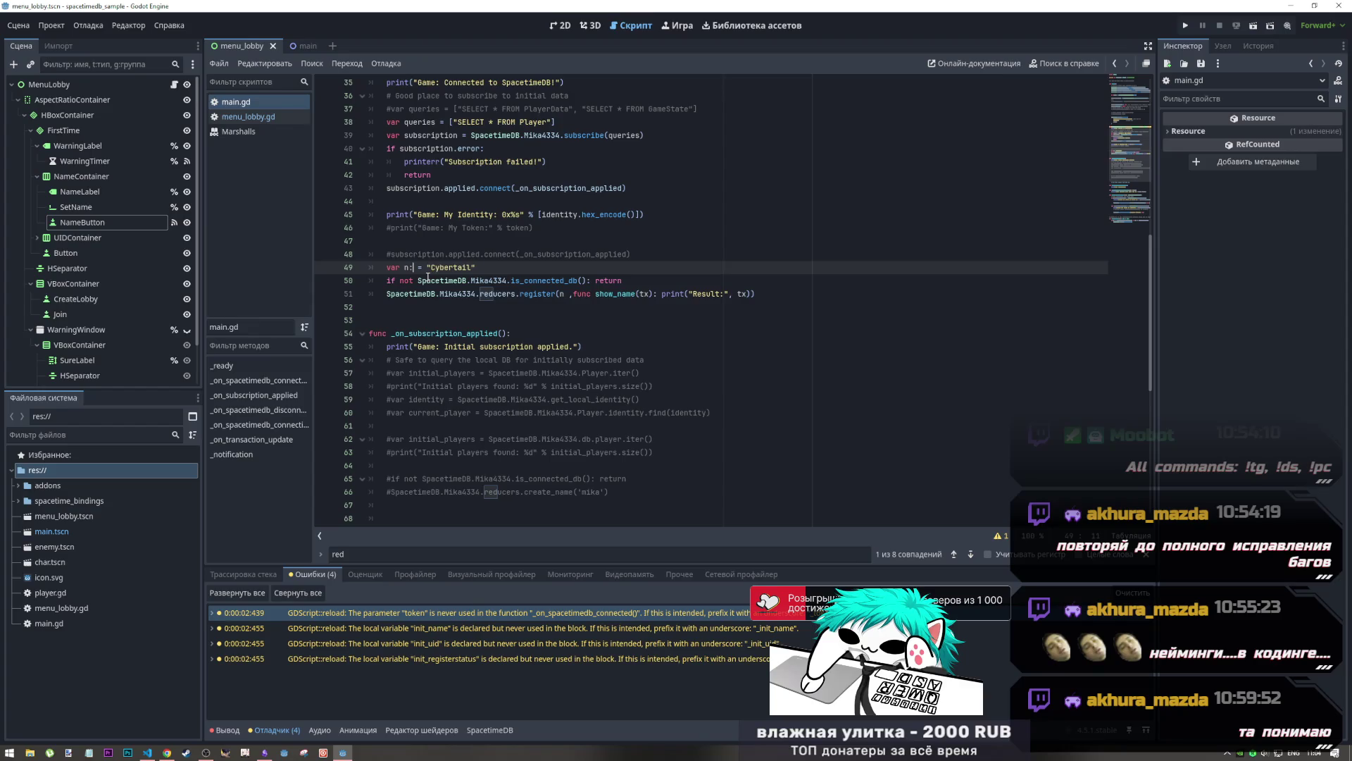
pyautogui.write('string')
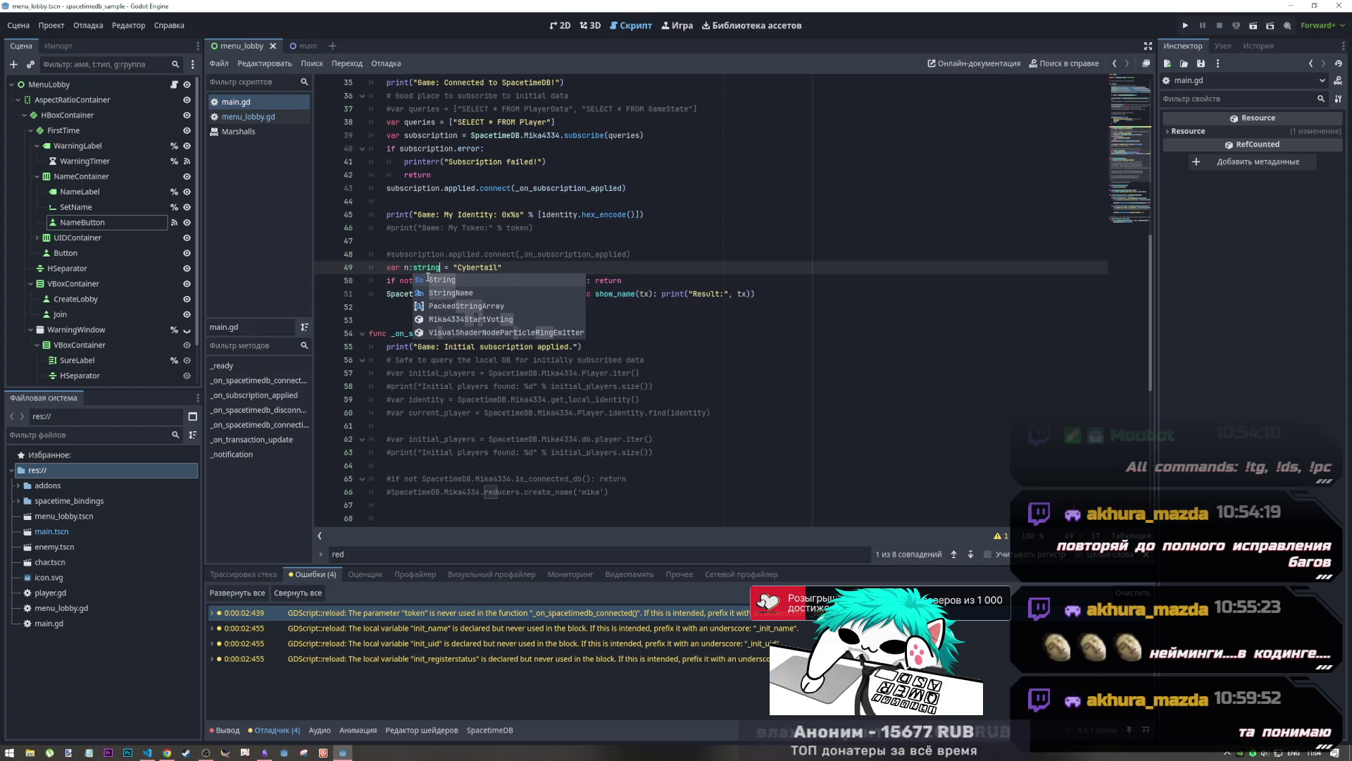
pyautogui.press('Return')
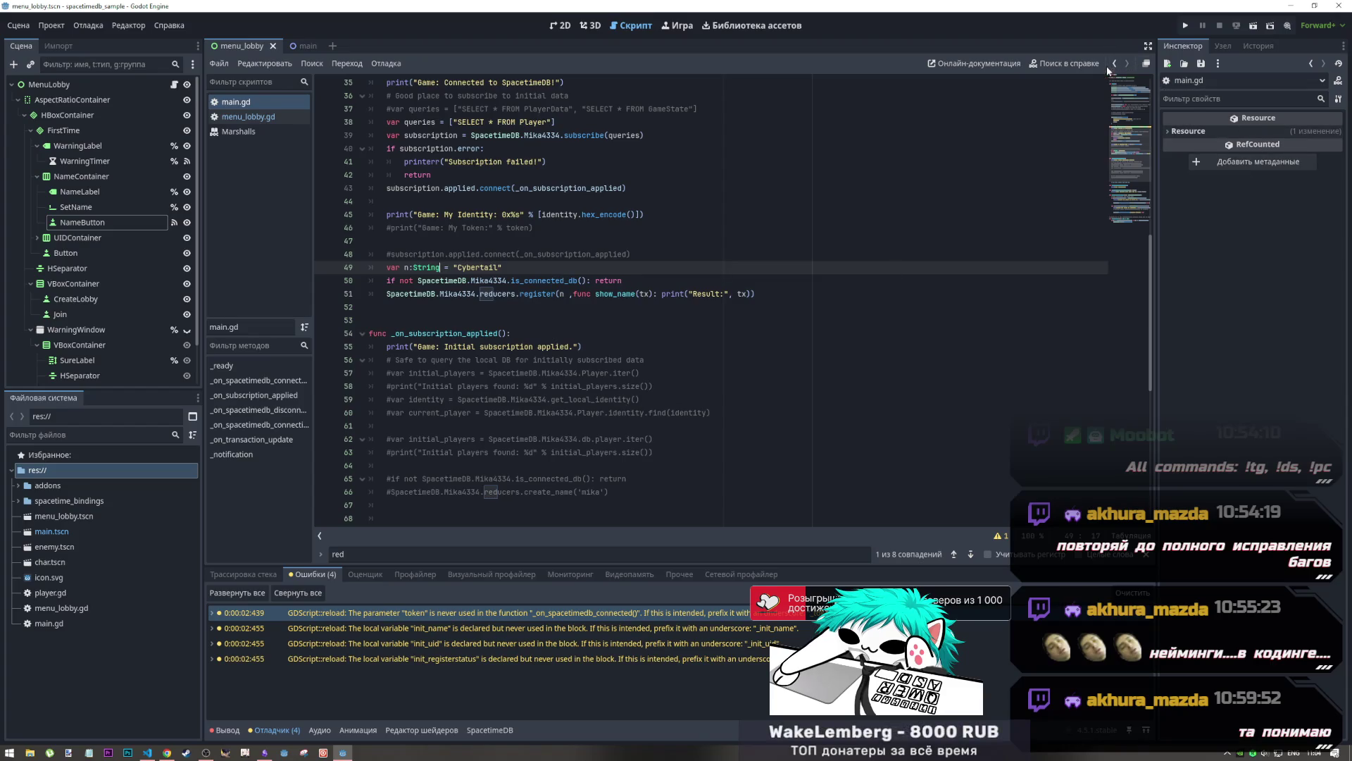
# Run the project with F5 to test the register call, then stop the game
pyautogui.click(564, 294)
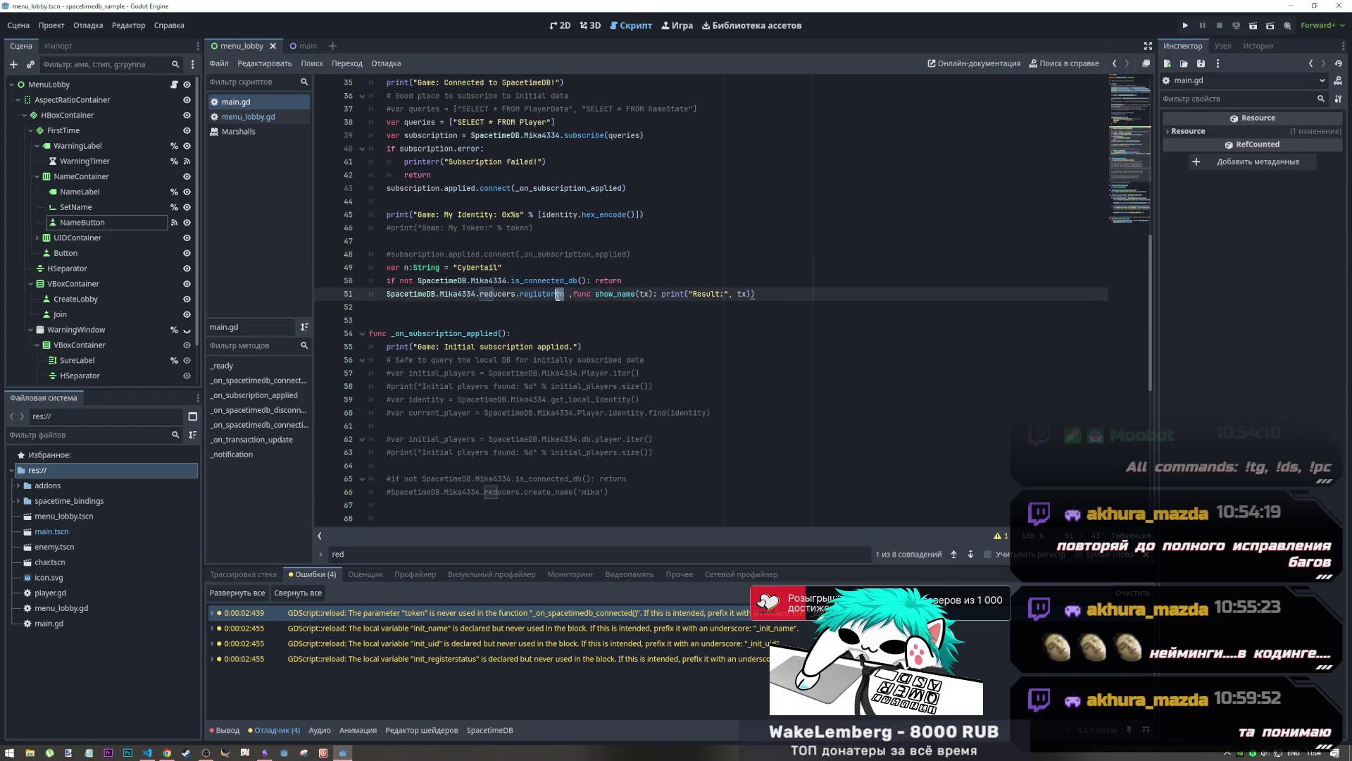
pyautogui.press('F5')
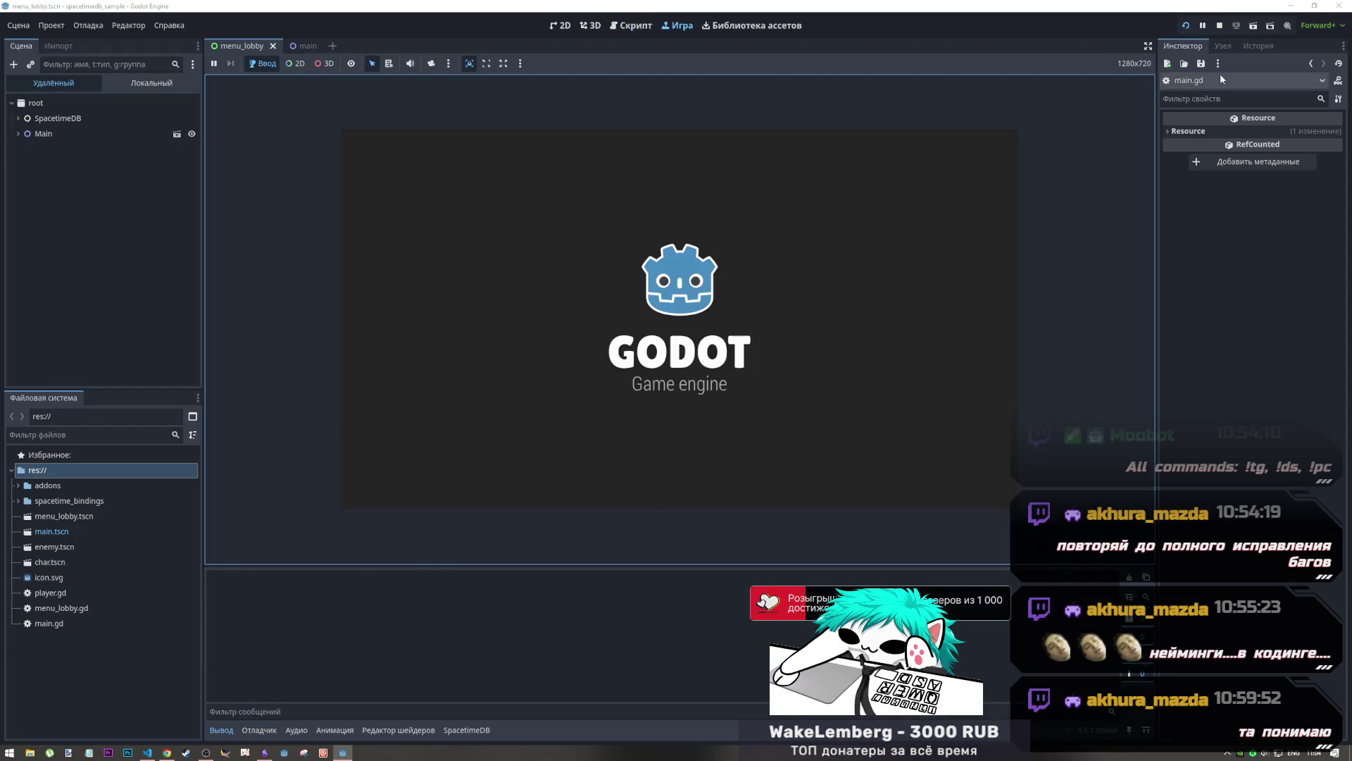
pyautogui.click(1220, 28)
# Select the register reducer error message in the Output log, then go to the server code
pyautogui.click(597, 307)
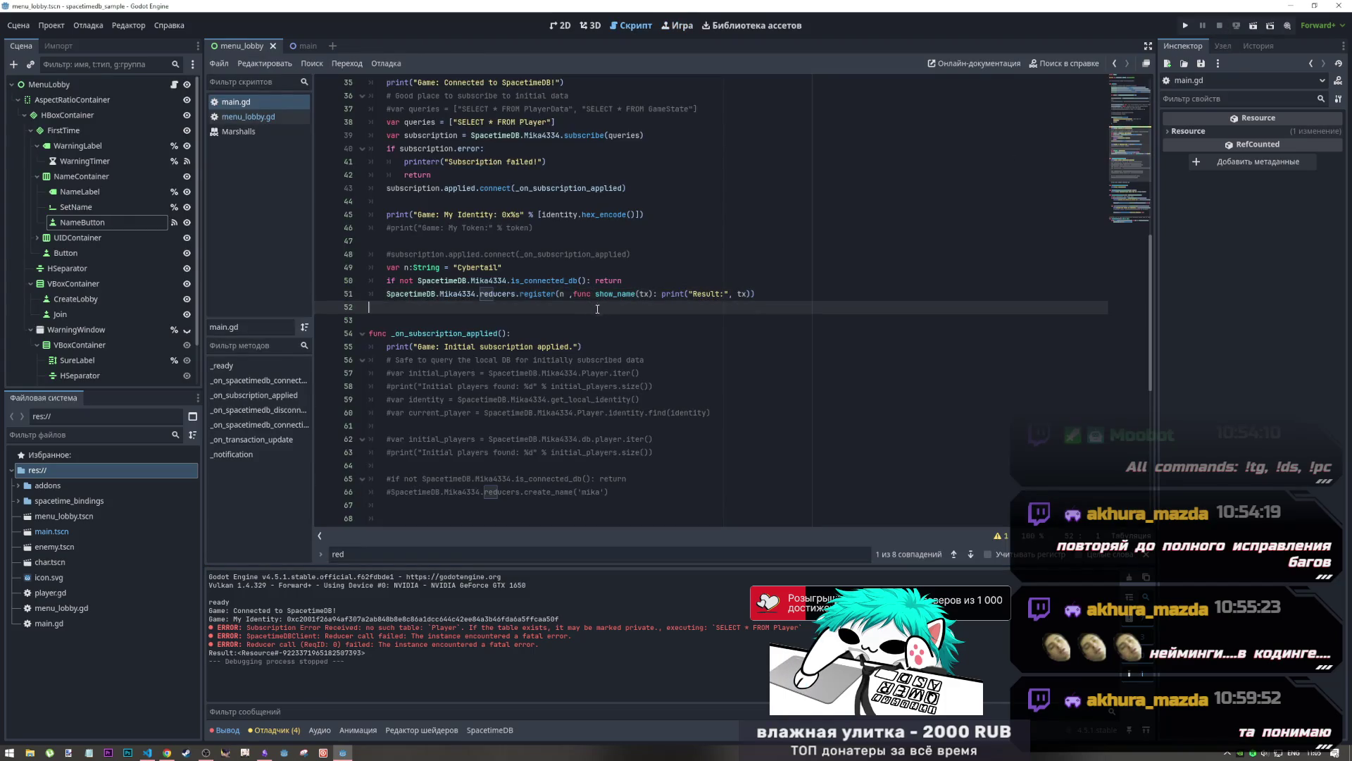
pyautogui.scroll(3, 626, 314)
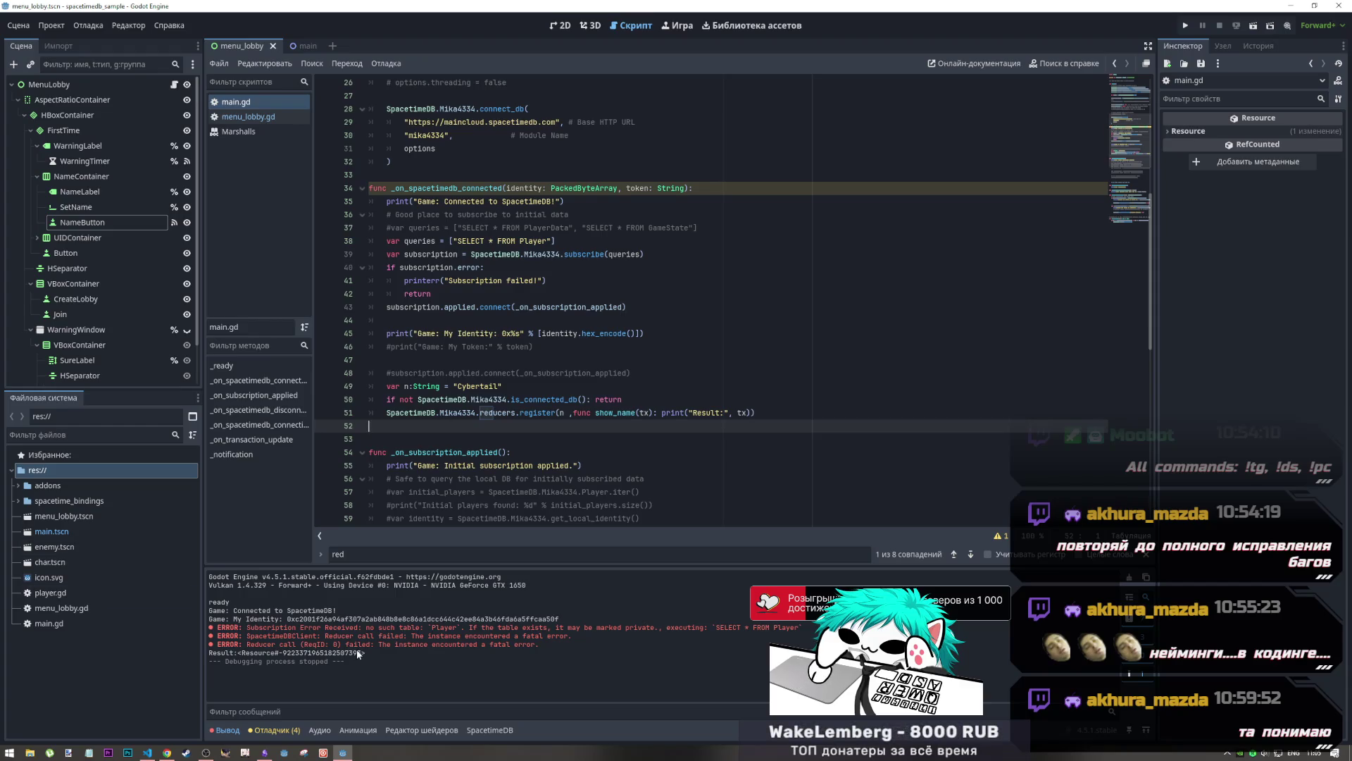
pyautogui.moveTo(353, 636); pyautogui.dragTo(534, 645)
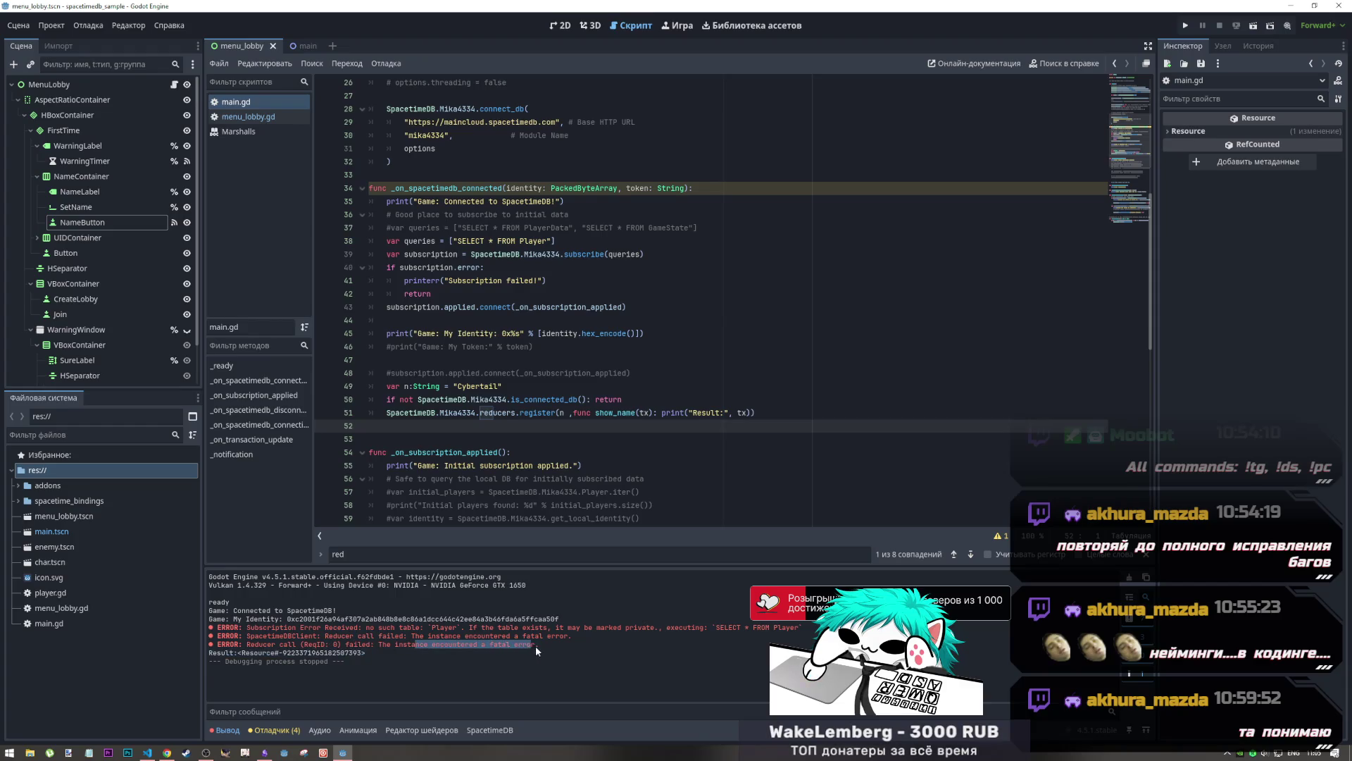
pyautogui.click(150, 753)
# Search index.ts for 'register' and step through matches to the register reducer definition
pyautogui.click(310, 361)
pyautogui.scroll(1, 355, 322)
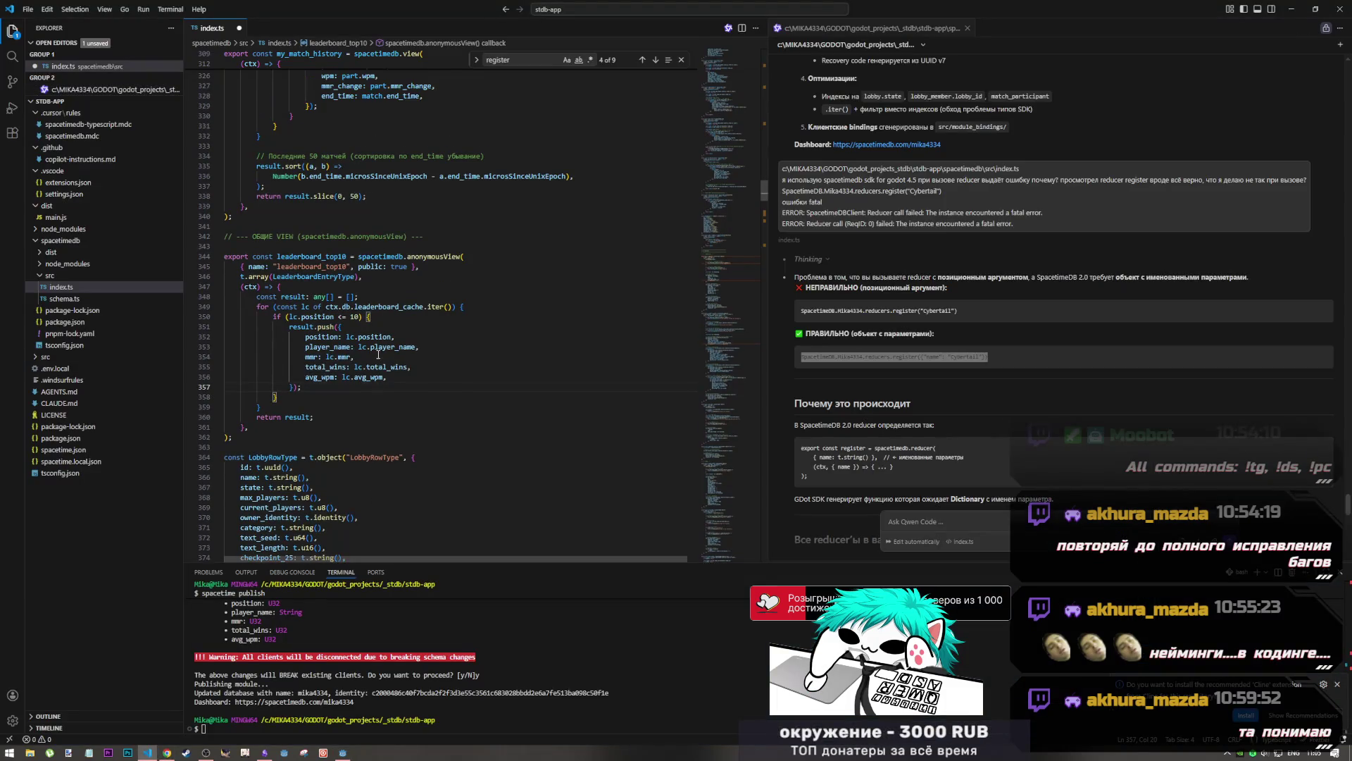
pyautogui.scroll(15, 356, 323)
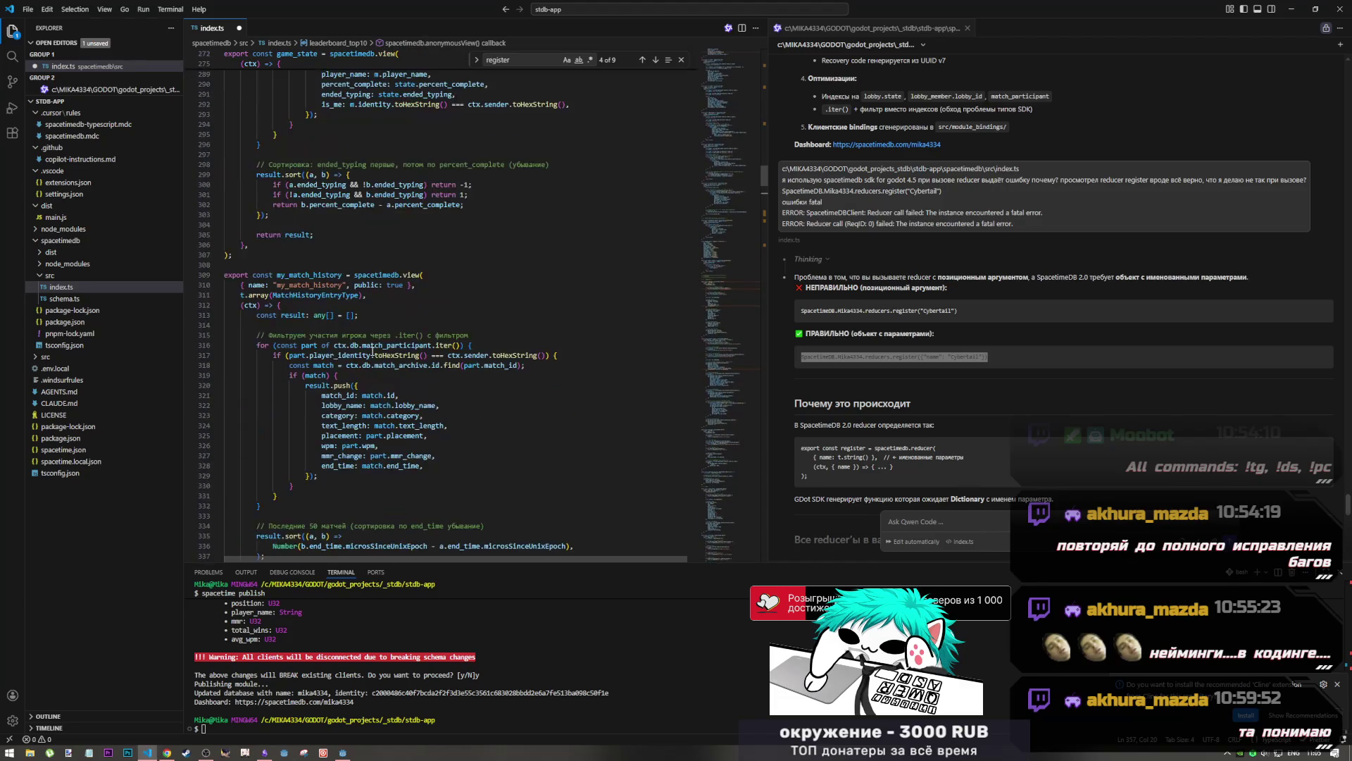
pyautogui.scroll(5, 373, 349)
pyautogui.hotkey('ctrl', 'f')
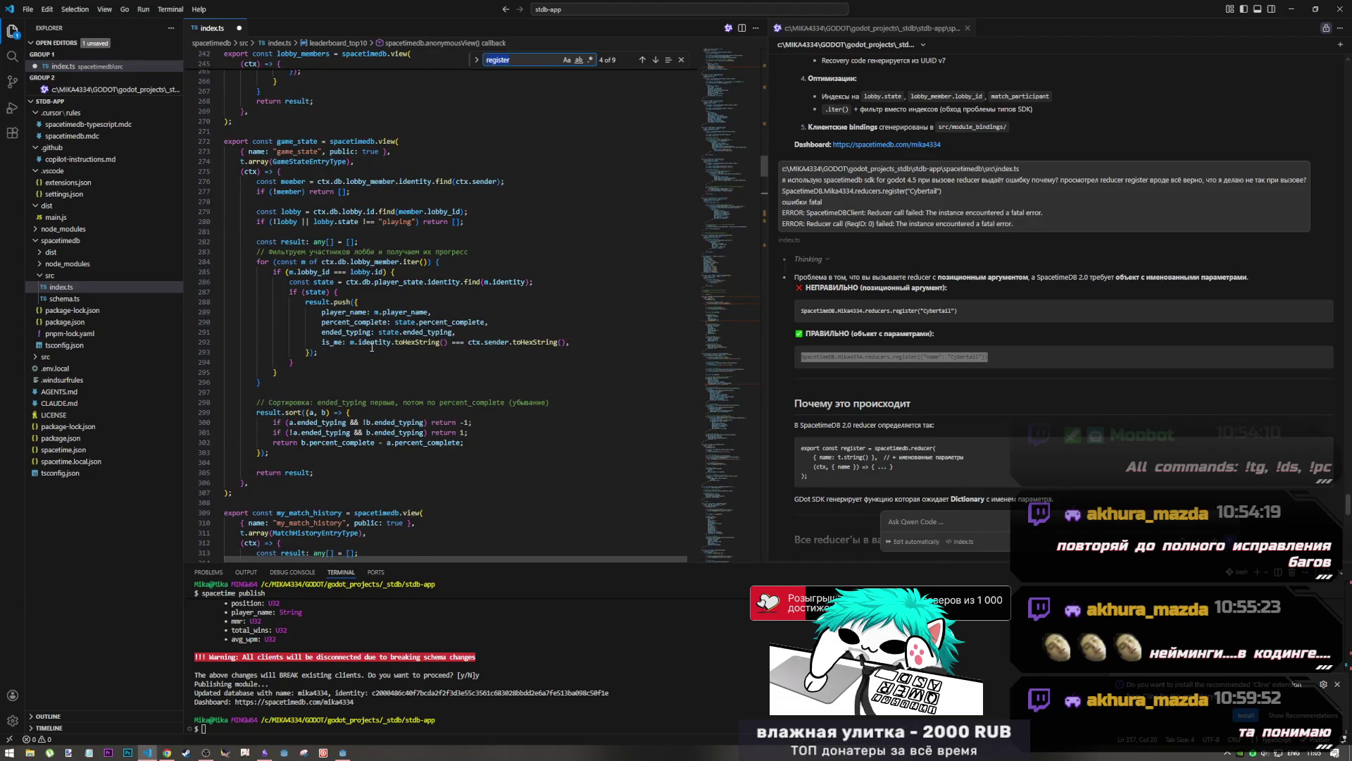
pyautogui.click(642, 60)
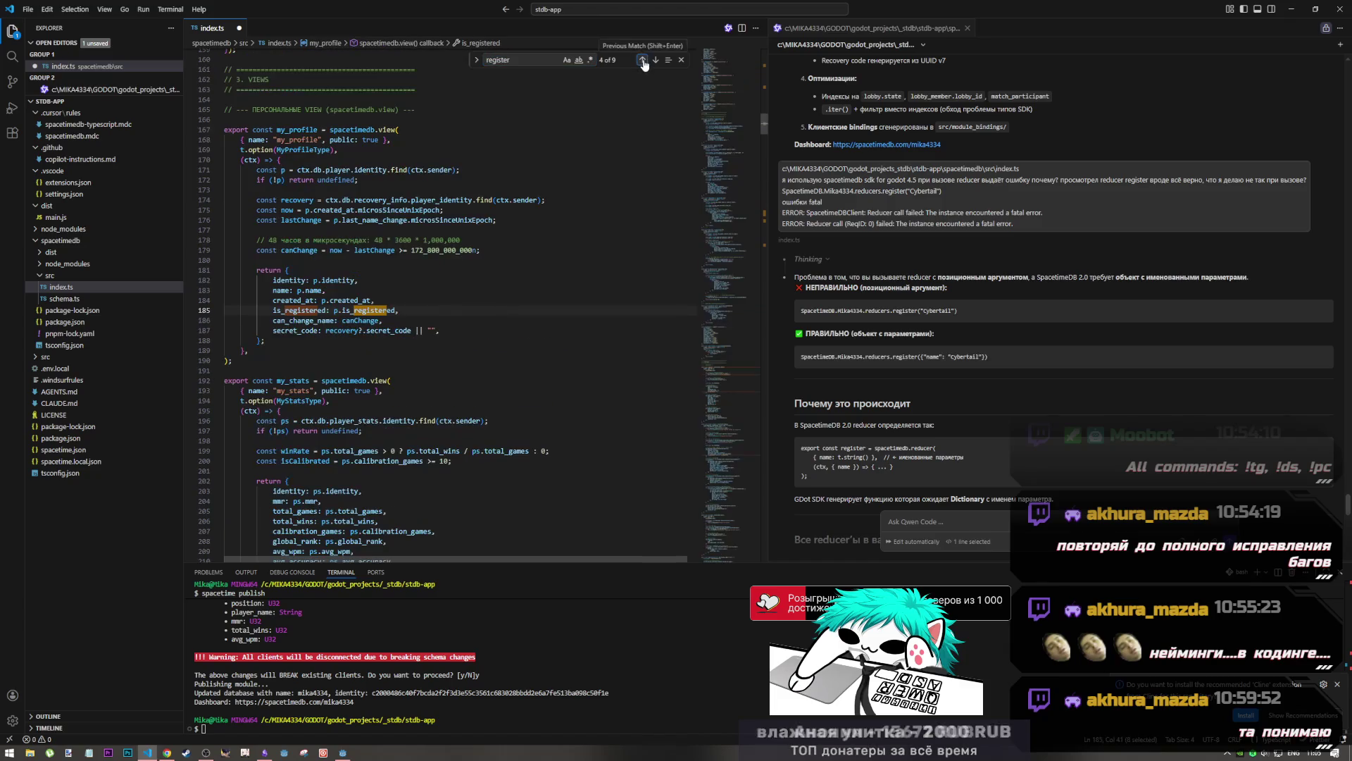
pyautogui.click(642, 60)
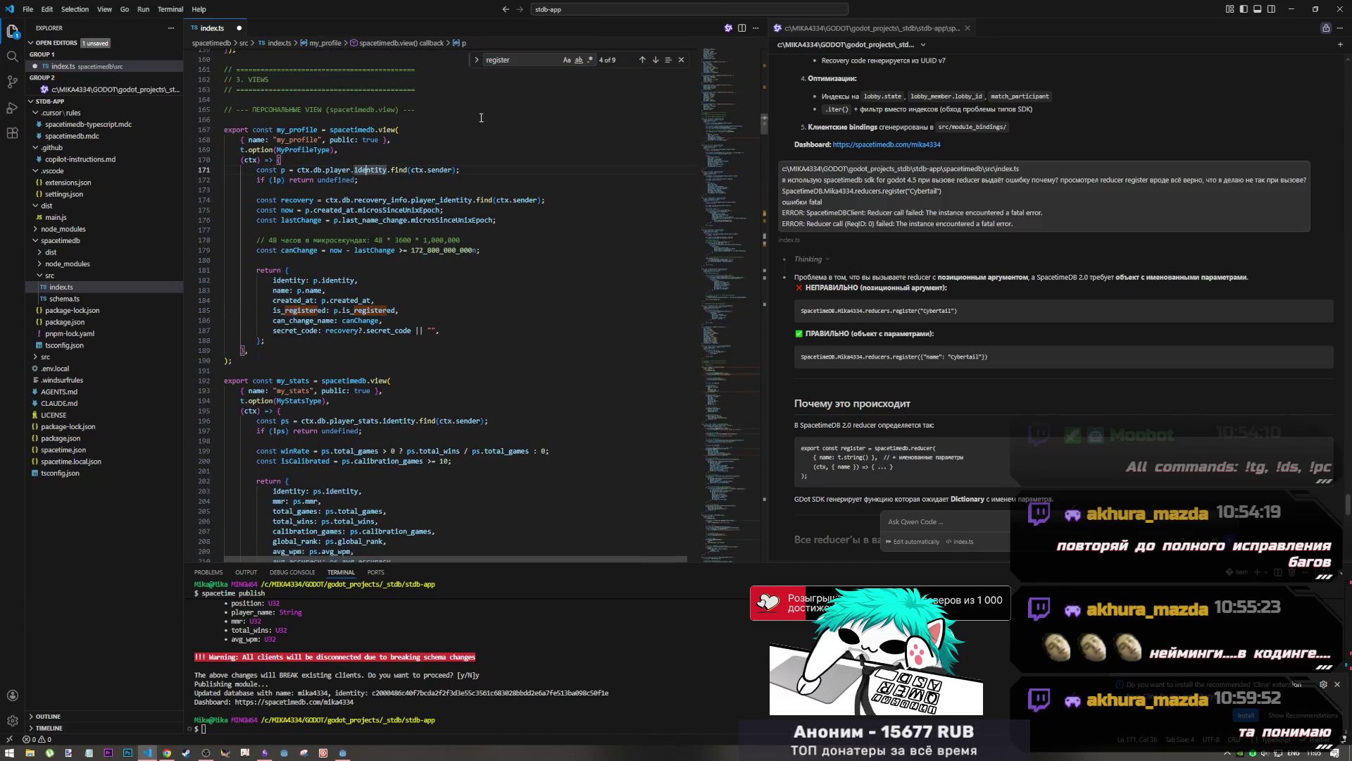
pyautogui.click(657, 62)
pyautogui.click(657, 62)
pyautogui.click(335, 340)
pyautogui.scroll(-4, 375, 371)
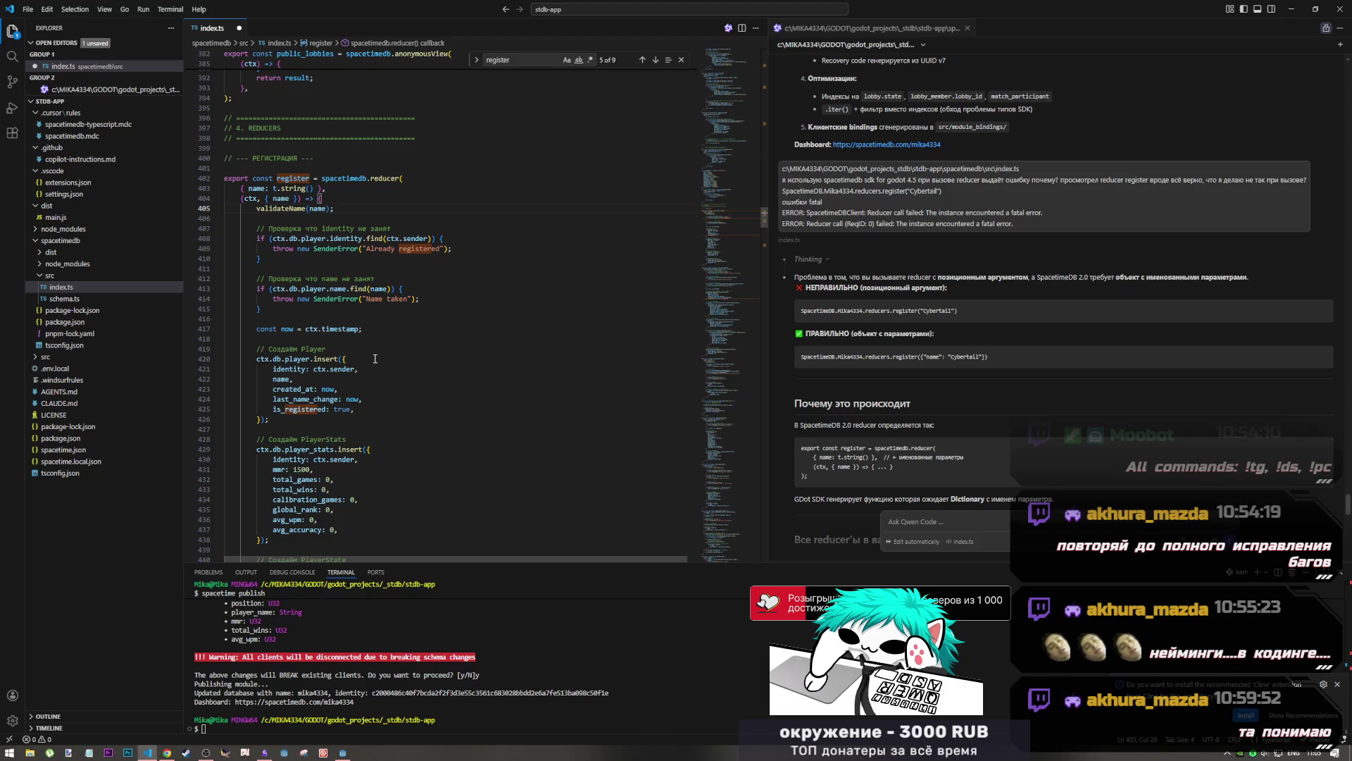
# Switch from Visual Studio Code to the GitHub quickstart page in Chrome
pyautogui.hotkey('alt', 'Tab')
pyautogui.hotkey('alt', 'Tab')
pyautogui.hotkey('alt', 'Tab')
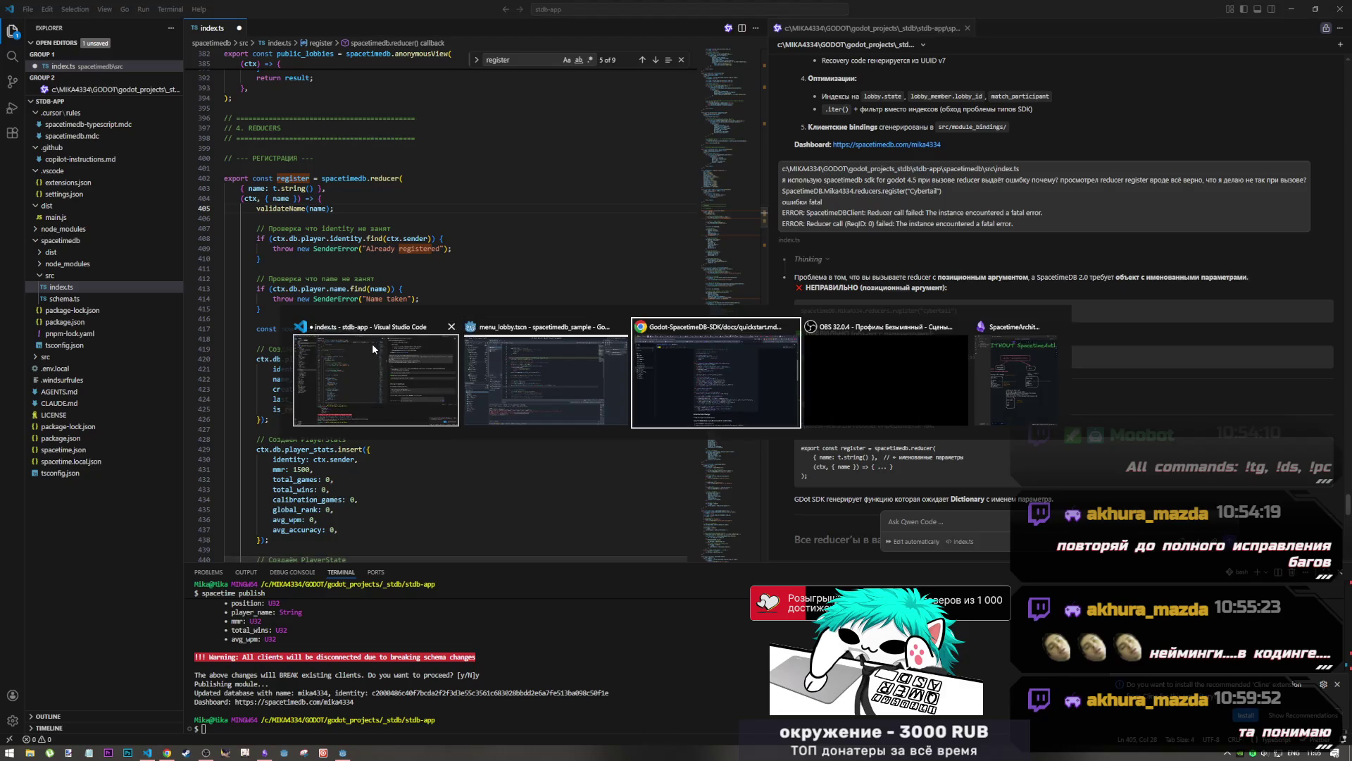
pyautogui.hotkey('alt', 'Tab')
pyautogui.hotkey('alt', 'Tab')
pyautogui.hotkey('alt', 'Tab')
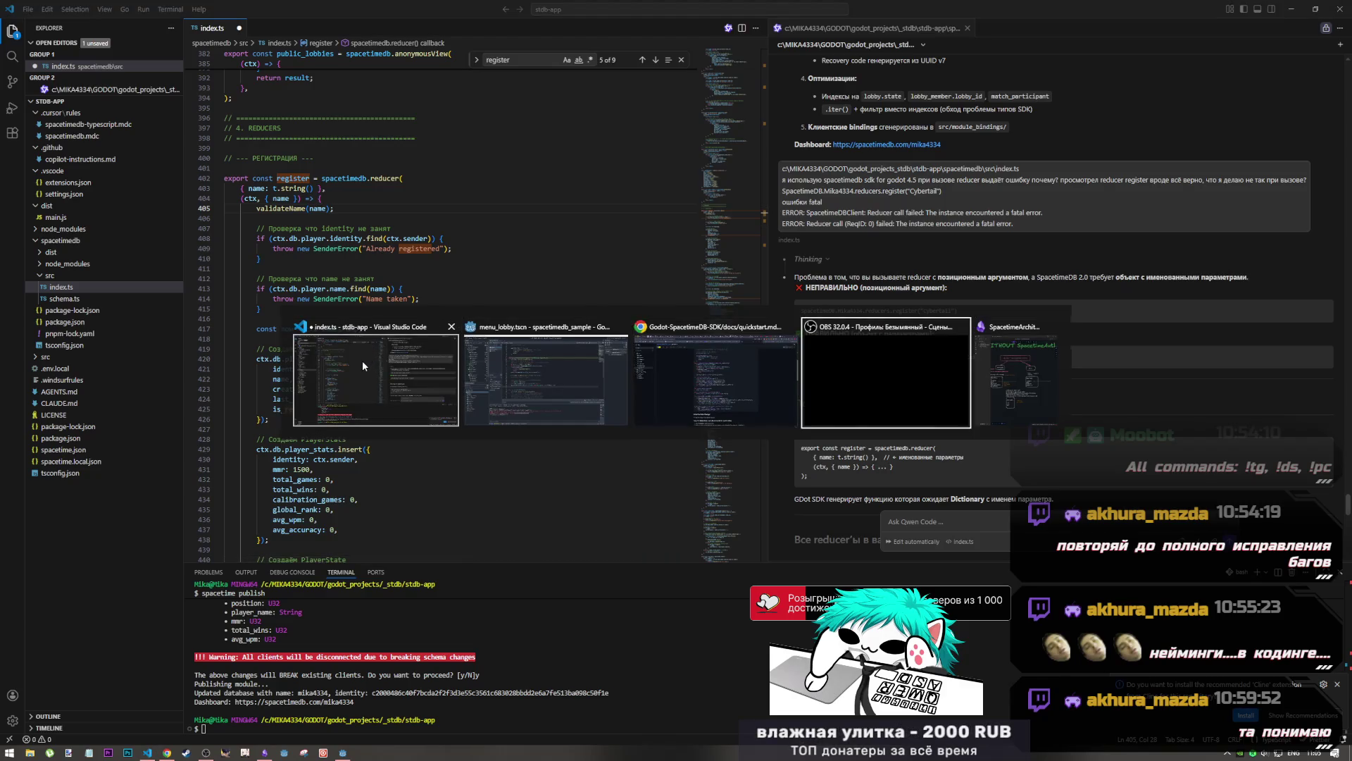
pyautogui.hotkey('alt', 'Tab')
pyautogui.hotkey('alt', 'Tab')
pyautogui.hotkey('alt', 'Tab')
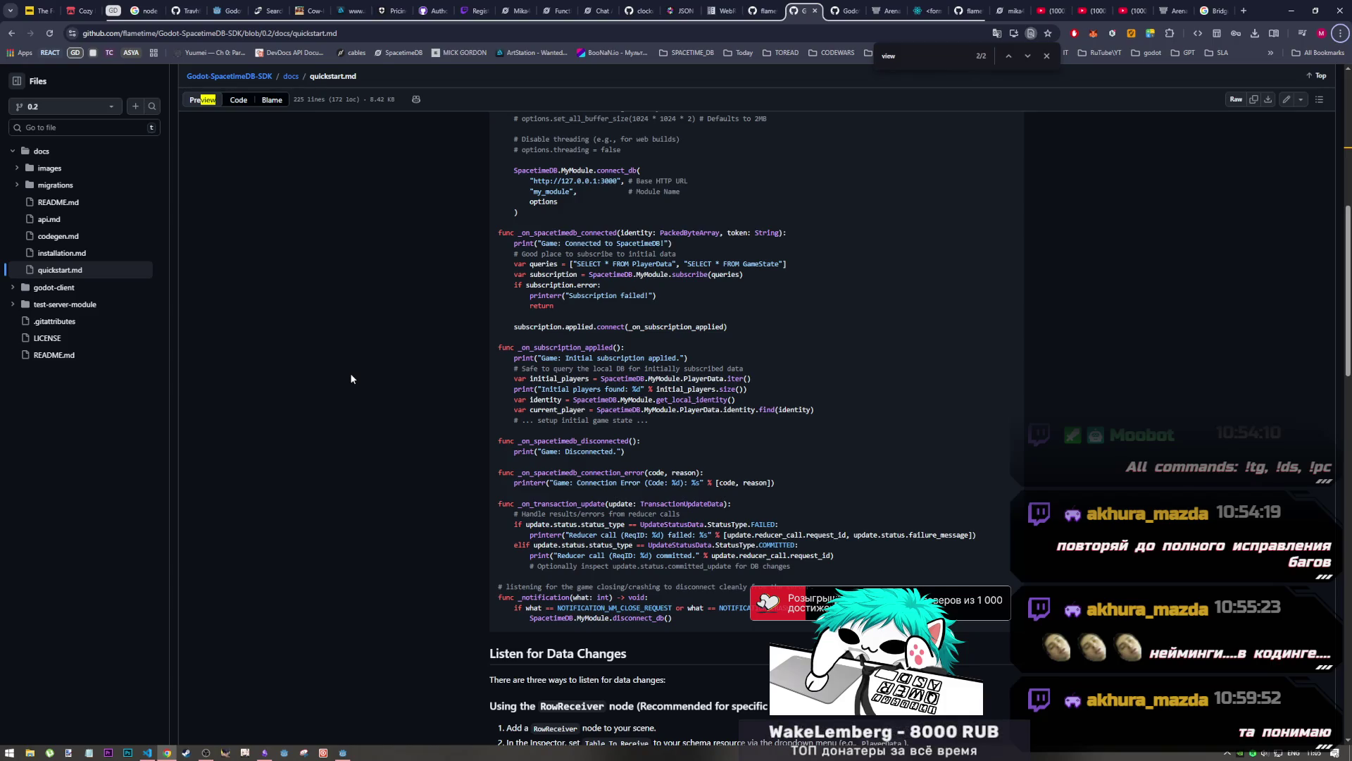
# Compare quickstart.md with the server code, ending on index.ts's register reducer
pyautogui.click(147, 751)
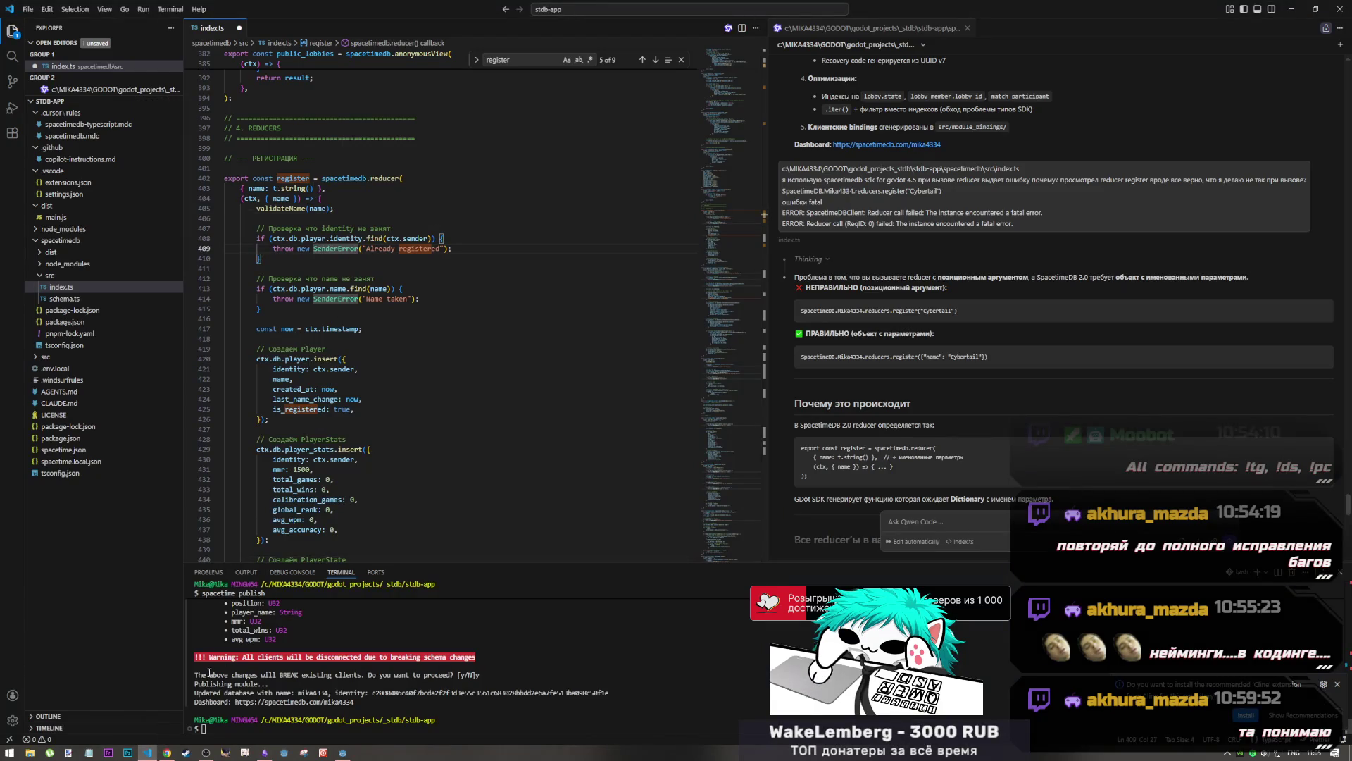
pyautogui.click(166, 753)
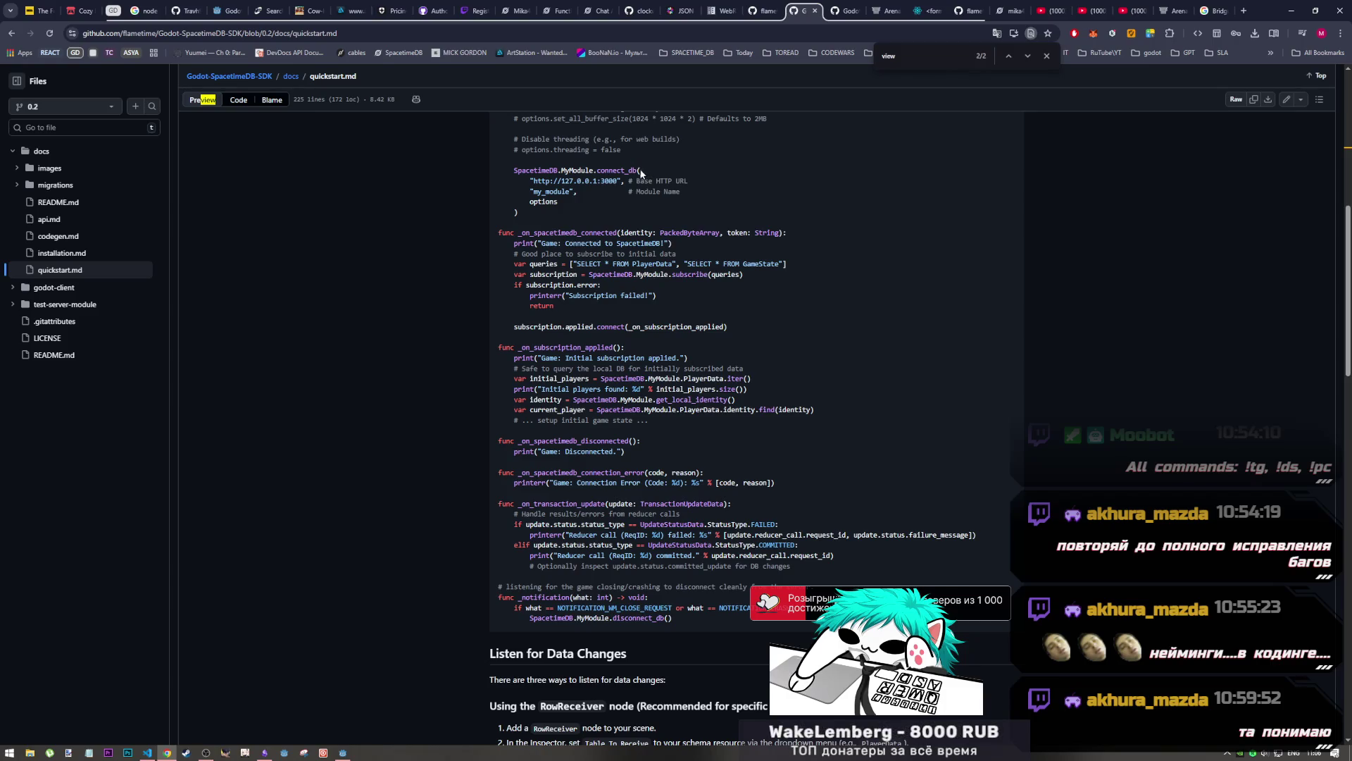
pyautogui.click(147, 752)
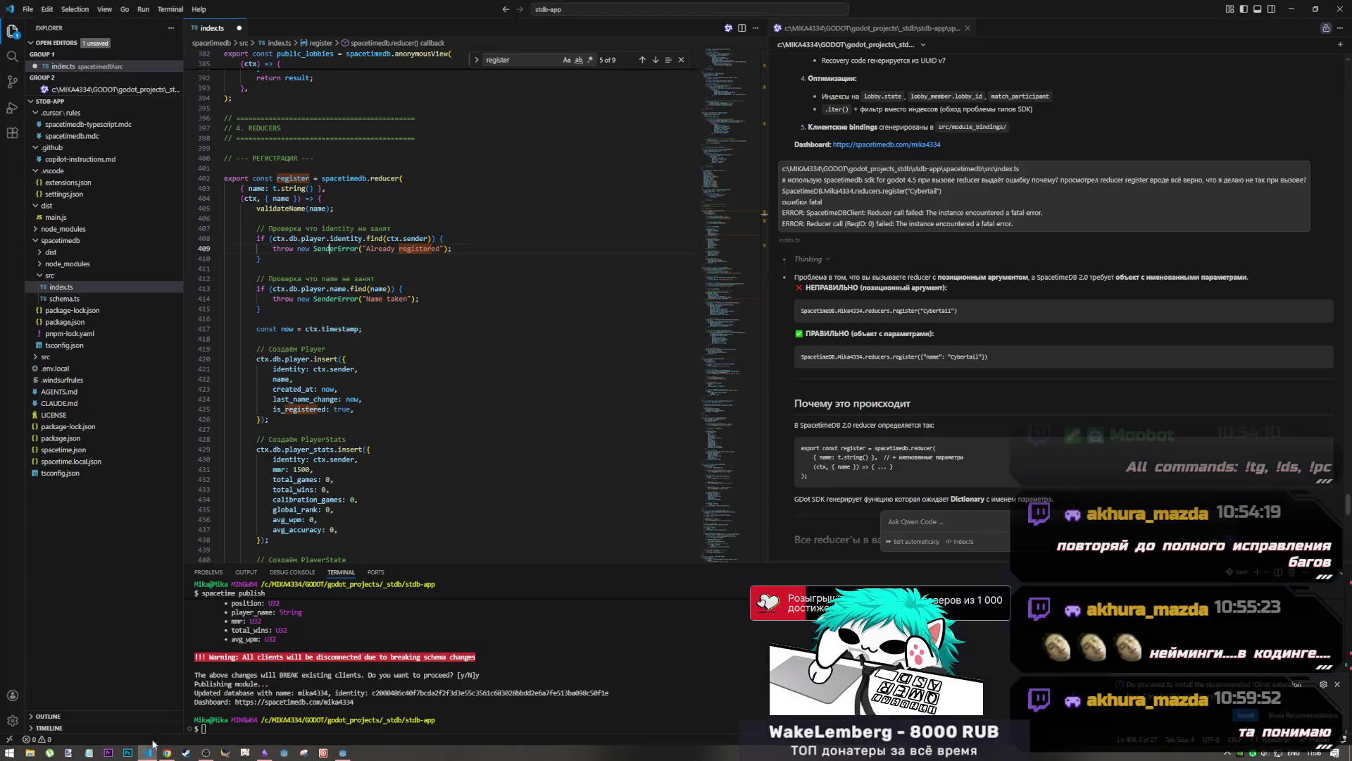
# Search index.ts for 'player' to see its use in the register reducer, then save the file
pyautogui.click(309, 189)
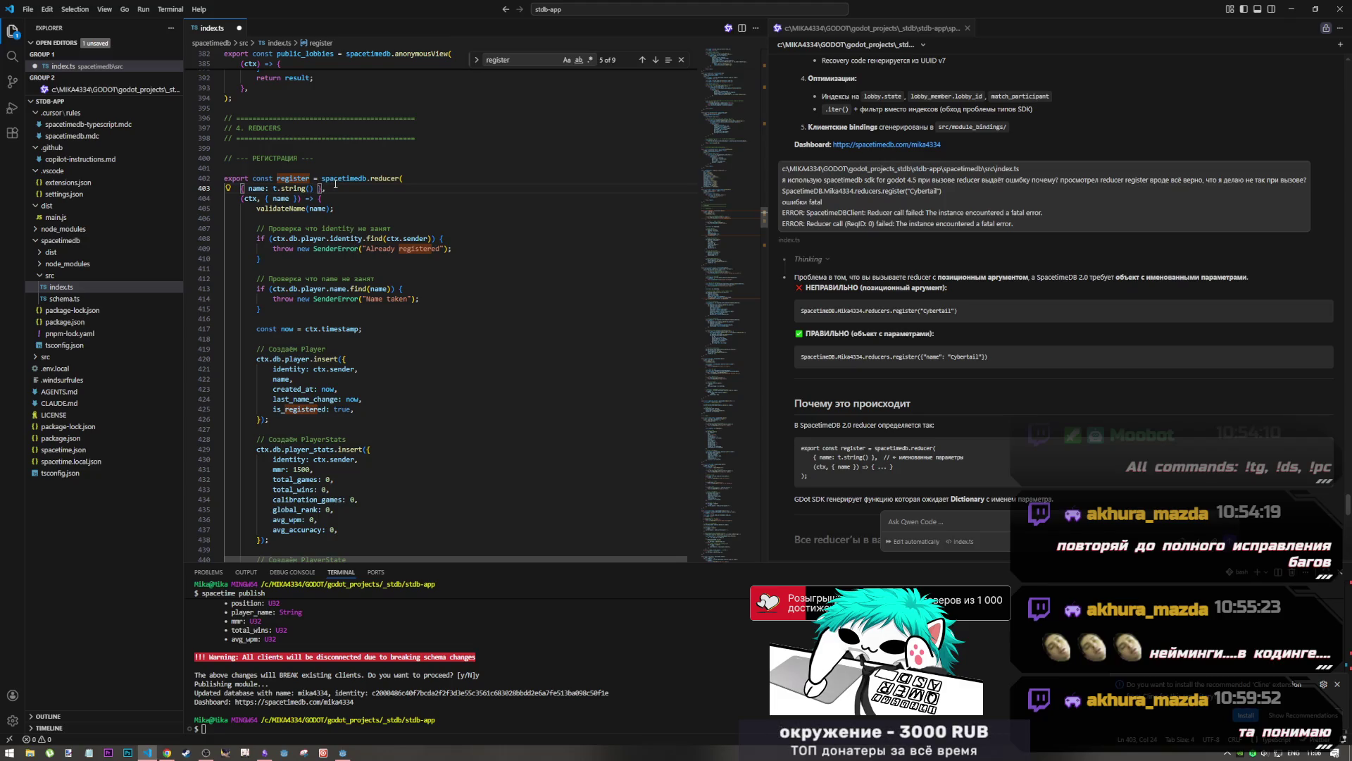
pyautogui.moveTo(720, 211)
pyautogui.mouseDown()
pyautogui.moveTo(728, 69)
pyautogui.moveTo(717, 261)
pyautogui.moveTo(717, 163)
pyautogui.moveTo(718, 177)
pyautogui.mouseUp()
pyautogui.hotkey('ctrl', 'f')
pyautogui.write('player')
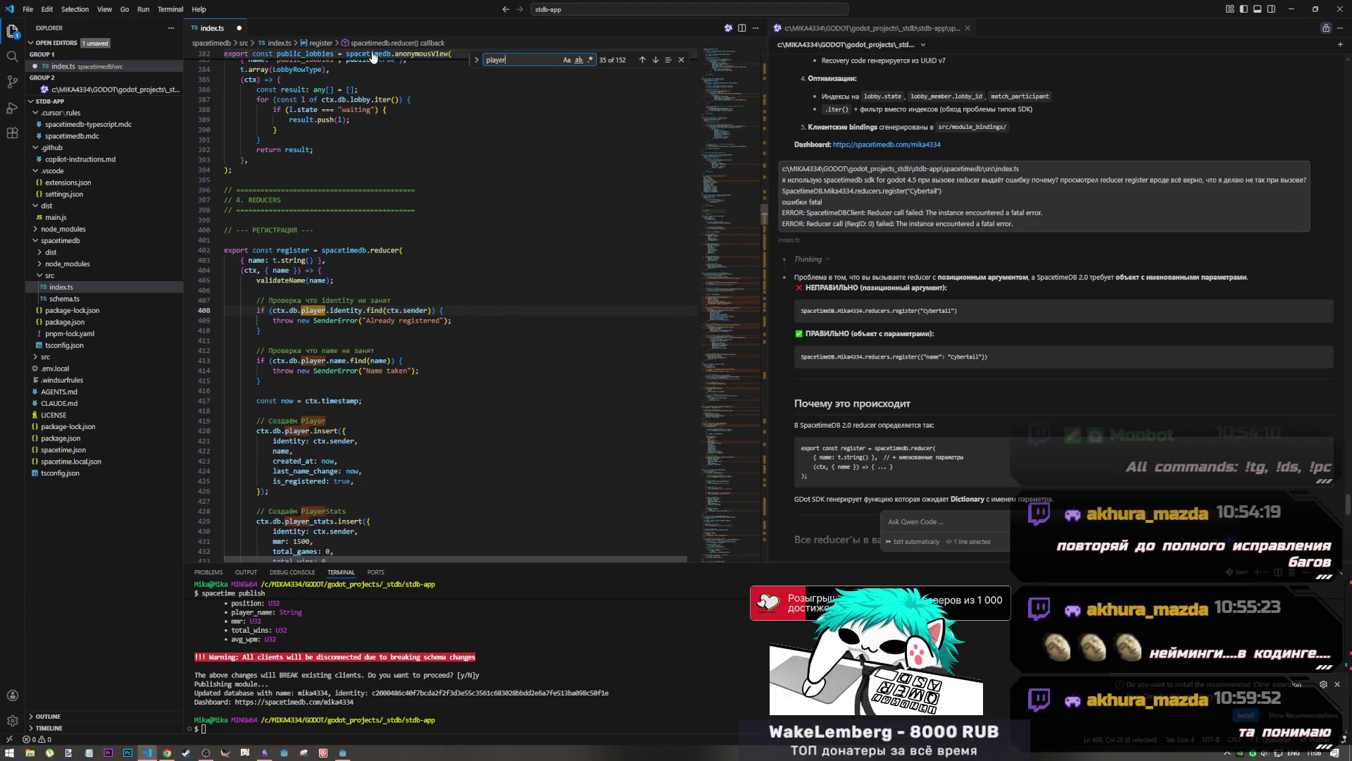
pyautogui.click(366, 281)
pyautogui.hotkey('ctrl', 's')
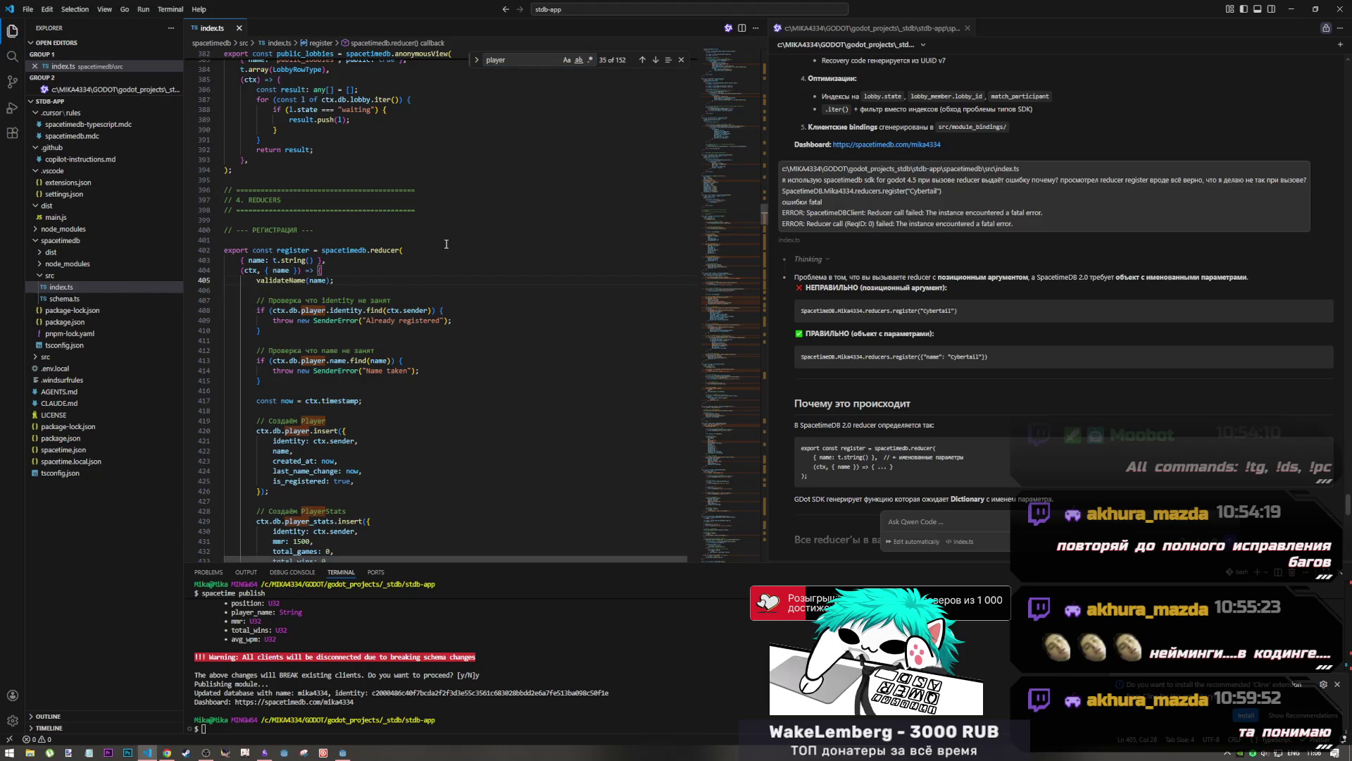
# In schema.ts, change the player table's public flag from false to true and save
pyautogui.click(79, 303)
pyautogui.scroll(-15, 670, 290)
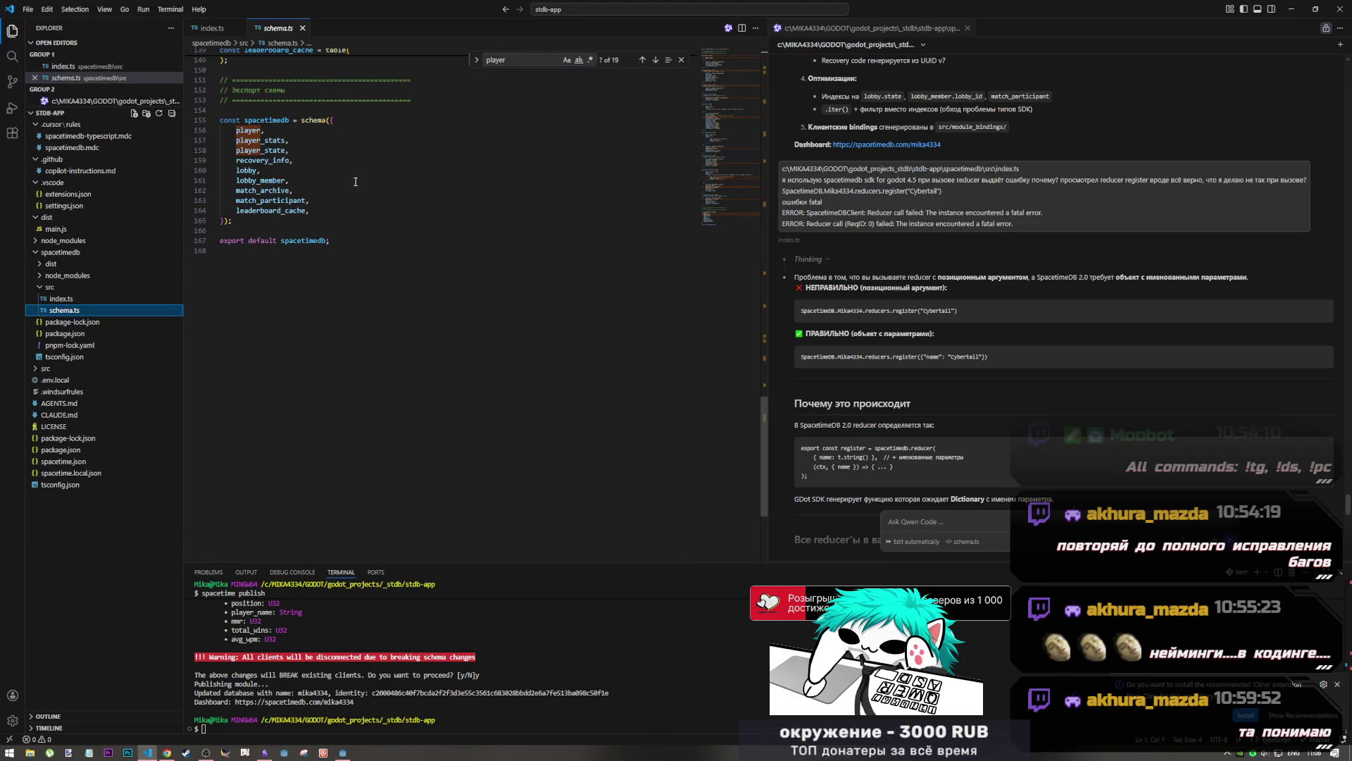
pyautogui.scroll(20, 670, 290)
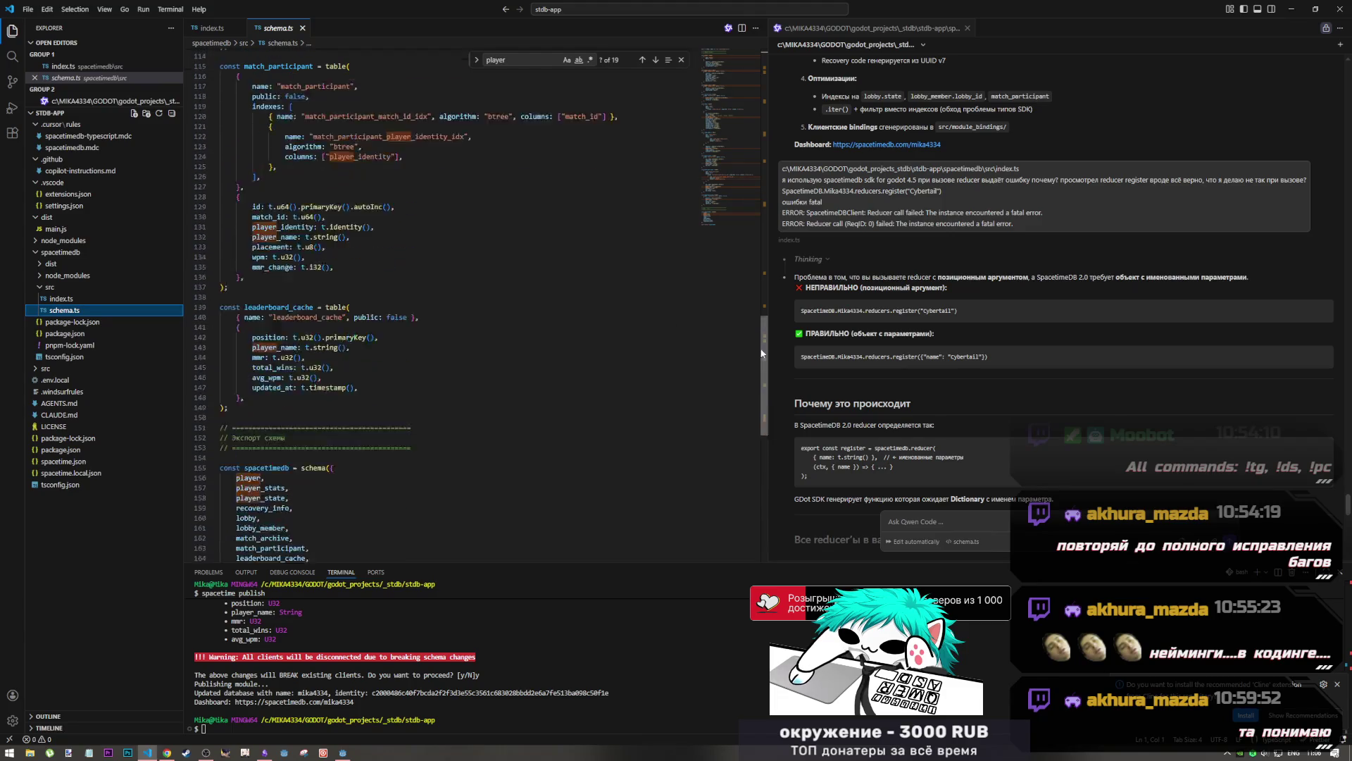
pyautogui.click(307, 161)
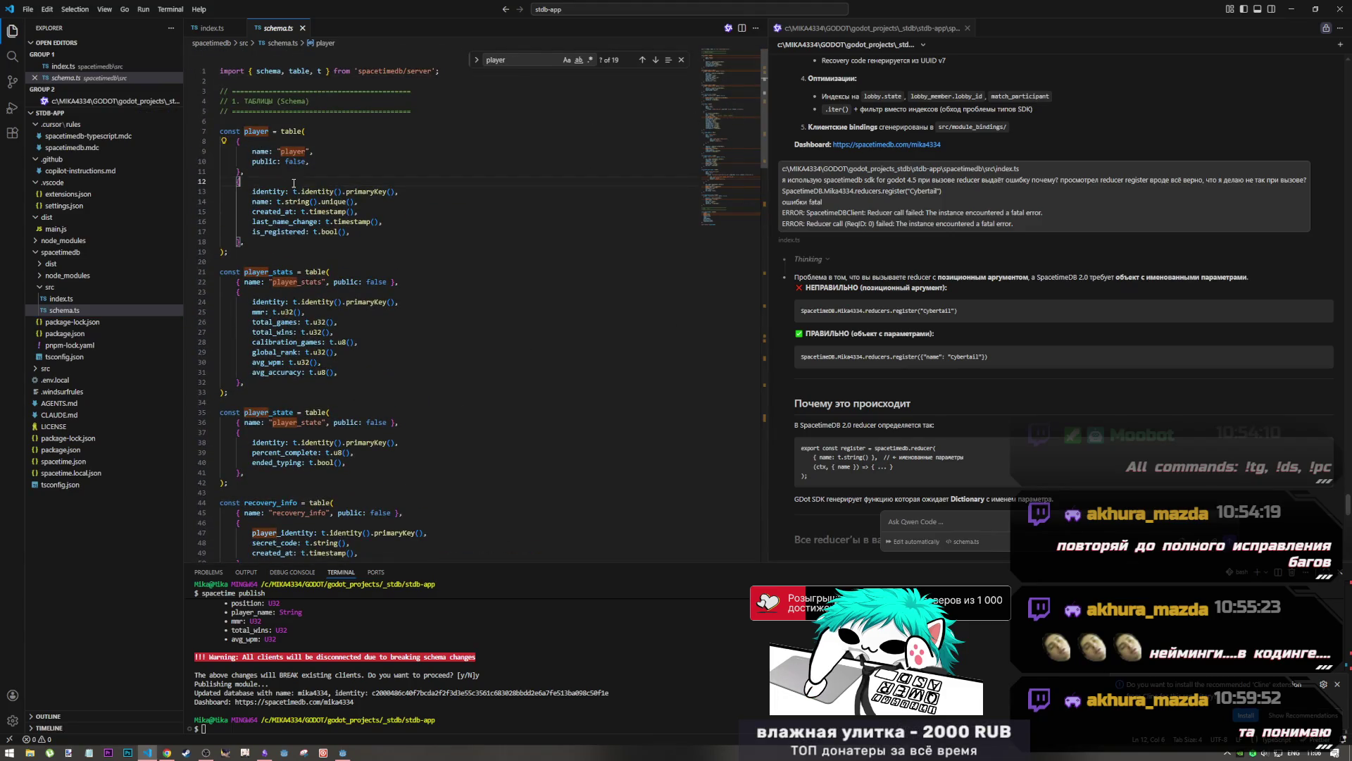
pyautogui.moveTo(307, 161); pyautogui.dragTo(281, 161)
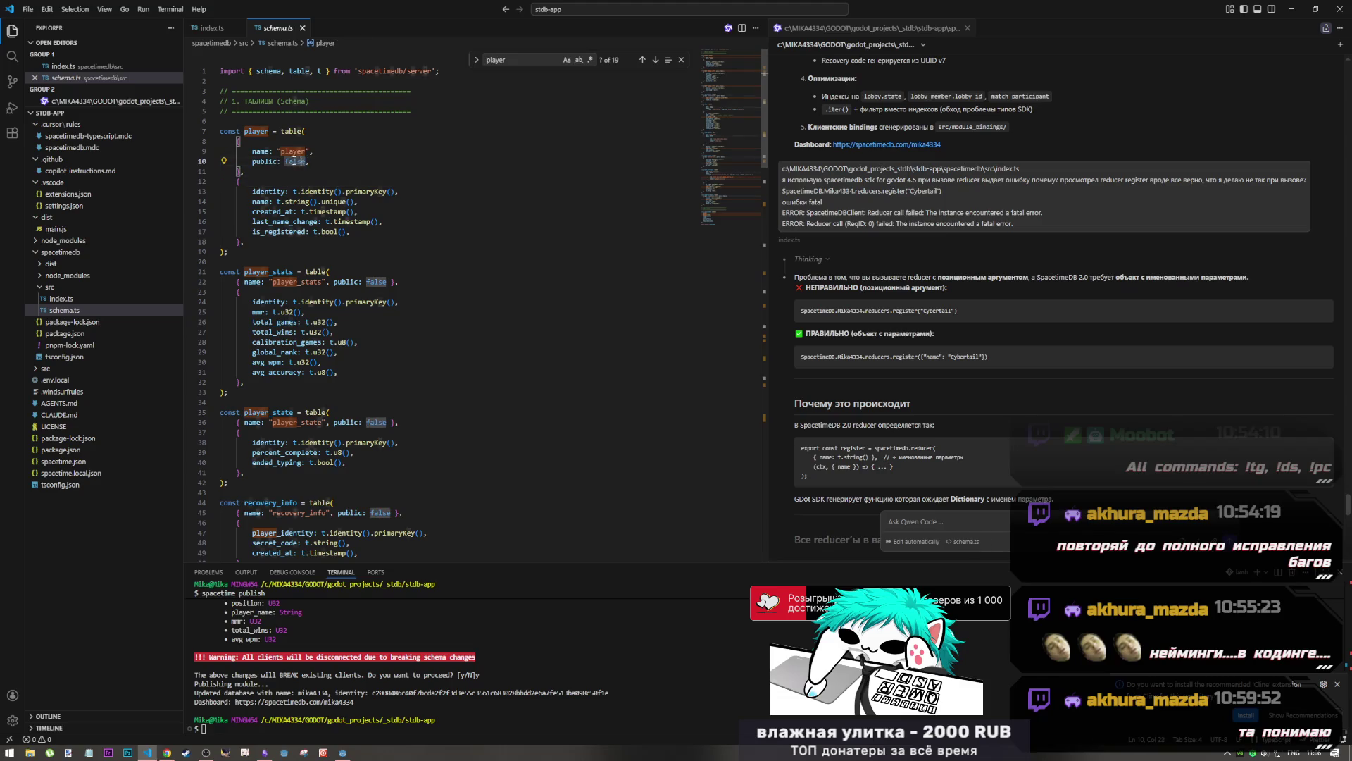
pyautogui.write('true')
pyautogui.press('Escape')
pyautogui.hotkey('ctrl', 's')
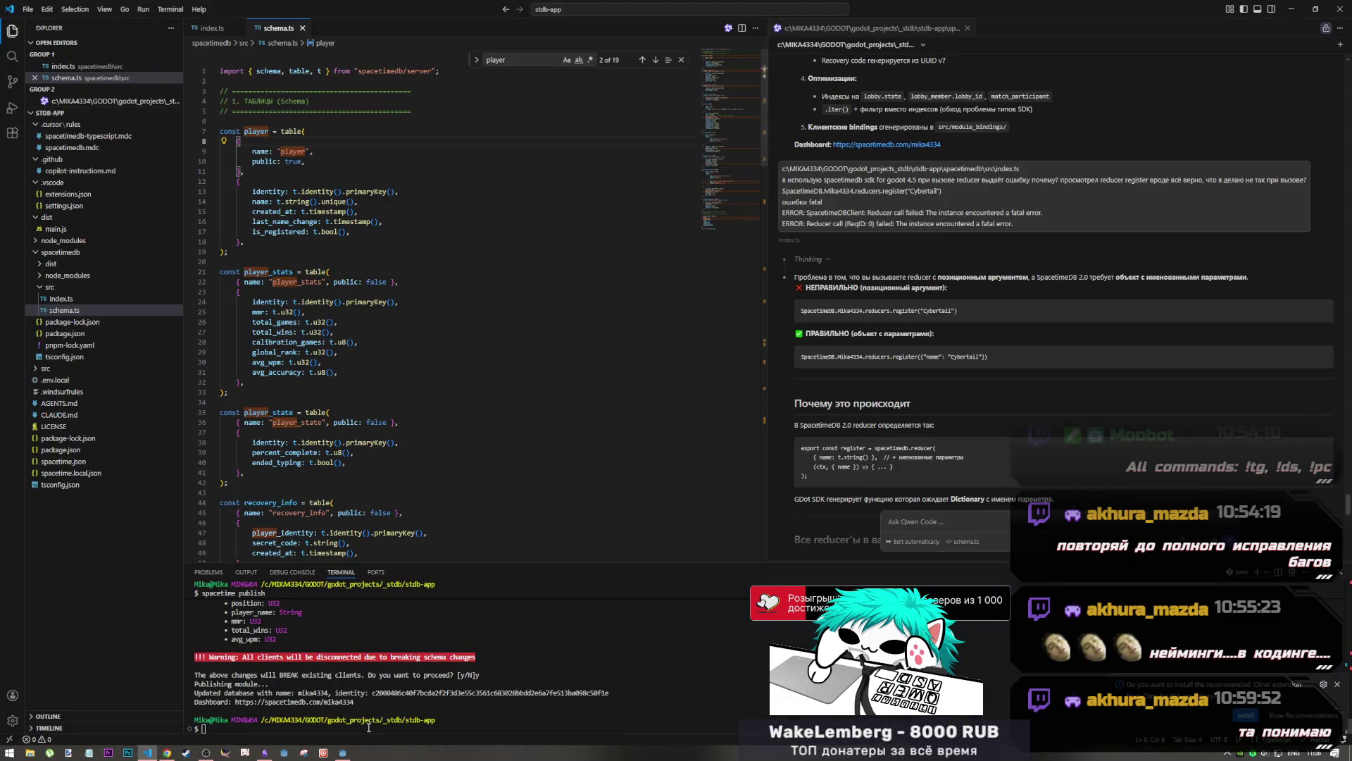
# Rerun spacetime publish in the terminal and confirm the breaking change with y
pyautogui.click(373, 728)
pyautogui.press('Up')
pyautogui.press('Return')
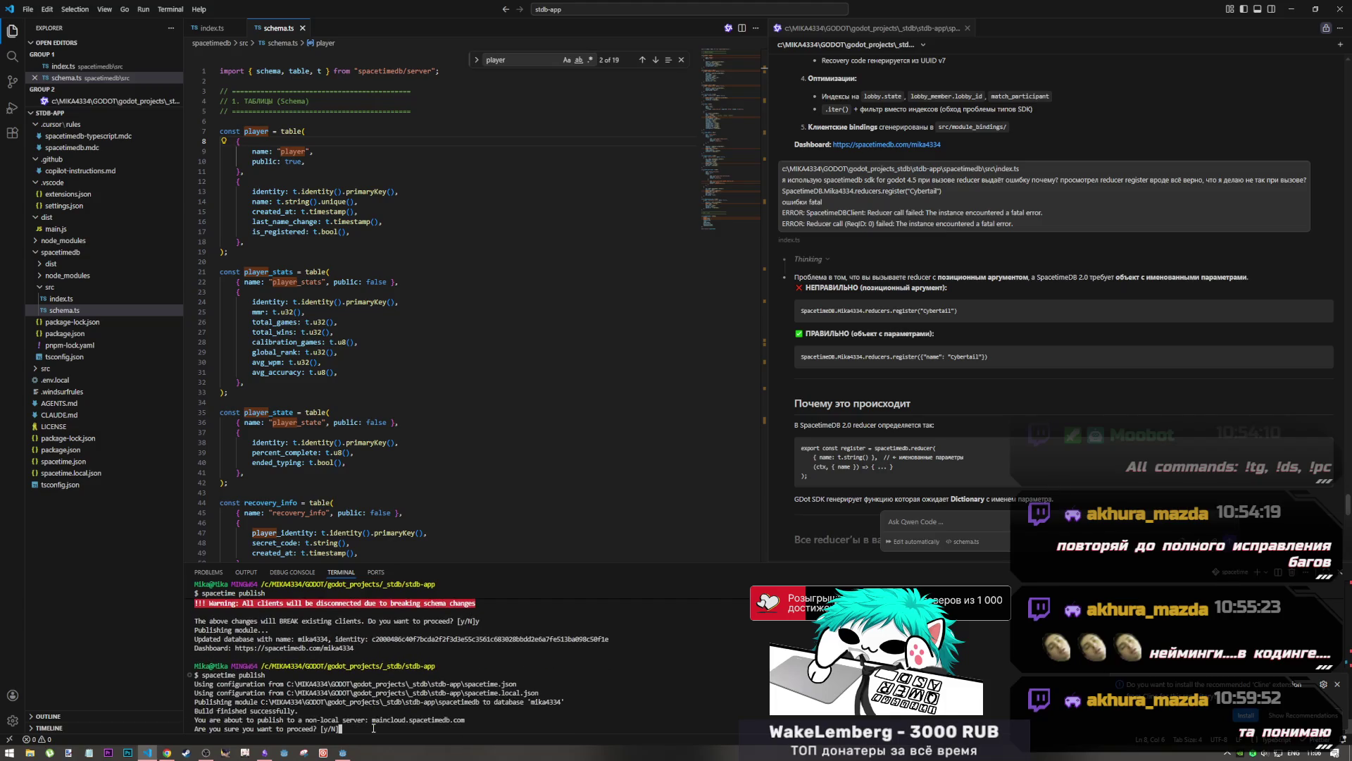
pyautogui.write('y/N]')
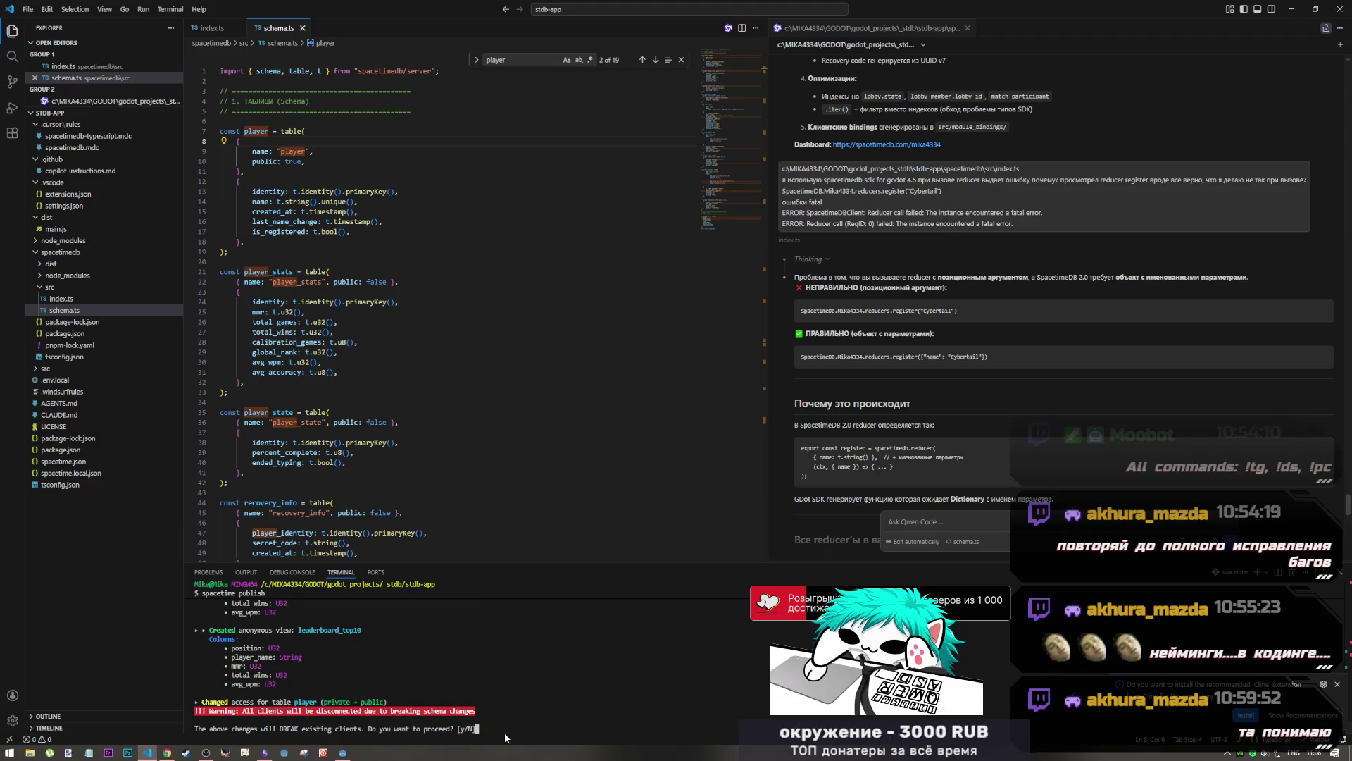
pyautogui.write('y')
pyautogui.press('Return')
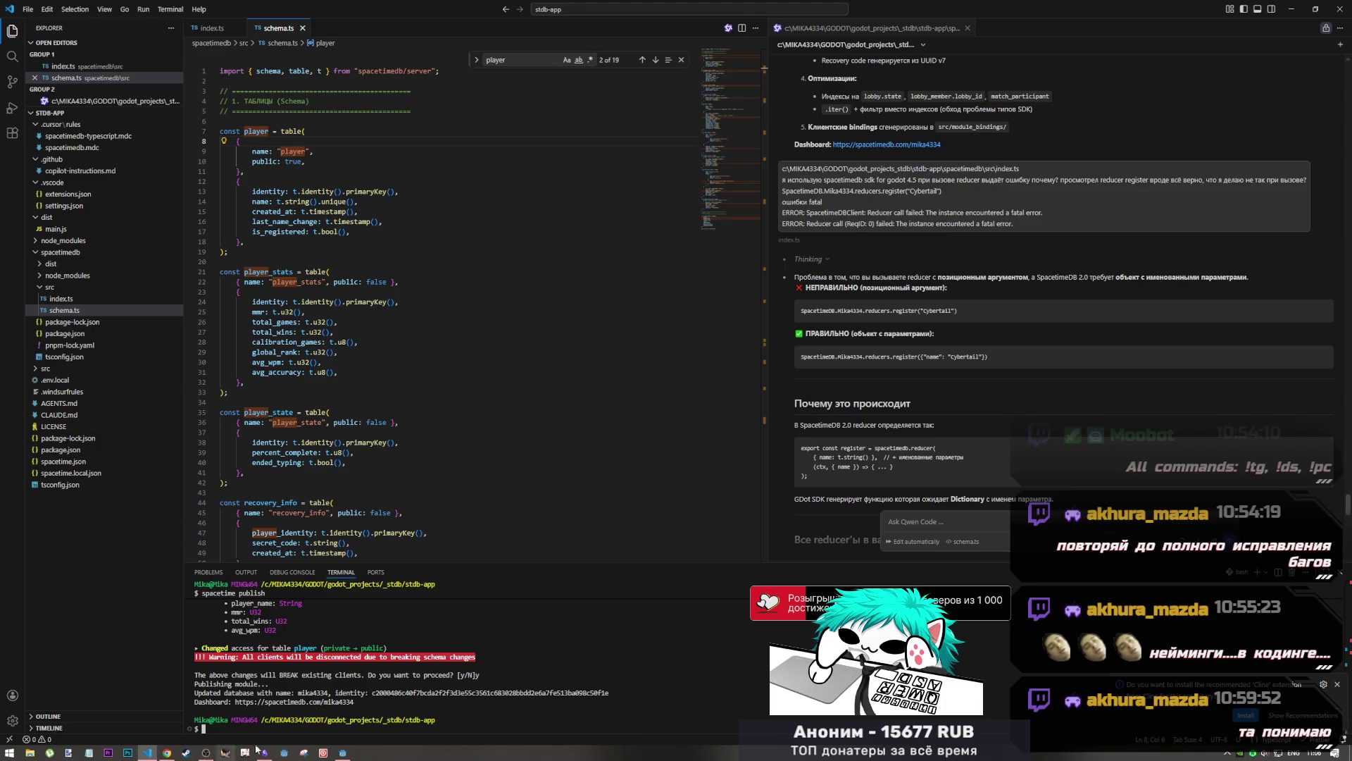
# Regenerate the SpacetimeDB bindings, check the SELECT * FROM Player query, and rerun then stop the game
pyautogui.click(343, 732)
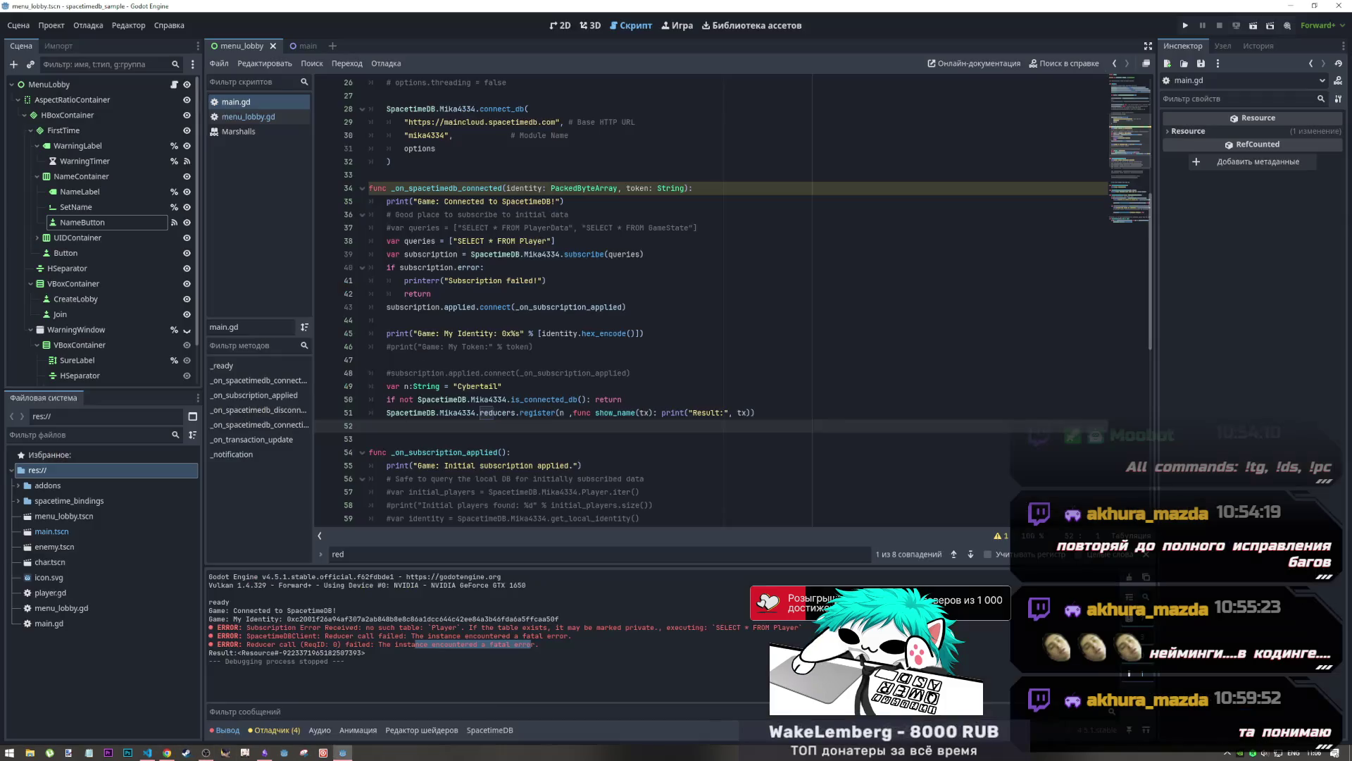
pyautogui.click(1057, 693)
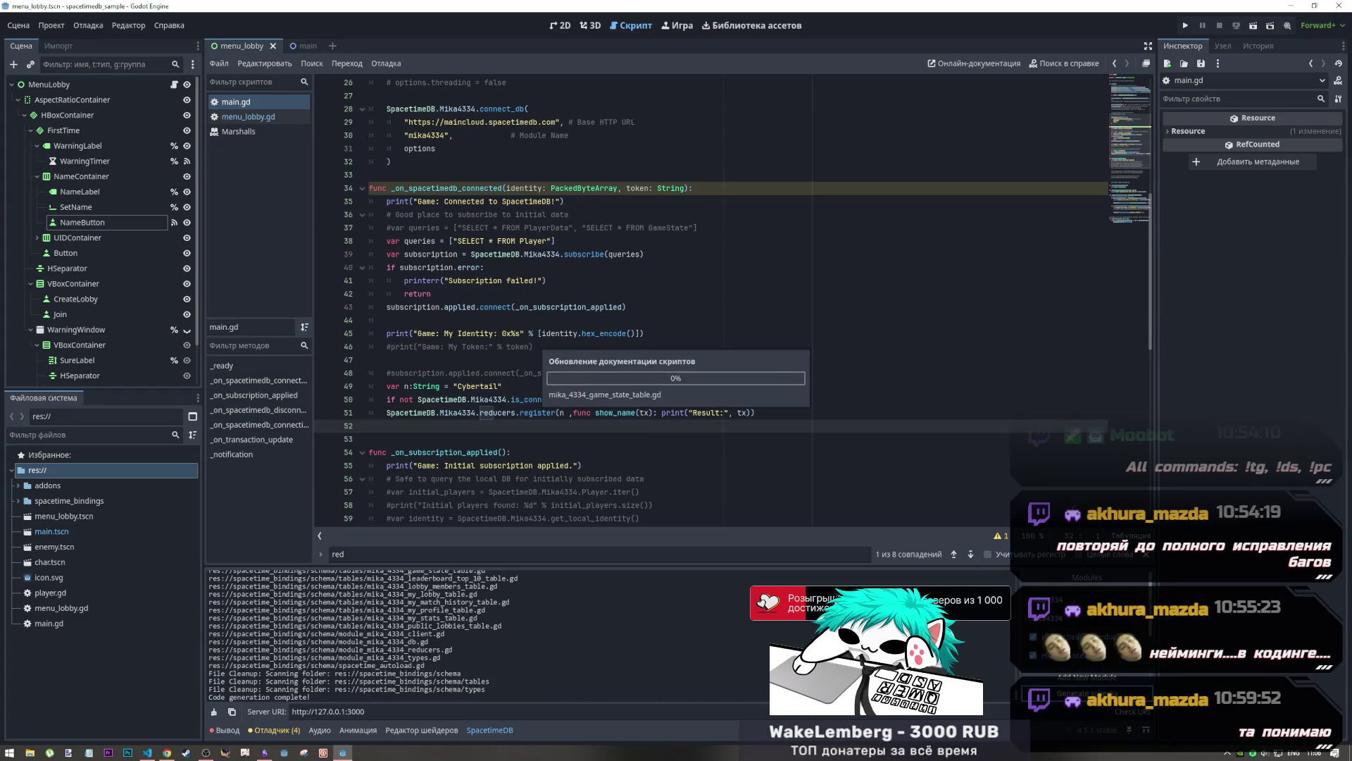
pyautogui.click(450, 241)
pyautogui.moveTo(450, 240); pyautogui.dragTo(553, 241)
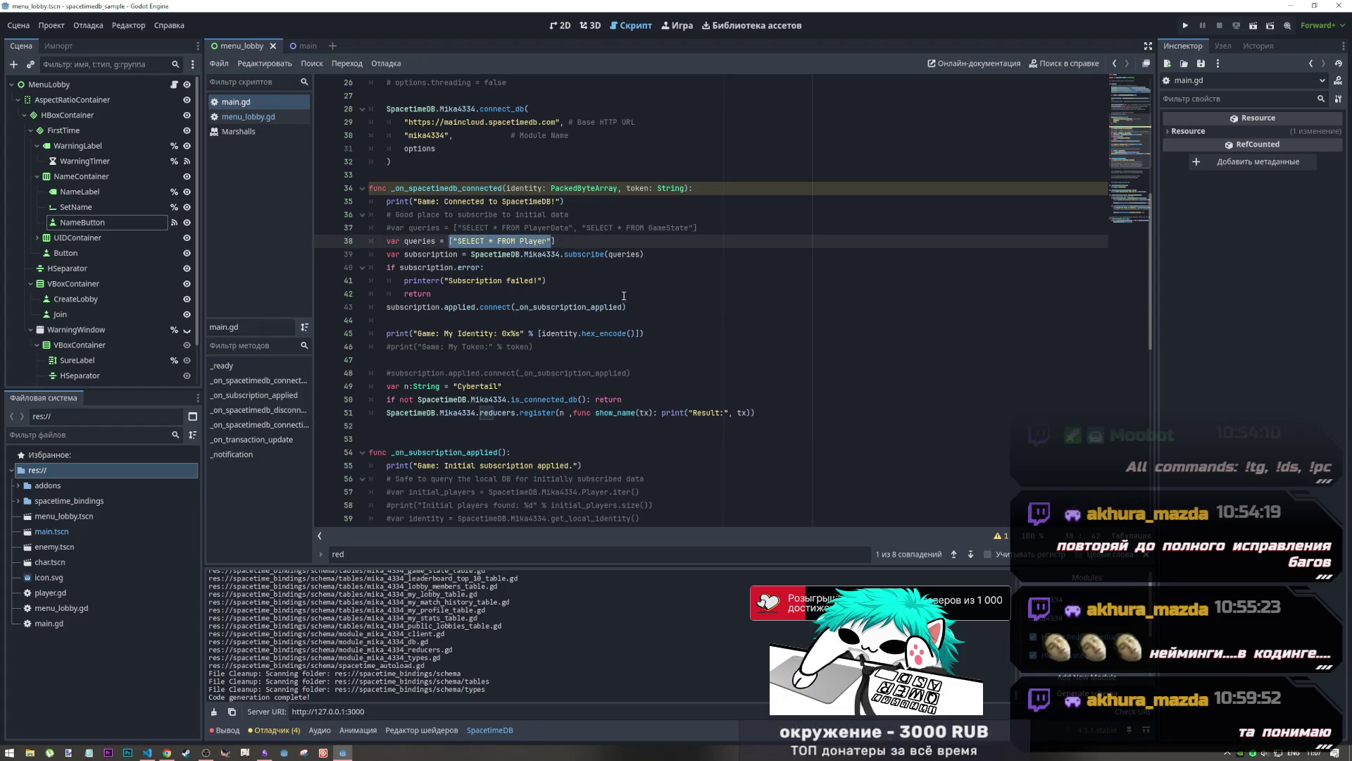
pyautogui.click(1184, 27)
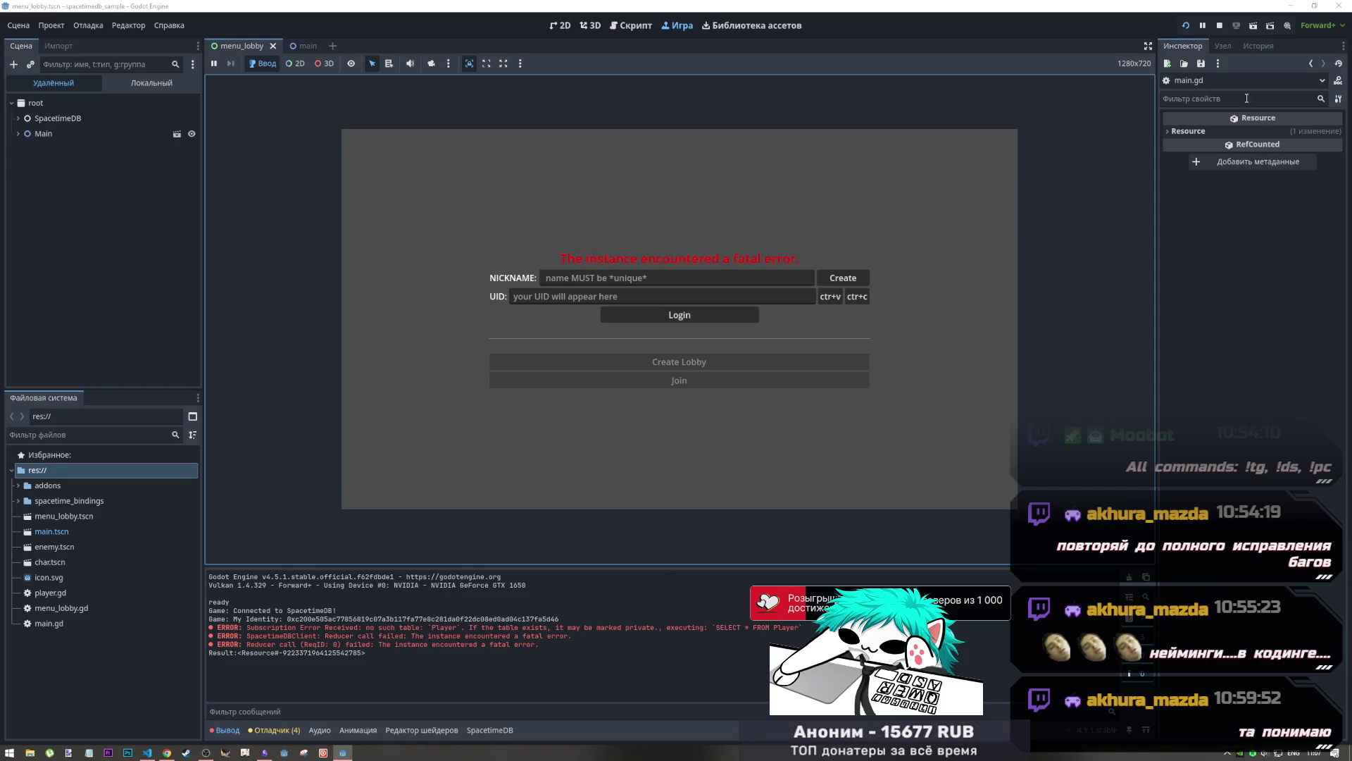
pyautogui.click(1220, 26)
# Cycle windows from Godot to Visual Studio Code's schema.ts, then to the Chrome quickstart page
pyautogui.hotkey('alt', 'Tab')
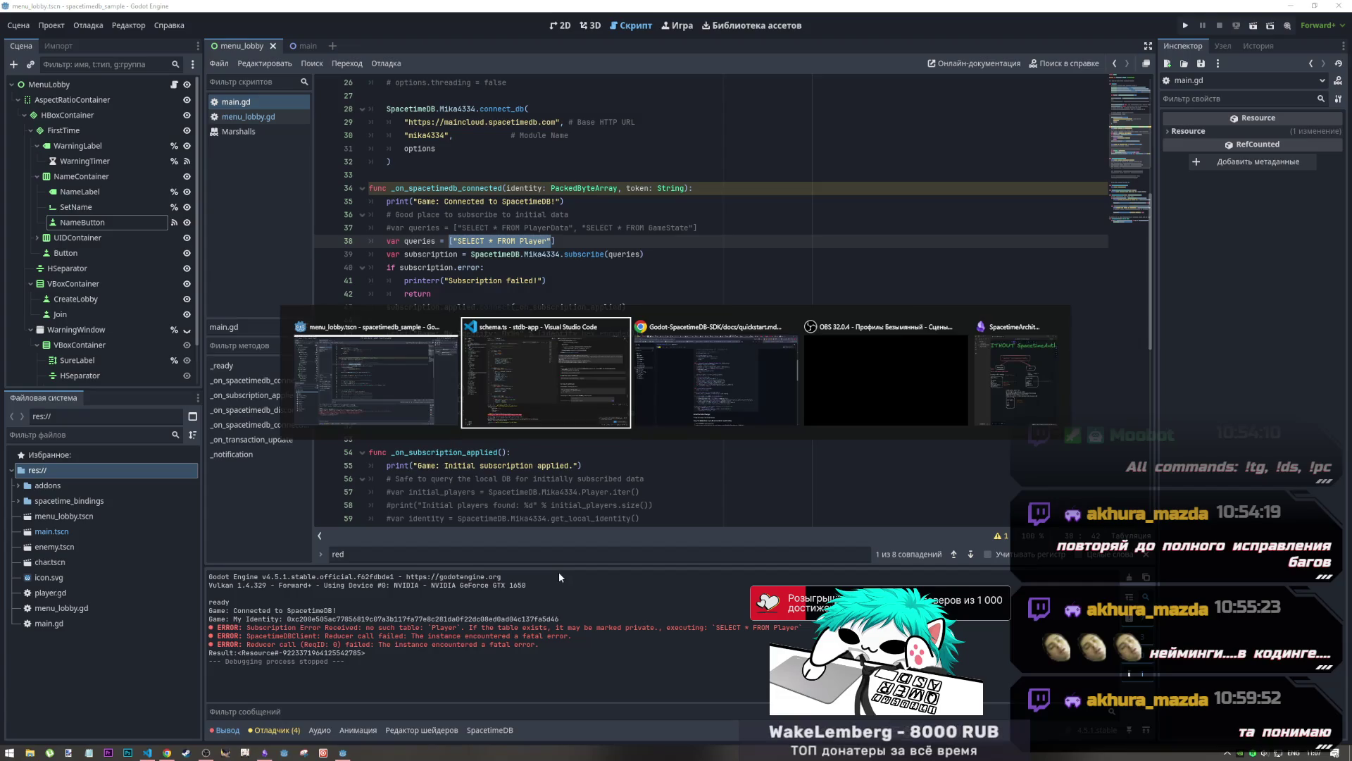
pyautogui.hotkey('alt', 'Tab')
pyautogui.hotkey('alt', 'Tab')
pyautogui.hotkey('alt', 'Tab')
pyautogui.hotkey('alt', 'Tab')
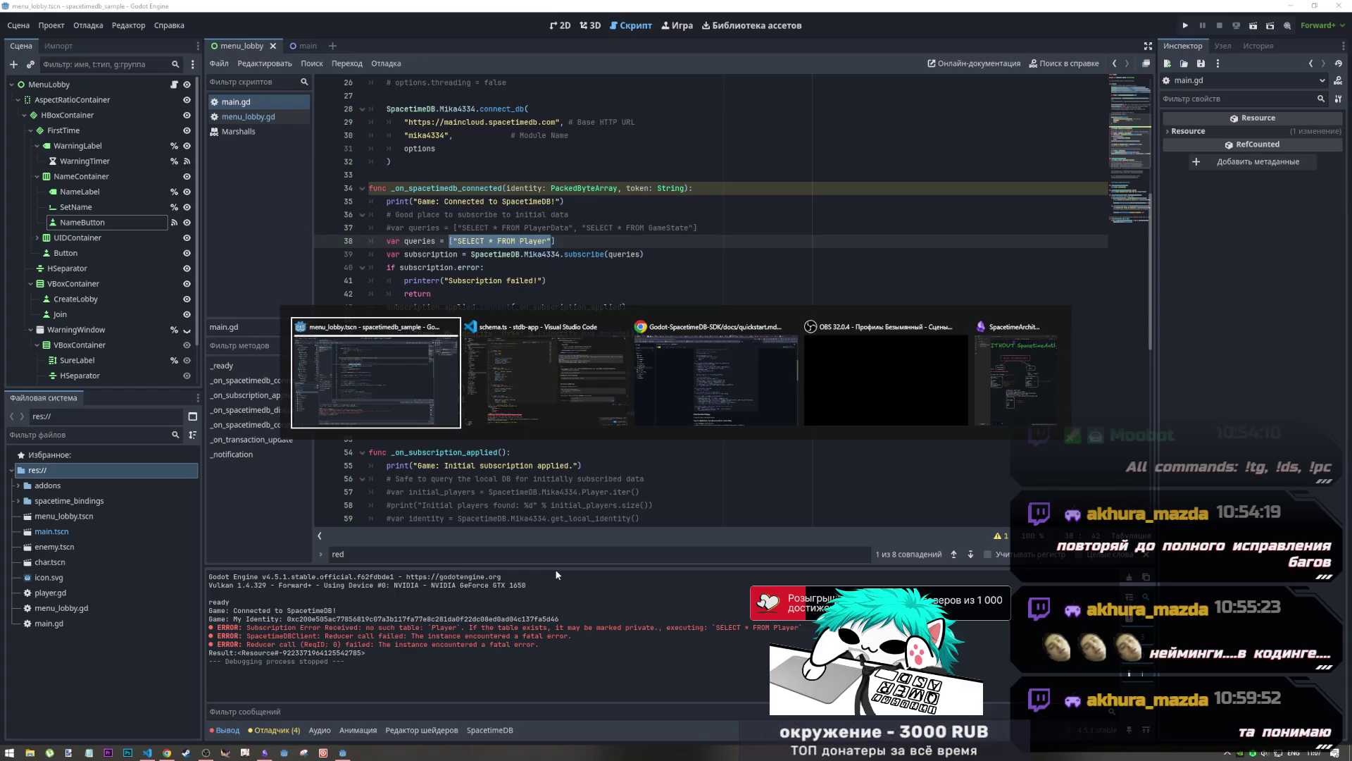
pyautogui.hotkey('alt', 'Tab')
pyautogui.hotkey('alt', 'Tab')
pyautogui.hotkey('alt', 'Tab')
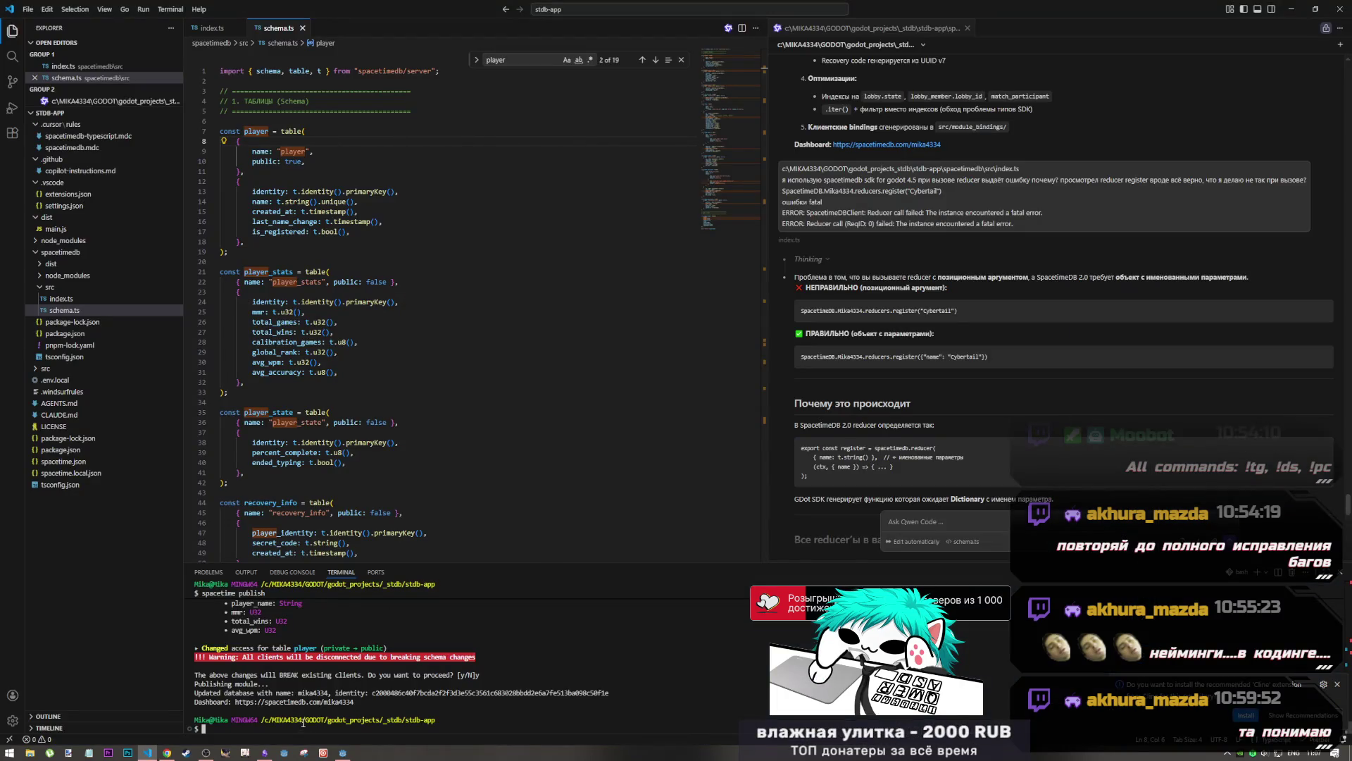
pyautogui.hotkey('alt', 'Tab')
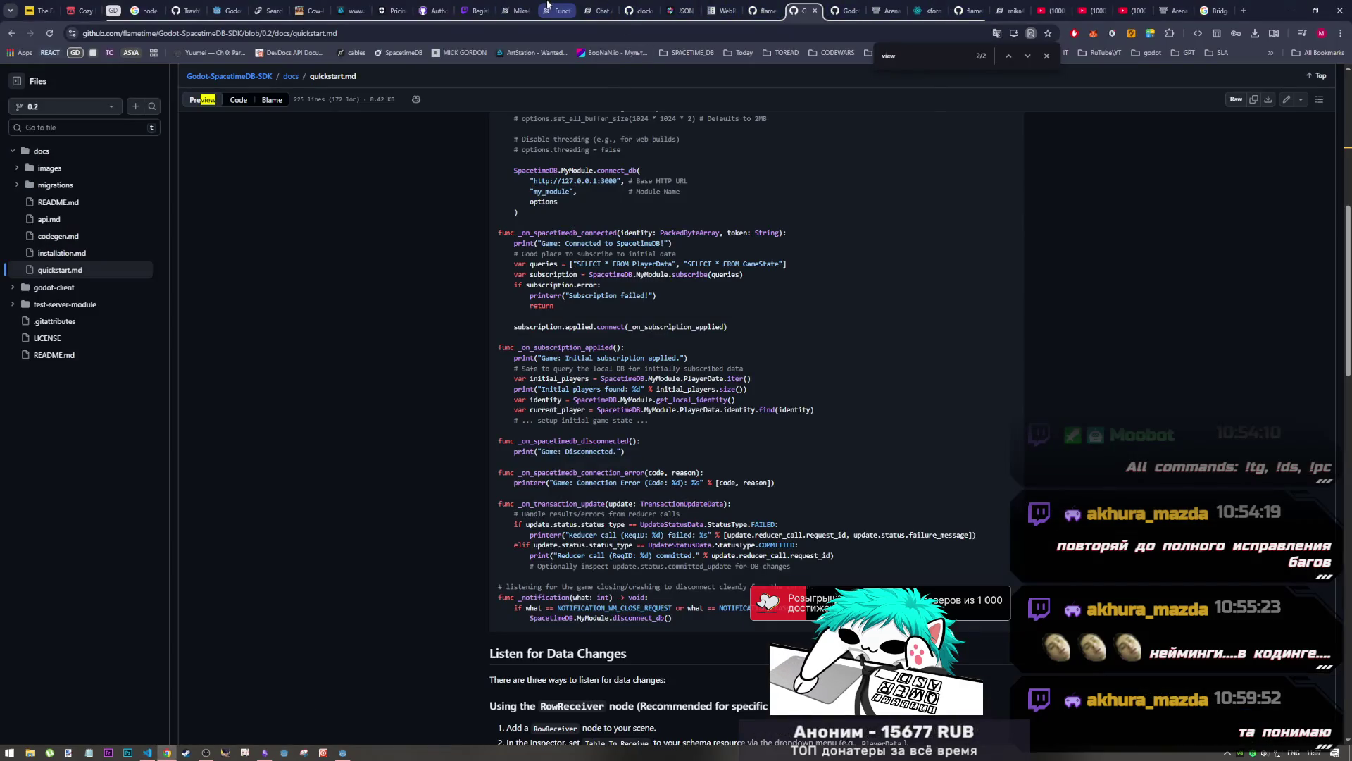
# Open the player table in the SpacetimeDB dashboard, closing the match_participant and leaderboard_cache views
pyautogui.click(1009, 10)
pyautogui.click(186, 274)
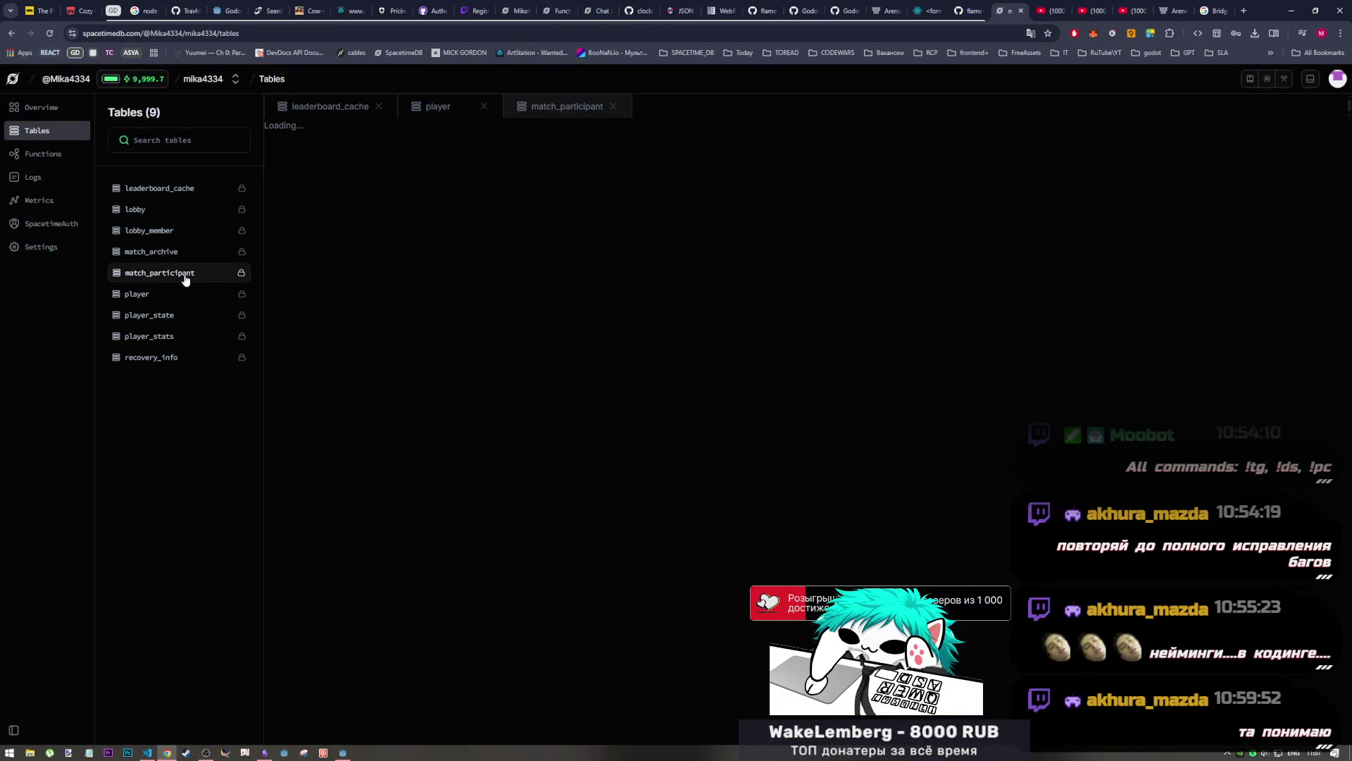
pyautogui.click(180, 297)
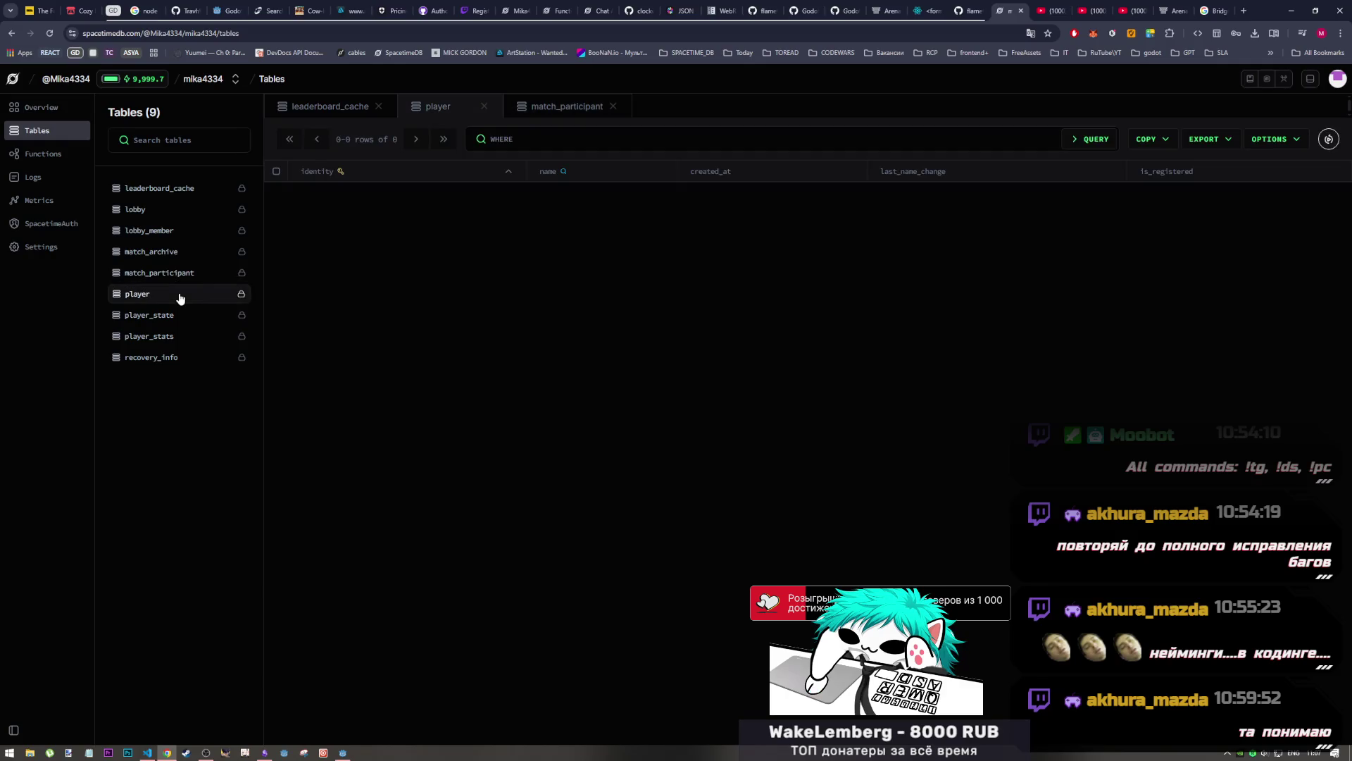
pyautogui.click(613, 107)
pyautogui.click(378, 106)
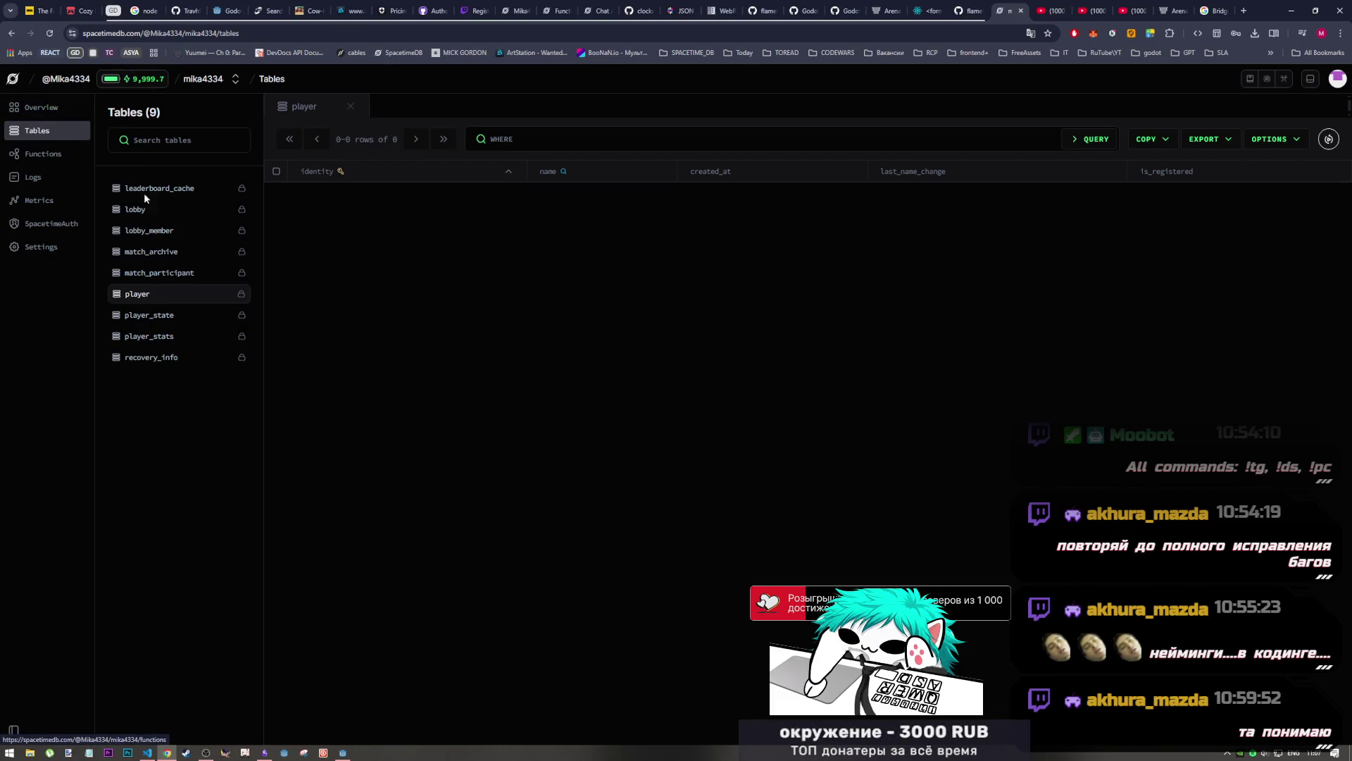
# Retry reloading the timed-out dashboard several times, then play the Nod-Krai soundtrack video on YouTube
pyautogui.click(49, 34)
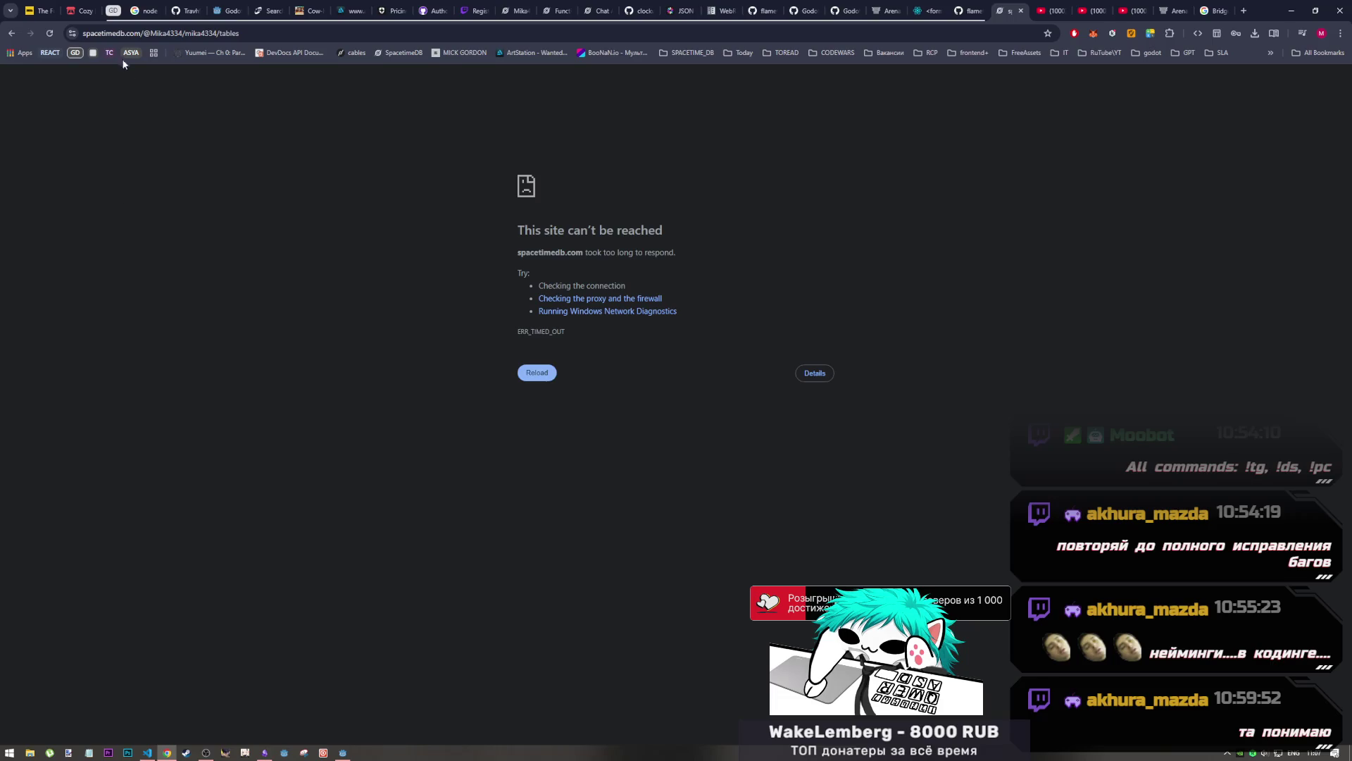
pyautogui.click(53, 33)
pyautogui.click(48, 34)
pyautogui.click(205, 753)
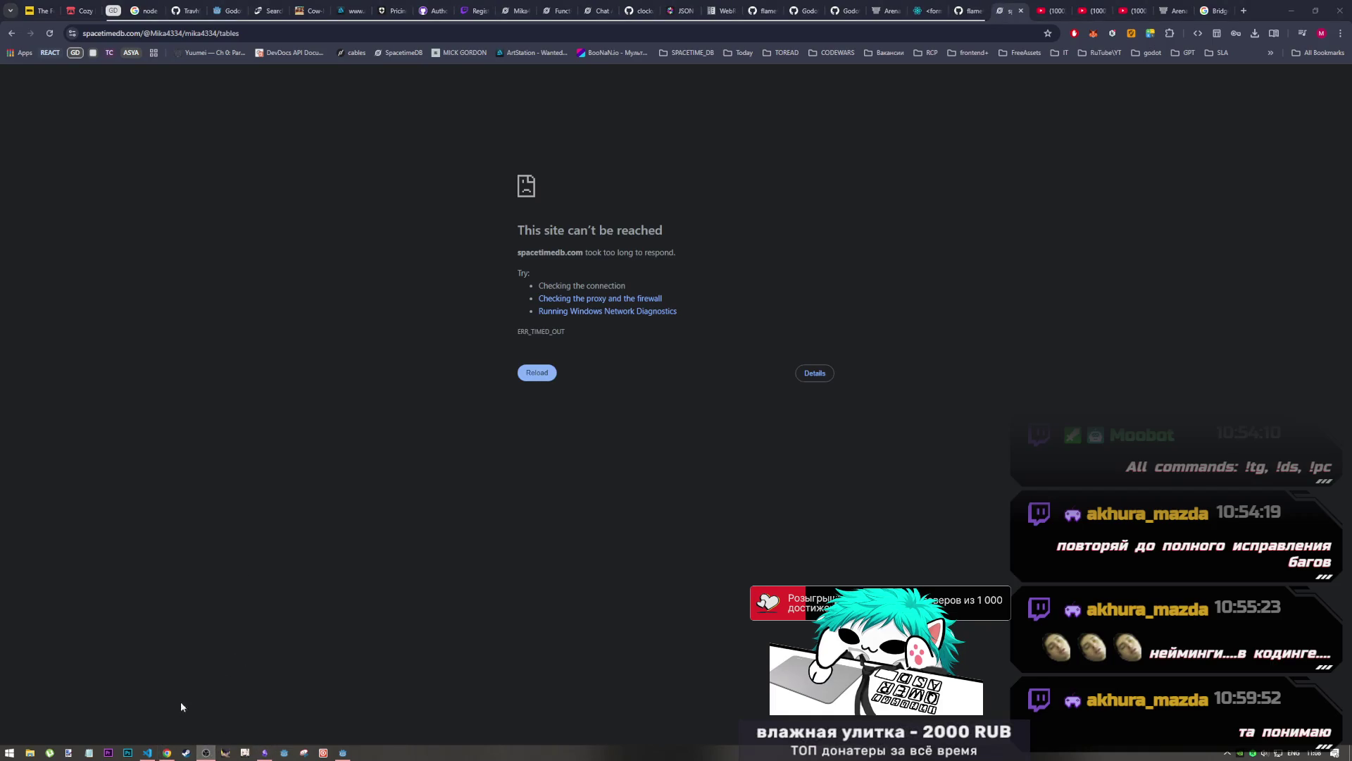
pyautogui.click(149, 753)
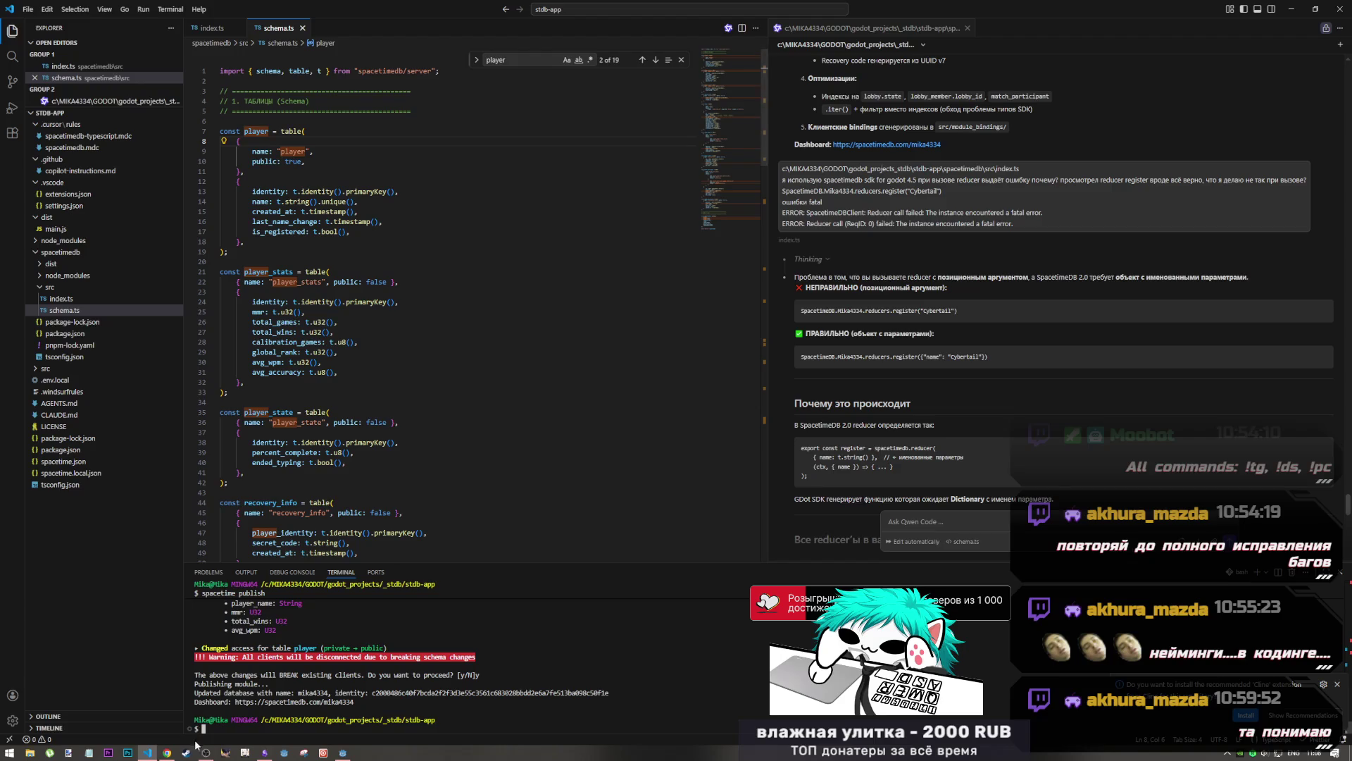
pyautogui.click(168, 753)
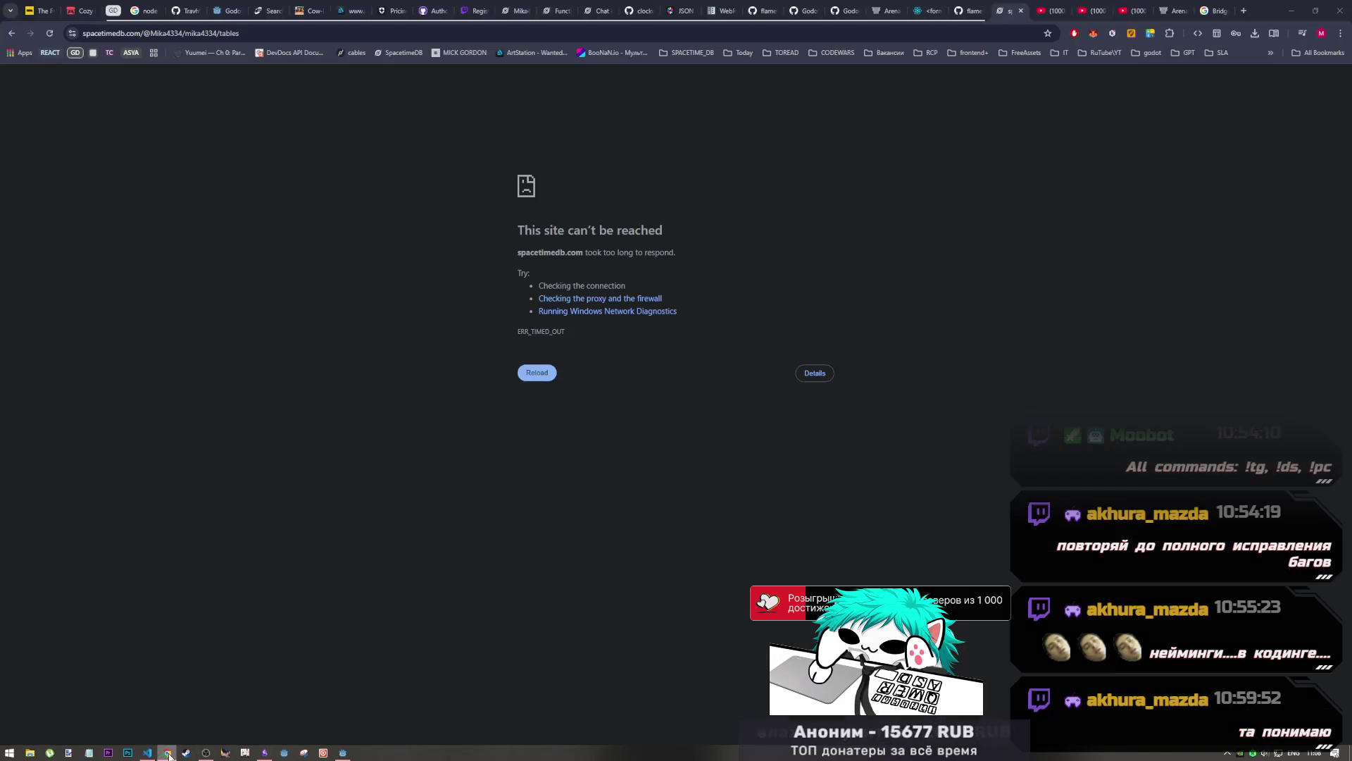
pyautogui.click(52, 33)
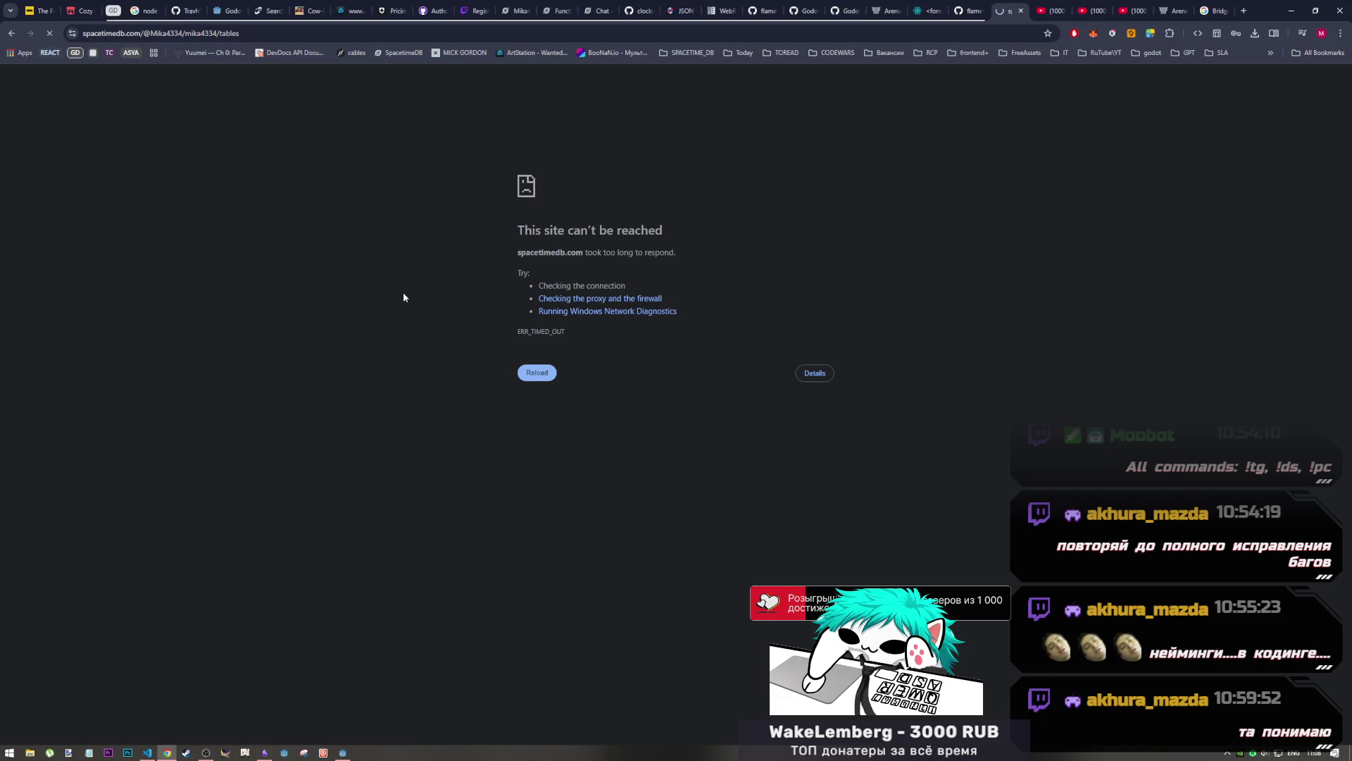
pyautogui.press('F5')
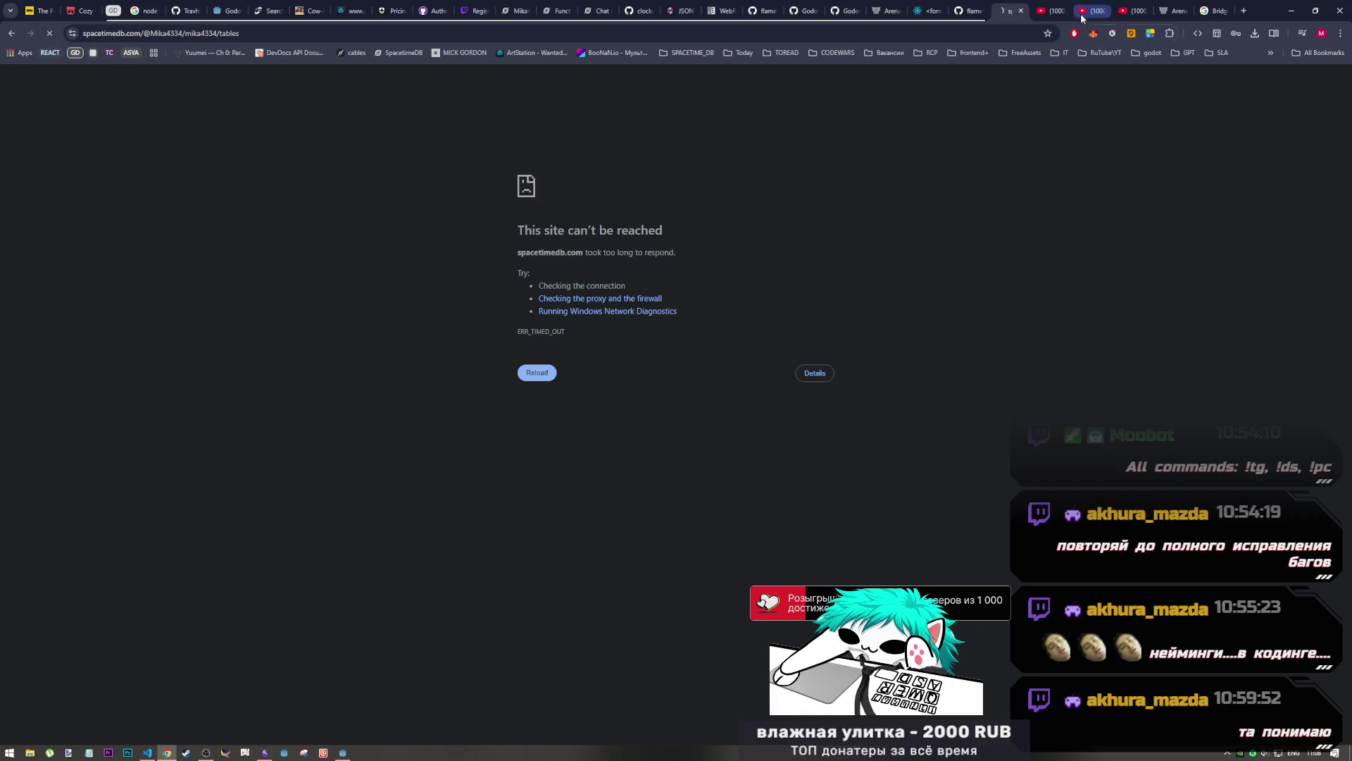
pyautogui.click(1139, 11)
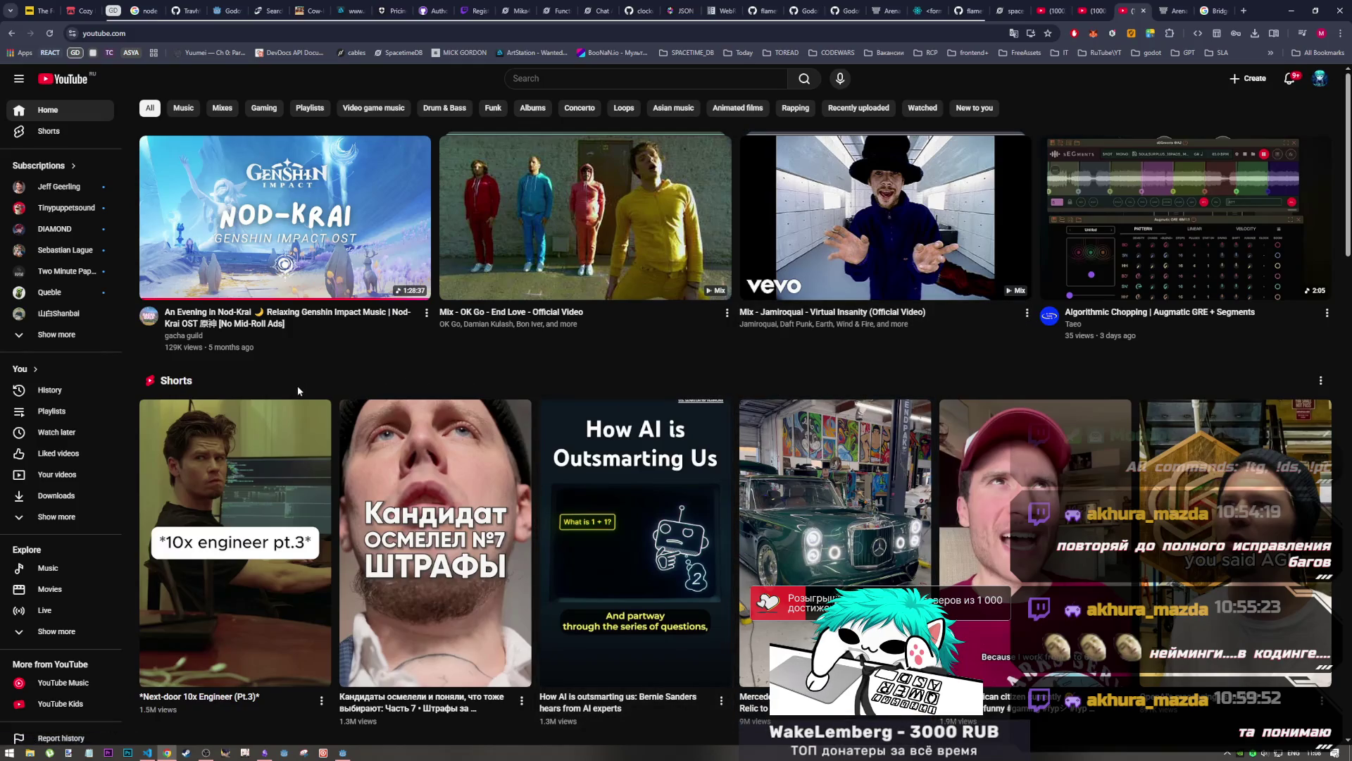
pyautogui.click(286, 337)
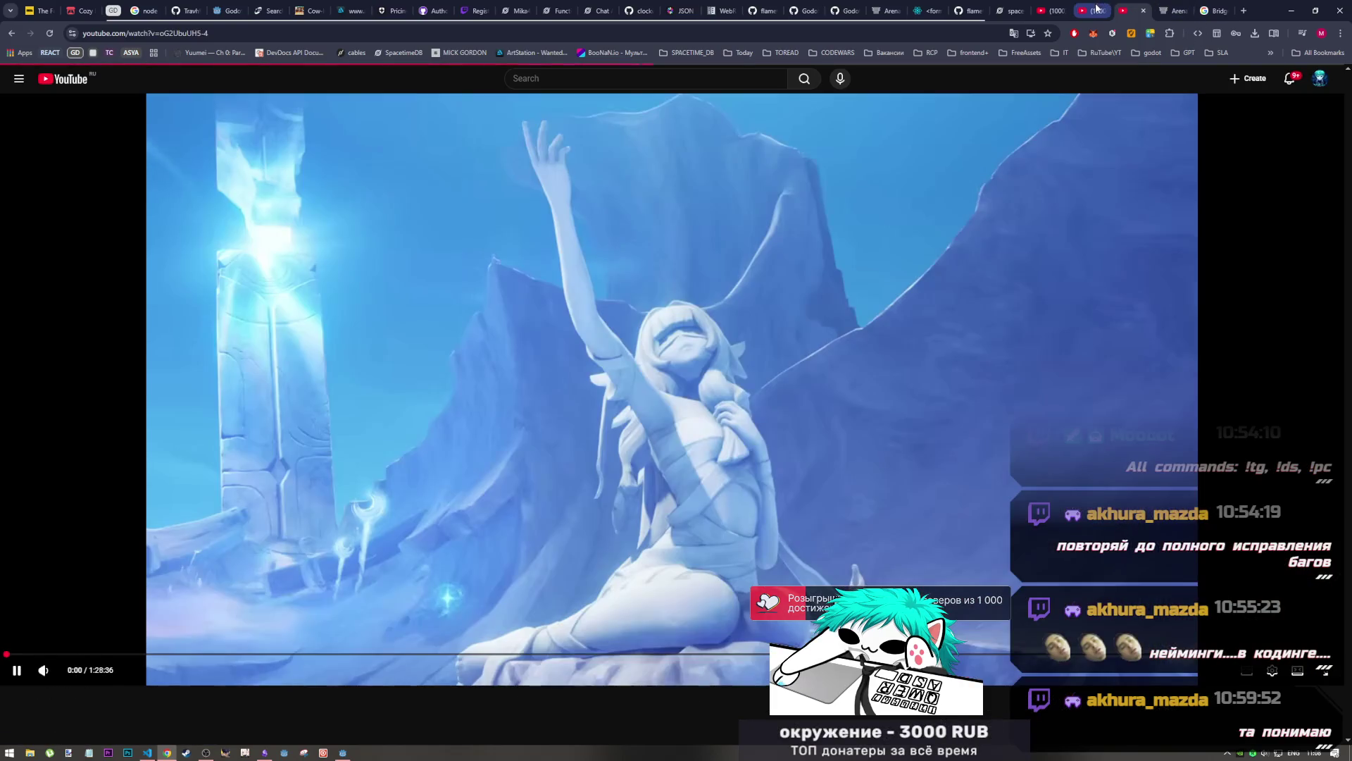
# Move through the YouTube tabs, close one, and return to the timed-out SpacetimeDB dashboard tab
pyautogui.click(1097, 10)
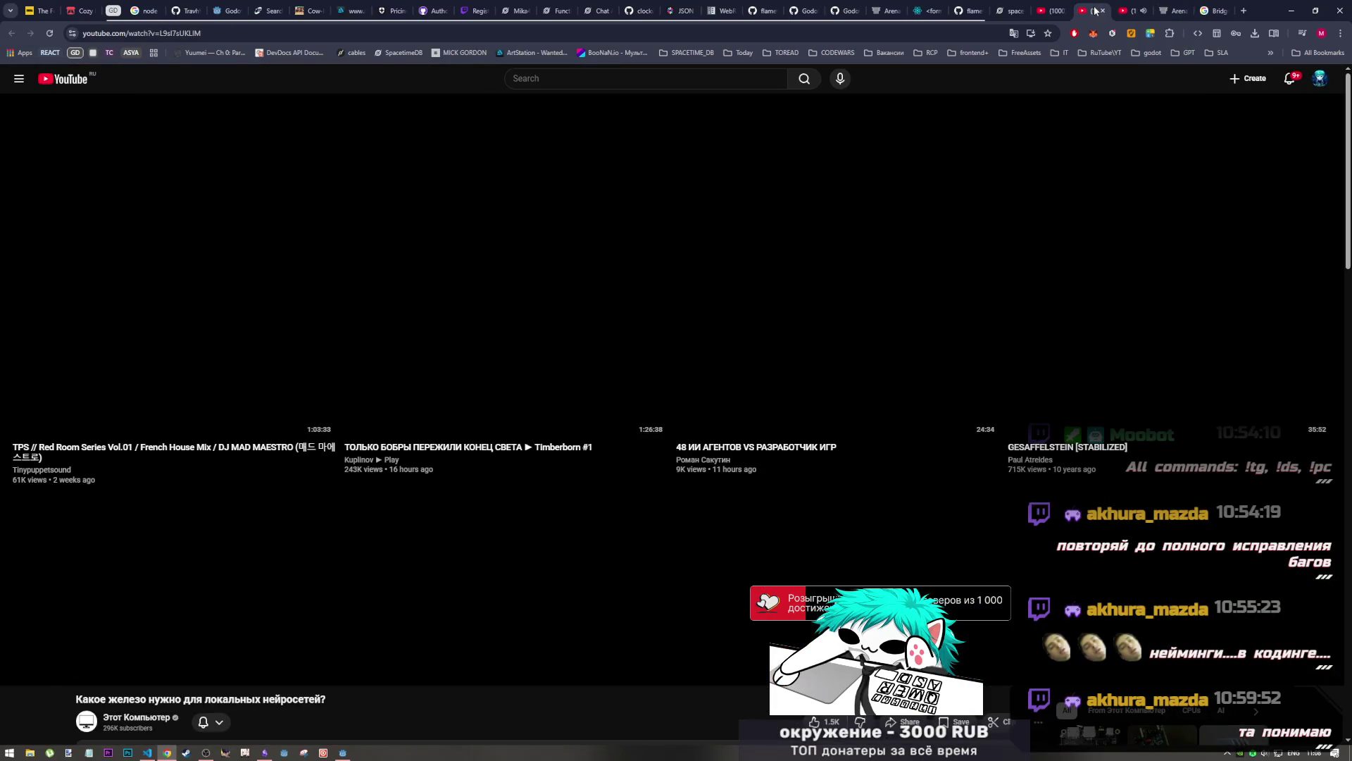
pyautogui.click(1057, 9)
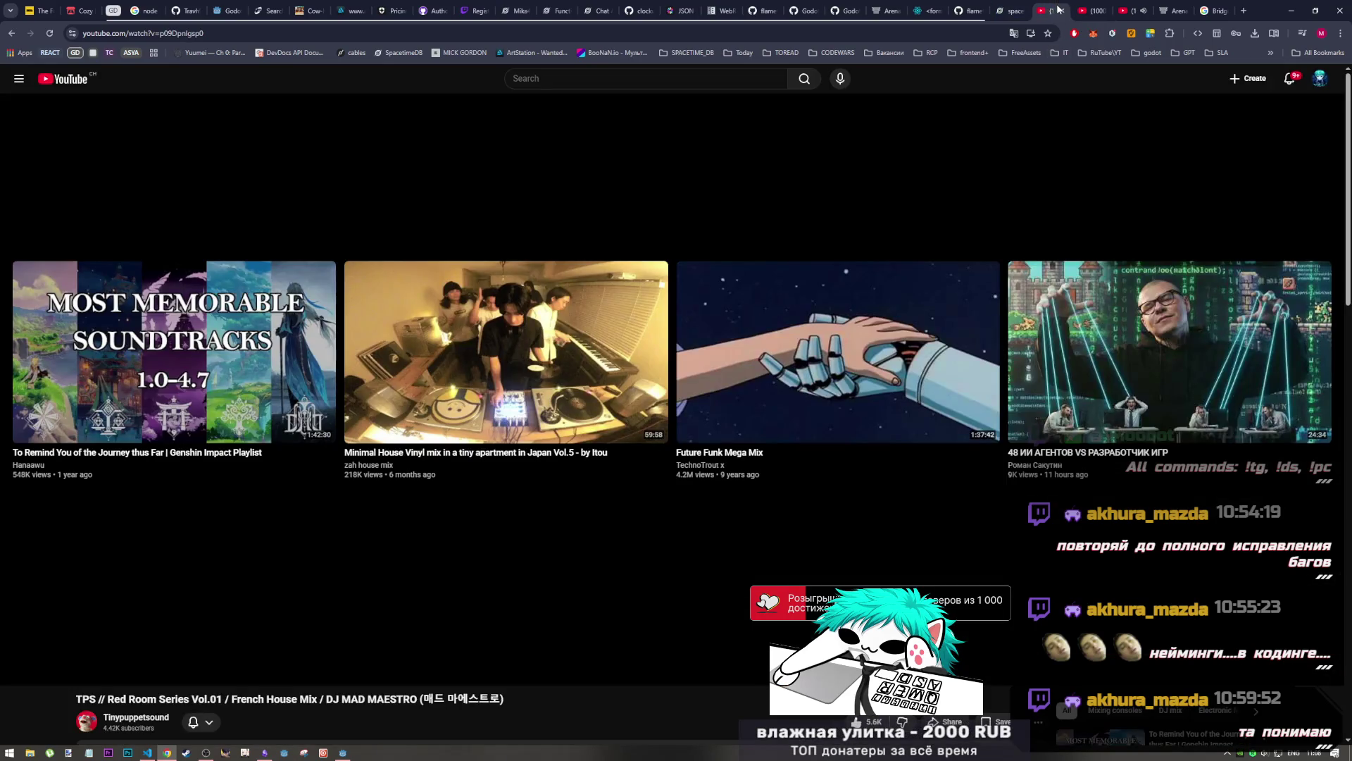
pyautogui.click(1060, 10)
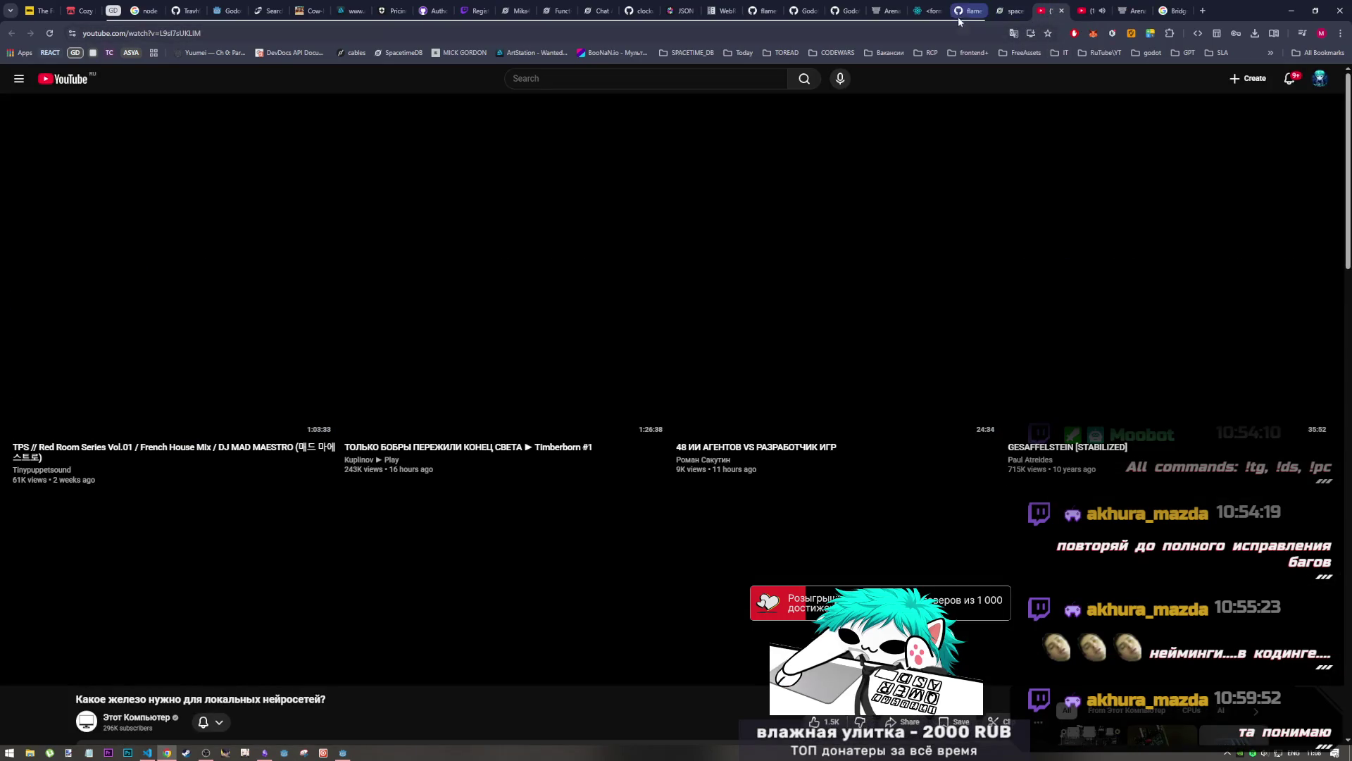
pyautogui.hotkey('ctrl', 'Tab')
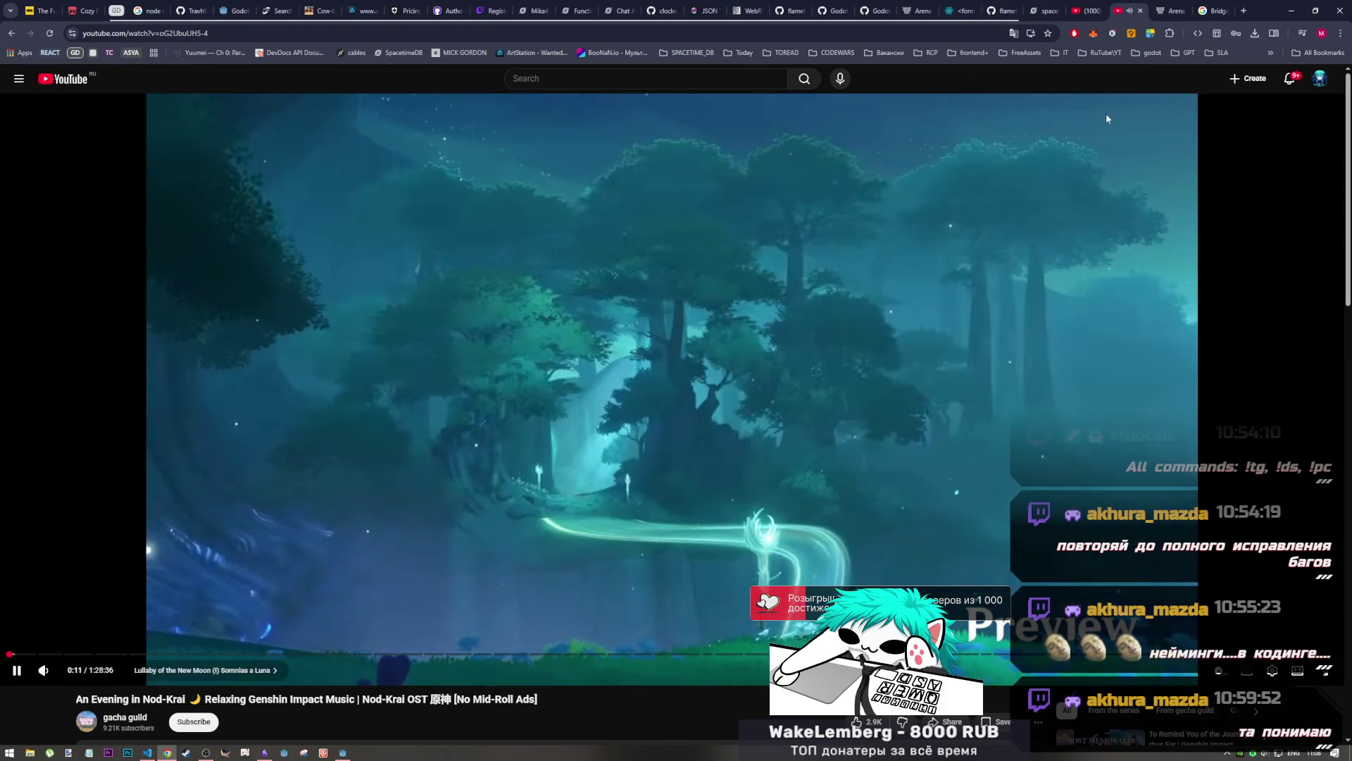
pyautogui.click(1041, 10)
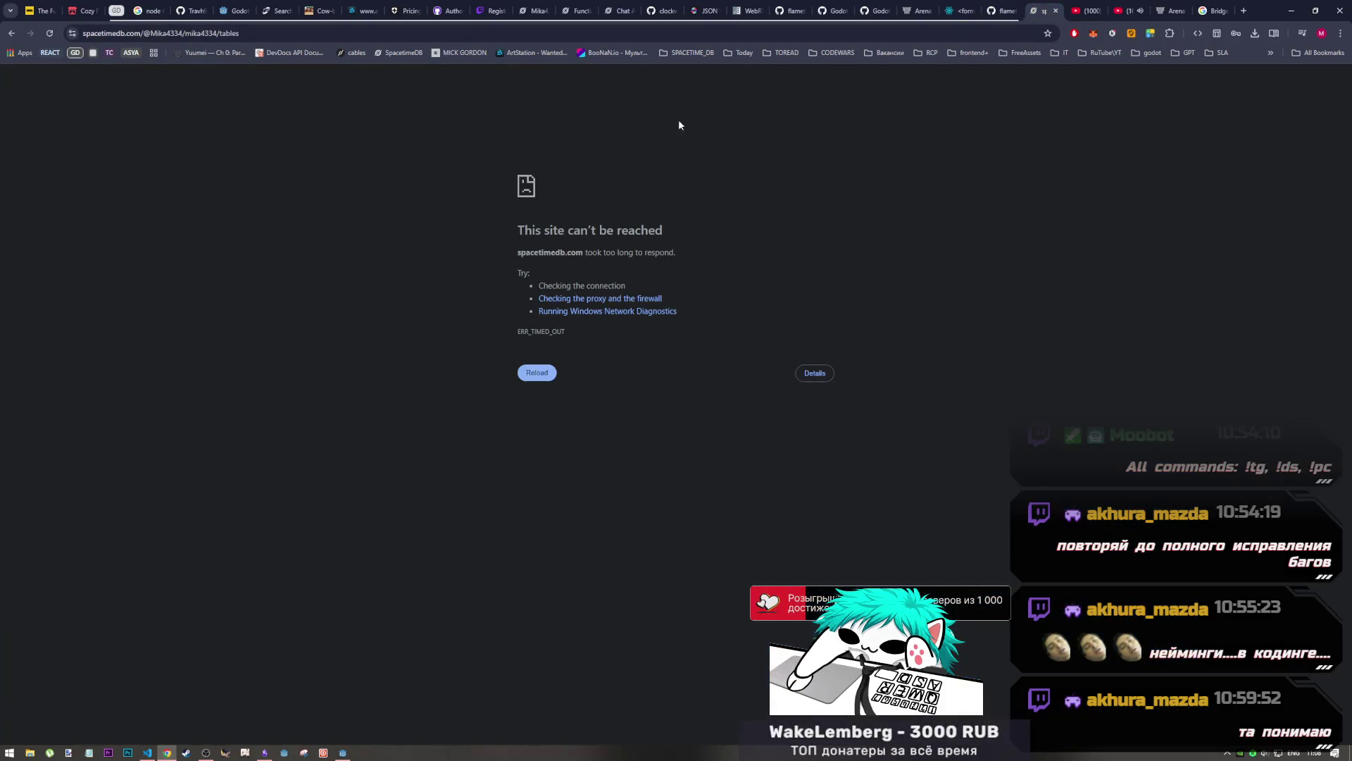
# Reload the dashboard until its nine tables load, then review the subscribe lines in Godot's main.gd
pyautogui.click(54, 28)
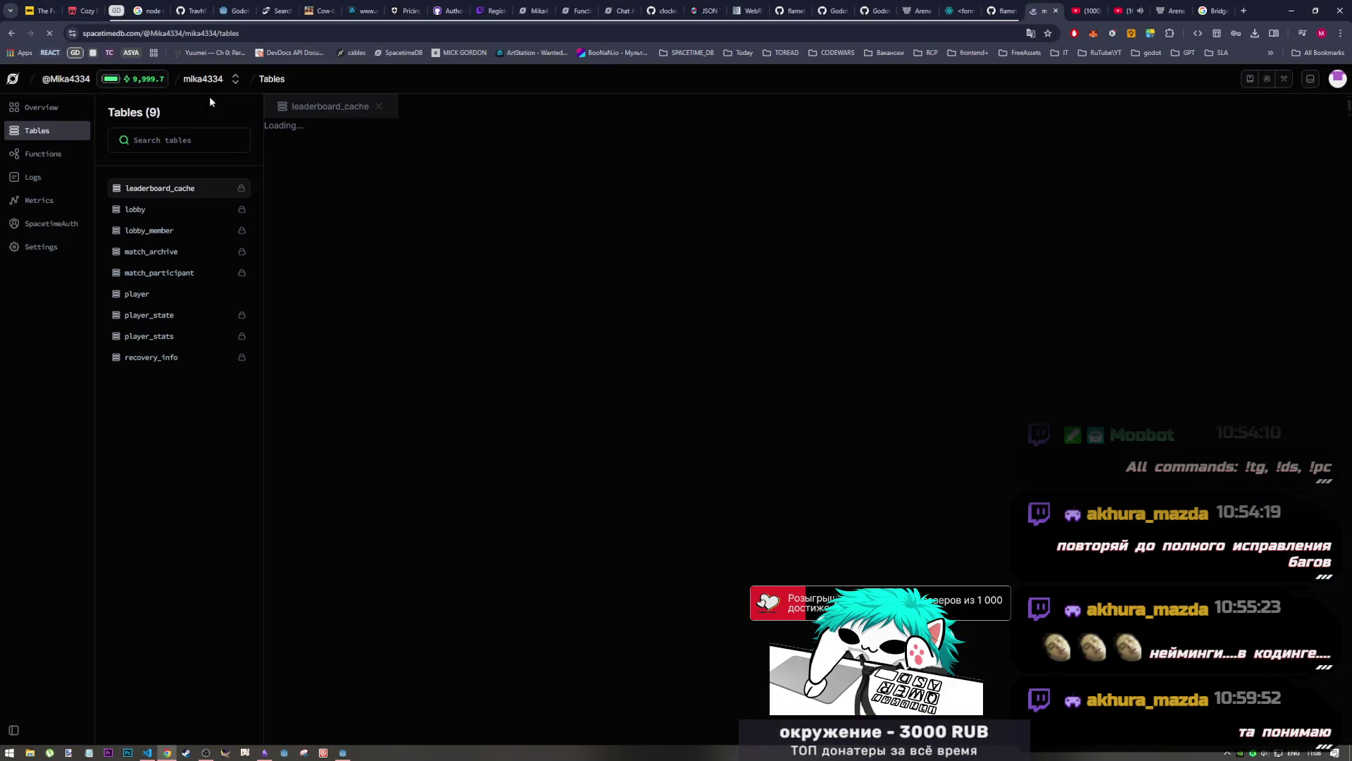
pyautogui.click(344, 753)
pyautogui.click(521, 383)
pyautogui.click(620, 253)
pyautogui.moveTo(607, 254)
pyautogui.mouseDown()
pyautogui.moveTo(527, 305)
pyautogui.moveTo(627, 307)
pyautogui.mouseUp()
pyautogui.press('Left')
pyautogui.scroll(-4, 554, 432)
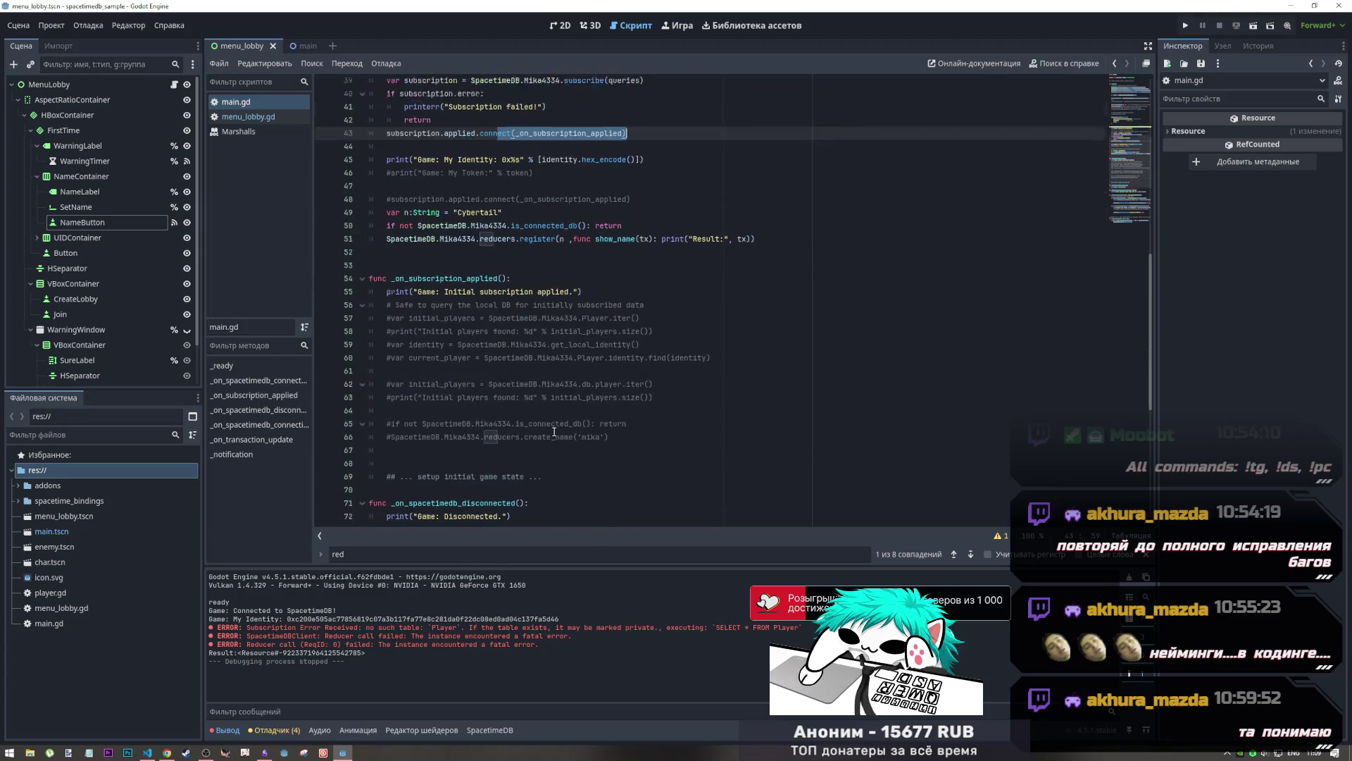
# Try moving the connection check and register call into _on_subscription_applied, save, then undo it
pyautogui.scroll(2, 553, 429)
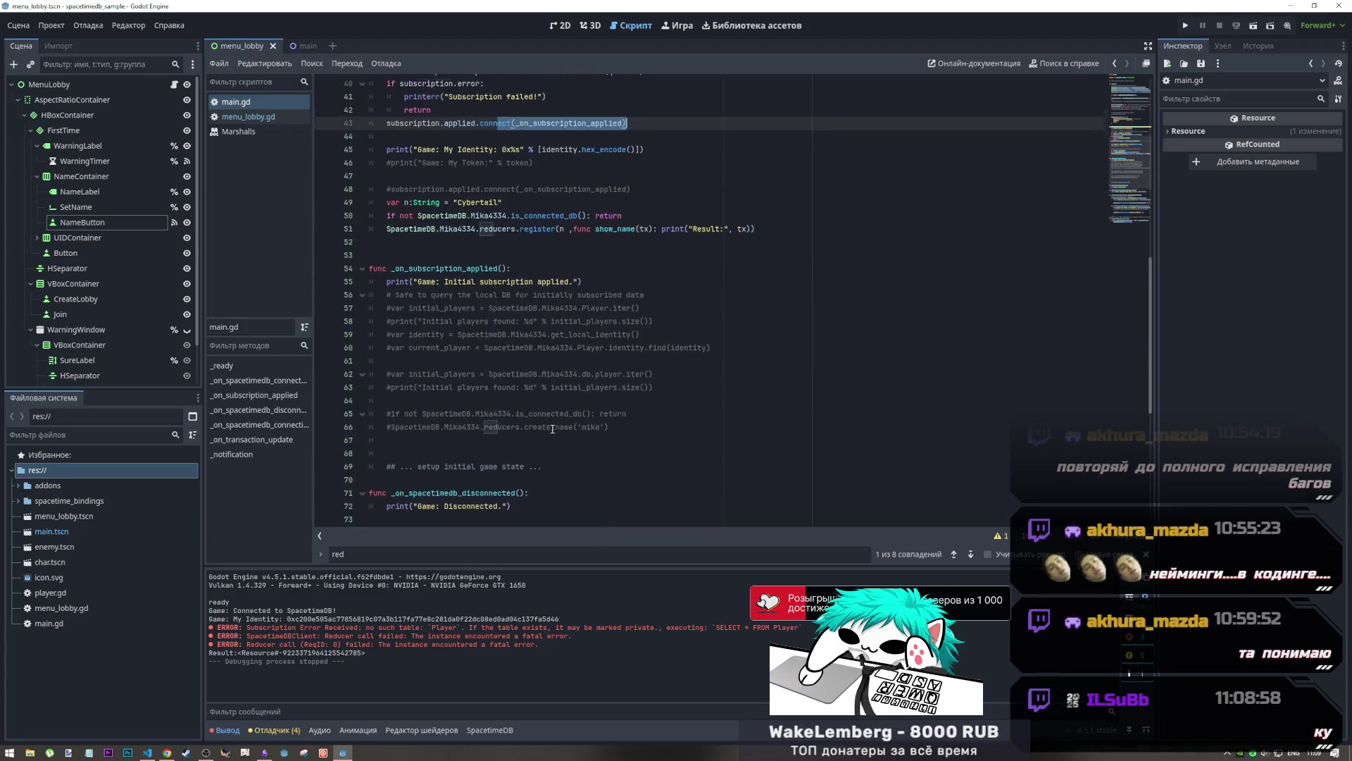
pyautogui.click(516, 295)
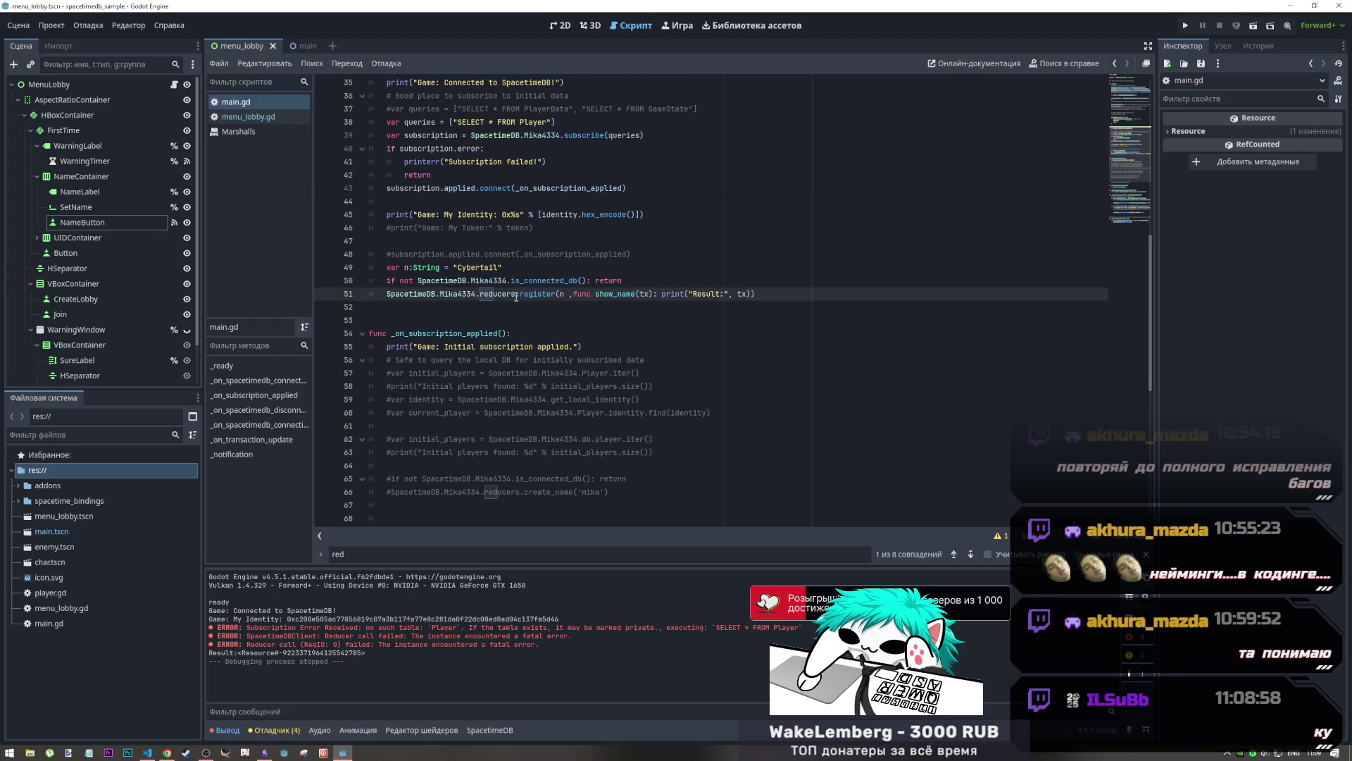
pyautogui.scroll(-1, 516, 296)
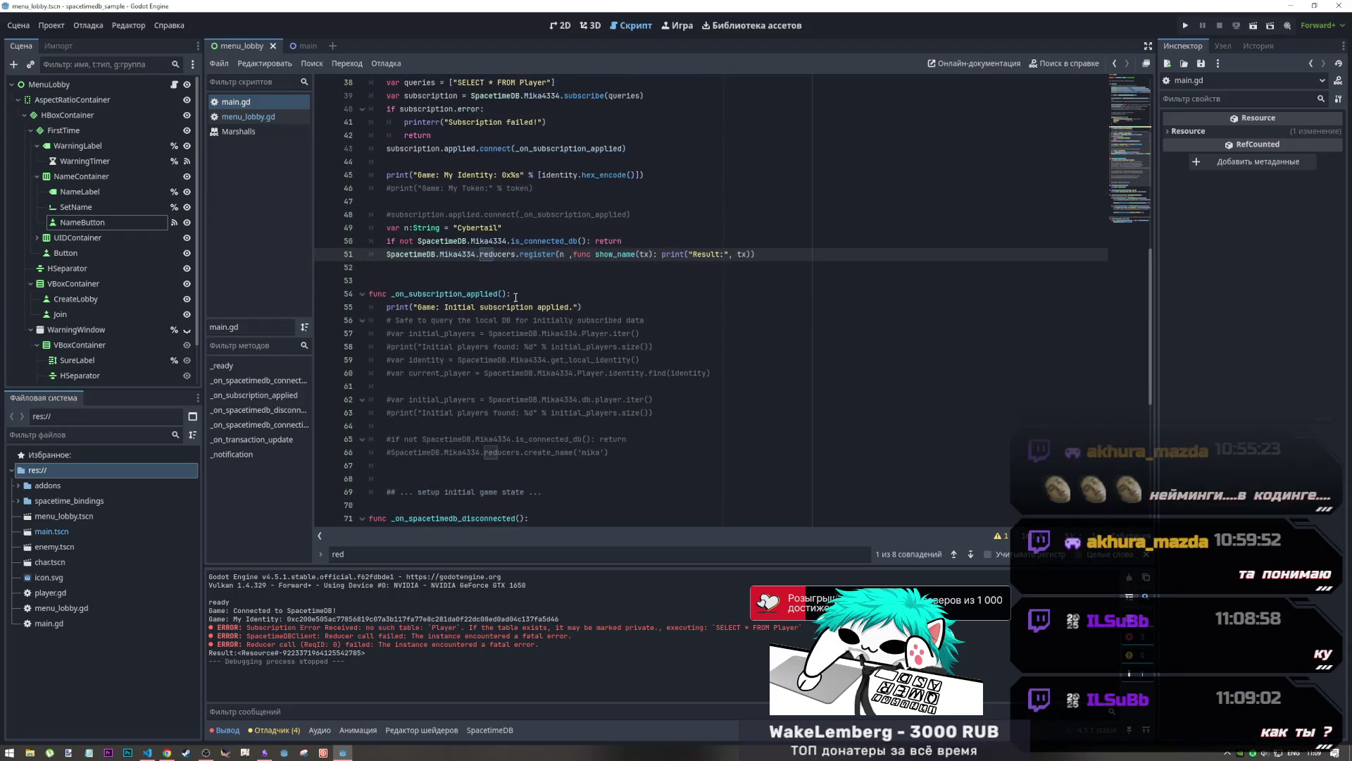
pyautogui.moveTo(755, 255); pyautogui.dragTo(389, 241)
pyautogui.hotkey('ctrl', 'c')
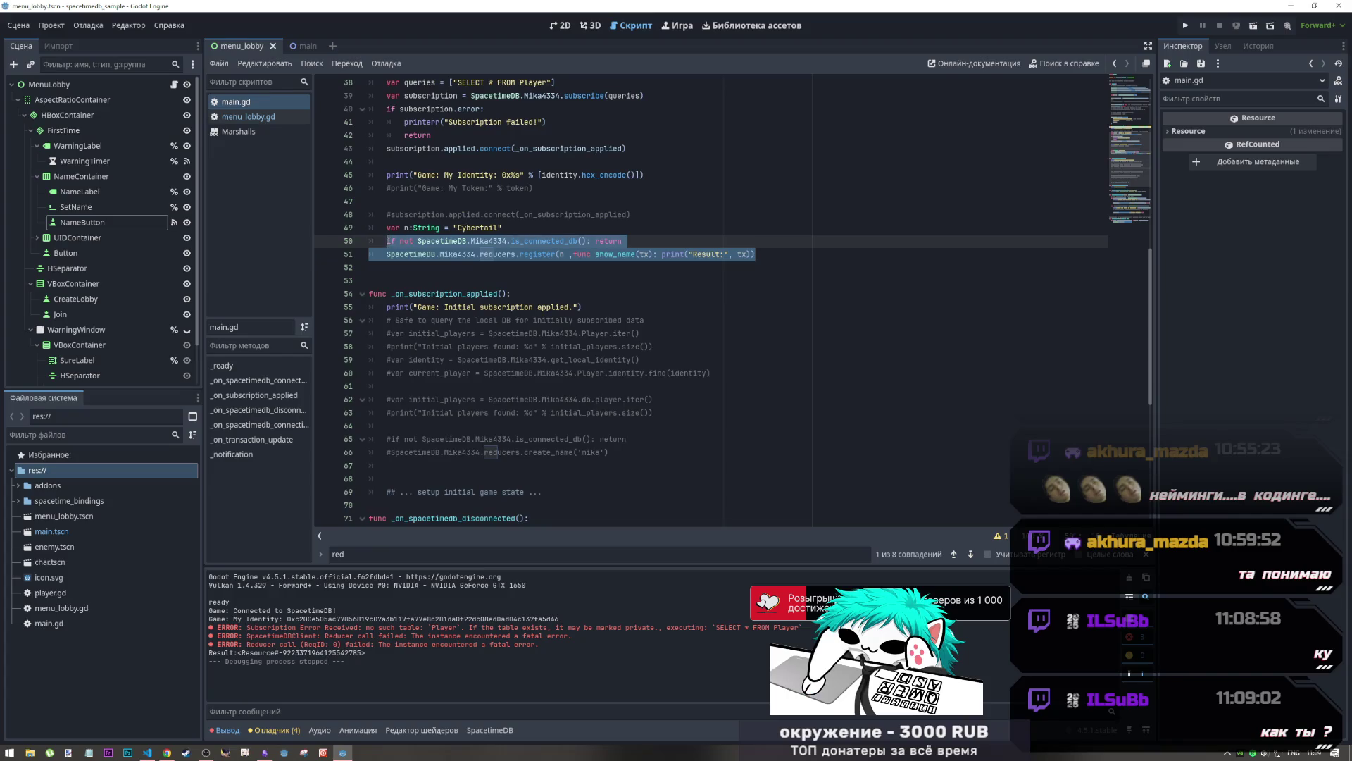
pyautogui.scroll(3, 497, 286)
pyautogui.press('BackSpace')
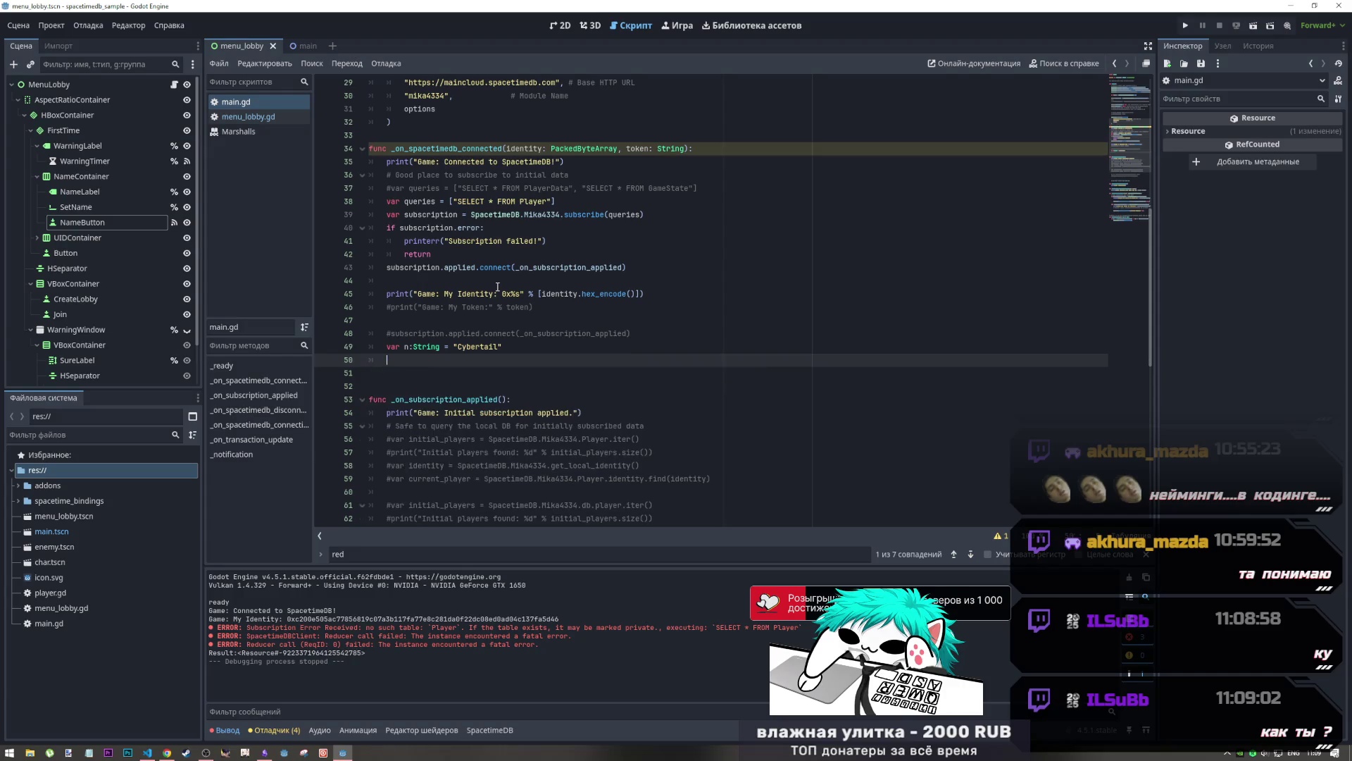
pyautogui.scroll(-4, 497, 287)
pyautogui.click(517, 416)
pyautogui.hotkey('ctrl', 'v')
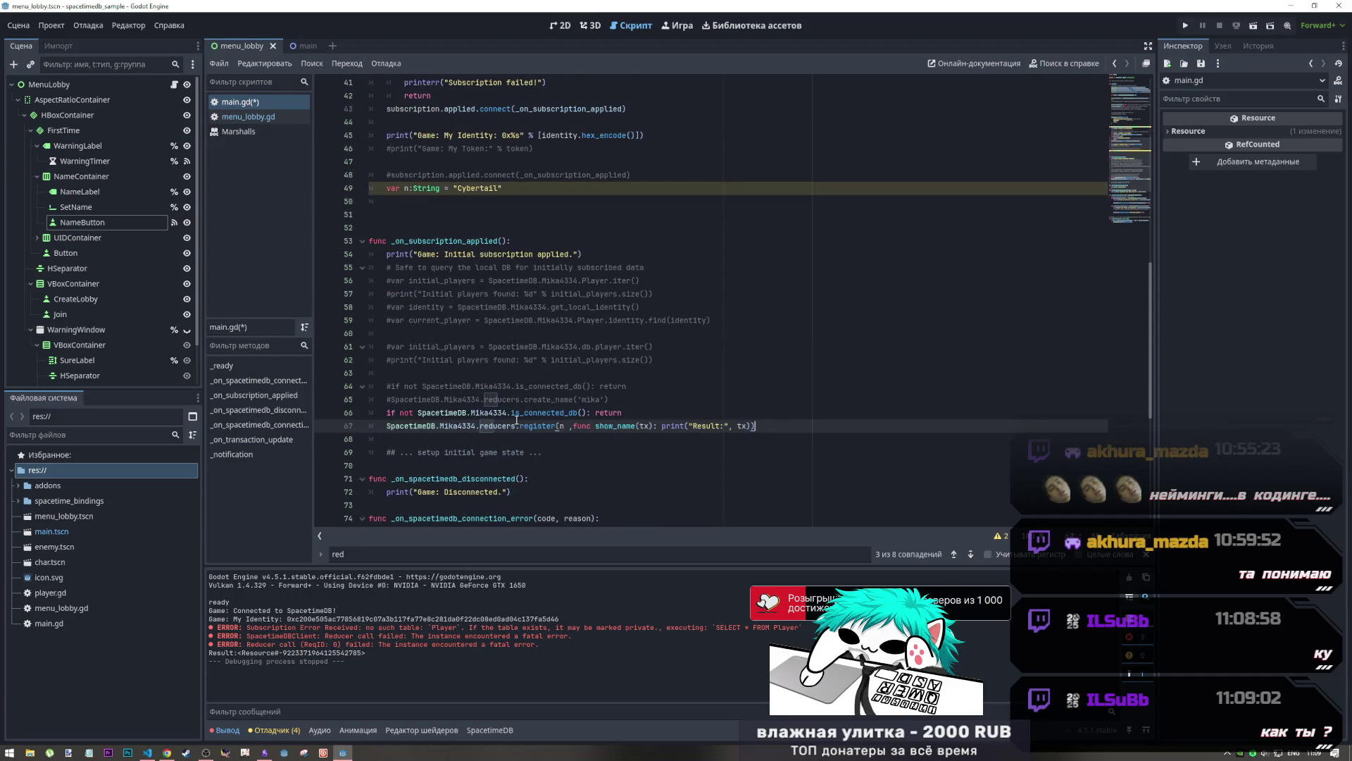
pyautogui.hotkey('ctrl', 's')
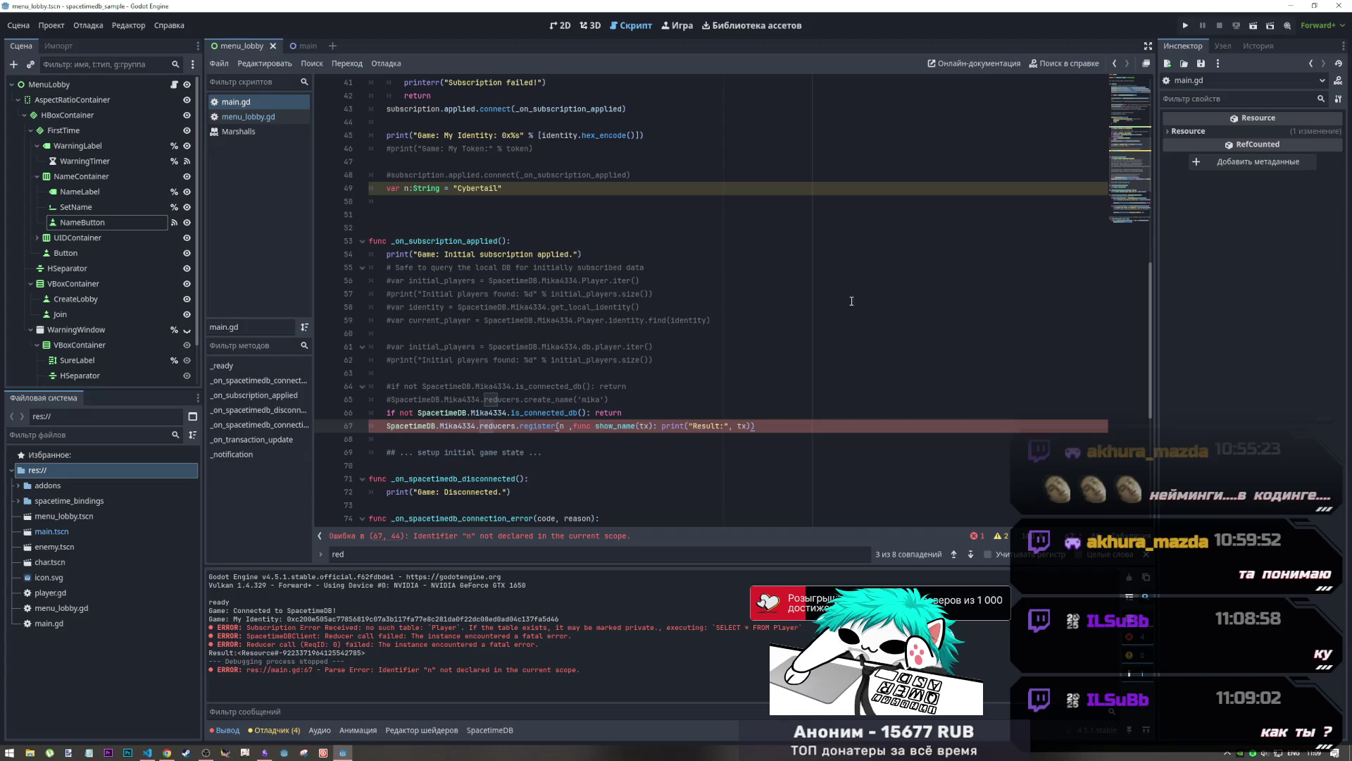
pyautogui.hotkey('ctrl', 'z')
pyautogui.hotkey('ctrl', 'z')
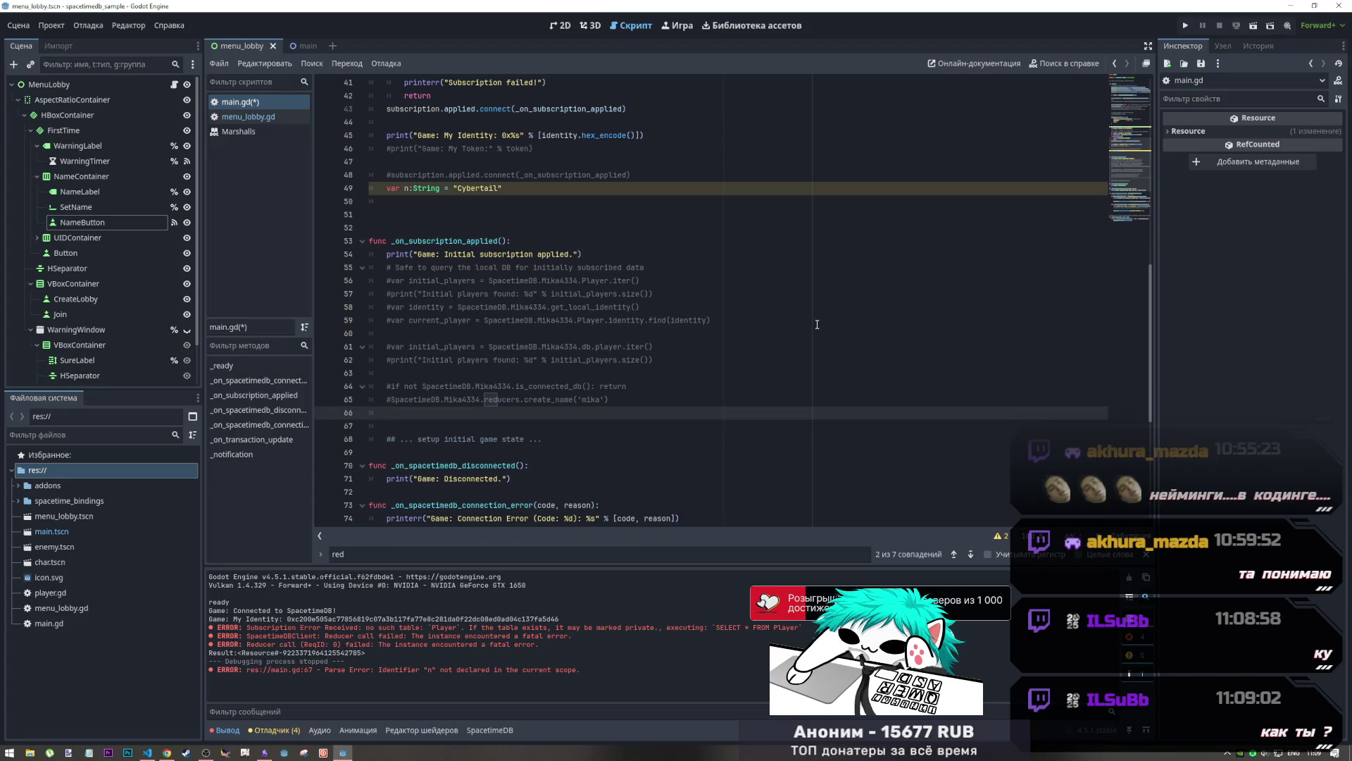
# Move the n declaration, is_connected_db check and register call to the end of _on_subscription_applied, save, and run
pyautogui.moveTo(755, 214); pyautogui.dragTo(389, 186)
pyautogui.hotkey('ctrl', 'c')
pyautogui.press('Delete')
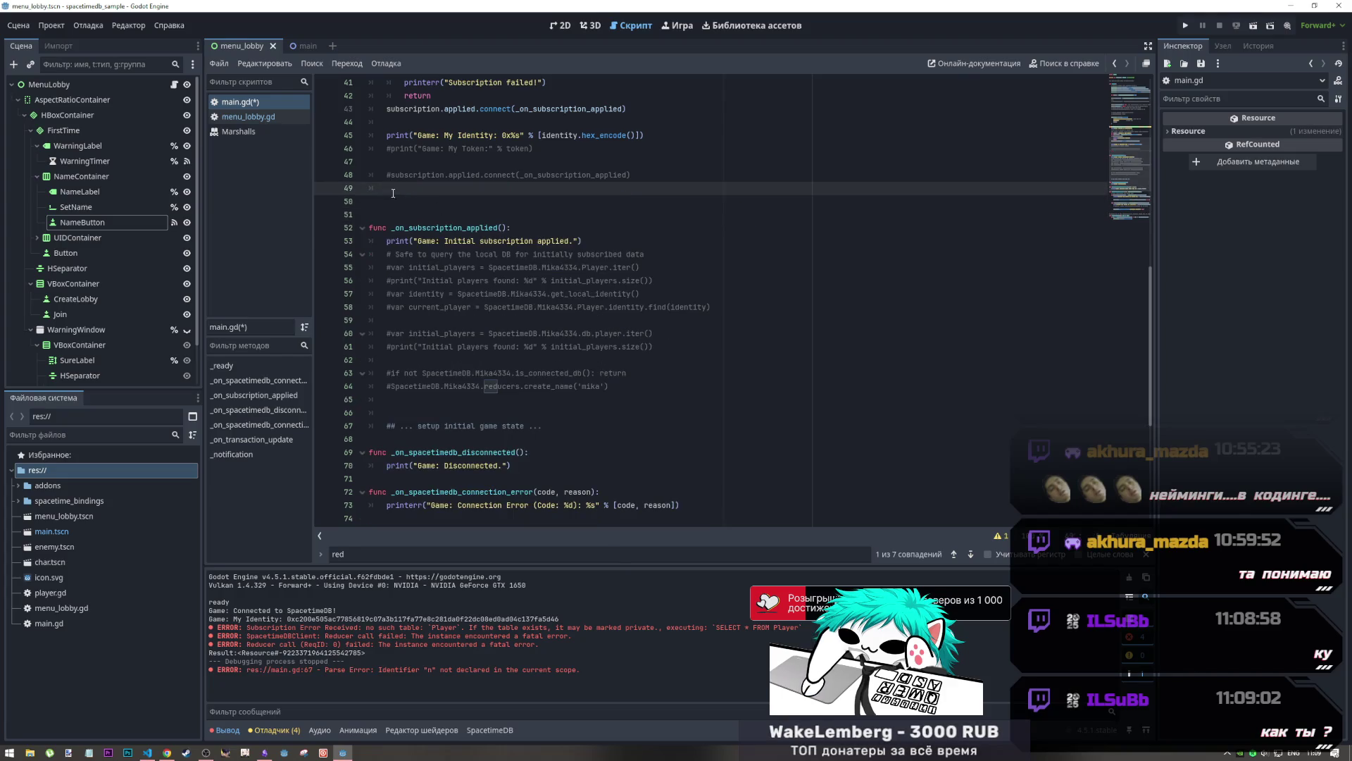
pyautogui.press('Delete')
pyautogui.press('Delete')
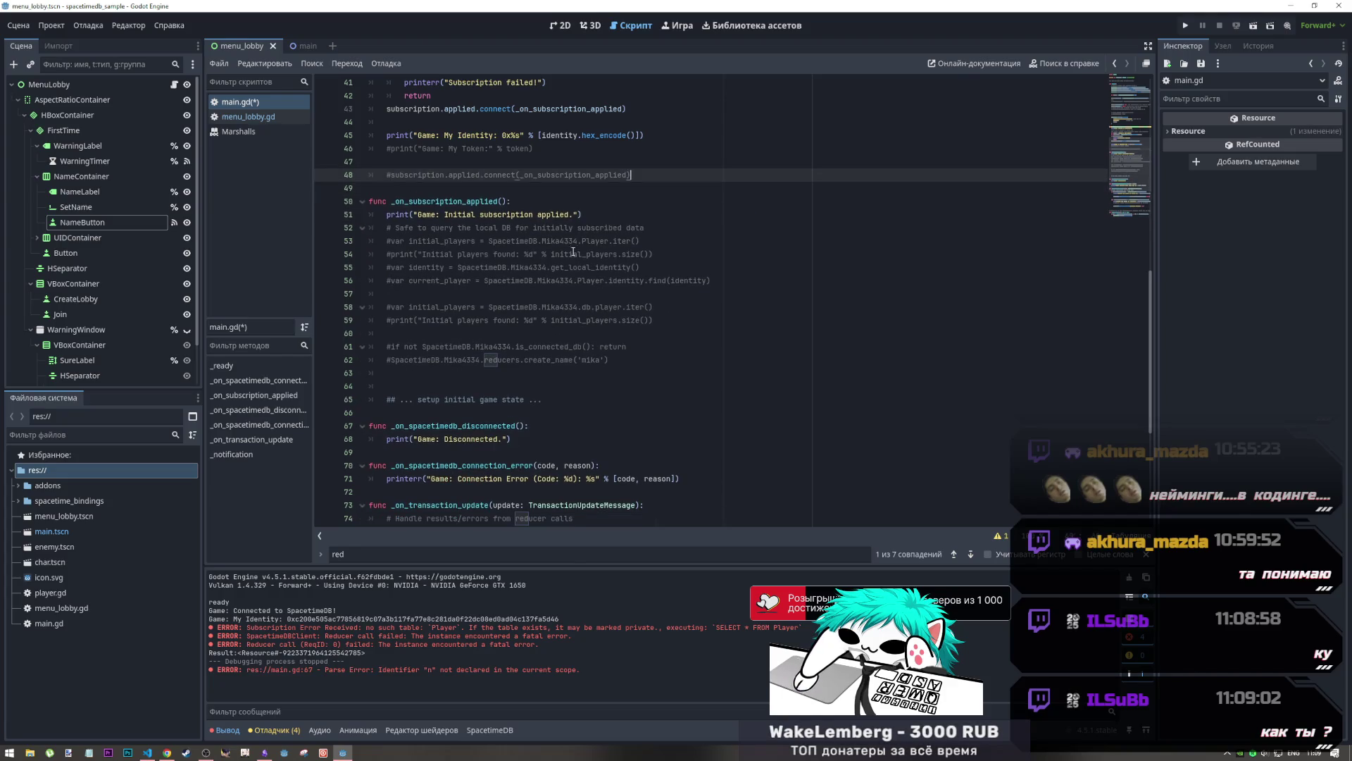
pyautogui.click(603, 387)
pyautogui.hotkey('ctrl', 'v')
pyautogui.hotkey('ctrl', 's')
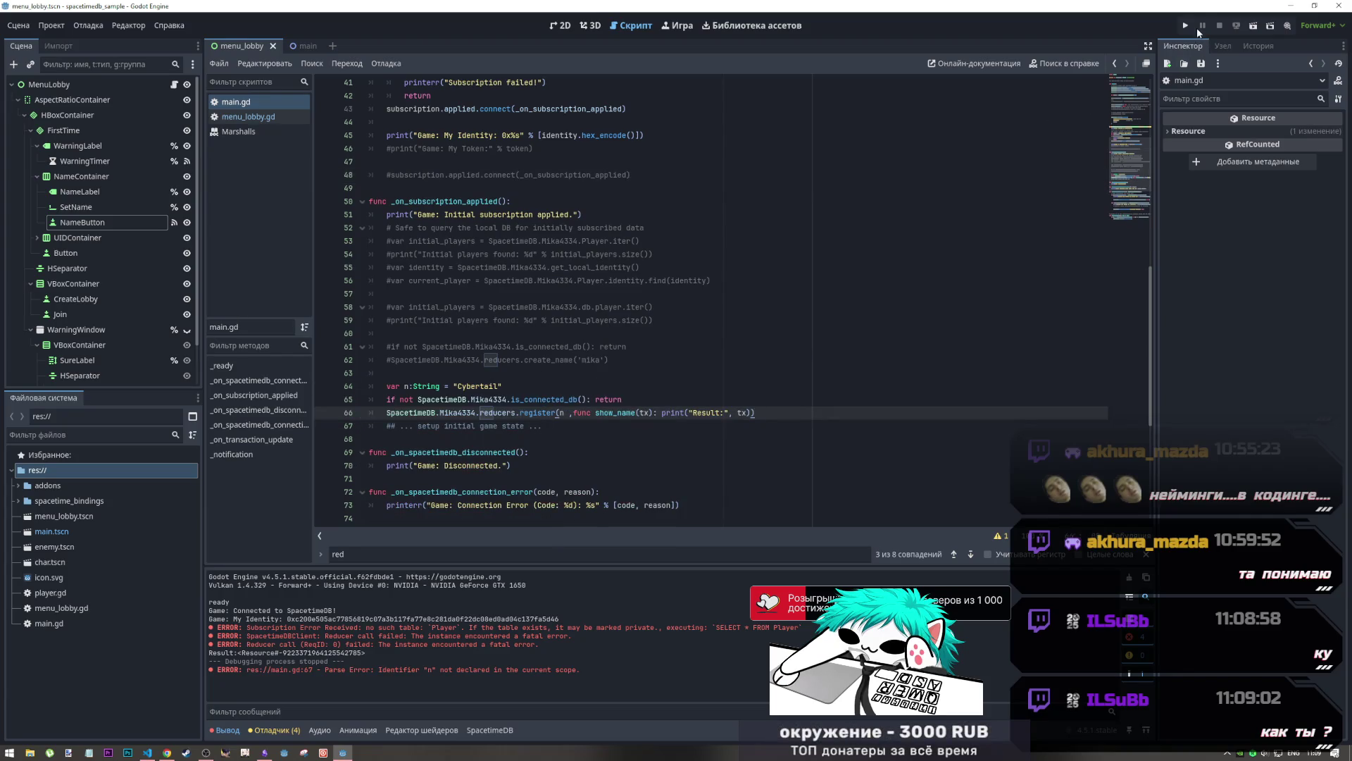
pyautogui.click(1187, 27)
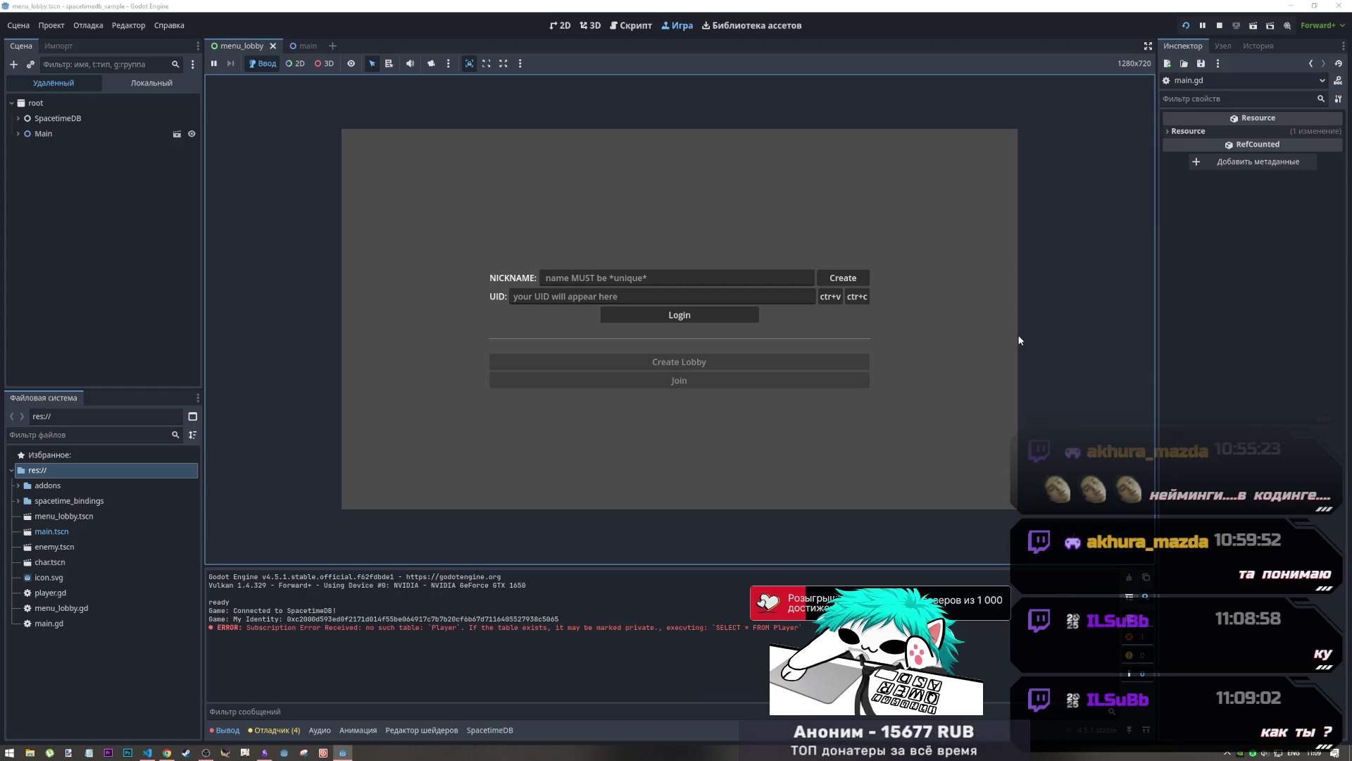
# Note the 'Player table may be private' subscription error, then open the player table in the SpacetimeDB dashboard
pyautogui.moveTo(491, 629); pyautogui.dragTo(561, 627)
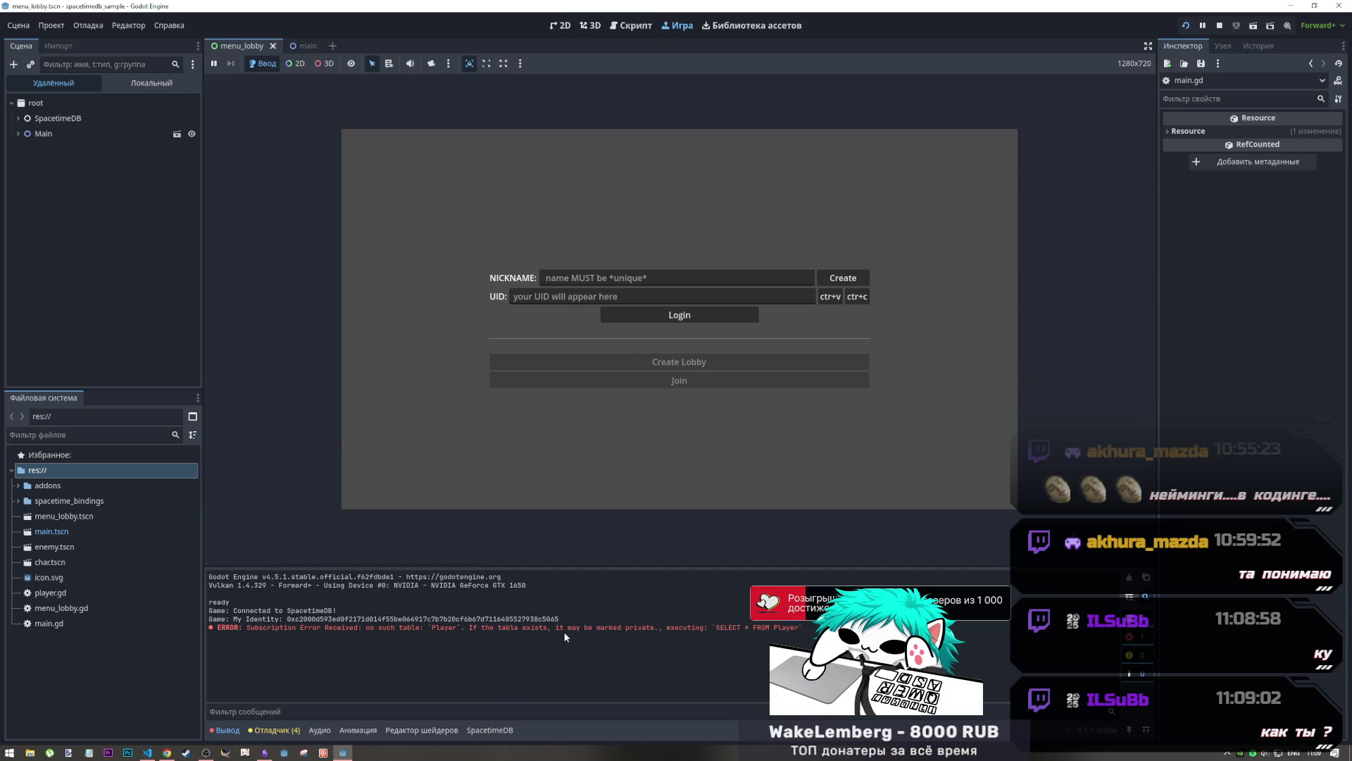
pyautogui.hotkey('alt', 'Tab')
pyautogui.hotkey('alt', 'Tab')
pyautogui.hotkey('alt', 'Tab')
pyautogui.hotkey('alt', 'Tab')
pyautogui.hotkey('alt', 'Tab')
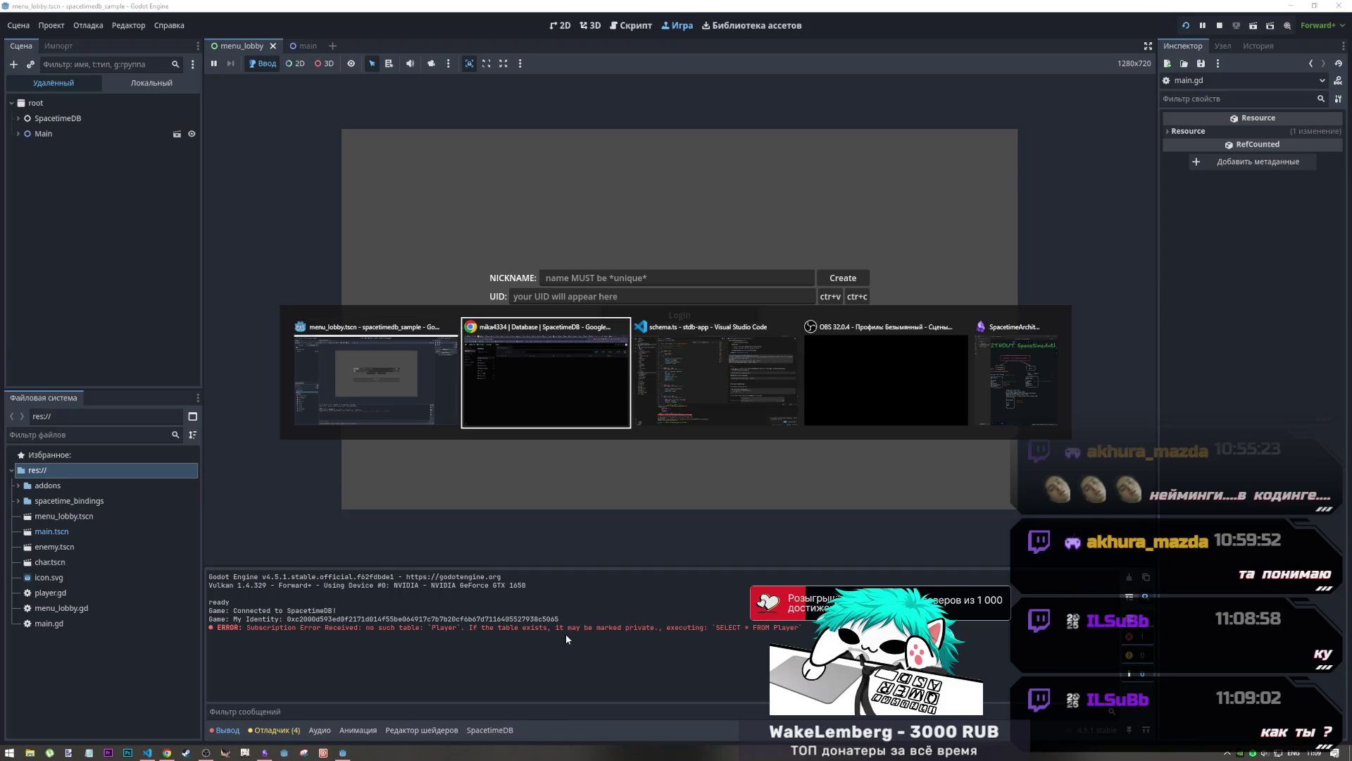
pyautogui.hotkey('alt', 'Tab')
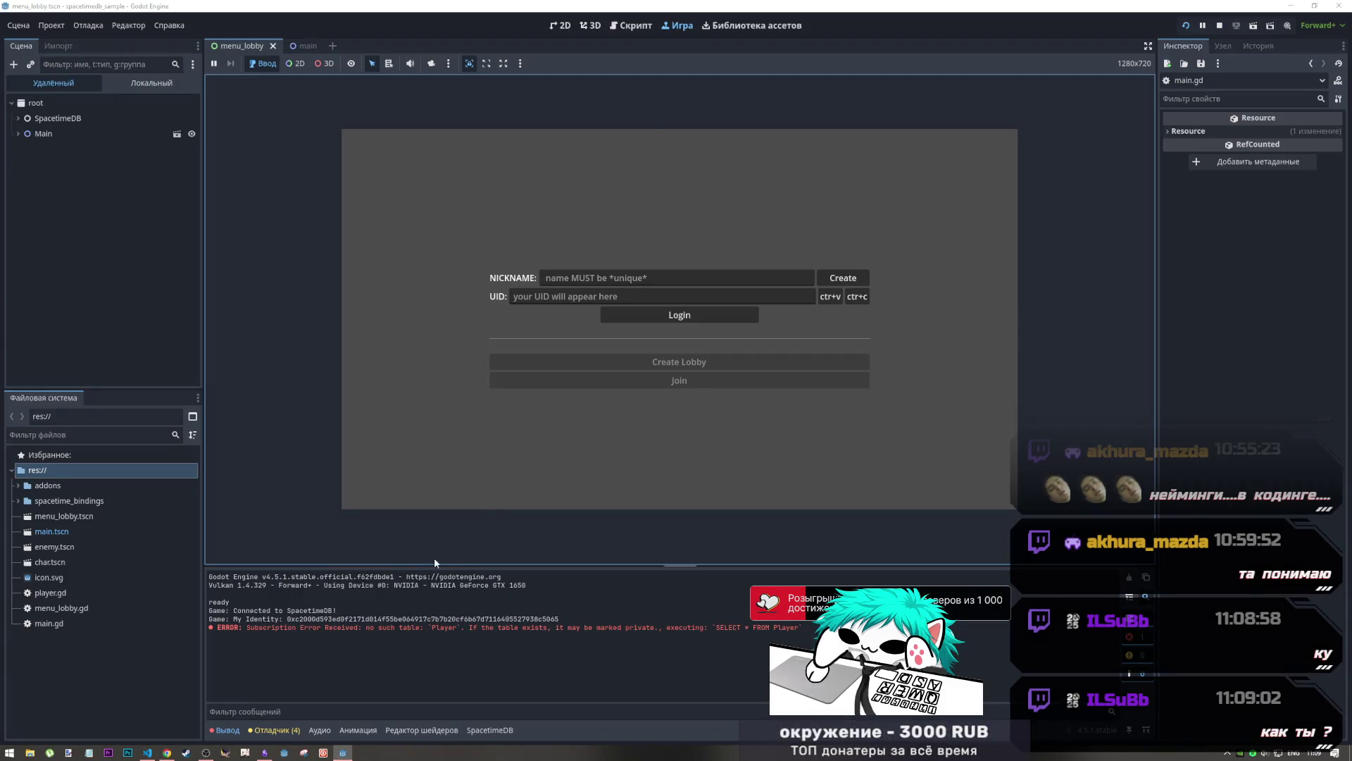
pyautogui.hotkey('alt', 'Tab')
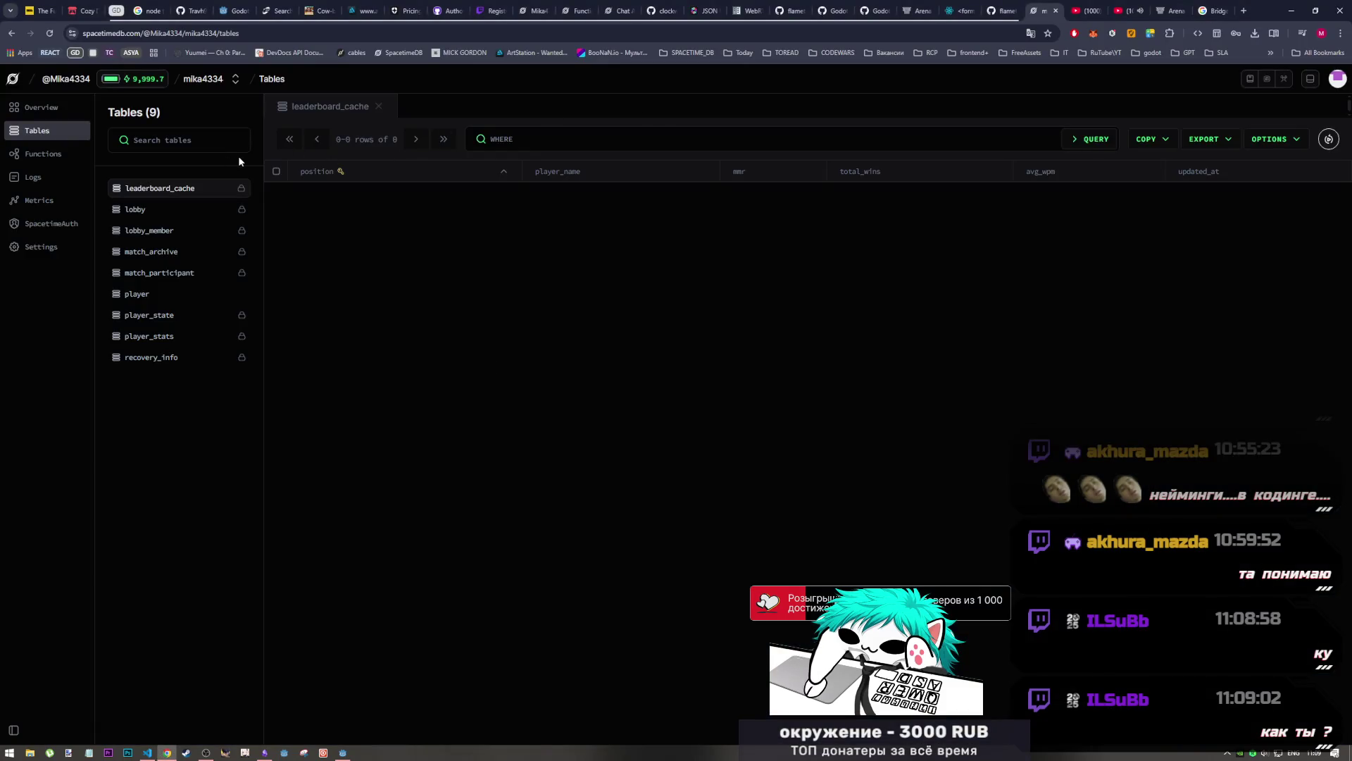
pyautogui.click(167, 293)
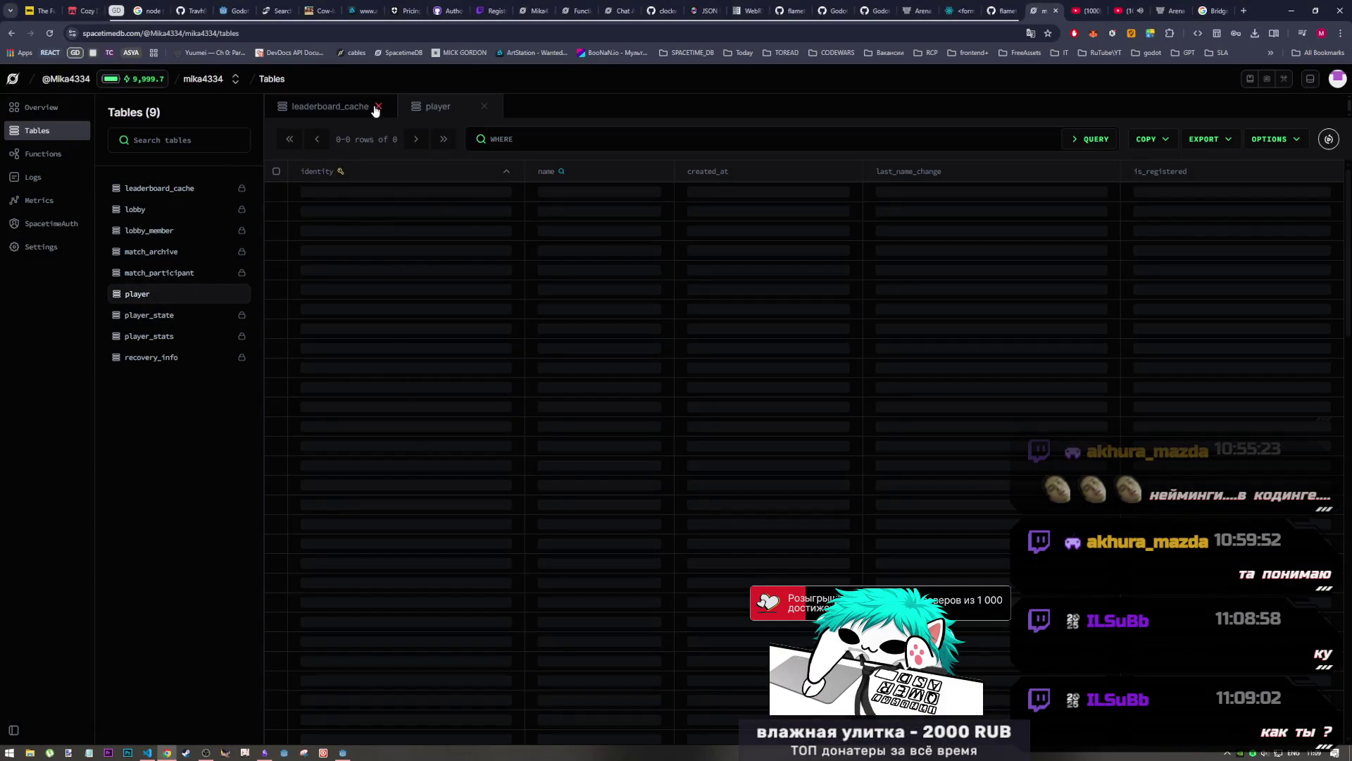
# Close the leaderboard_cache table view, then stop the running game in Godot
pyautogui.click(378, 107)
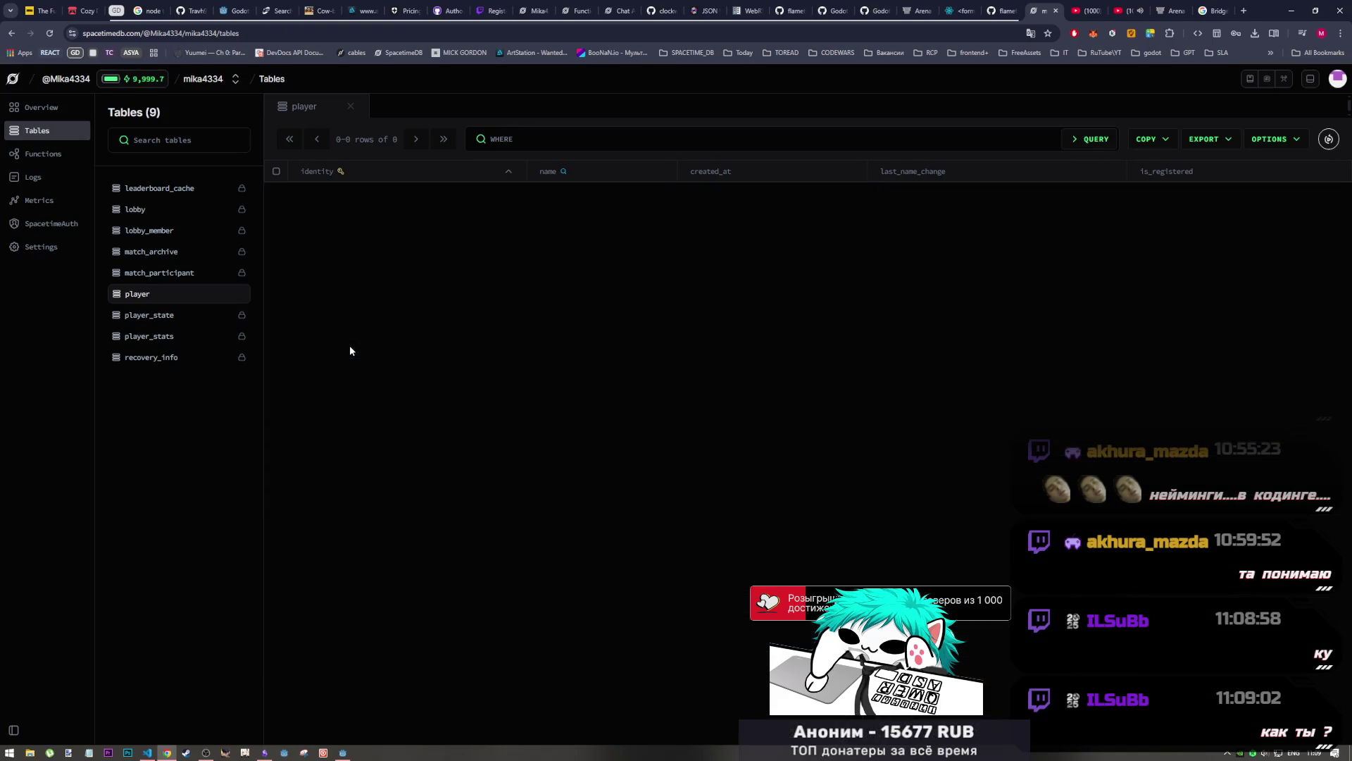
pyautogui.hotkey('alt', 'Tab')
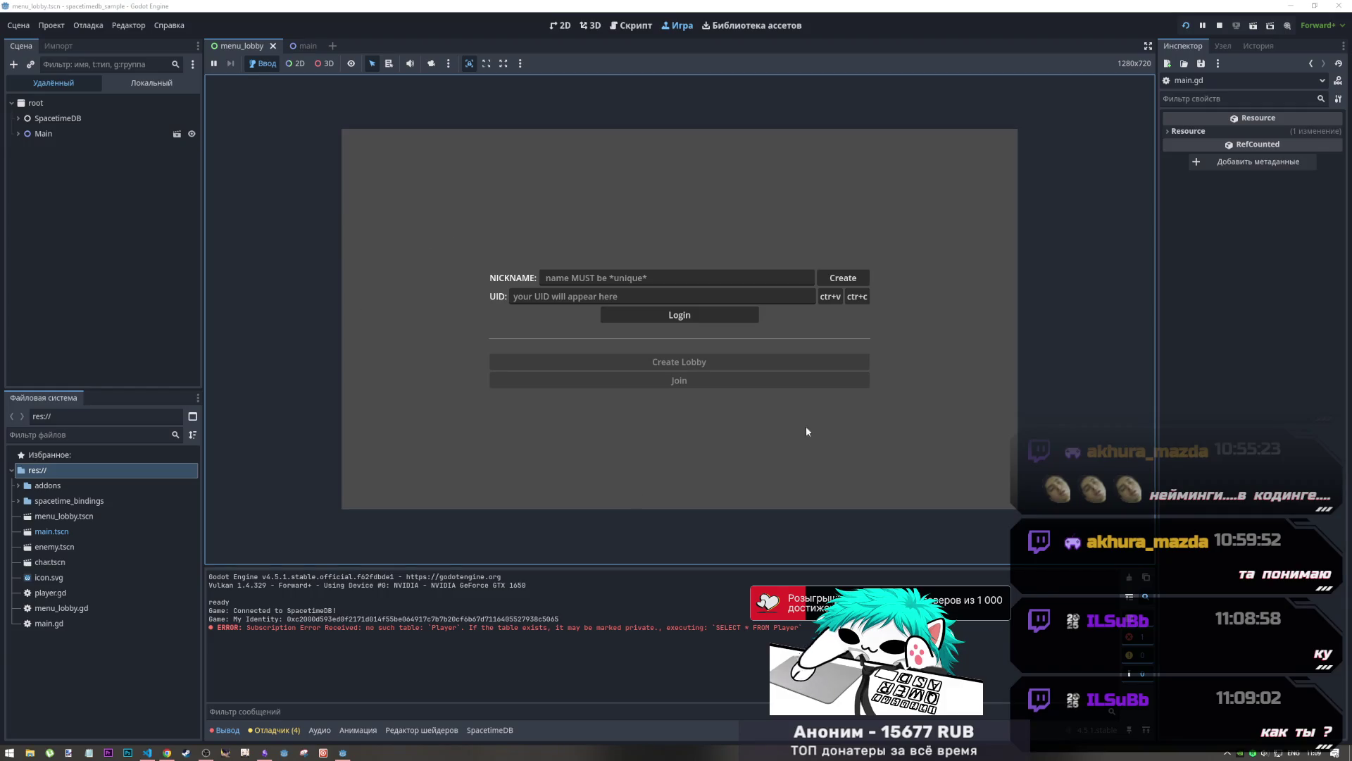
pyautogui.click(1220, 25)
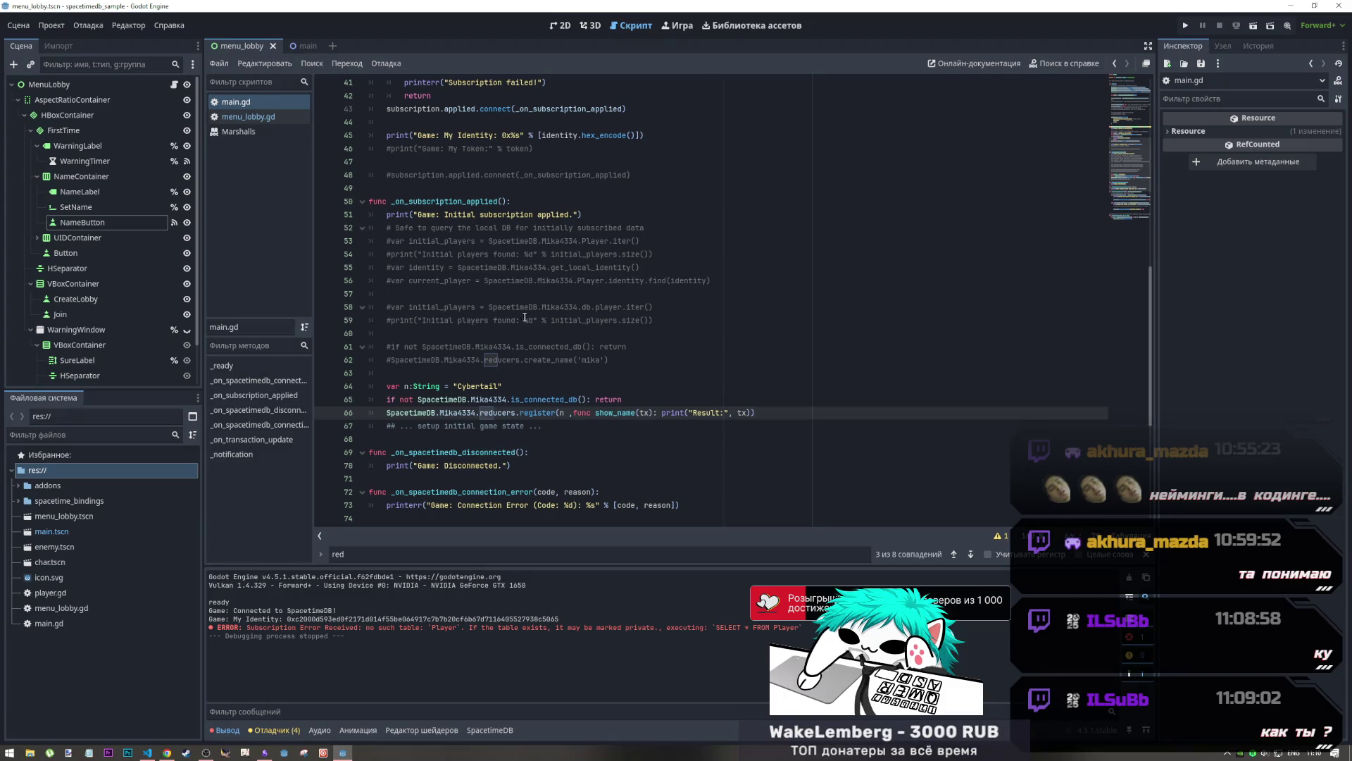
# Change the line 38 query to lowercase player and rerun the game
pyautogui.scroll(4, 542, 353)
pyautogui.scroll(2, 542, 352)
pyautogui.click(547, 281)
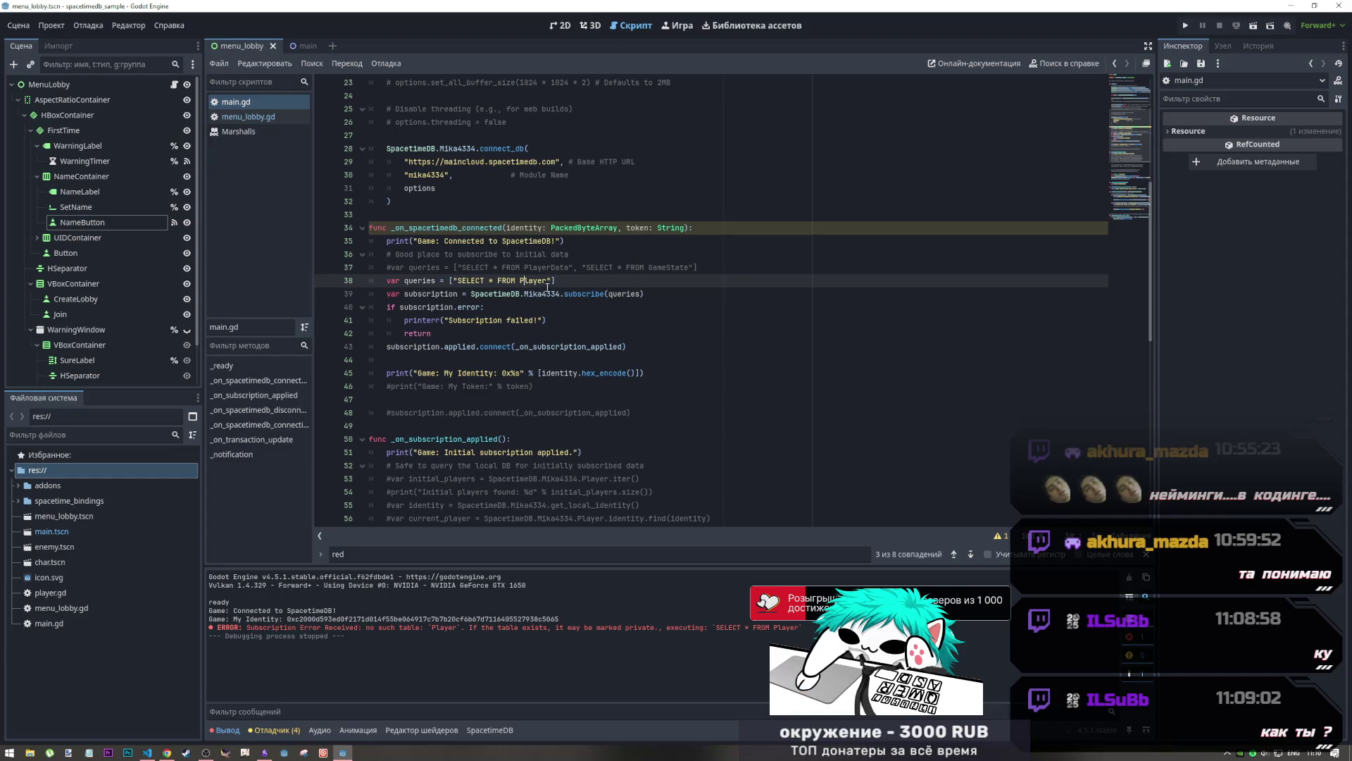
pyautogui.press('Left')
pyautogui.press('Left')
pyautogui.press('Left')
pyautogui.click(1186, 25)
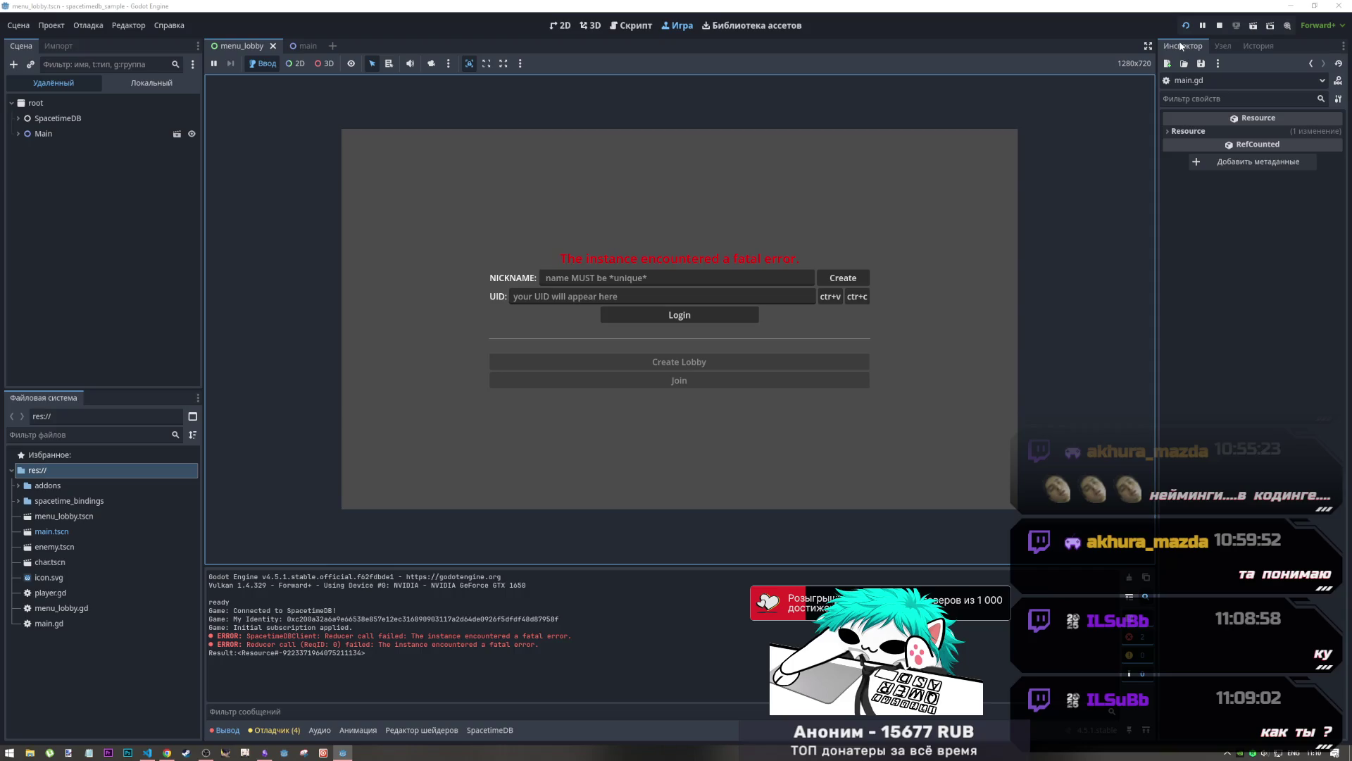
# Review the fatal reducer-call error in the Output, then return to the SpacetimeDB dashboard
pyautogui.moveTo(215, 635)
pyautogui.mouseDown()
pyautogui.moveTo(226, 634)
pyautogui.moveTo(215, 627)
pyautogui.mouseUp()
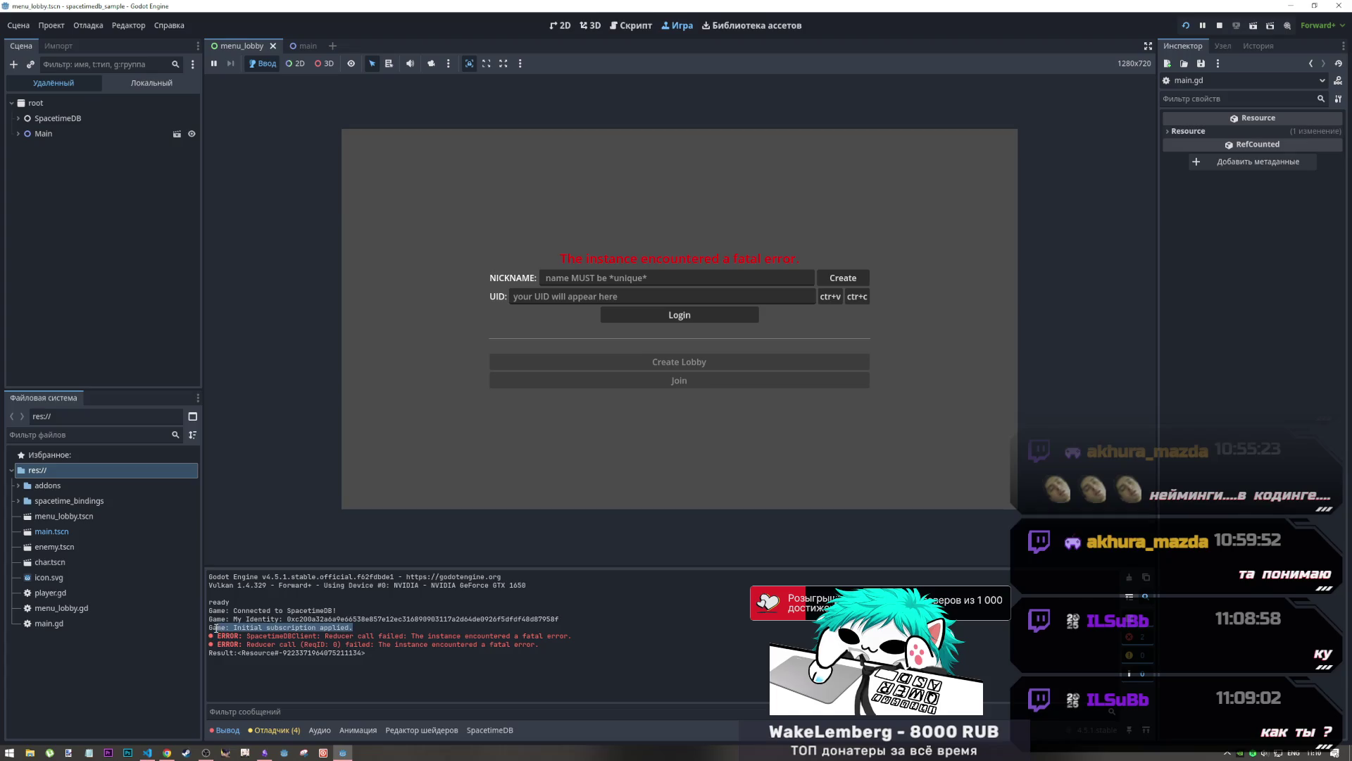
pyautogui.click(331, 641)
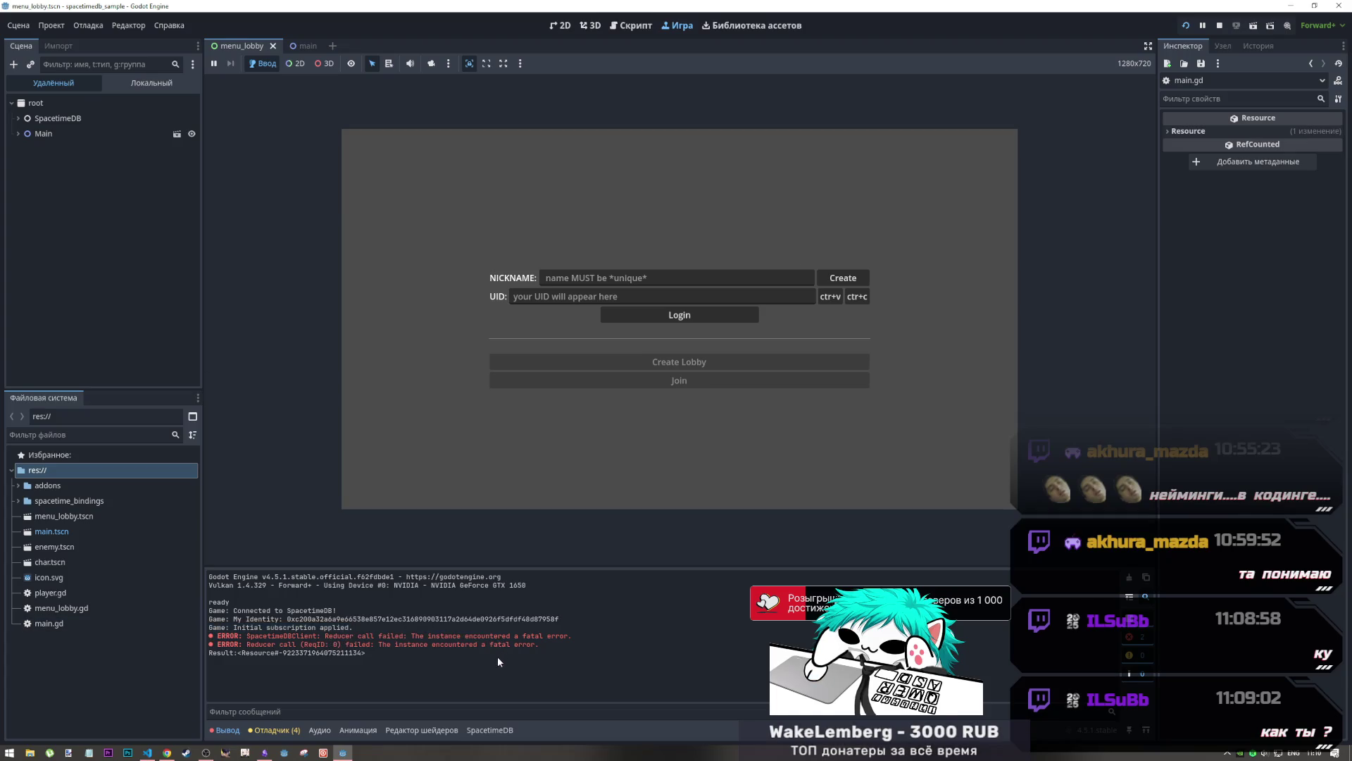
pyautogui.hotkey('alt', 'Tab')
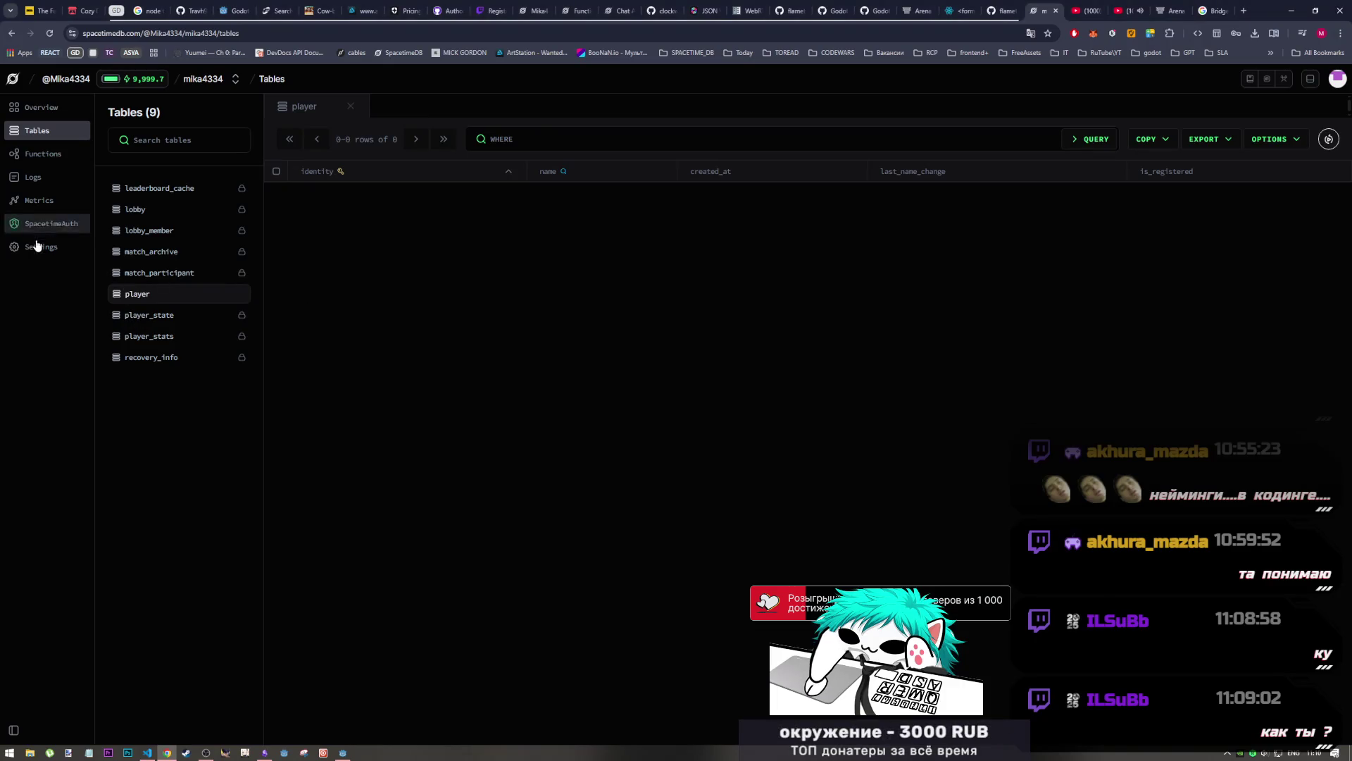
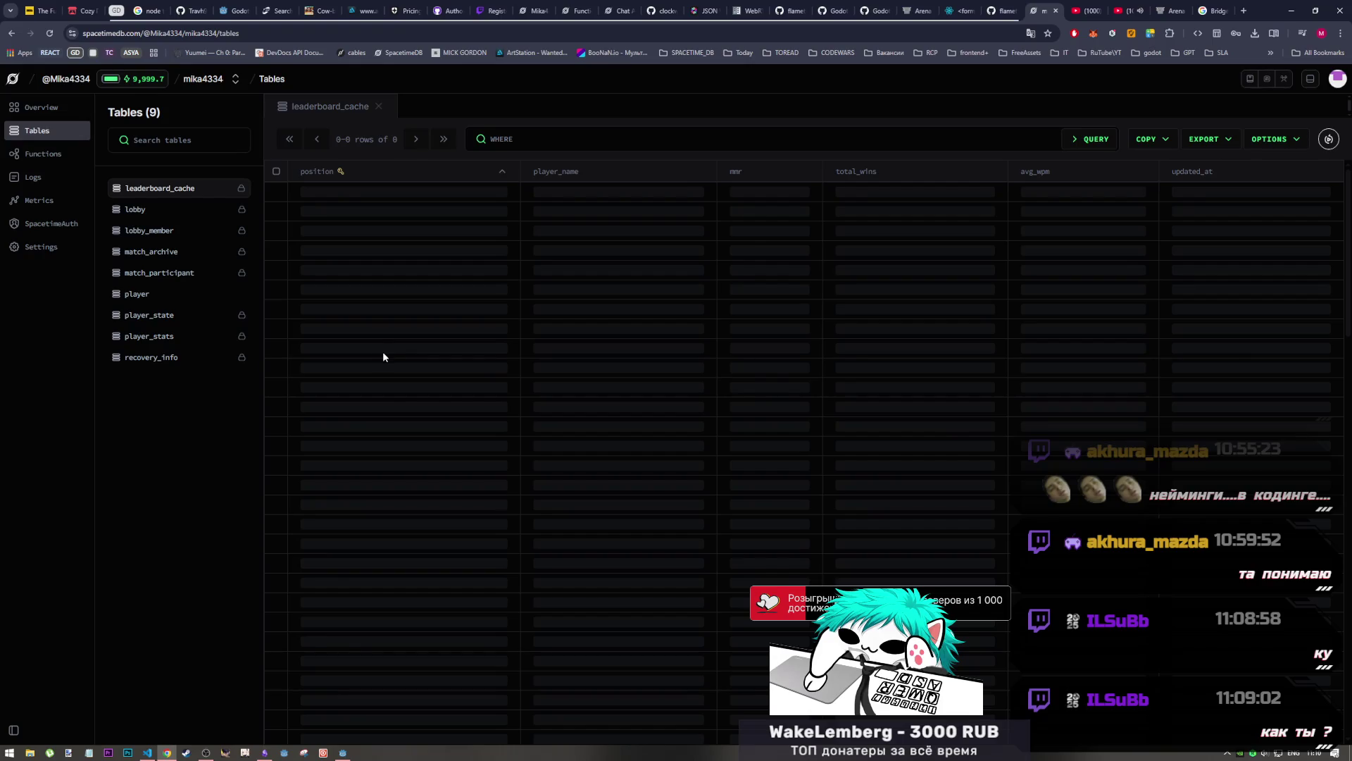
# Compare the empty leaderboard_cache table with Godot's reducer errors, then bring up schema.ts in VS Code
pyautogui.hotkey('alt', 'Tab')
pyautogui.hotkey('alt', 'Tab')
pyautogui.hotkey('alt', 'Tab')
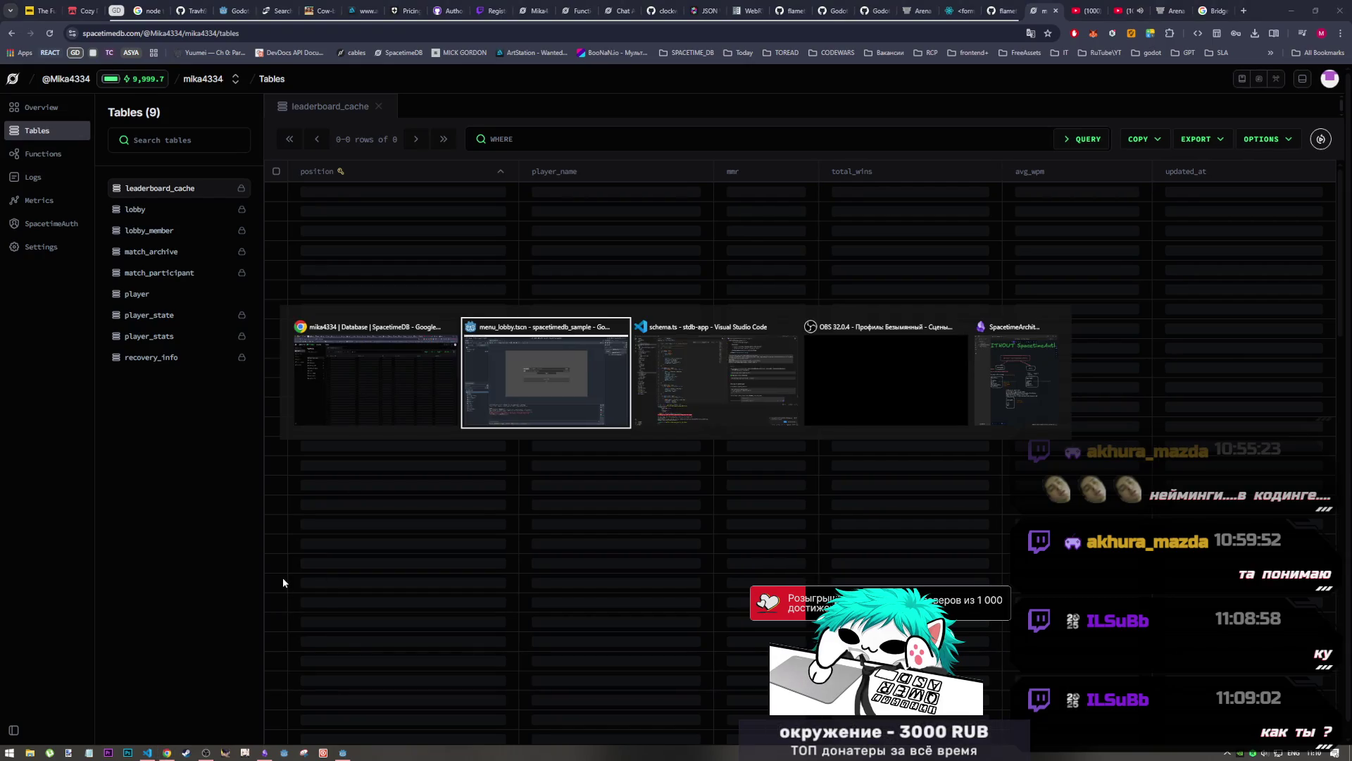
pyautogui.hotkey('alt', 'Tab')
pyautogui.hotkey('alt', 'Tab')
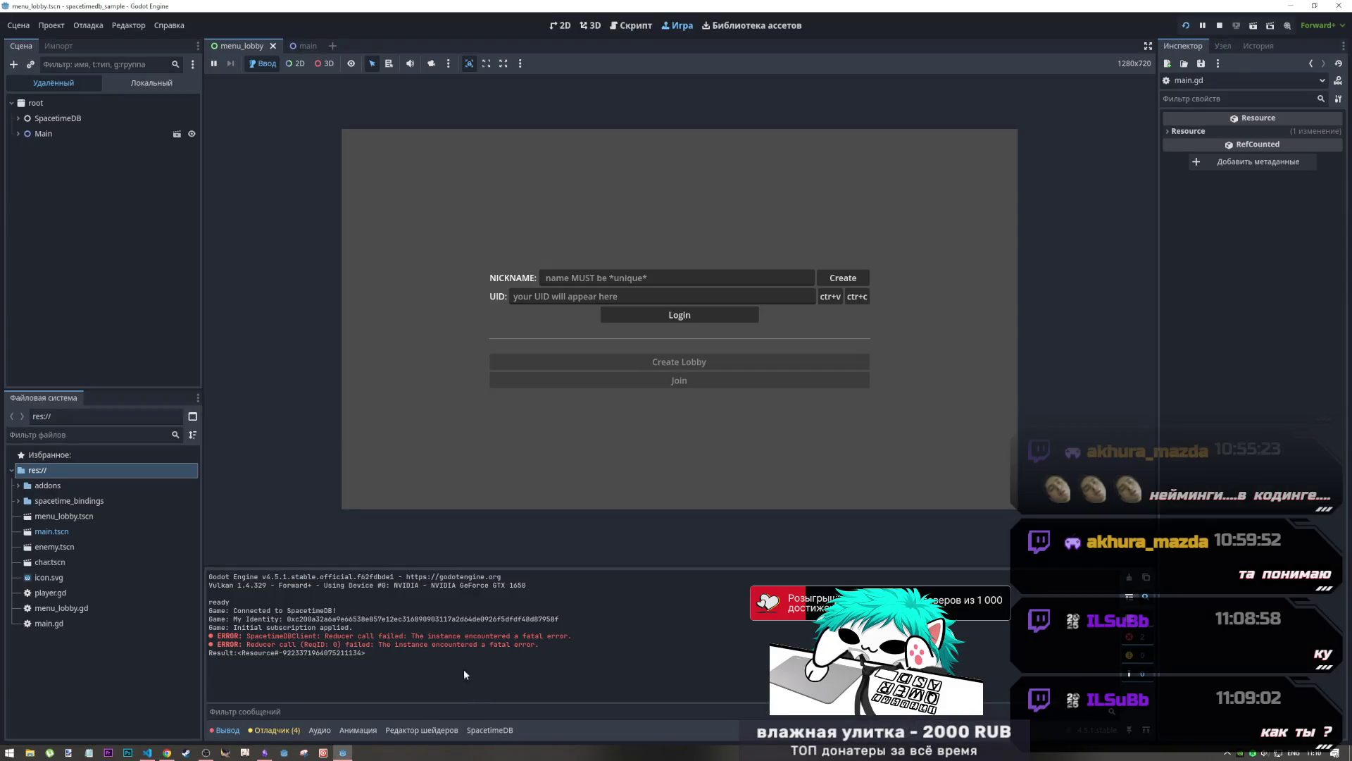
pyautogui.hotkey('alt', 'Tab')
pyautogui.hotkey('alt', 'Tab')
pyautogui.hotkey('alt', 'Tab')
pyautogui.hotkey('alt', 'Tab')
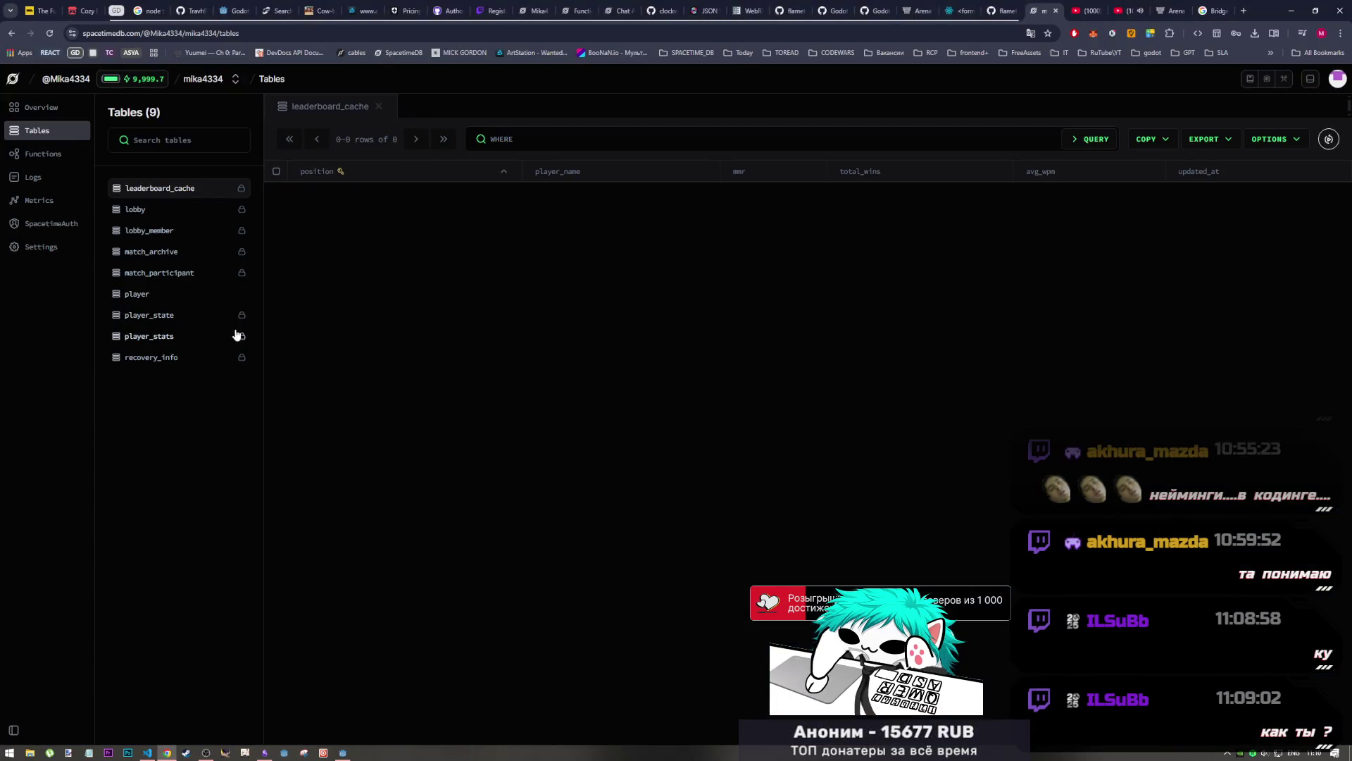
pyautogui.hotkey('alt', 'Tab')
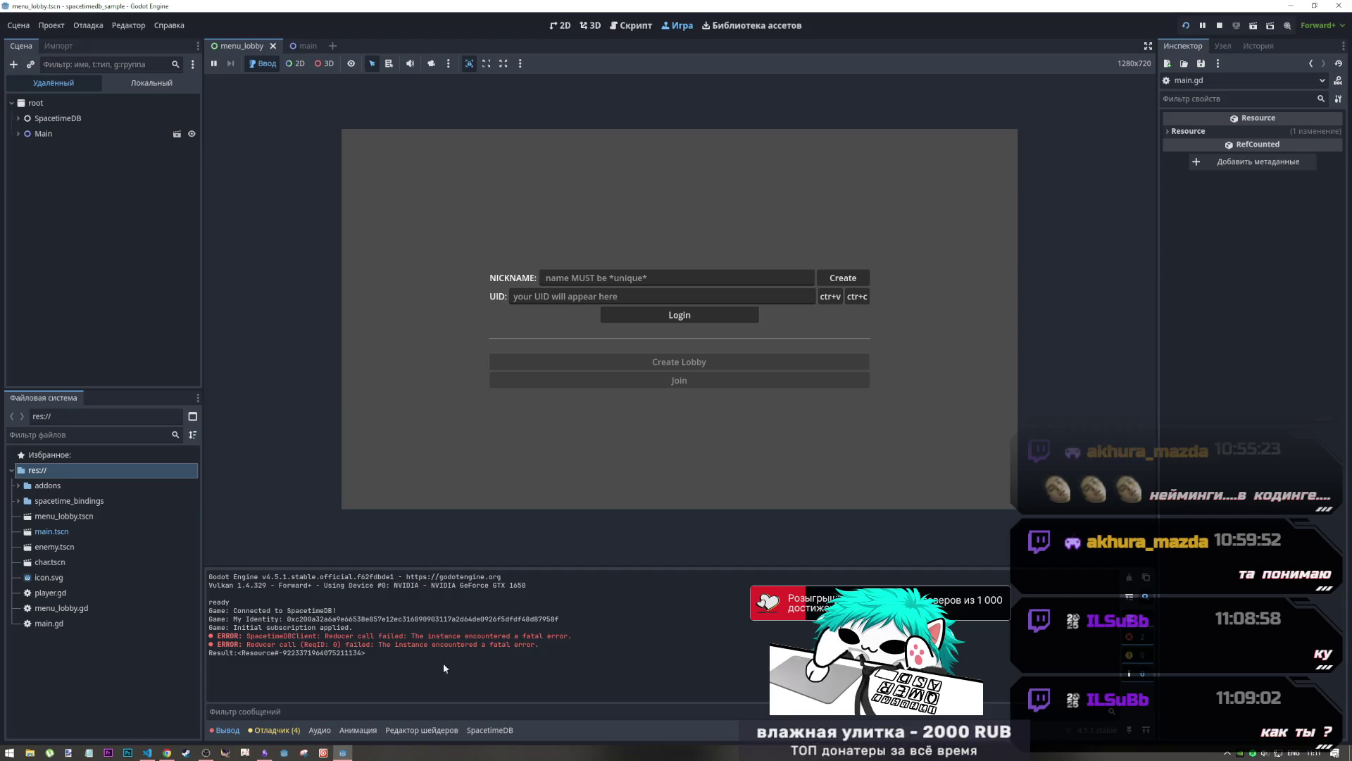
pyautogui.click(163, 752)
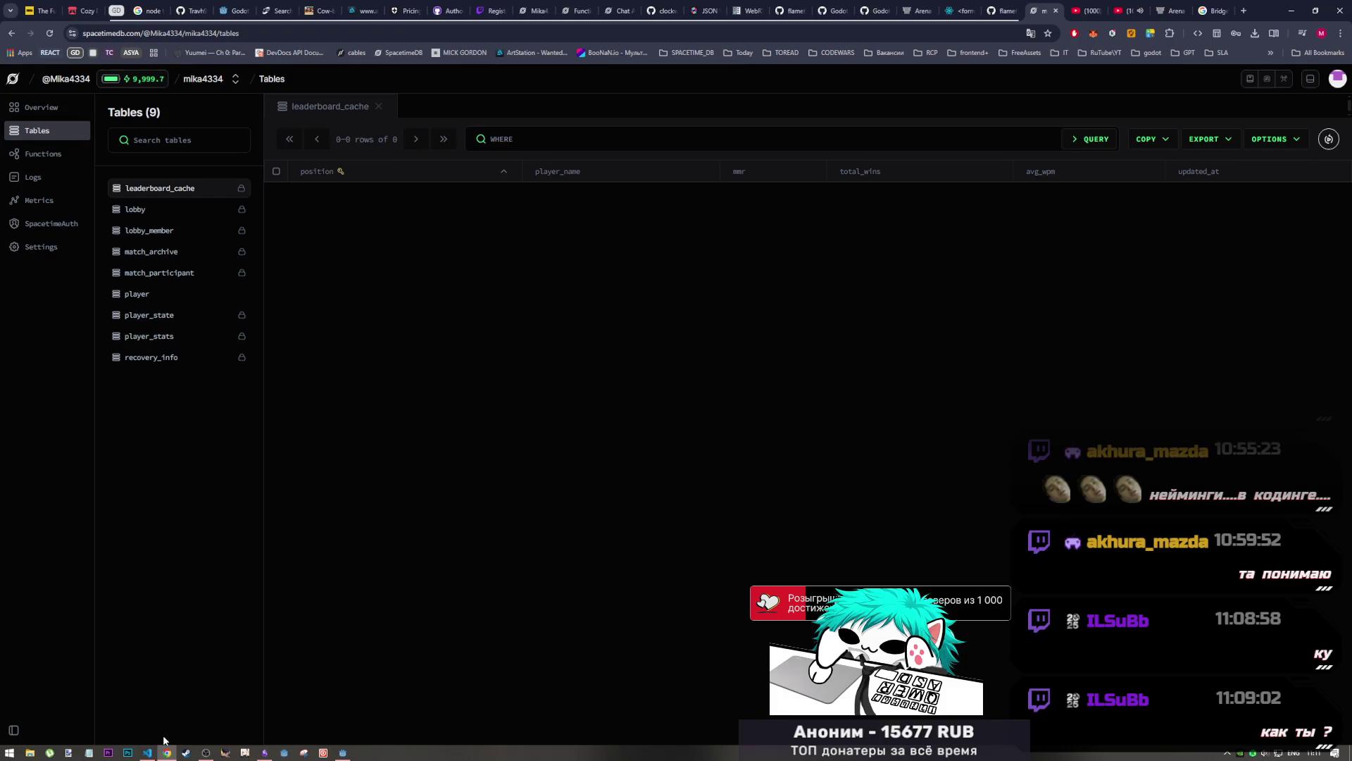
pyautogui.click(150, 752)
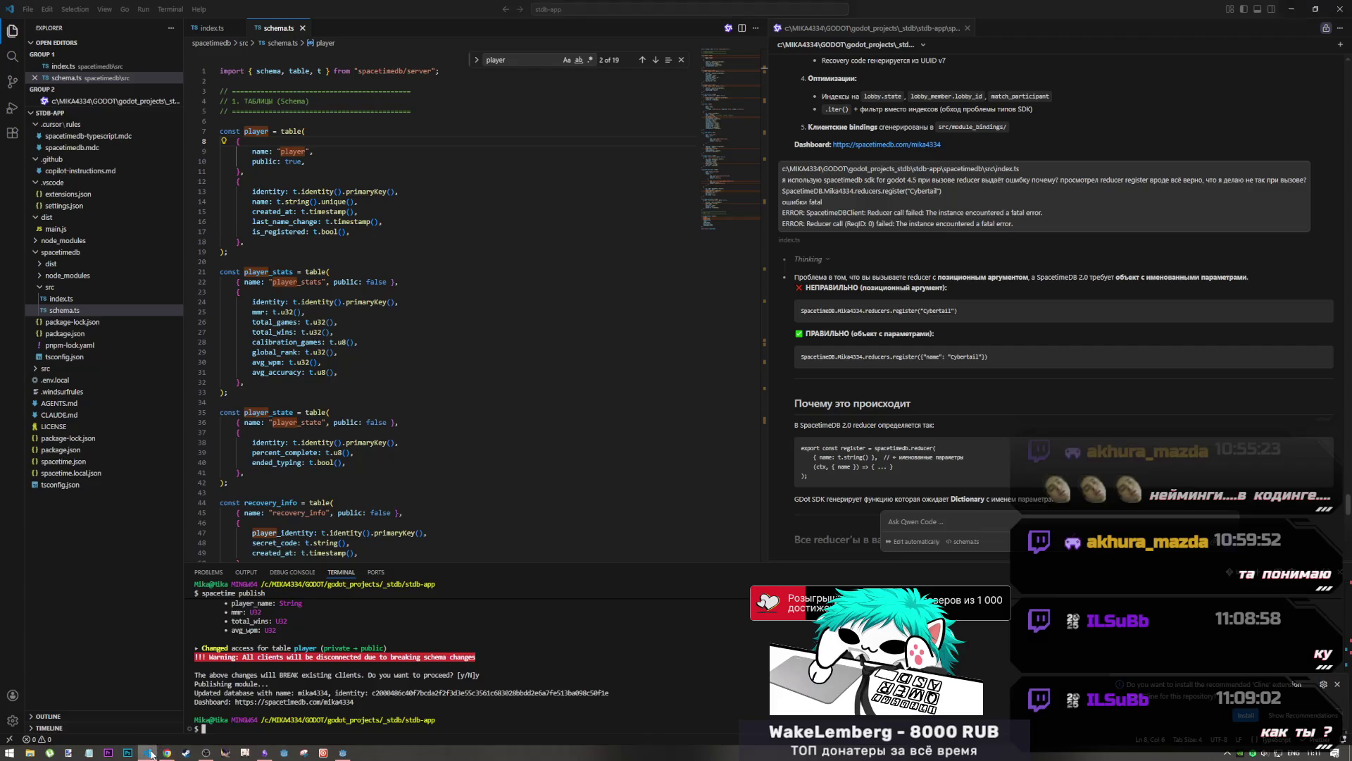
# Read the Copilot explanation of the failing register reducer call, then return to the SpacetimeDB tables page
pyautogui.moveTo(157, 752)
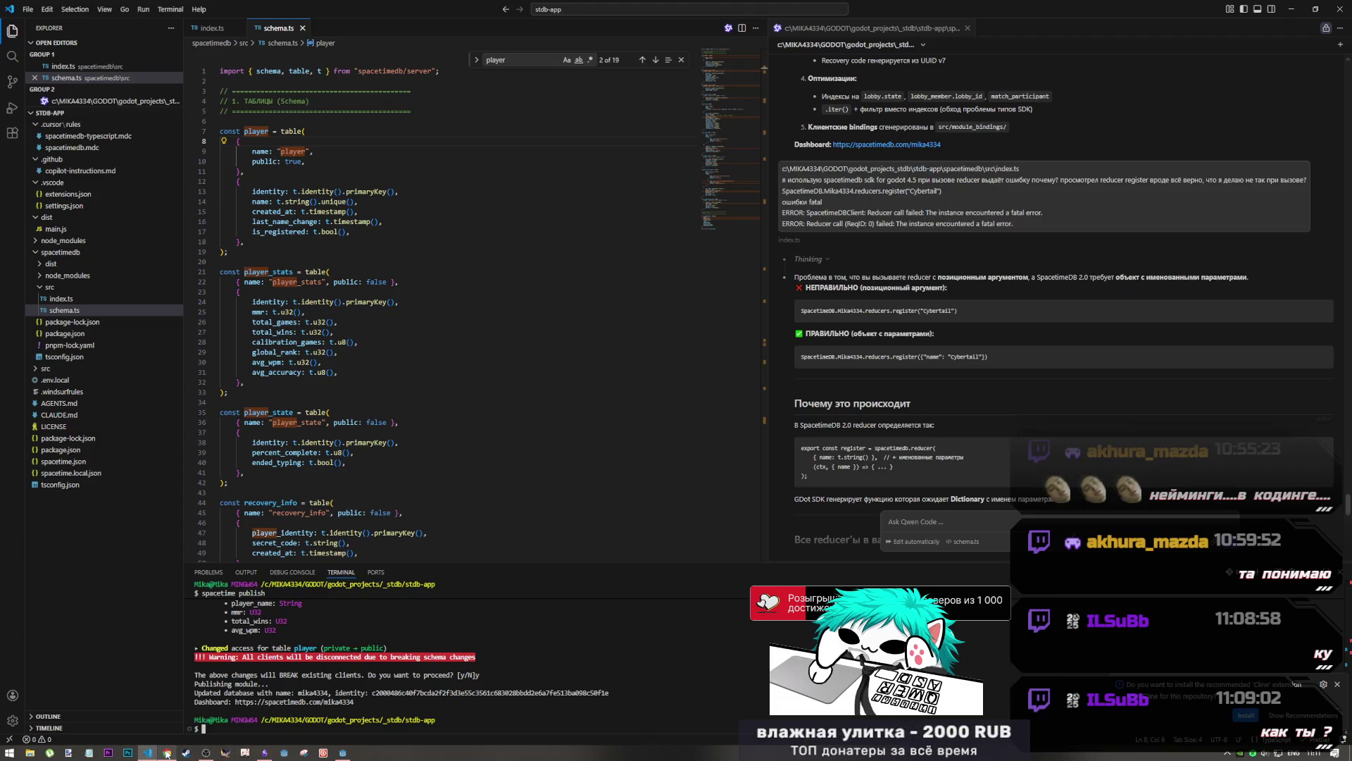
pyautogui.click(167, 752)
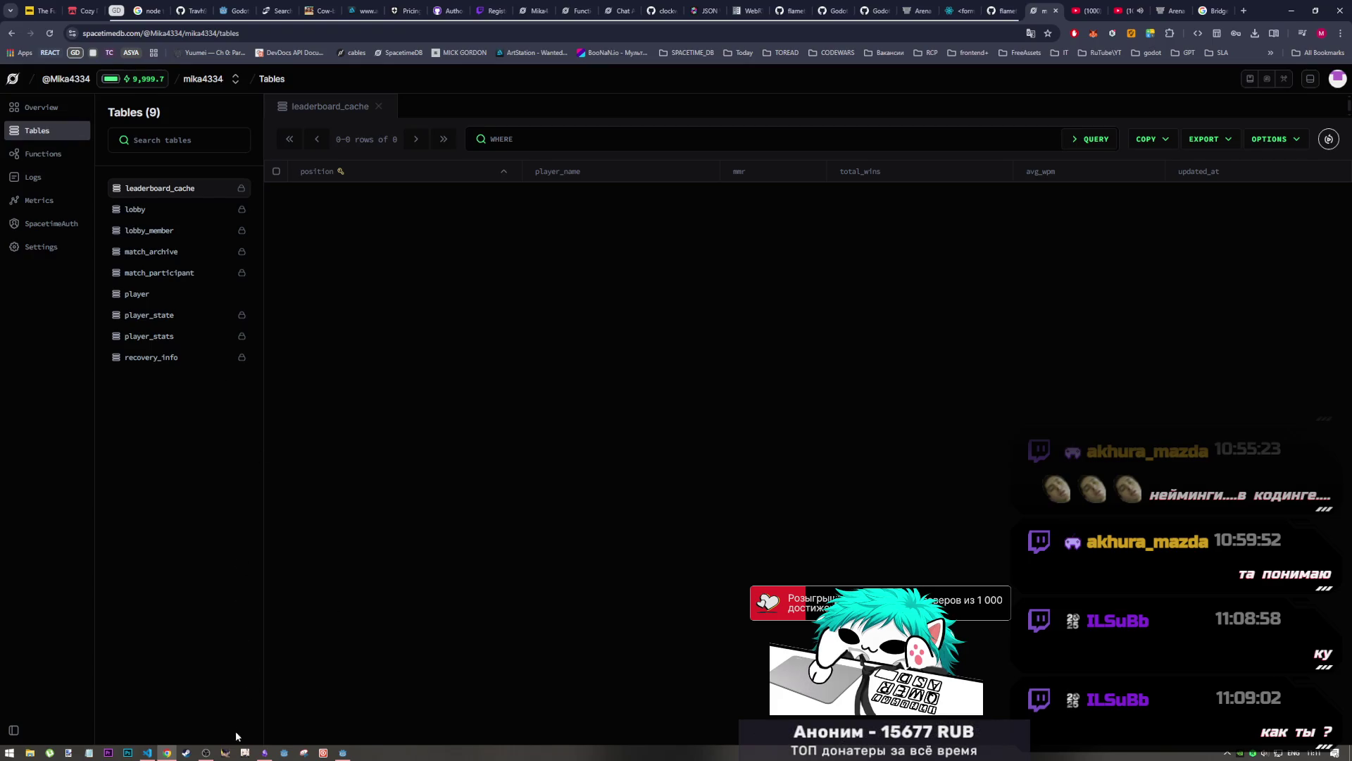
pyautogui.click(206, 752)
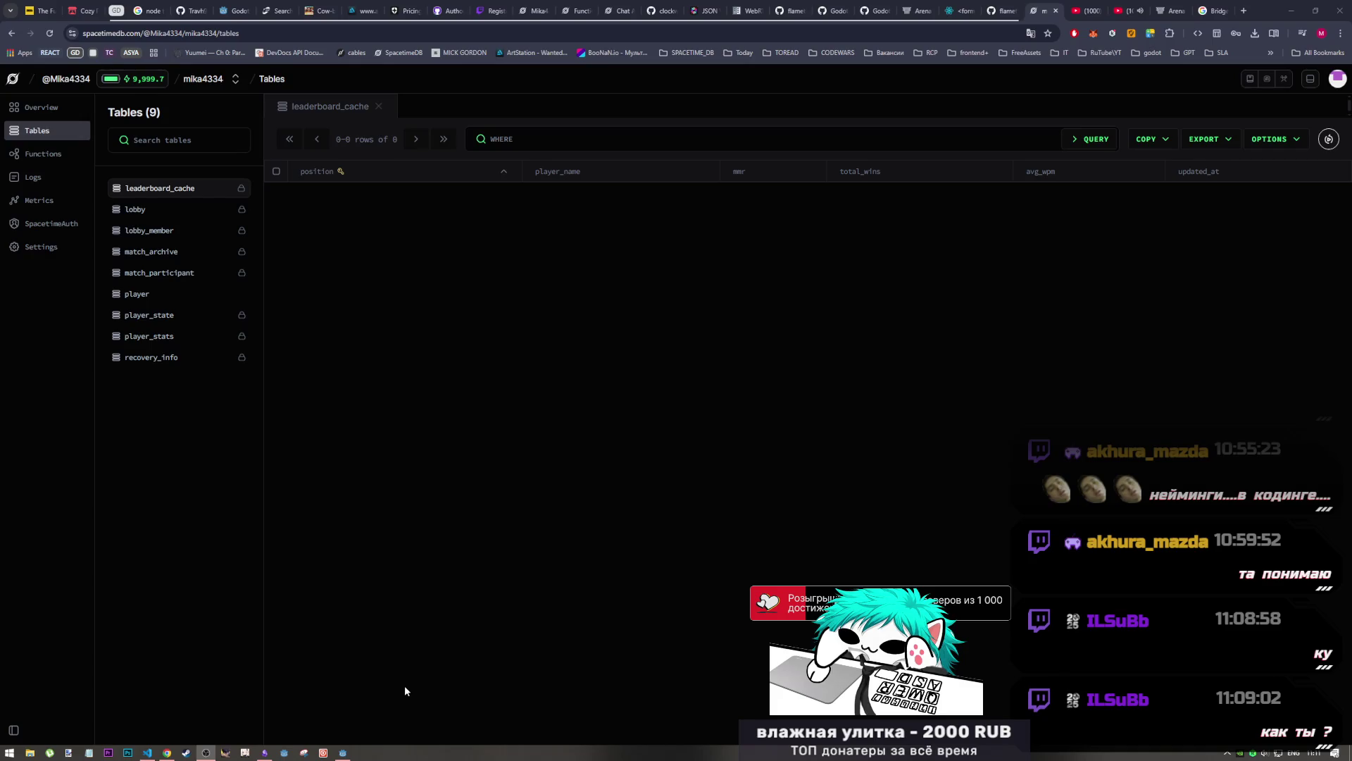
pyautogui.click(151, 752)
pyautogui.click(166, 752)
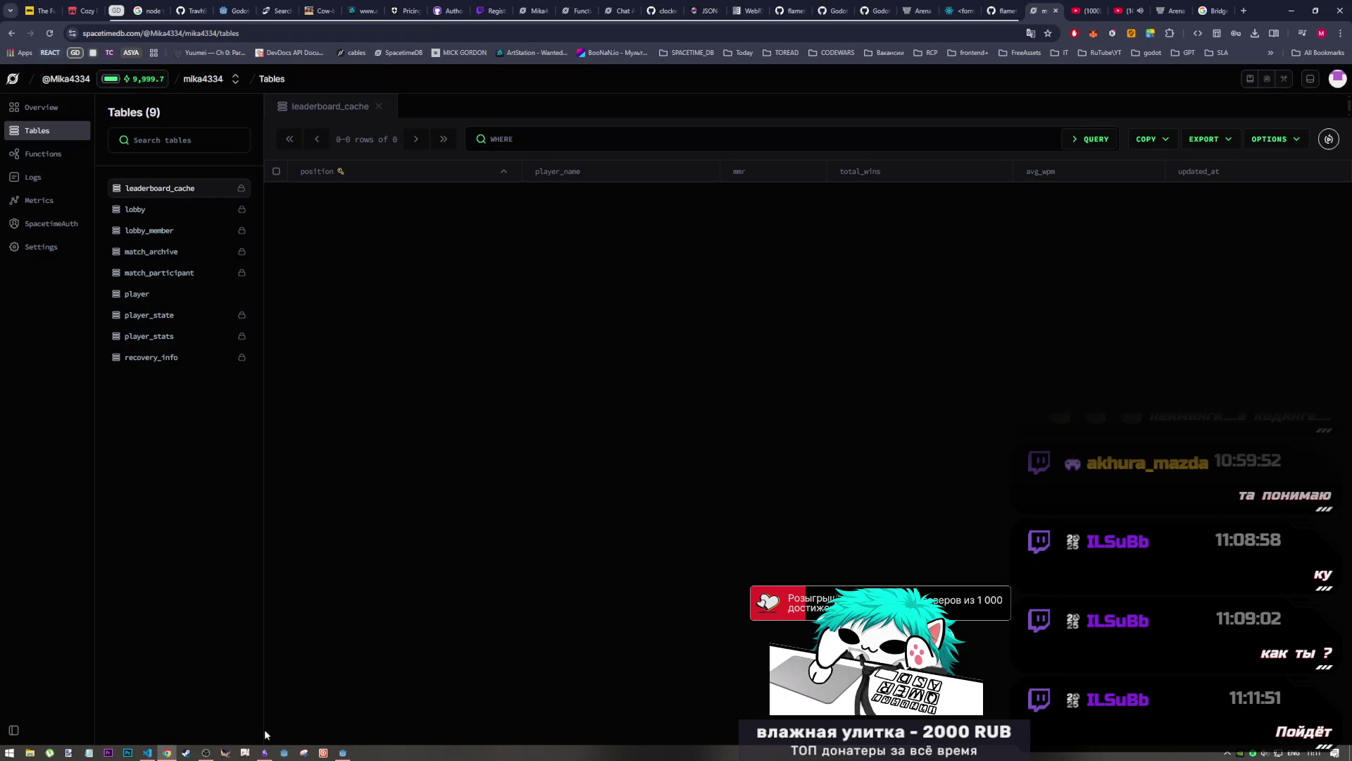
pyautogui.click(265, 752)
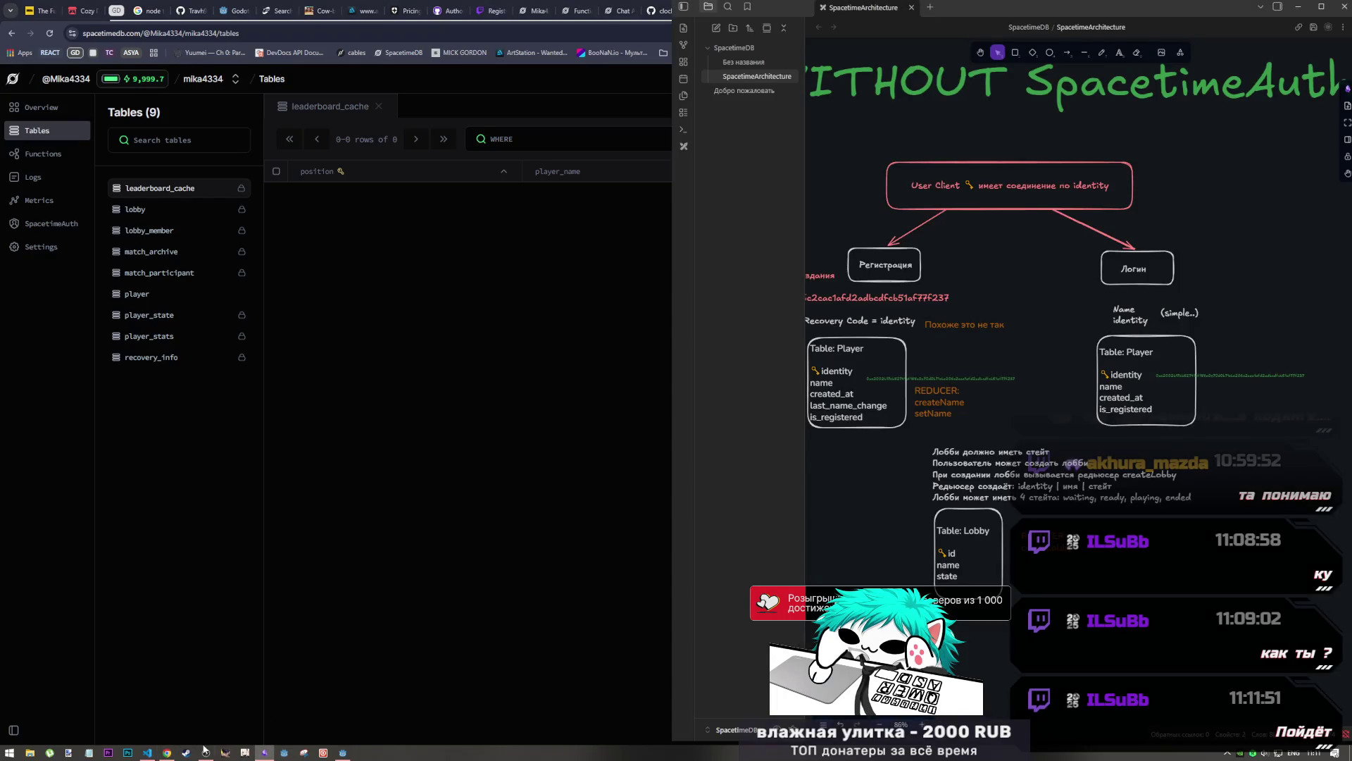
pyautogui.click(167, 752)
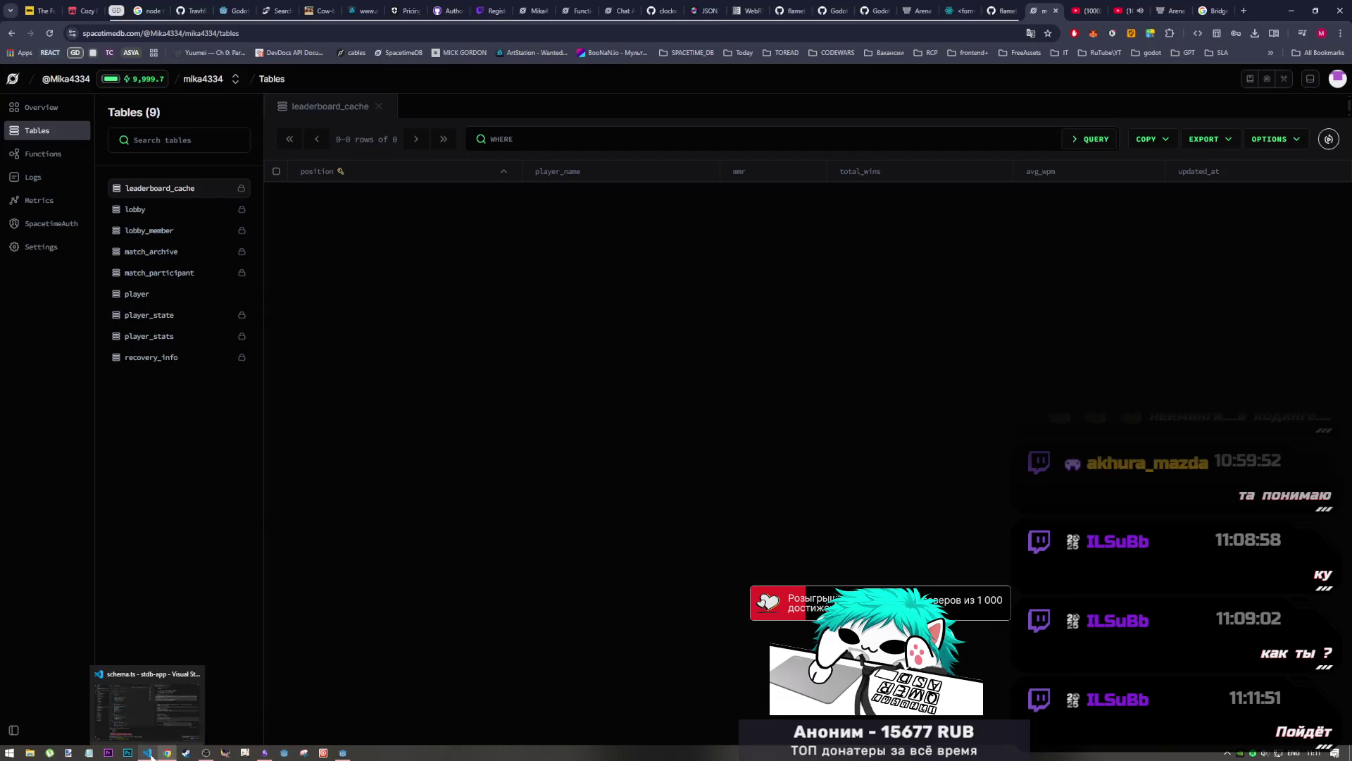
# In the Copilot chat, read the note about passing reducer parameters as a Dictionary
pyautogui.click(149, 753)
pyautogui.scroll(-4, 880, 434)
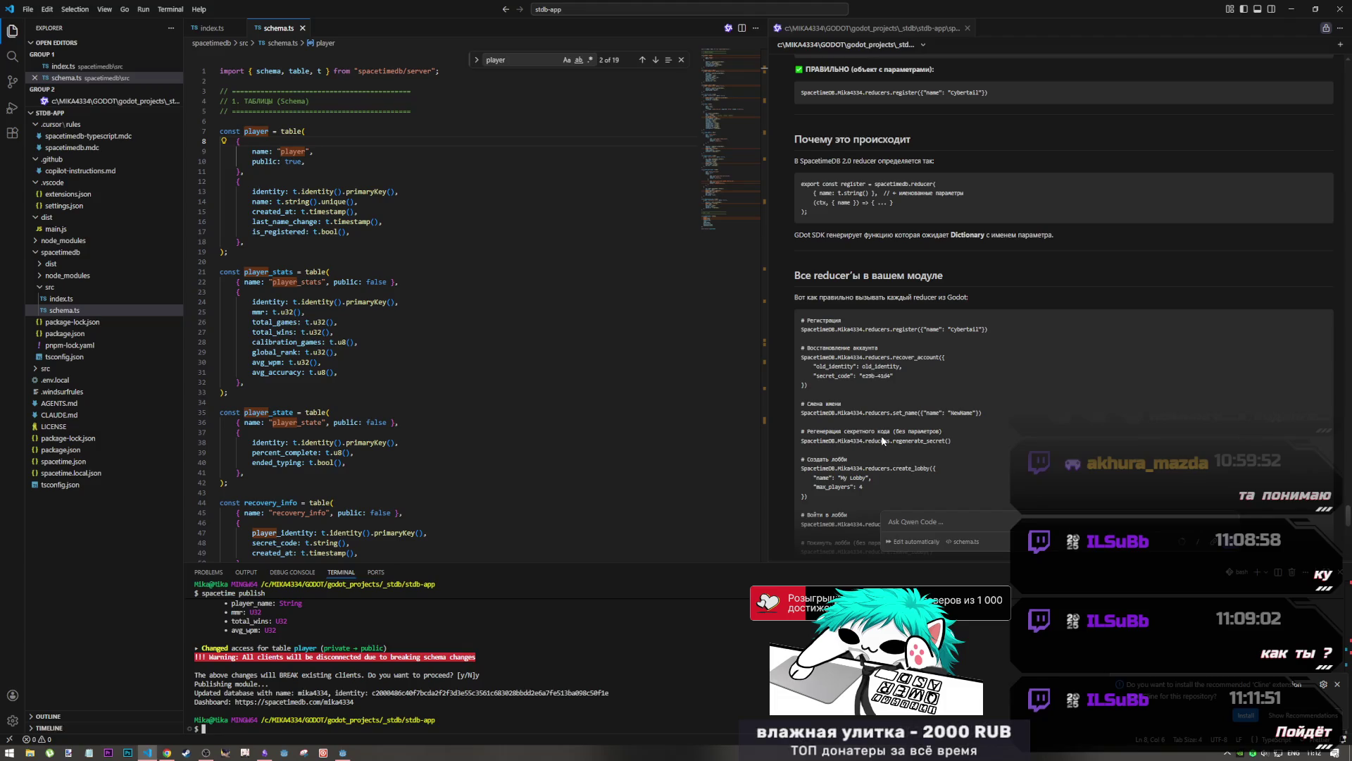
pyautogui.moveTo(825, 234); pyautogui.dragTo(1050, 237)
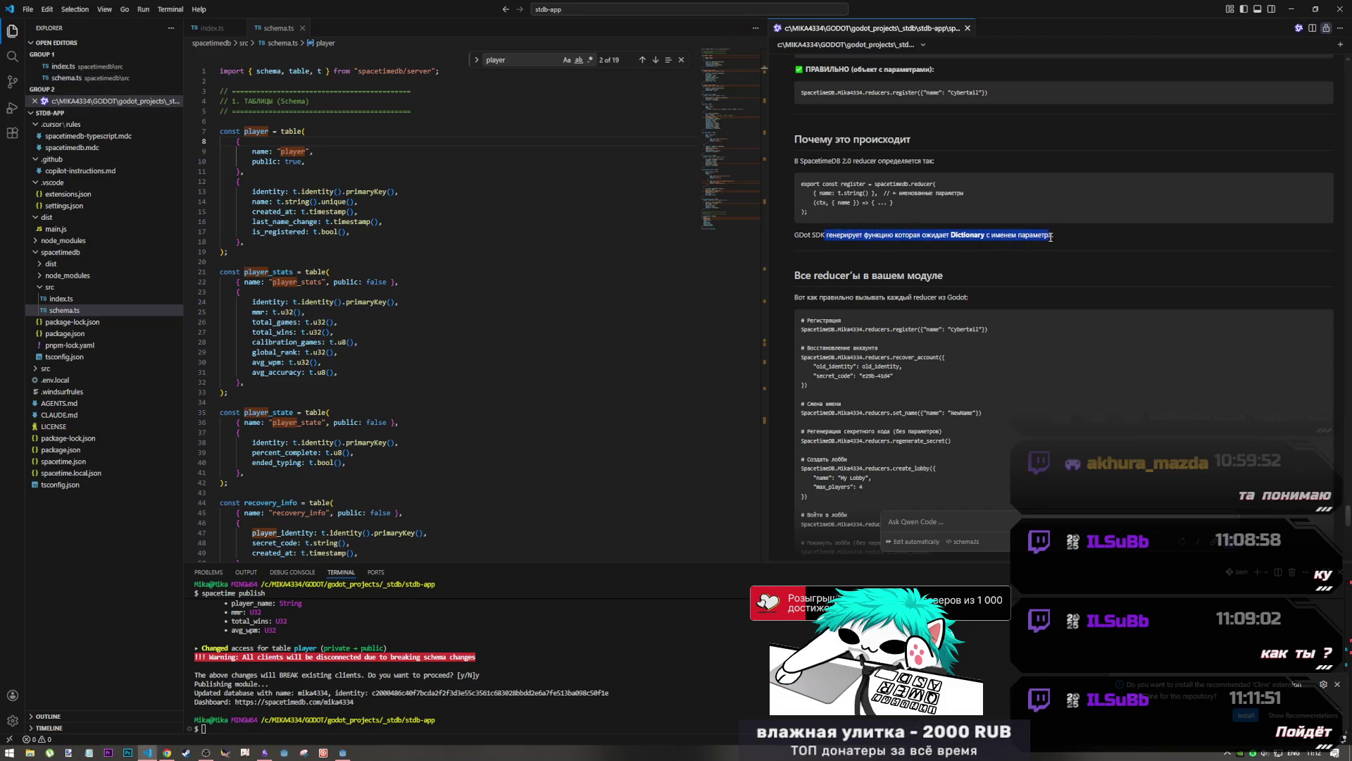
pyautogui.click(1051, 237)
# Study the chat's recover_account reducer call example, then return to the Godot editor
pyautogui.scroll(-4, 835, 328)
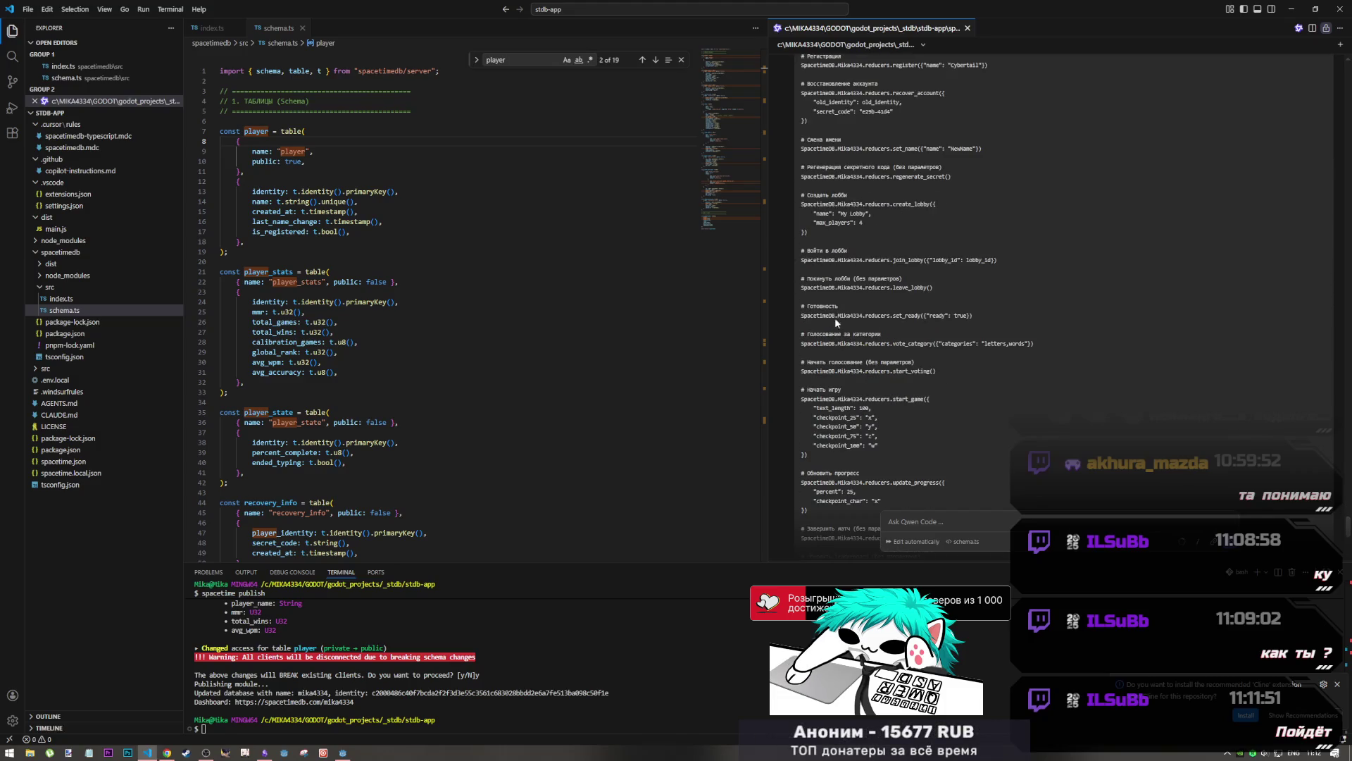
pyautogui.scroll(4, 835, 320)
pyautogui.scroll(-2, 836, 325)
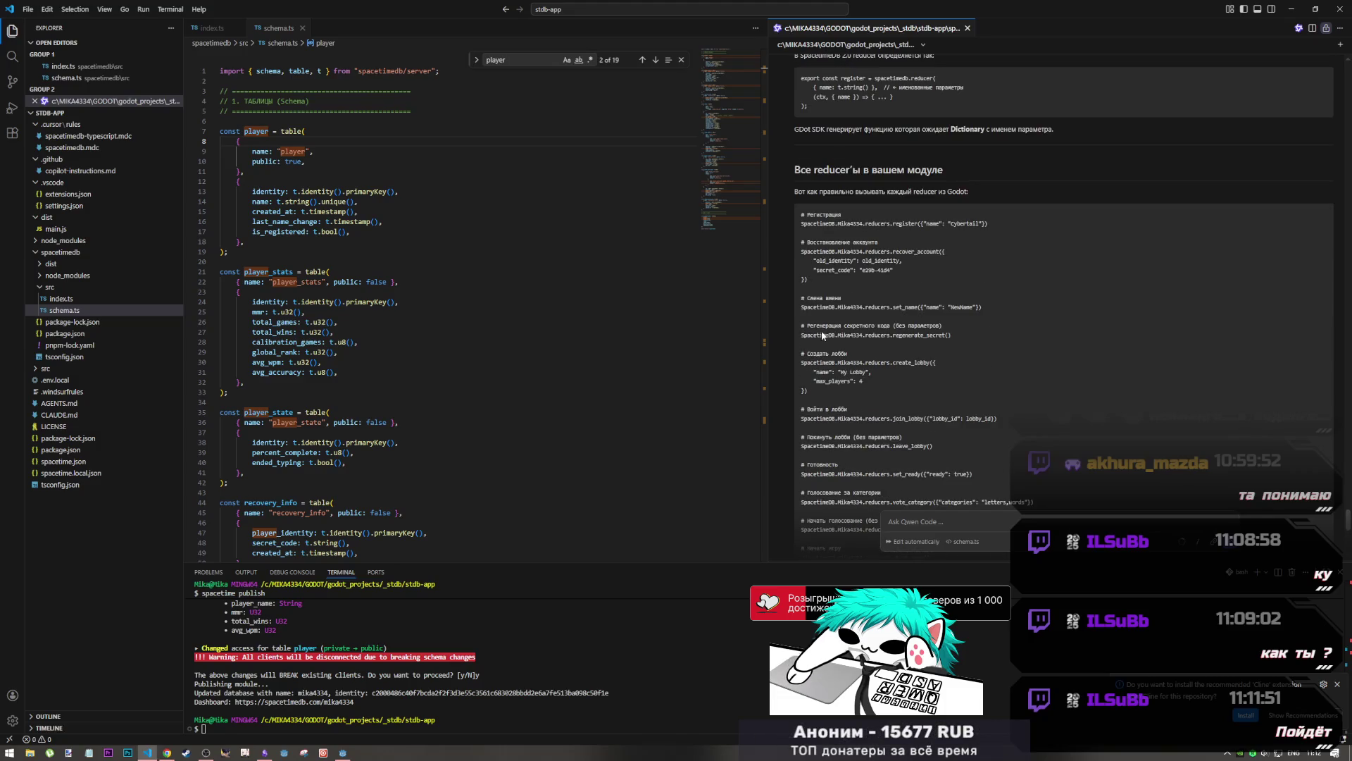
pyautogui.scroll(-2, 851, 227)
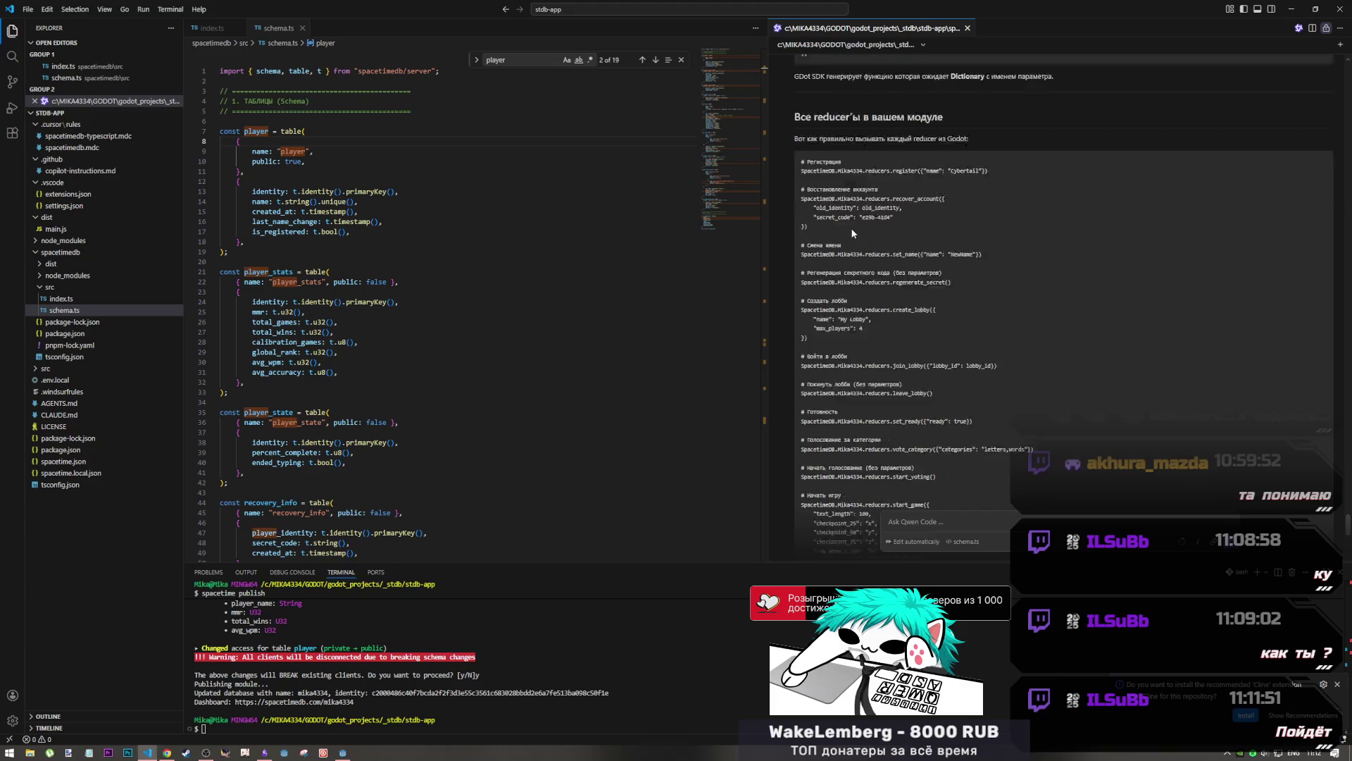
pyautogui.scroll(2, 847, 230)
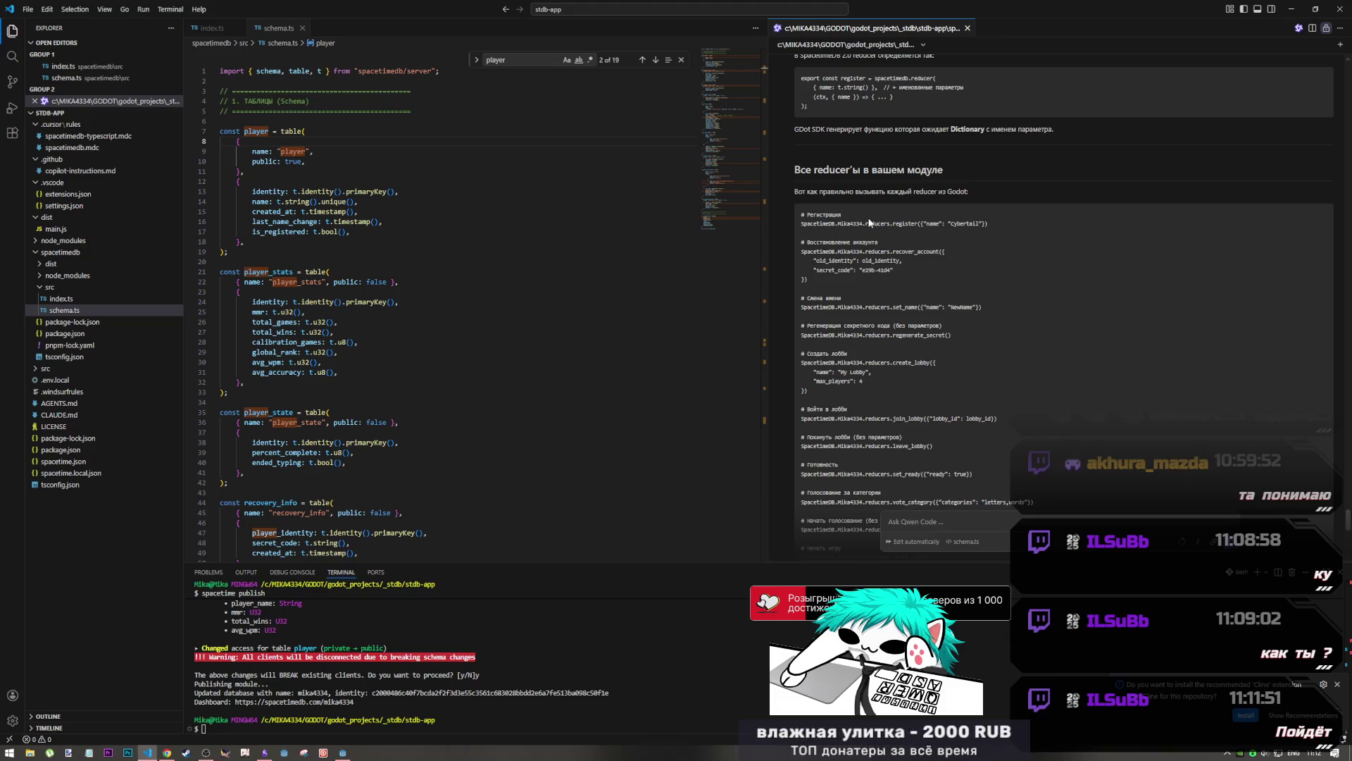
pyautogui.moveTo(872, 240)
pyautogui.mouseDown()
pyautogui.moveTo(895, 268)
pyautogui.moveTo(944, 252)
pyautogui.mouseUp()
pyautogui.click(895, 270)
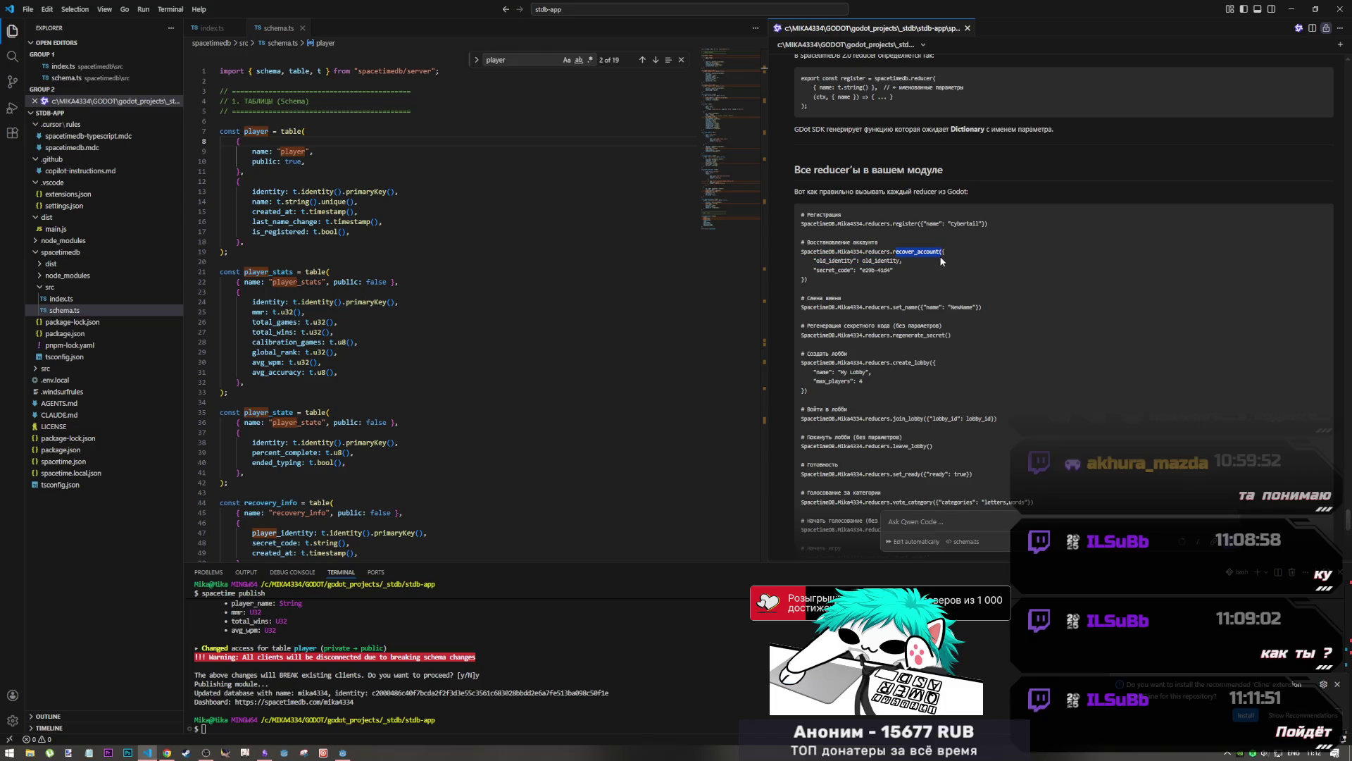
pyautogui.click(914, 233)
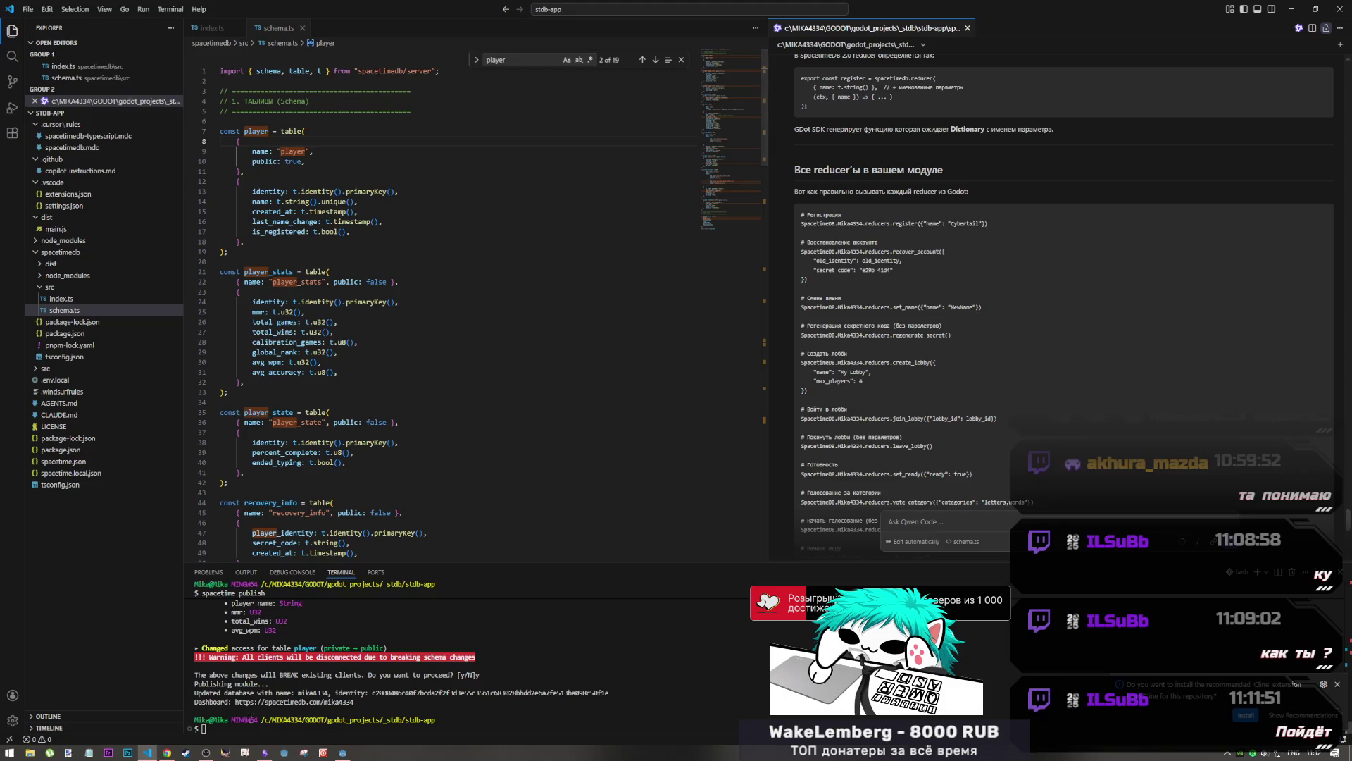
pyautogui.moveTo(265, 752)
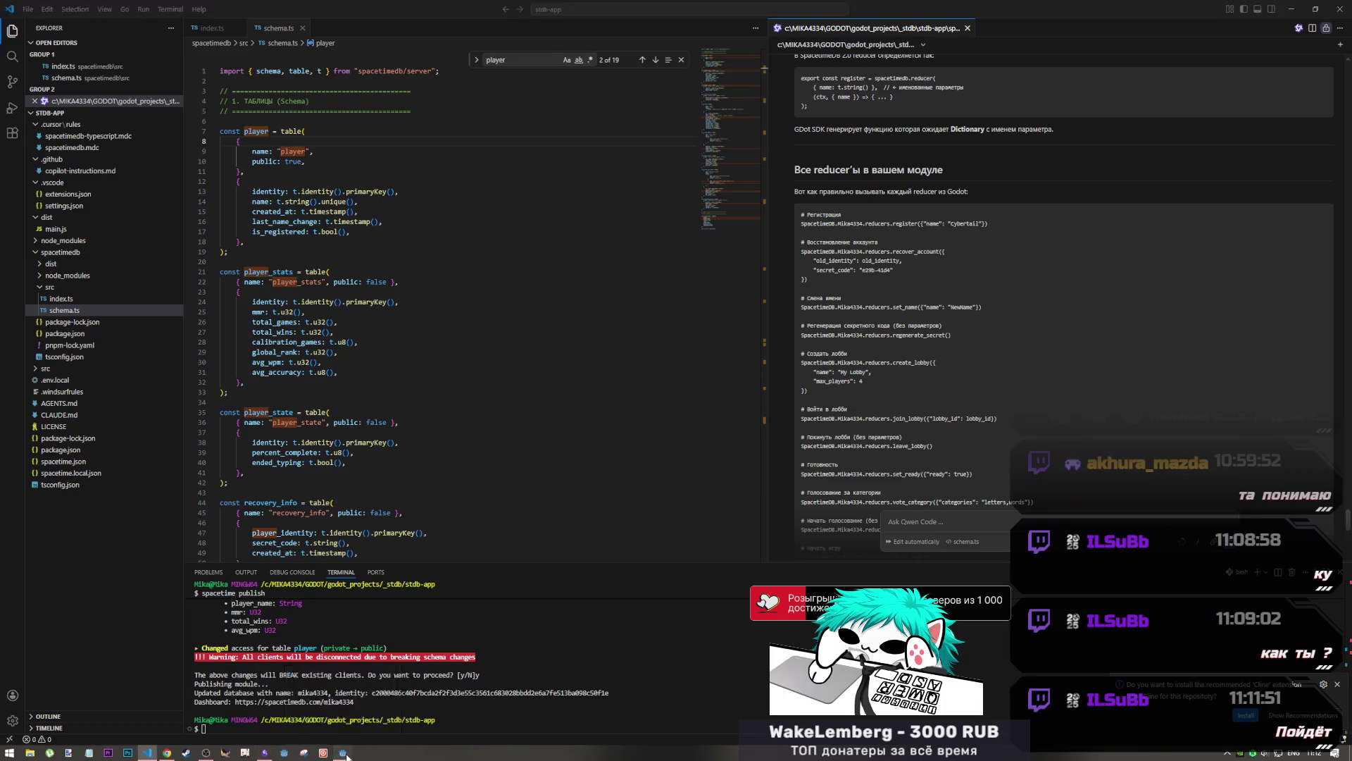
pyautogui.click(340, 752)
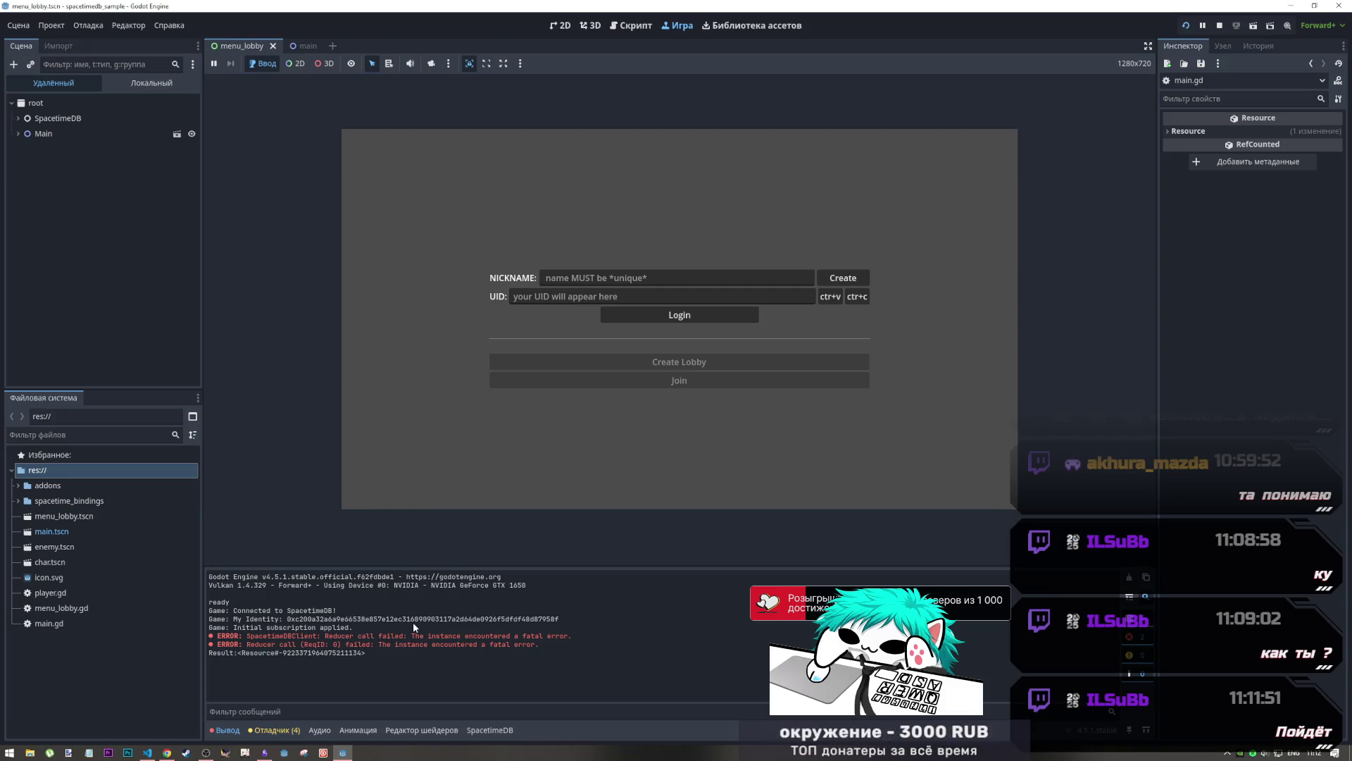
# Pause the running game and open main.gd in the Script workspace
pyautogui.click(1203, 25)
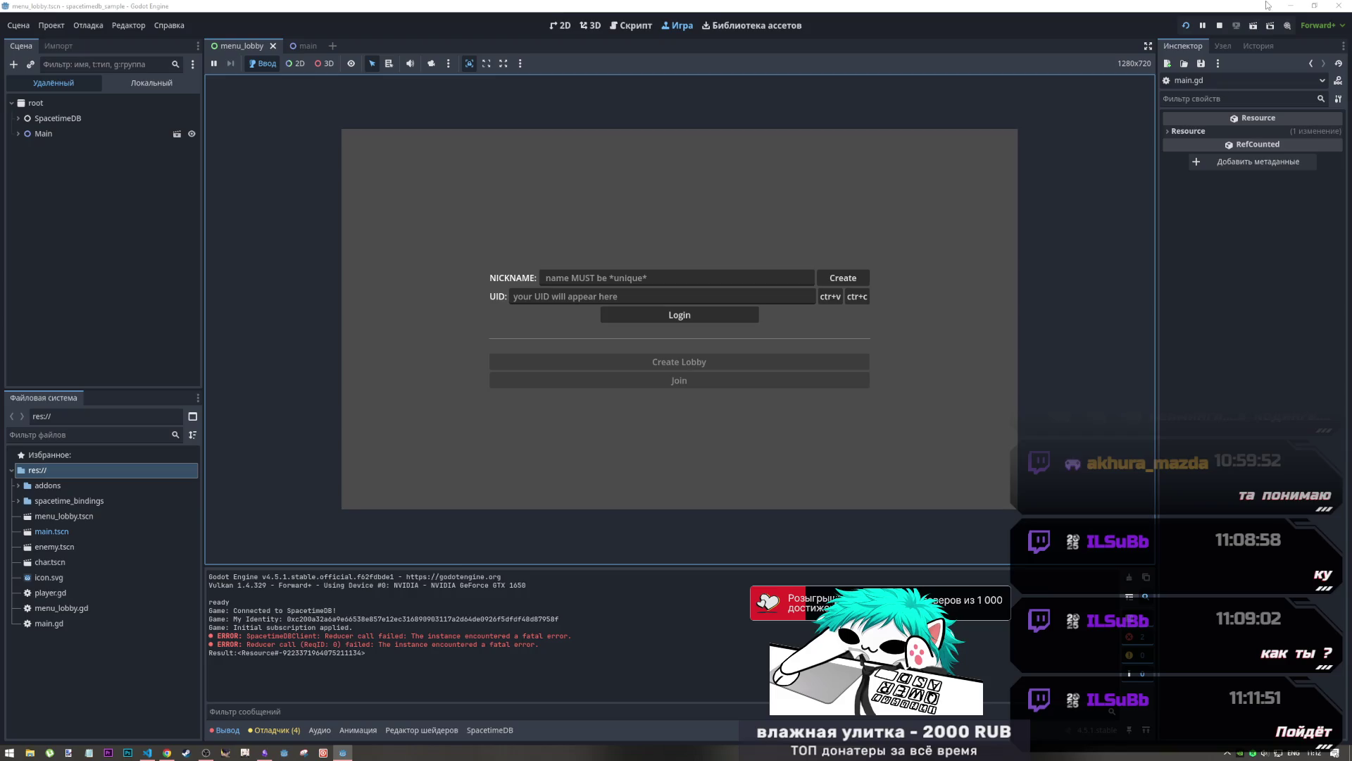
pyautogui.click(168, 751)
pyautogui.click(343, 751)
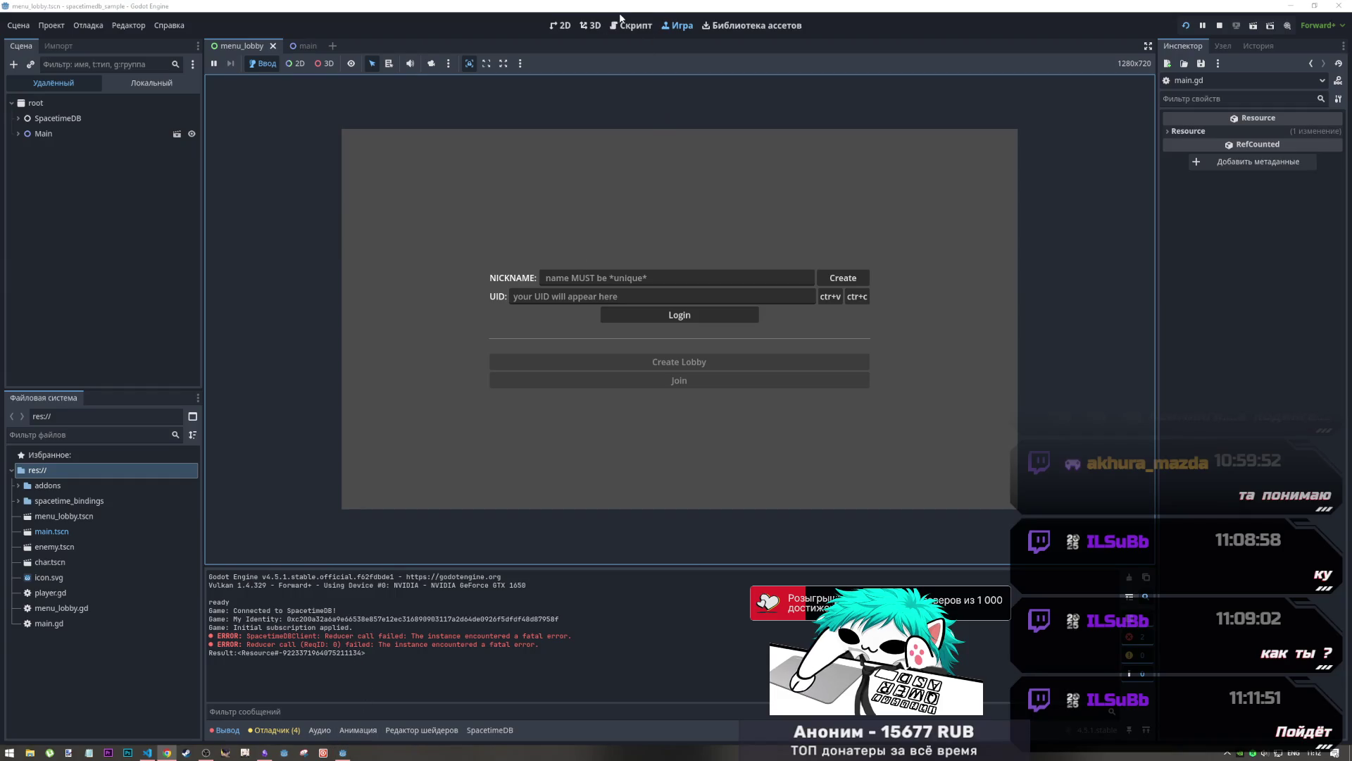
pyautogui.click(591, 25)
pyautogui.click(629, 25)
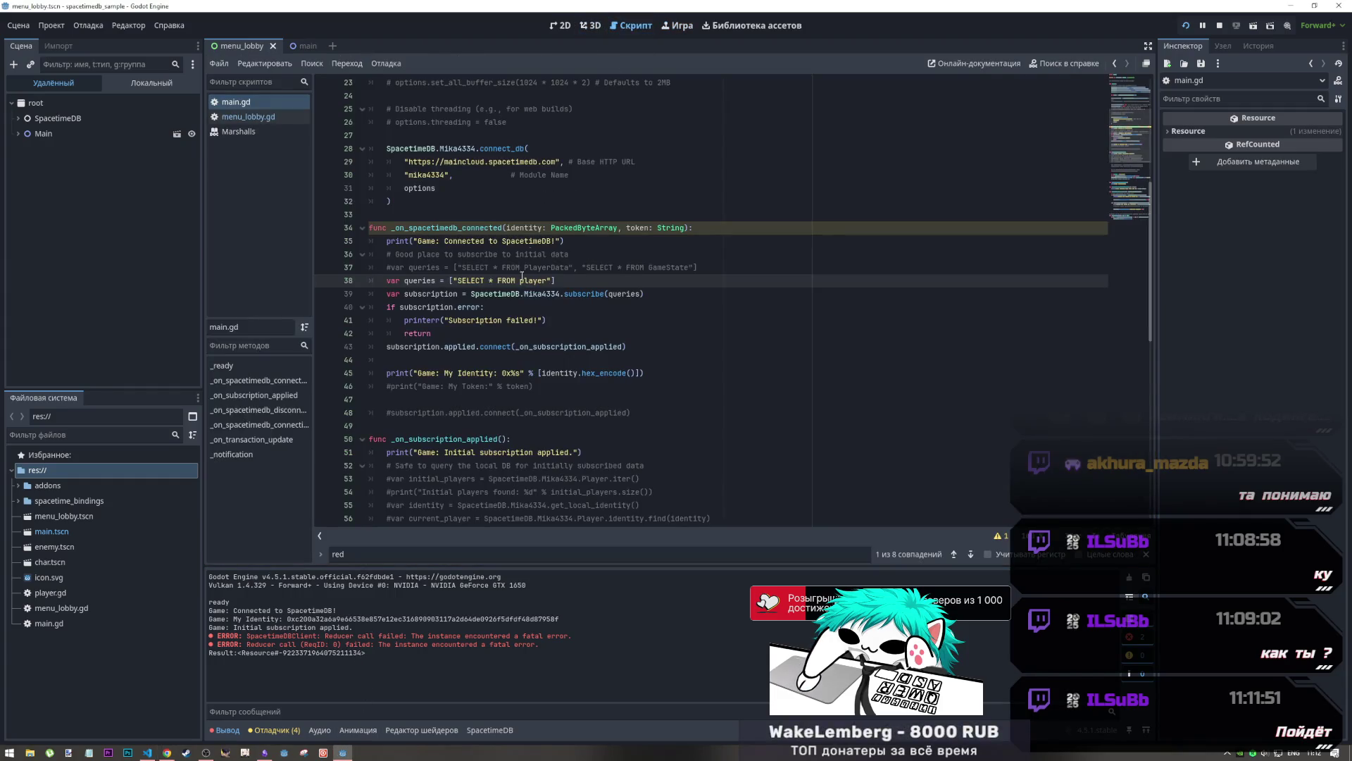
# Inspect the player table subscription query in main.gd
pyautogui.scroll(-3, 554, 169)
pyautogui.tripleClick(534, 161)
pyautogui.doubleClick(533, 161)
pyautogui.click(520, 162)
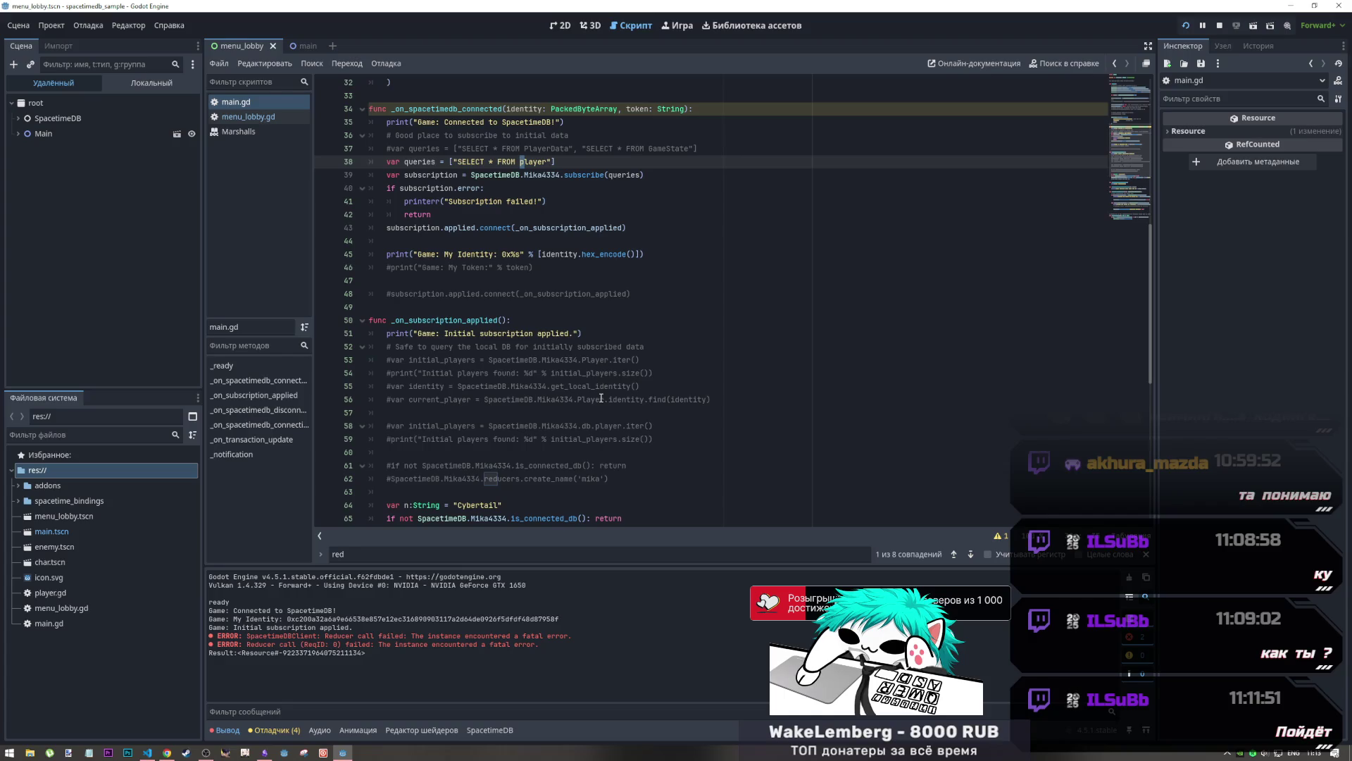
# Review lines 58–59 and the commented create_name reducer call on line 62, then switch to VS Code
pyautogui.moveTo(524, 425); pyautogui.dragTo(586, 439)
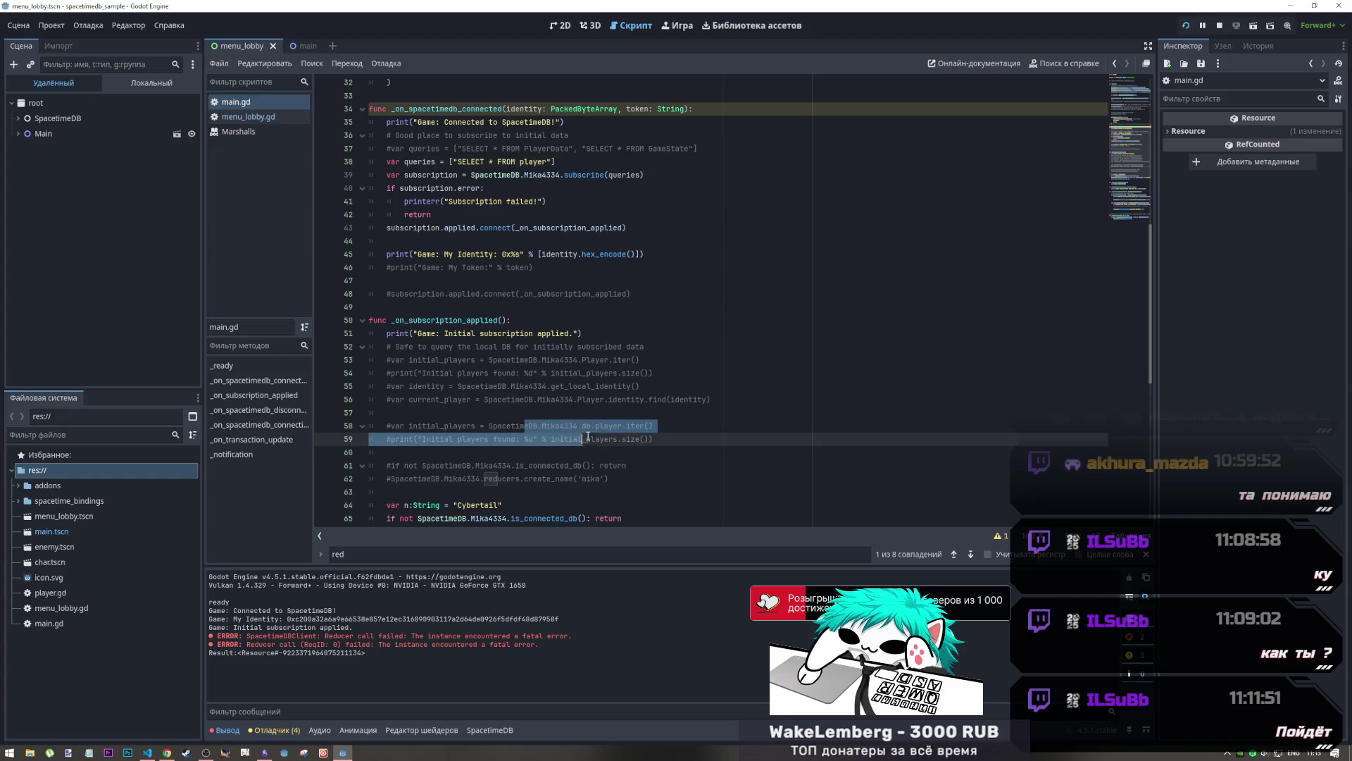
pyautogui.scroll(-1, 586, 439)
pyautogui.click(576, 441)
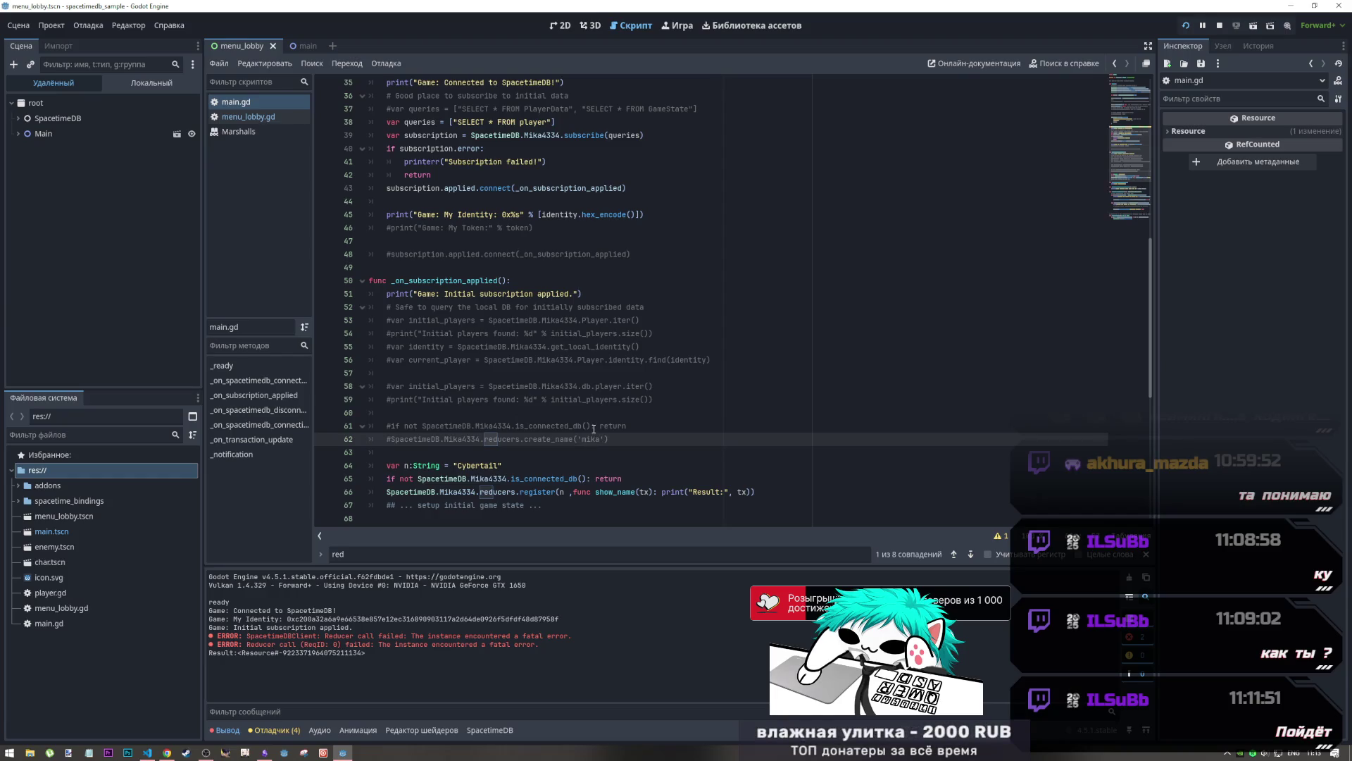
pyautogui.moveTo(624, 441); pyautogui.dragTo(392, 434)
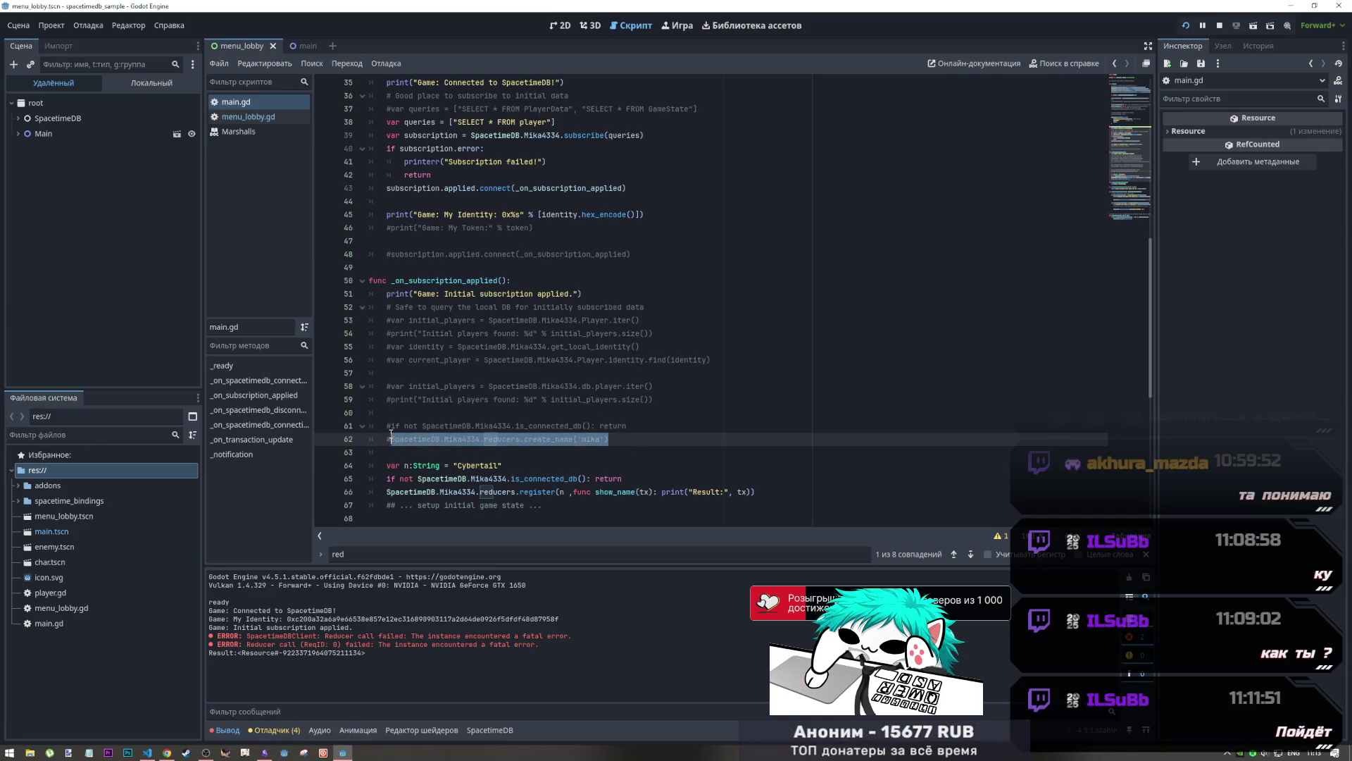
pyautogui.scroll(-4, 528, 432)
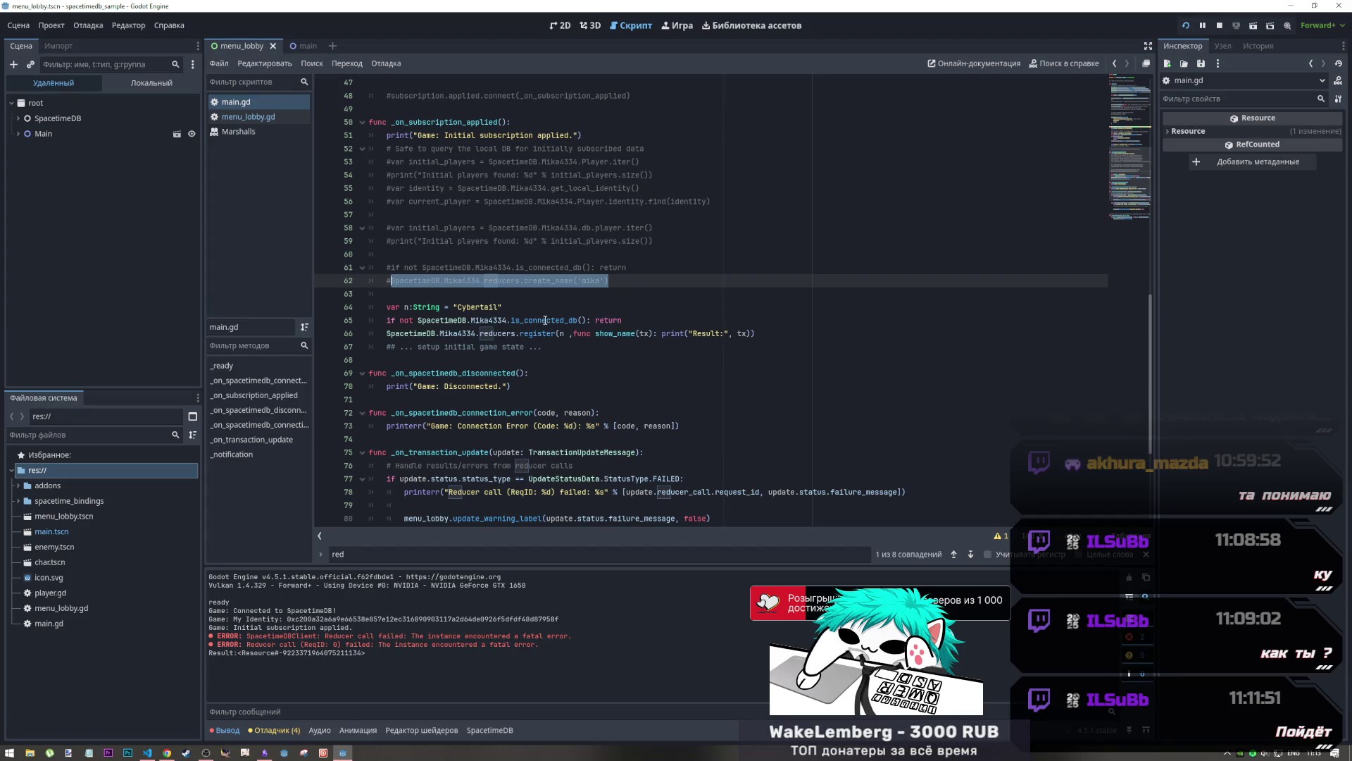
pyautogui.click(152, 754)
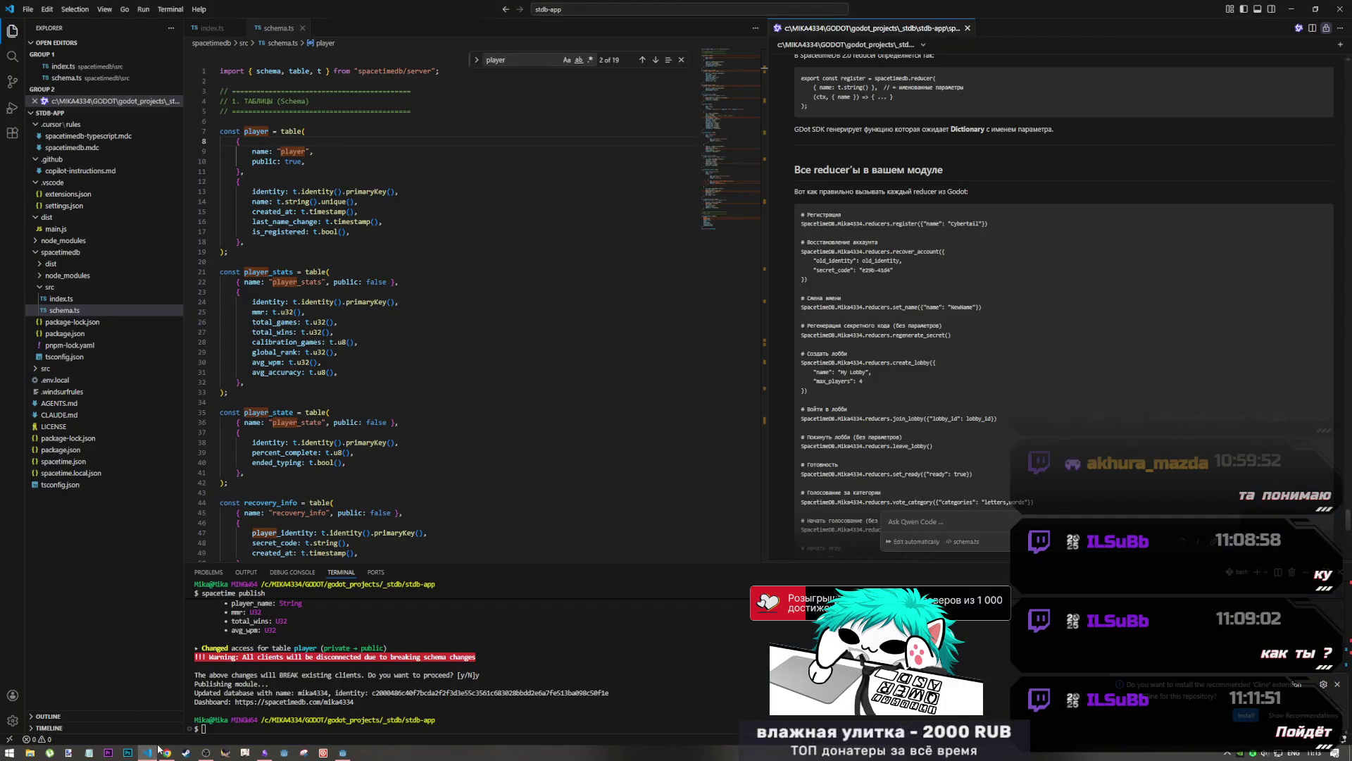
# Show the SpacetimeDB plugin panel with its local Server URI and the connect_db code
pyautogui.moveTo(166, 752)
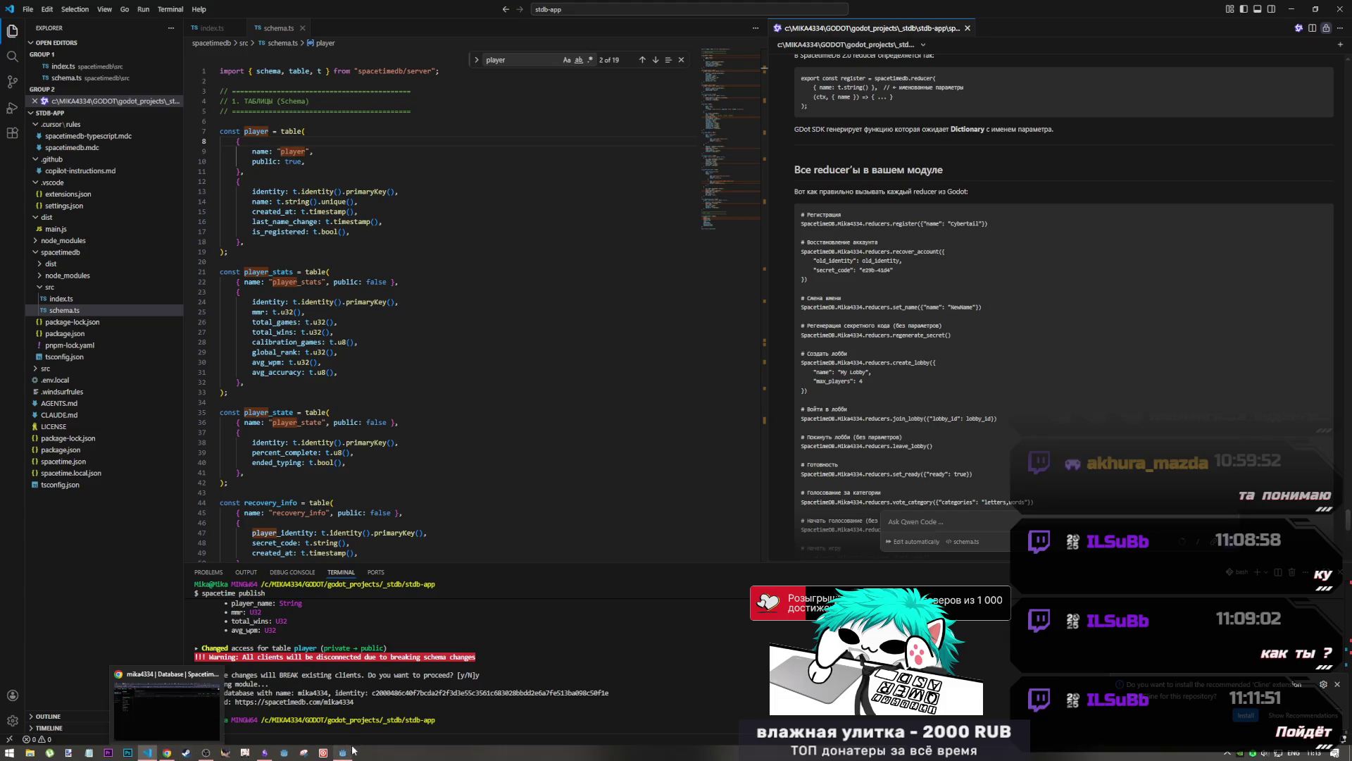
pyautogui.click(342, 753)
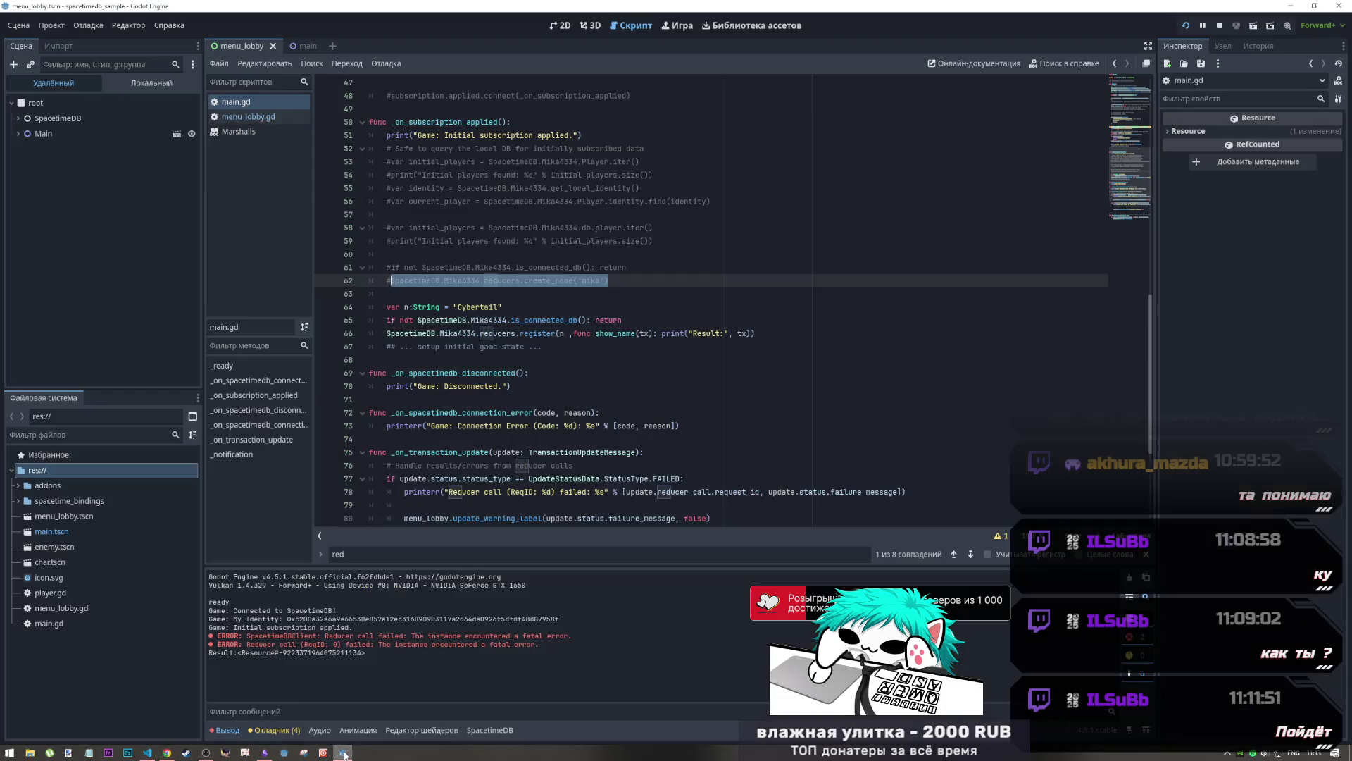
pyautogui.click(493, 730)
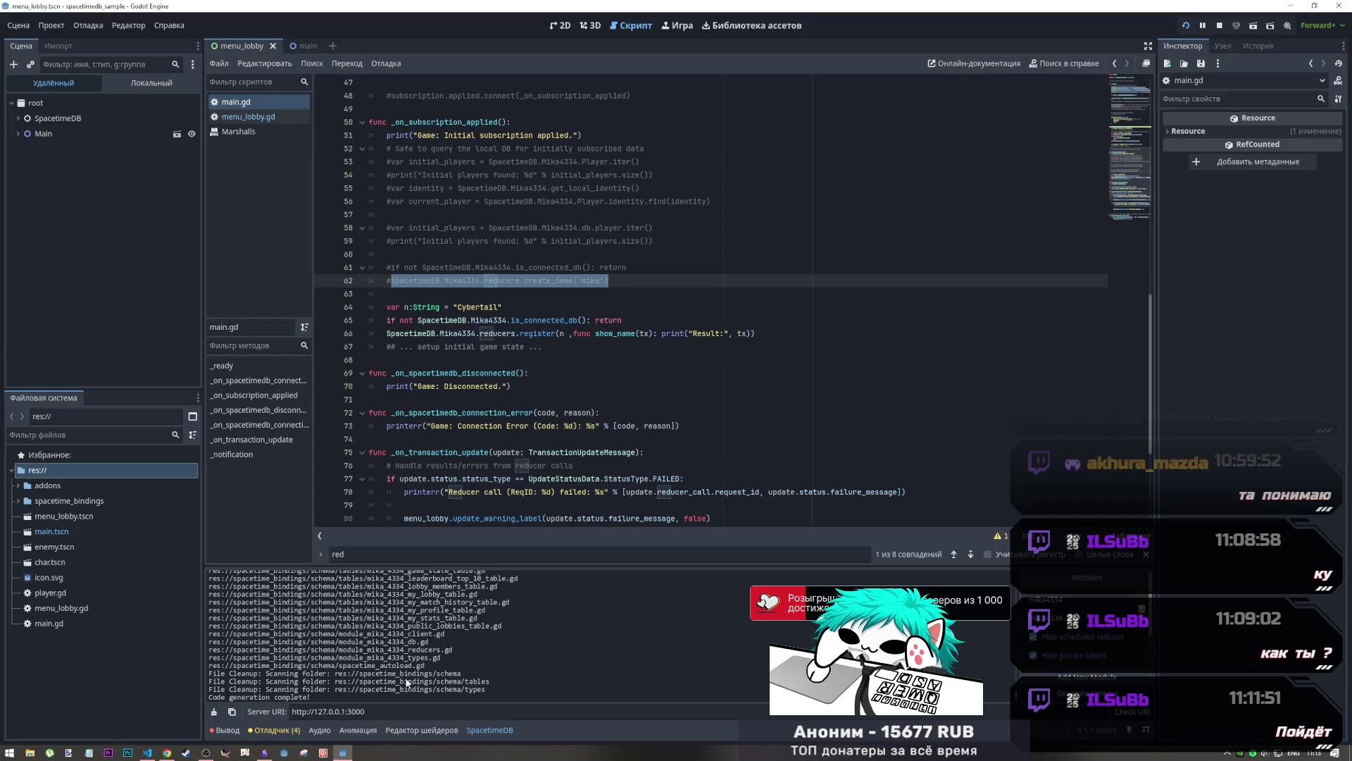
pyautogui.scroll(15, 512, 417)
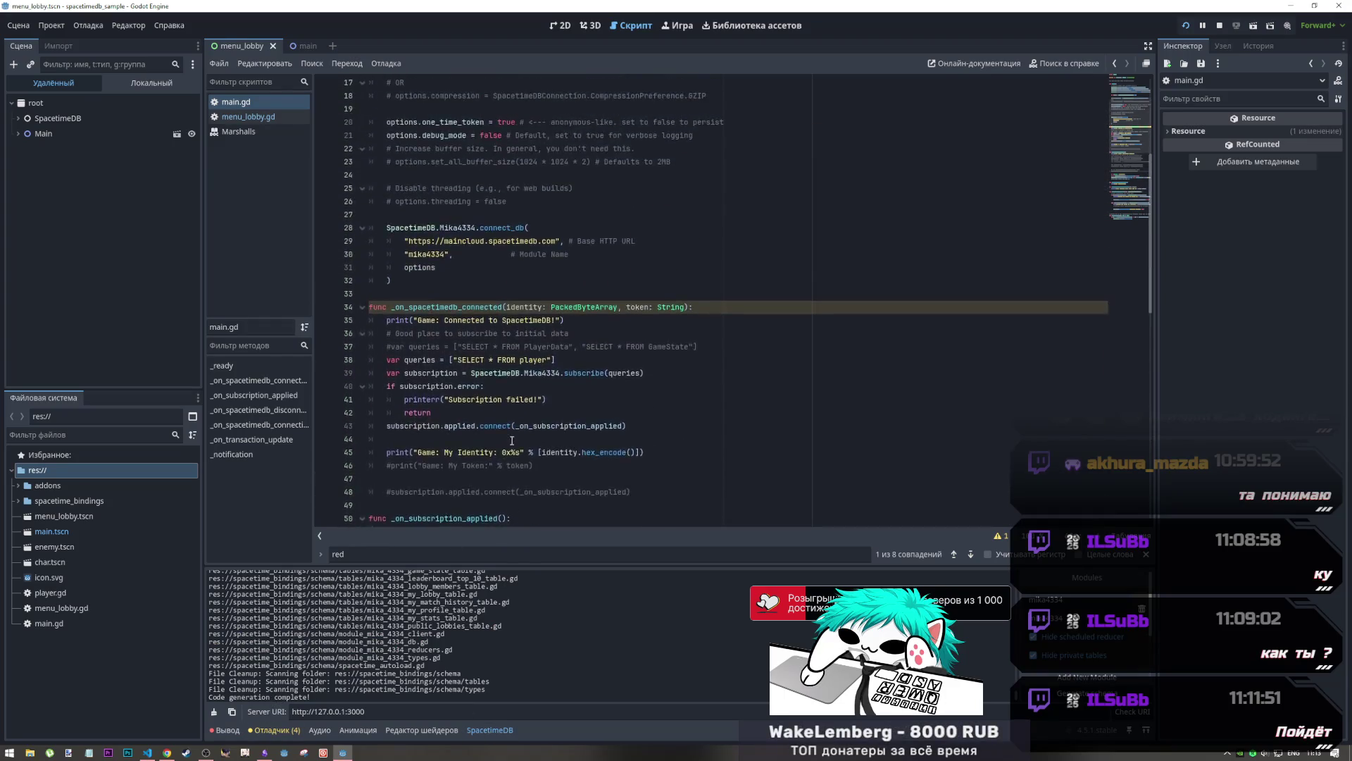
pyautogui.scroll(-1, 505, 431)
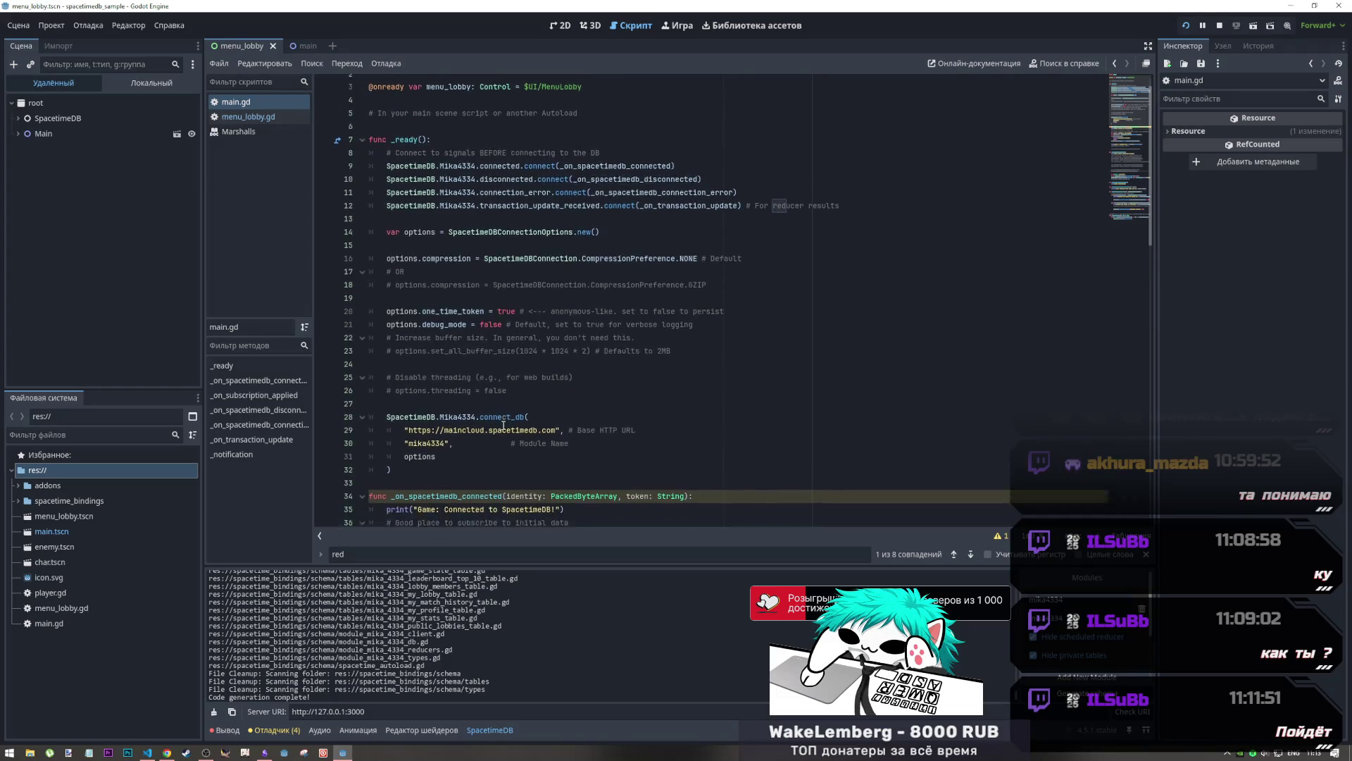
# Switch through the dashboard and VS Code to the Arena chat answer in Chrome
pyautogui.click(164, 753)
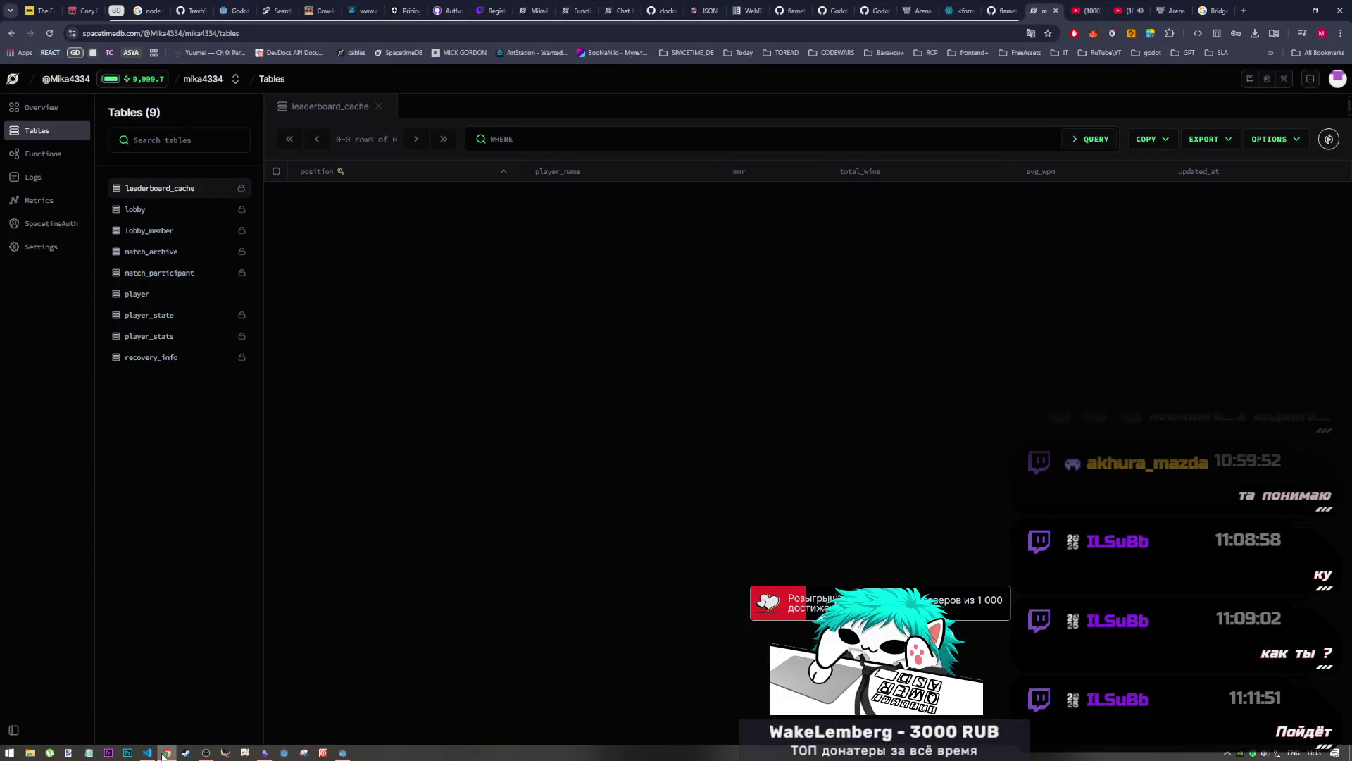
pyautogui.click(147, 752)
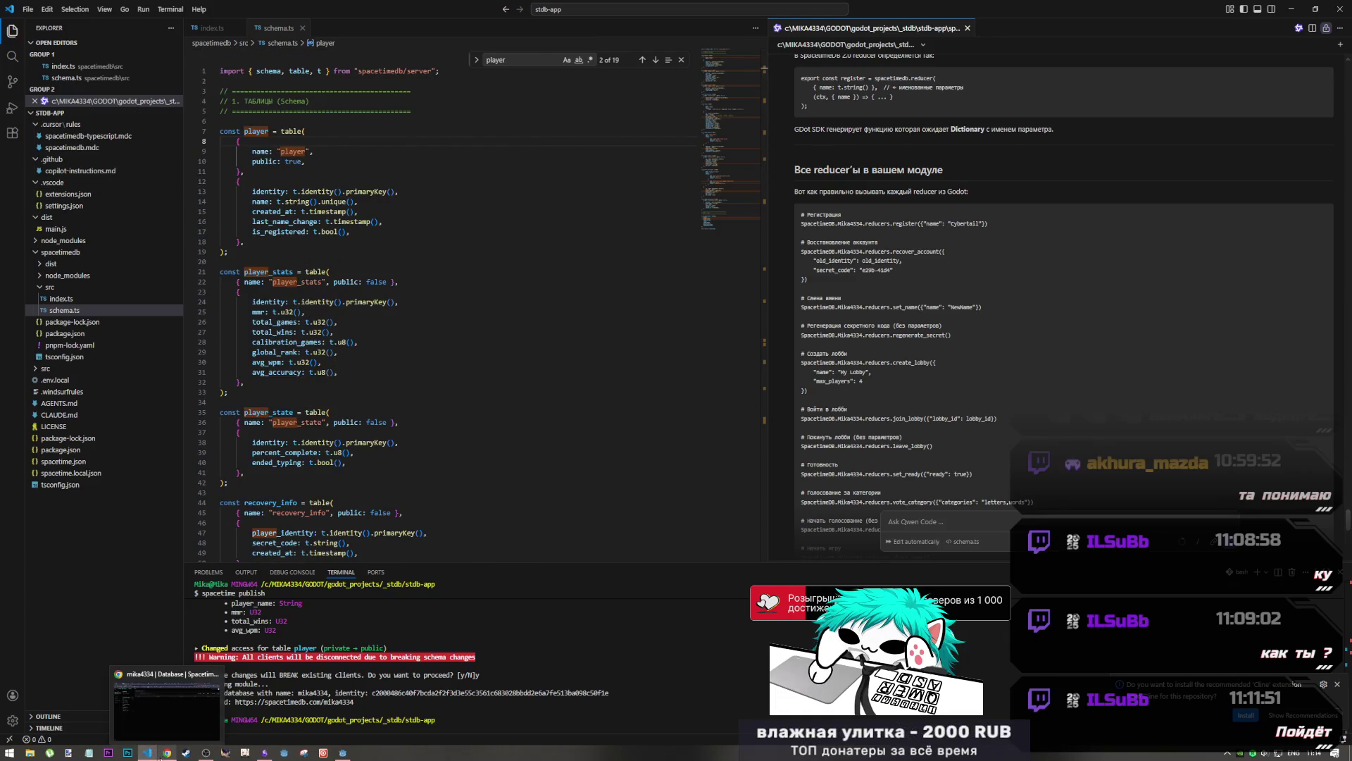
pyautogui.click(167, 751)
pyautogui.click(1169, 11)
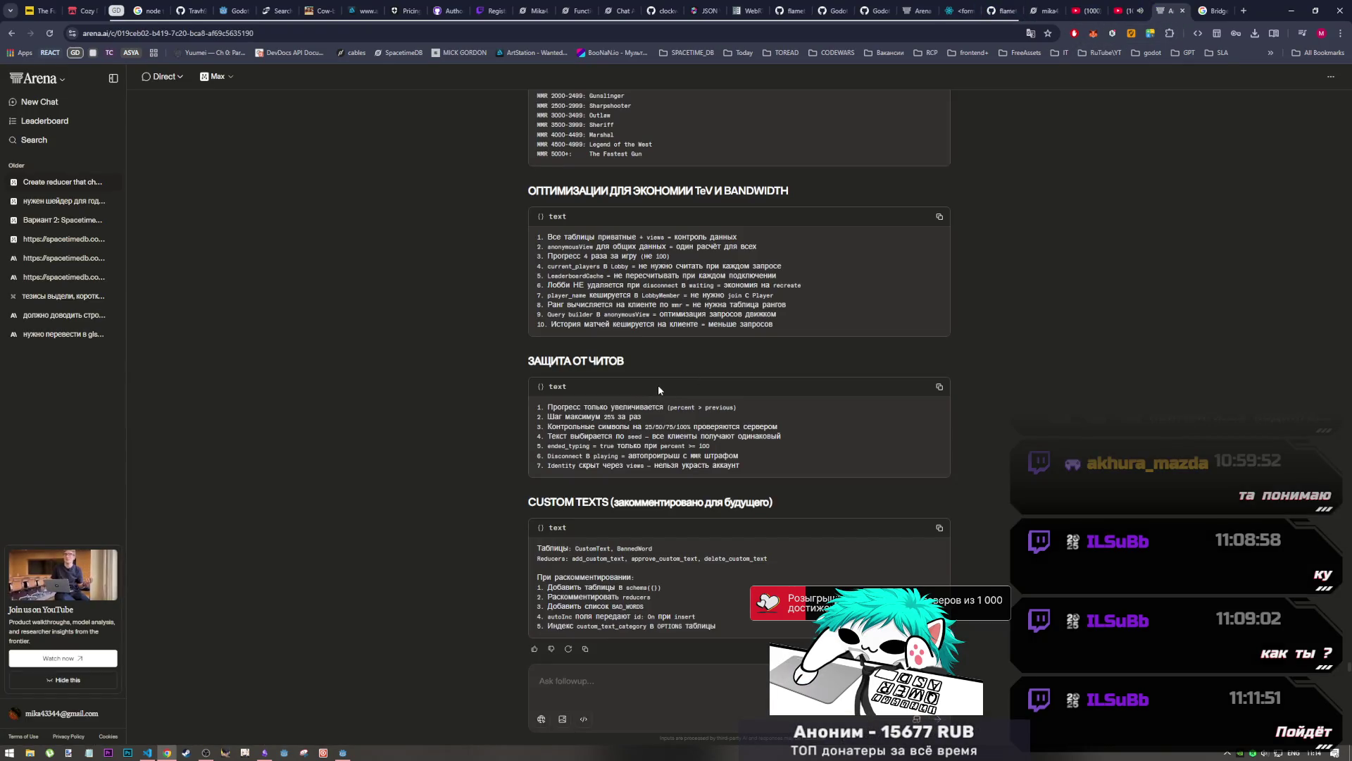
pyautogui.hotkey('ctrl', 'f')
pyautogui.write('mainclo')
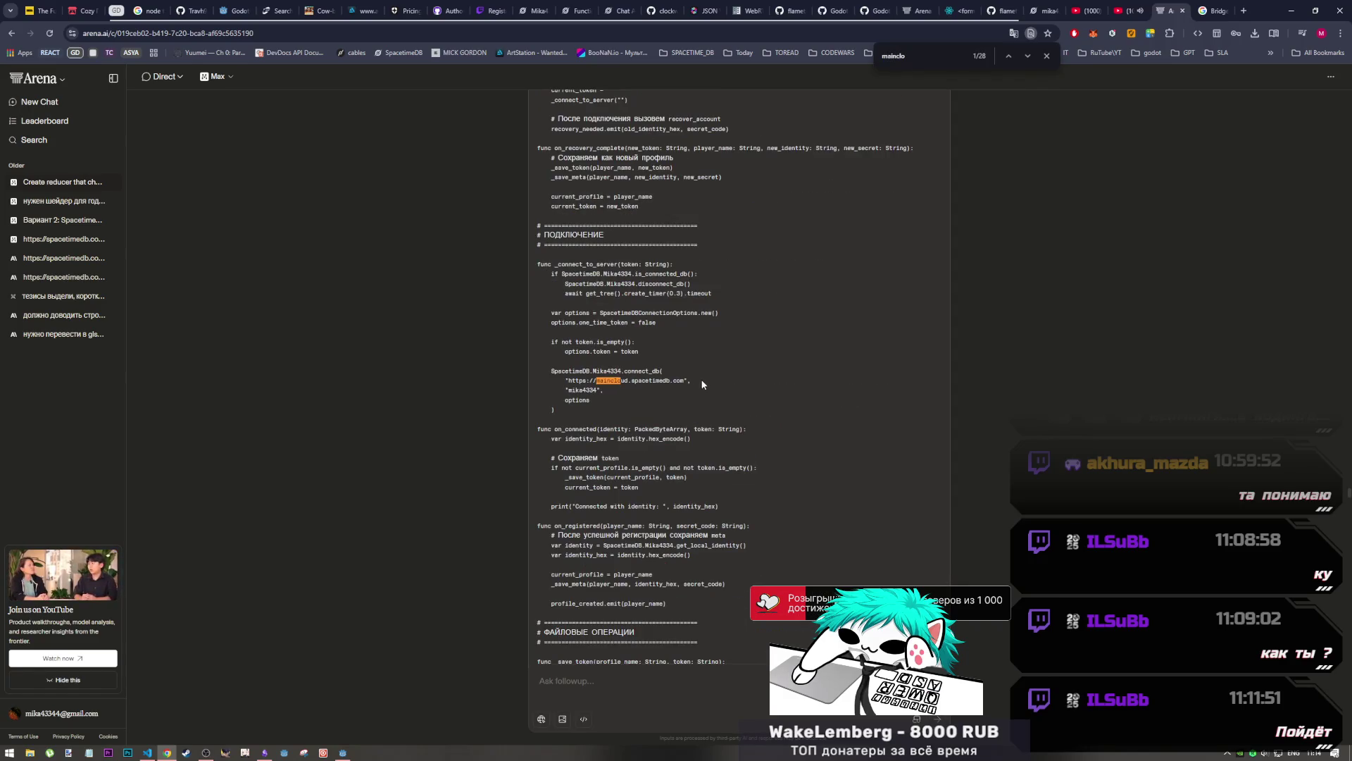
pyautogui.tripleClick(628, 381)
pyautogui.click(628, 381)
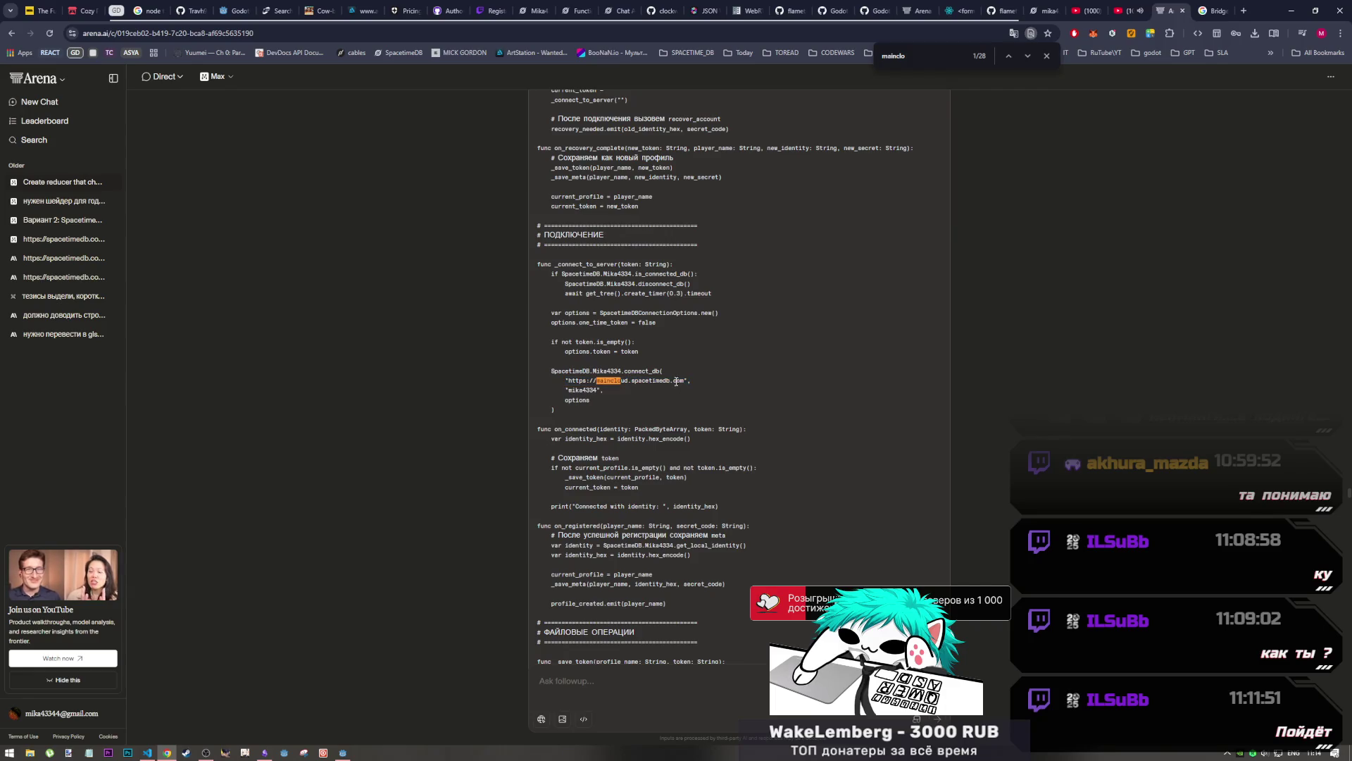
pyautogui.moveTo(683, 380); pyautogui.dragTo(572, 380)
pyautogui.hotkey('ctrl', 'c')
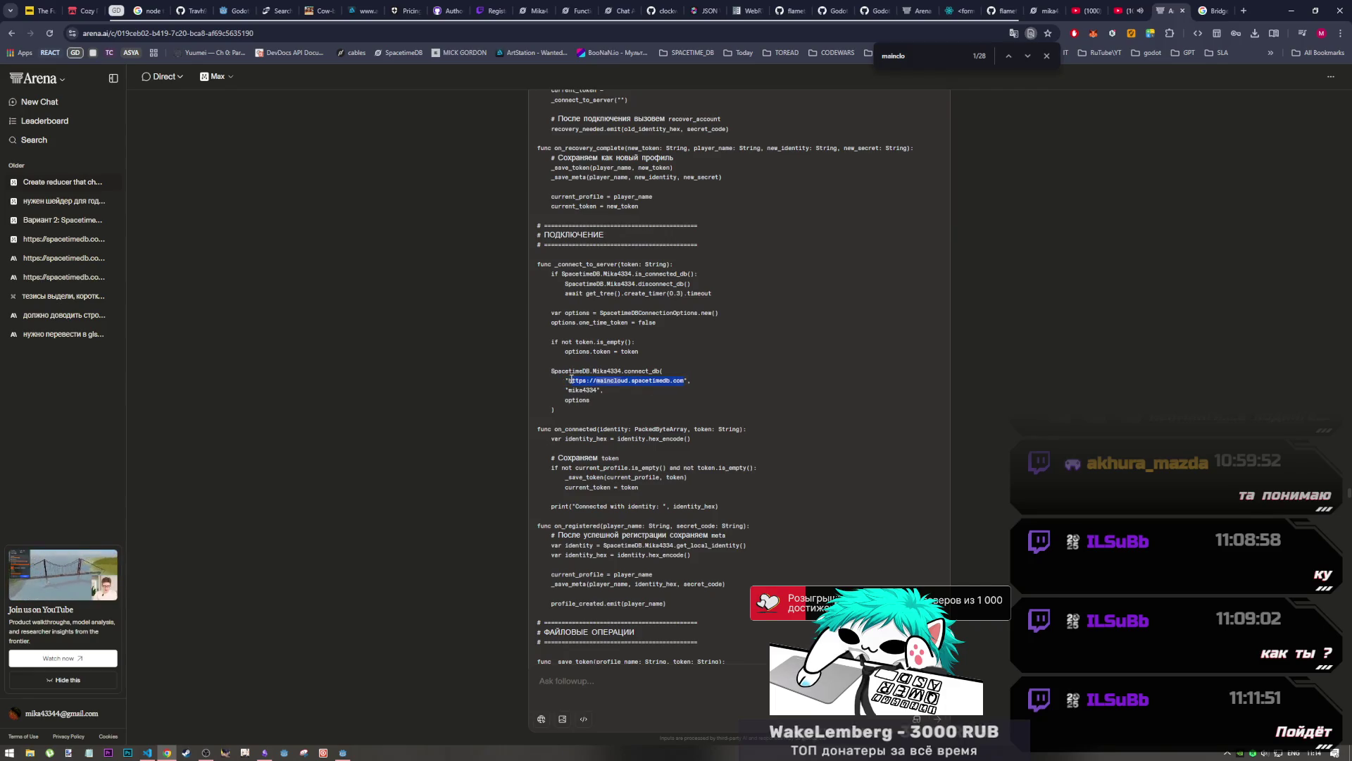
pyautogui.click(343, 752)
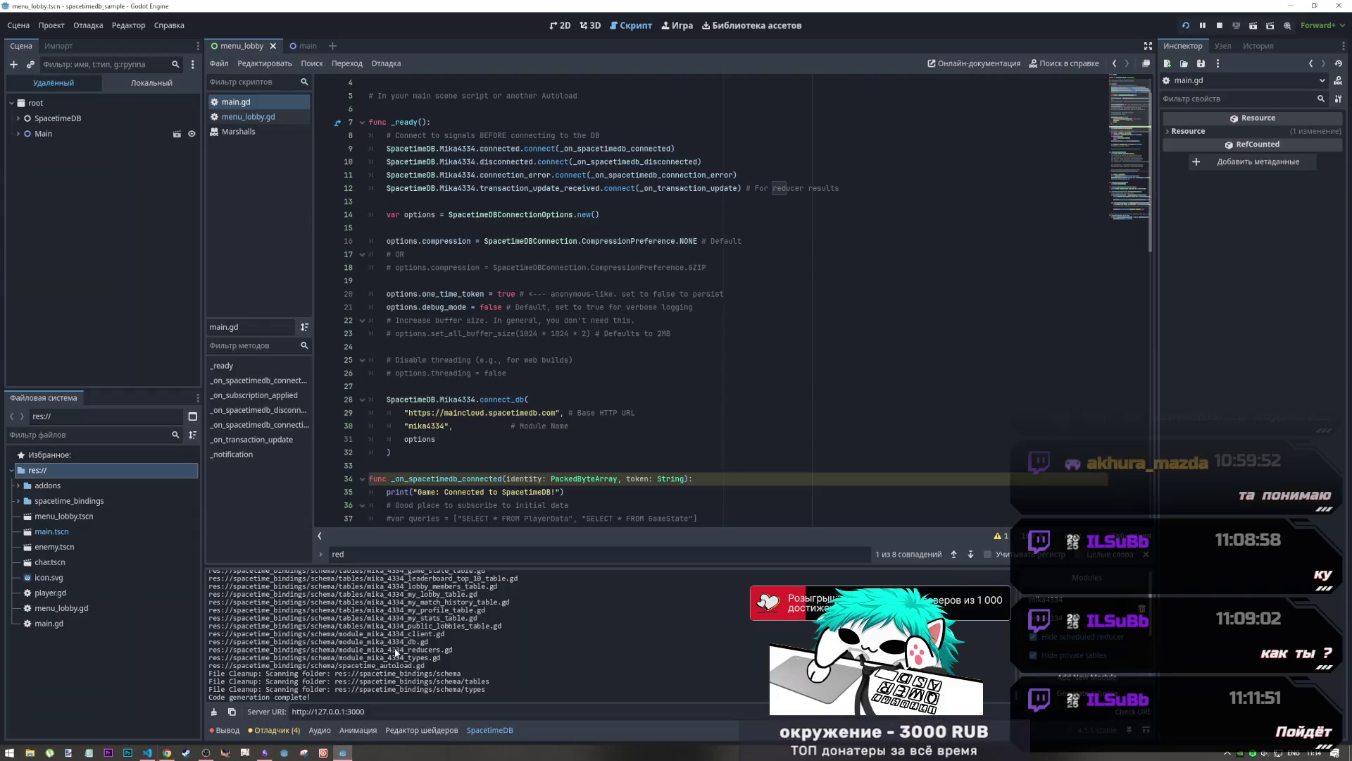
pyautogui.scroll(-2, 520, 244)
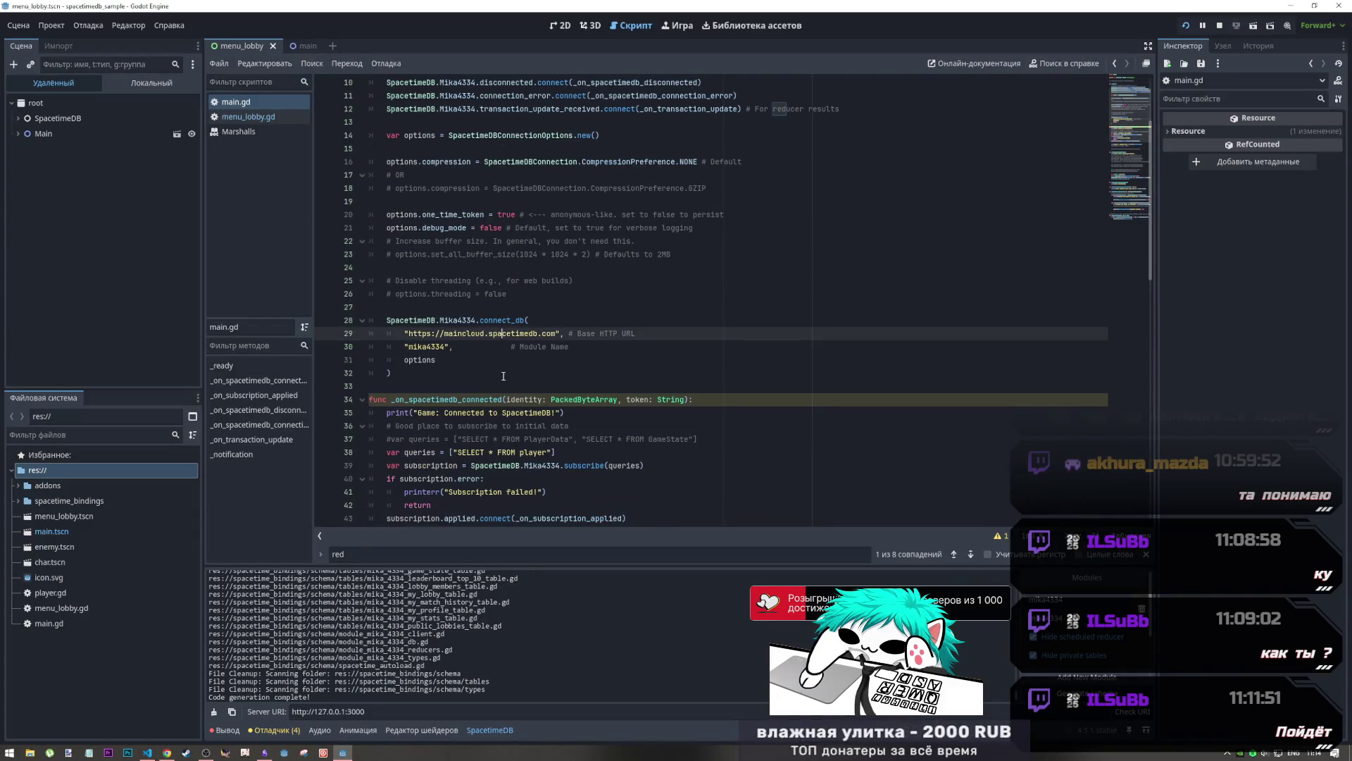
pyautogui.tripleClick(353, 711)
pyautogui.hotkey('ctrl', 'v')
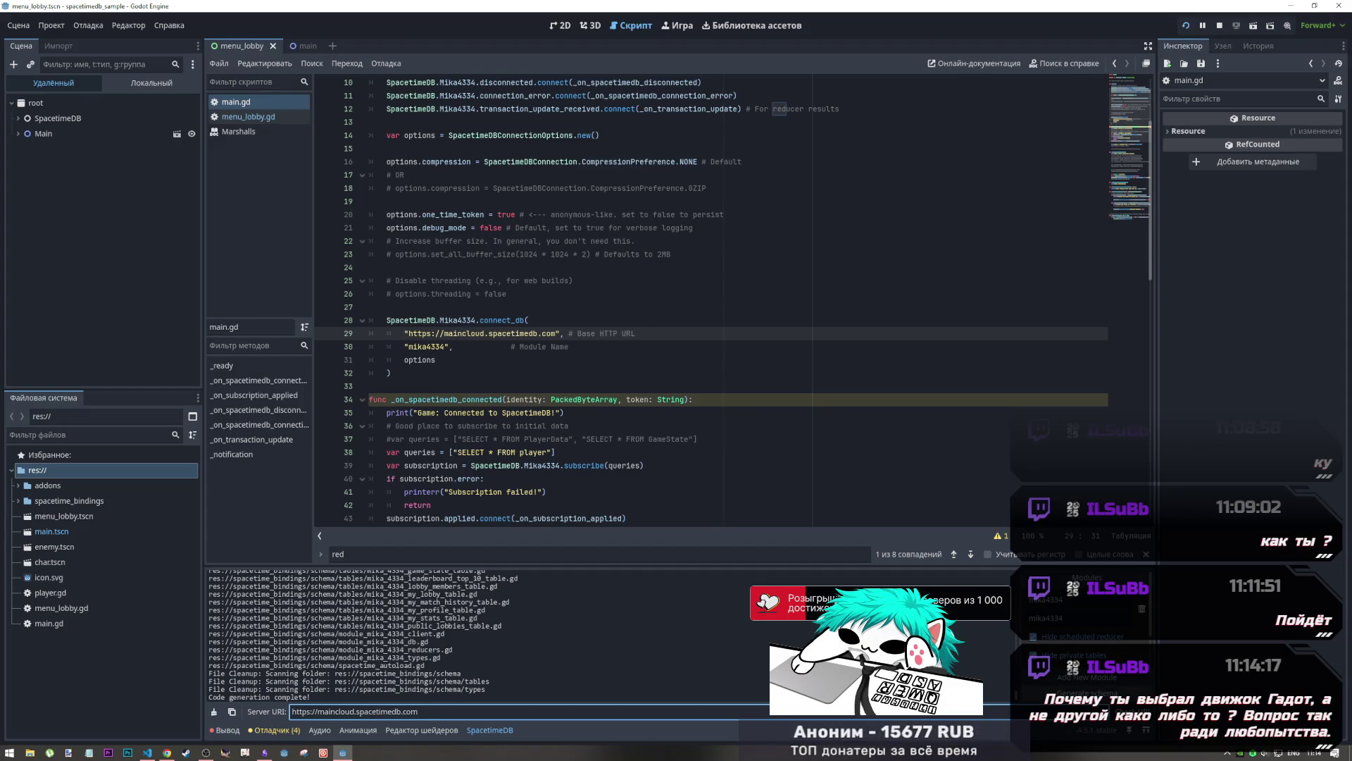
pyautogui.press('Return')
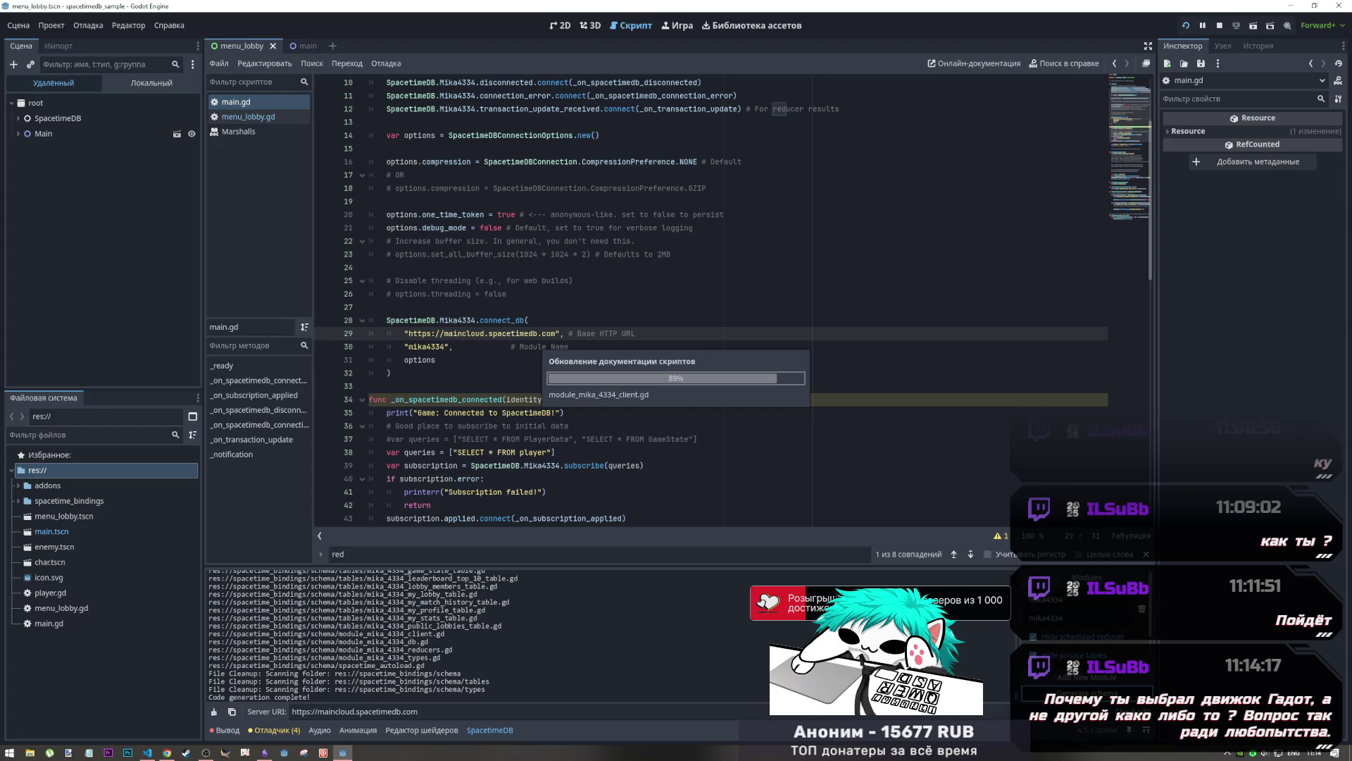